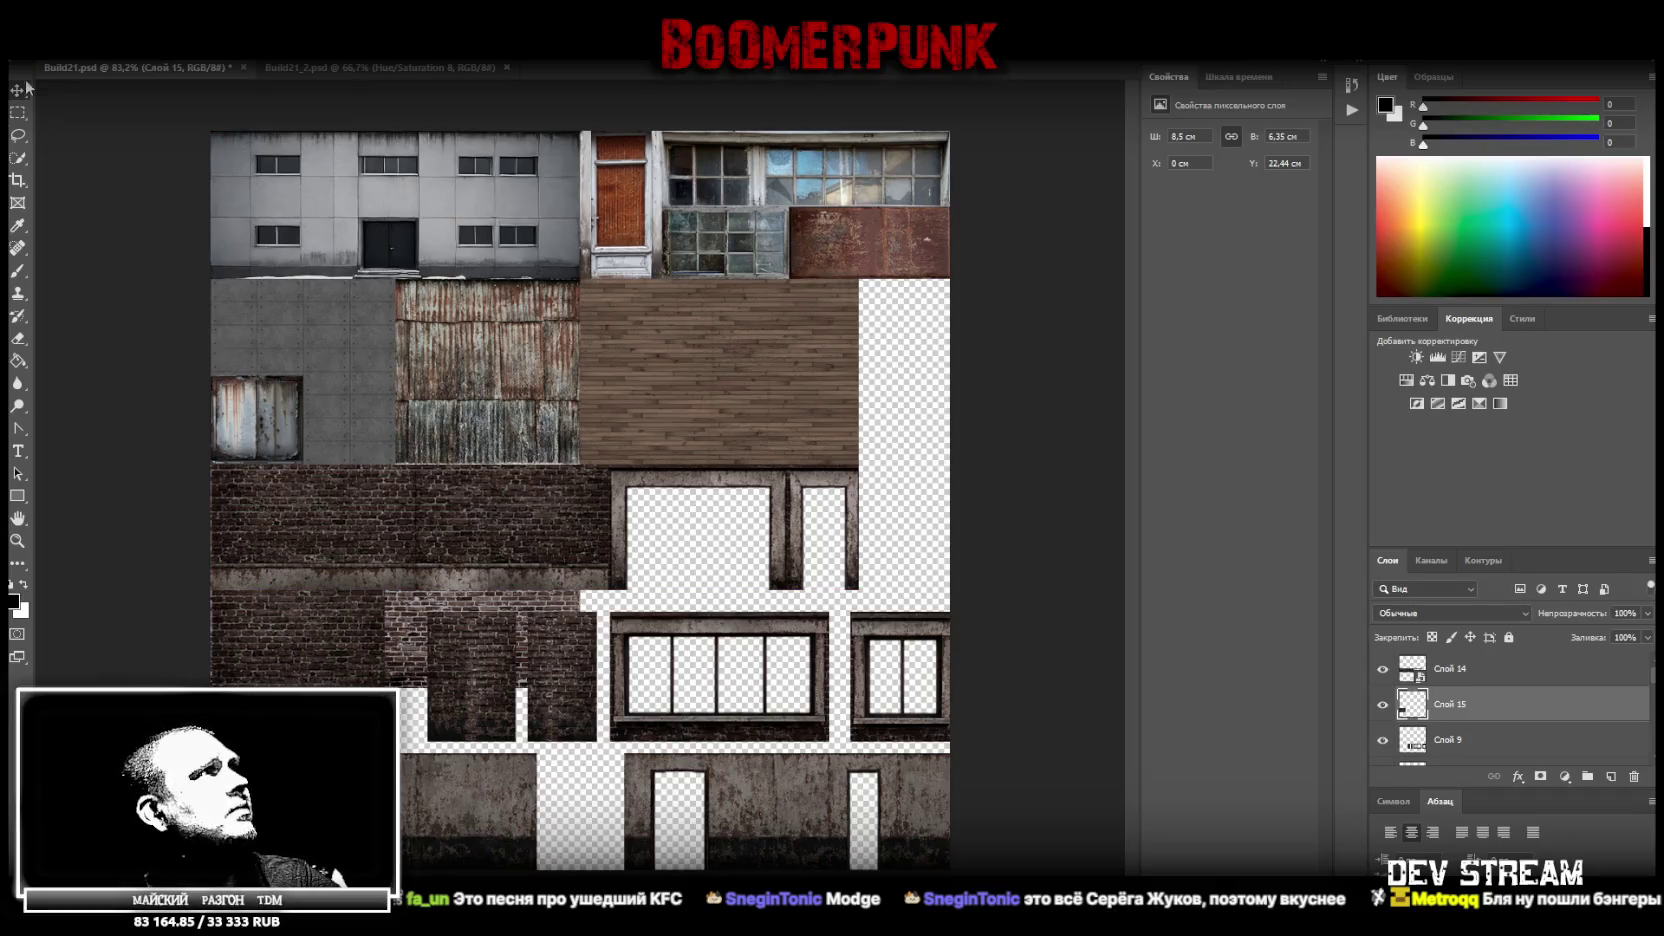
Marquee the thin ragged strip on Слой 15's left edge and delete it
left_click_drag(210, 698, 214, 578)
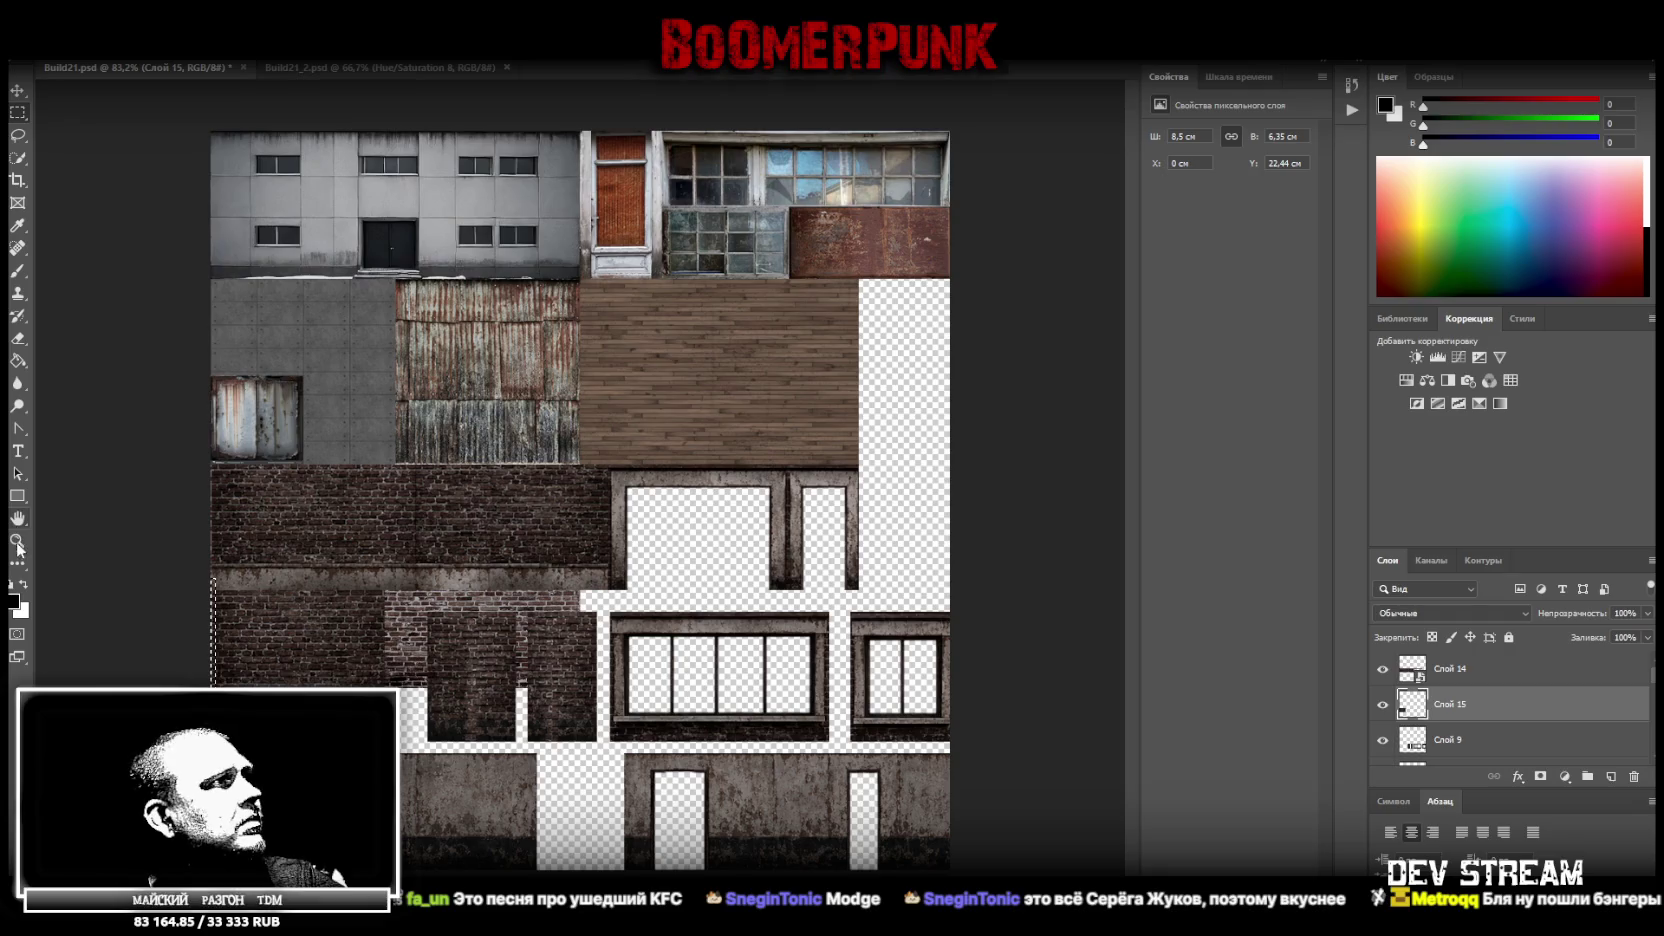
scroll(48, 573, "up", 5)
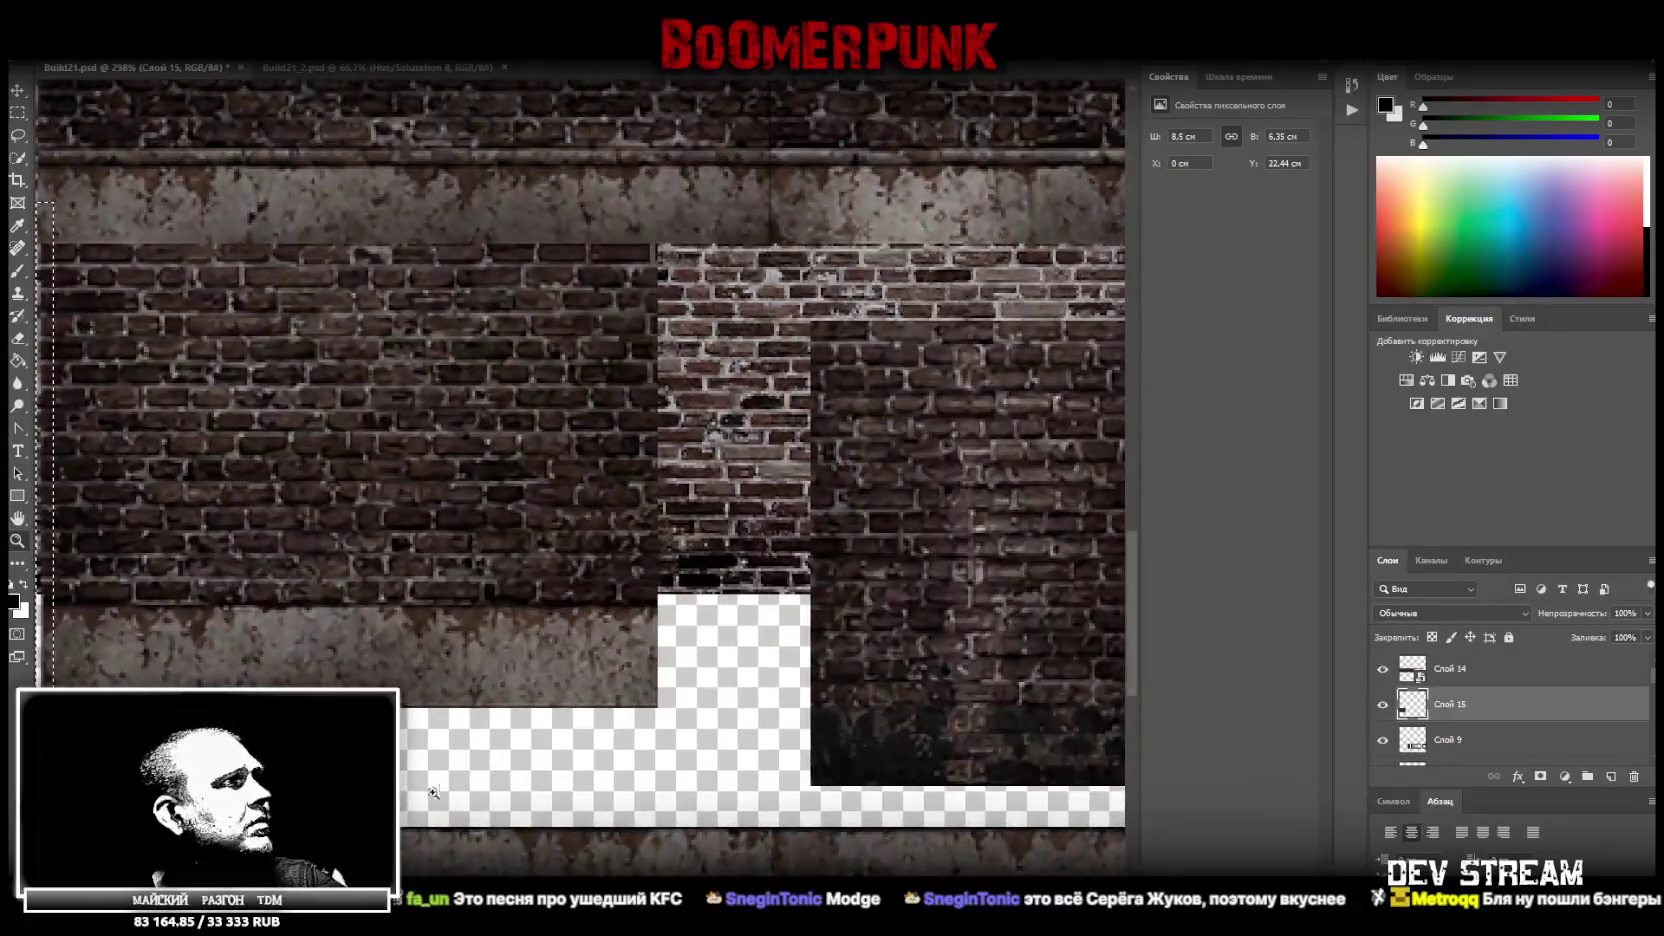
scroll(580, 477, "left", 5)
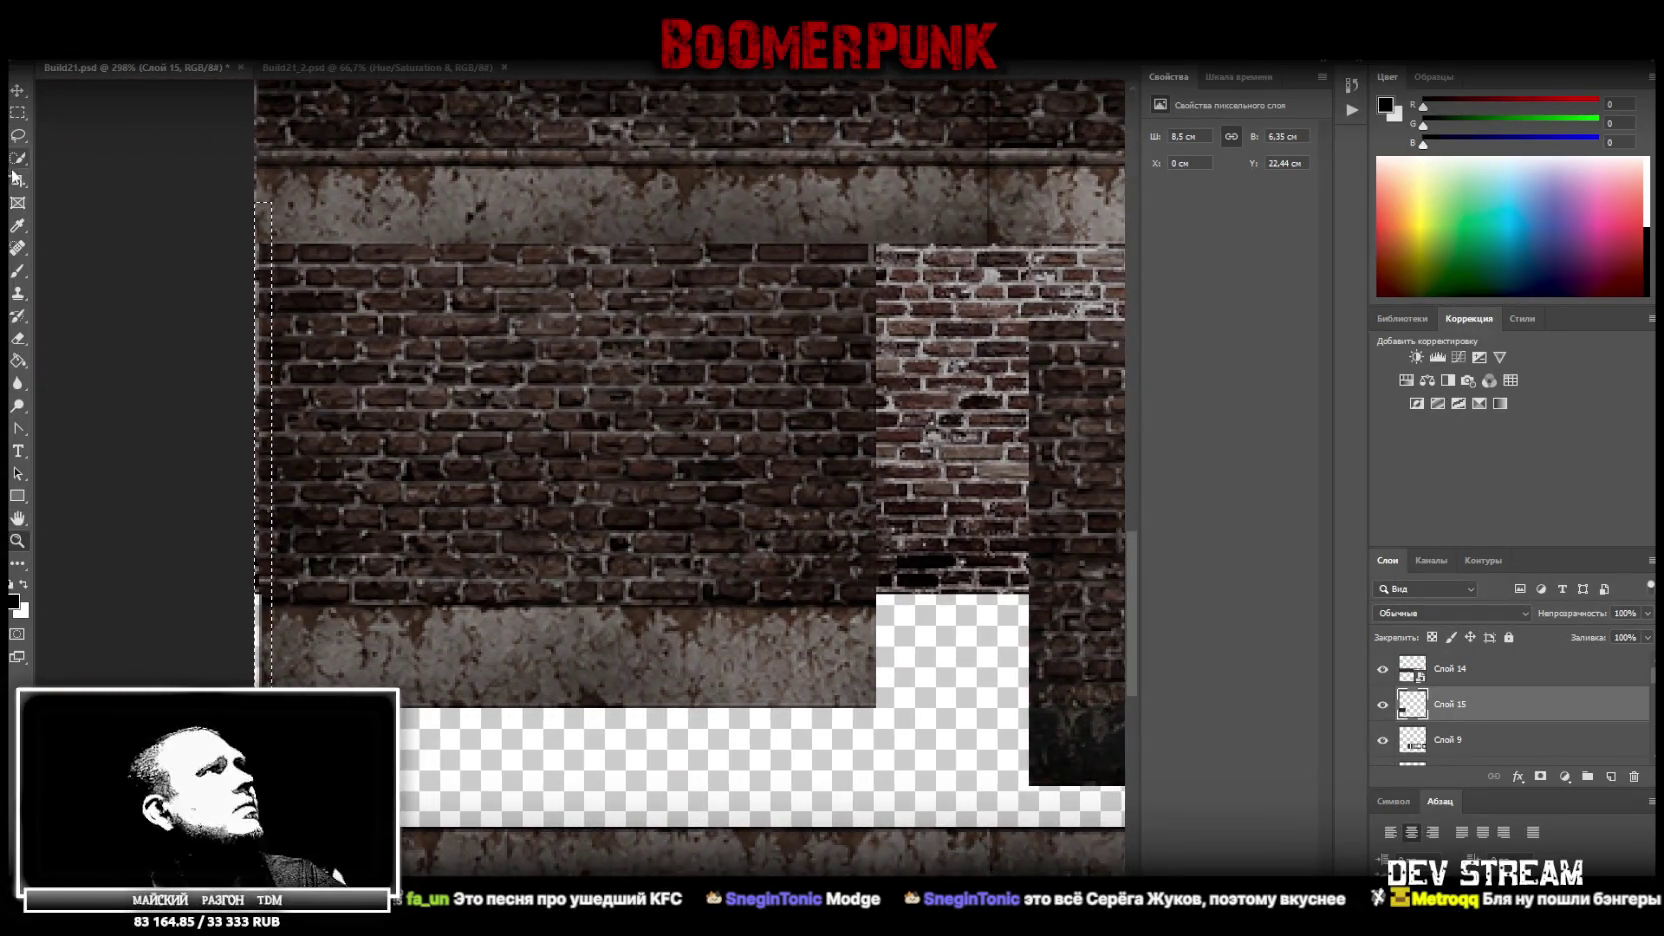
left_click(17, 112)
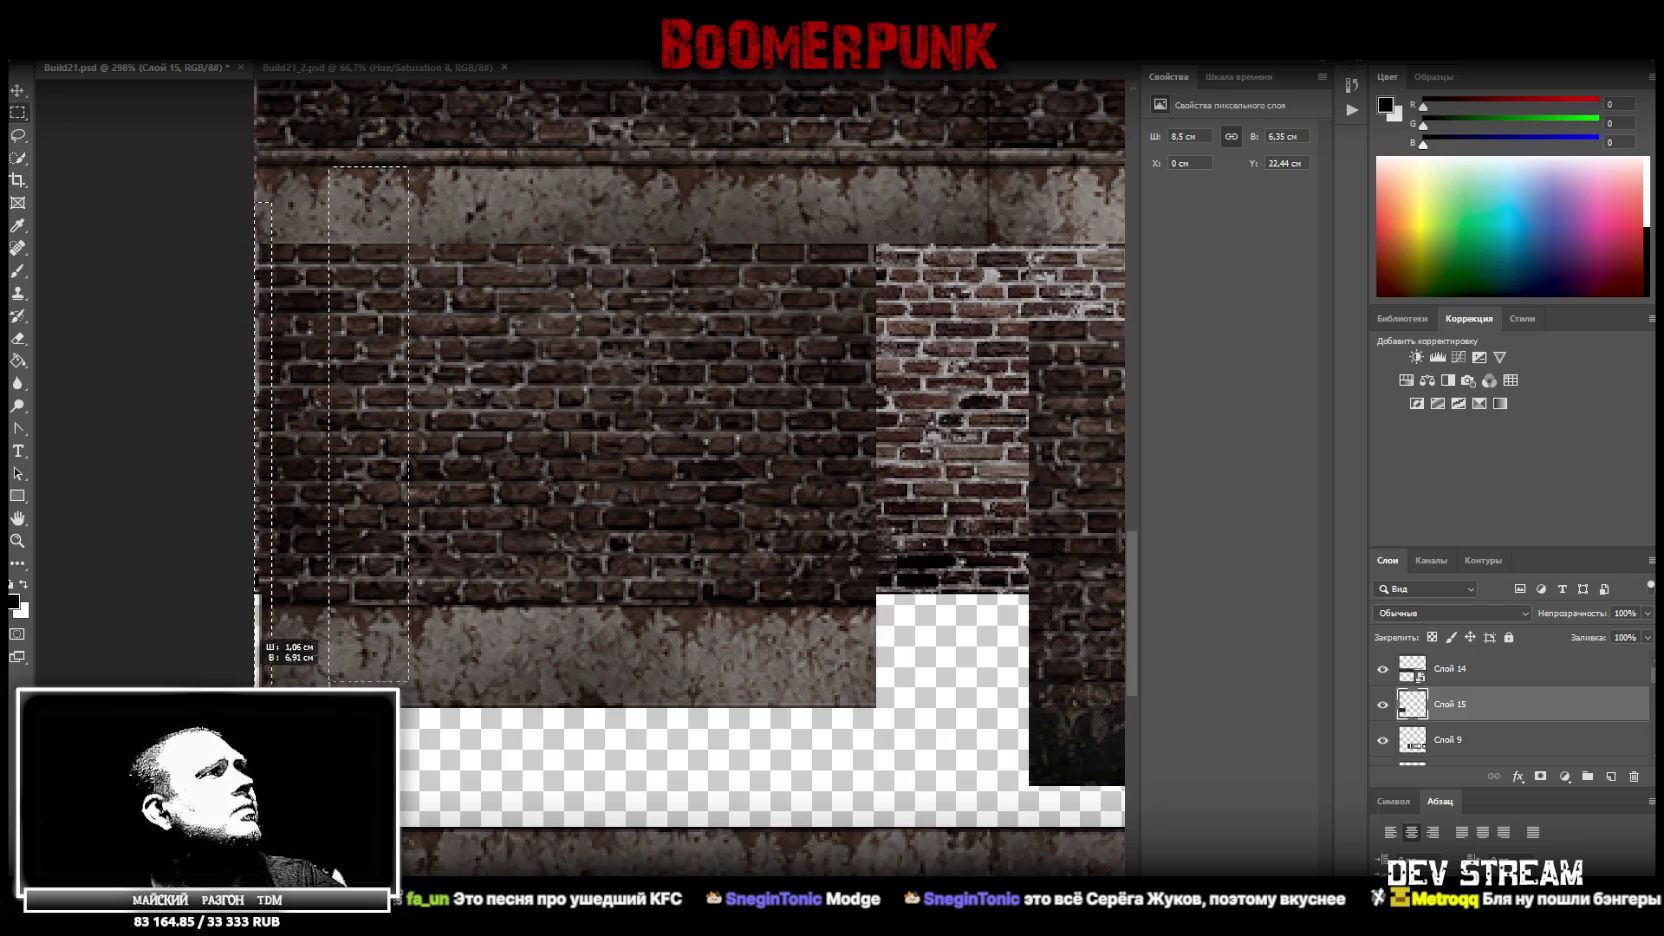
left_click_drag(408, 167, 277, 757)
key("ctrl+d")
key("Delete")
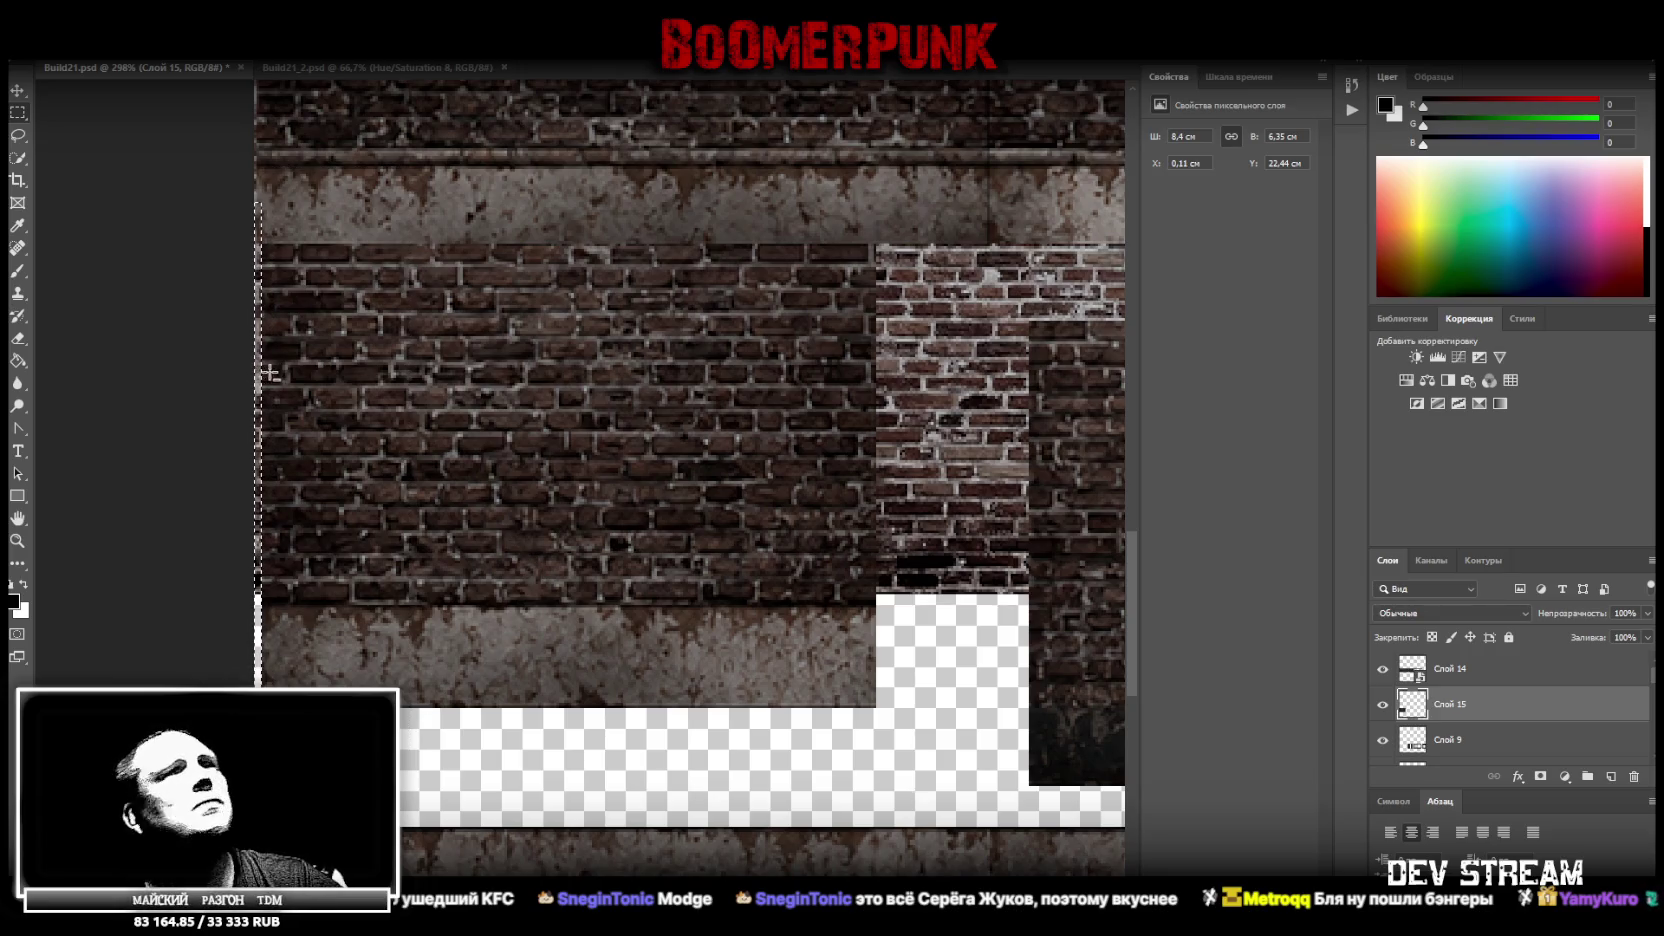
Deselect and move Слой 15 flush to the canvas's left edge at X 0 cm
key("v")
key("l")
key("ctrl+d")
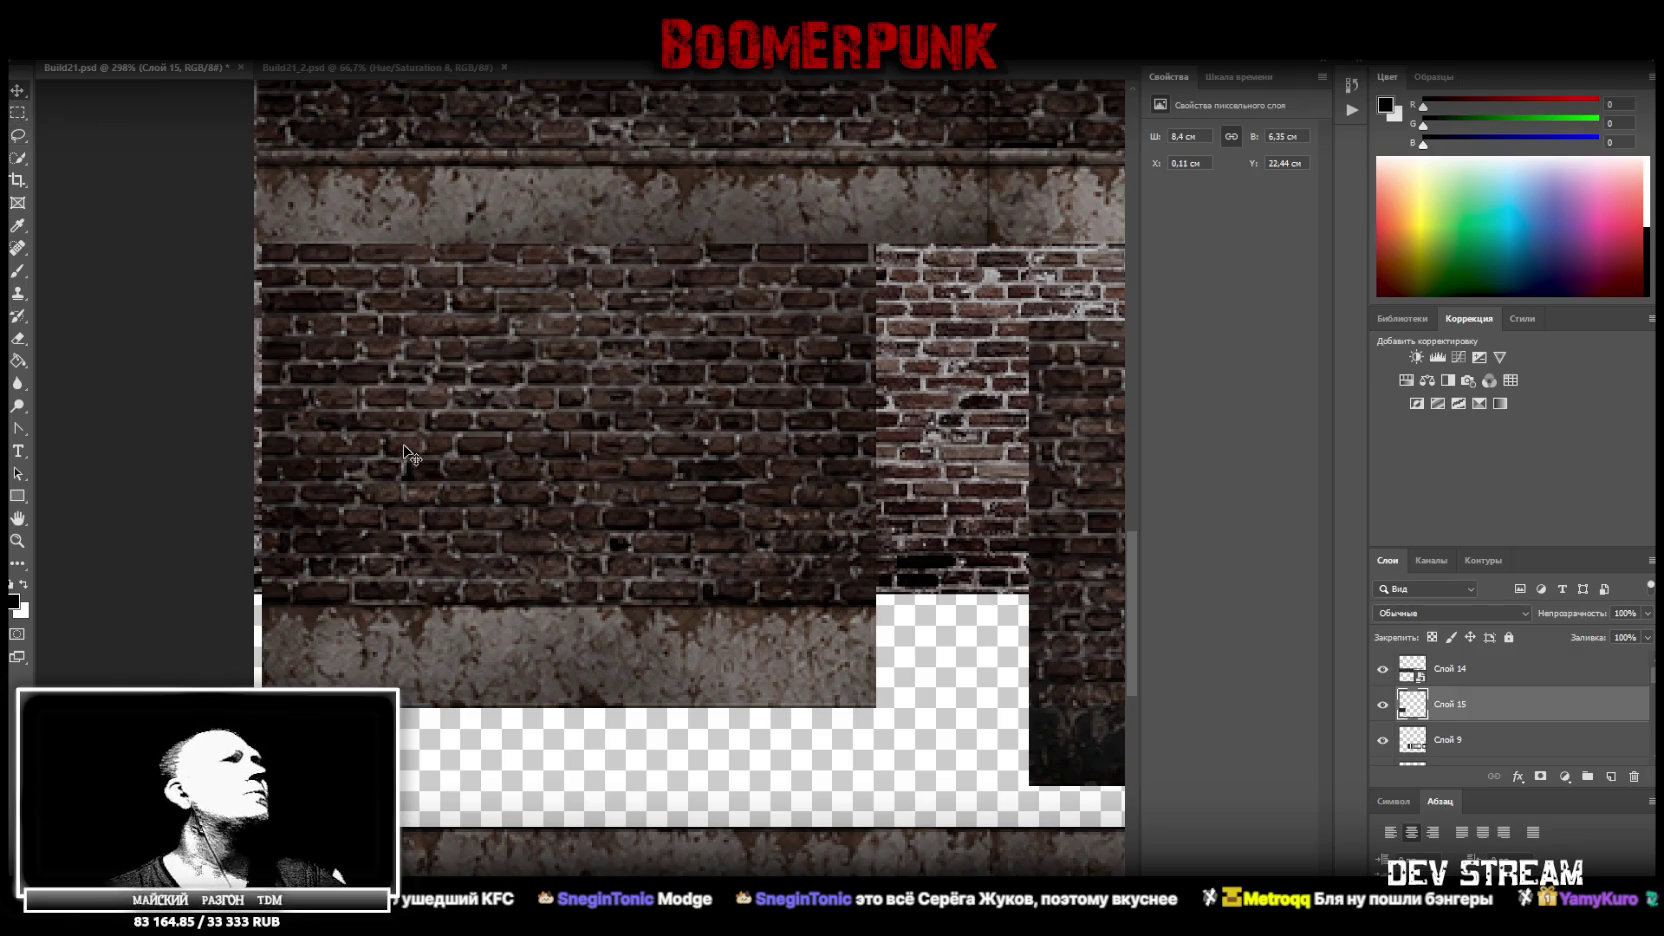
left_click_drag(374, 404, 333, 390)
key("z")
left_click_drag(668, 470, 638, 481)
left_click(638, 481, "alt")
left_click(735, 504, "alt")
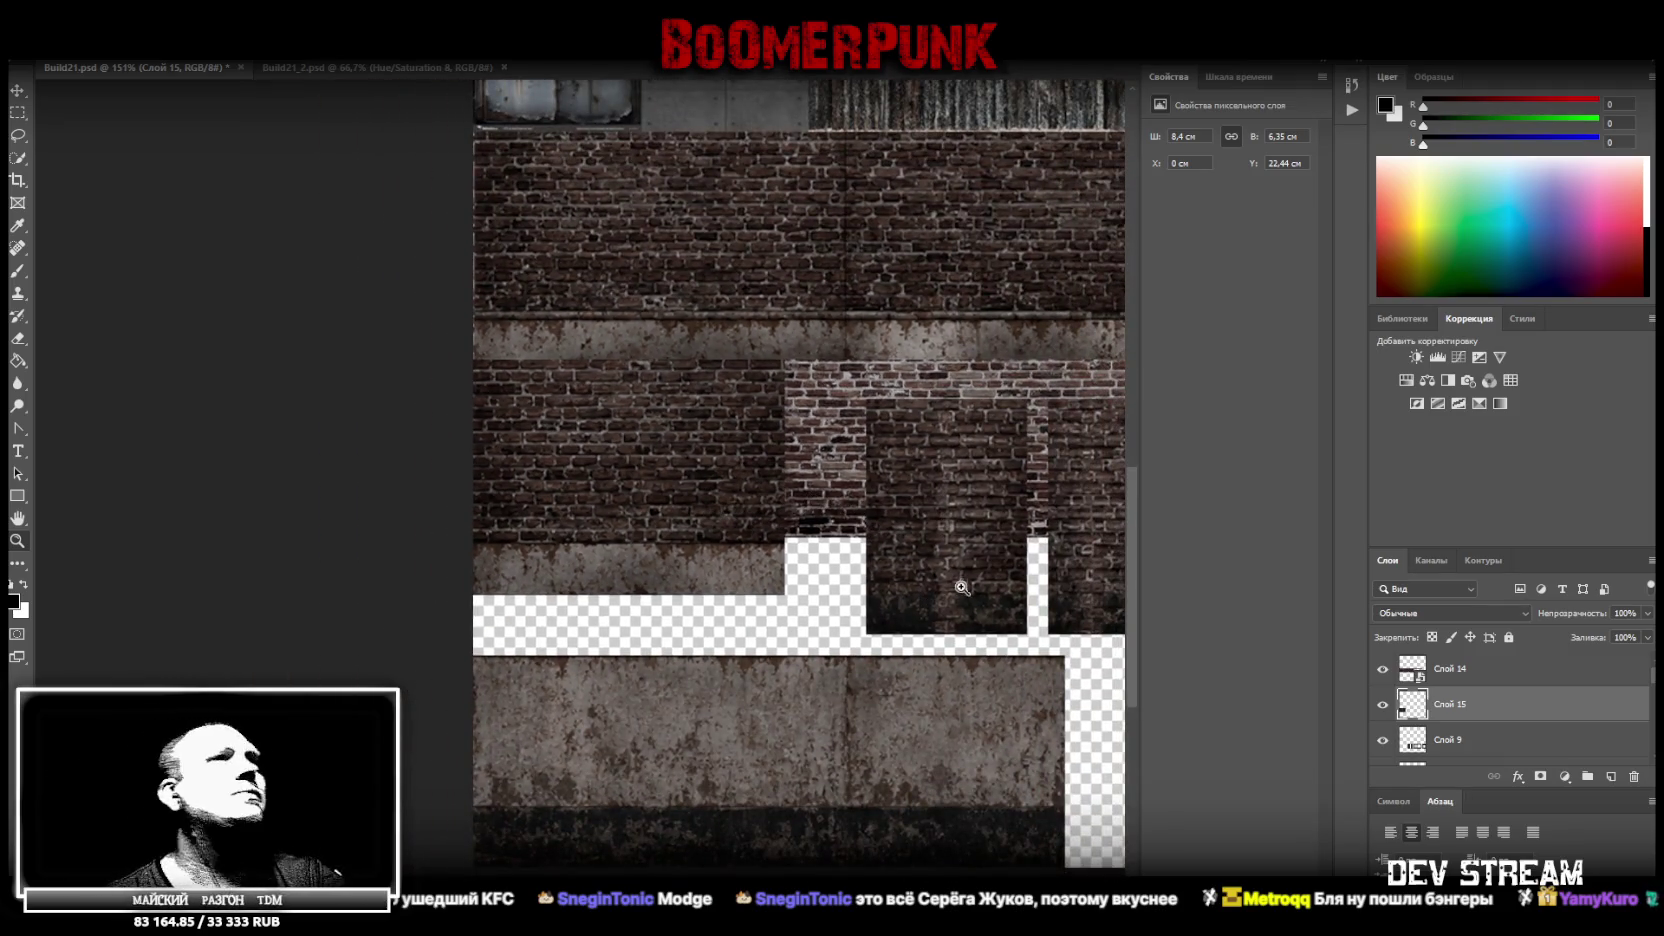
scroll(608, 473, "right", 4)
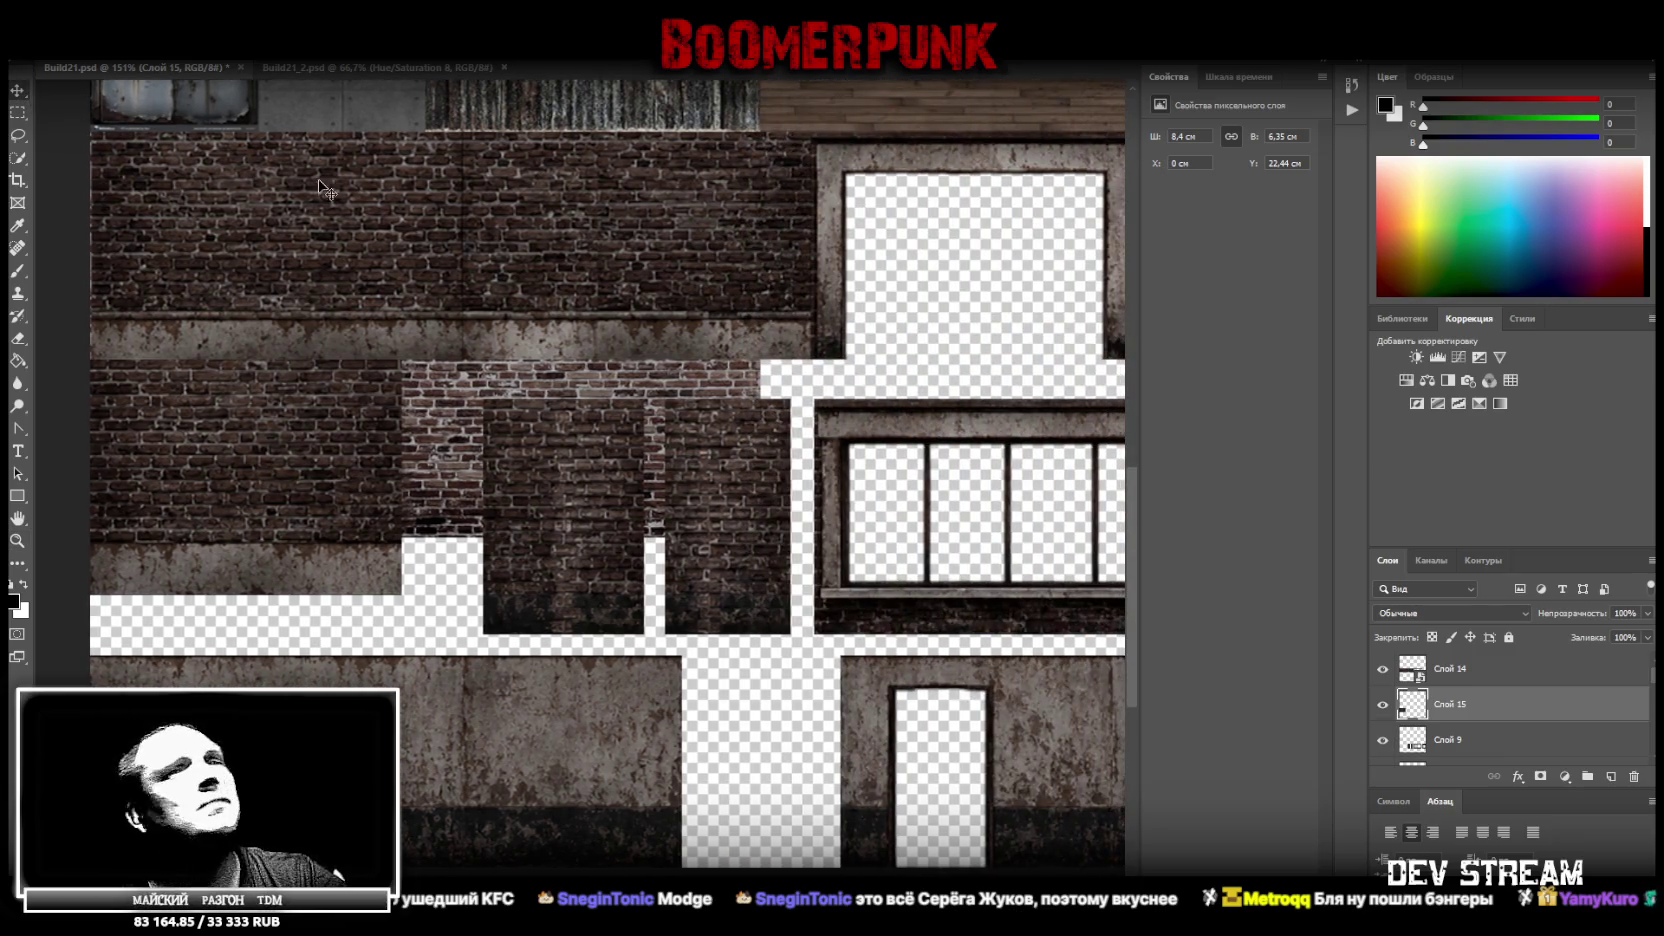
Cut the dark brick strip from Слой 9 onto new layer Слой 16 and slide it left against the wall
left_click(1460, 742)
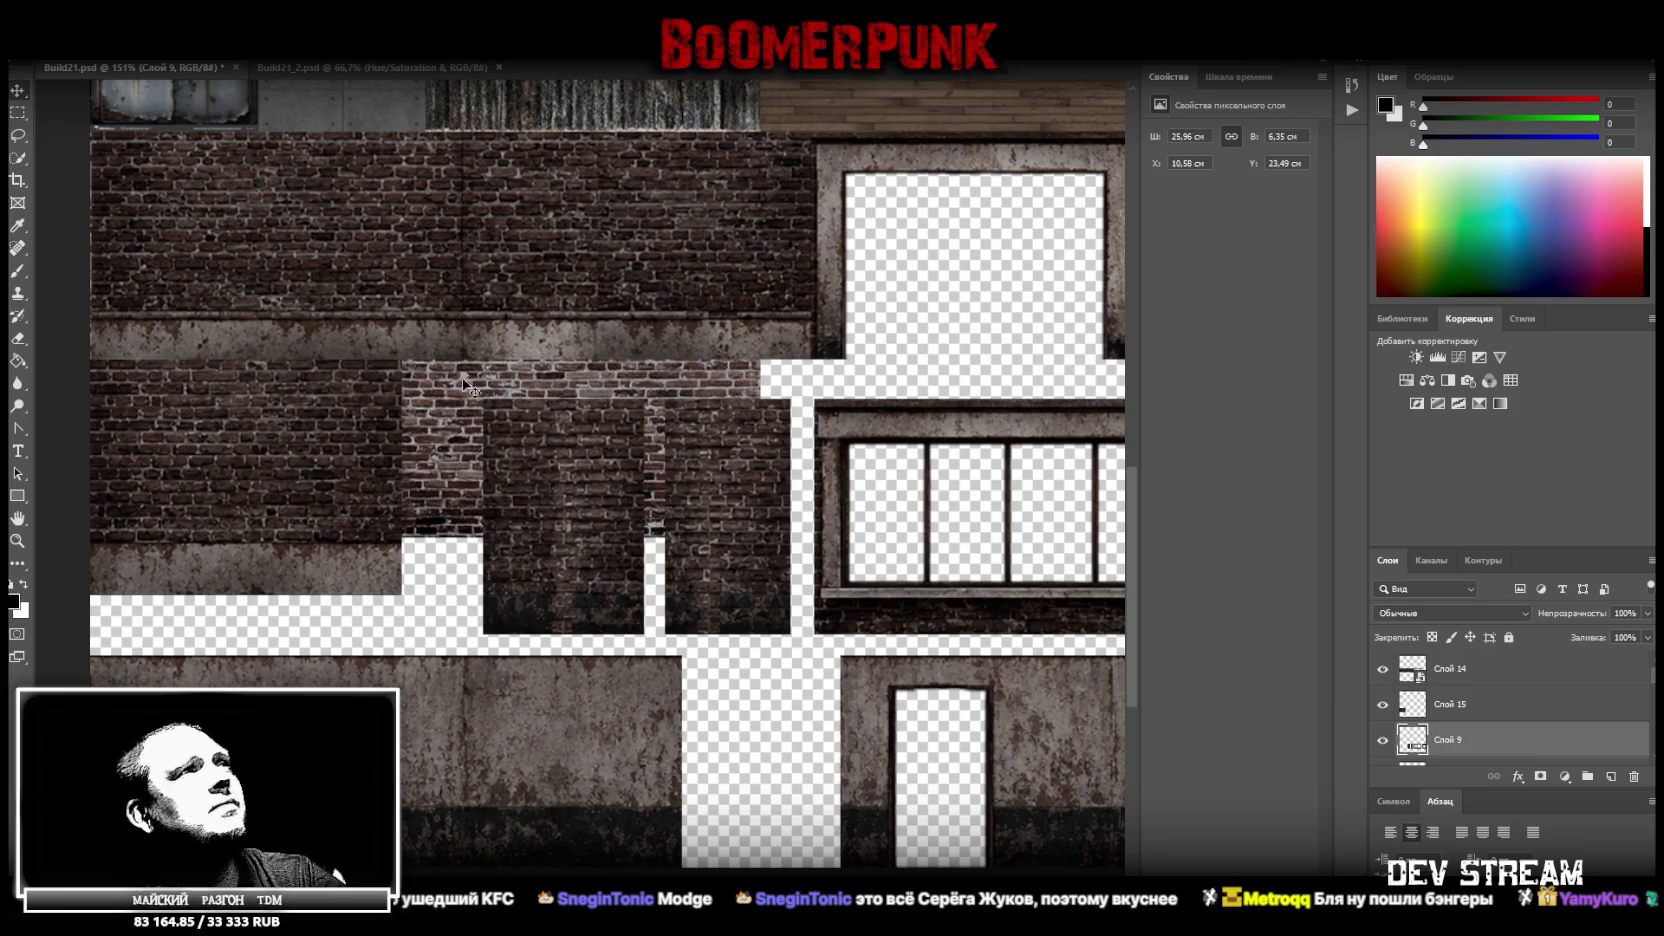
left_click_drag(451, 382, 651, 645)
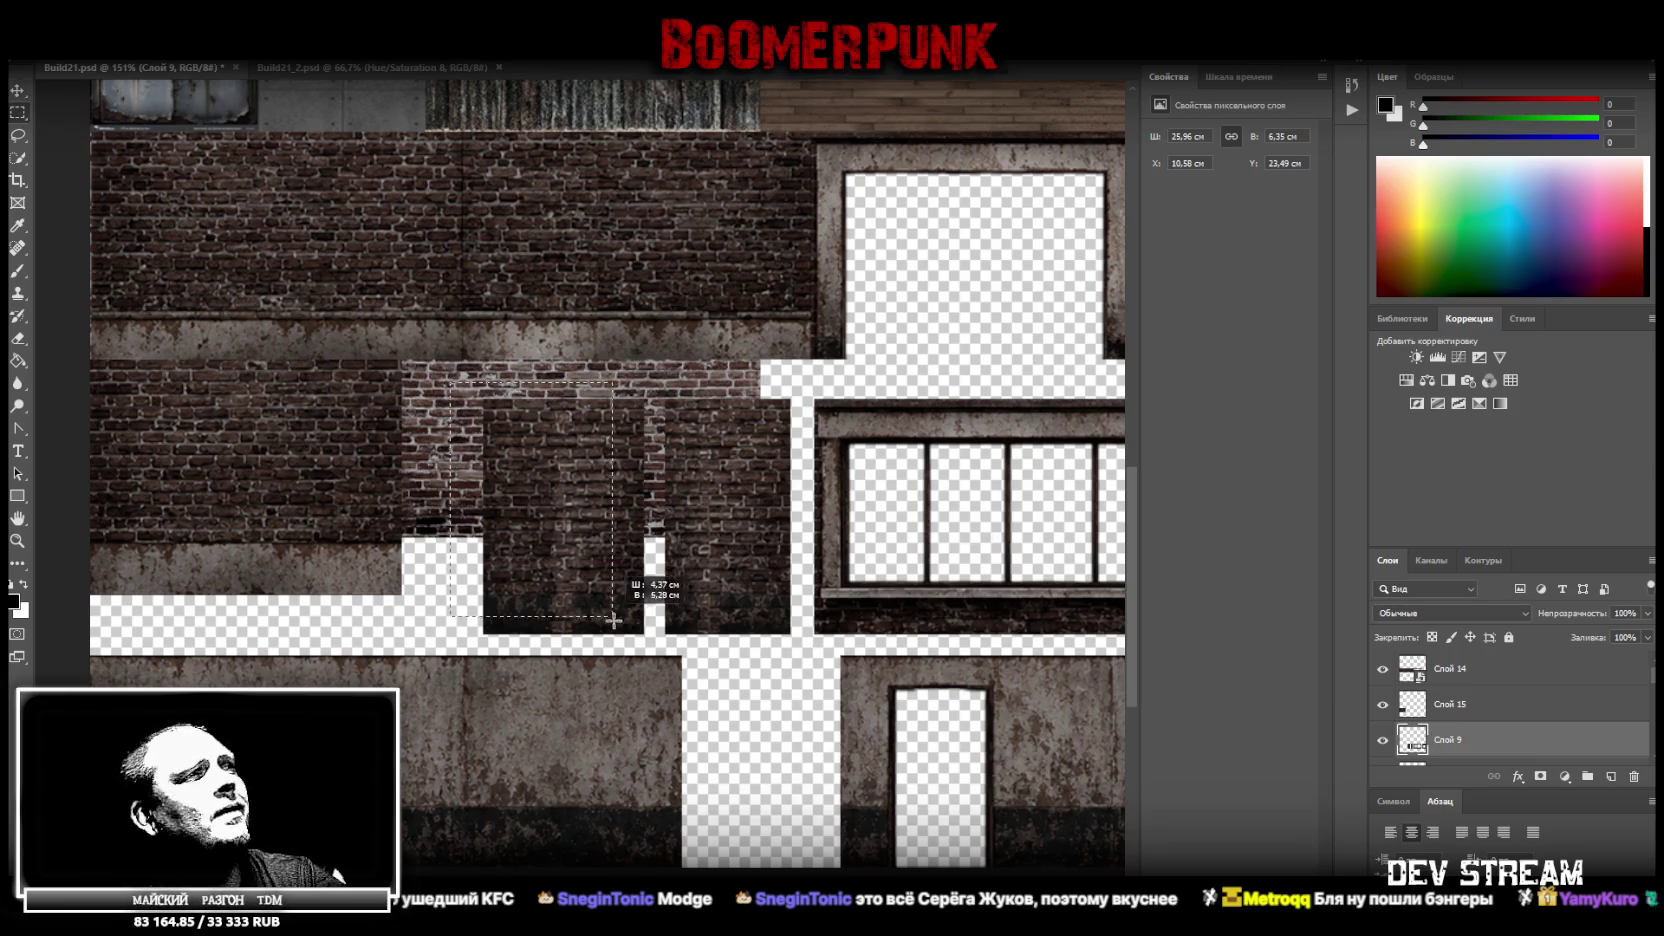
right_click(563, 540)
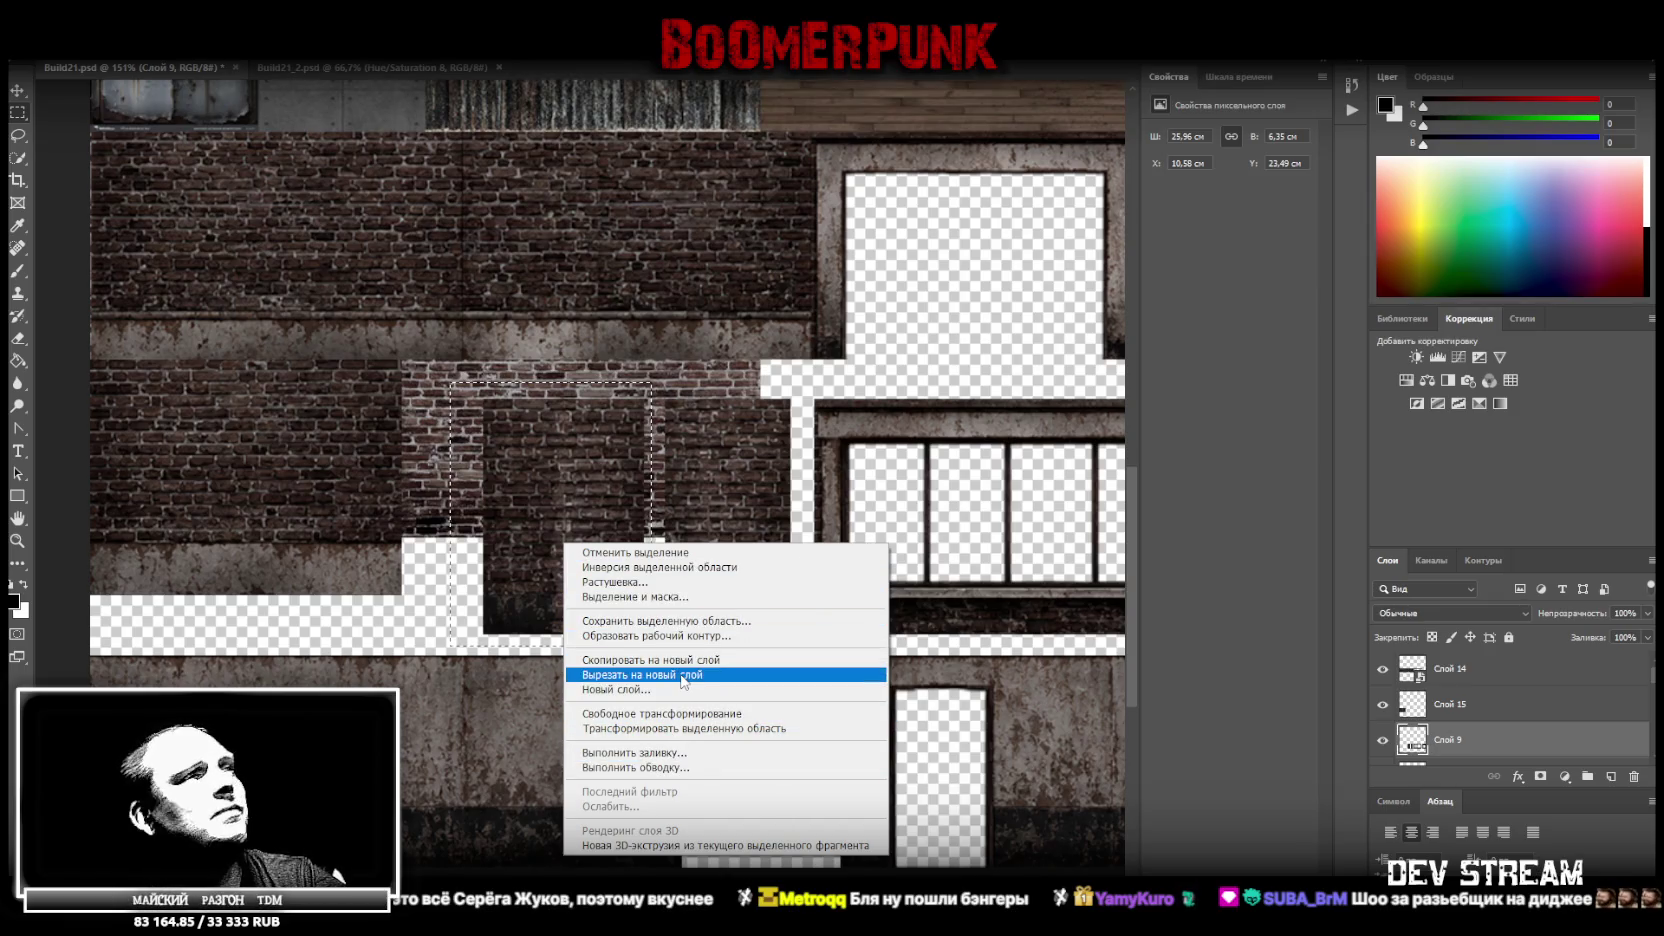
left_click(676, 670)
key("ctrl+t")
mouse_move(490, 440)
left_mouse_down()
mouse_move(515, 455)
mouse_move(474, 430)
left_mouse_up()
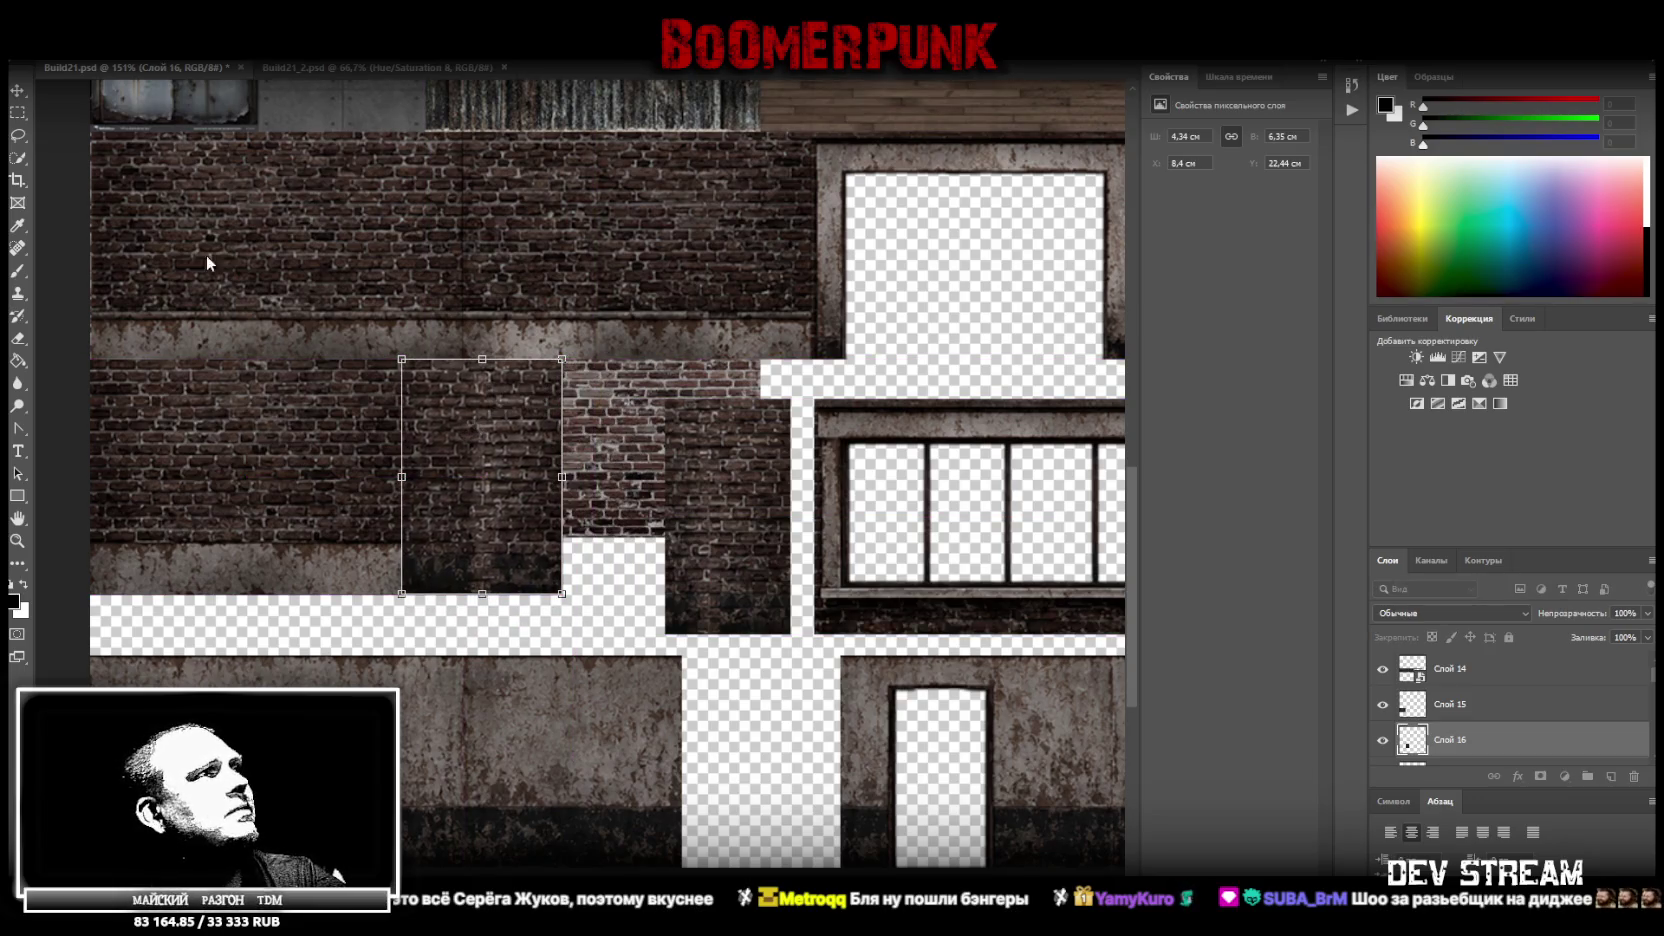
key("Return")
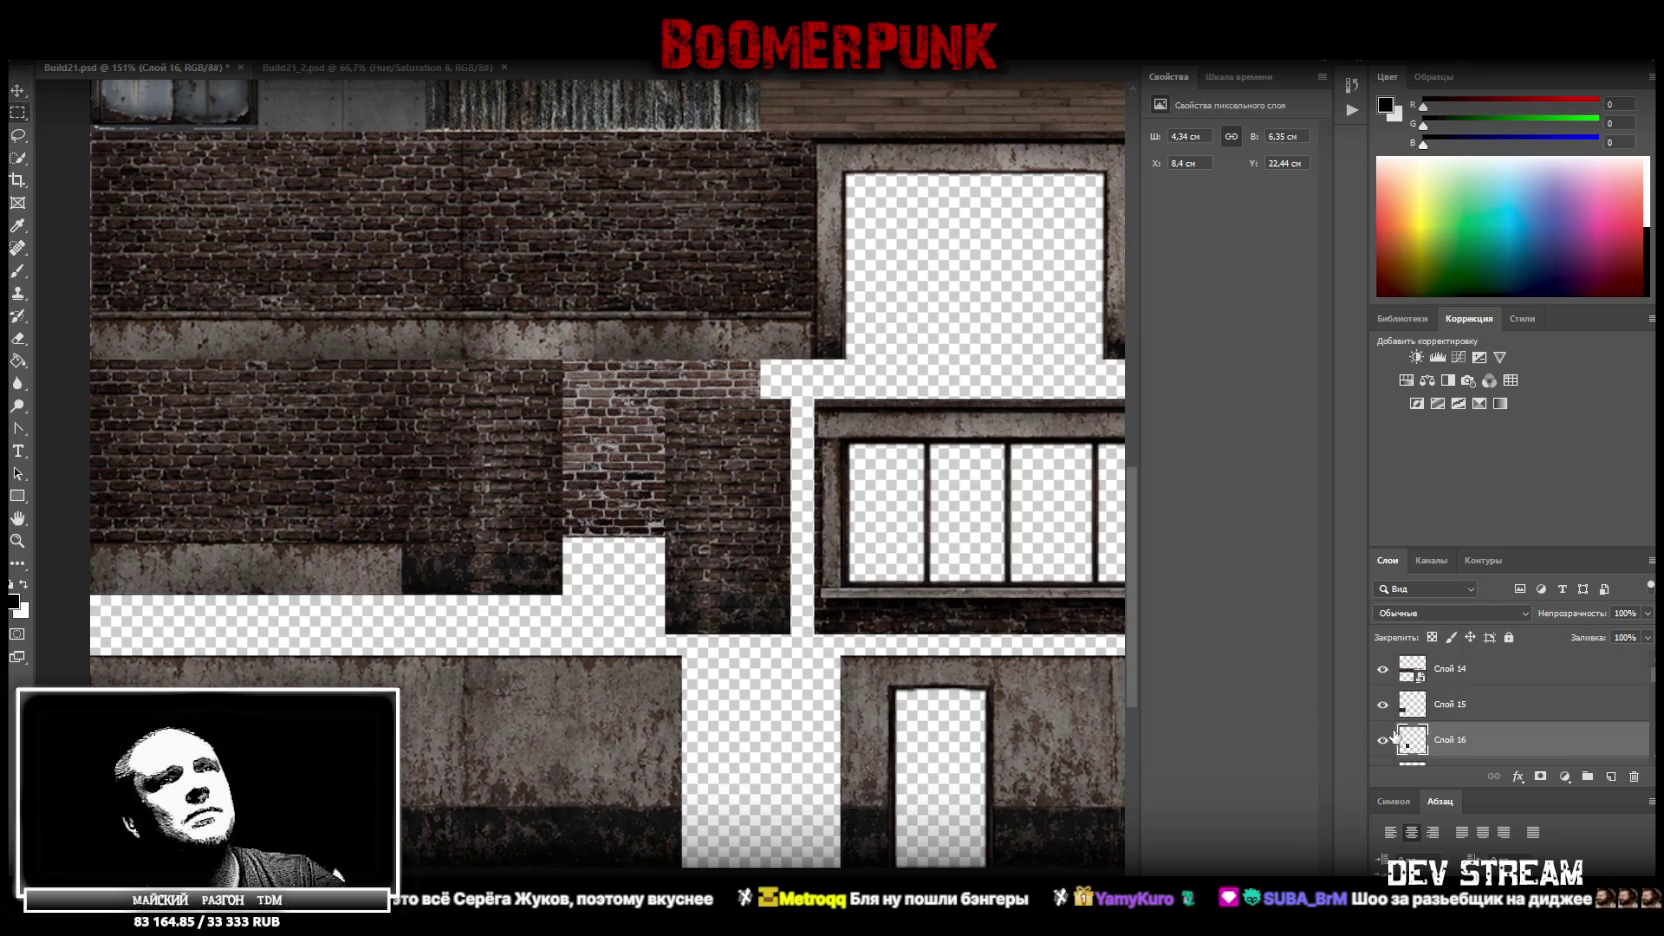
Reselect Слой 9 and move its window block up and left against the bricks
scroll(1400, 737, "down", 1)
scroll(1440, 736, "down", 1)
left_click(1462, 735)
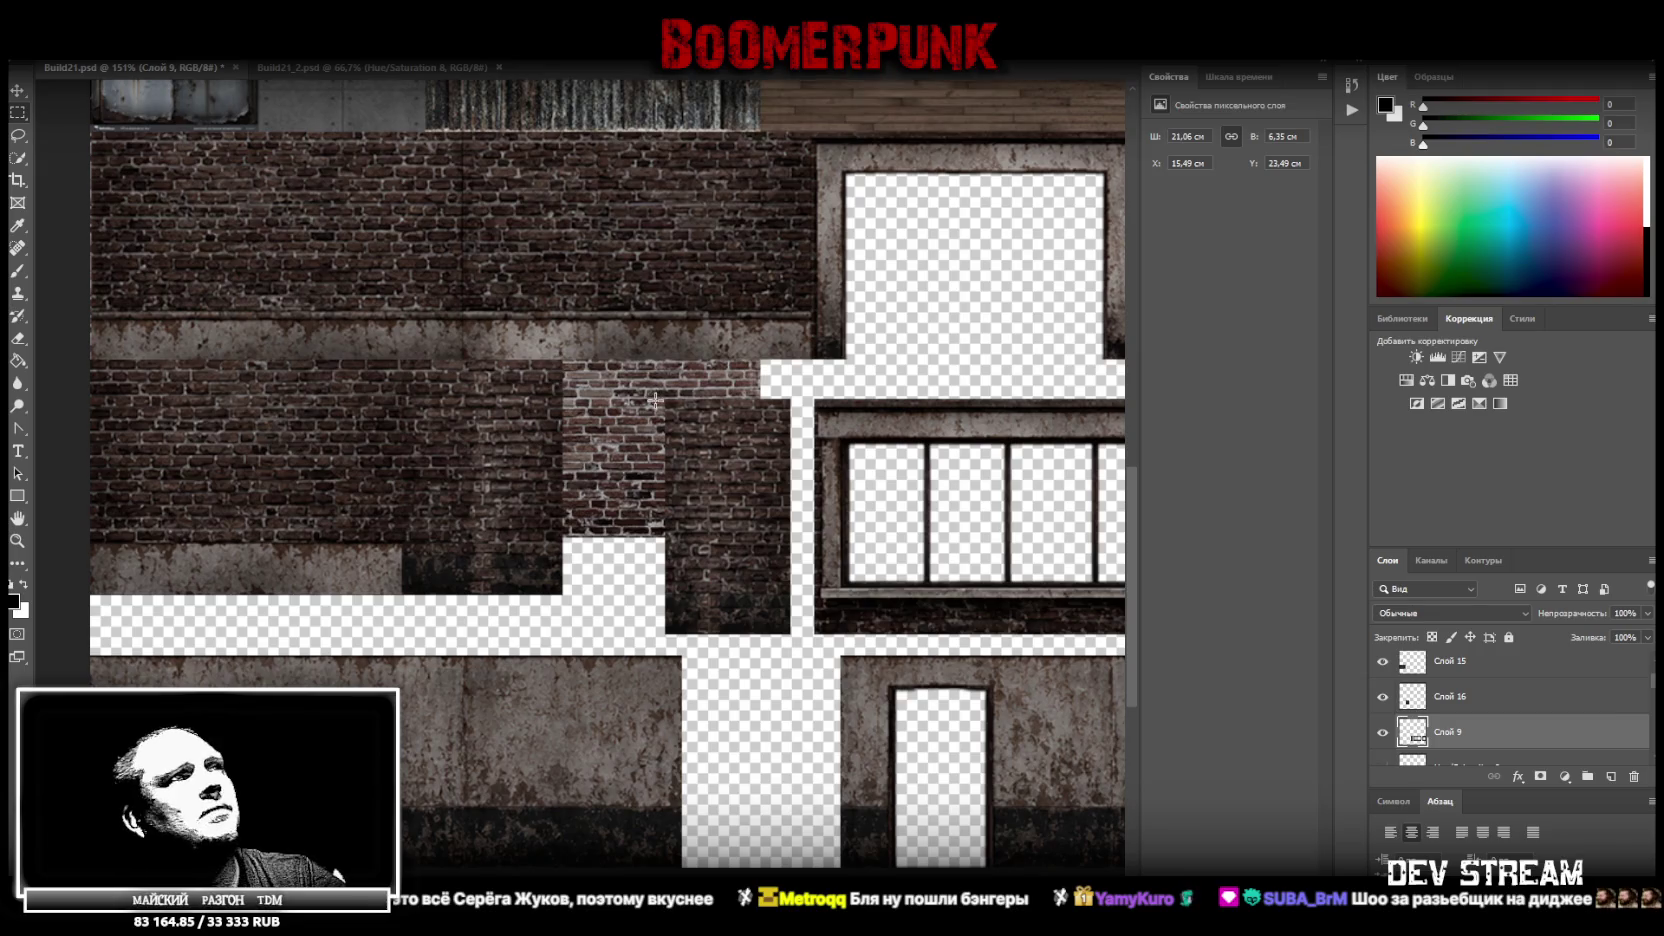
left_click_drag(776, 478, 620, 420)
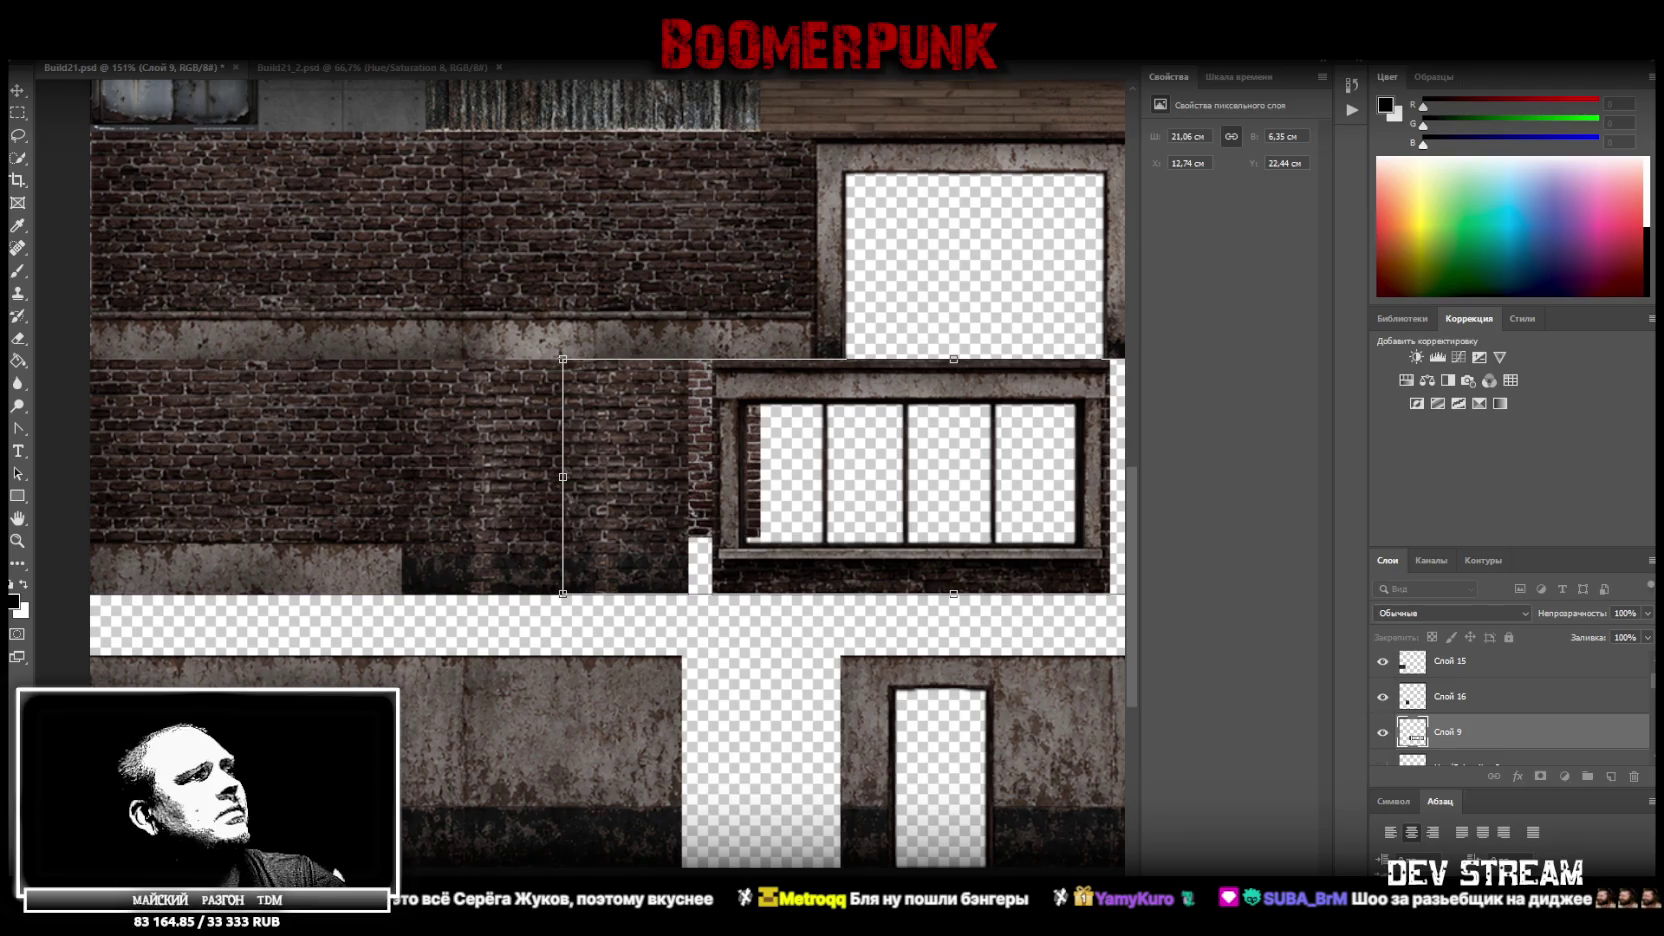
Cut both window frames onto new layer Слой 17 and shift it left to close the gap
scroll(580, 470, "right", 3)
scroll(580, 470, "right", 3)
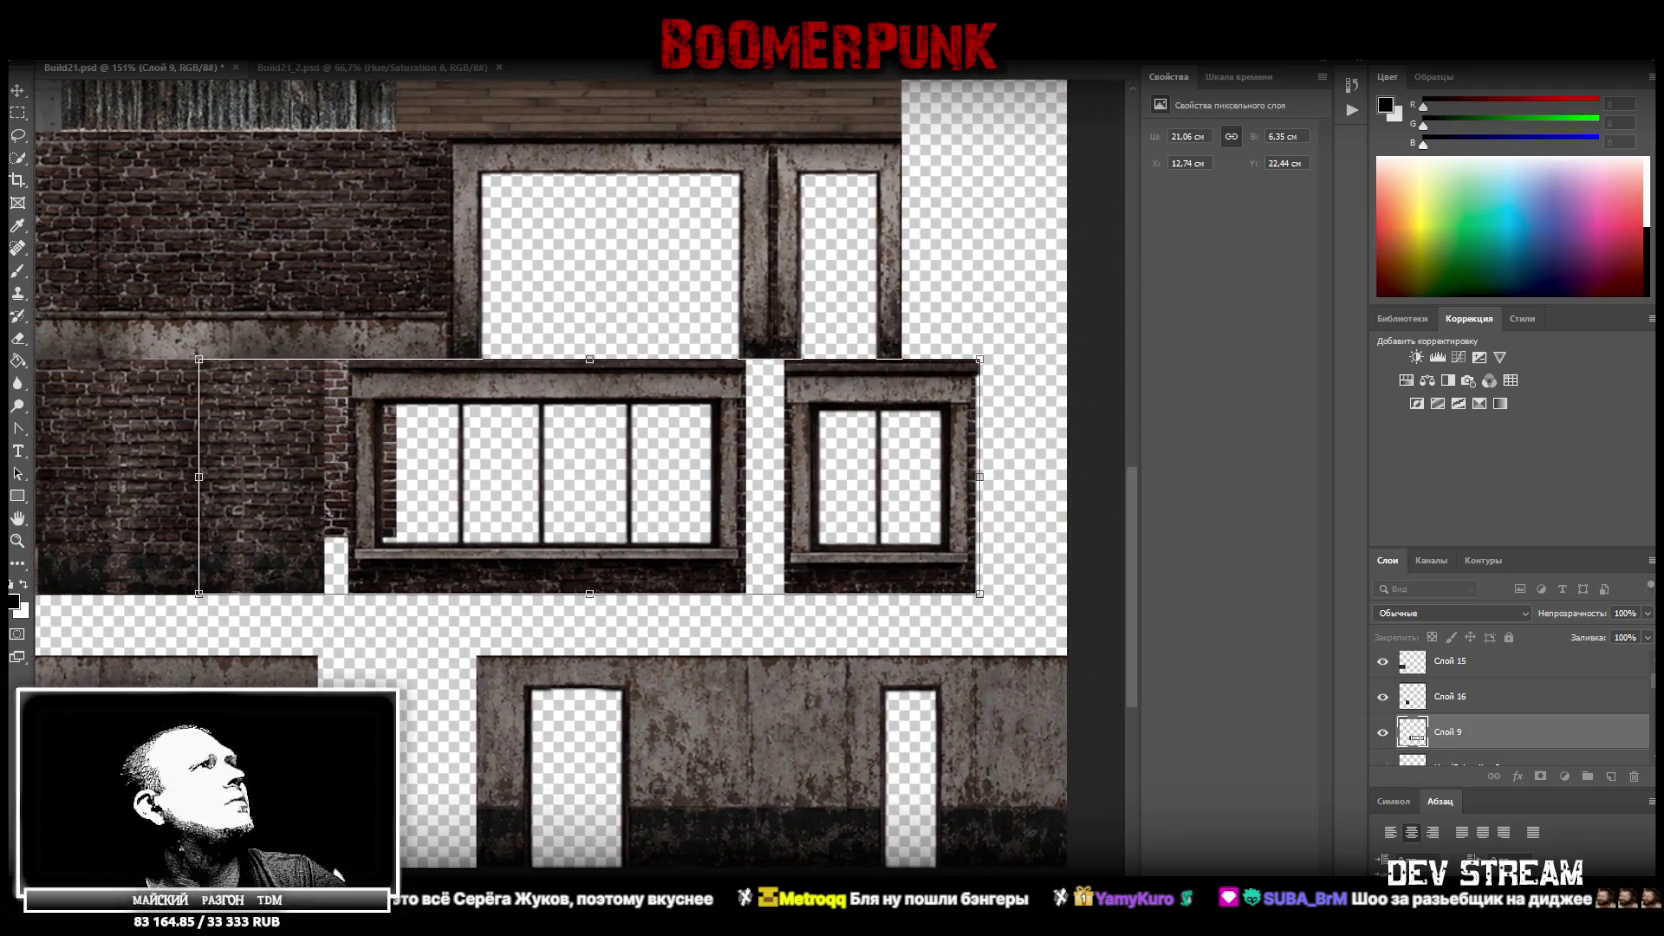
left_click(15, 113)
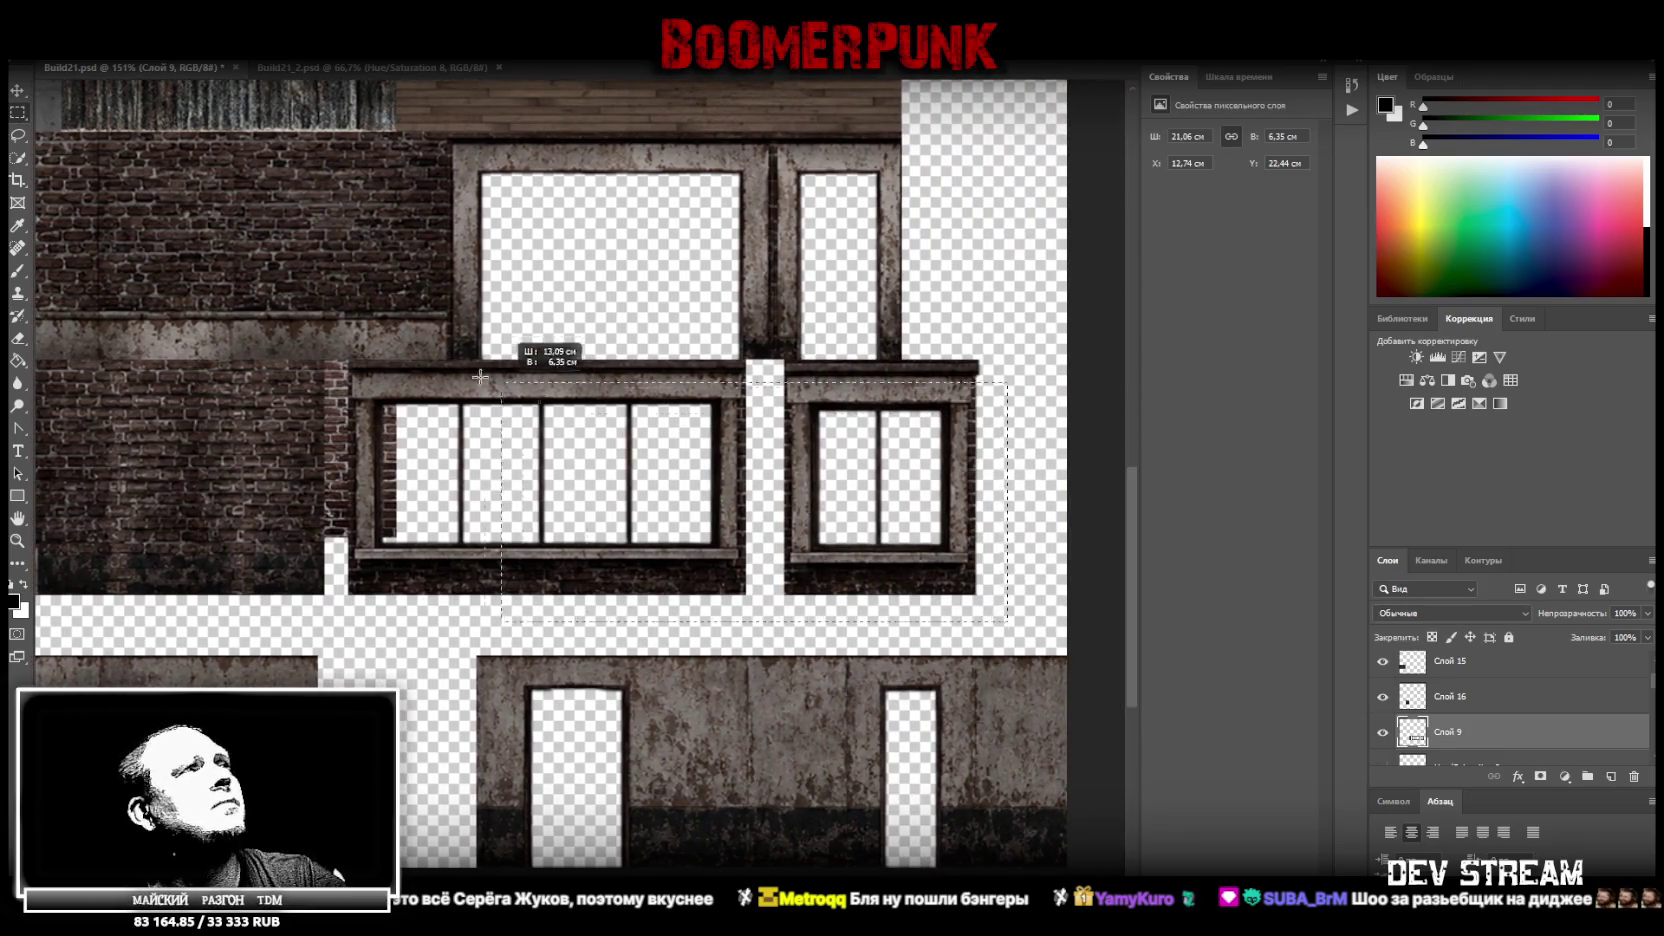
left_click_drag(1006, 619, 341, 330)
right_click(398, 388)
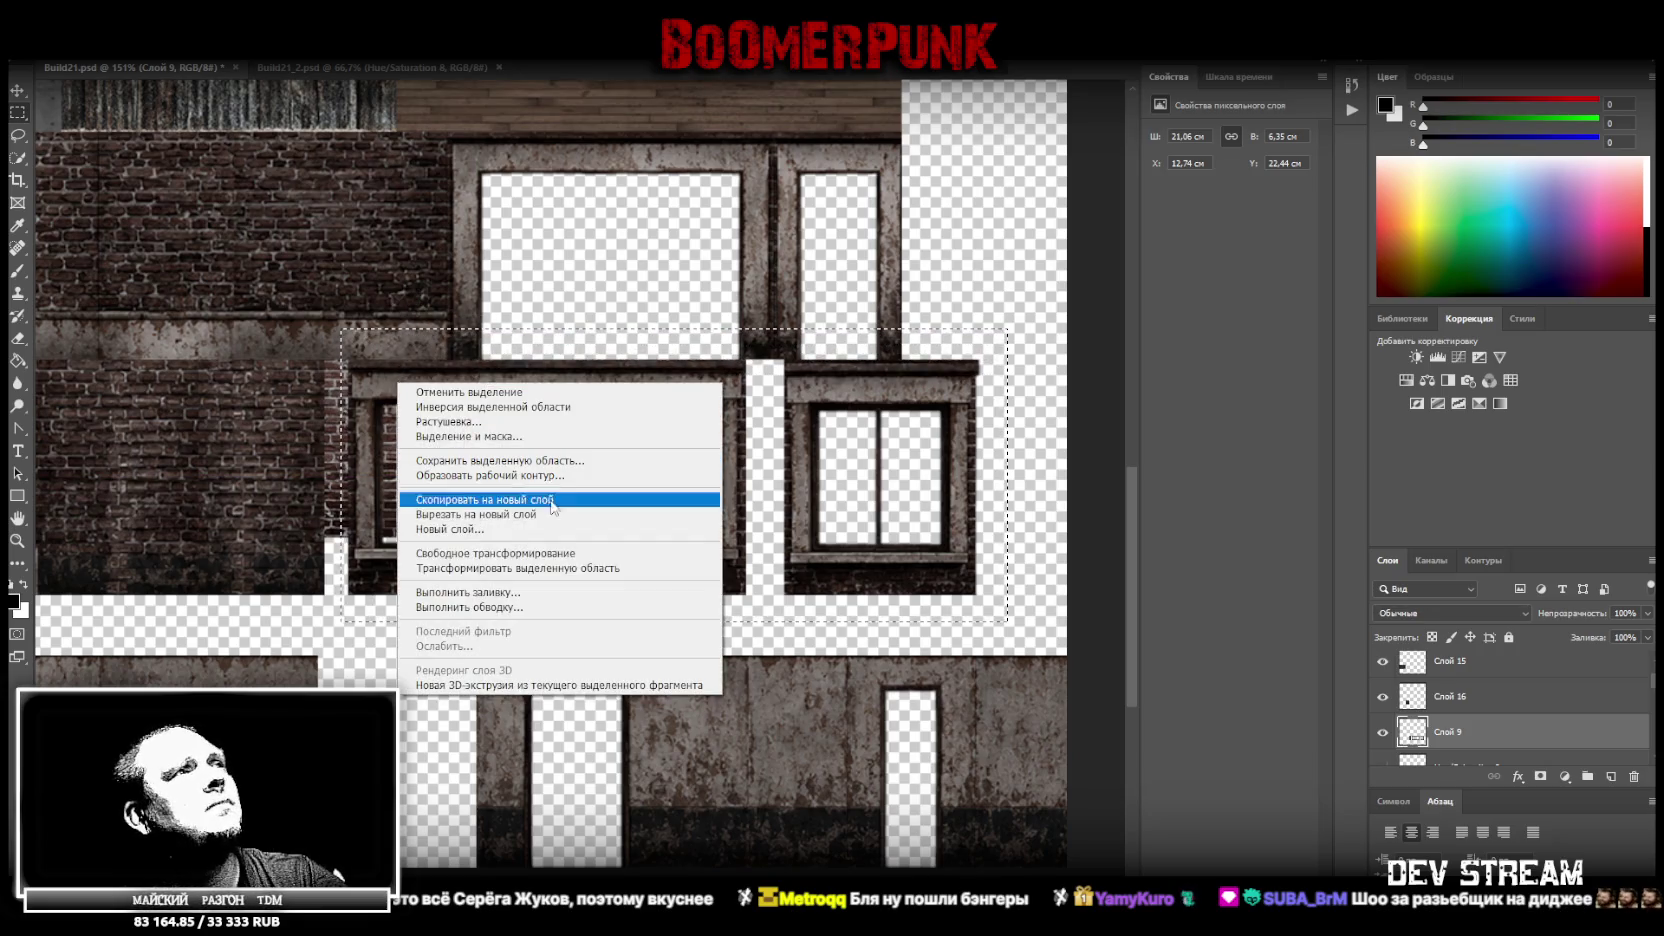
left_click(470, 514)
key("v")
left_click_drag(445, 380, 421, 380)
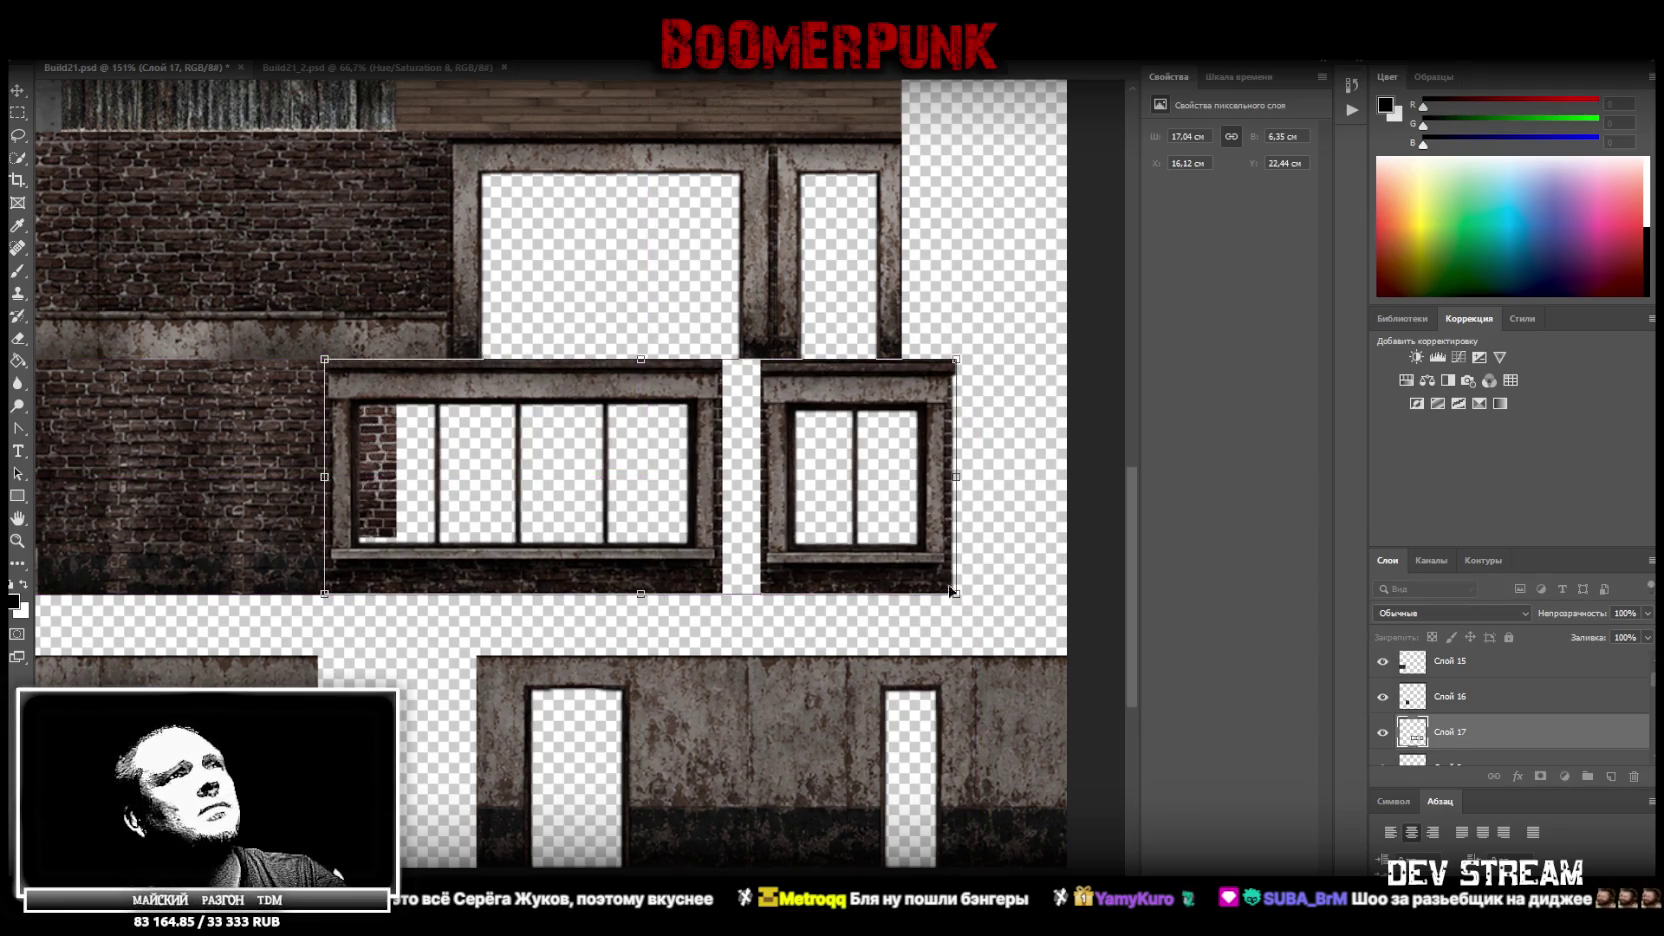
Marquee the right-hand window block
left_click(19, 113)
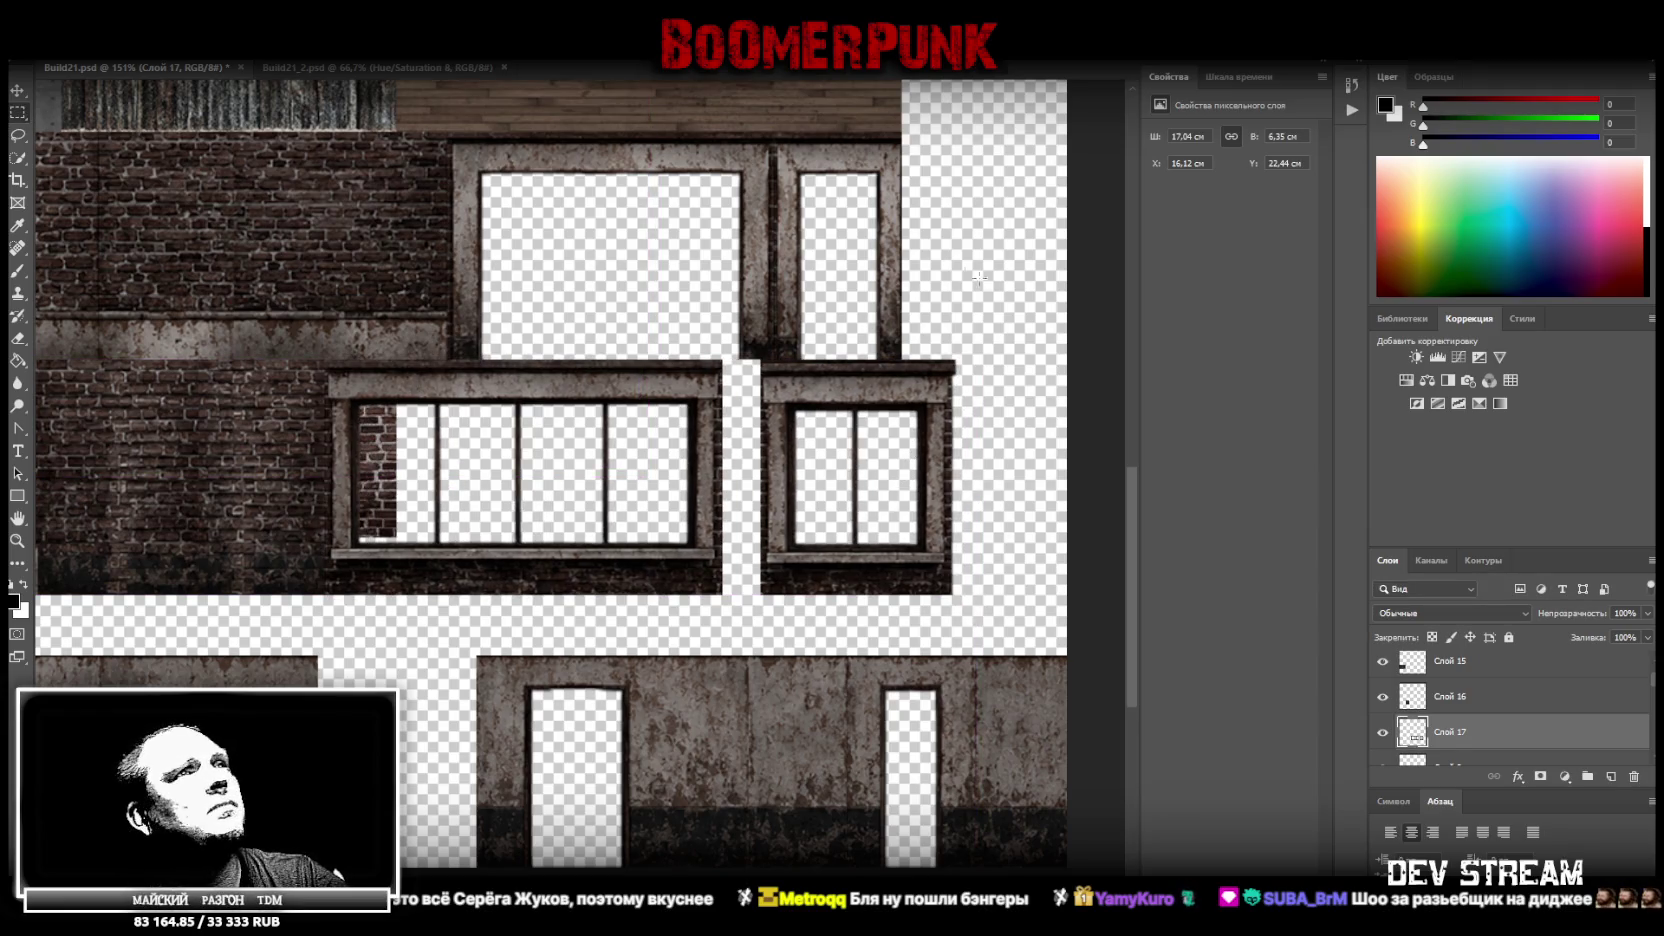
left_click_drag(1006, 307, 951, 613)
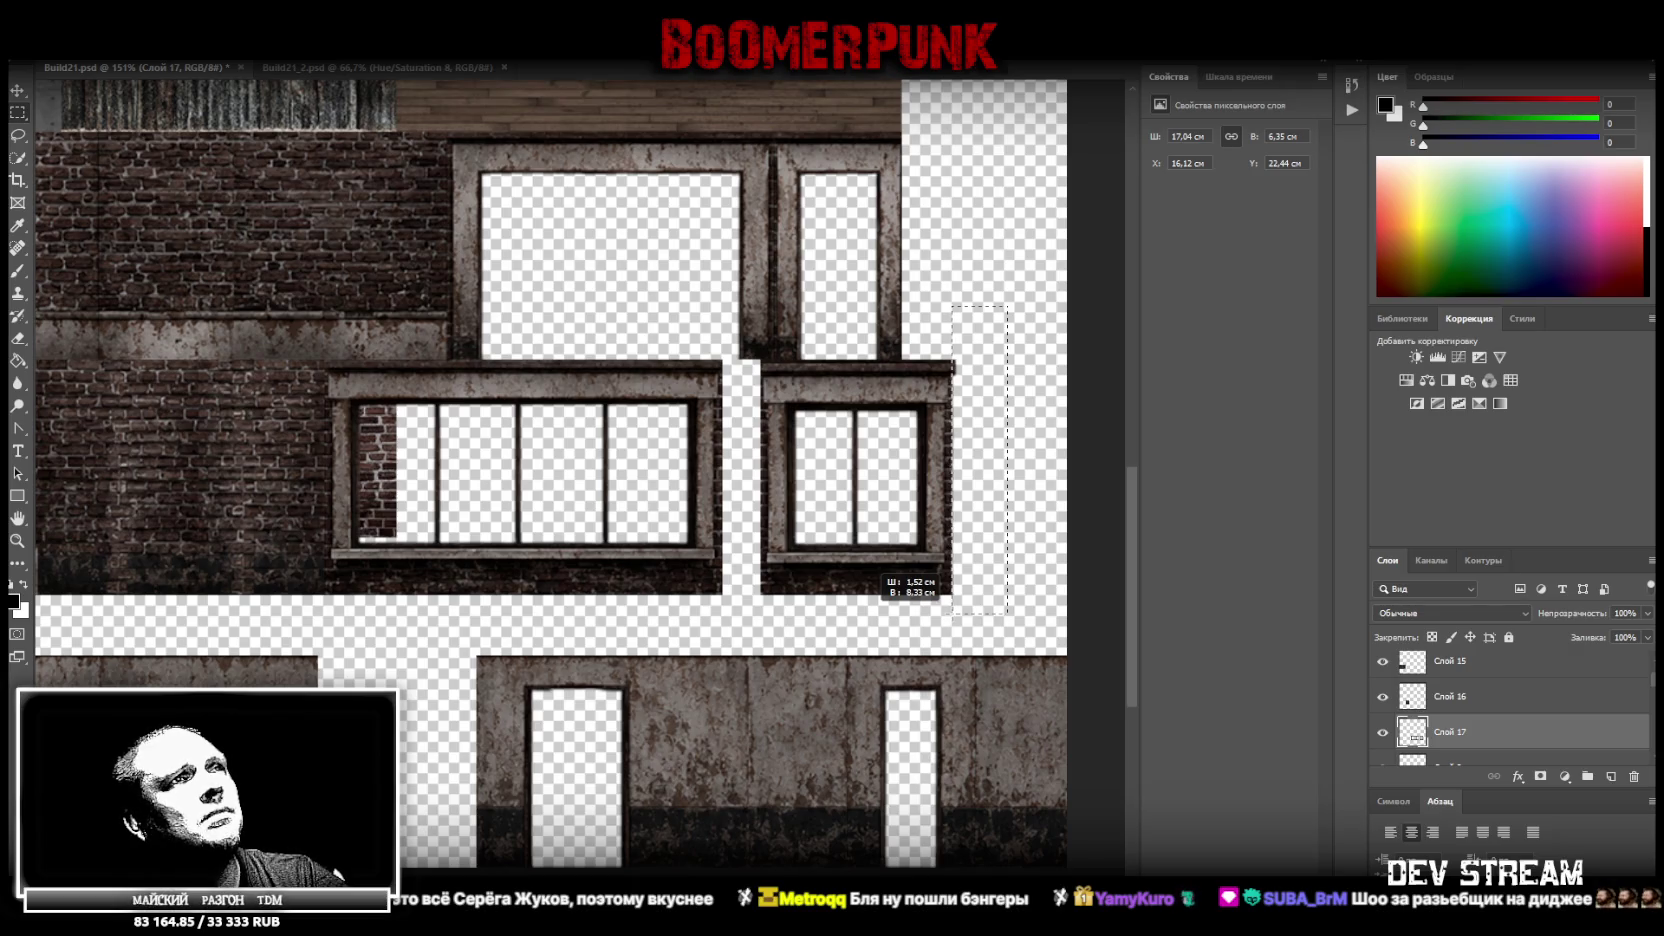
left_click_drag(951, 613, 951, 613)
left_click(17, 135)
left_click(19, 113)
left_click_drag(992, 622, 749, 340)
Put the right-hand window block on new layer Слой 18 and slide it left to X 26.85 cm
right_click(820, 400)
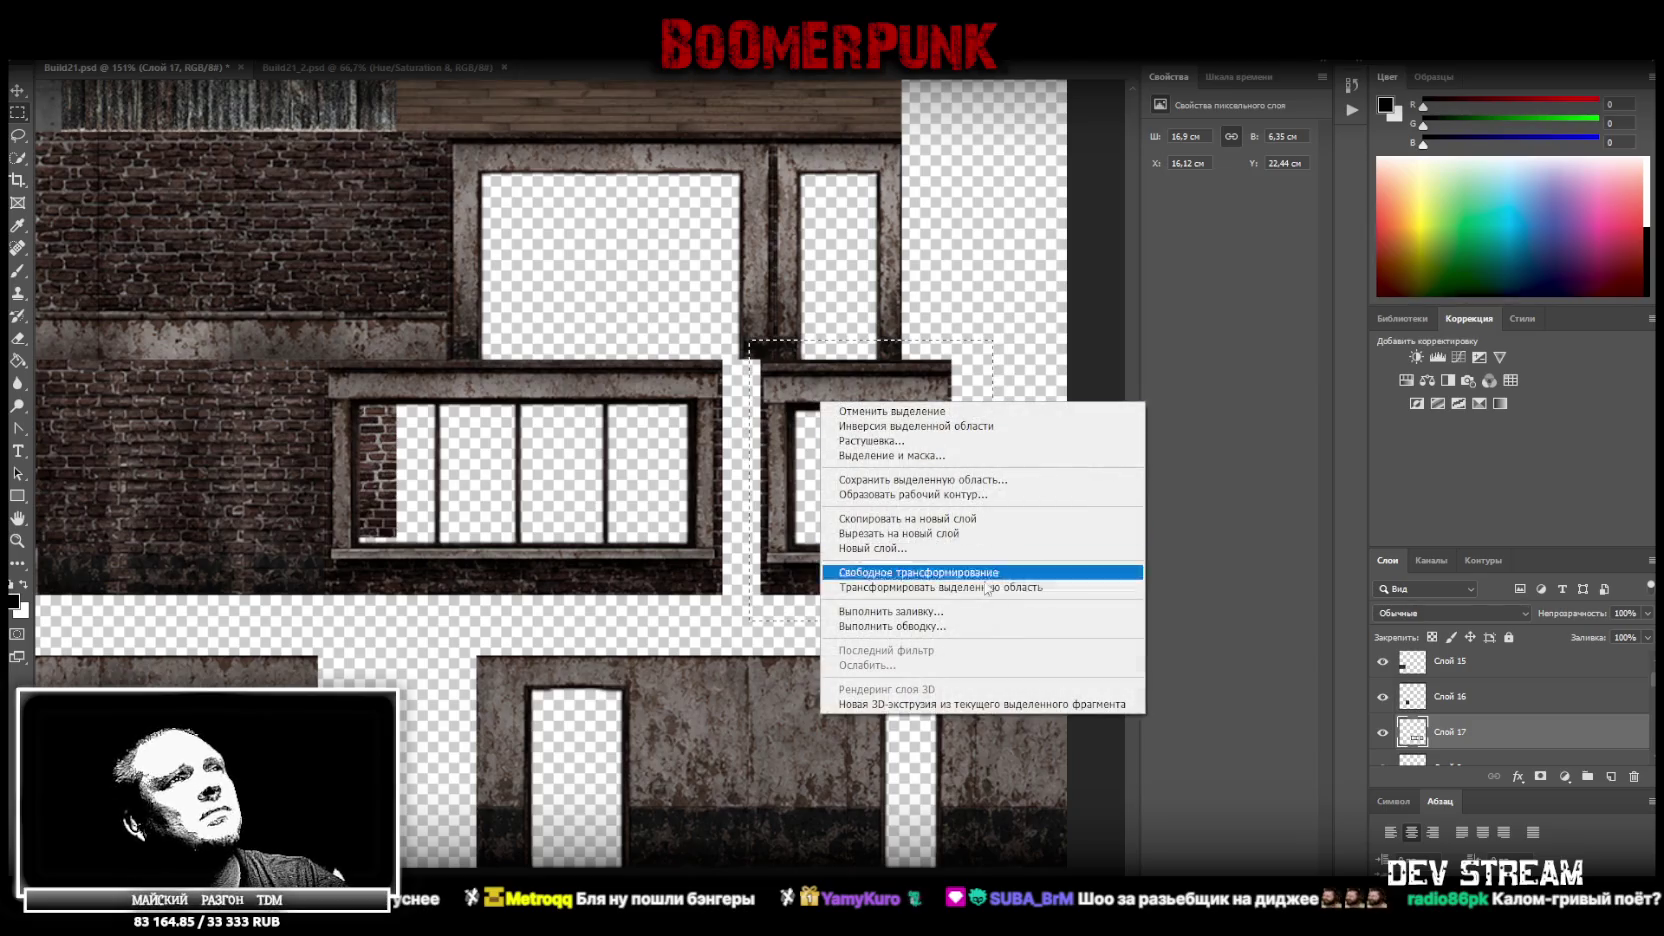
left_click(940, 534)
mouse_move(845, 390)
left_mouse_down()
mouse_move(807, 392)
mouse_move(812, 378)
left_mouse_up()
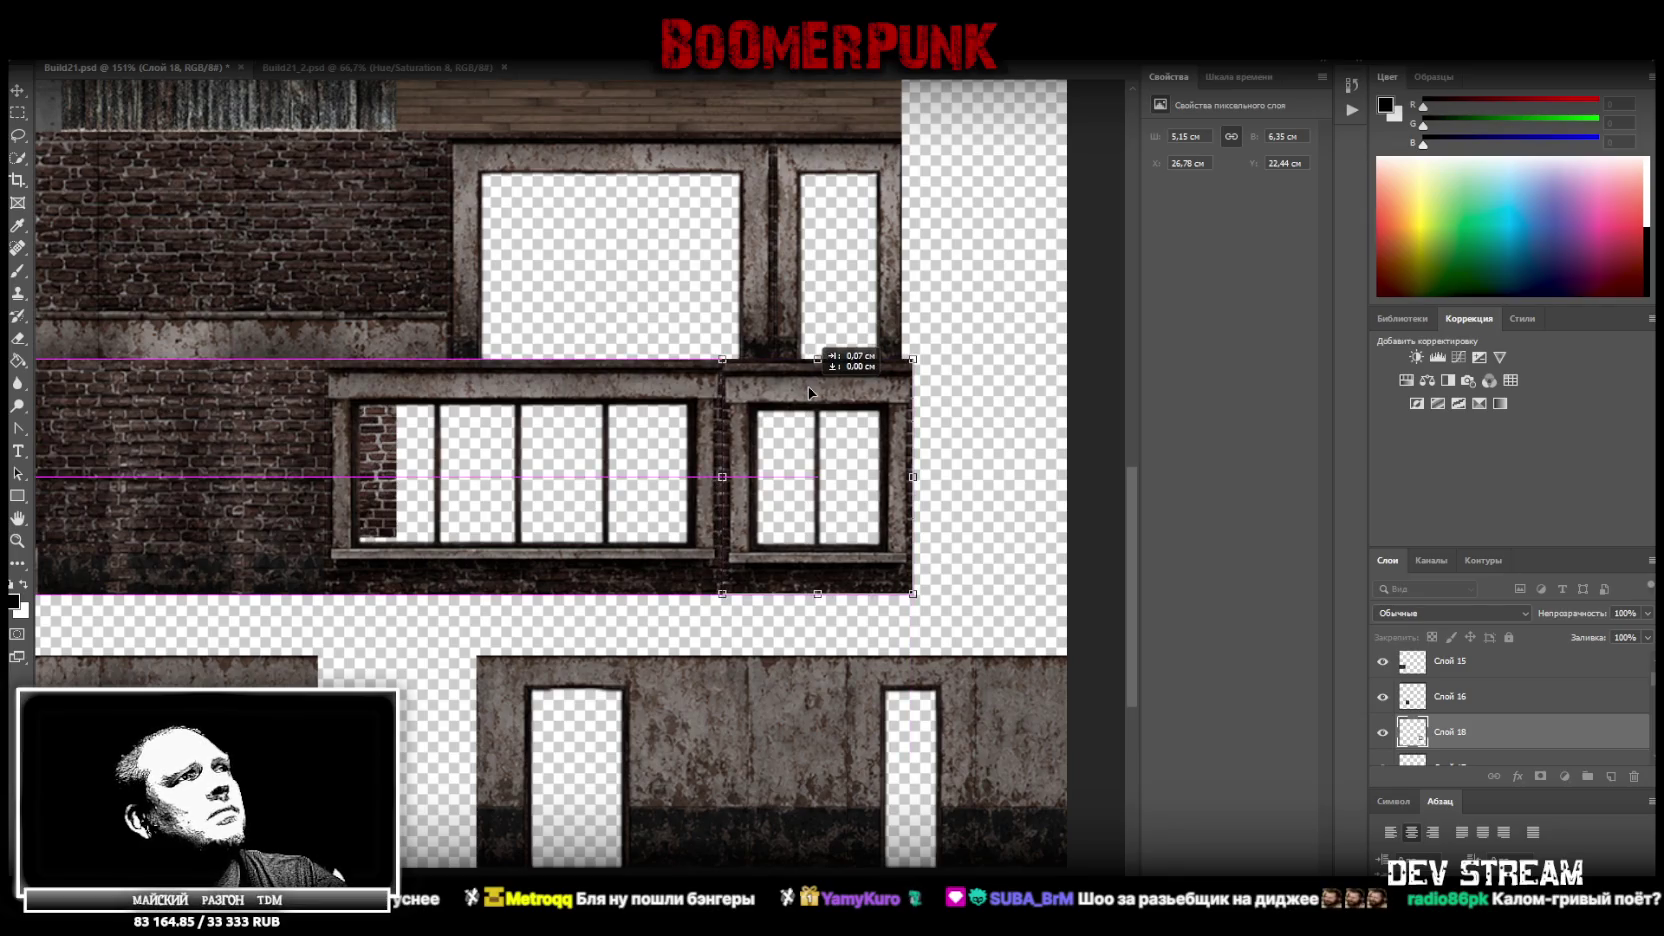
key("Return")
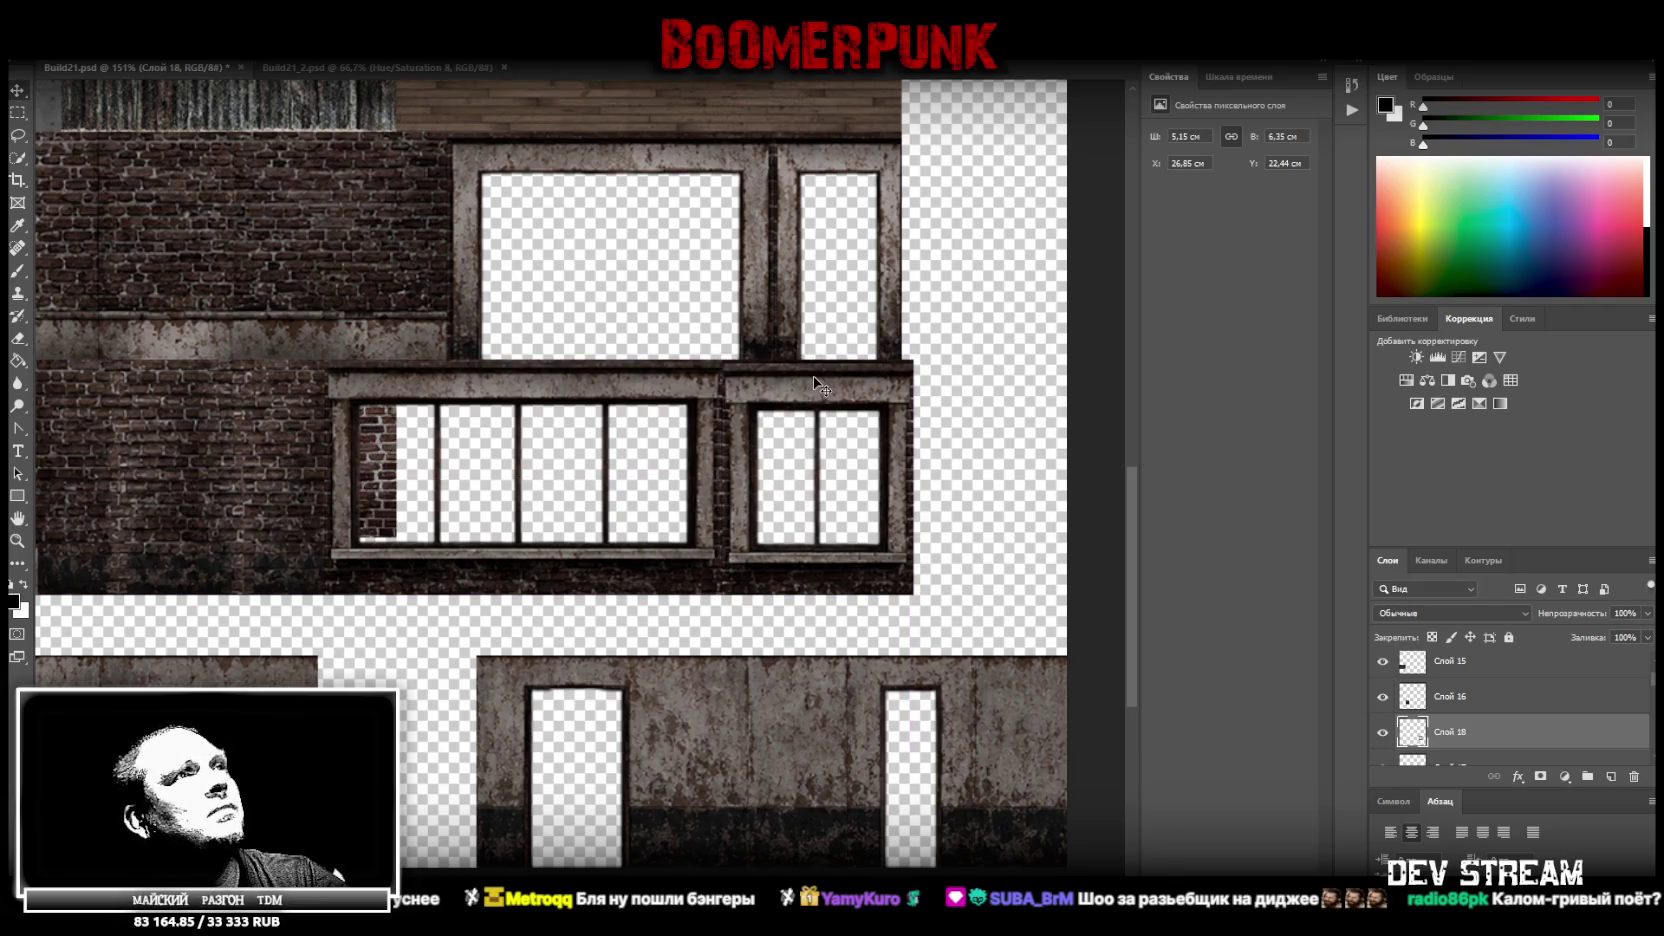
left_click_drag(765, 395, 766, 396)
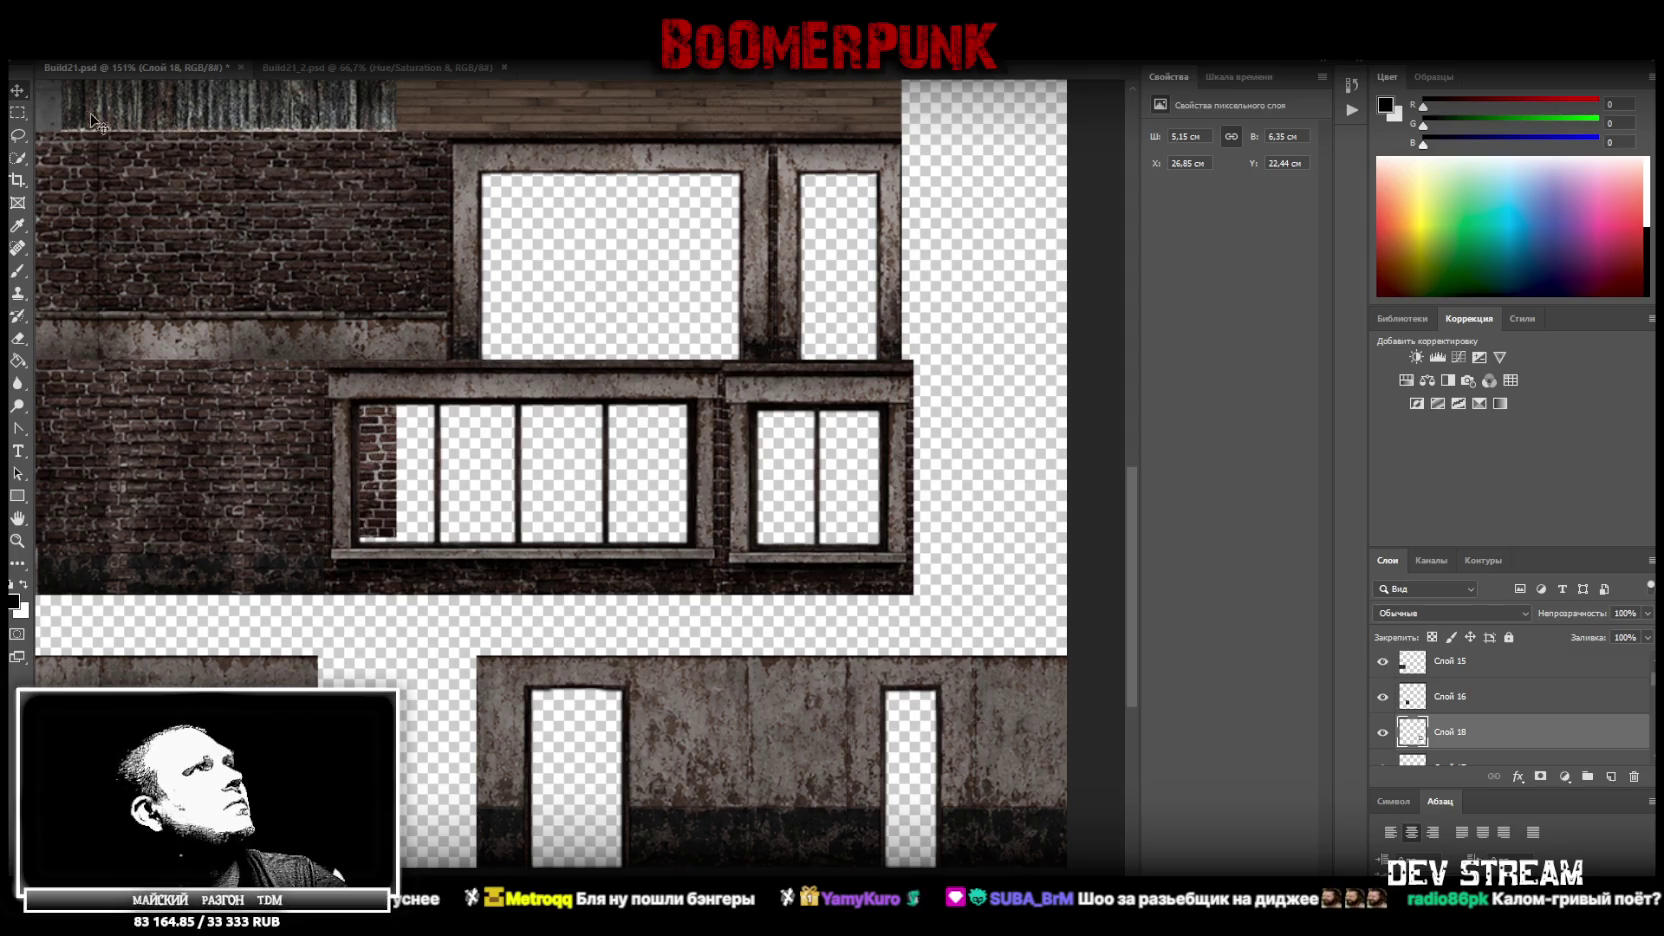
right_click(388, 458)
Hide the Hue/Saturation 8 copy layer and marquee the thin strip along the window panel's top
left_click(424, 470)
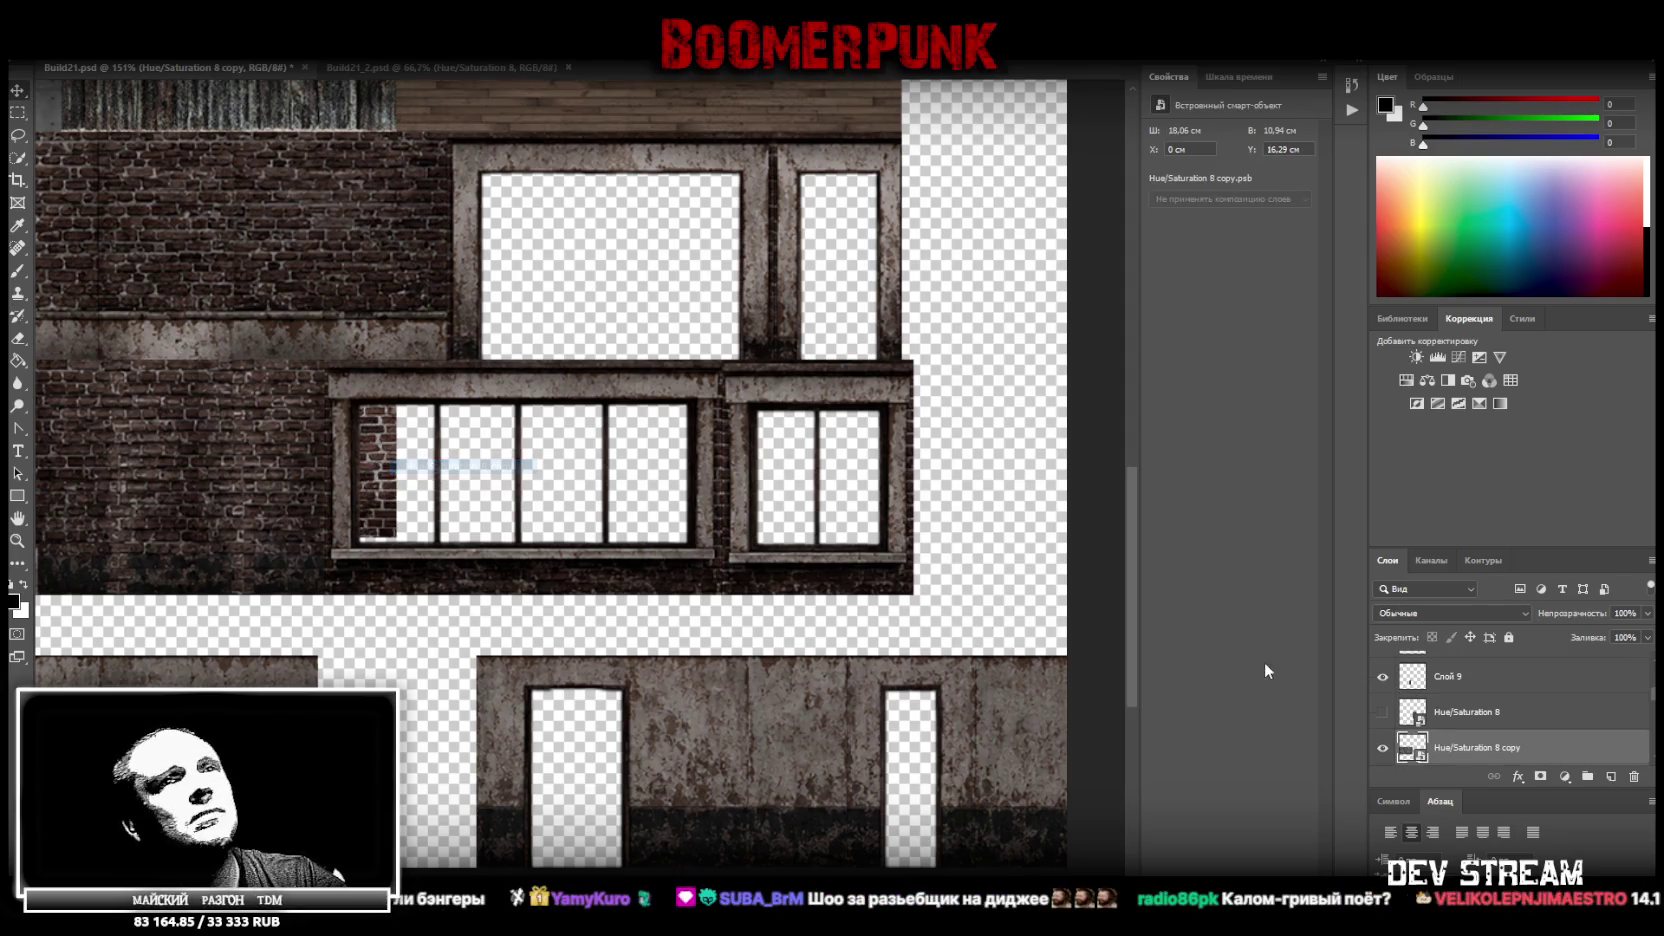
left_click(1384, 748)
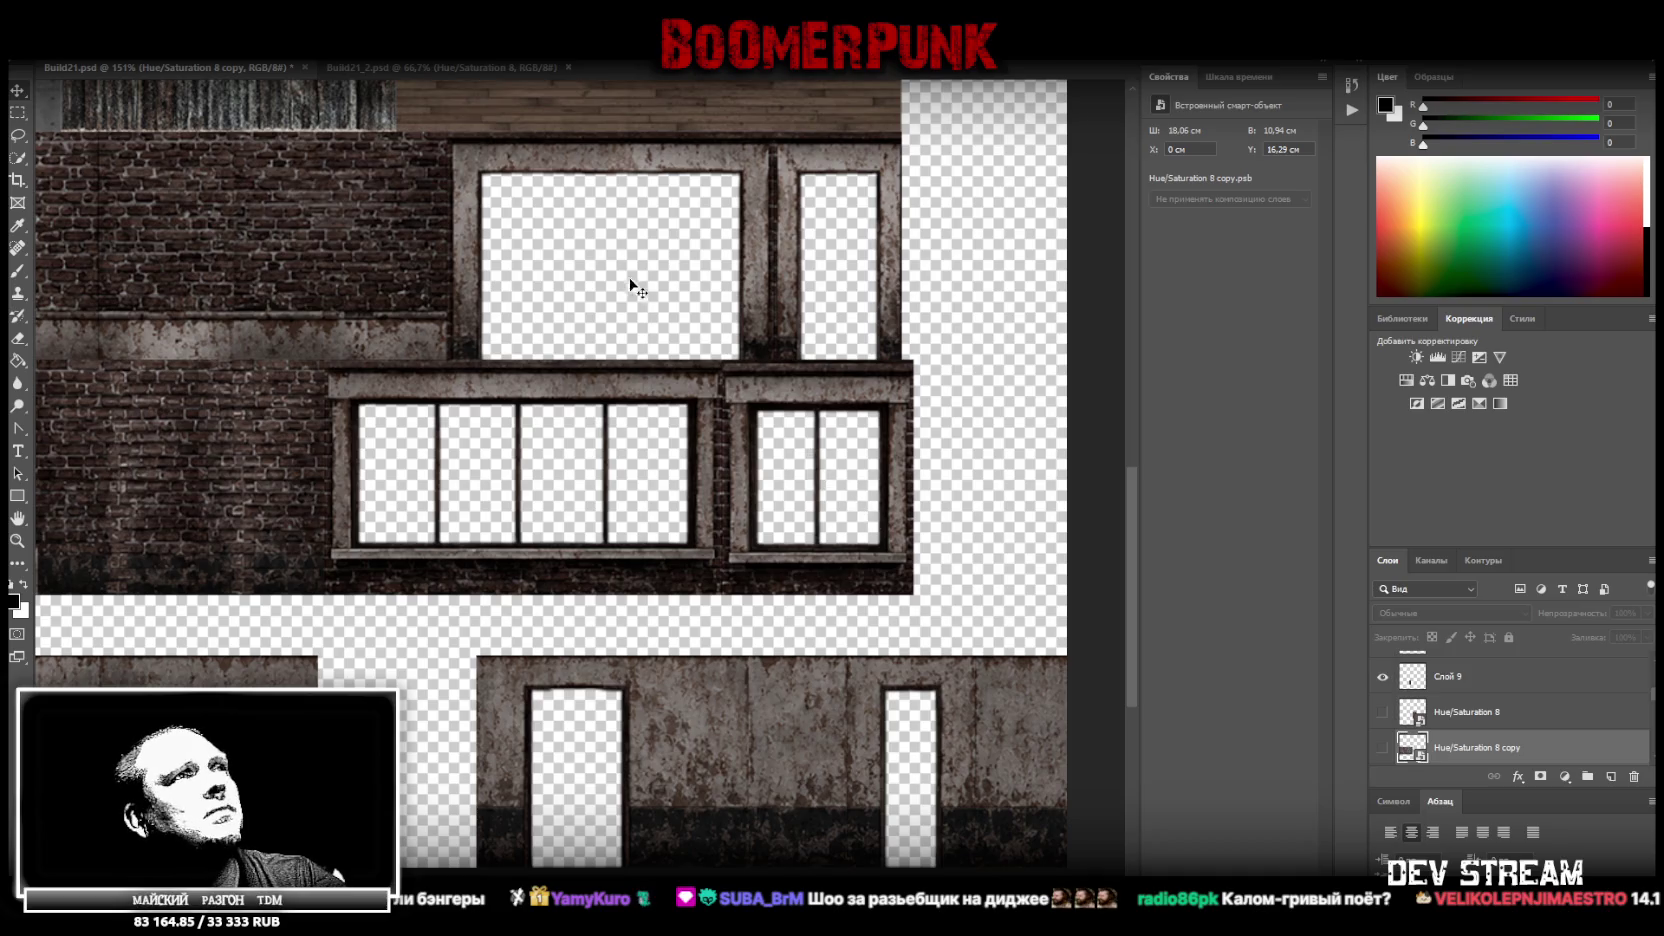
left_click(18, 136)
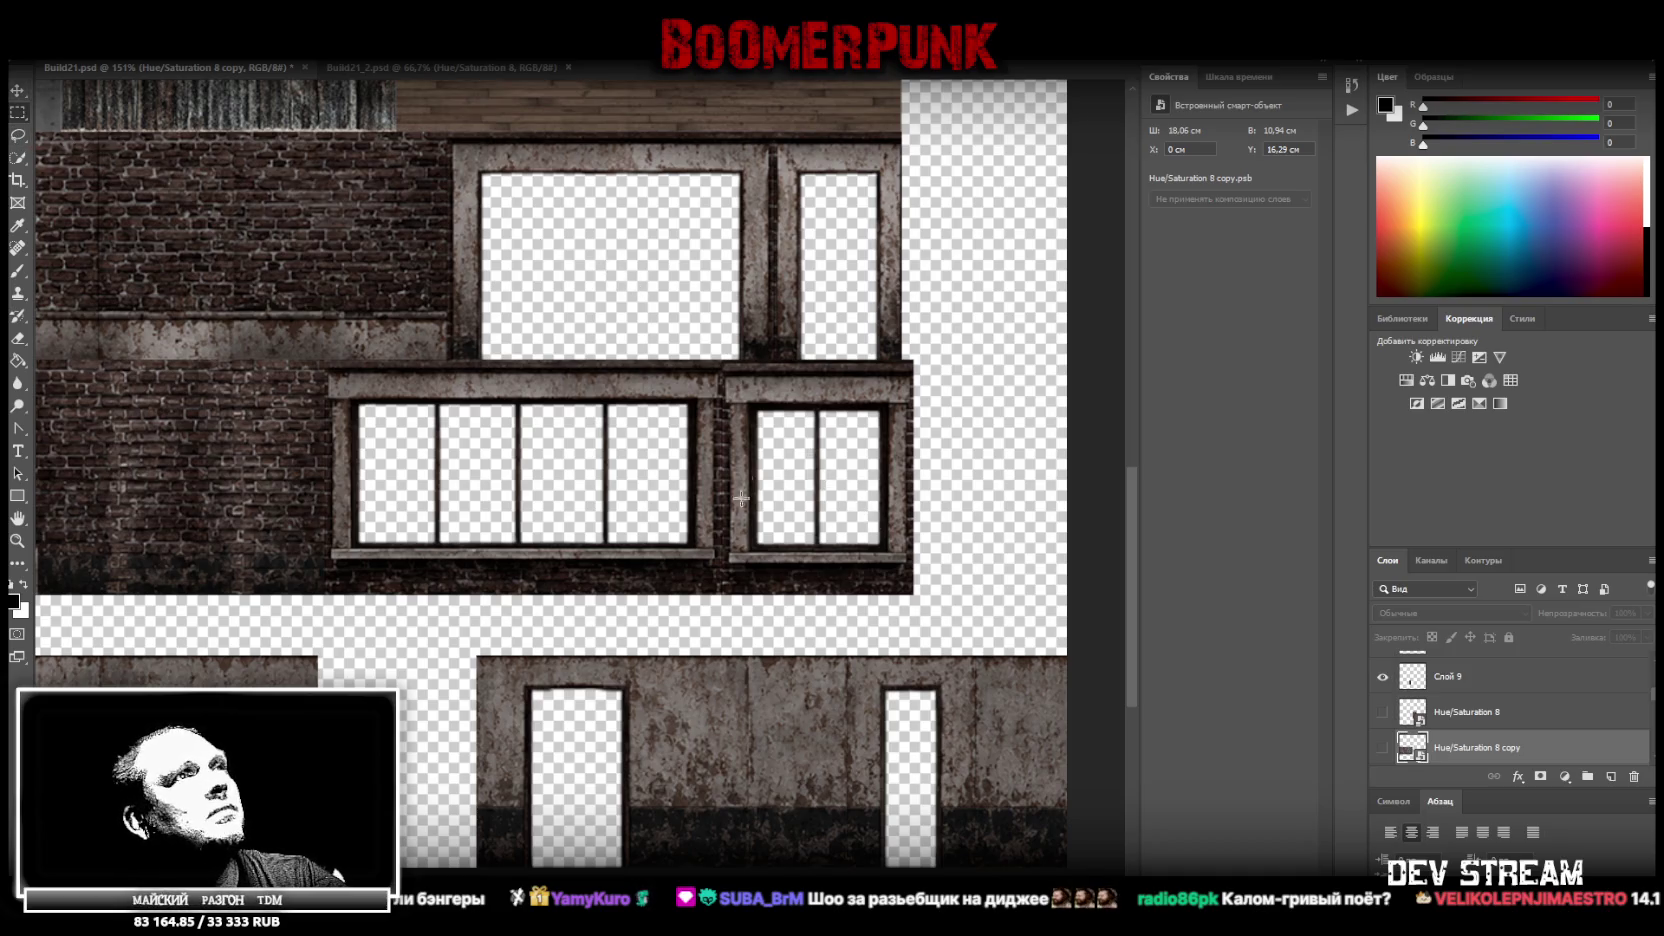
left_click_drag(711, 348, 721, 632)
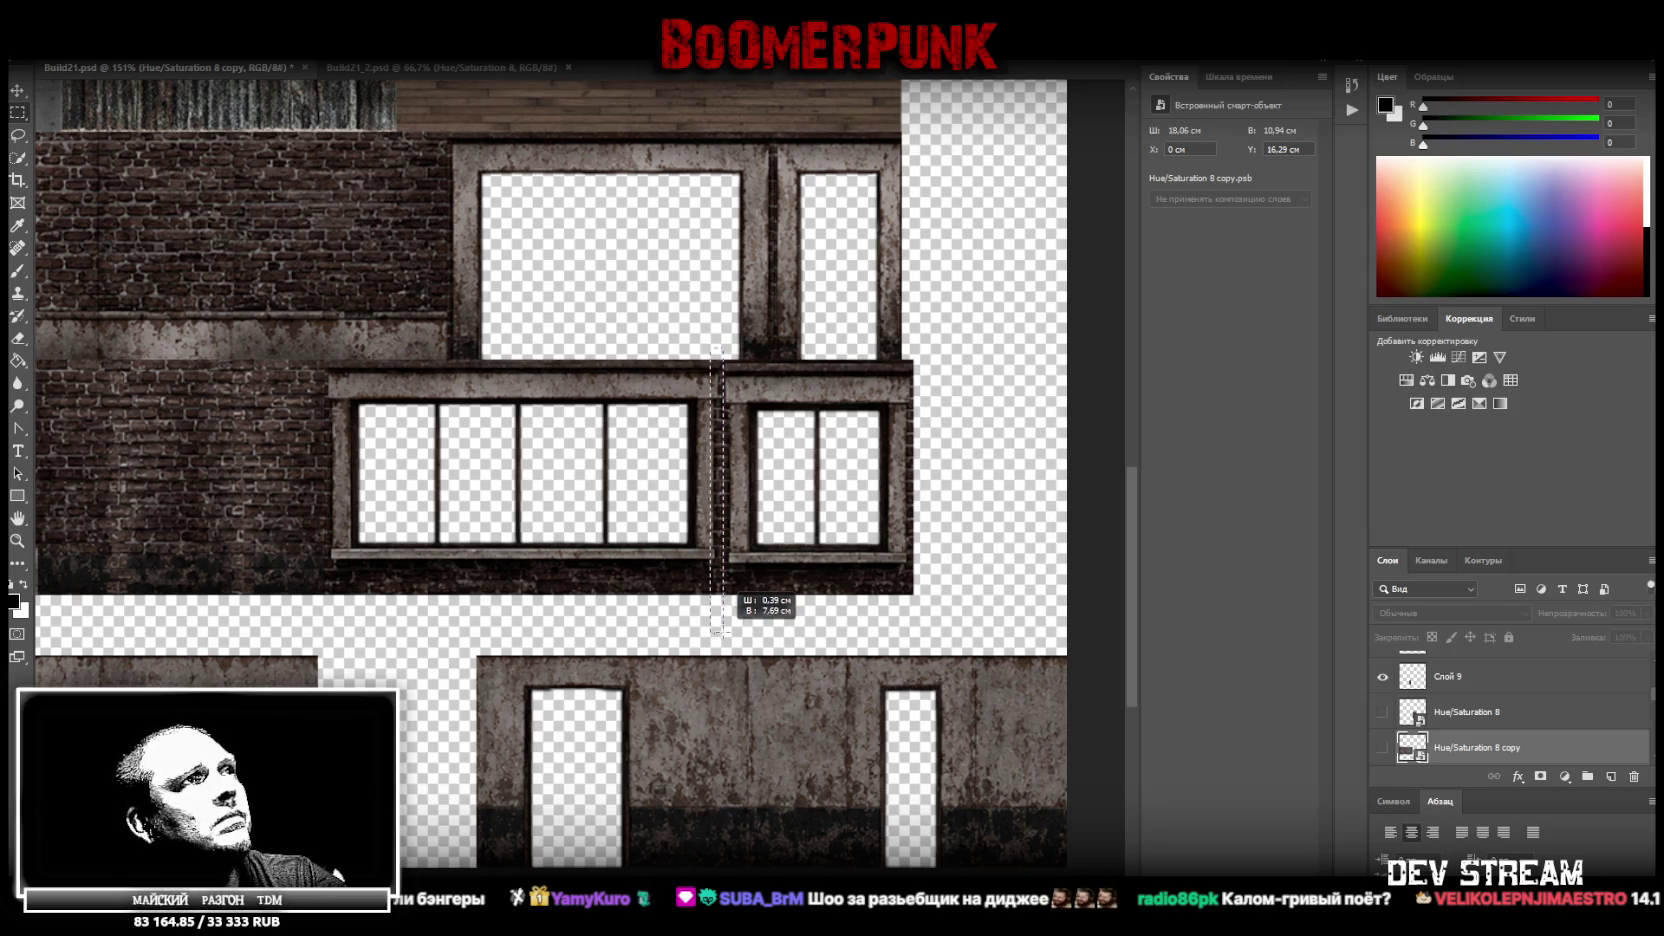
left_click_drag(711, 349, 941, 364)
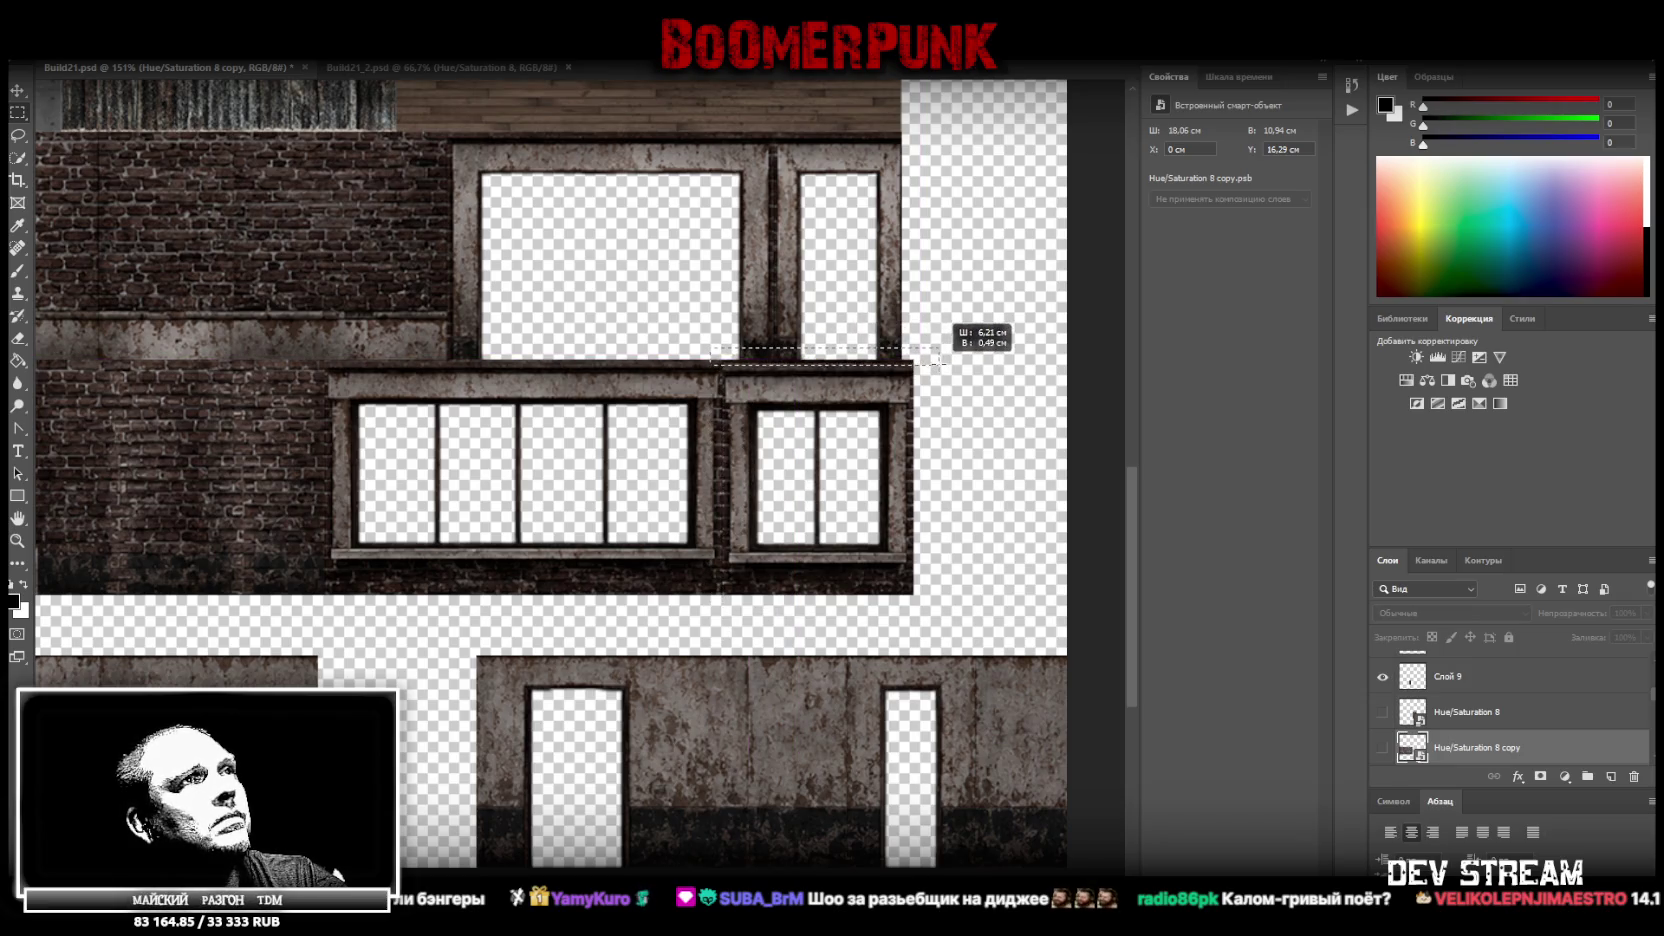
left_click_drag(941, 363, 946, 366)
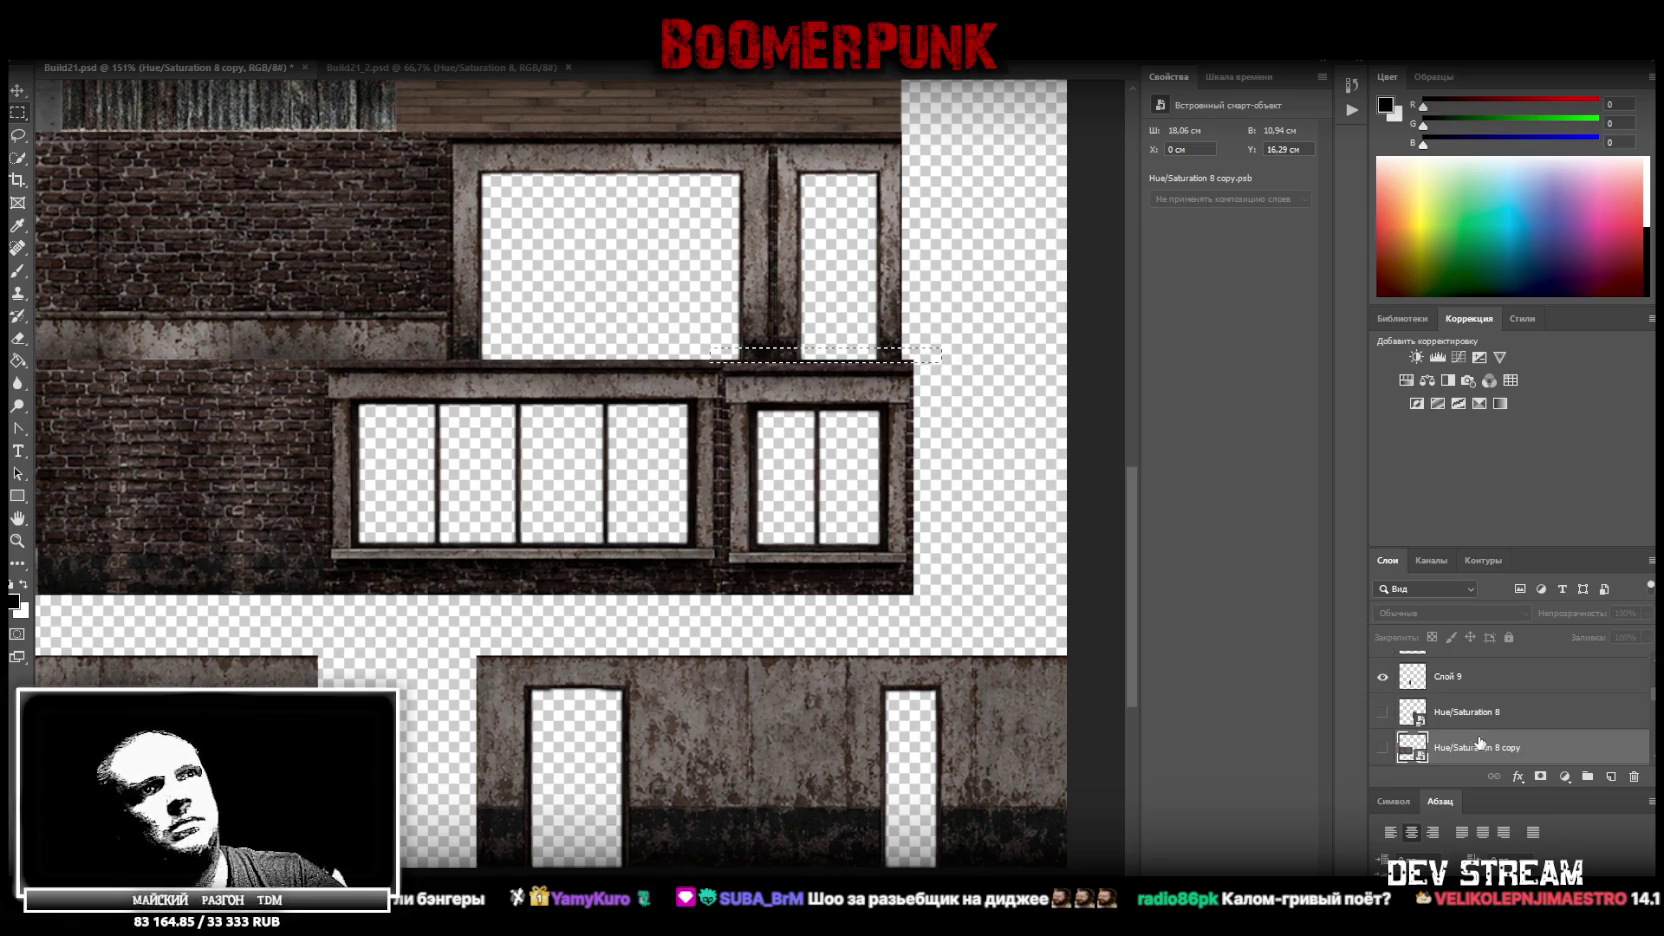
Make Слой 18 the active layer
scroll(1487, 727, "up", 1)
scroll(1487, 720, "up", 2)
scroll(1489, 704, "up", 1)
scroll(1489, 704, "down", 1)
scroll(1487, 704, "down", 1)
scroll(1482, 700, "down", 1)
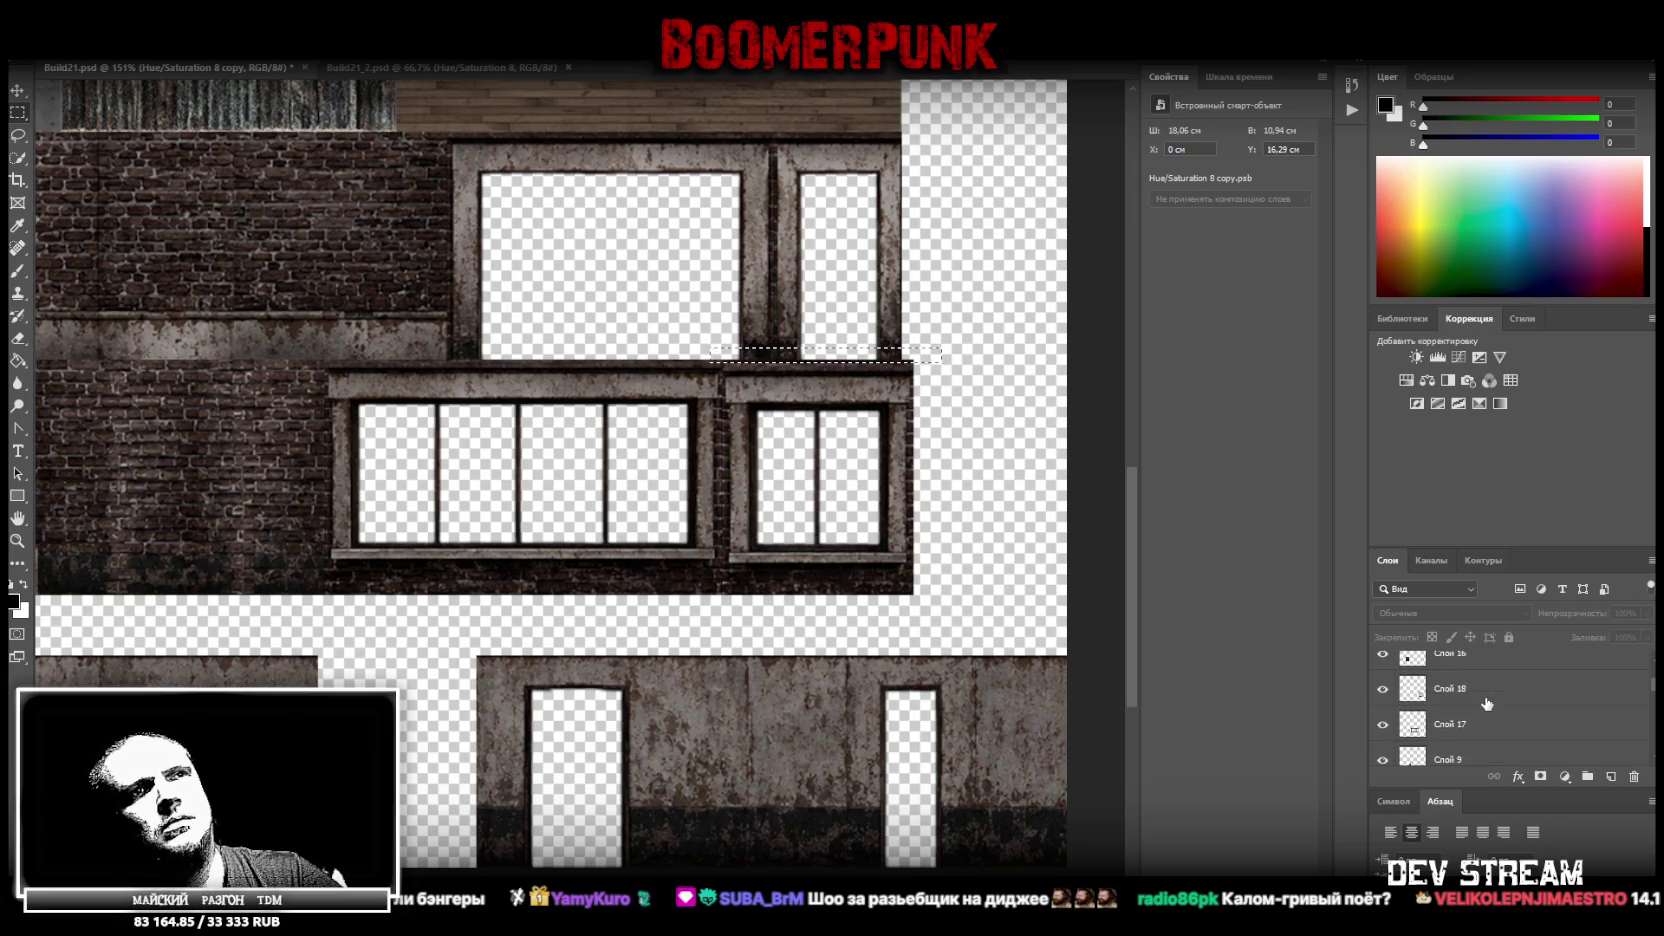
left_click(1478, 694)
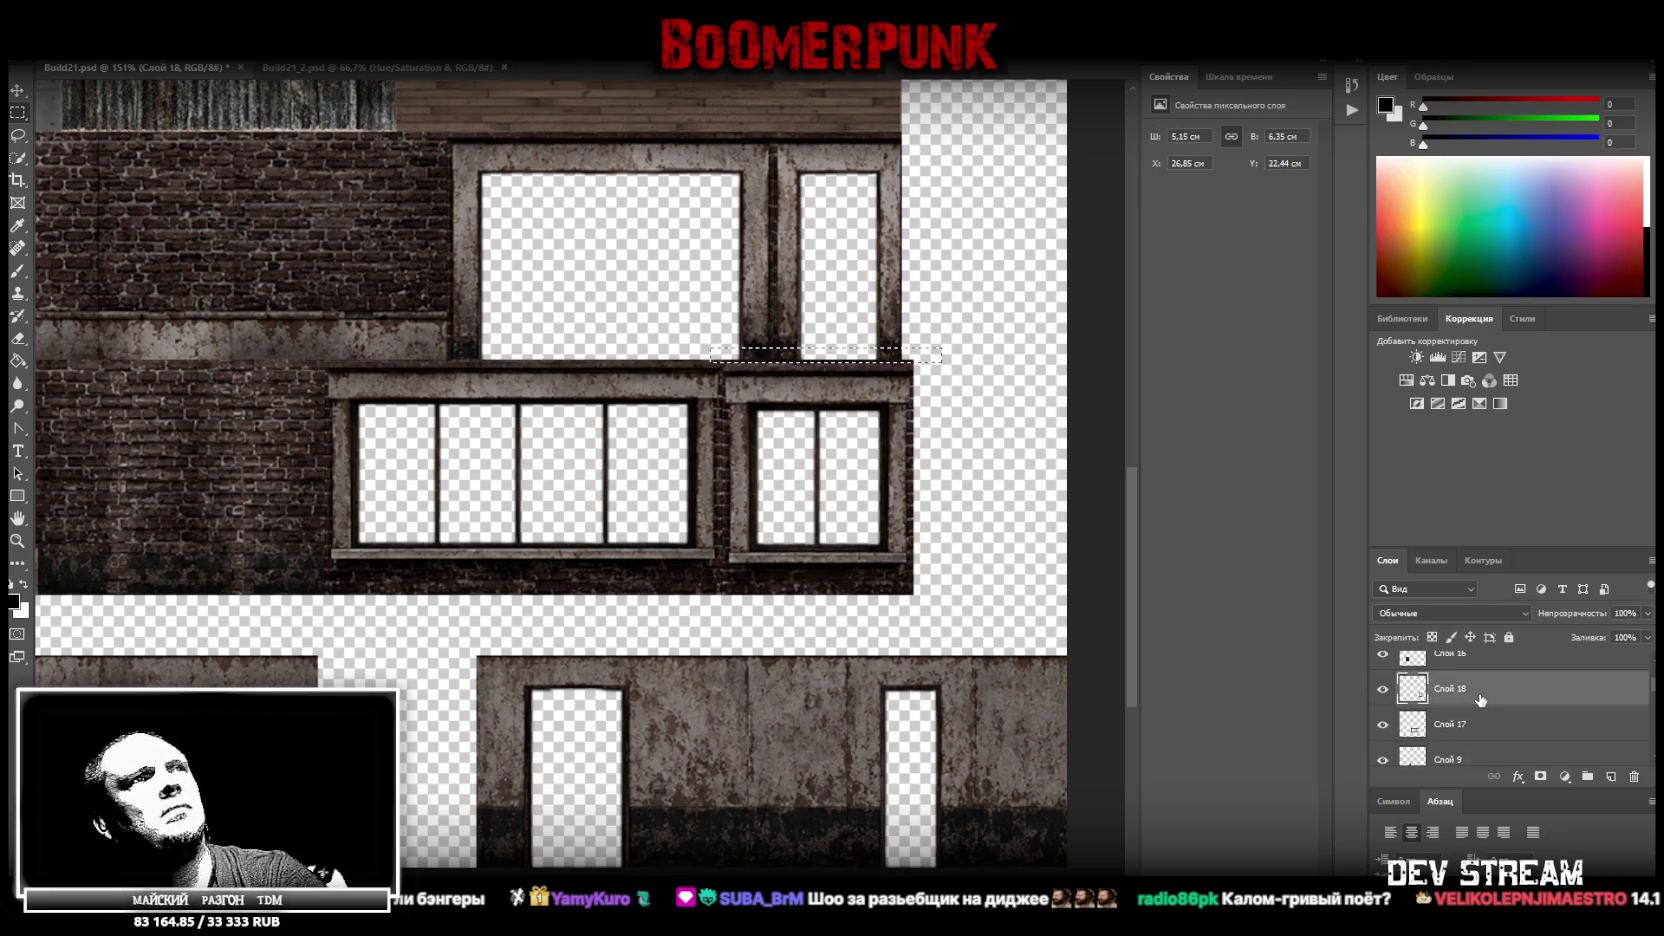
Delete the selected strip and convert Слой 18 into a smart object
key("l")
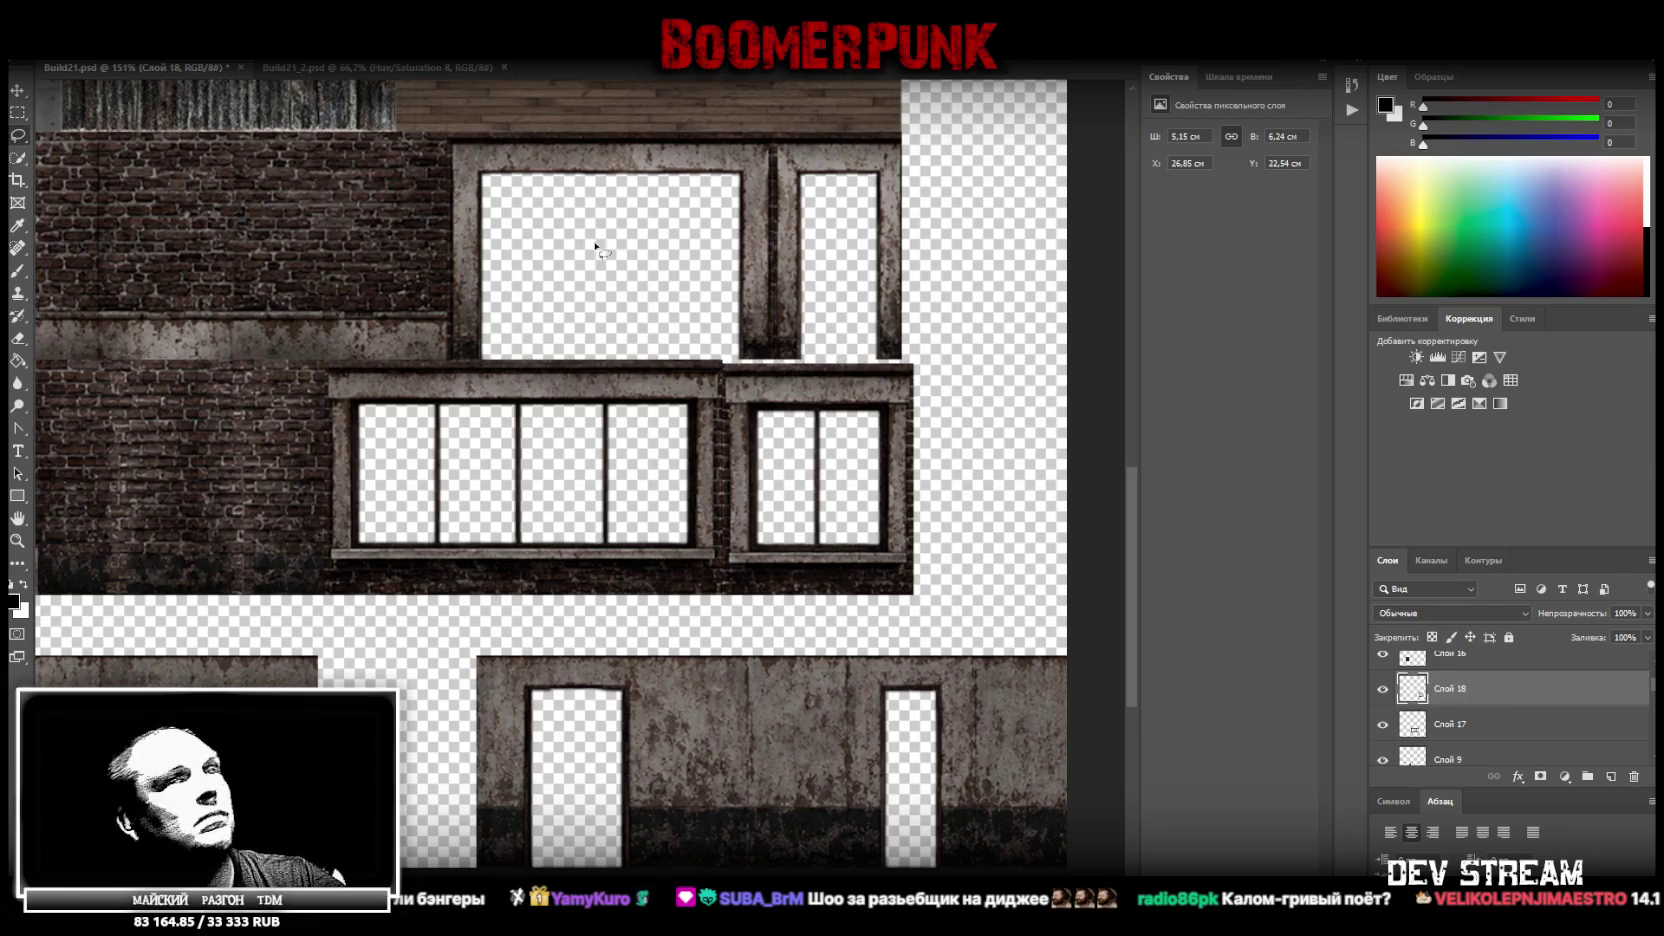
right_click(1481, 692)
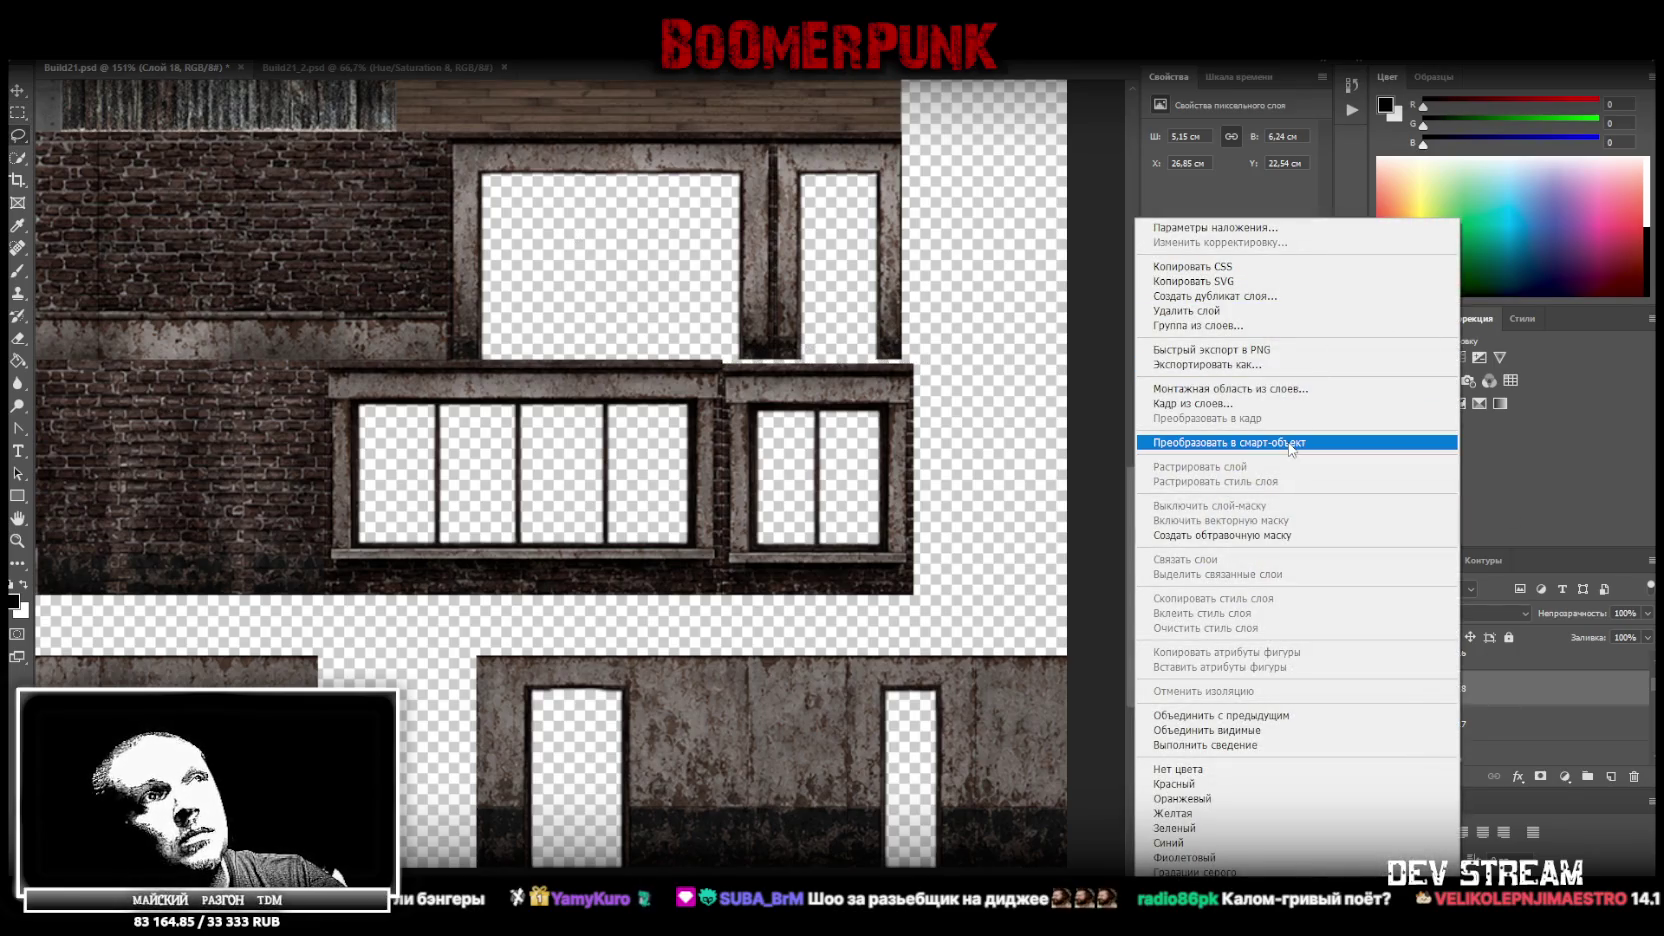
left_click(1290, 442)
Resize the smart object to 4.83 × 6.35 cm, its top up to the ledge
key("ctrl+t")
left_click_drag(818, 360, 818, 357)
left_click_drag(914, 478, 902, 478)
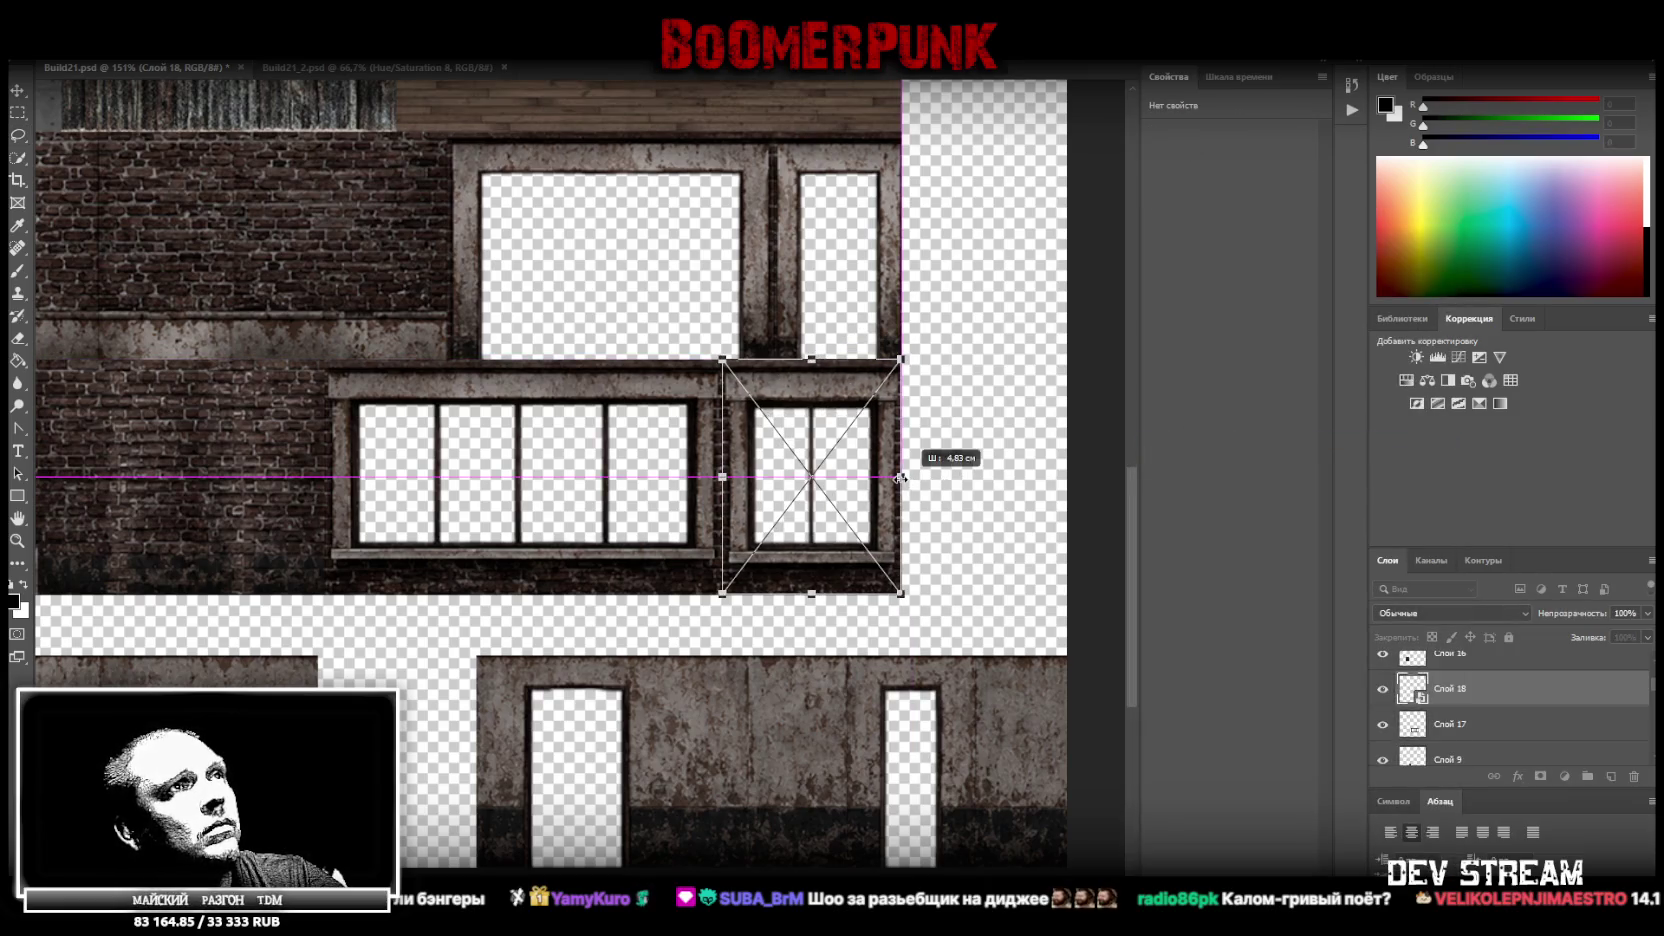
key("Return")
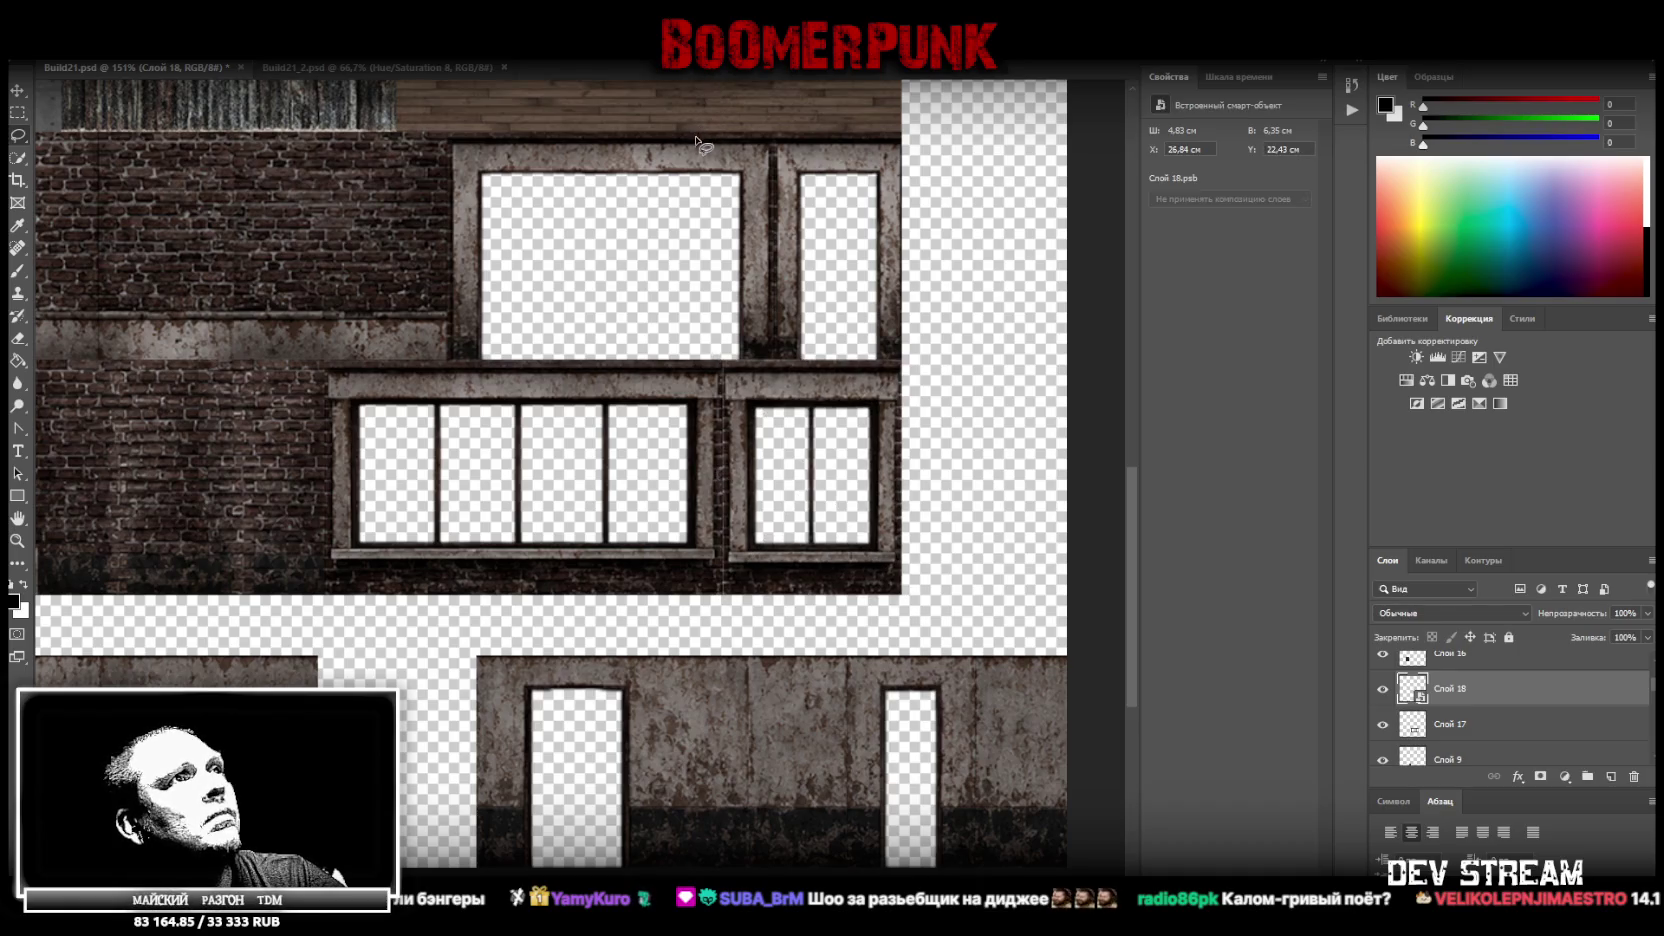
left_click_drag(760, 386, 775, 389)
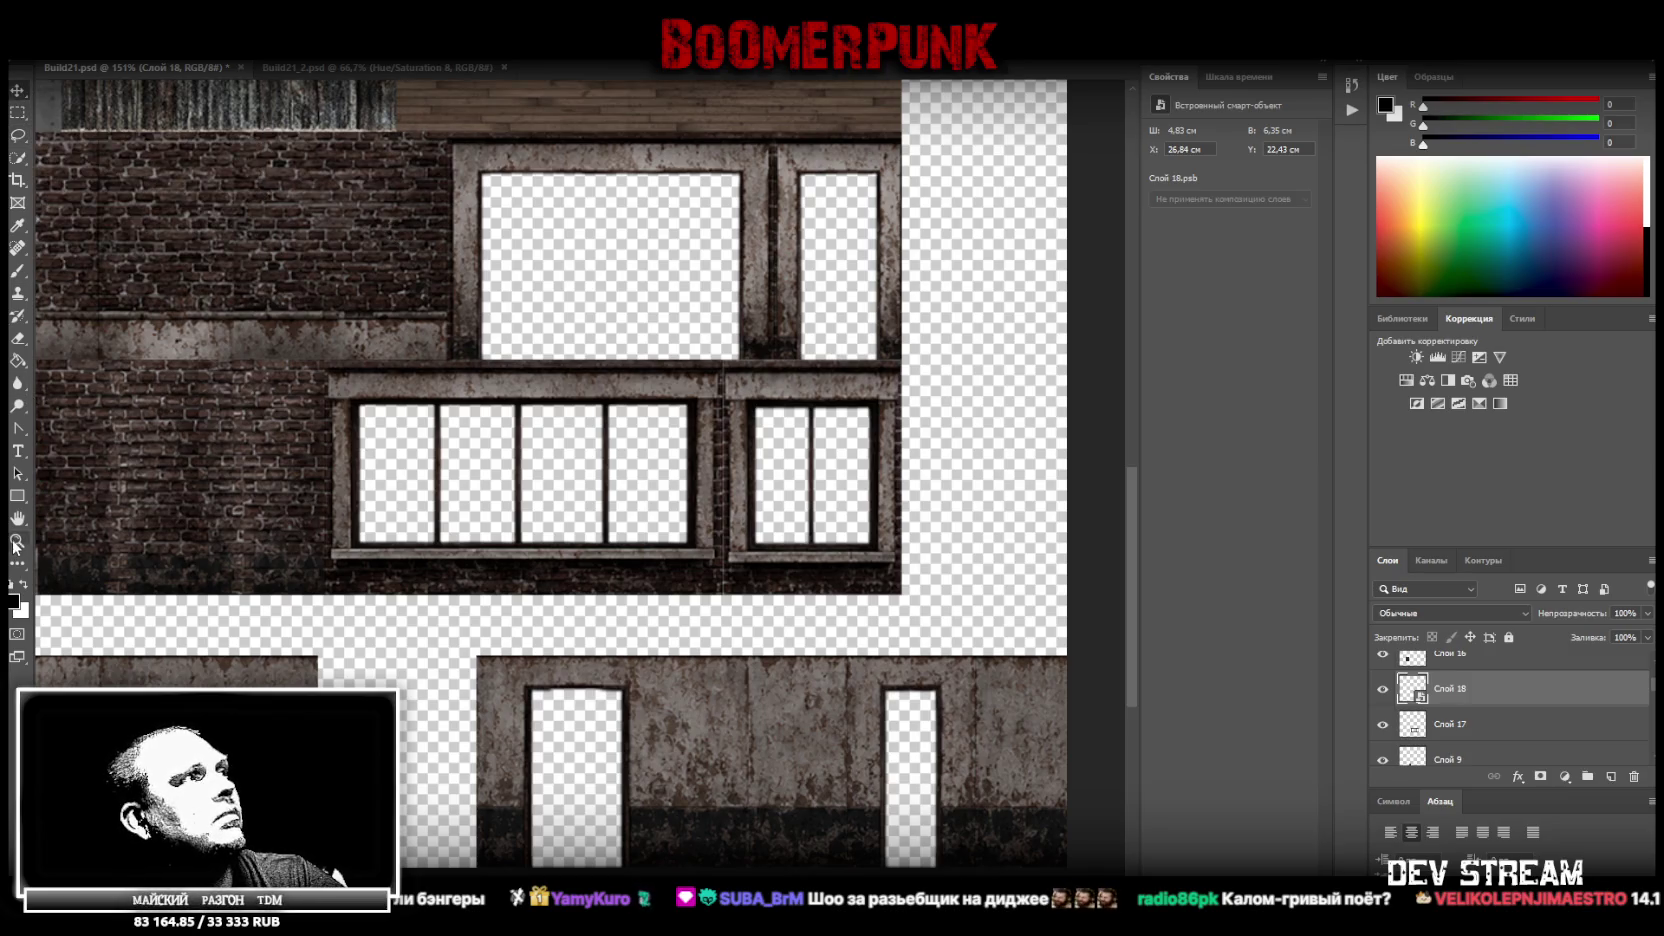
scroll(350, 528, "down", 3)
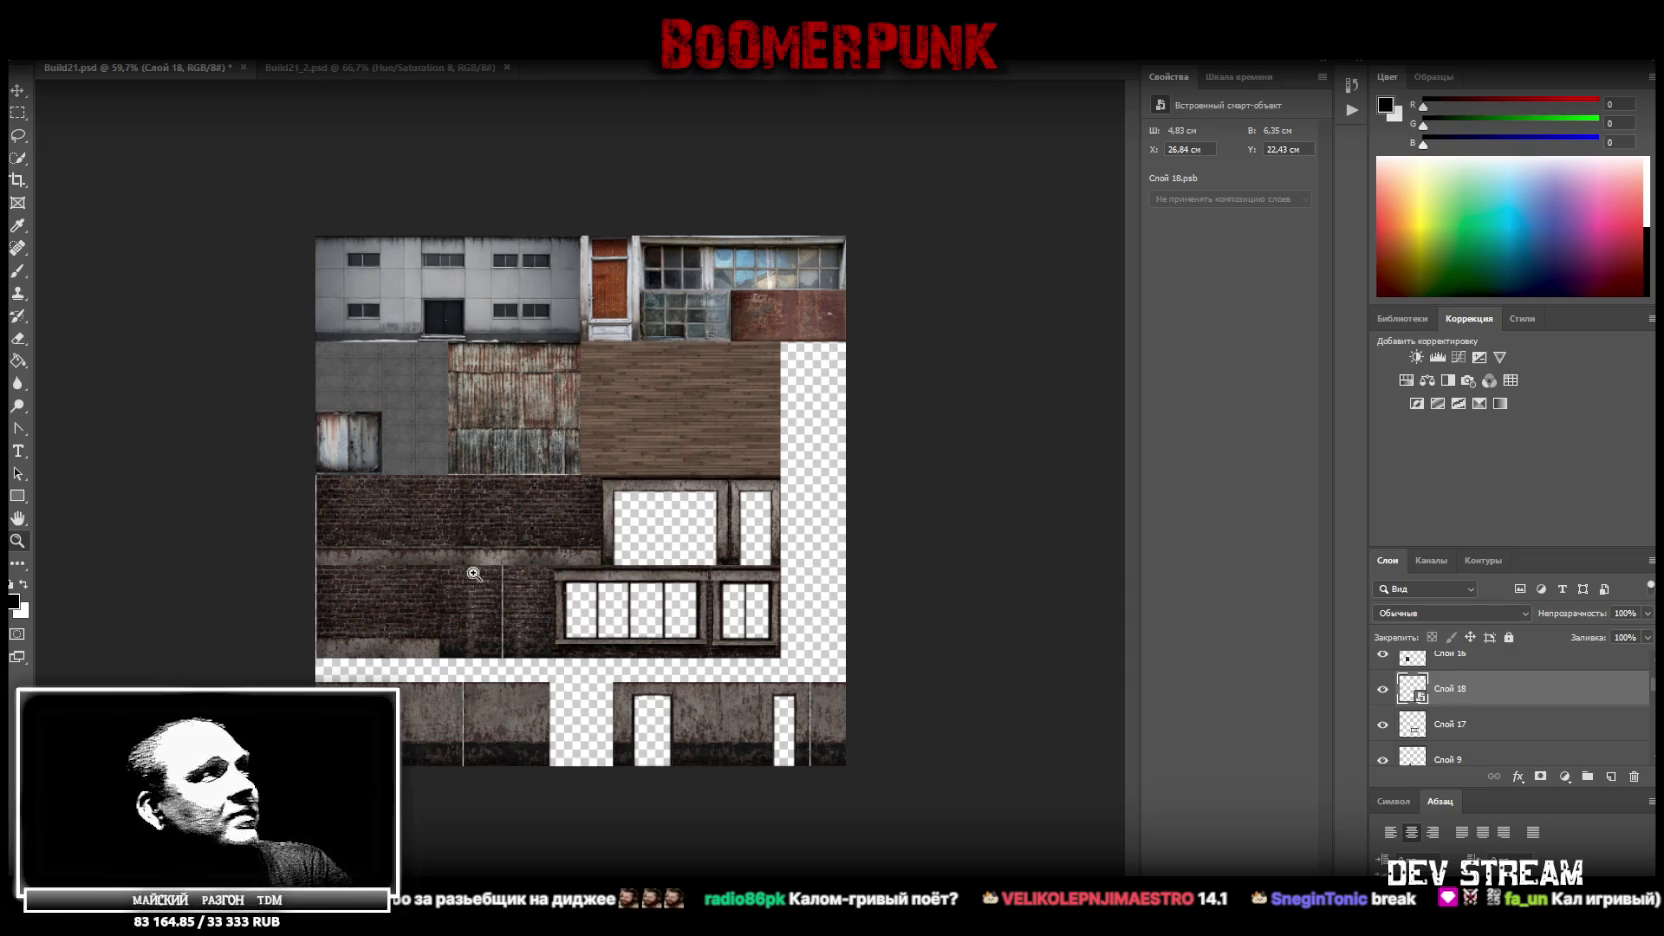
left_click_drag(580, 502, 510, 670)
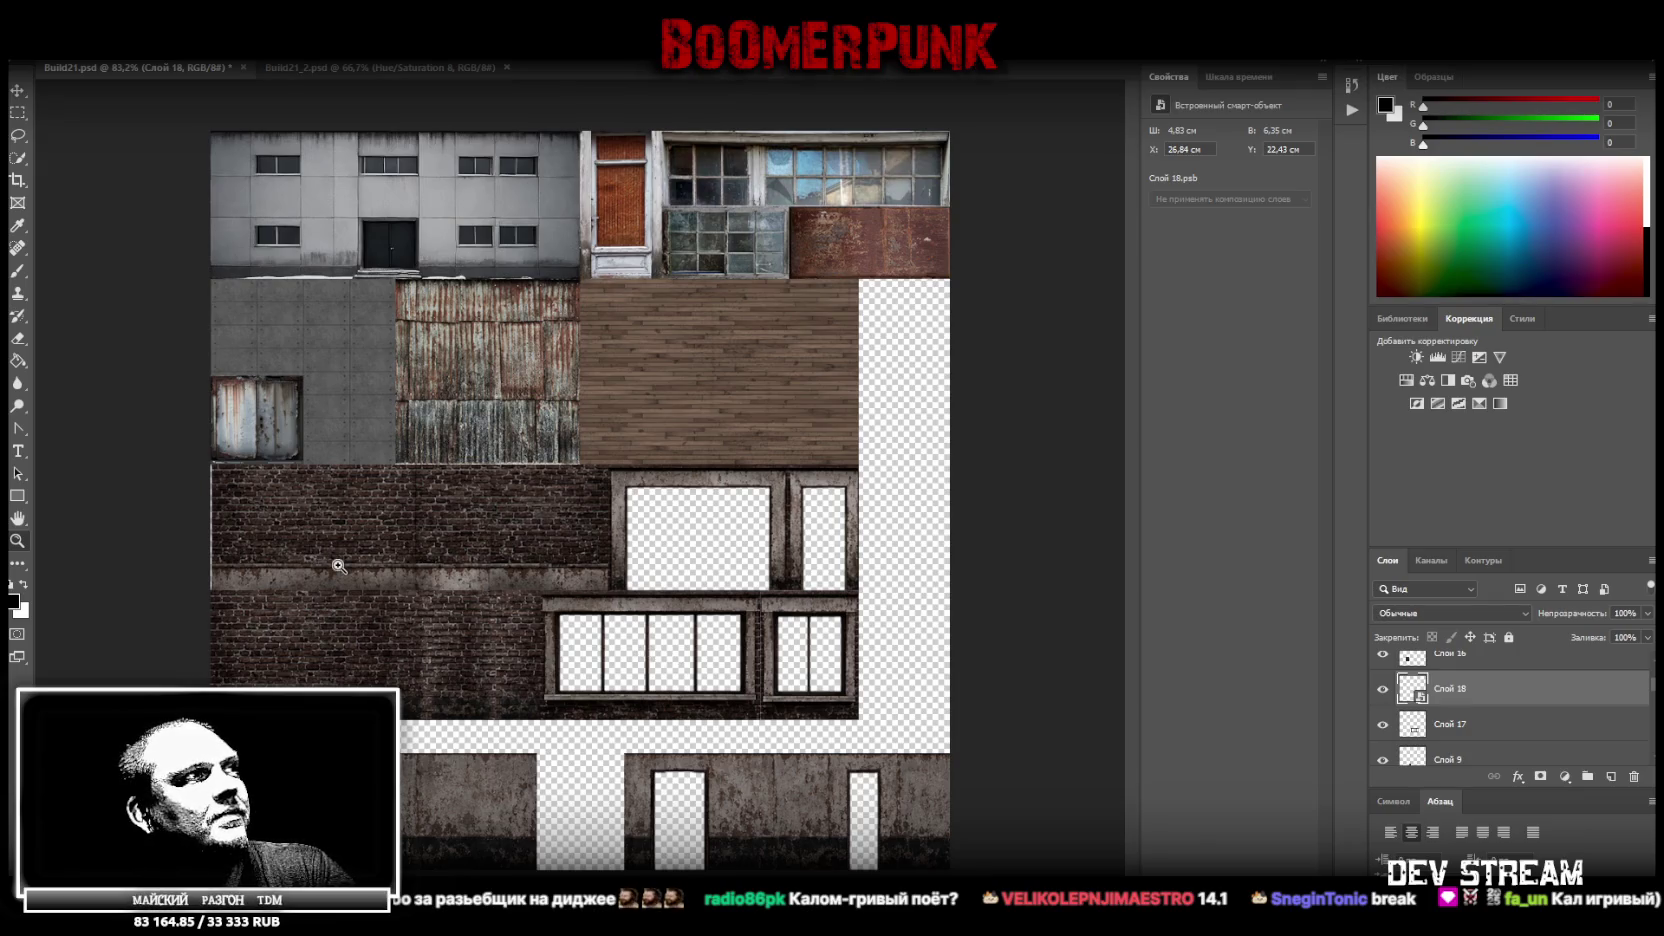
left_click_drag(247, 510, 209, 519)
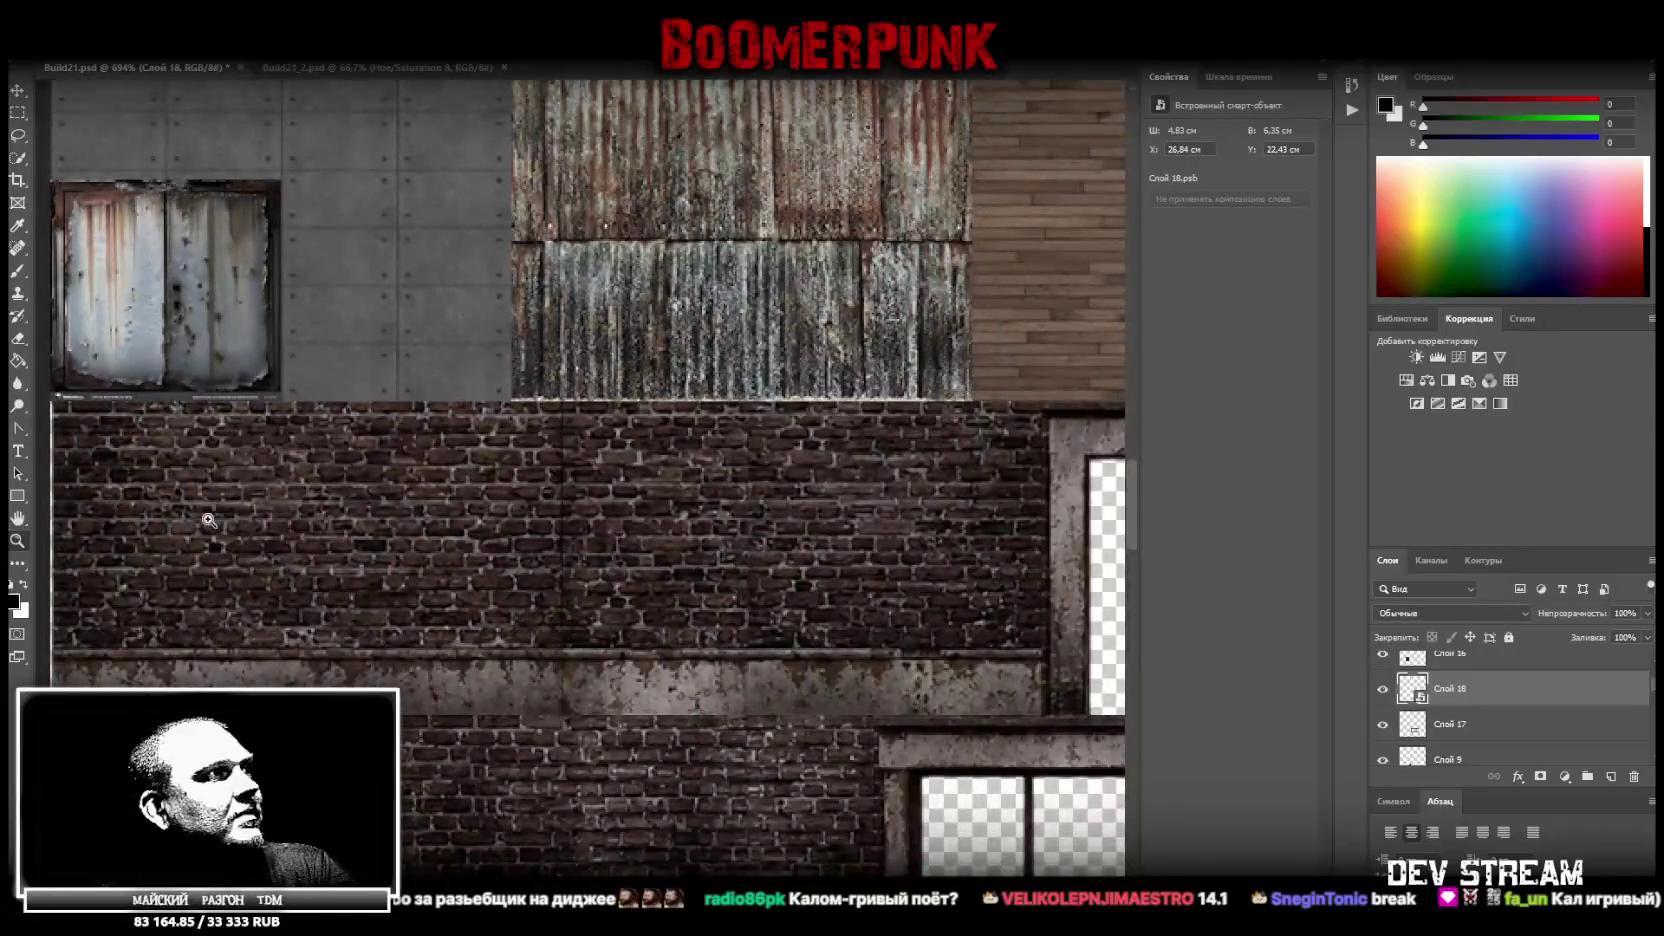
left_click_drag(209, 519, 190, 524)
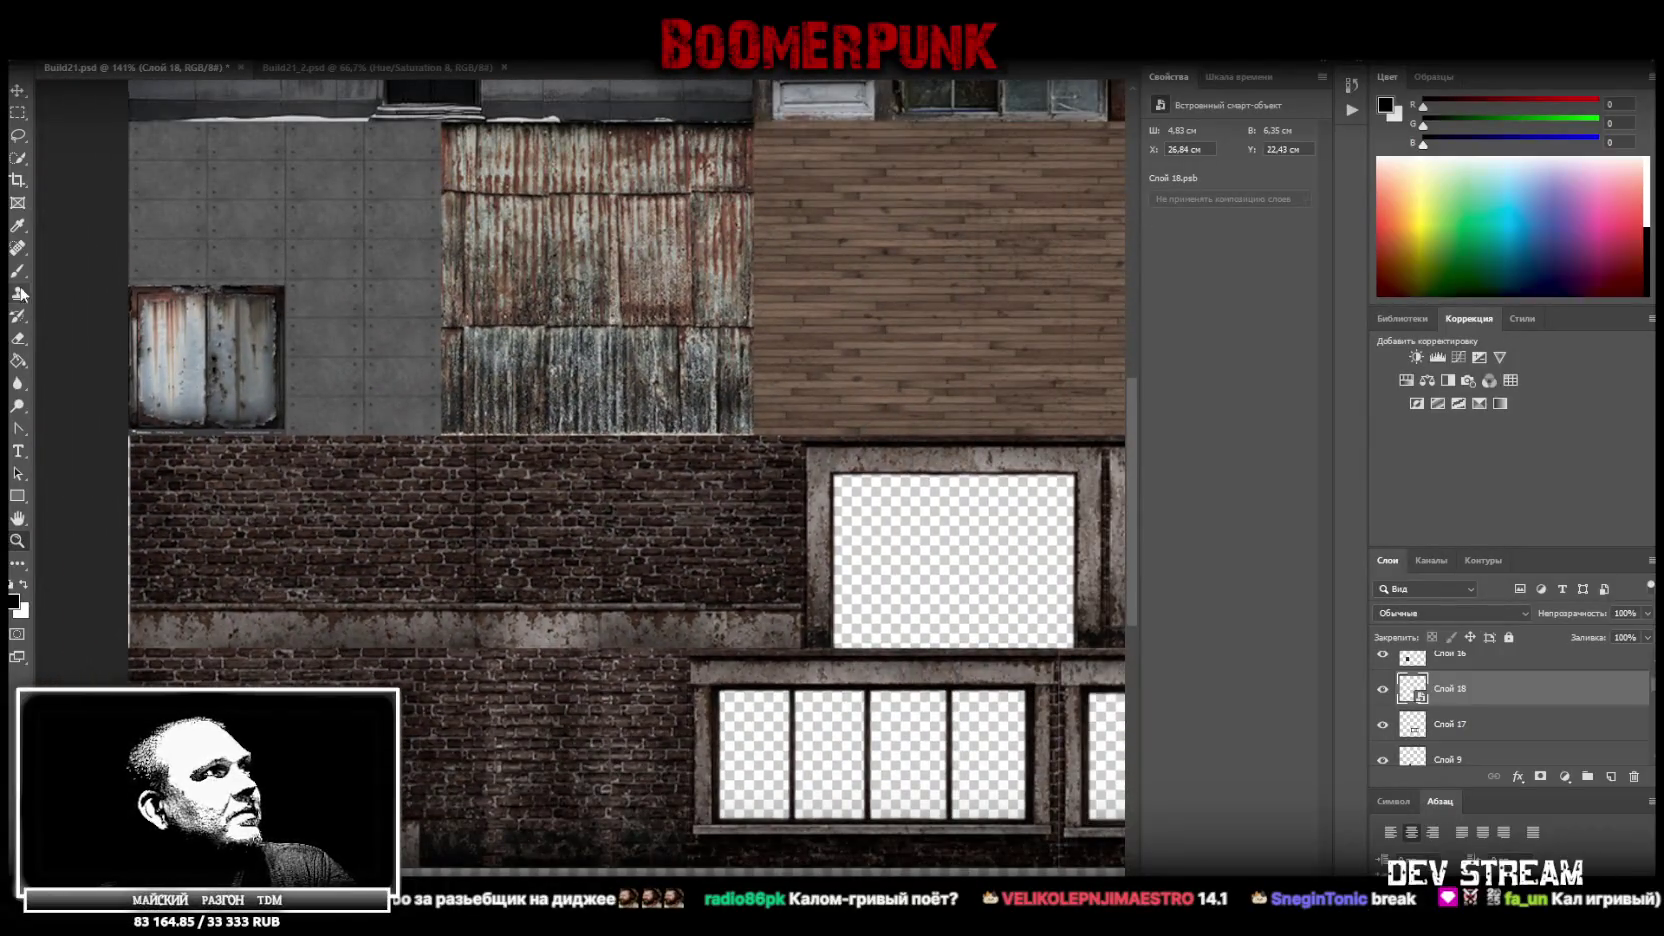
left_click_drag(454, 513, 400, 517)
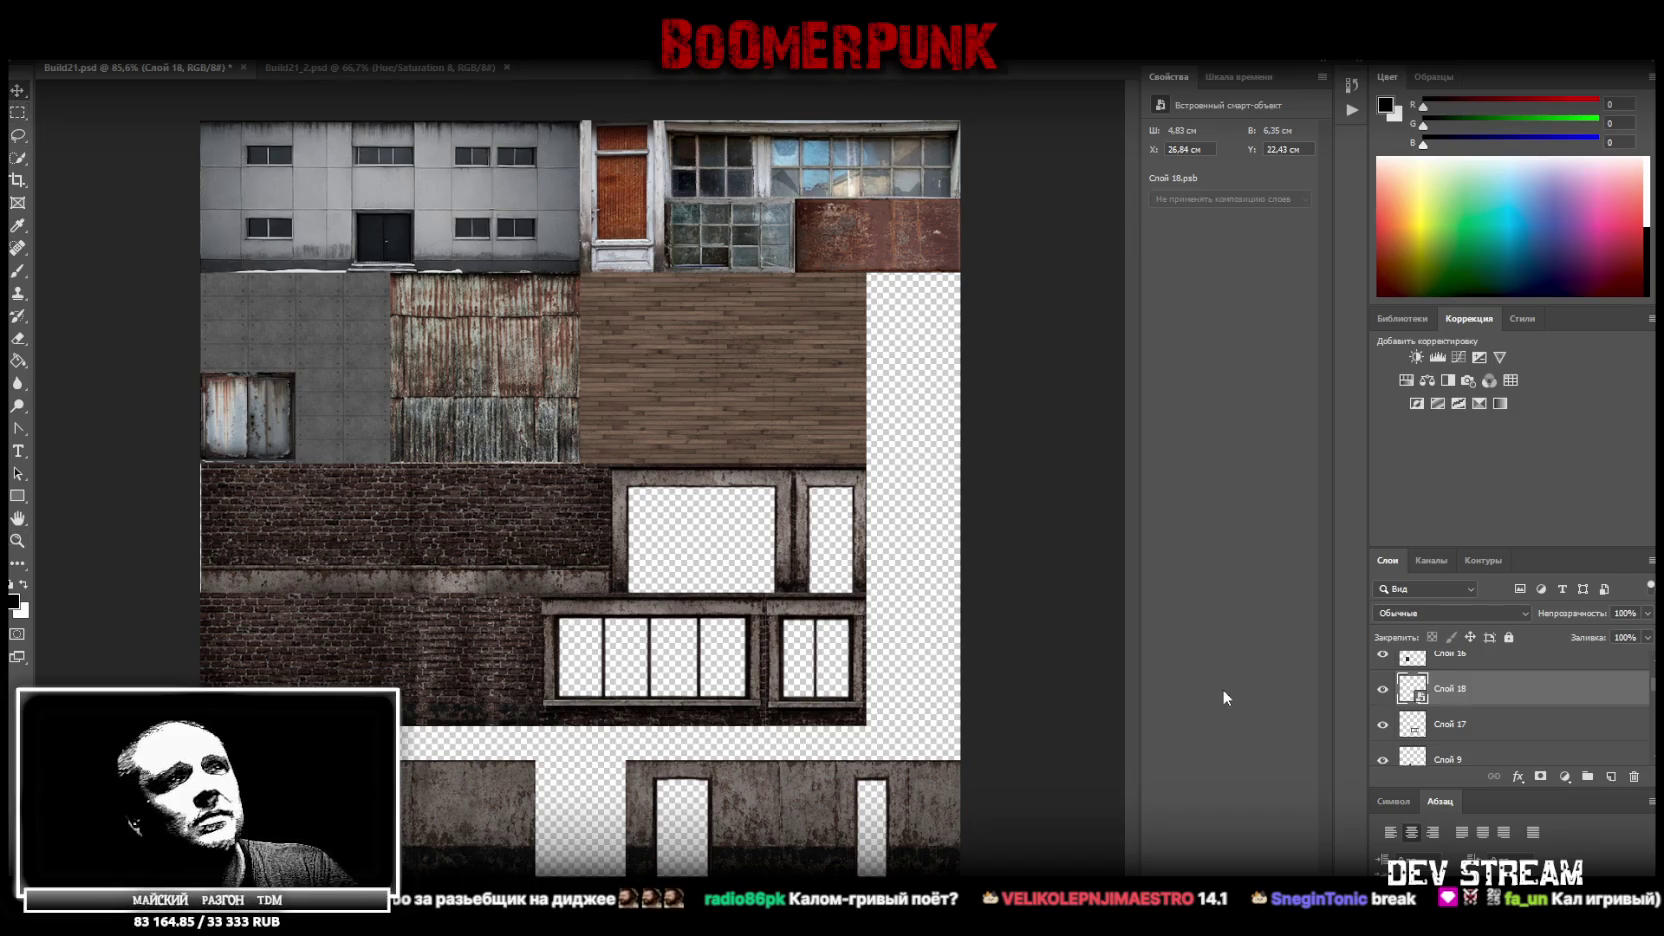
right_click(402, 522)
left_click(430, 527)
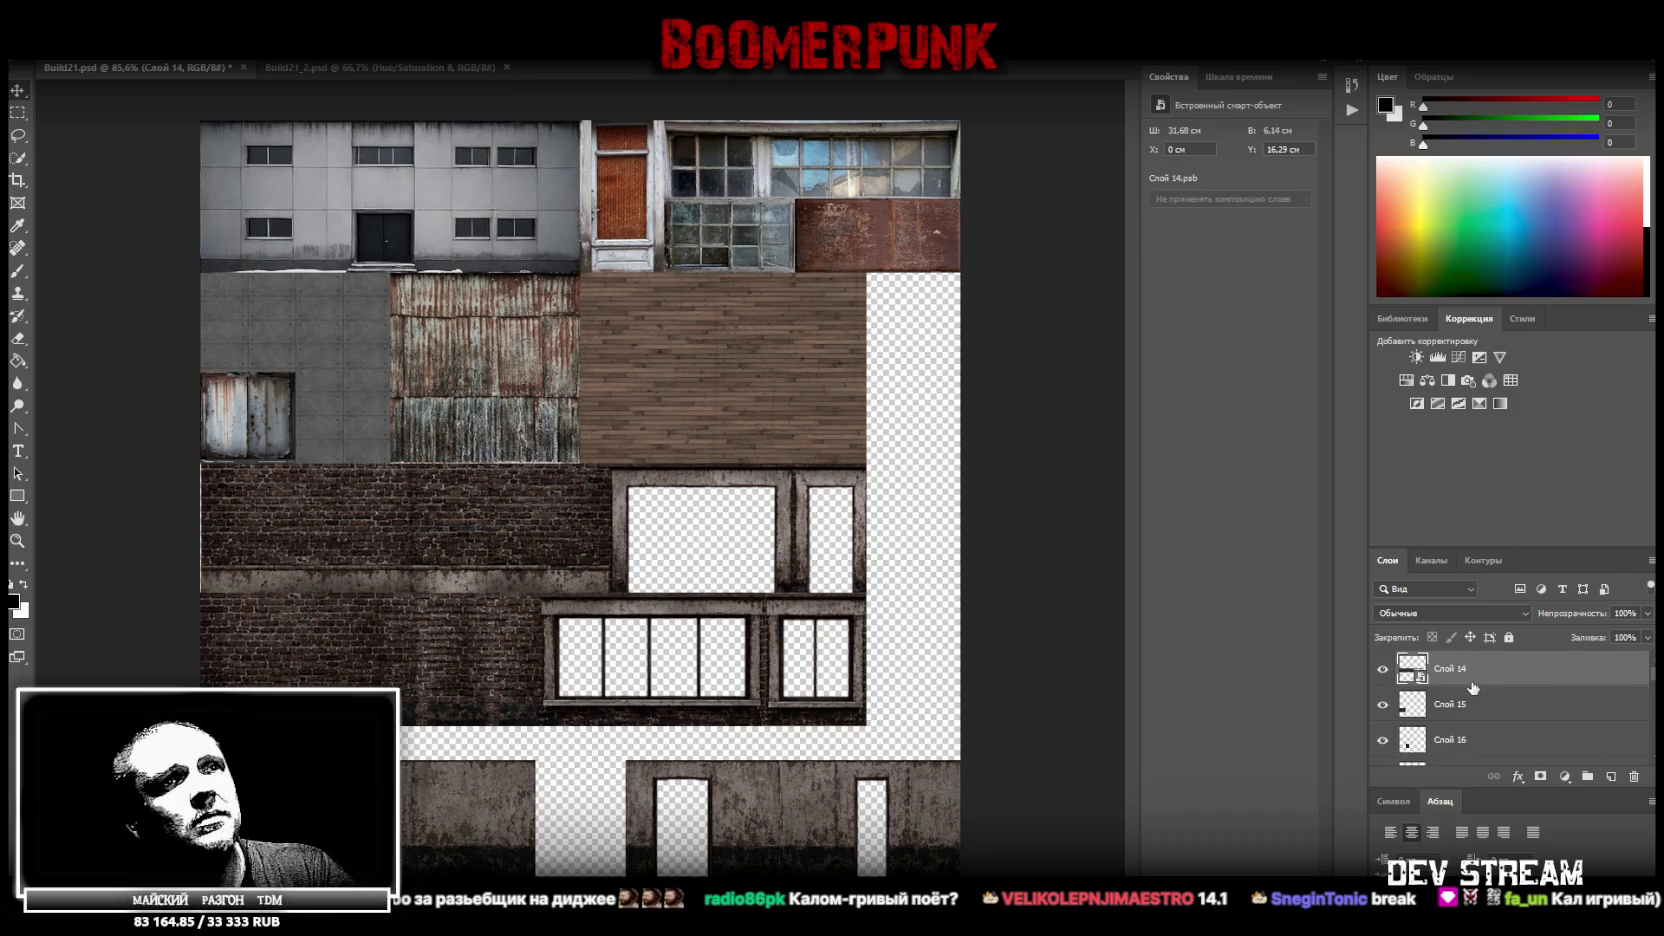
key("i")
key("v")
double_click(250, 520)
Zoom in and marquee along the brick strip's left edge
left_click_drag(137, 530, 341, 527)
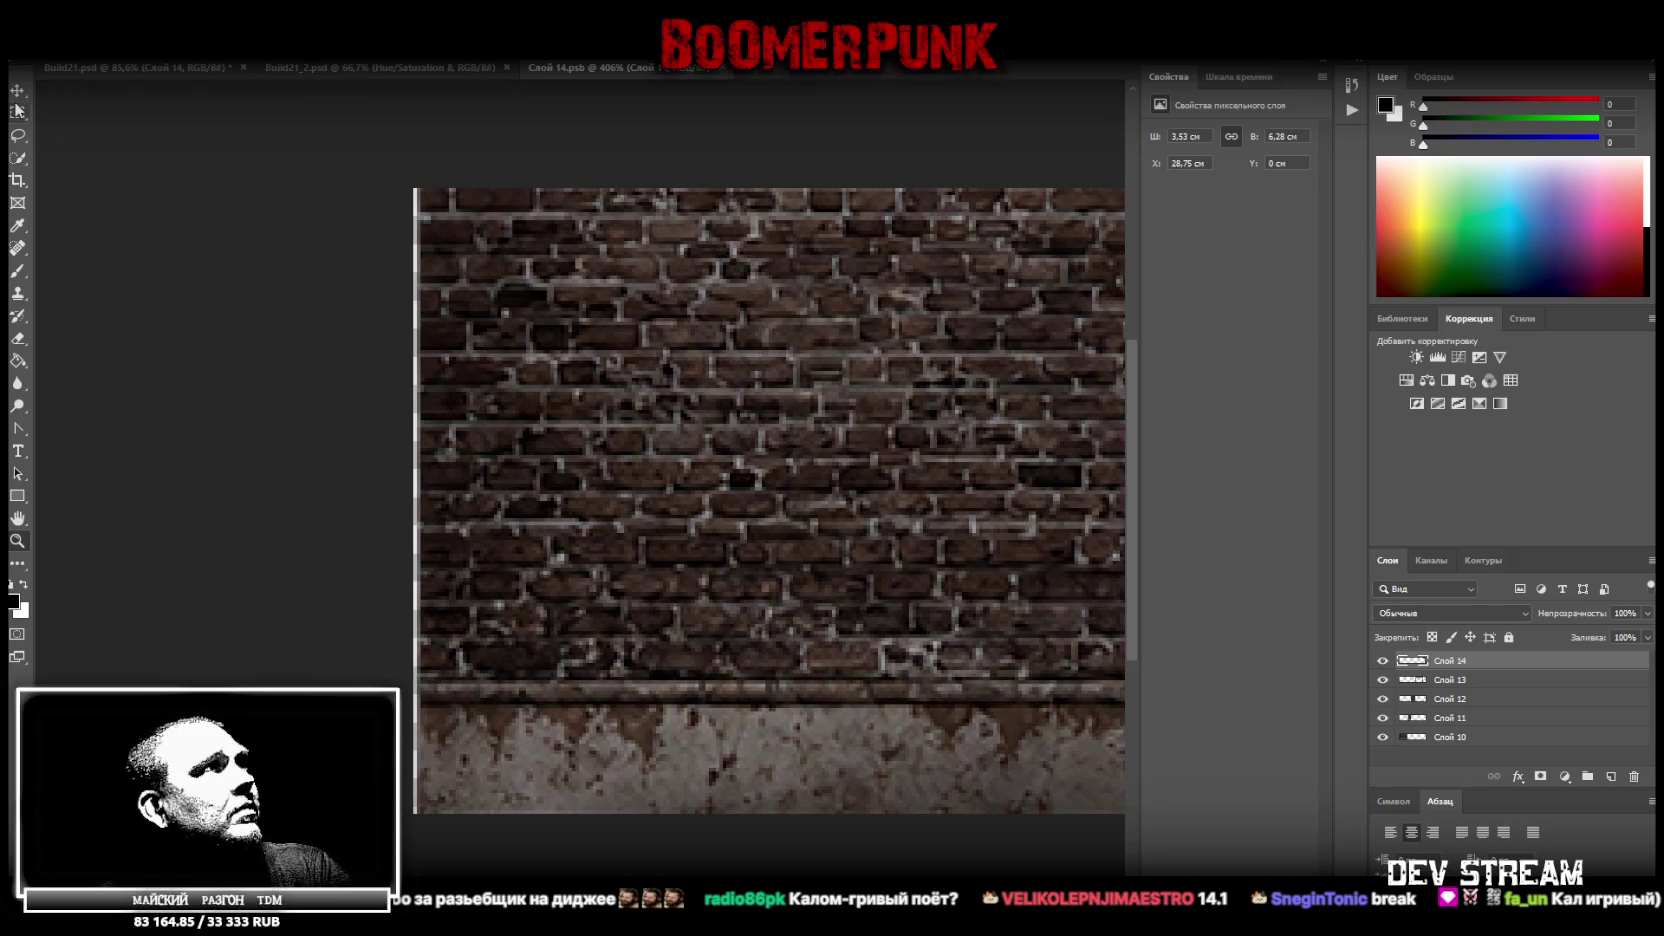
left_click(22, 113)
left_click_drag(402, 203, 417, 847)
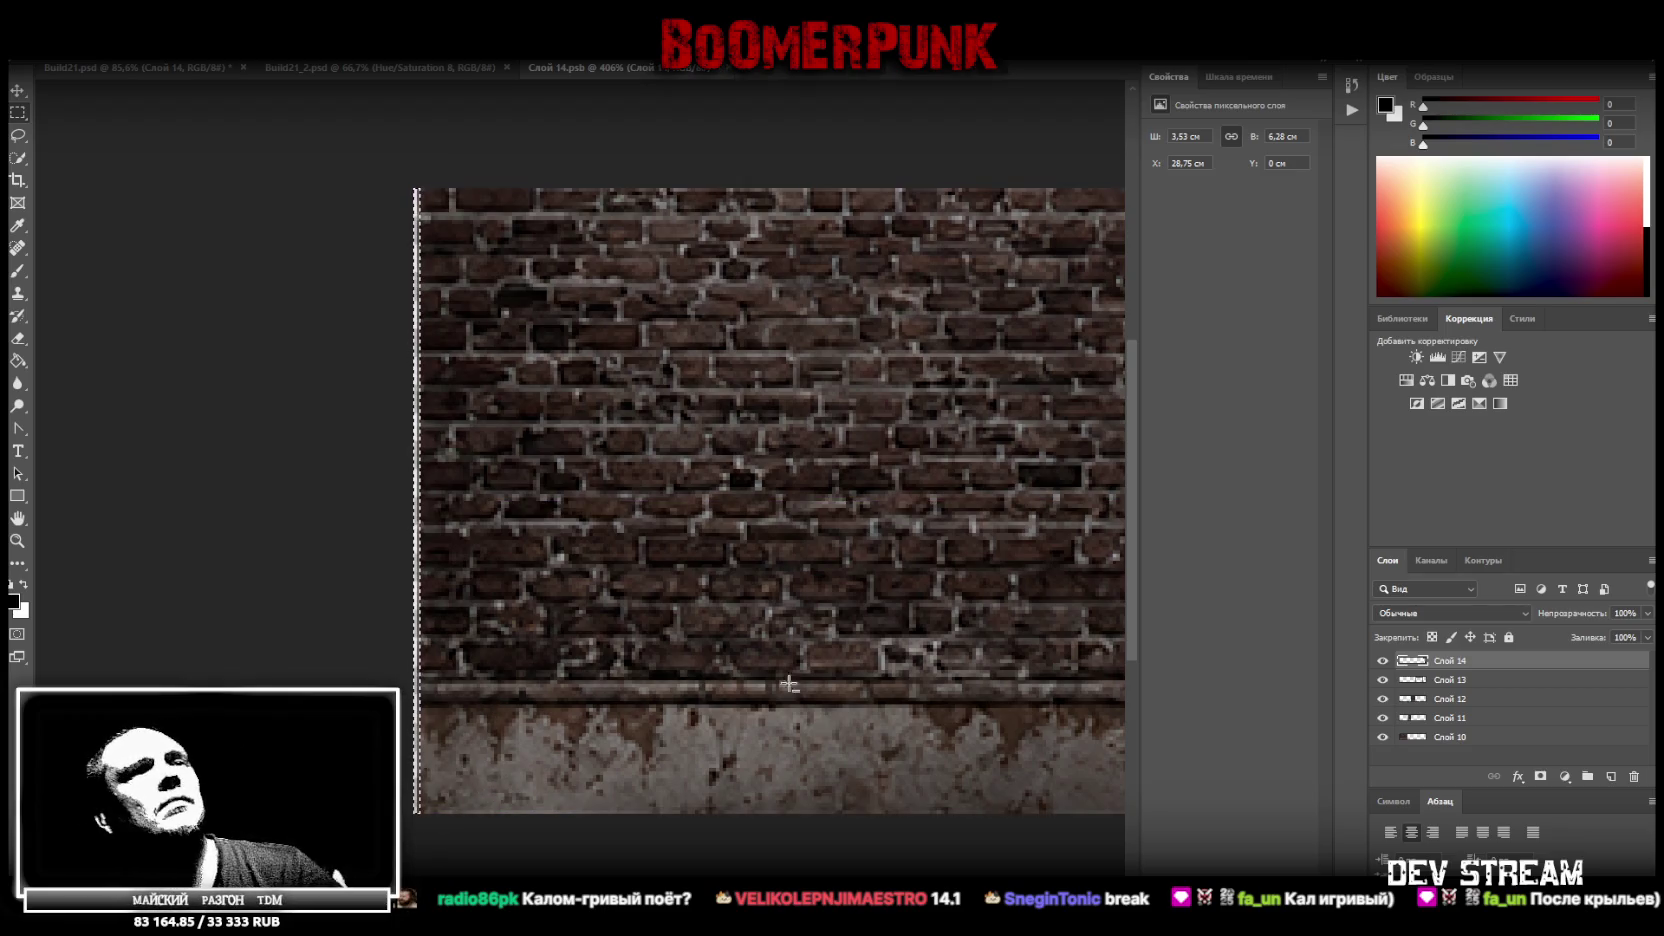
Stretch the Слой 10 brick piece left to X 0 cm, making it 10.23 cm wide
left_click(1452, 740)
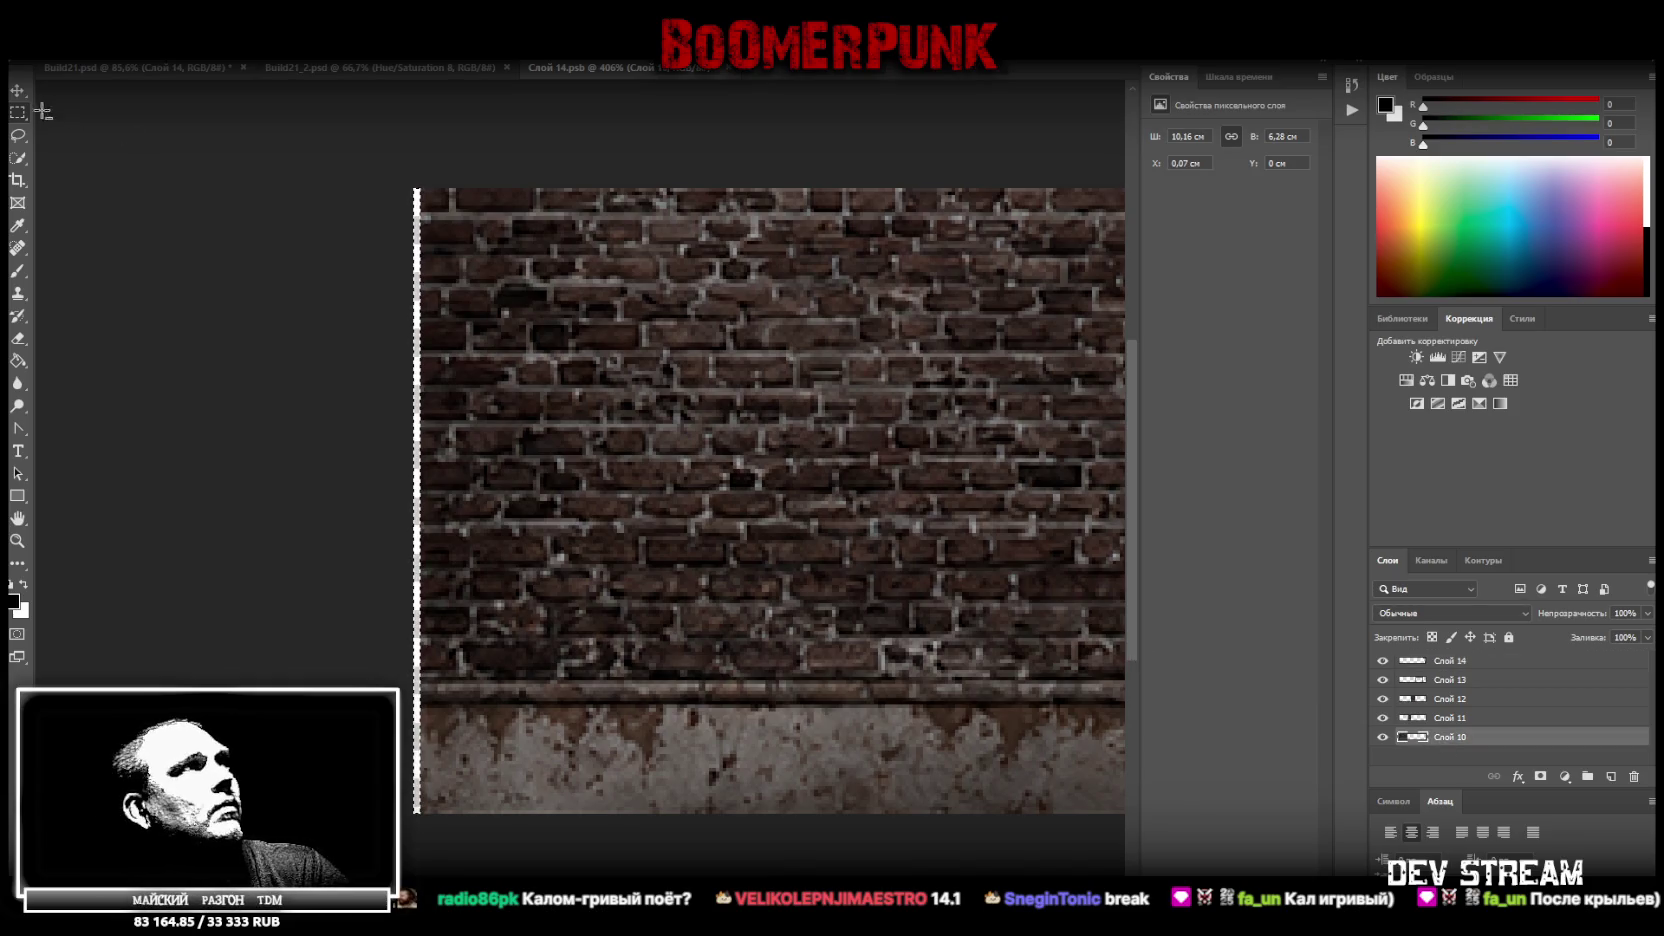
left_click(277, 555, "alt")
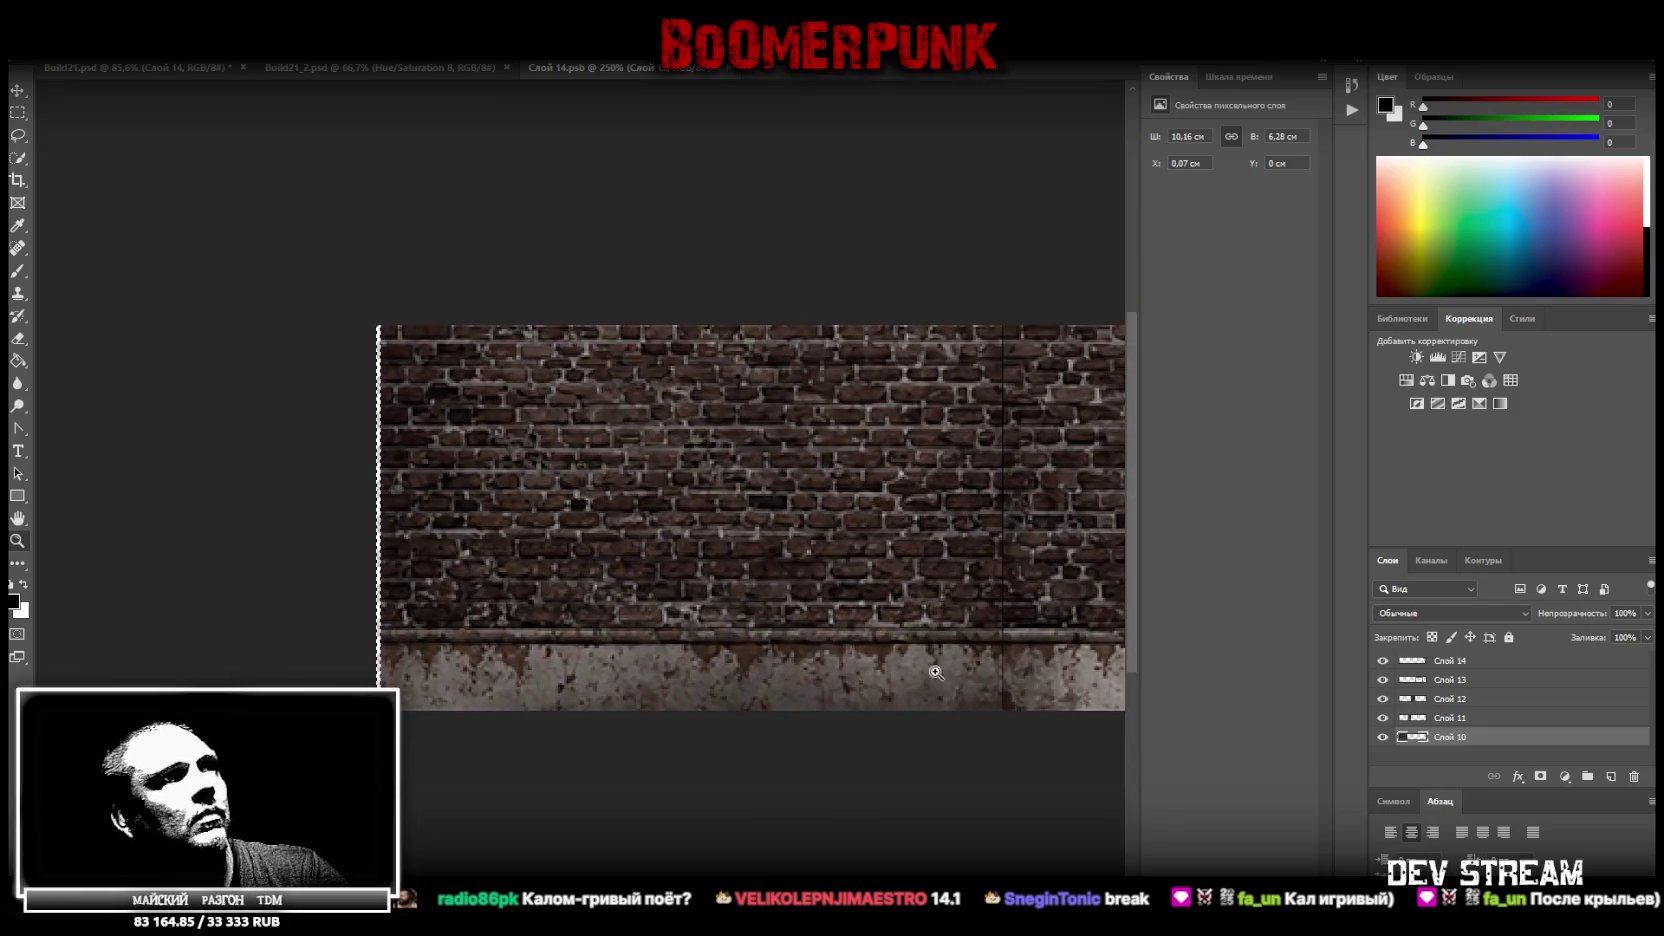
left_click(18, 92)
left_click(18, 135)
key("ctrl+t")
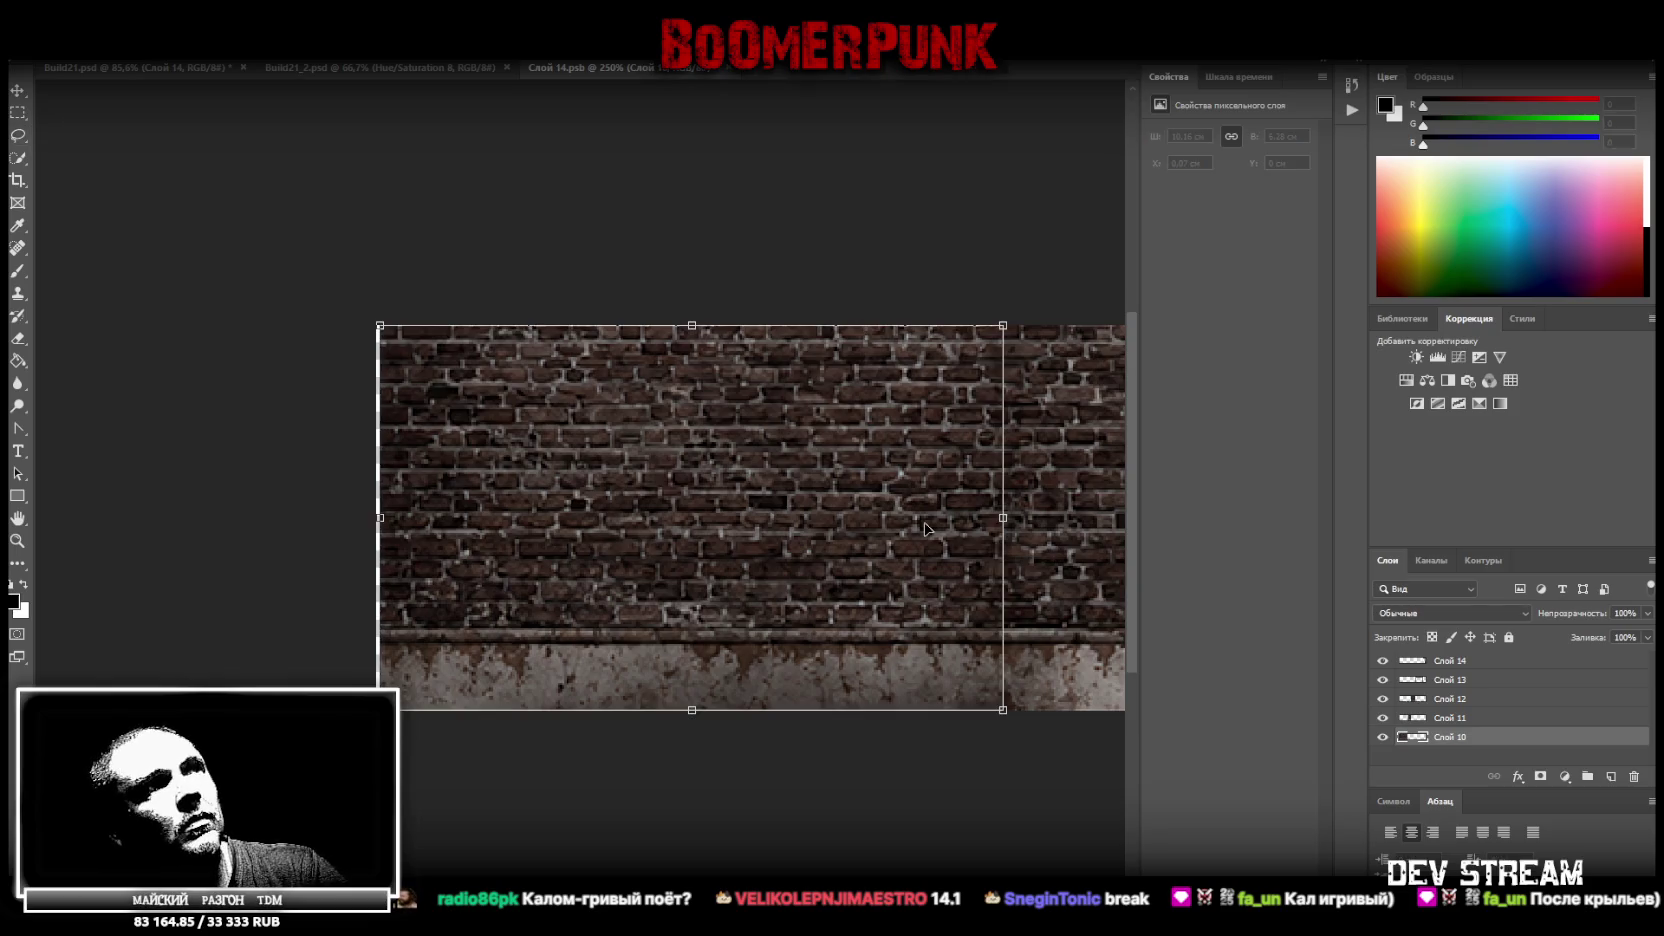
left_click_drag(380, 517, 376, 517)
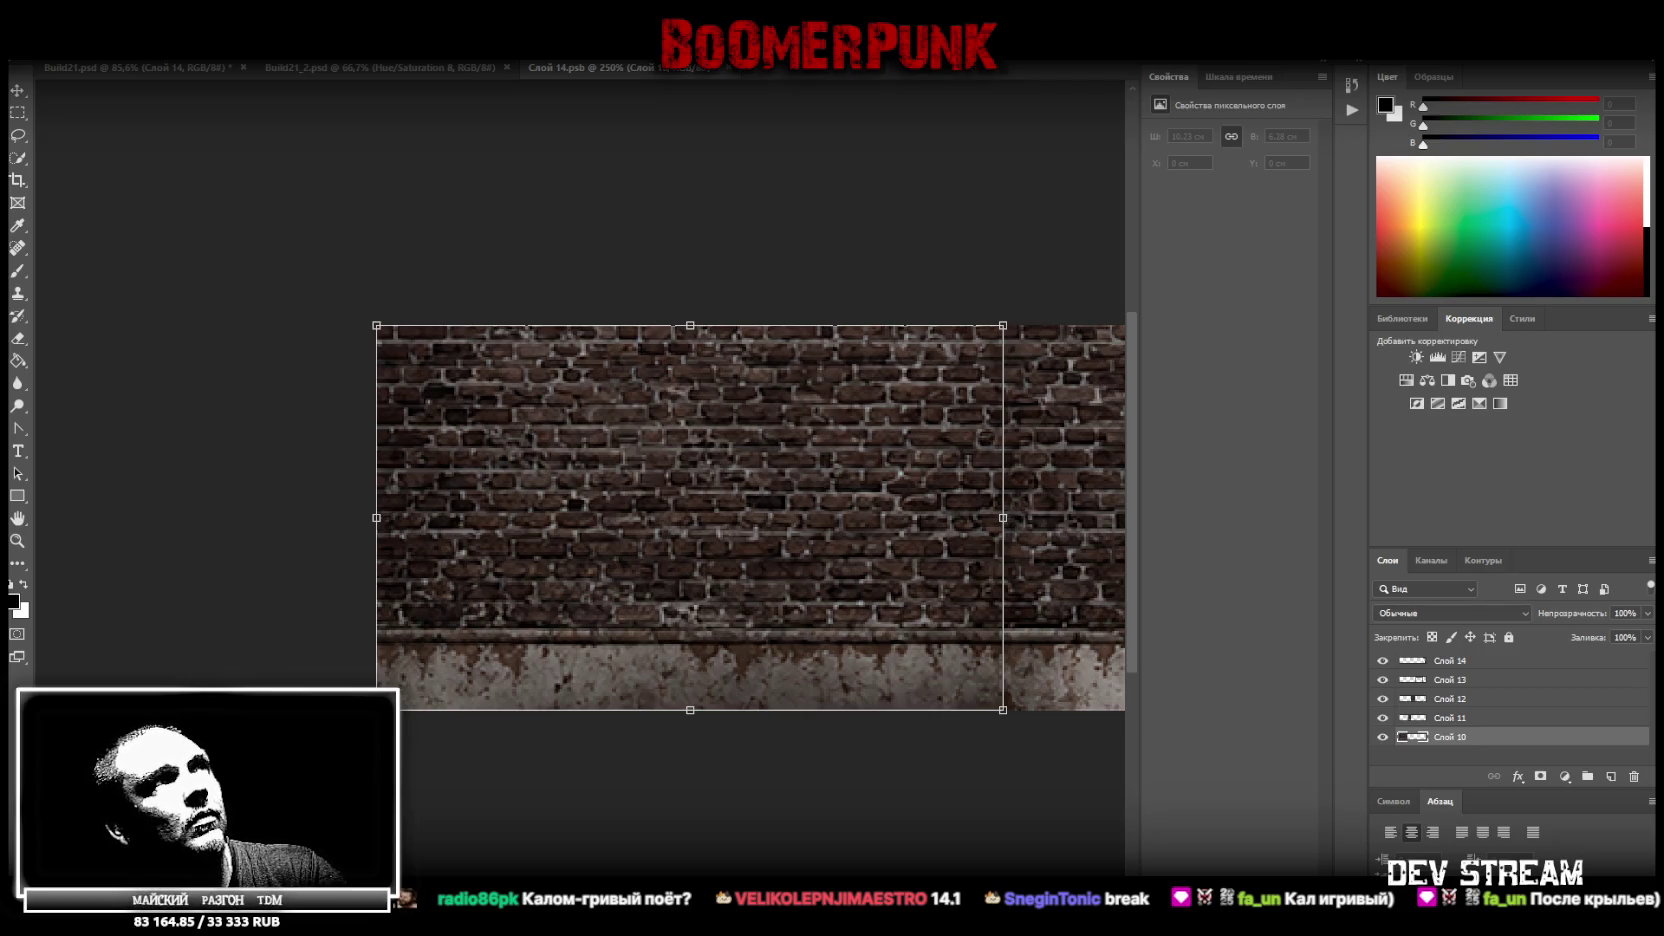
key("Return")
scroll(546, 773, "right", 5)
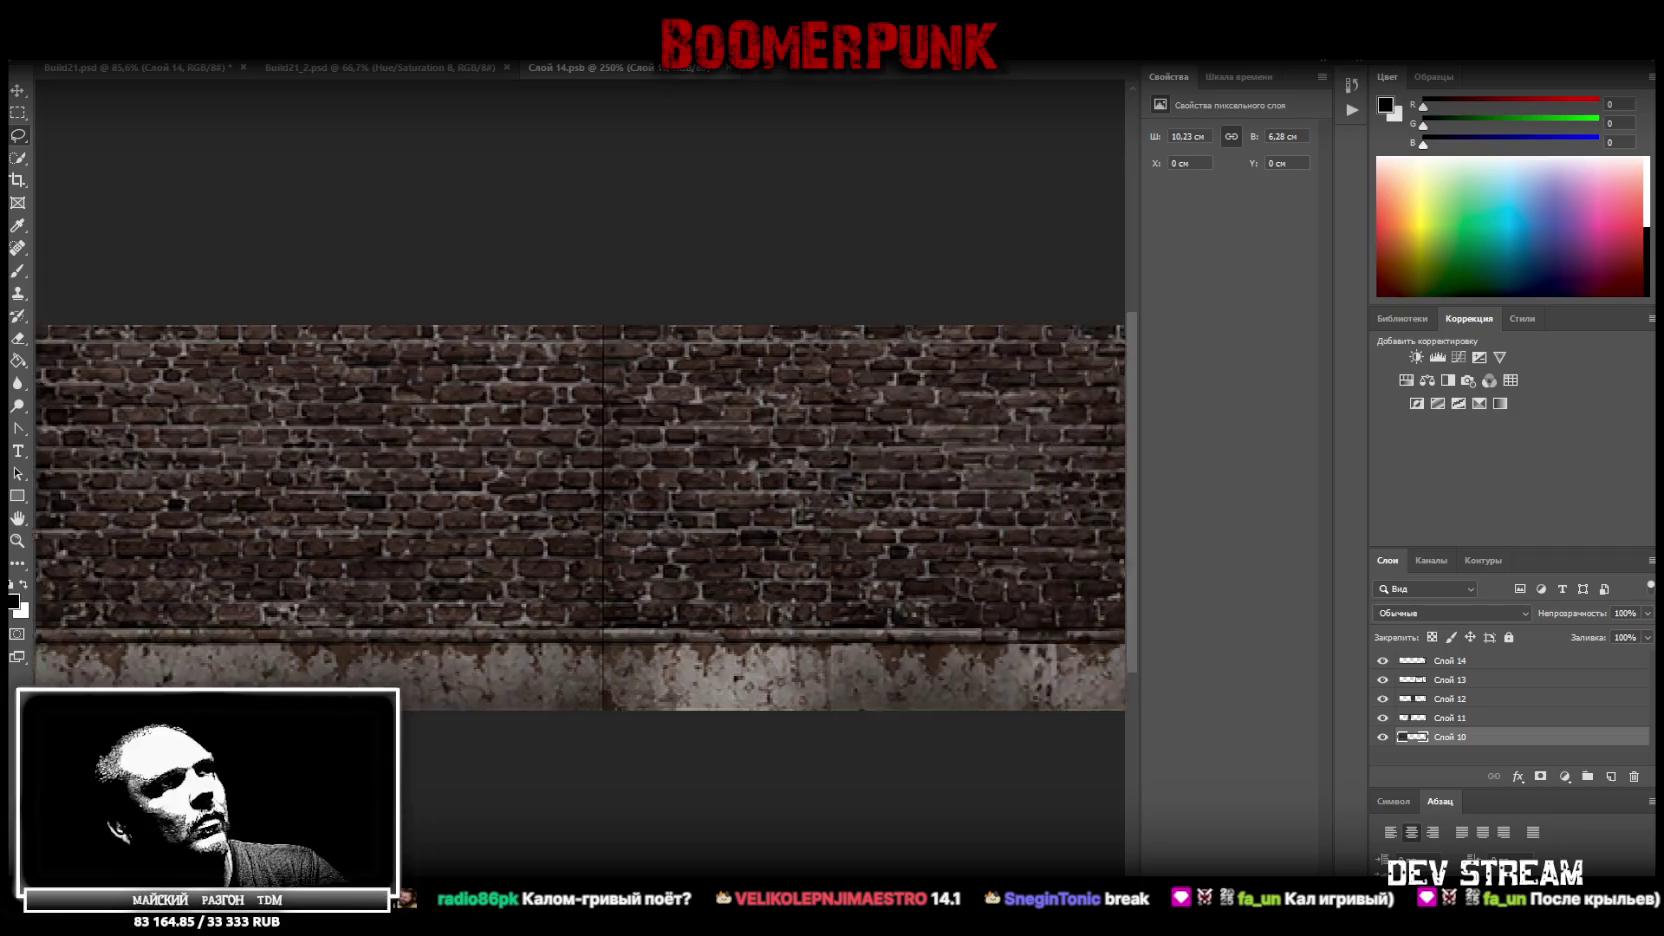
Zoom in on the brick seam and marquee a wall strip left of it on Слой 11
scroll(546, 773, "right", 2)
left_click(17, 540)
mouse_move(537, 572)
left_mouse_down()
mouse_move(583, 587)
mouse_move(488, 478)
left_mouse_up()
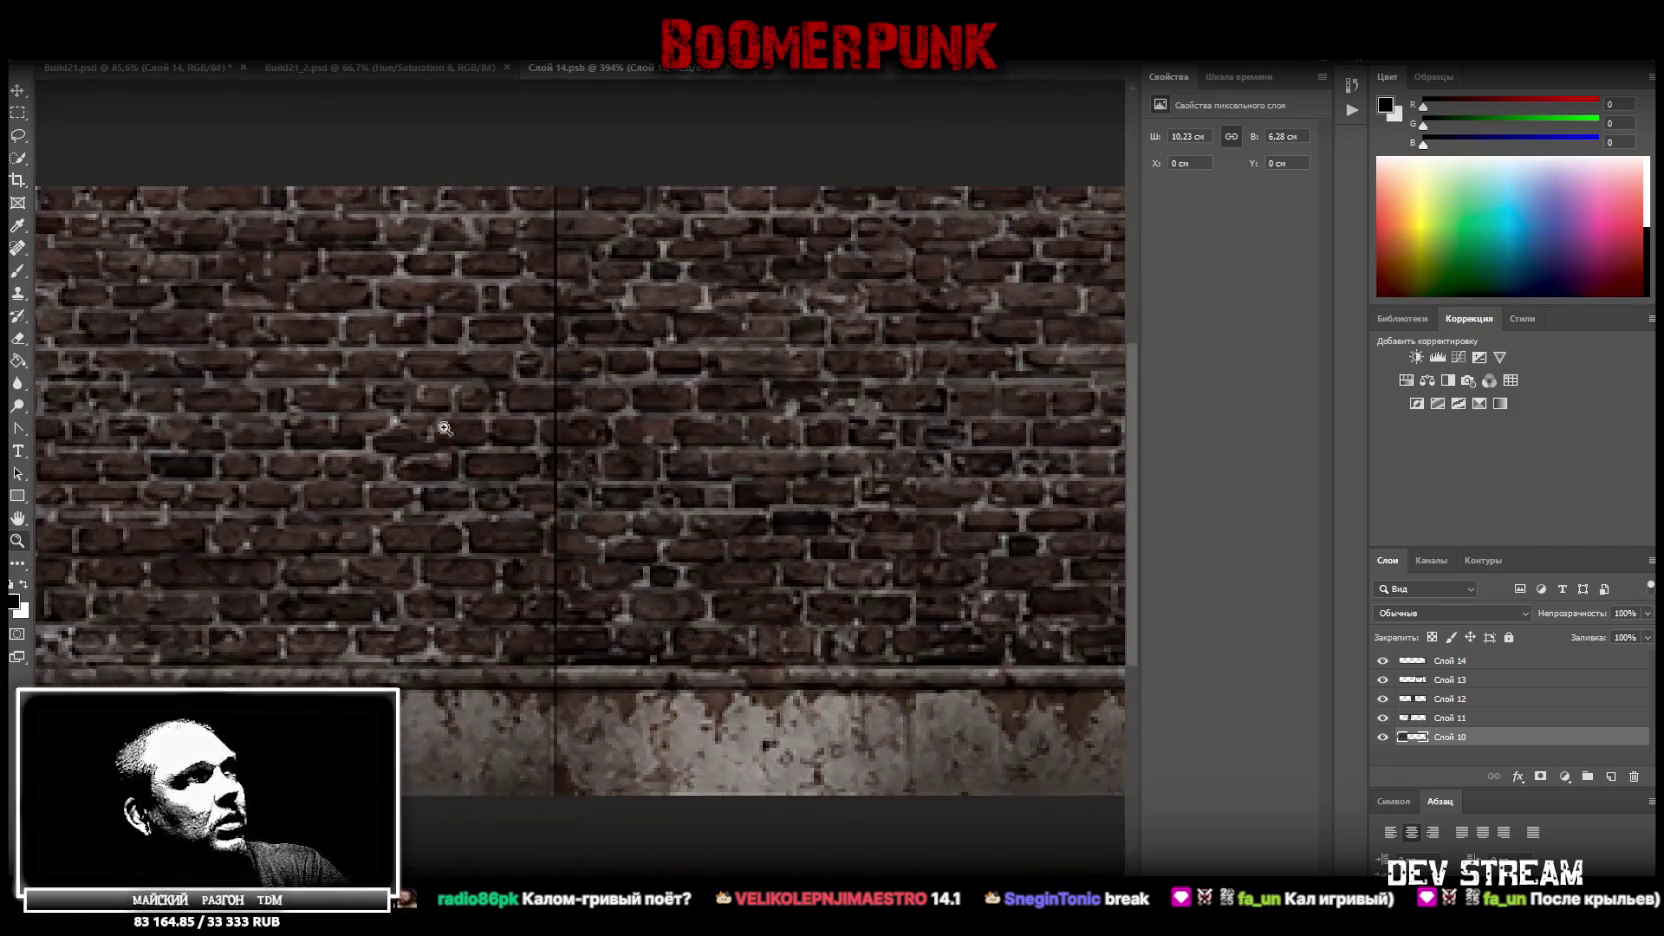
left_click(1459, 717)
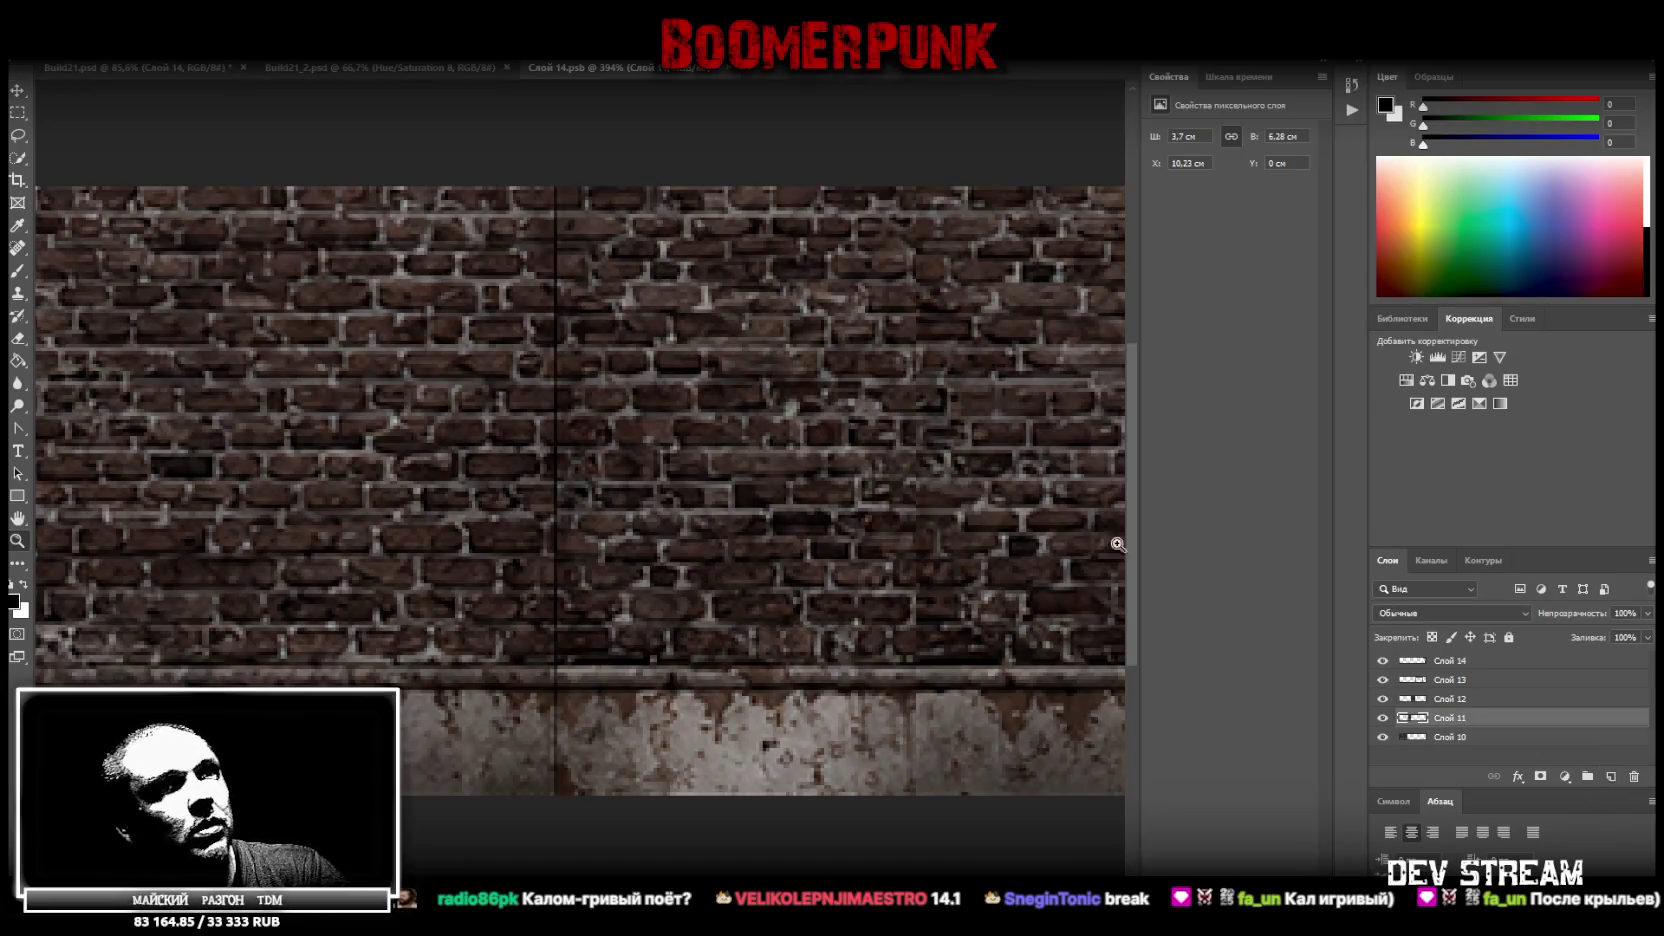
key("m")
left_click_drag(469, 147, 553, 832)
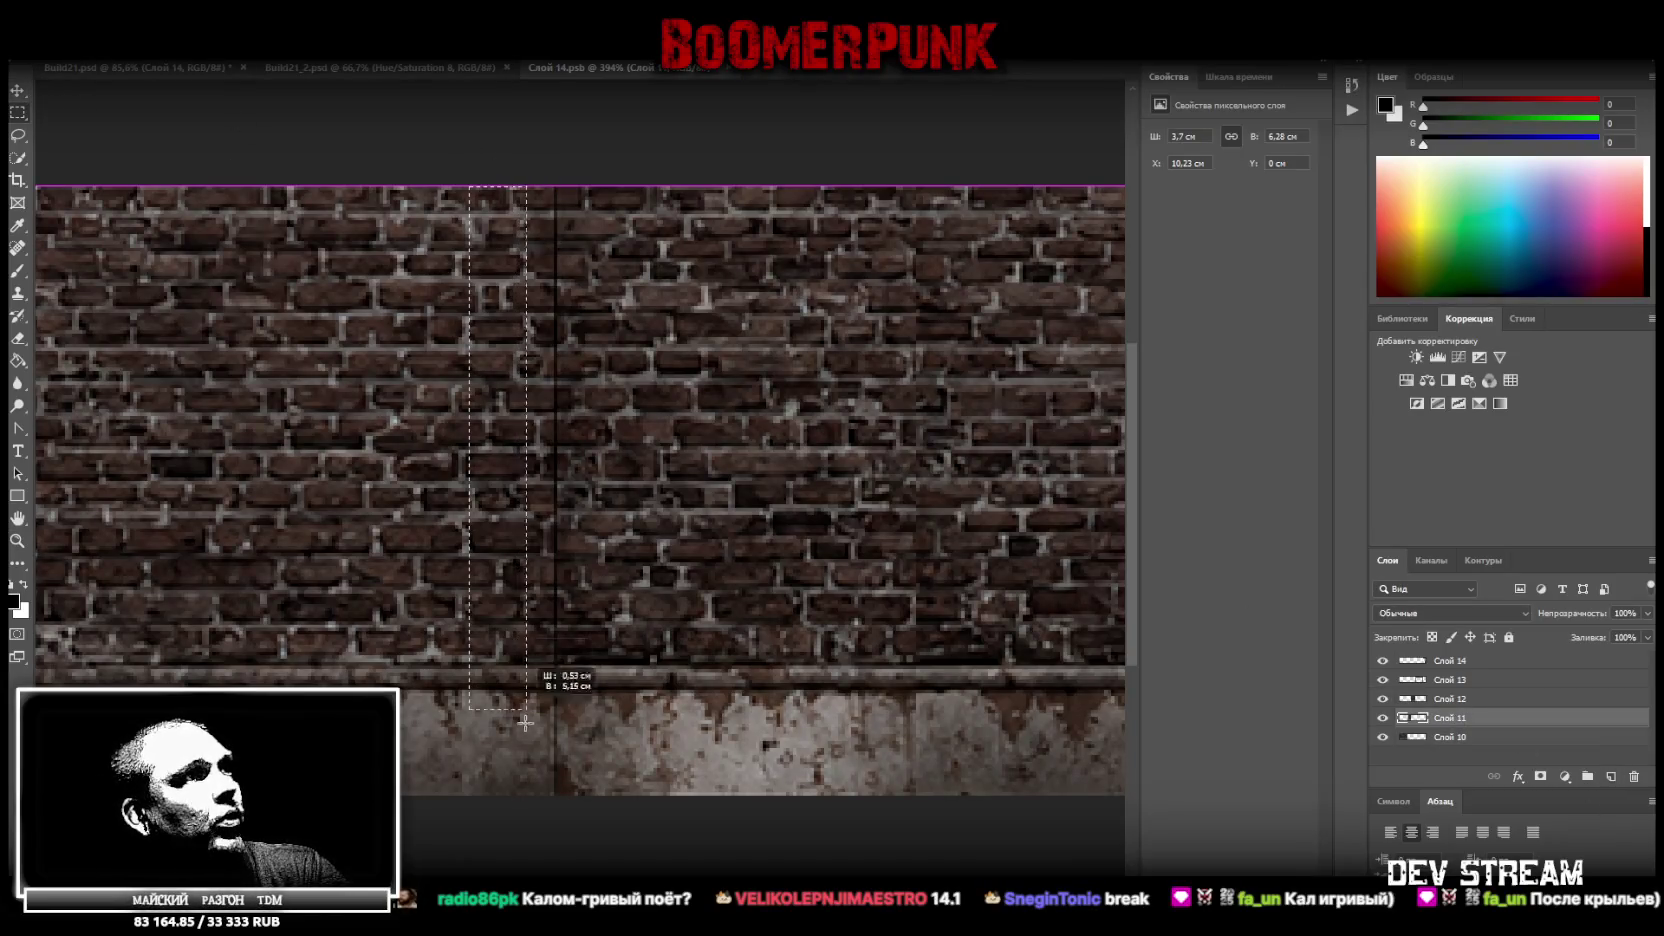
left_click_drag(553, 832, 557, 830)
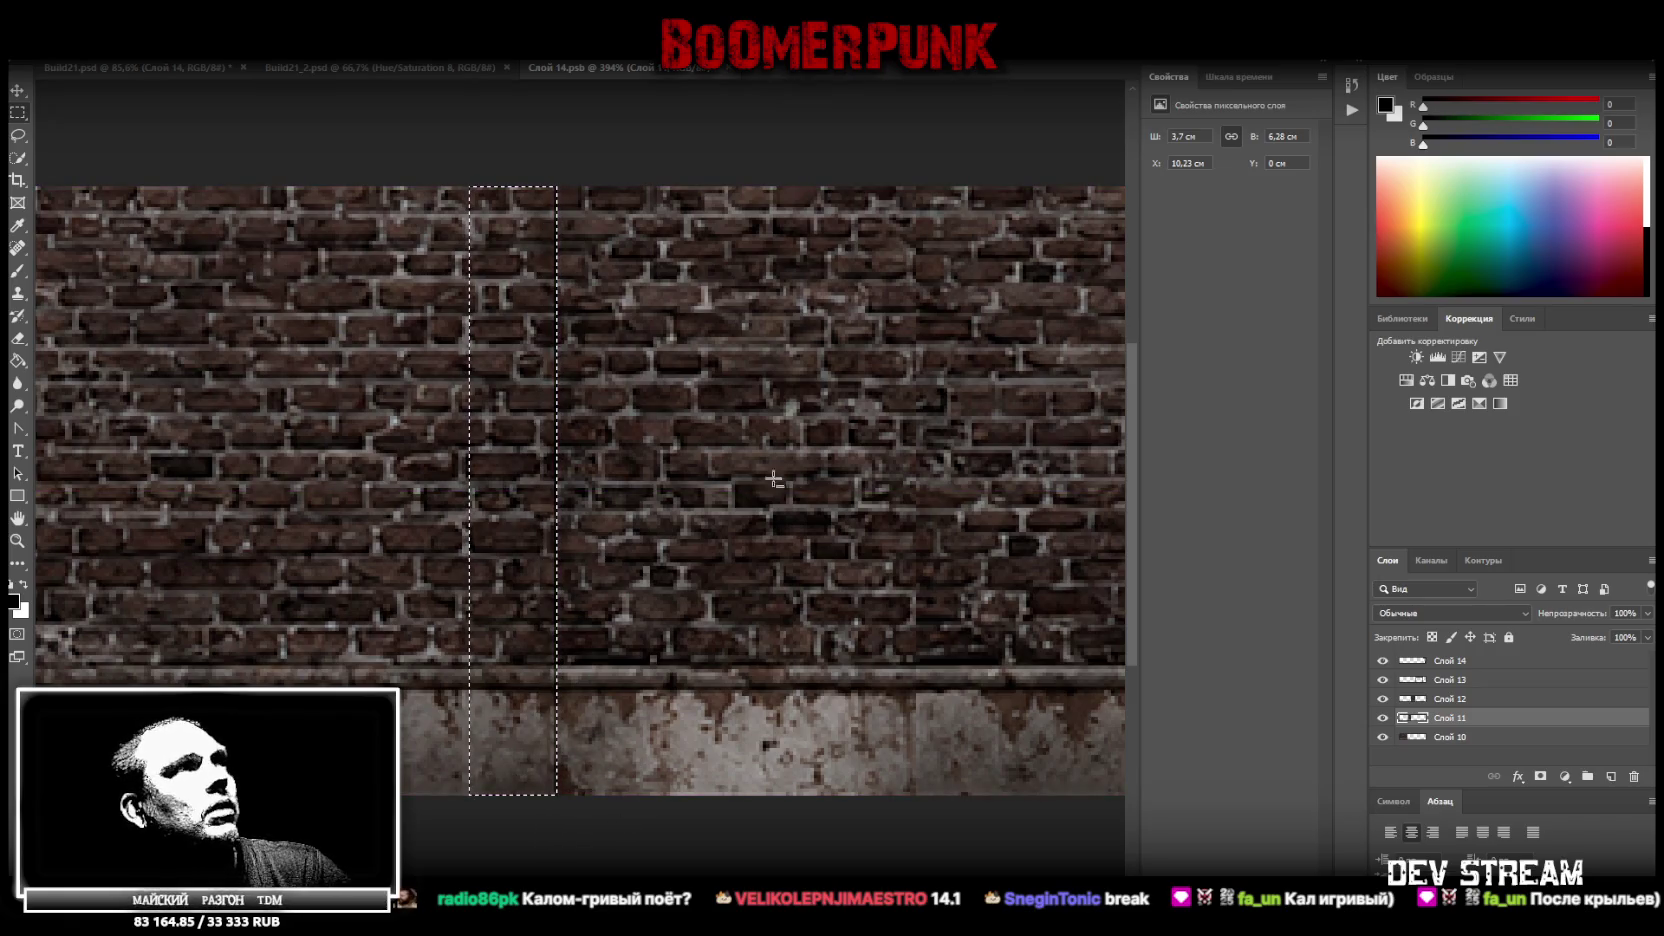
On Слой 10, marquee a strip across the seam, deselect, and close Слой 14.psb
left_click(1443, 739)
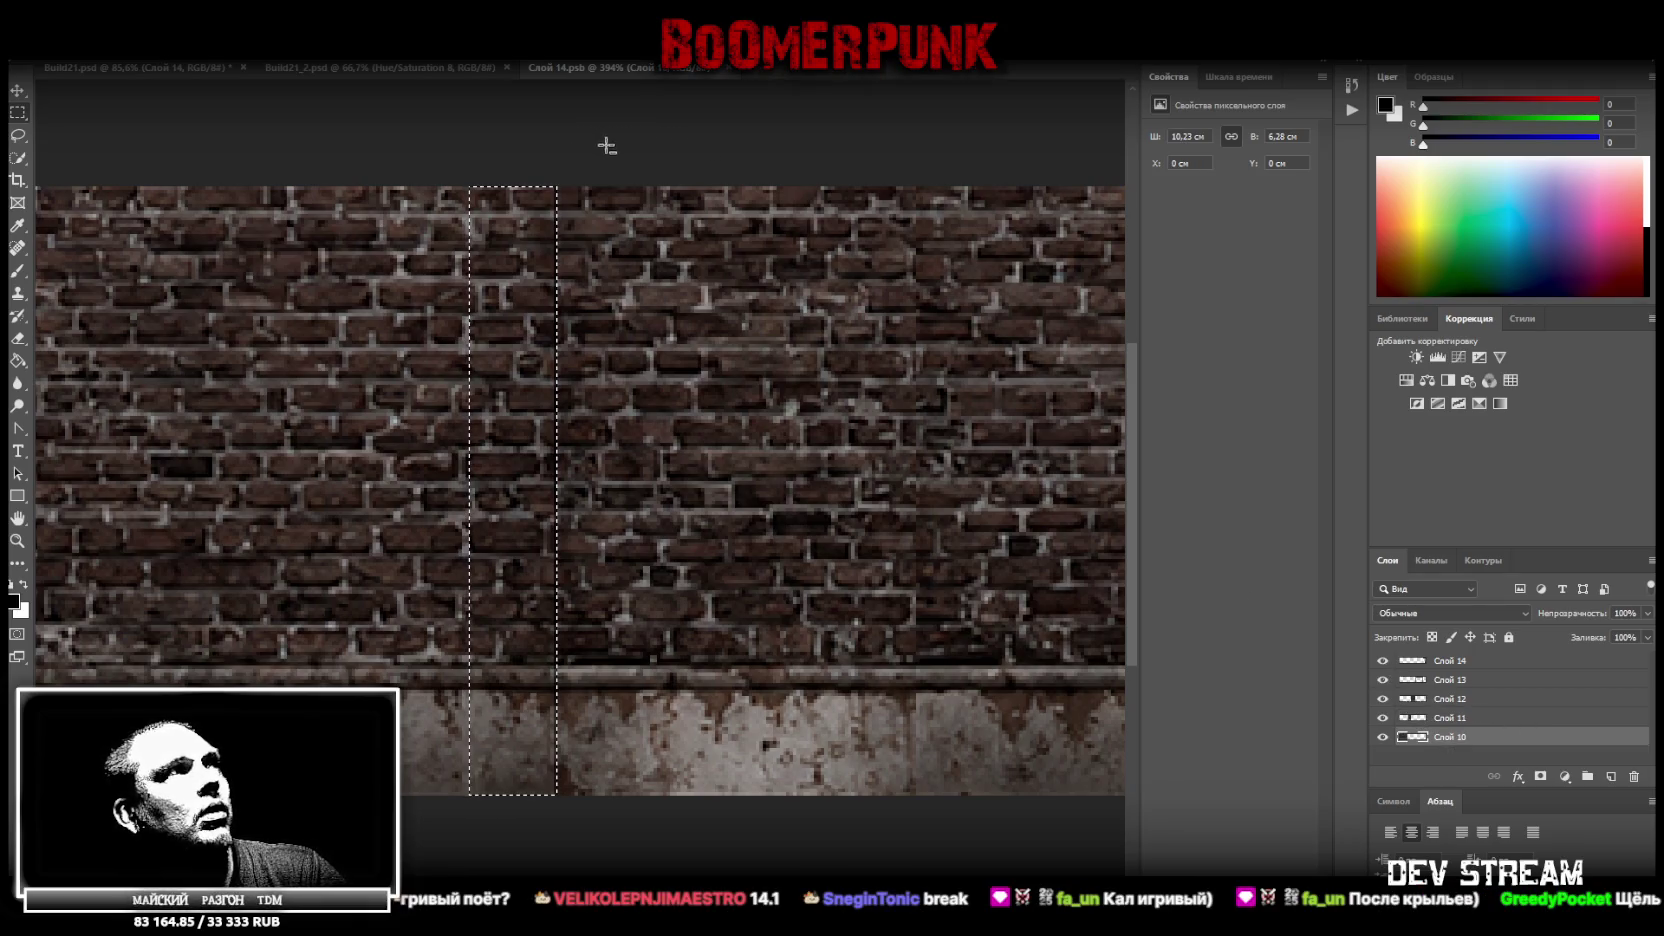
left_click(18, 135)
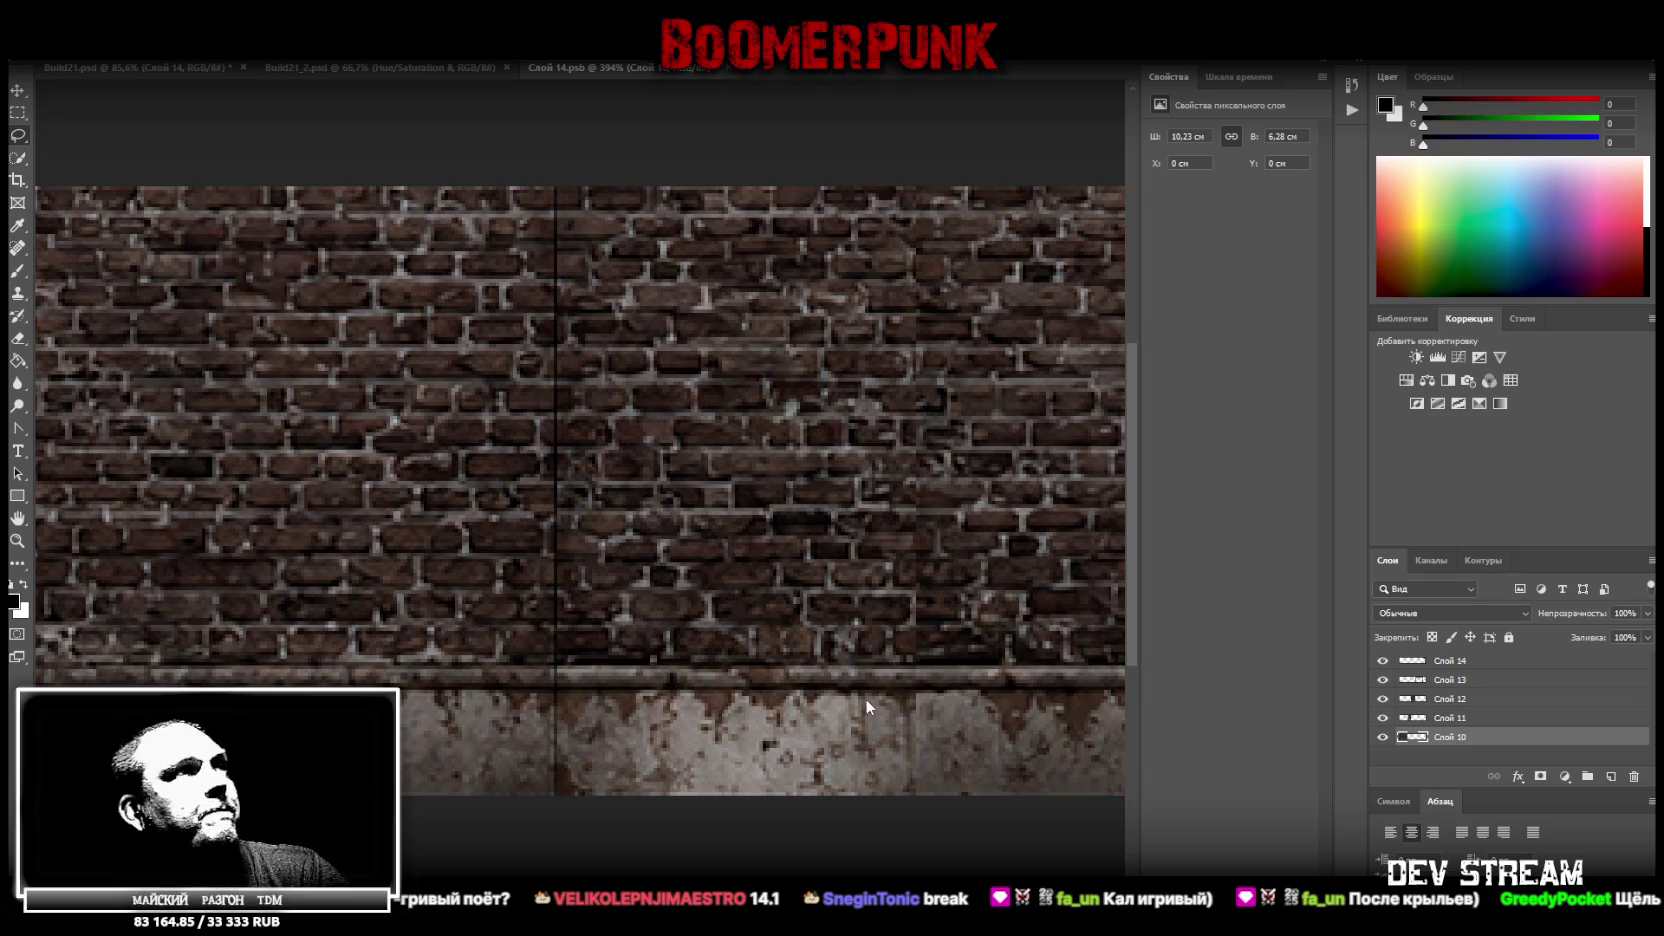
left_click(18, 112)
mouse_move(741, 187)
left_mouse_down()
mouse_move(610, 691)
mouse_move(552, 788)
left_mouse_up()
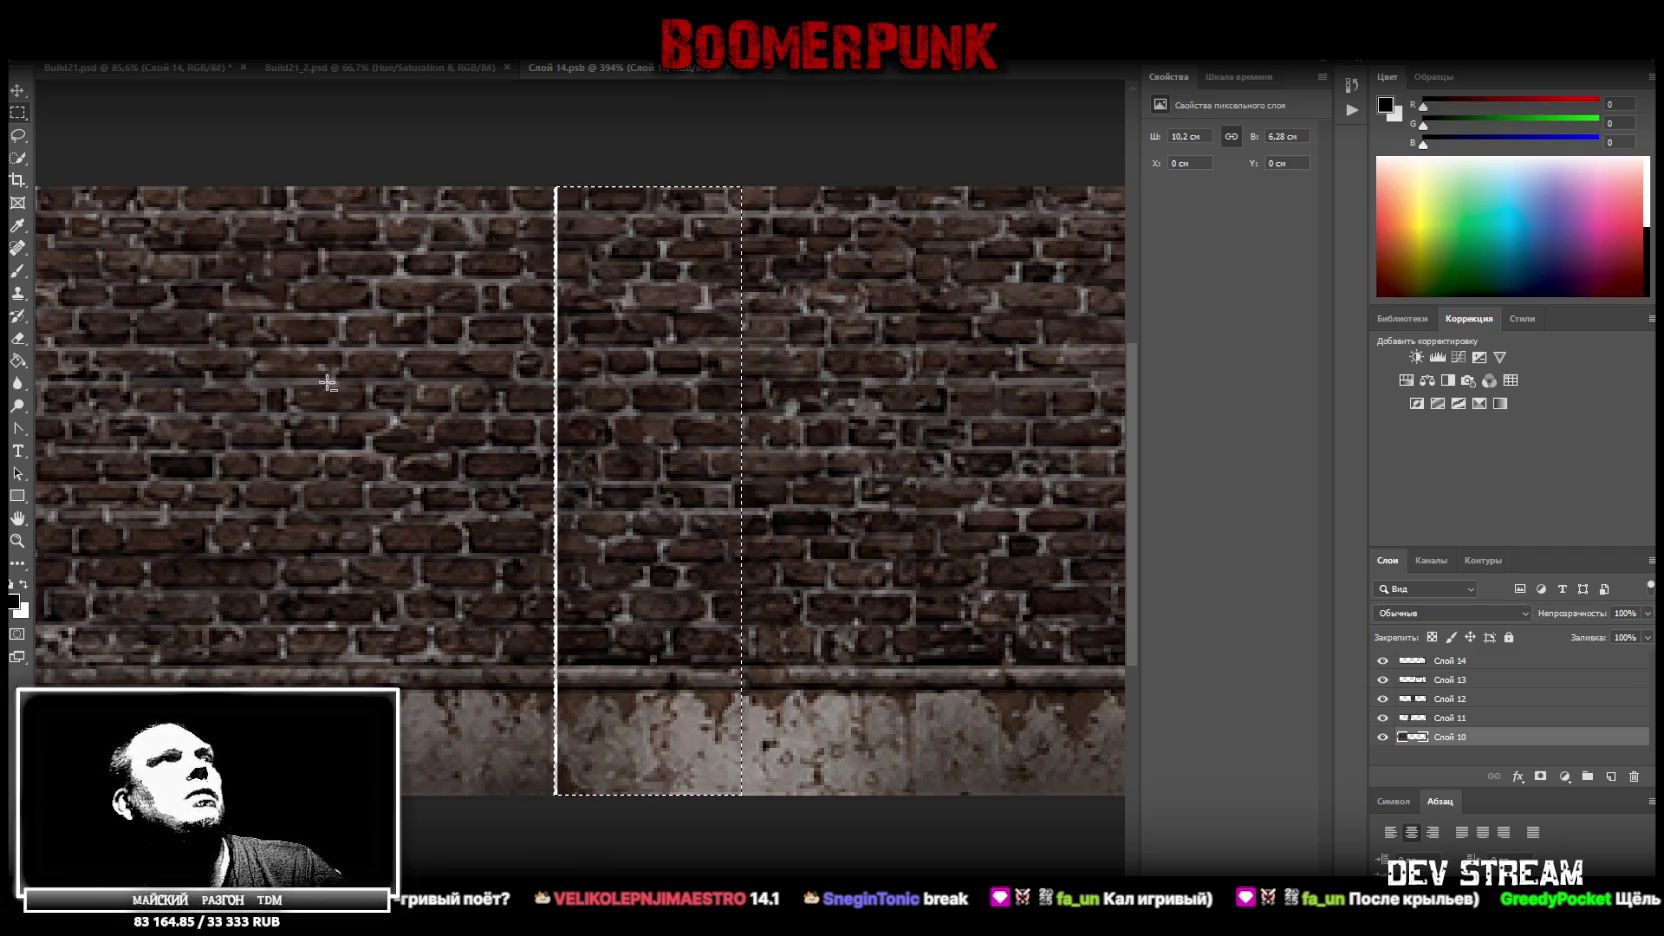
key("ctrl+d")
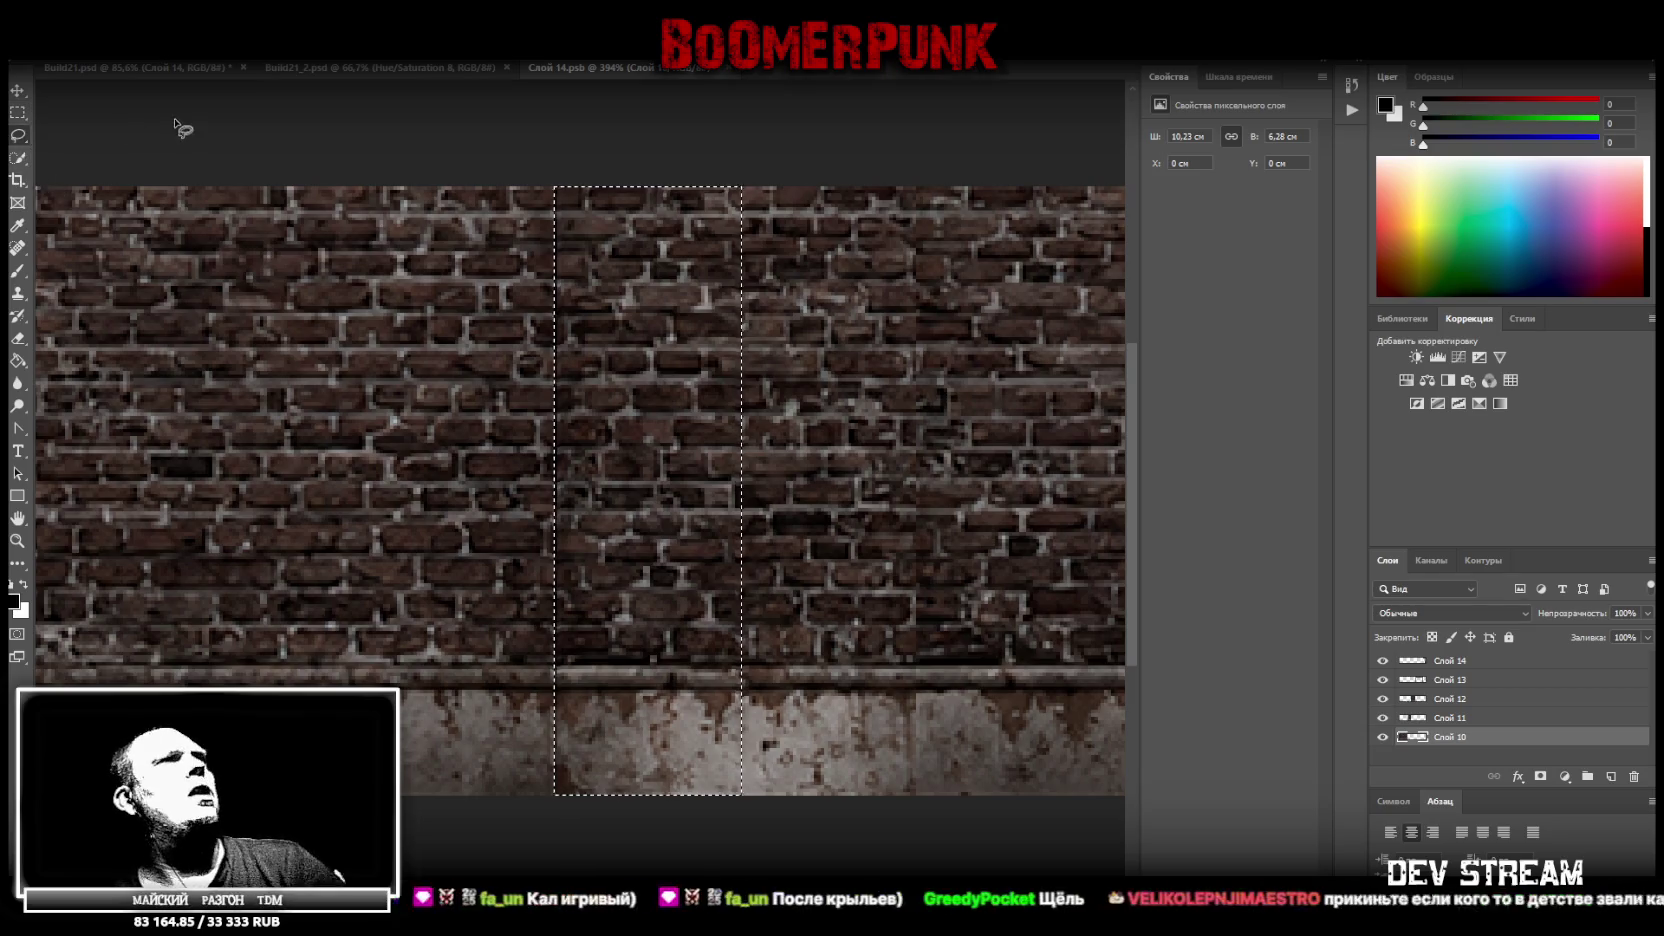
left_click(726, 68)
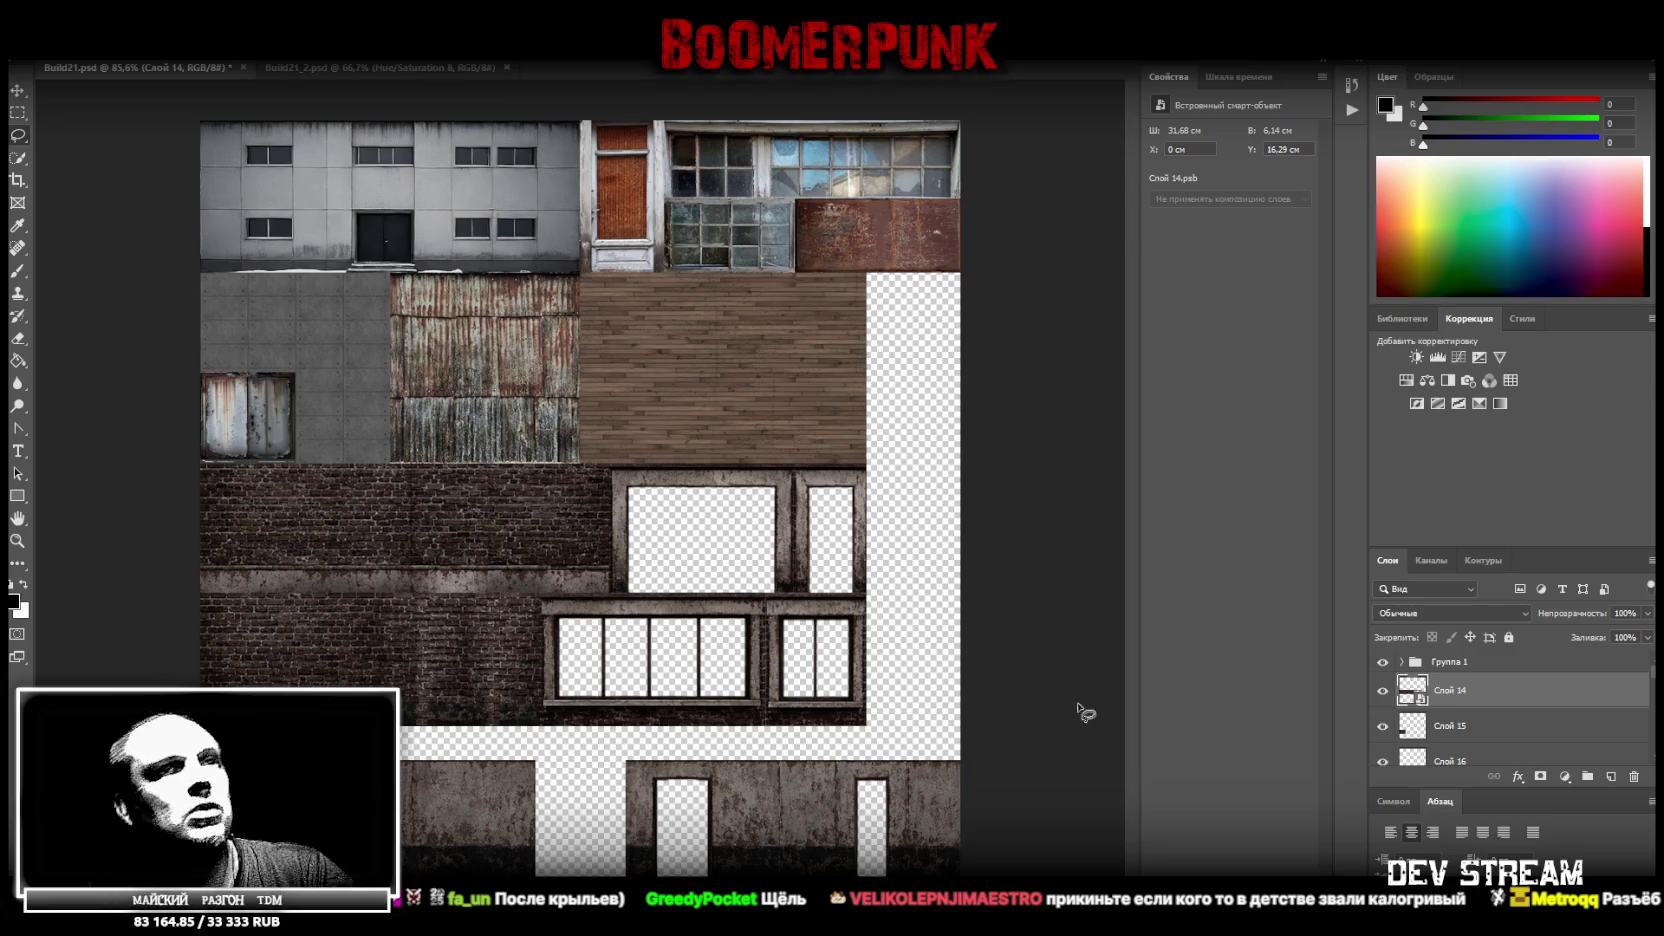
Expand Группа 1 and select a range of its layers starting from Слой 8
scroll(1382, 725, "down", 2)
scroll(1382, 740, "down", 2)
scroll(1455, 752, "down", 2)
scroll(1465, 754, "down", 2)
scroll(1467, 755, "down", 2)
scroll(1467, 752, "up", 1)
scroll(1440, 720, "up", 3)
scroll(1415, 675, "up", 4)
left_click(1402, 662)
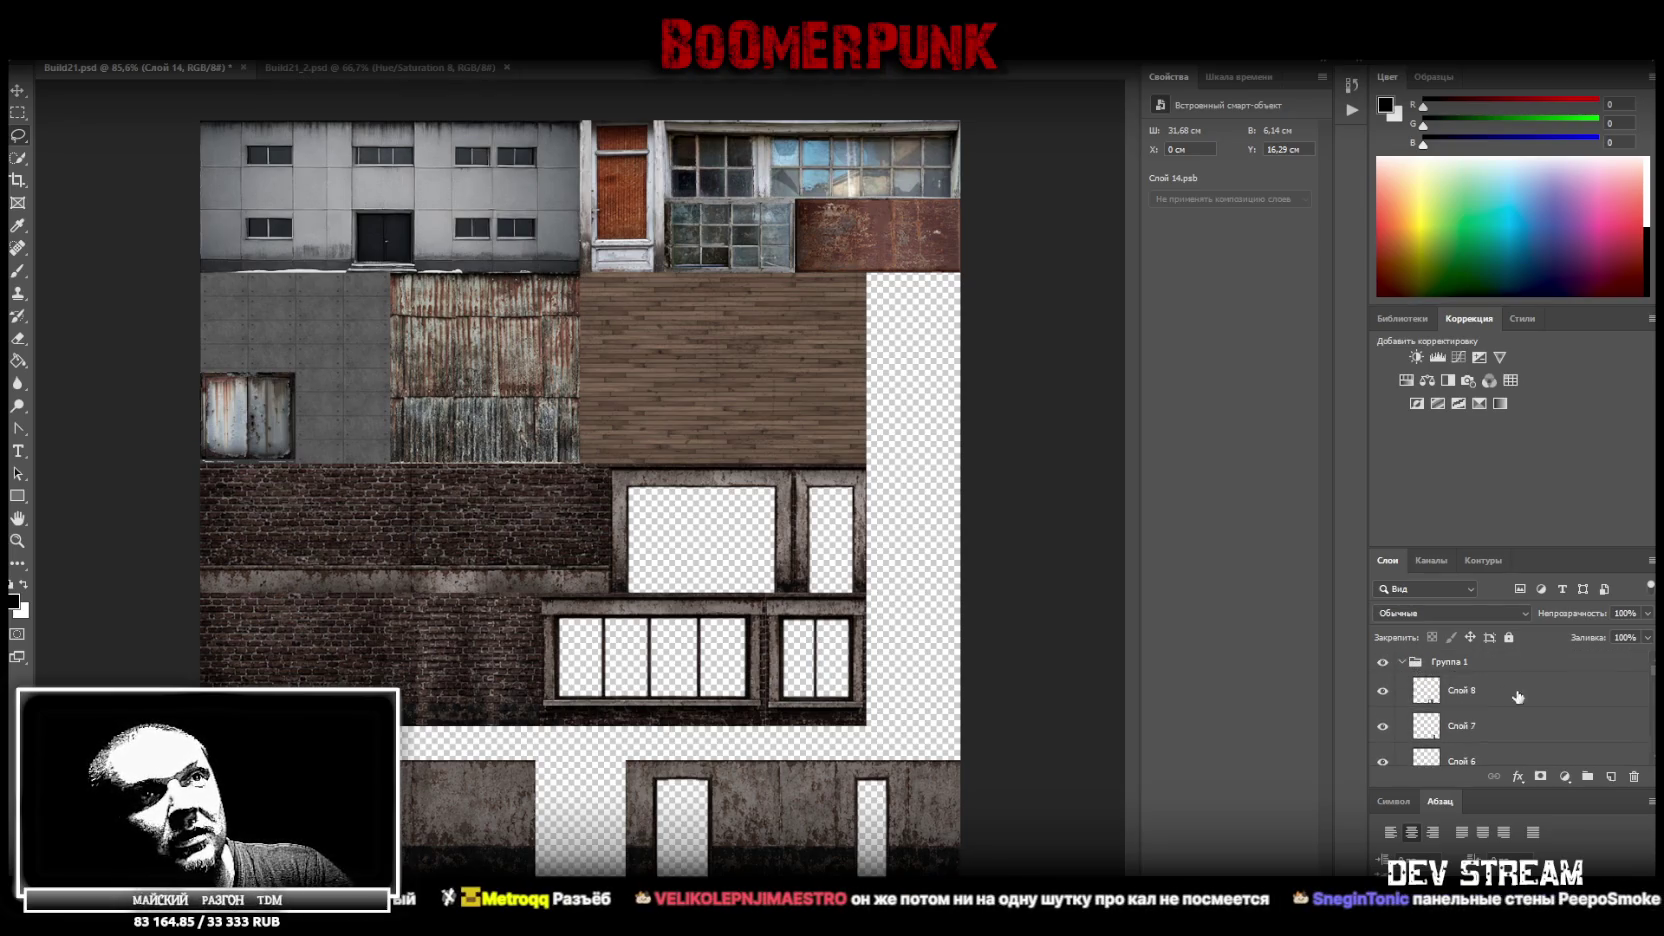
left_click(1515, 705)
scroll(1517, 713, "down", 1)
scroll(1516, 713, "down", 1)
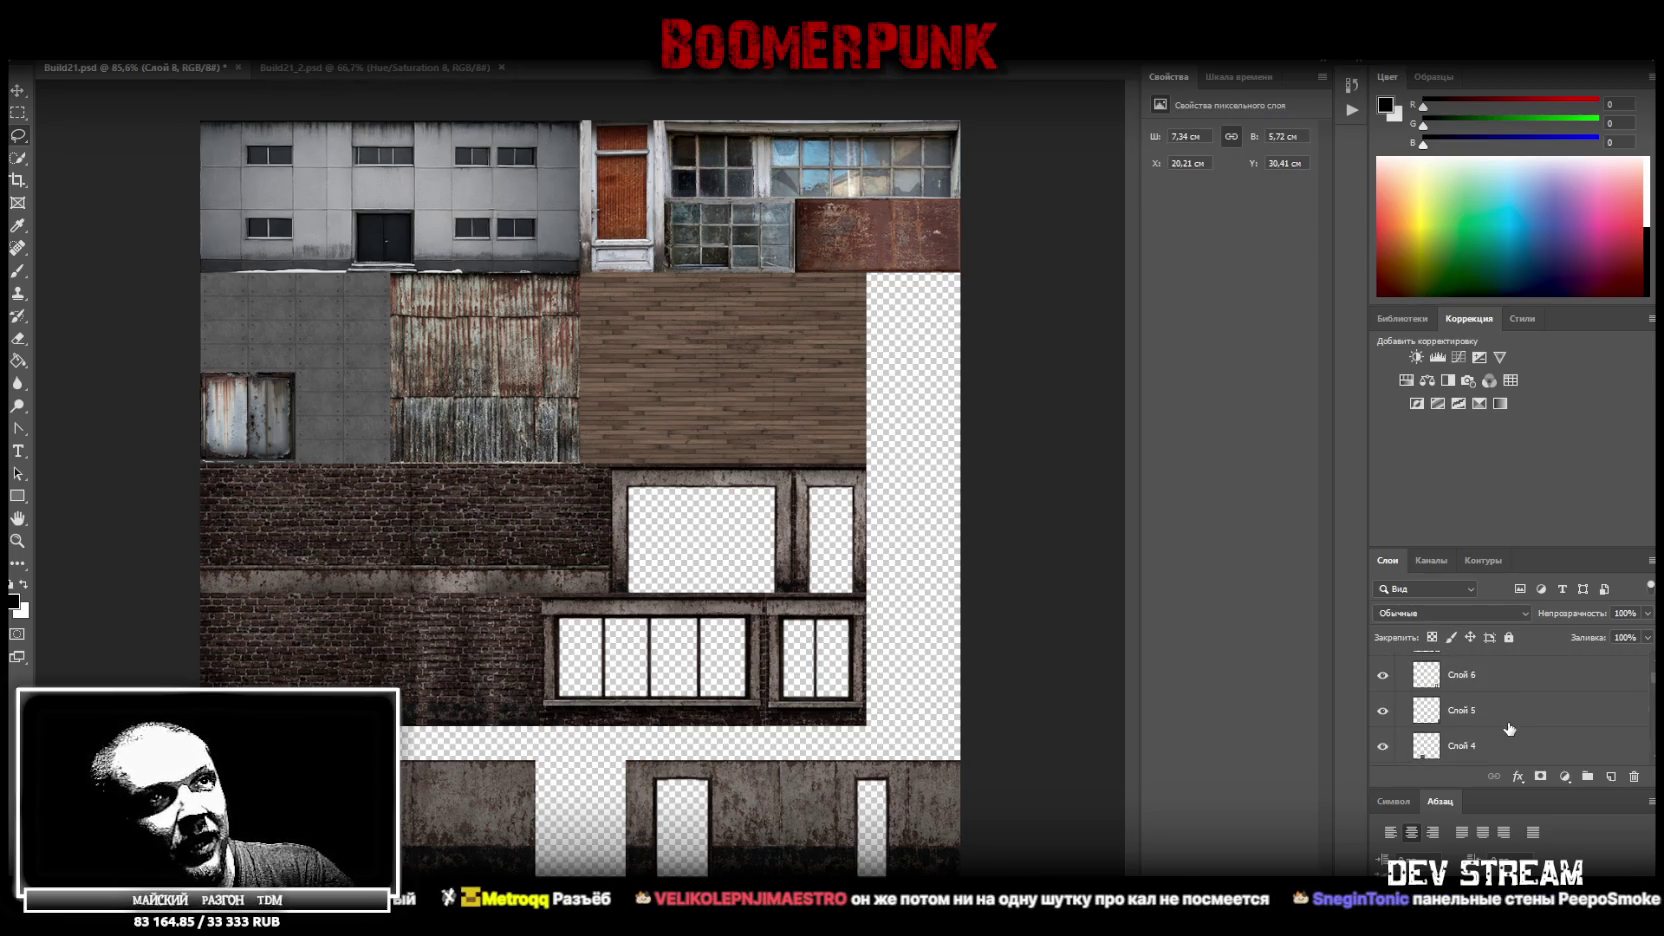
left_click(1510, 722, "shift")
right_click(1505, 720)
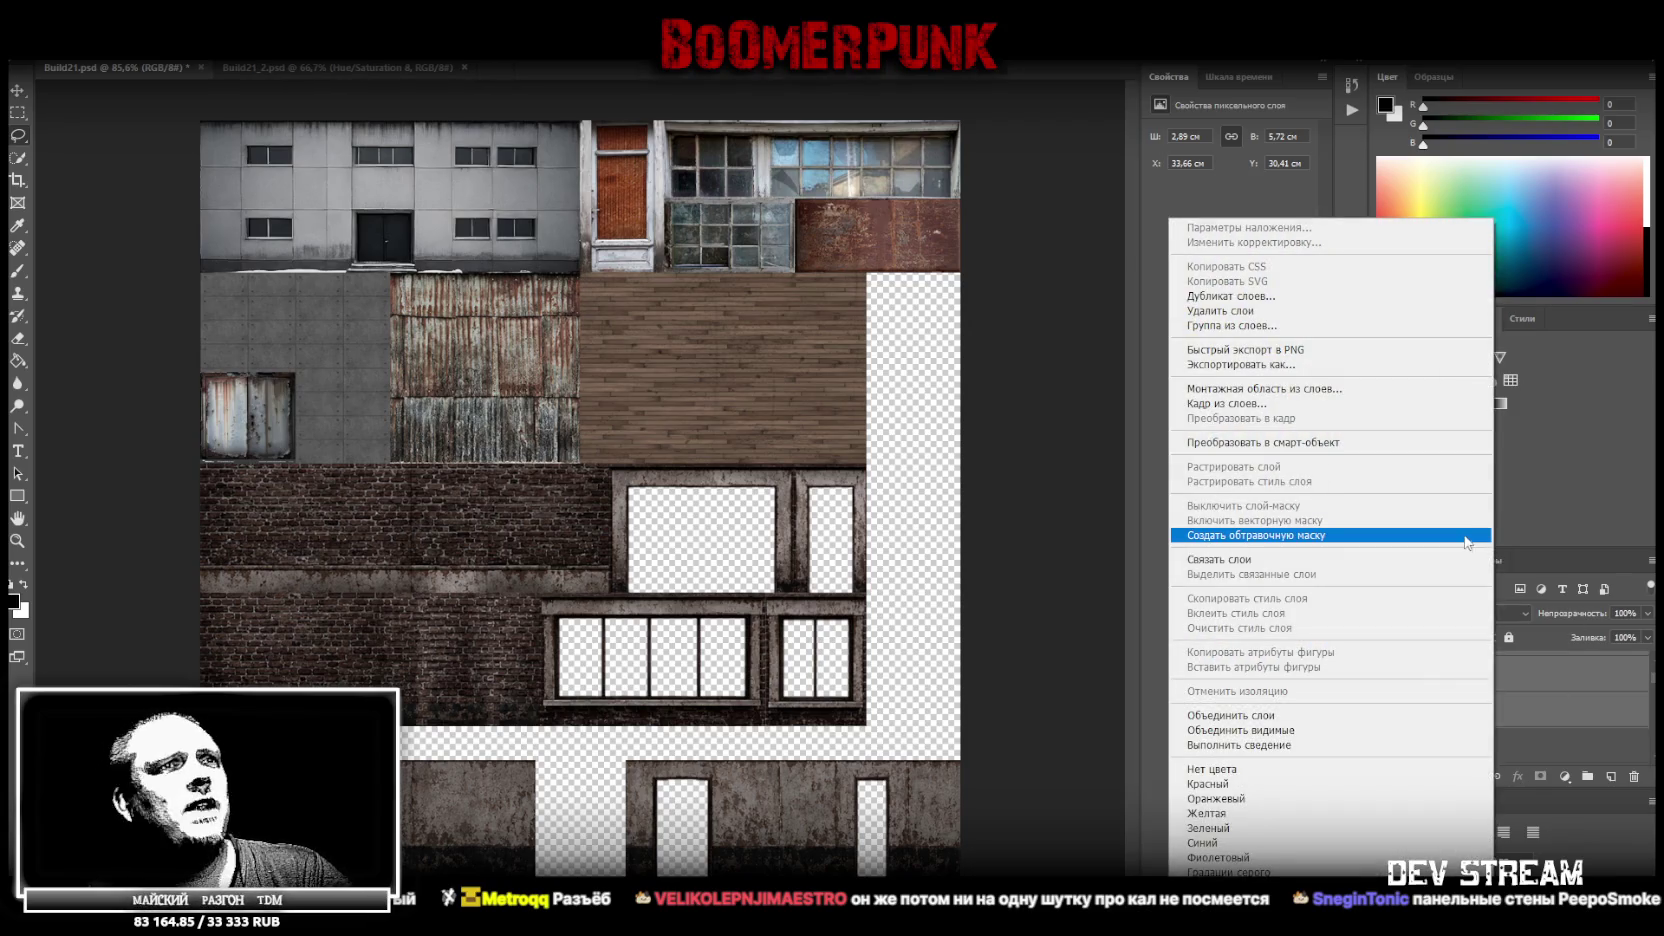
left_click(1560, 710)
Move the bottom door strip left to X 29.39 cm, then select Слой 8 through Слой 3
left_click_drag(777, 777, 686, 793)
key("Return")
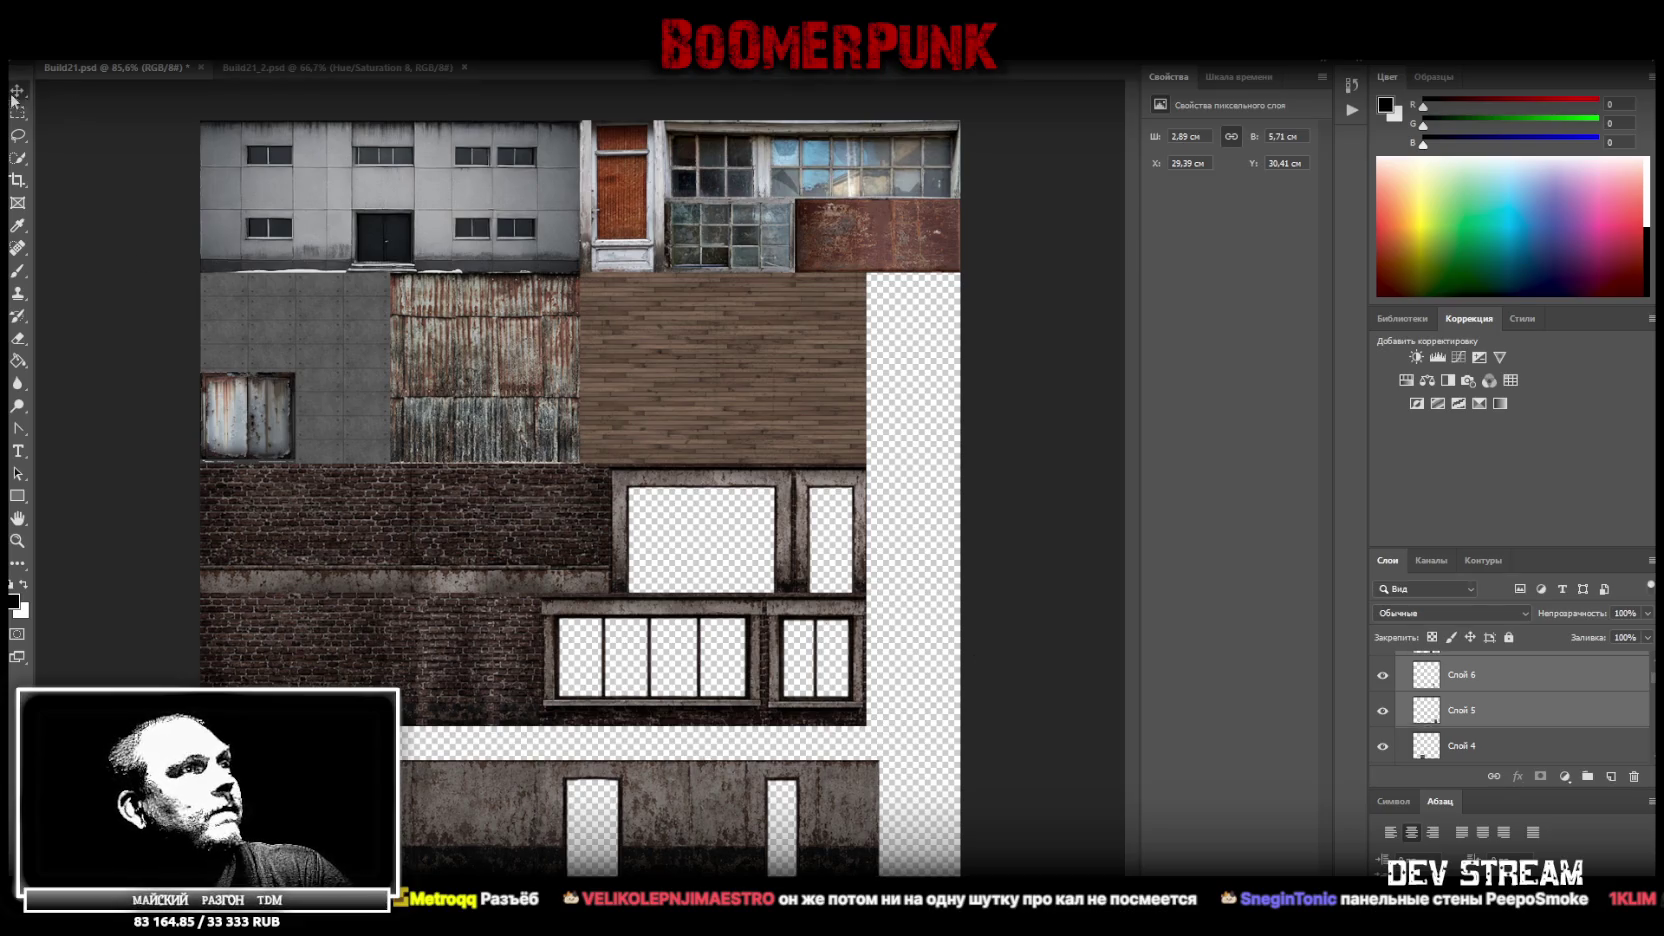
scroll(1500, 742, "up", 2)
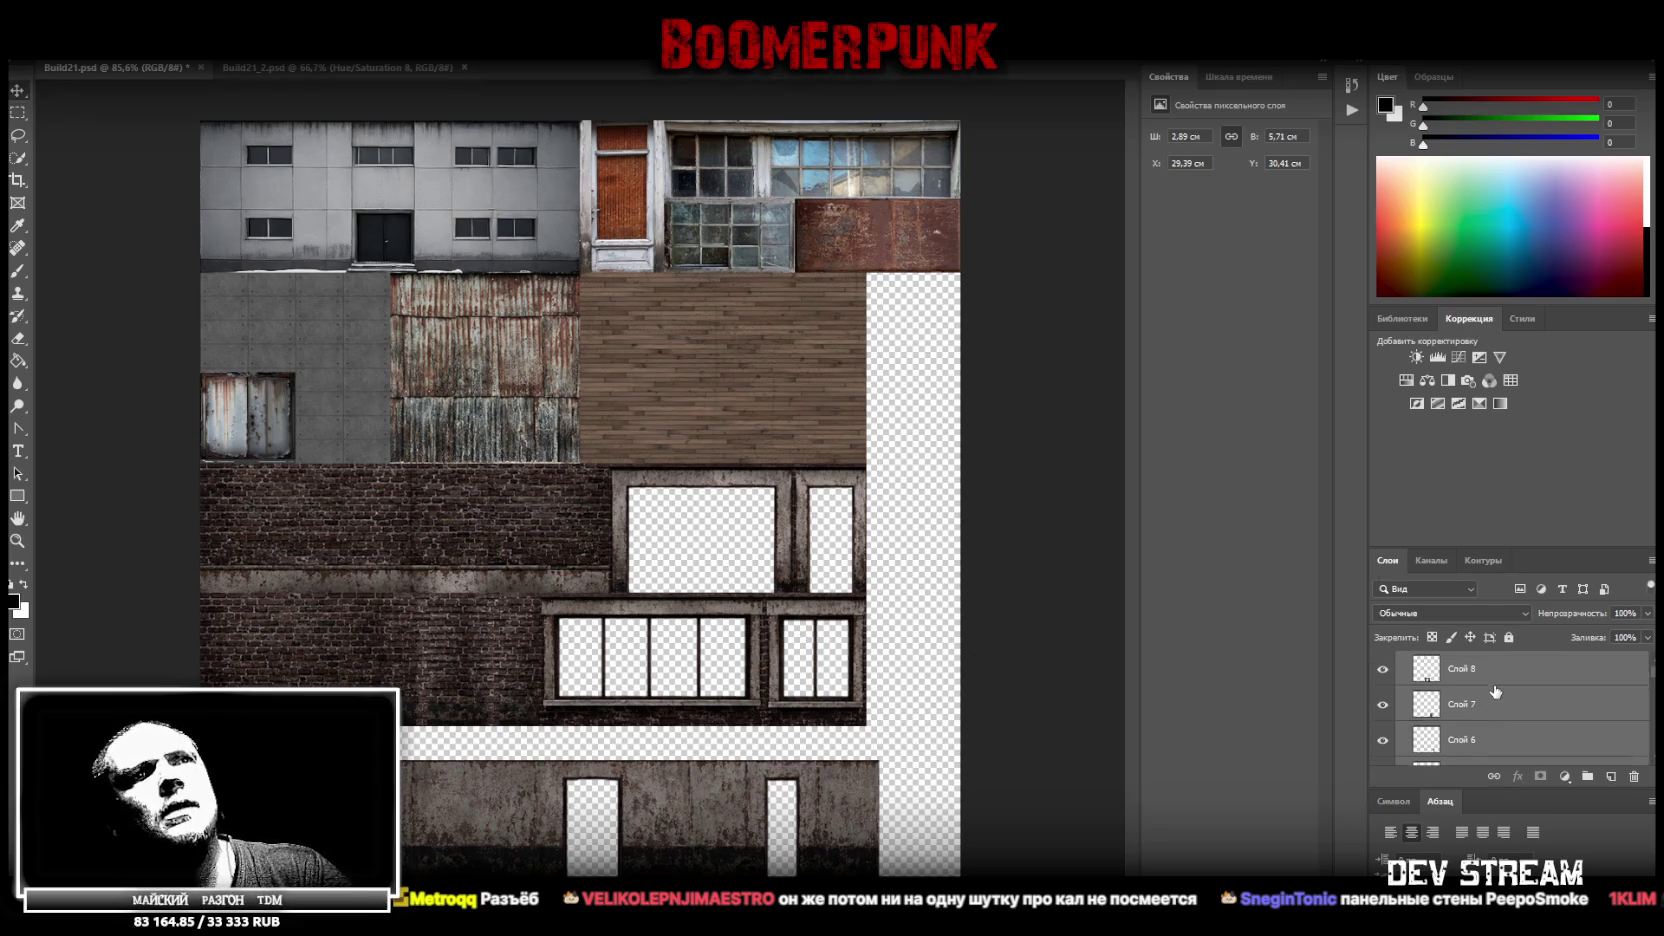
left_click(1497, 696)
scroll(1497, 700, "down", 4)
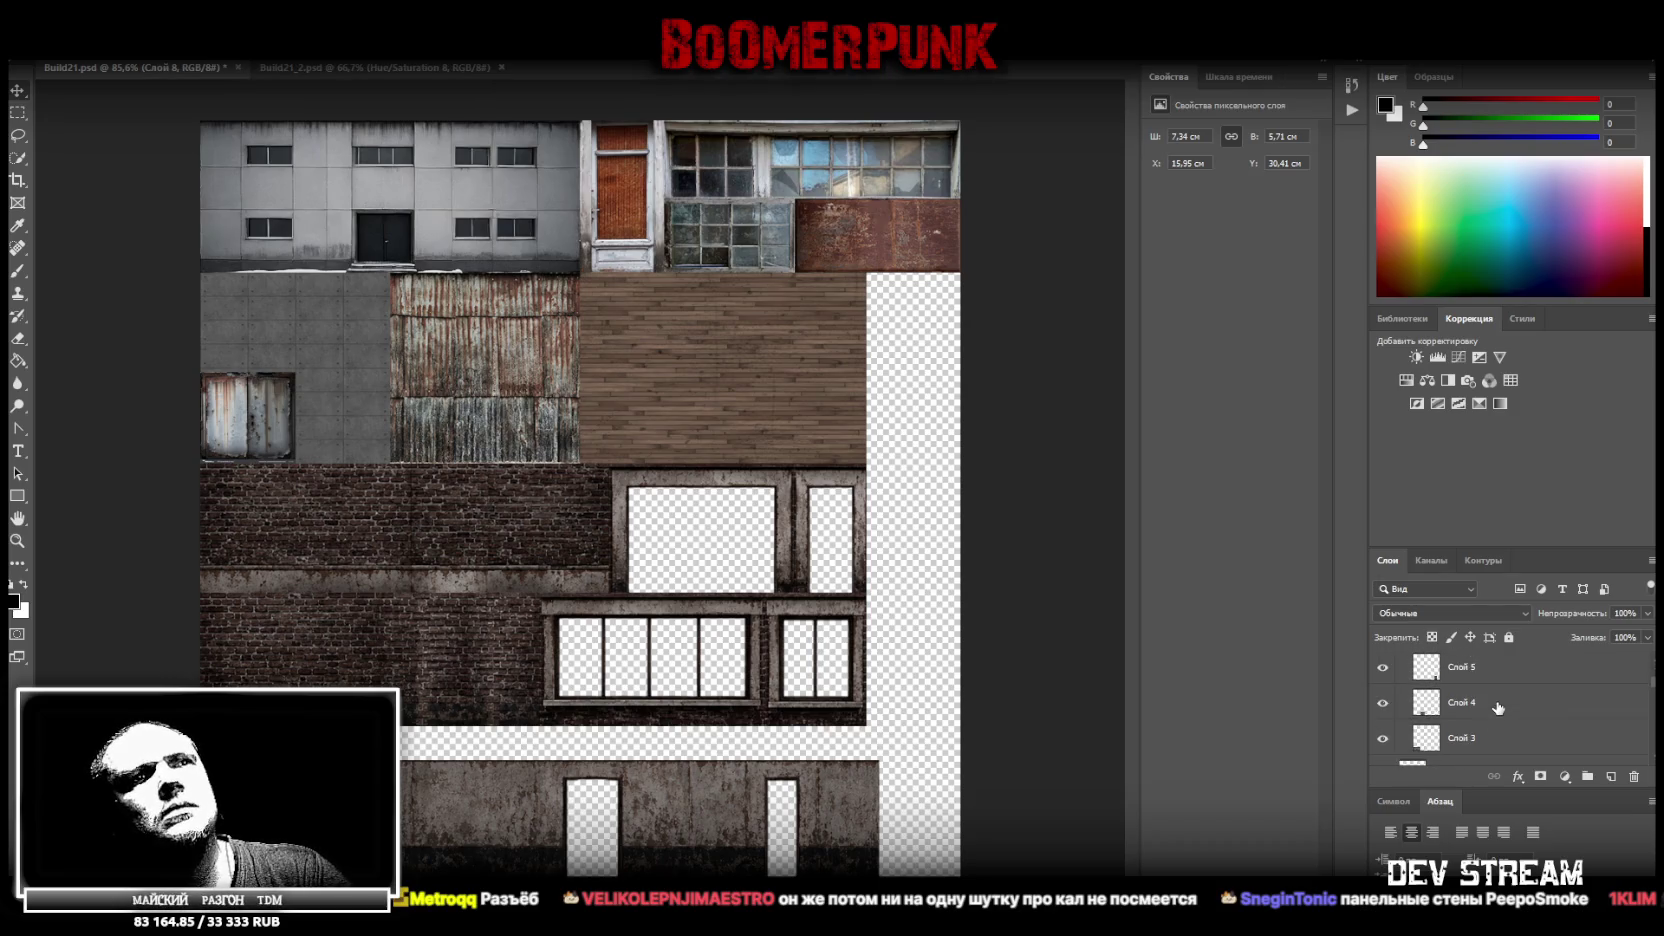
left_click(1493, 728, "shift")
Turn the selected layers into one smart object, stretch it wider and move it up to close the gap
right_click(1493, 728)
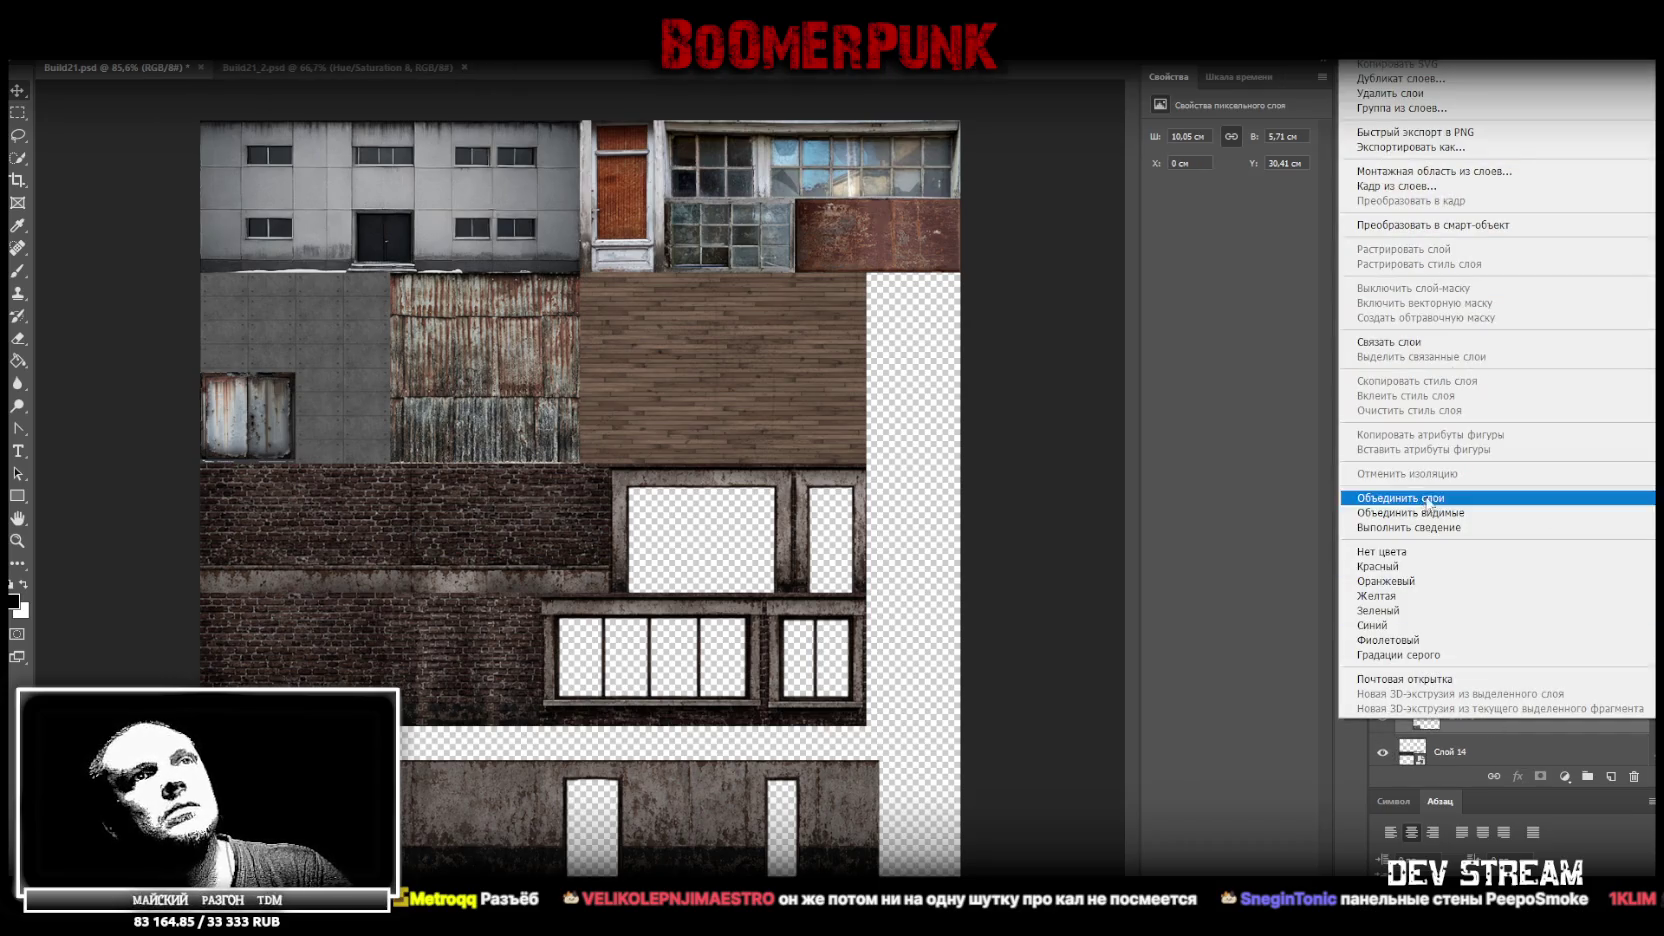
left_click(1487, 228)
key("ctrl+t")
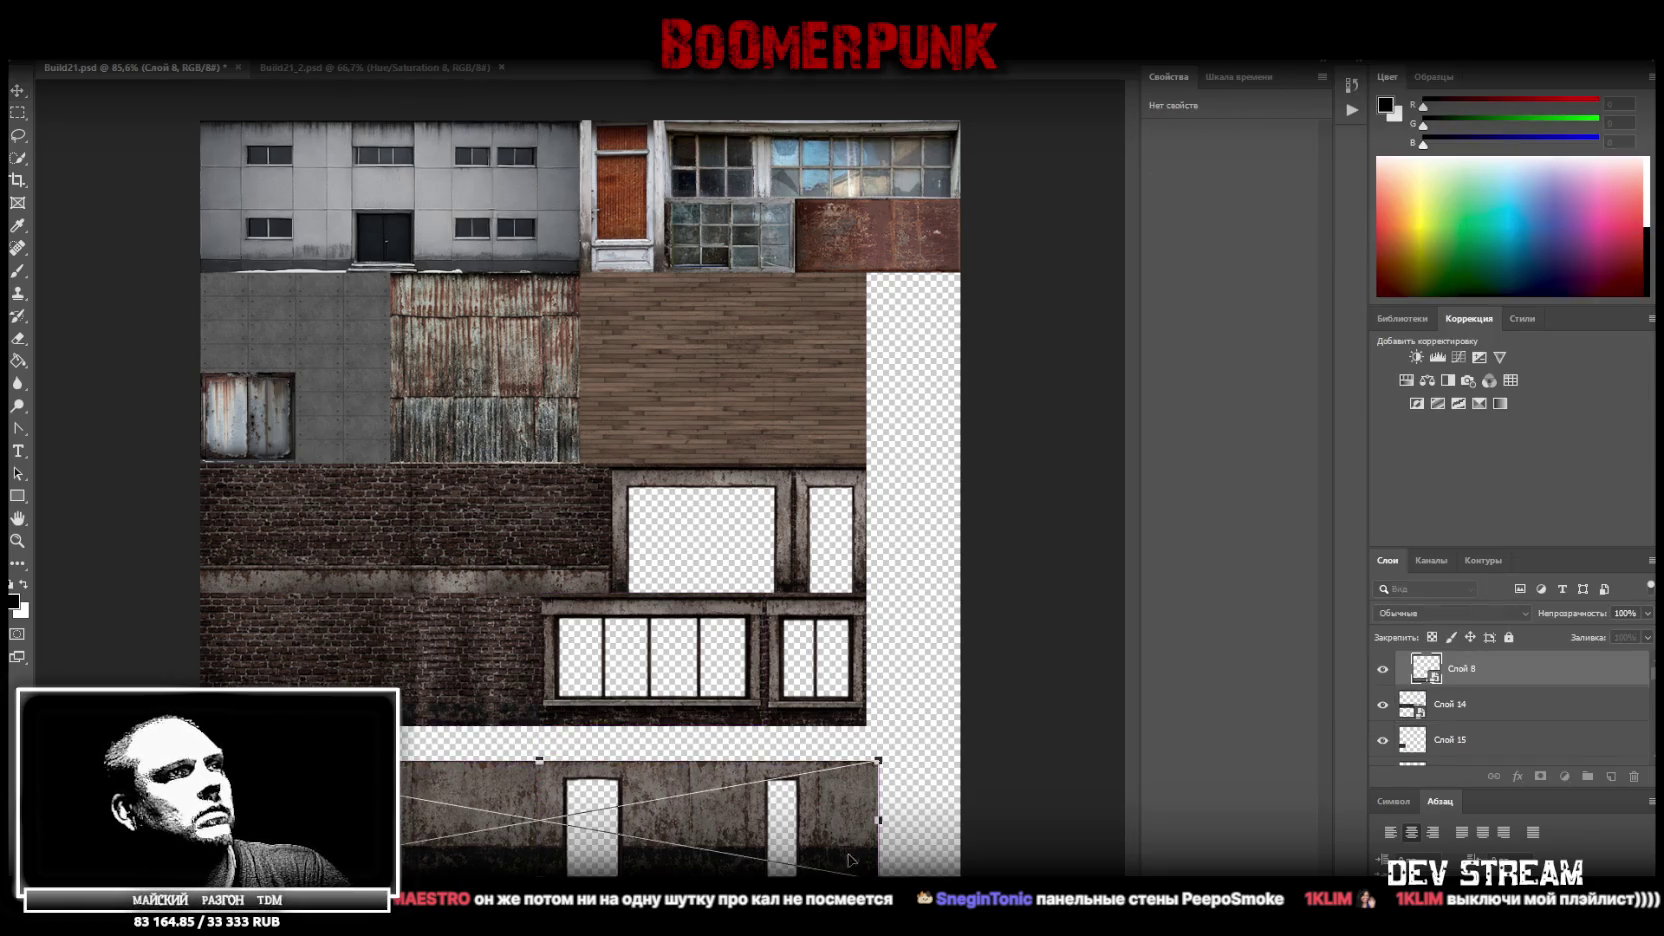
left_click_drag(866, 820, 869, 820)
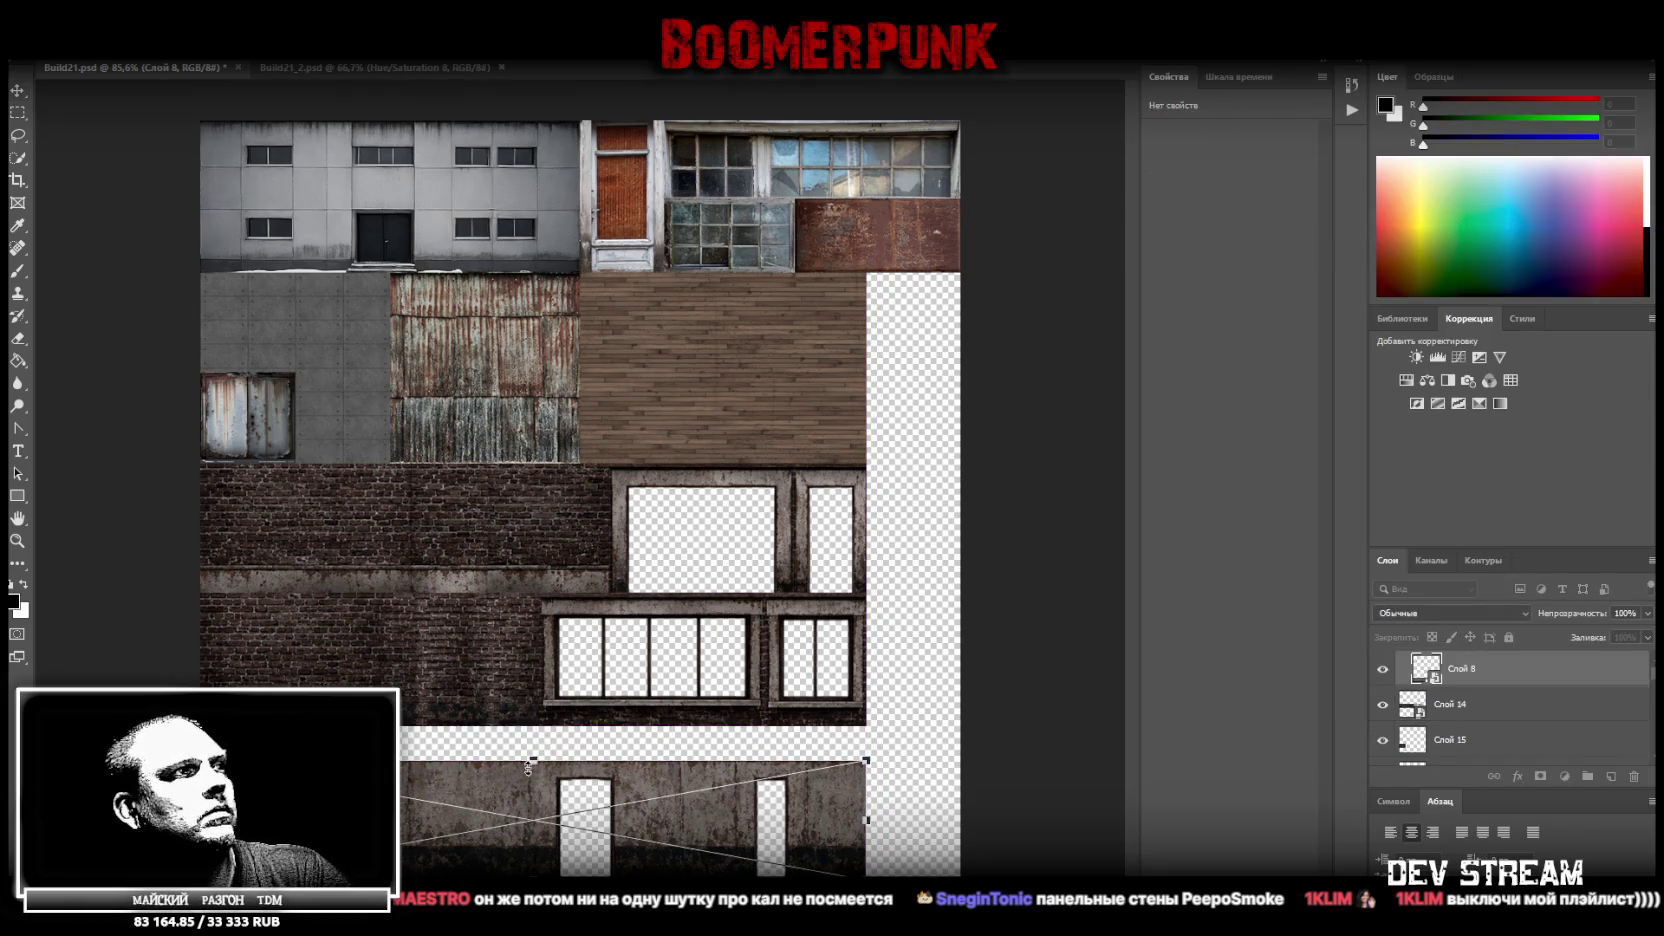
left_click_drag(530, 765, 530, 730)
left_click(1460, 720)
Convert Слой 9 into a smart object
scroll(1495, 718, "down", 2)
scroll(1500, 713, "down", 2)
scroll(1500, 713, "down", 2)
right_click(1490, 697)
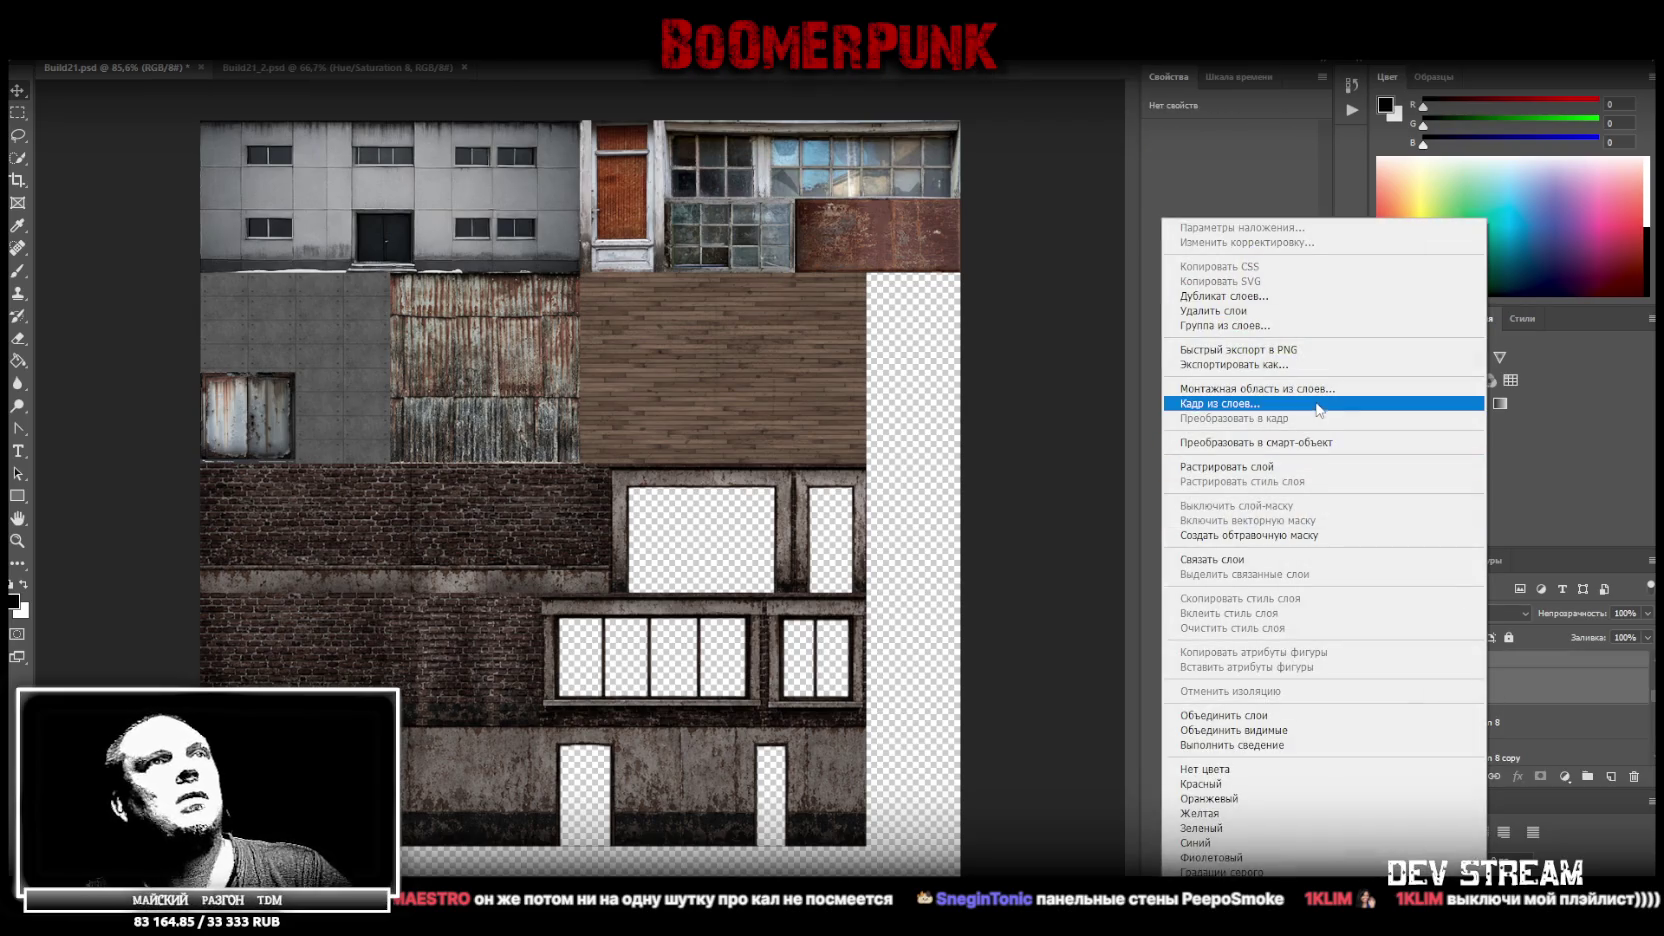
left_click(1320, 442)
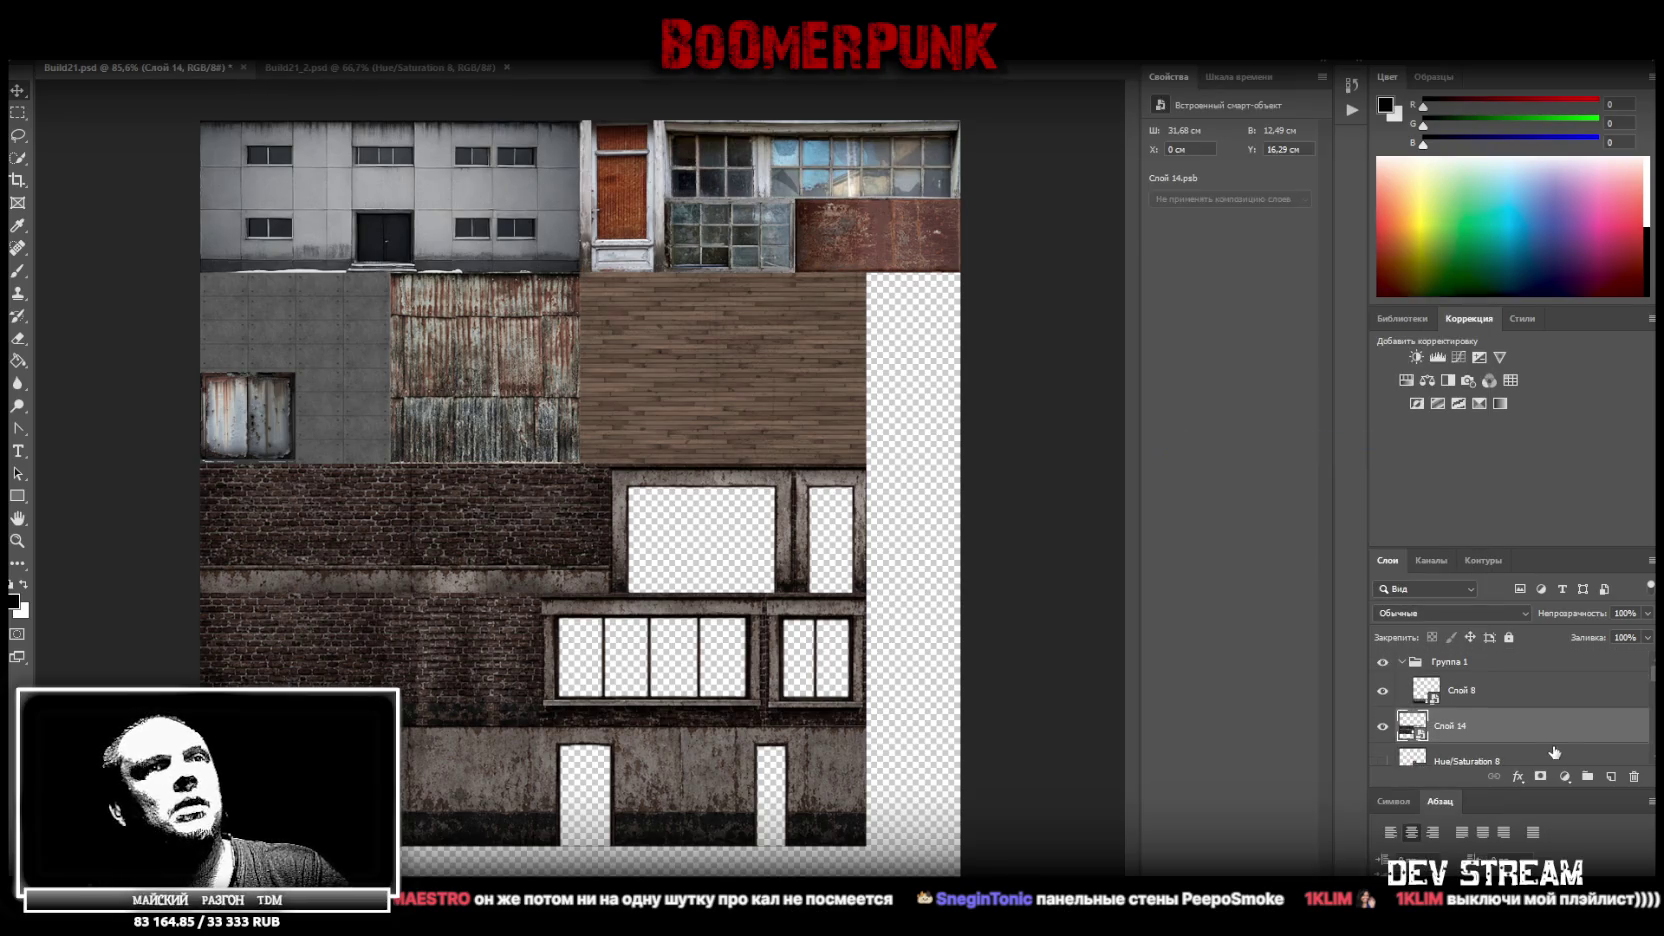
Select Слой 15 together with Слой 9 and merge them into Слой 15
scroll(1484, 696, "down", 2)
scroll(1484, 696, "up", 2)
scroll(1484, 696, "down", 2)
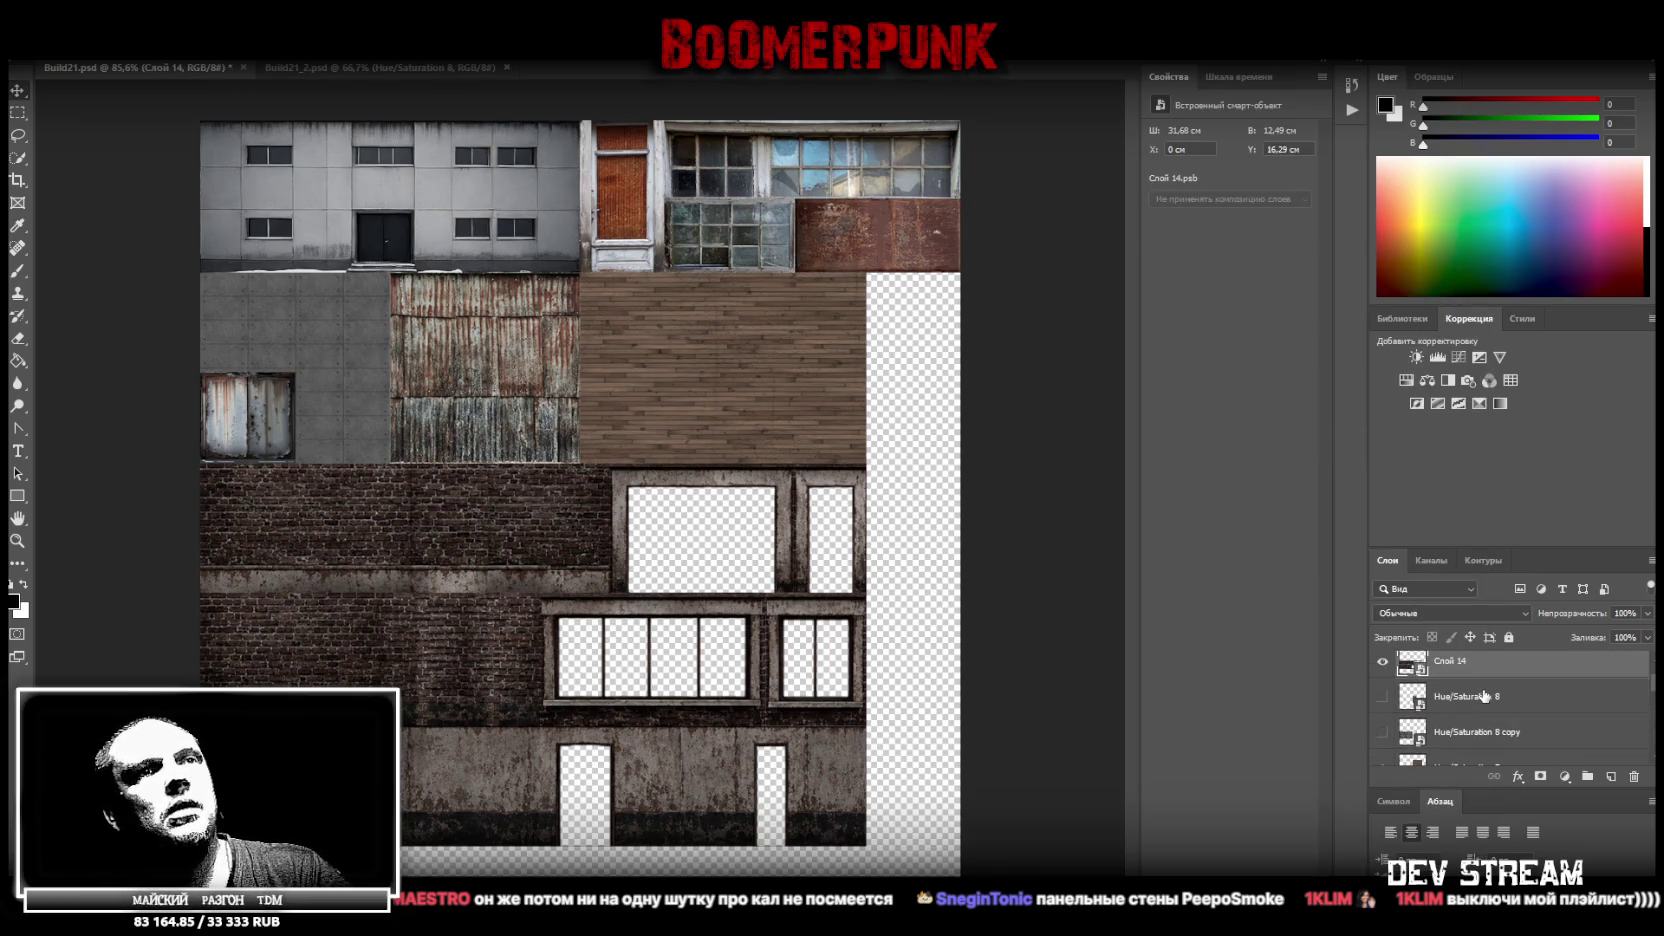
scroll(1484, 698, "down", 1)
scroll(1469, 694, "up", 2)
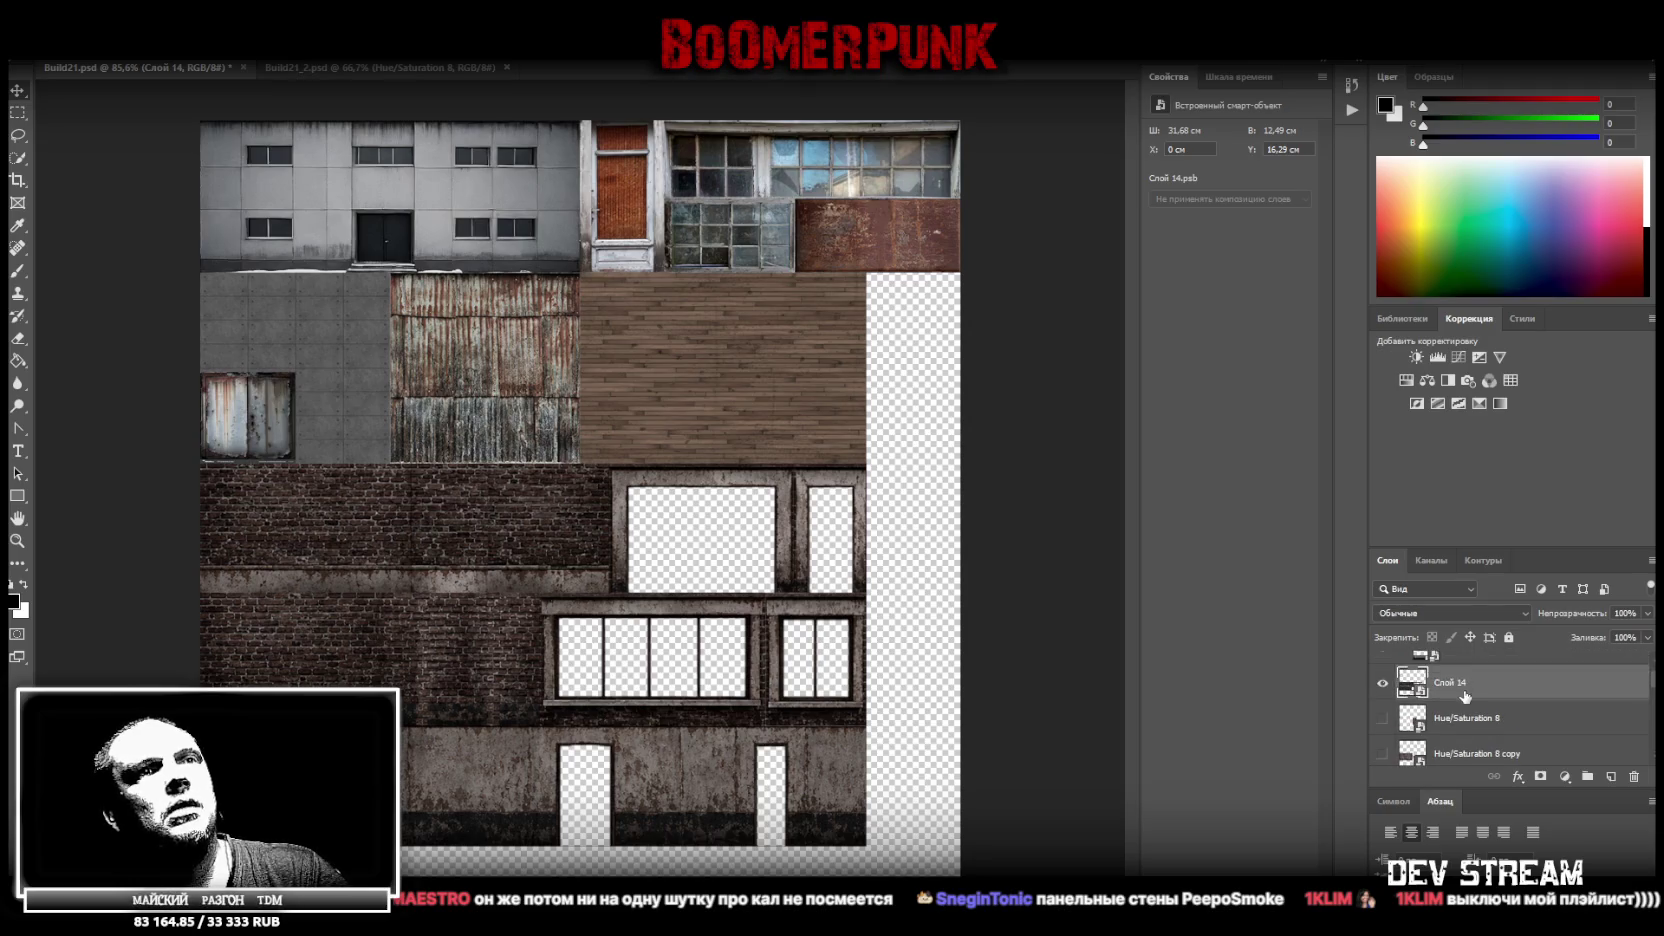
left_click(1472, 694, "ctrl")
scroll(1473, 700, "down", 2)
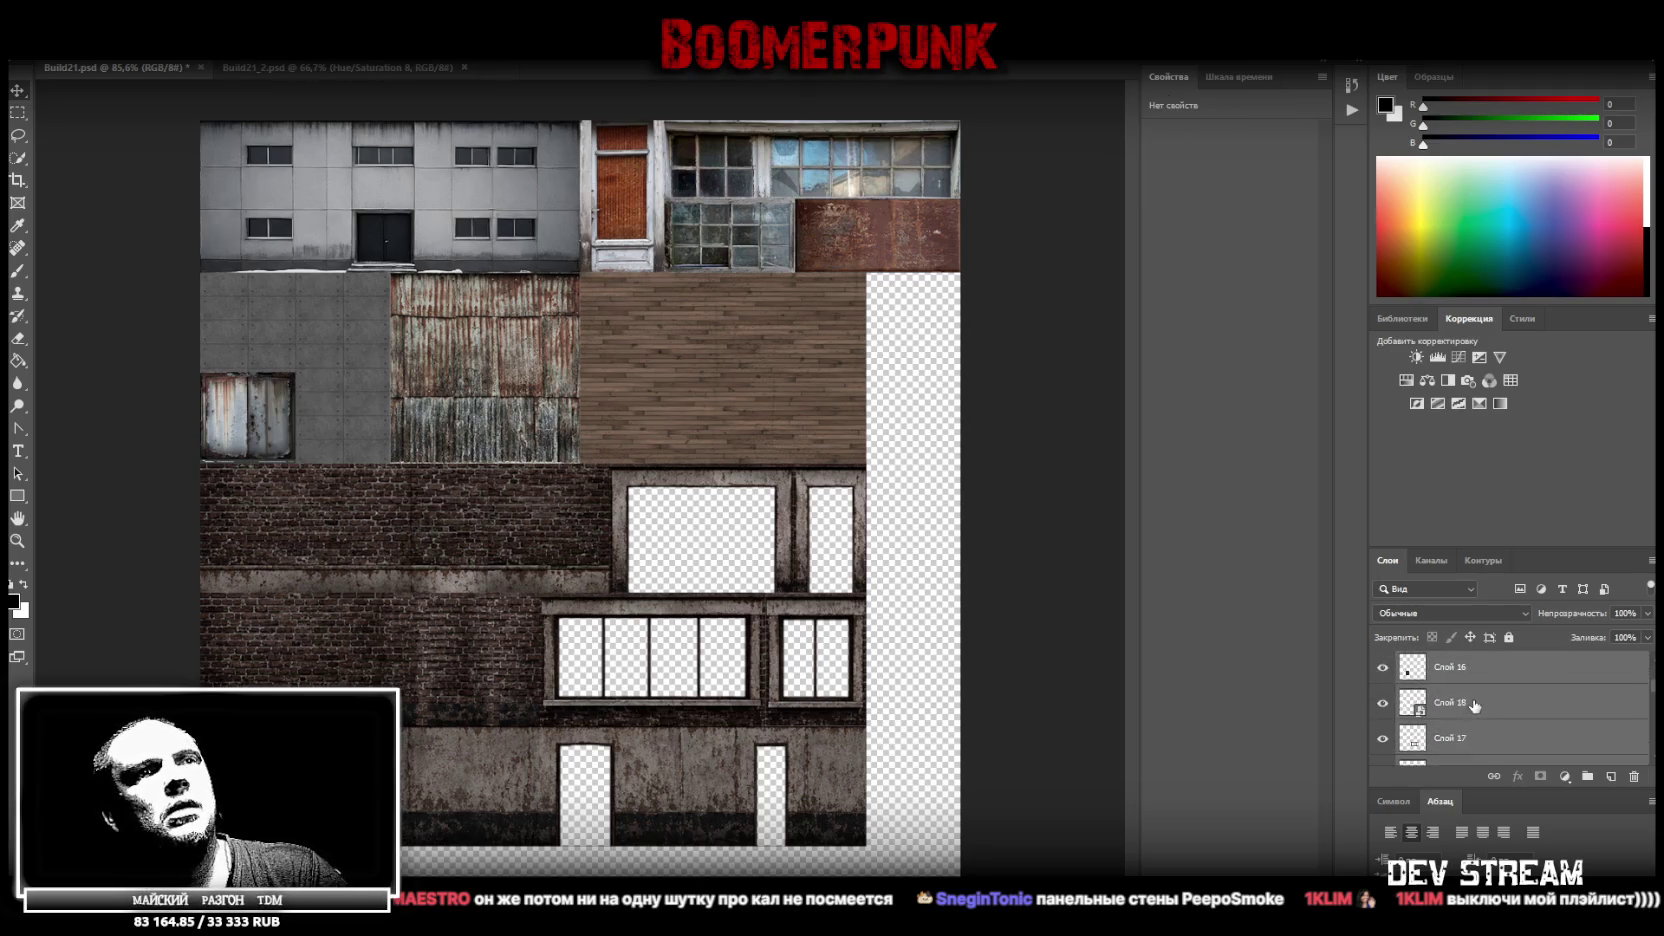
left_click(1474, 709, "shift")
scroll(1475, 695, "up", 2)
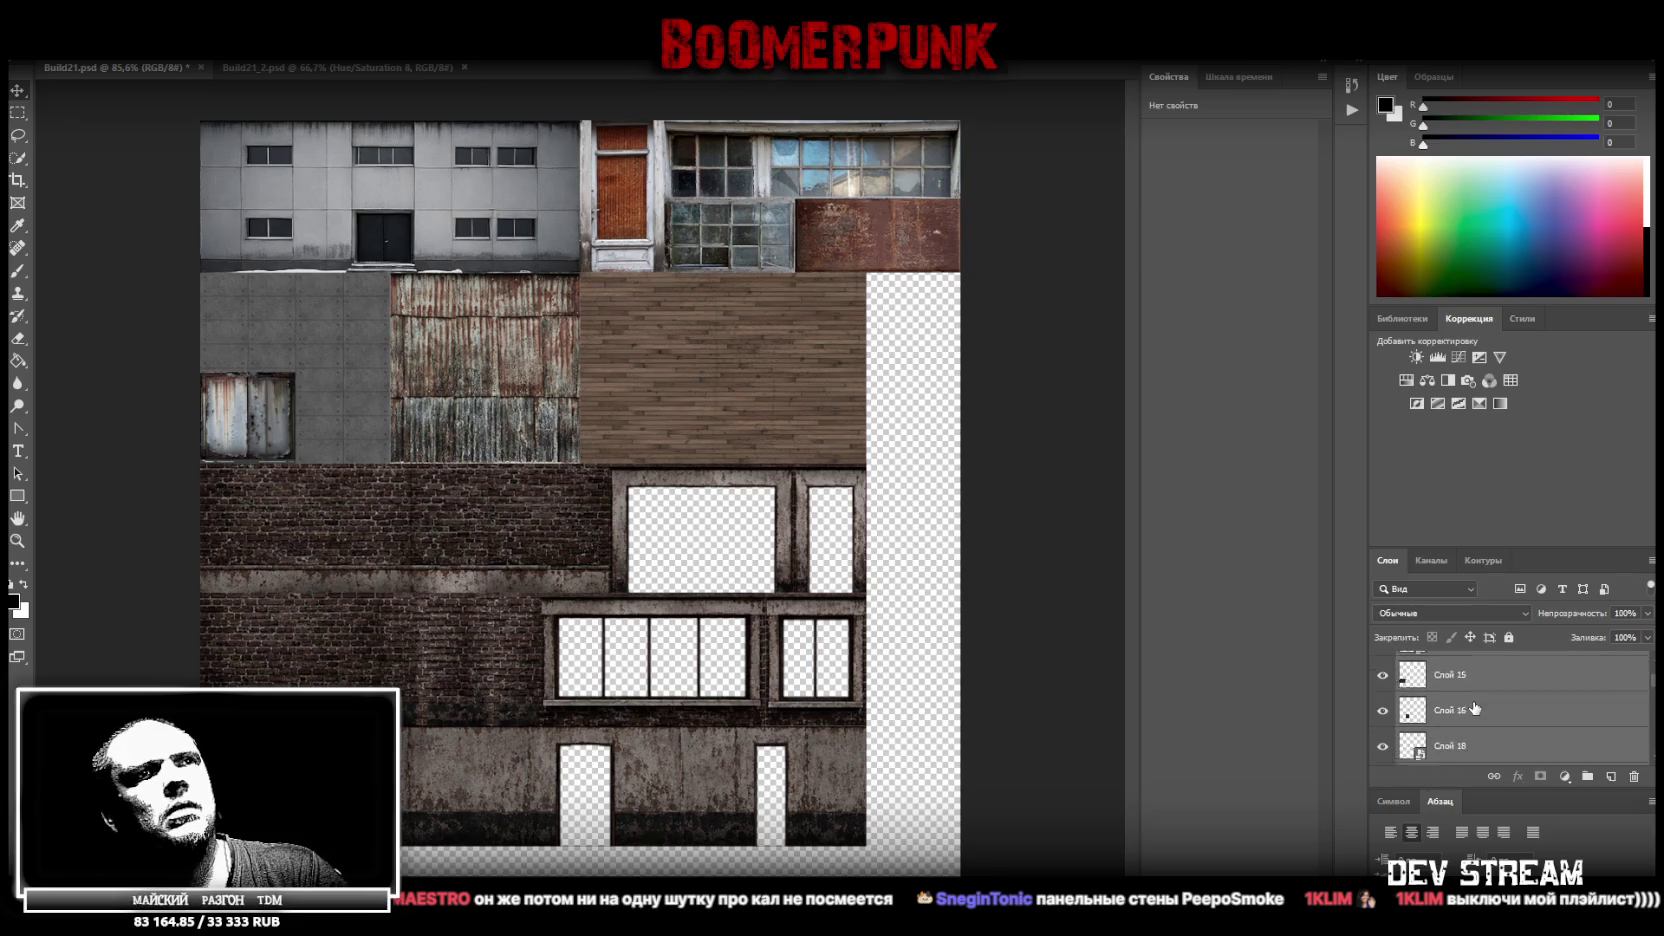
left_click(1475, 718)
scroll(1490, 720, "down", 2)
scroll(1500, 725, "down", 2)
scroll(1510, 732, "down", 2)
scroll(1513, 731, "up", 2)
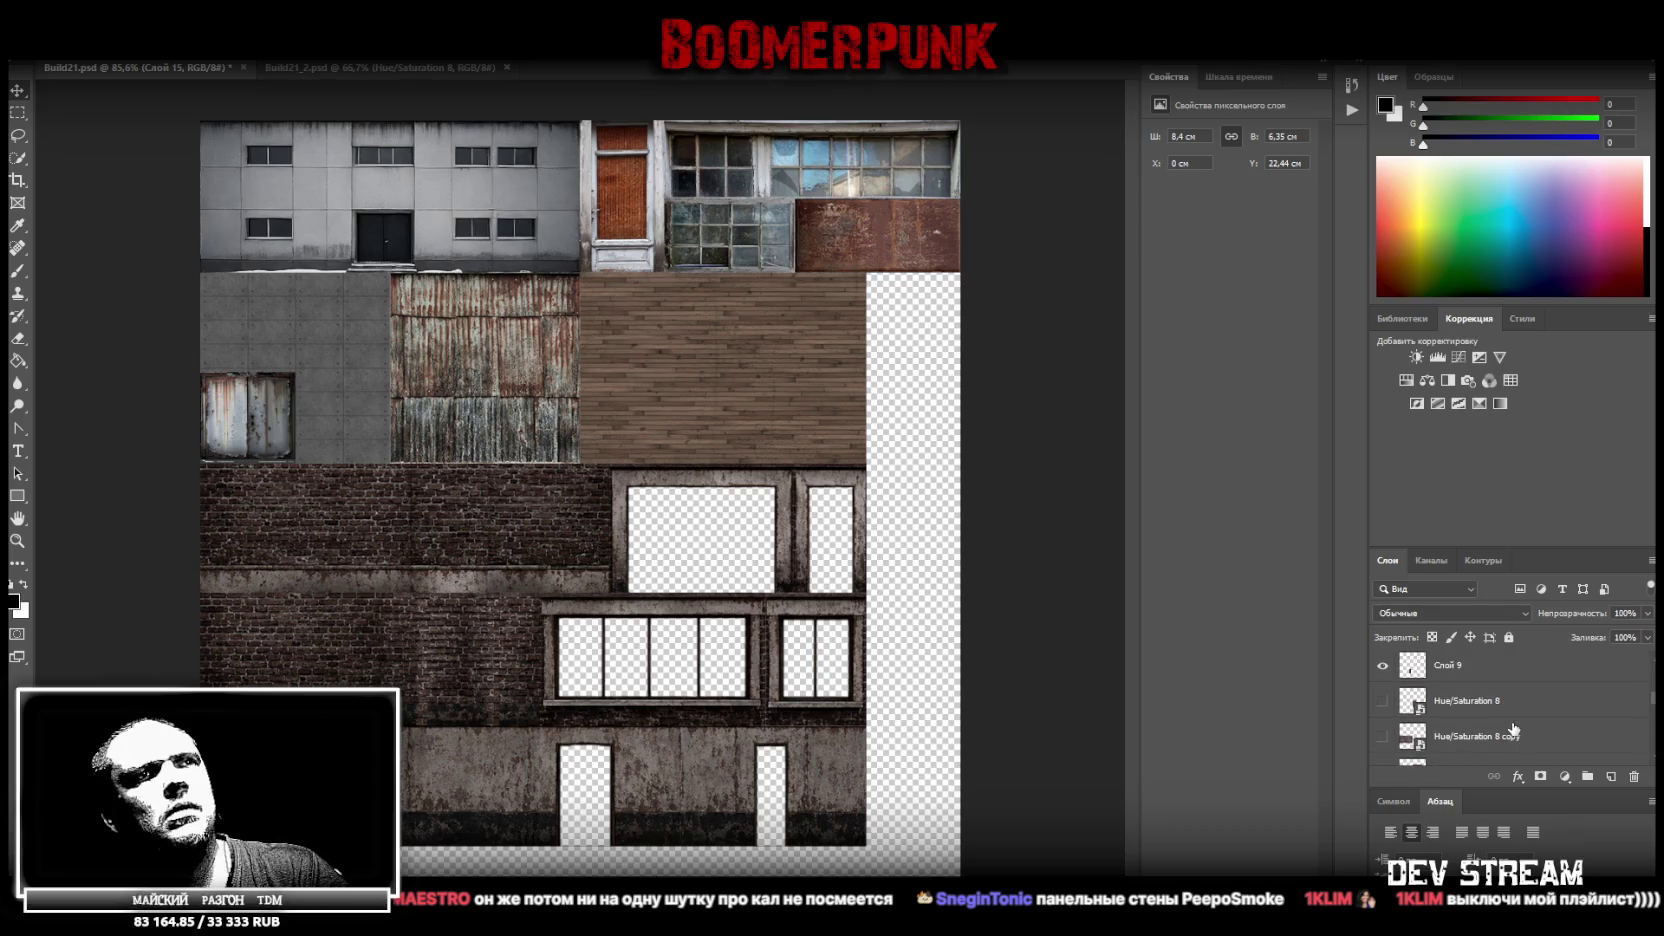
left_click(1476, 668, "ctrl")
right_click(1526, 660)
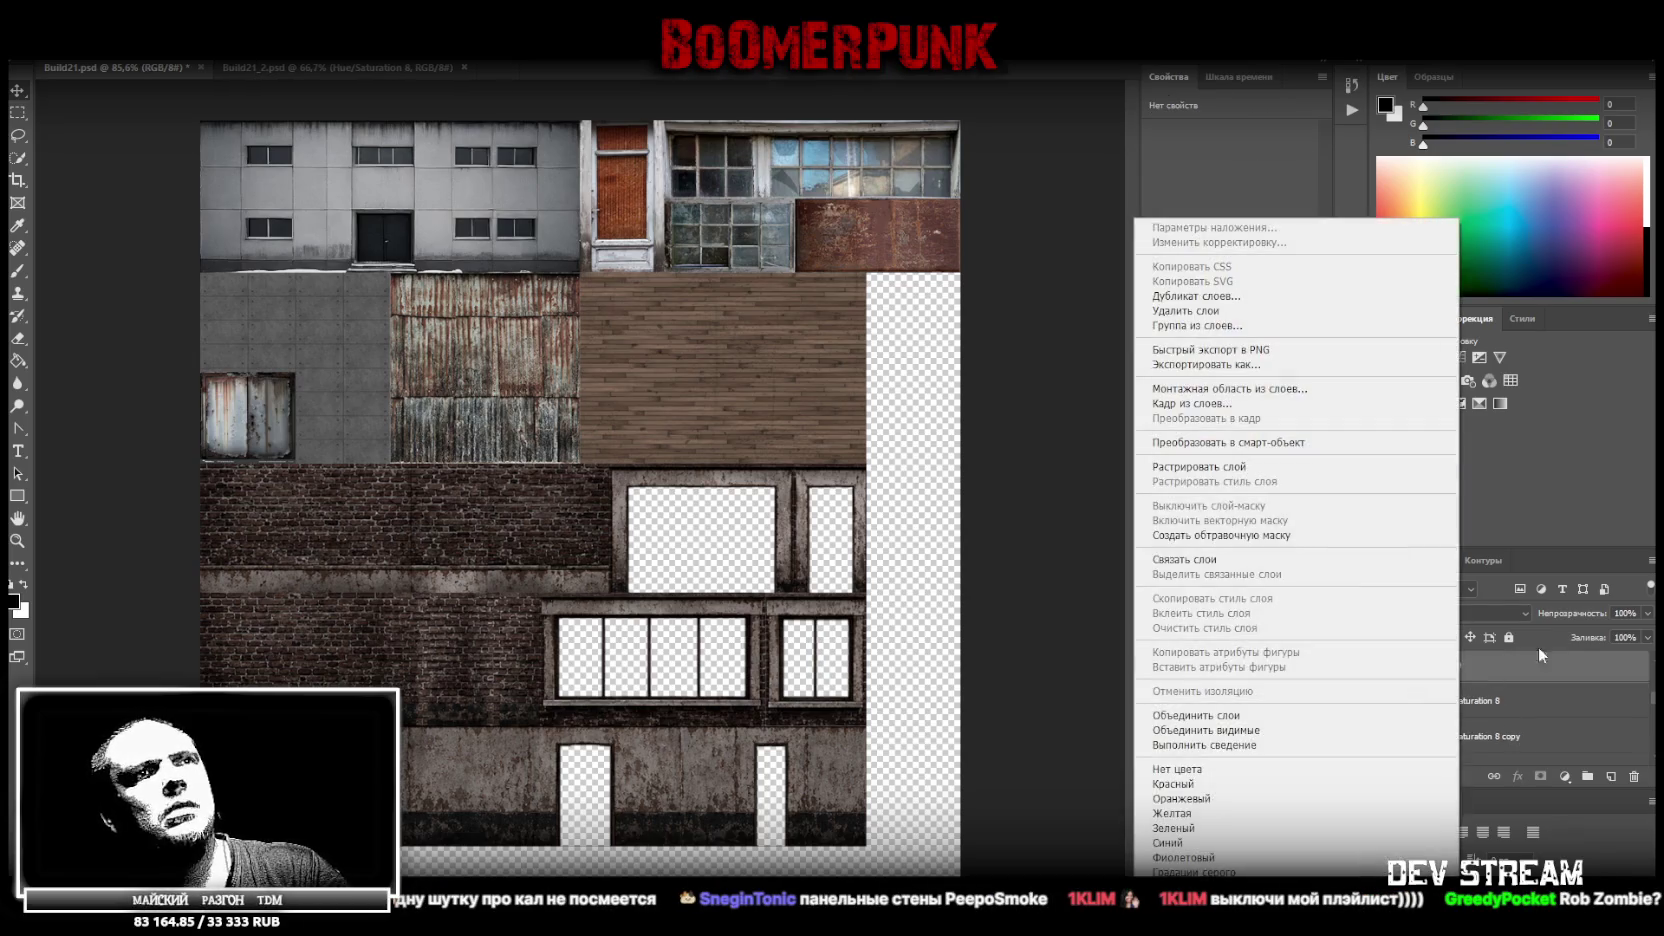
left_click(1196, 715)
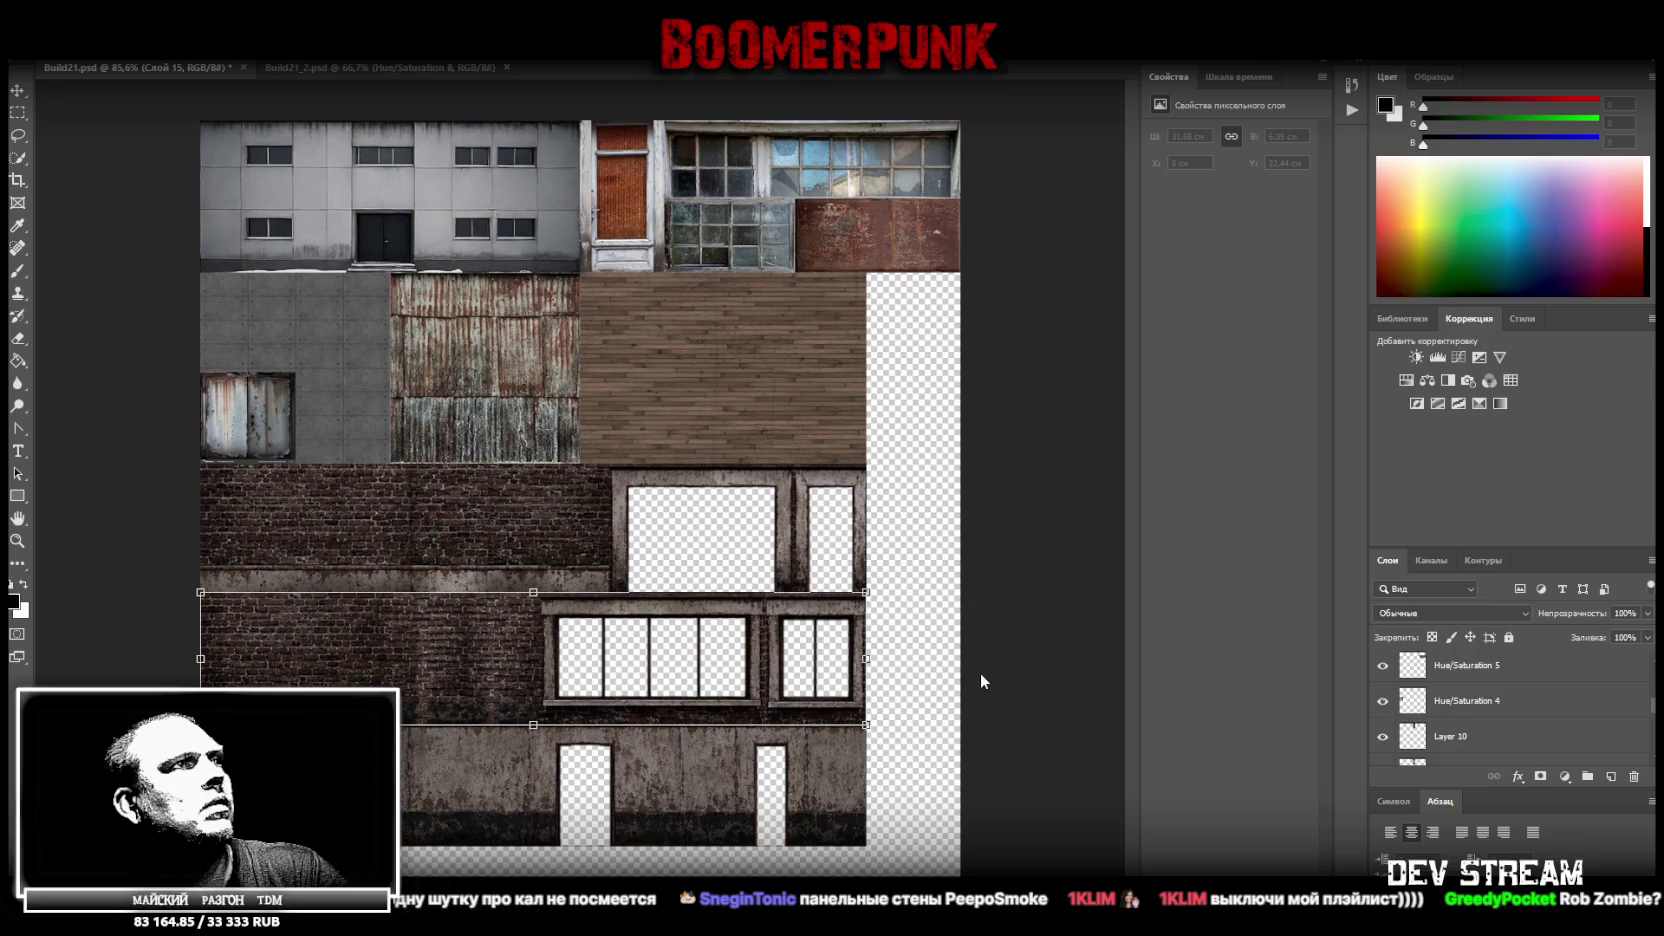
Move Слой 8 lower in the layer stack
scroll(1553, 707, "down", 1)
scroll(1530, 707, "down", 1)
scroll(1510, 705, "down", 2)
scroll(1490, 706, "down", 1)
mouse_move(1472, 668)
left_mouse_down()
mouse_move(1458, 690)
mouse_move(1479, 671)
left_mouse_up()
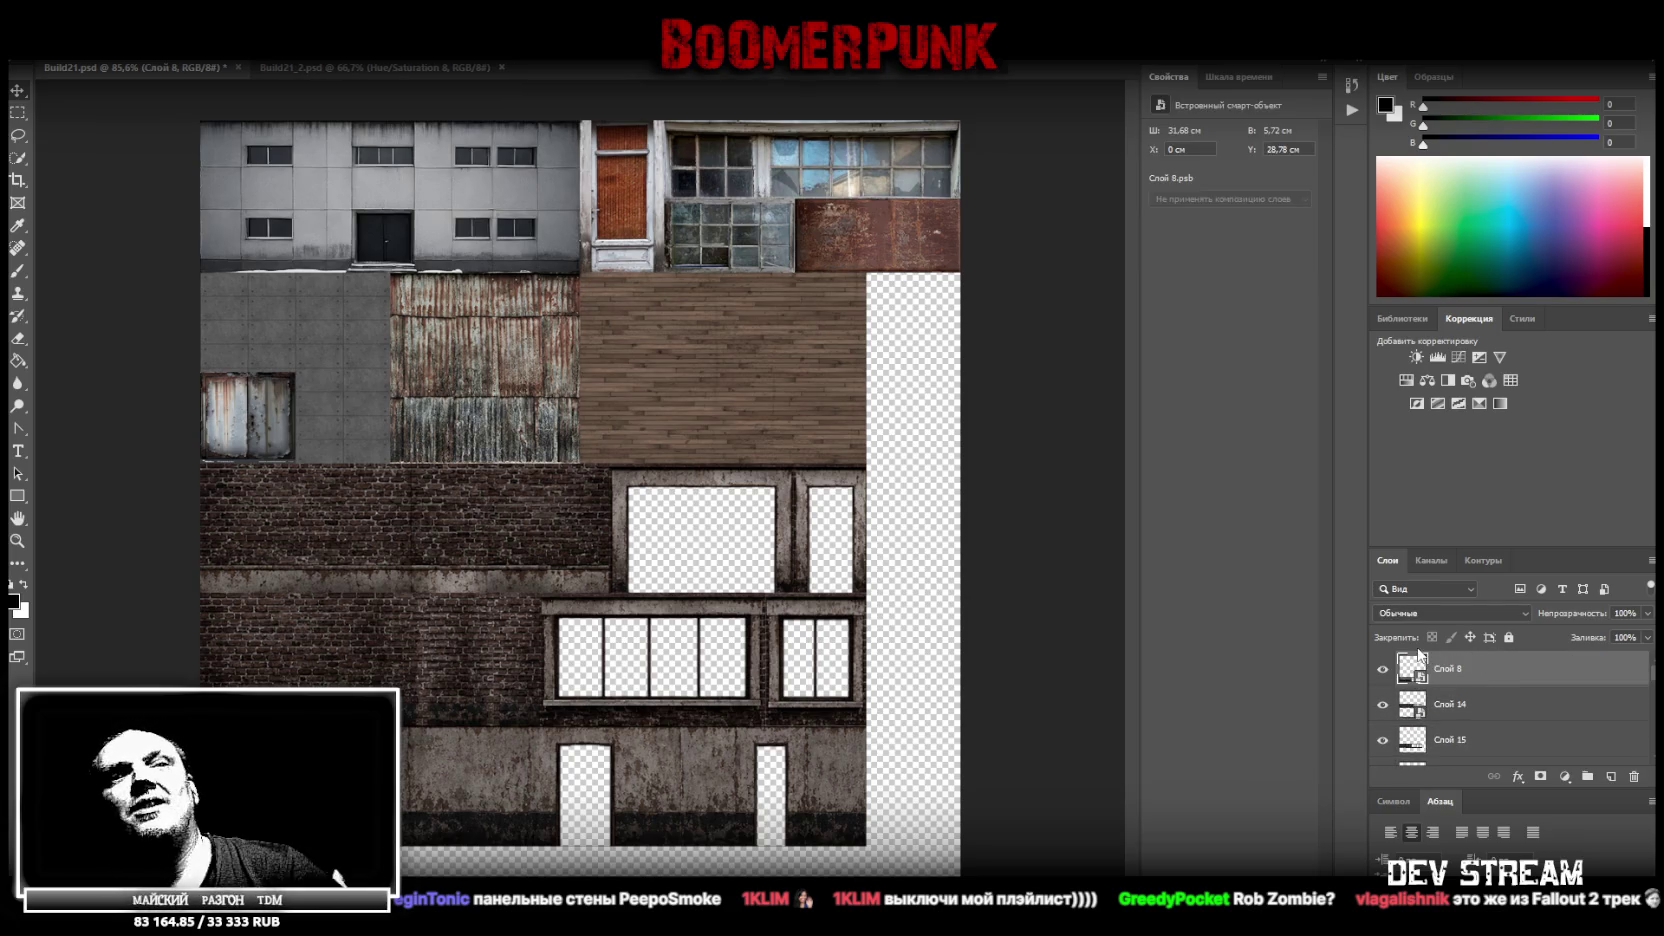
Try stretching Слой 14 and Слой 15 downward, then undo the stretch
scroll(1510, 712, "down", 1)
left_click(1505, 712, "shift")
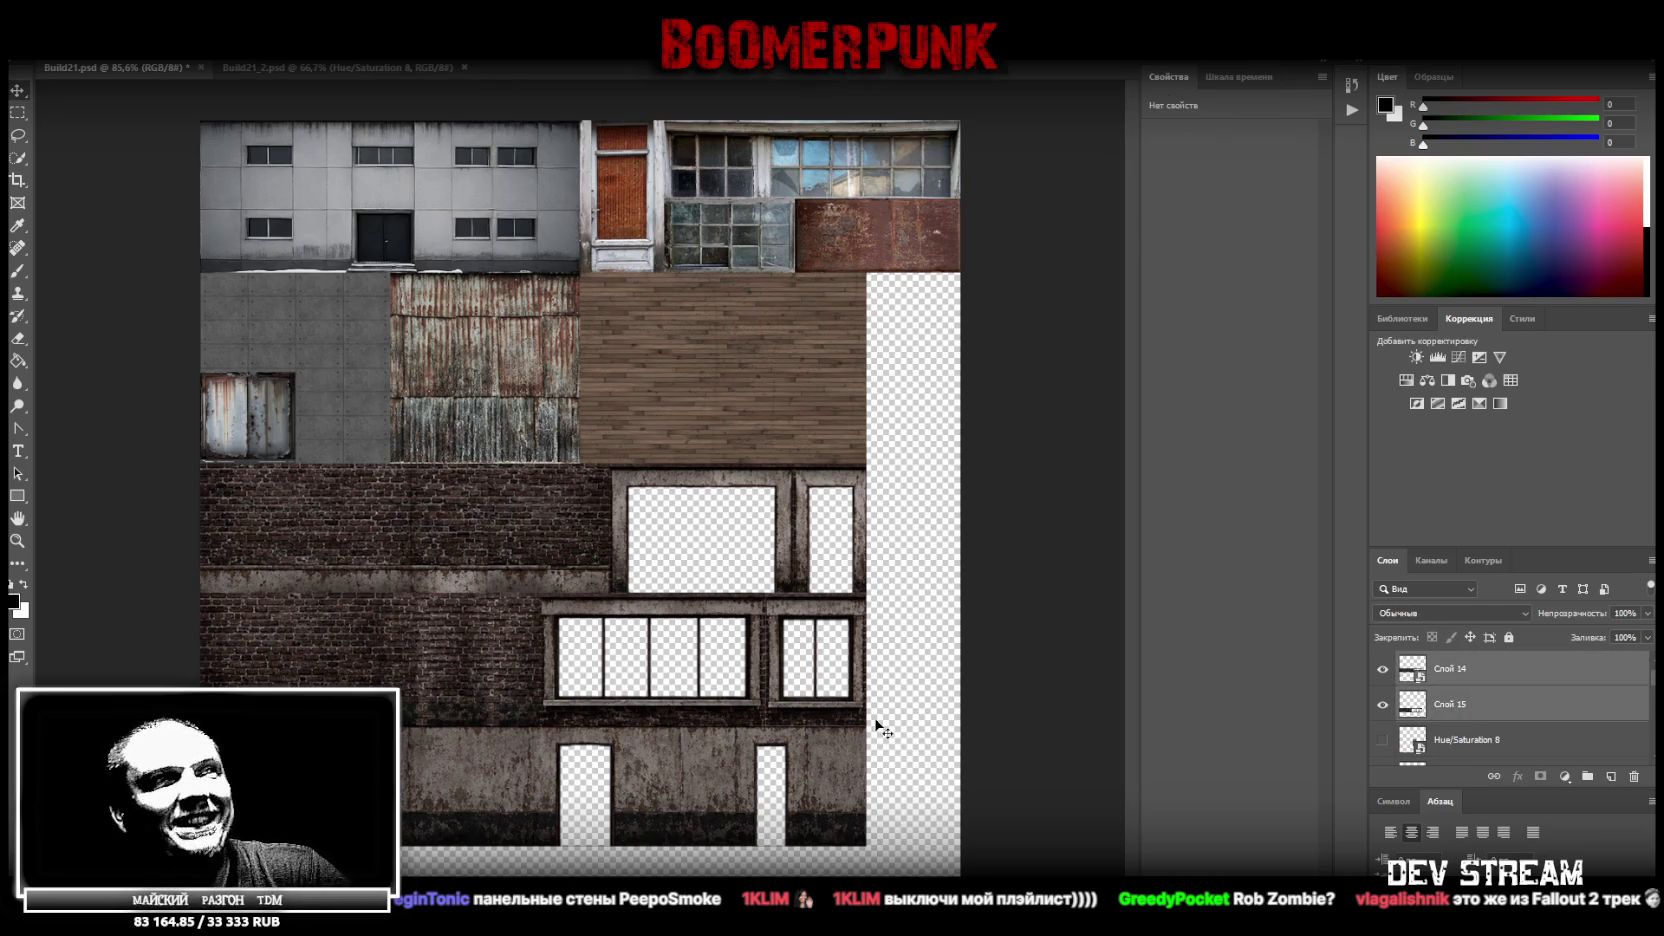
left_click_drag(530, 848, 530, 879)
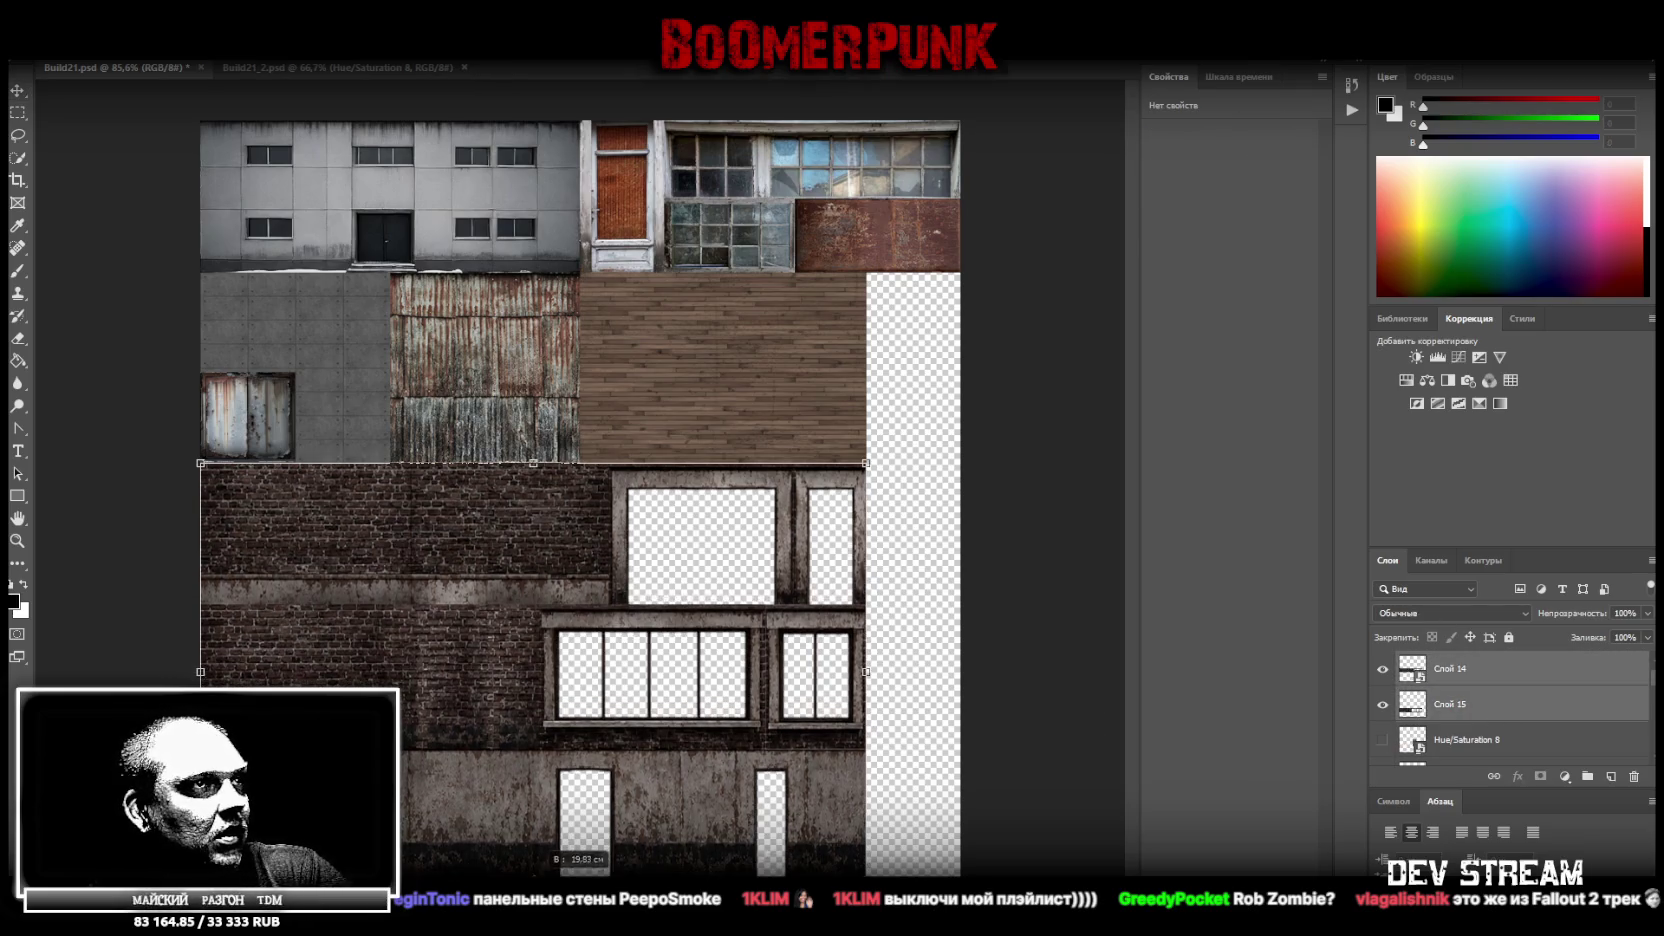
left_click(905, 50)
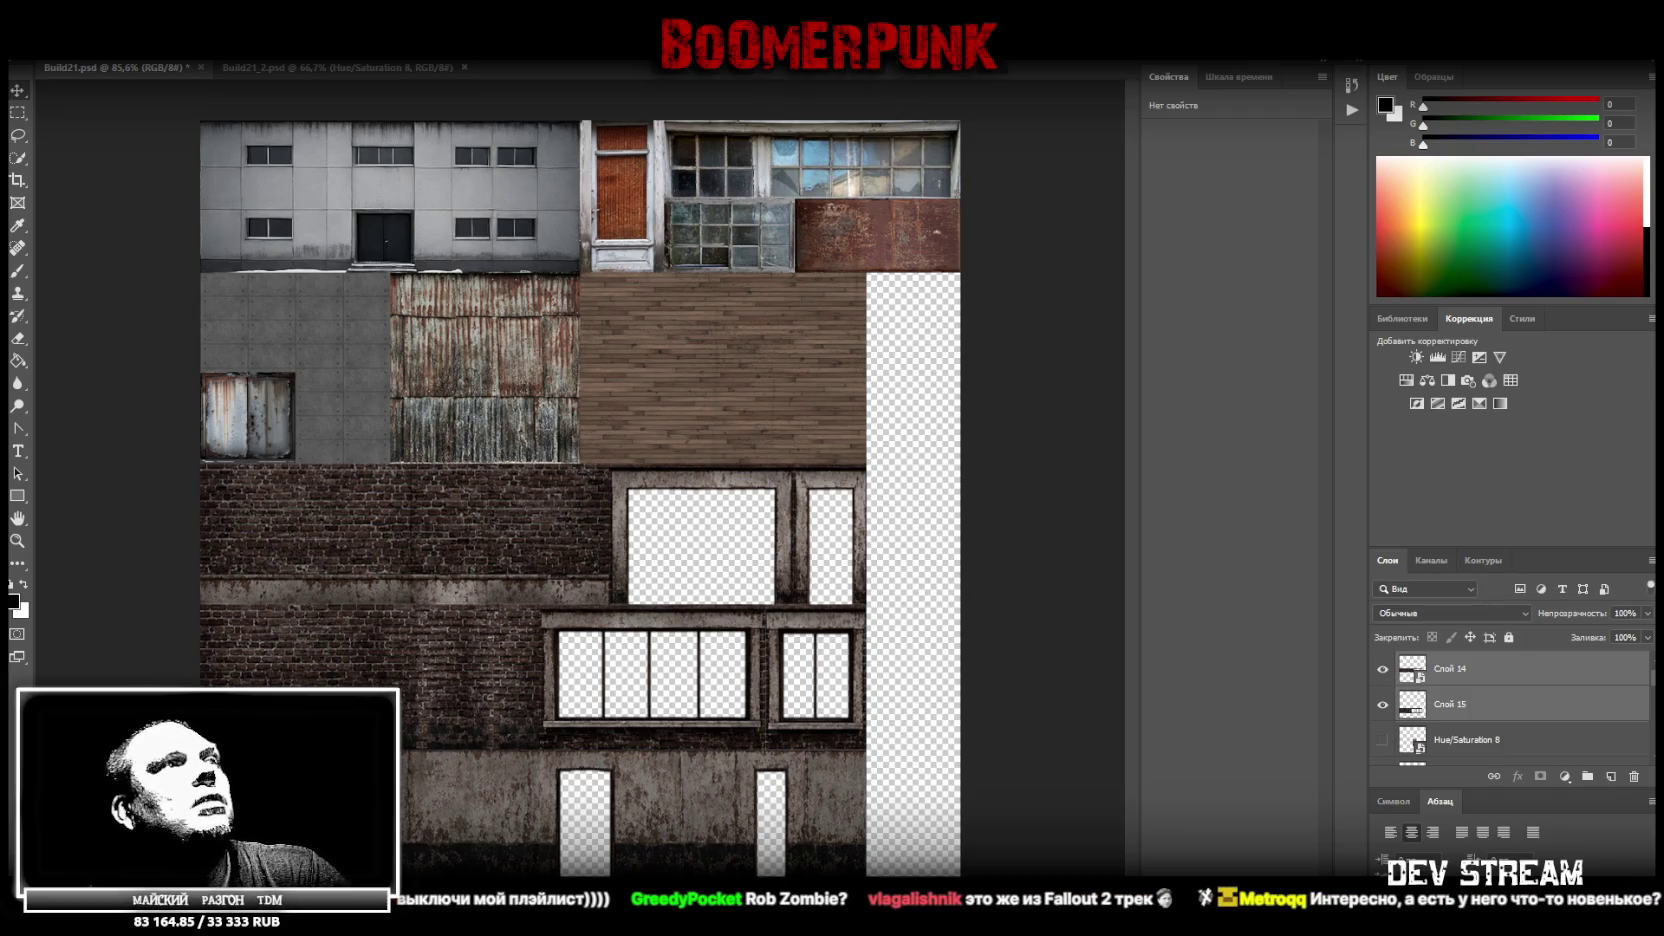
key("ctrl+z")
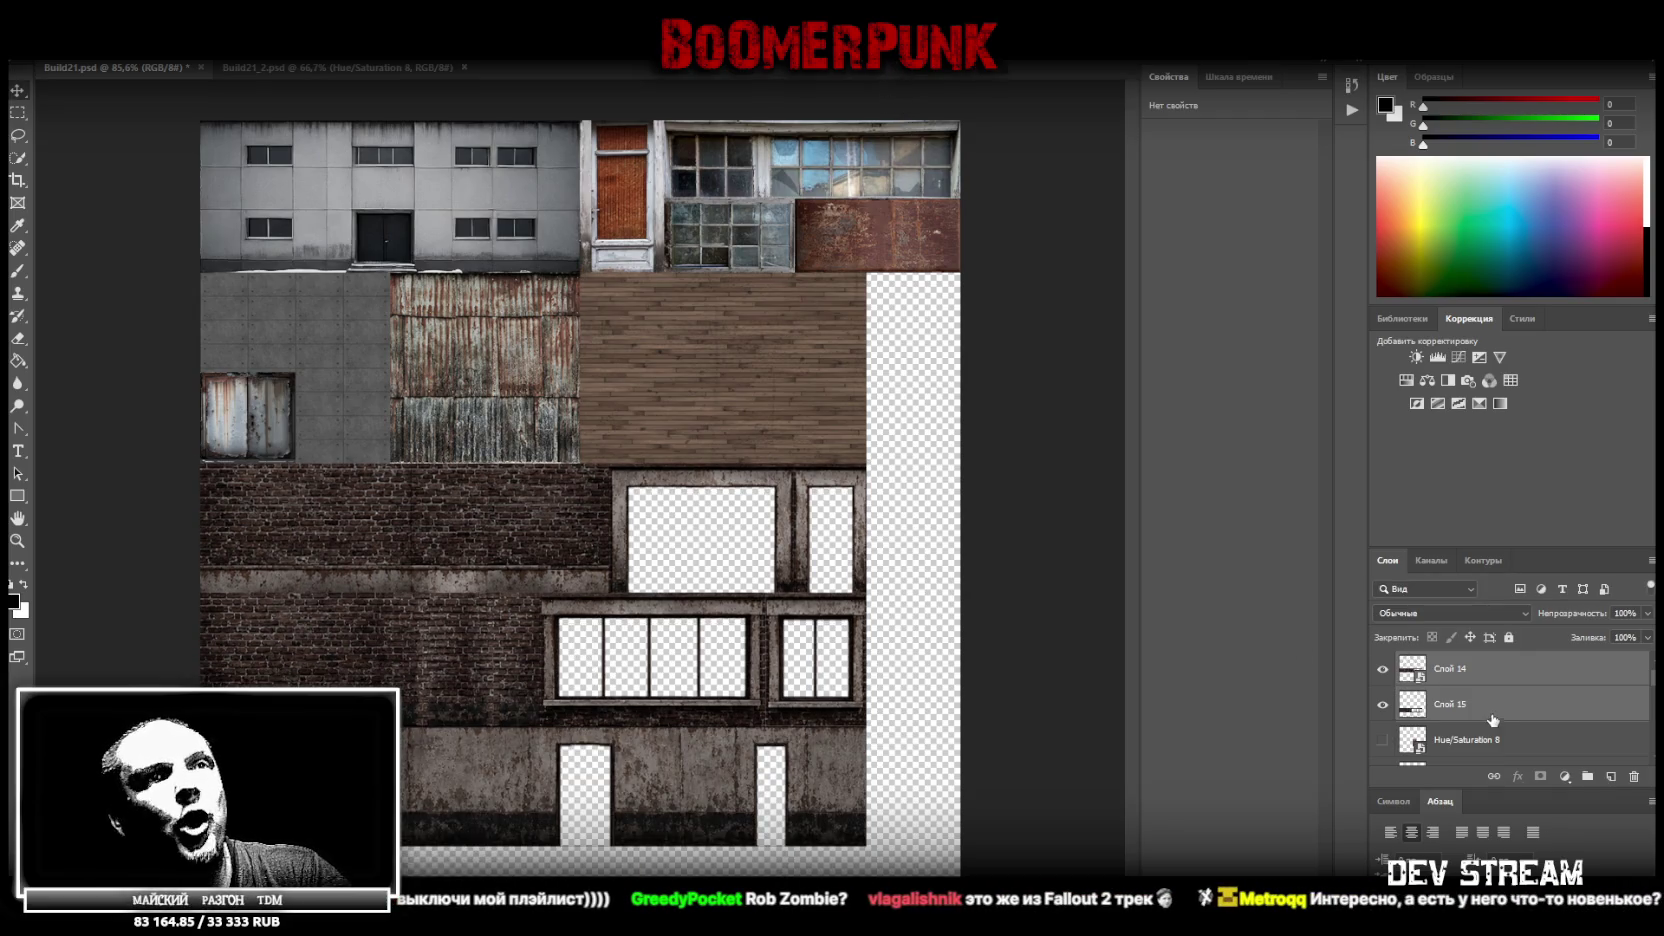
Save Build21.psd with Ctrl+S and zoom the canvas in and out
scroll(1488, 724, "down", 3)
scroll(1558, 730, "down", 3)
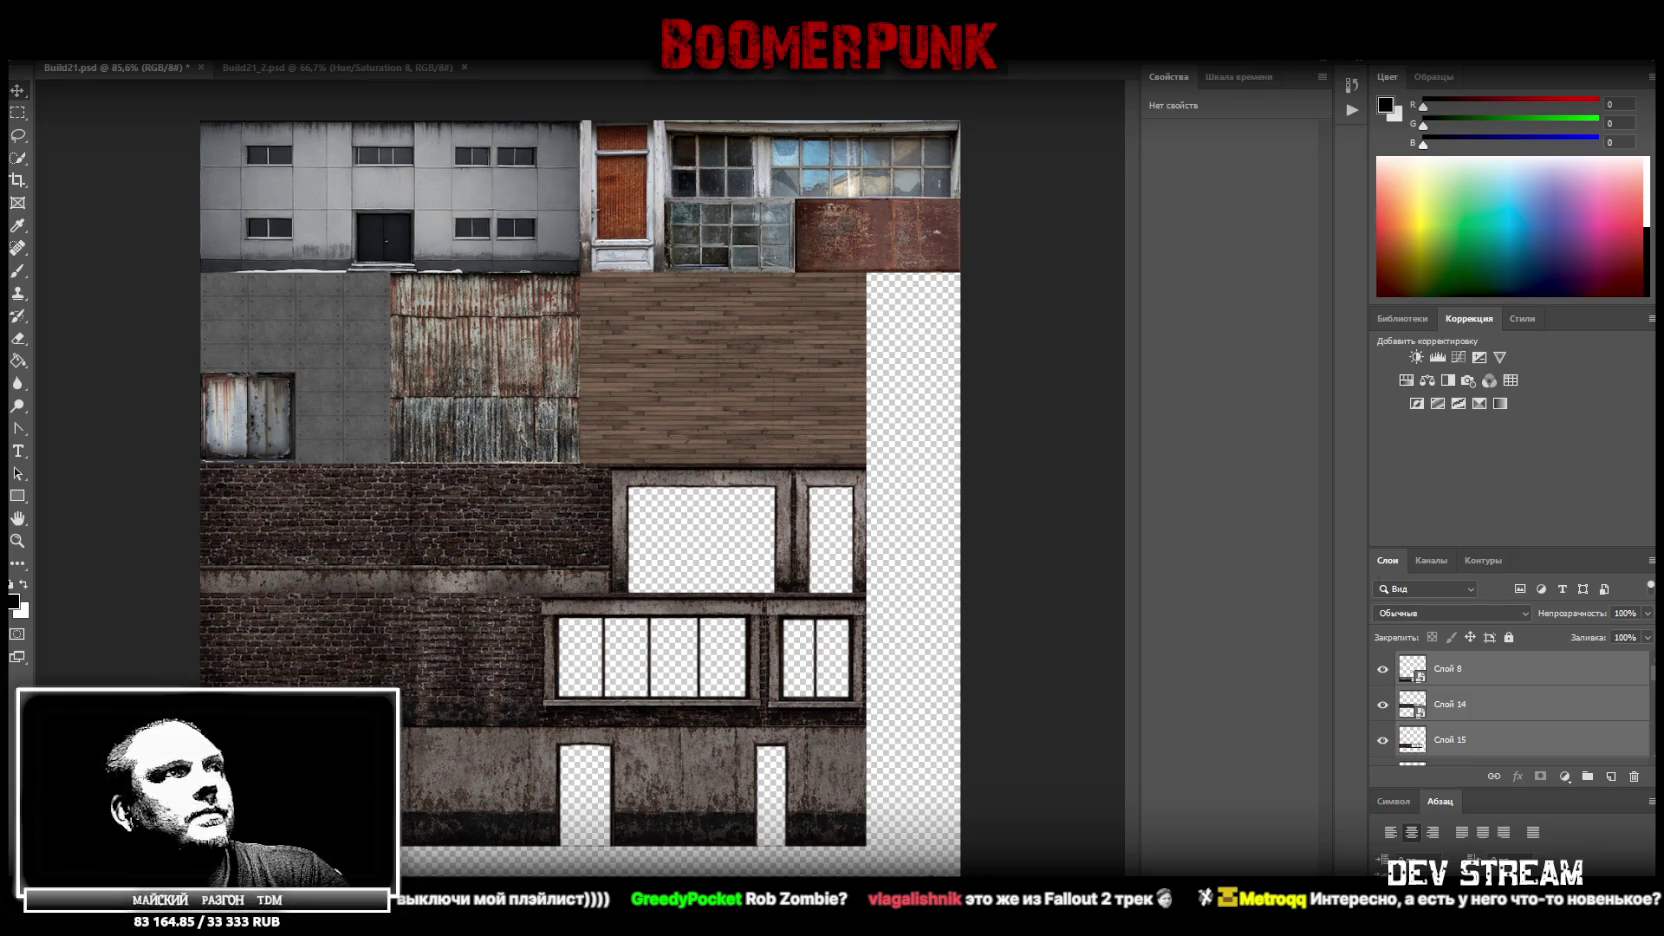
key("ctrl+s")
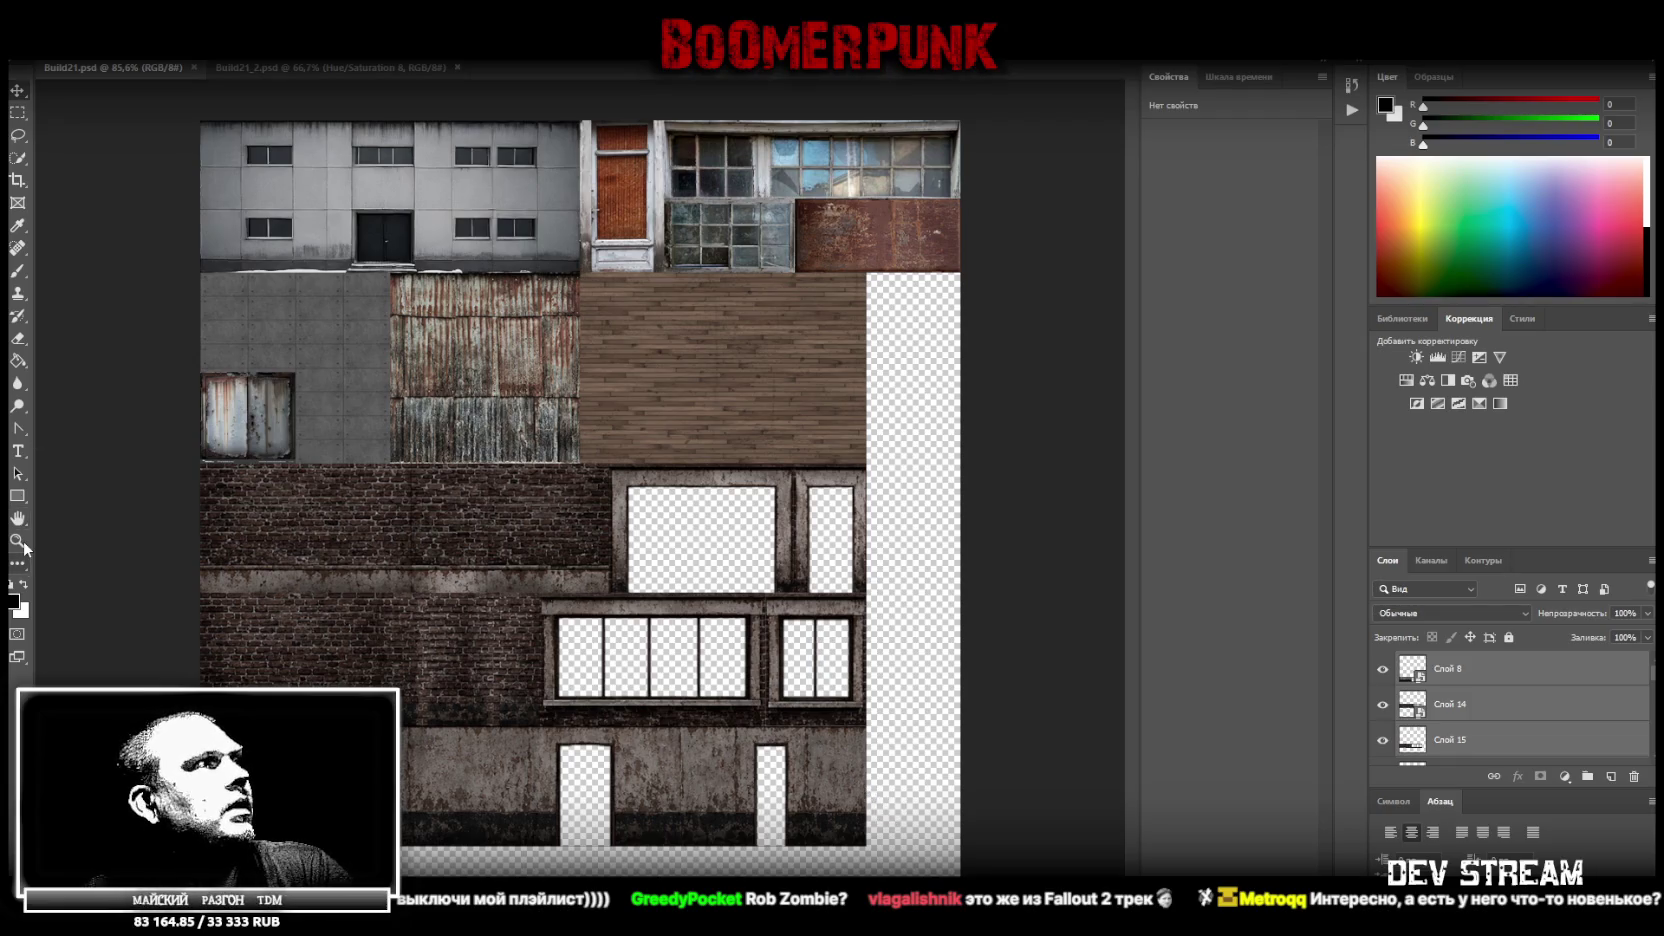
scroll(233, 623, "down", 3)
scroll(233, 623, "down", 2)
scroll(272, 683, "up", 5)
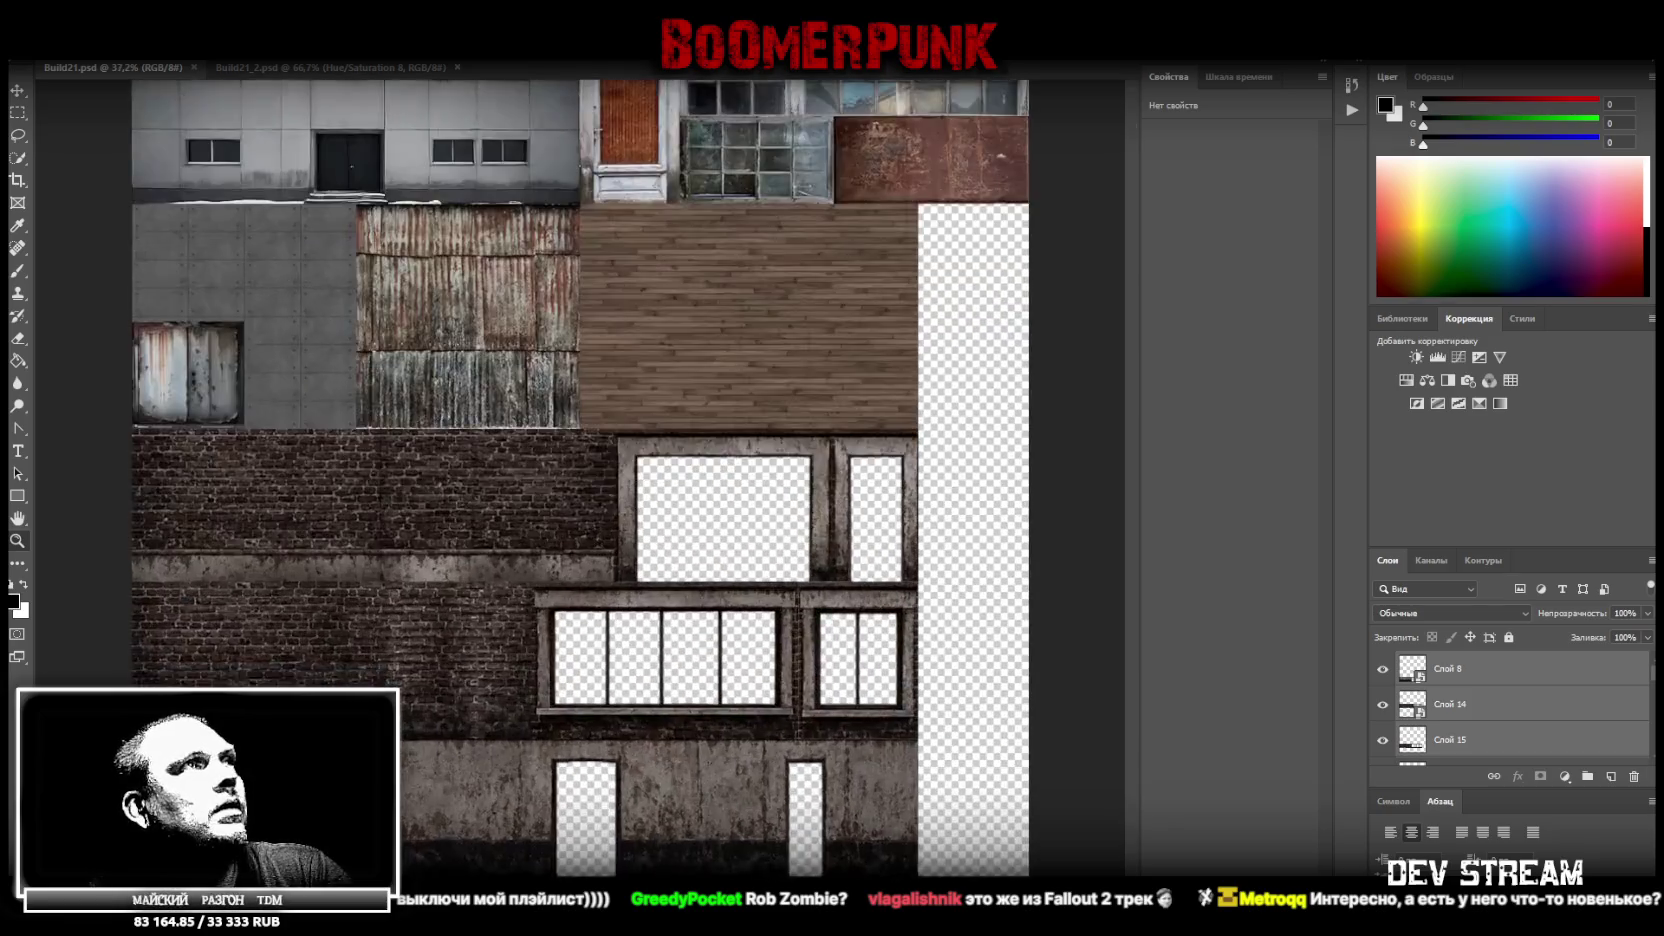
scroll(272, 683, "down", 3)
scroll(272, 683, "up", 1)
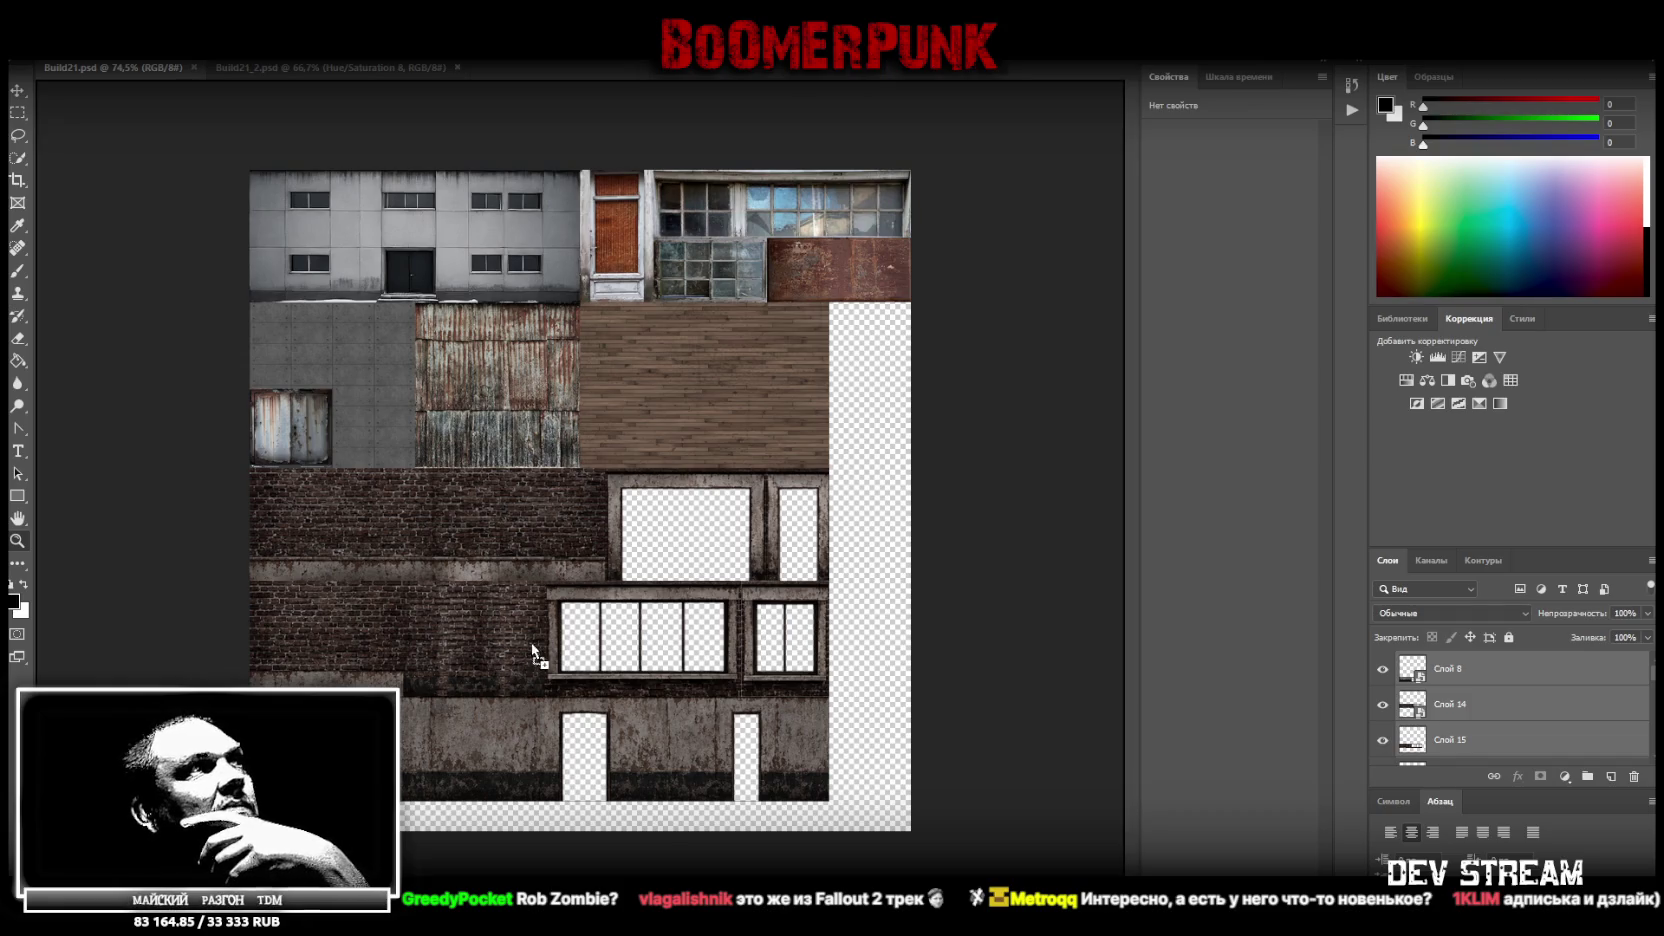
Place the wood-plank texture into the atlas, then remove it again
left_click_drag(534, 638, 583, 691)
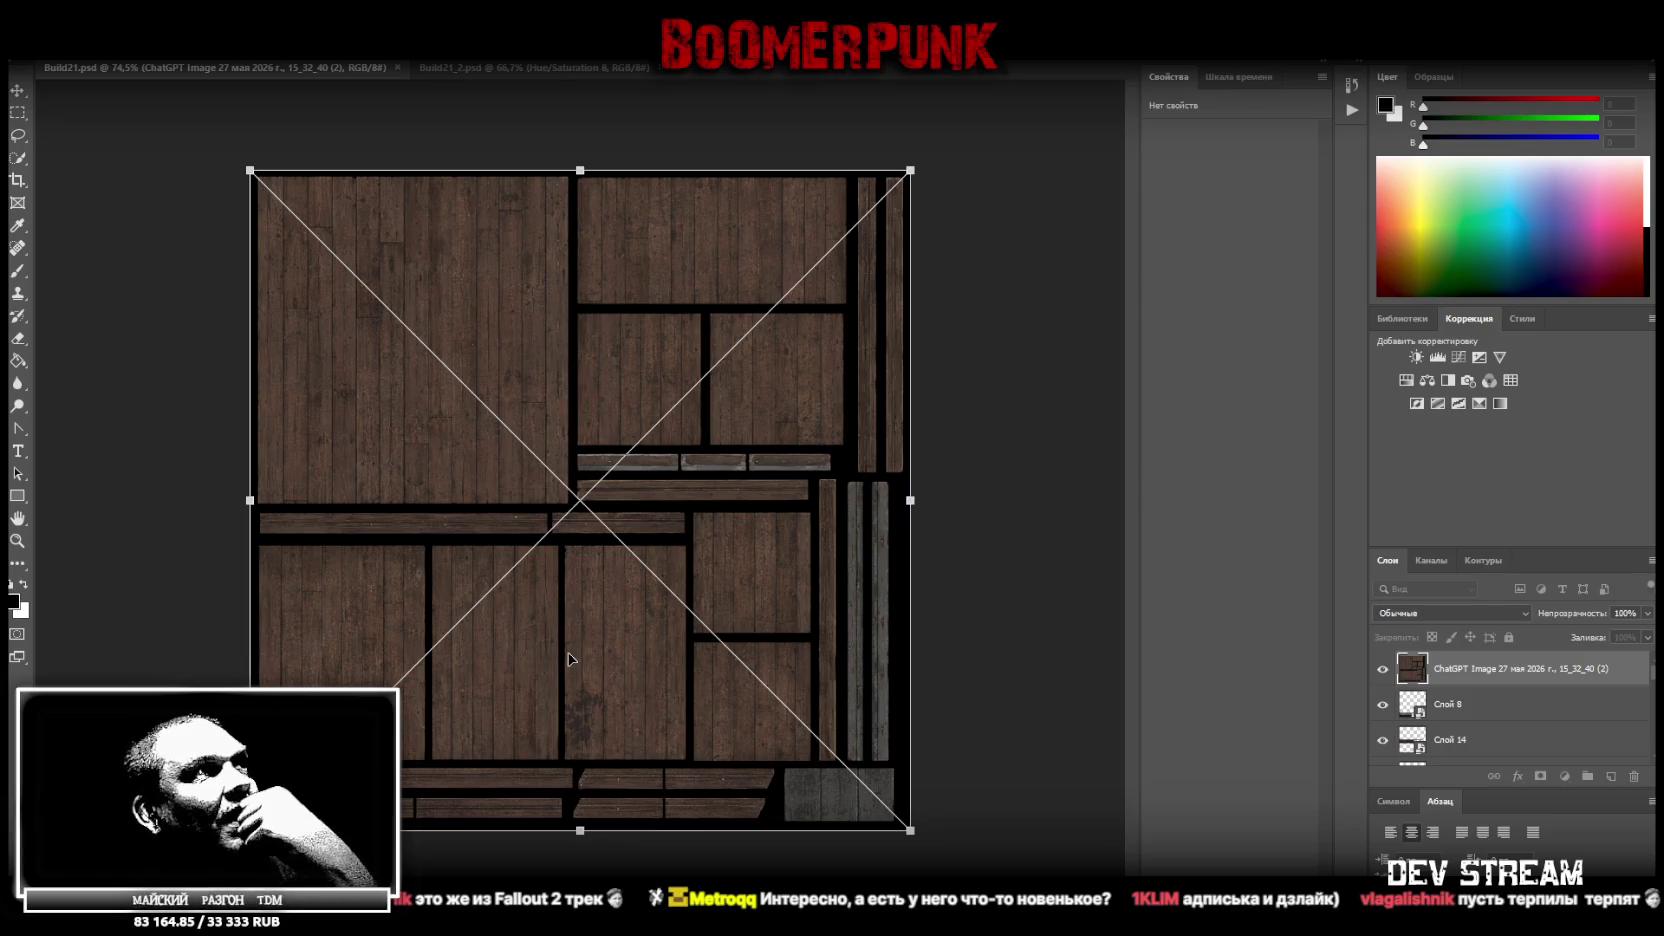
left_click(17, 91)
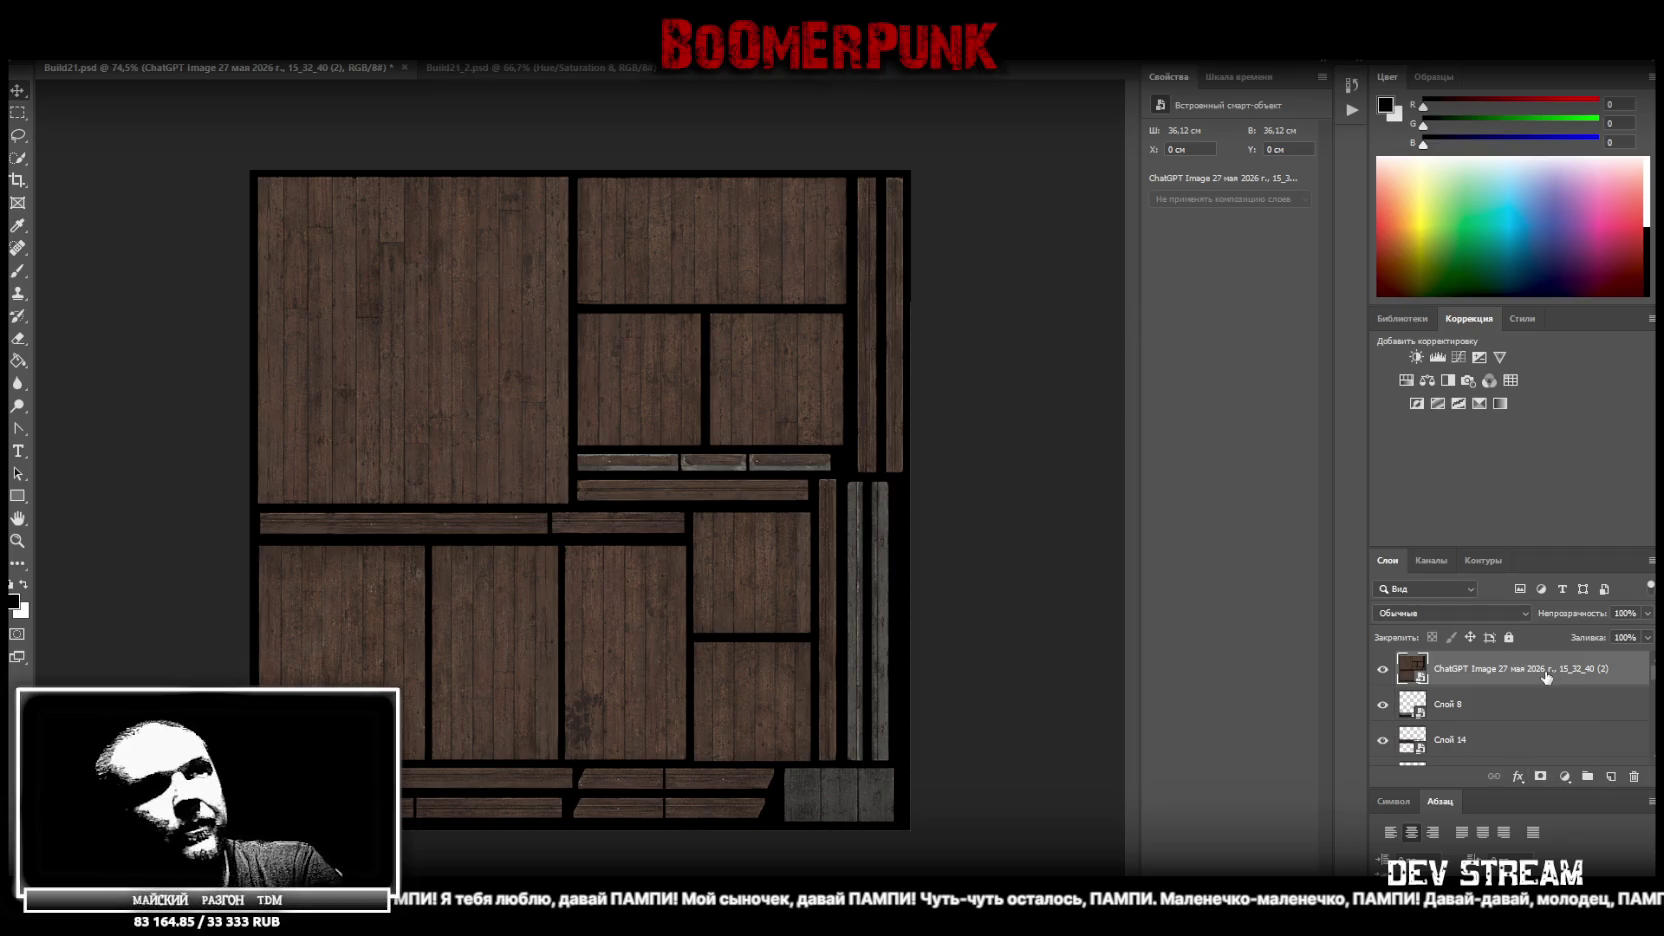
key("Delete")
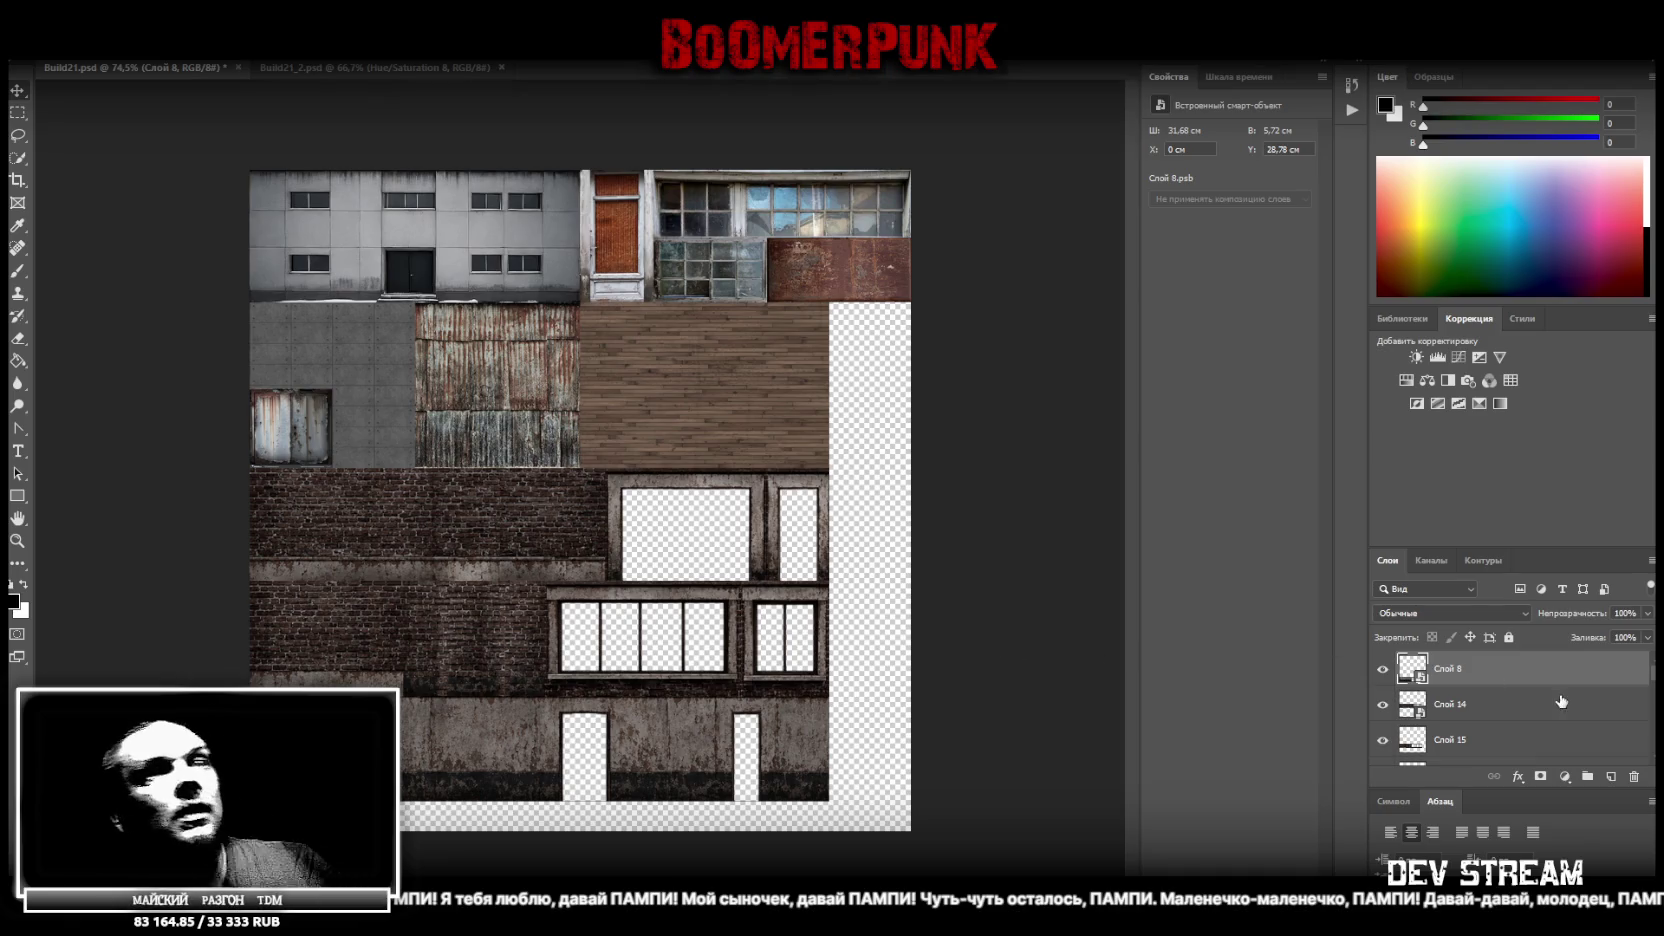
Stretch all texture layers down to the canvas bottom, then place the wood-plank texture again
key("ctrl+alt+a")
key("ctrl+t")
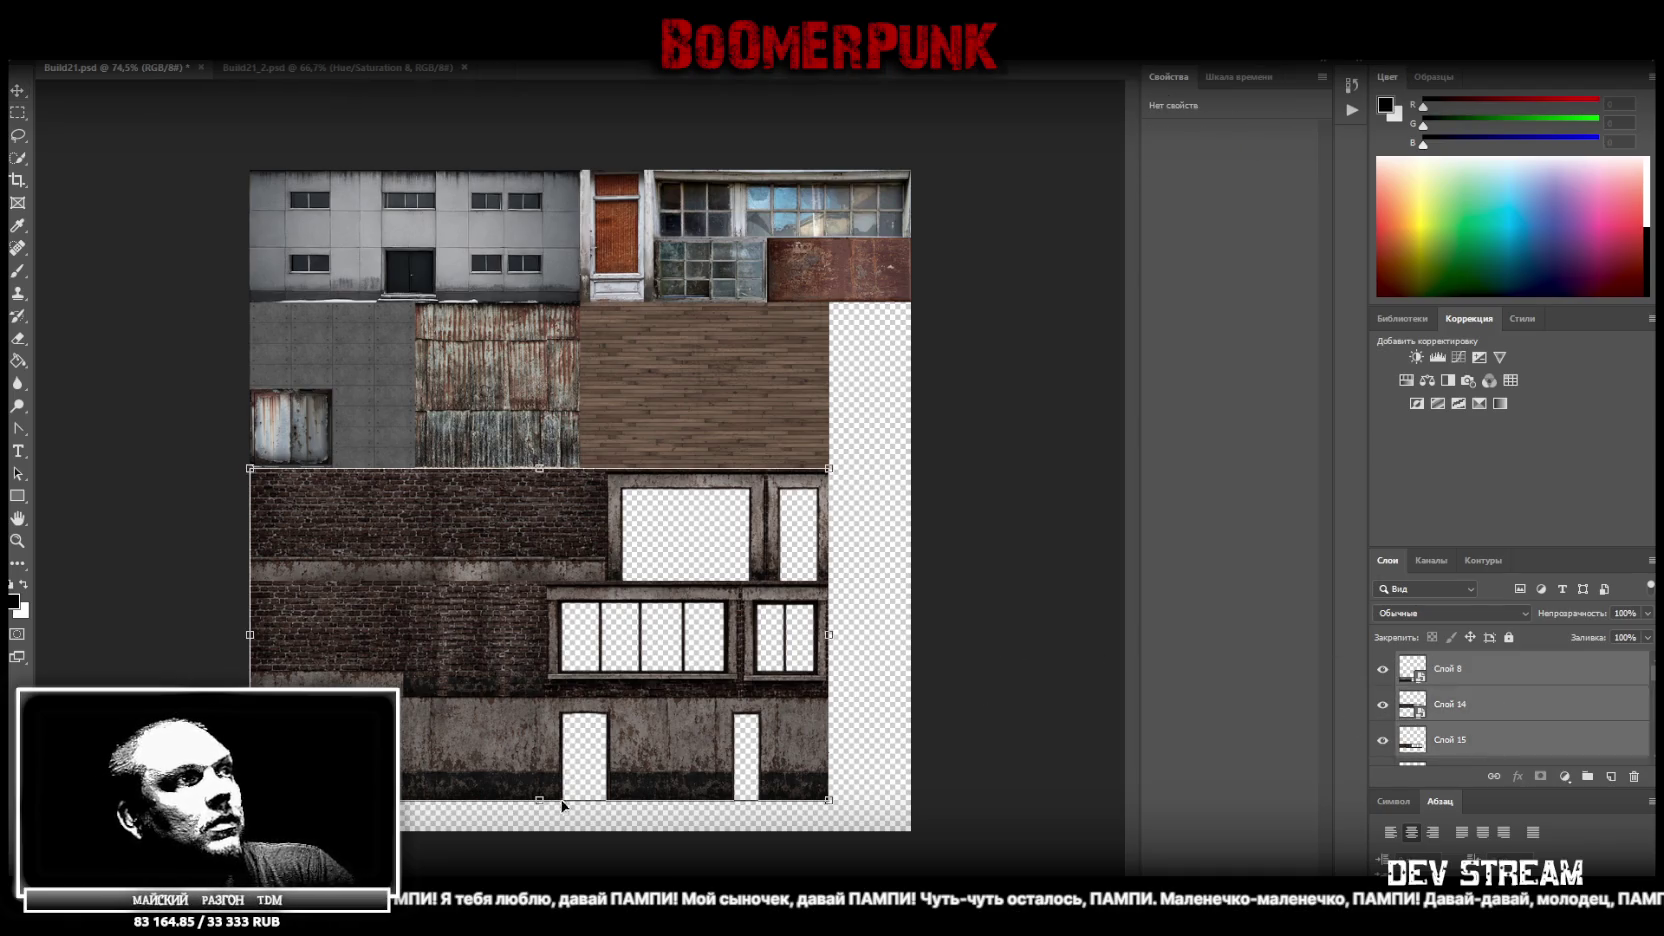
left_click_drag(539, 800, 539, 830)
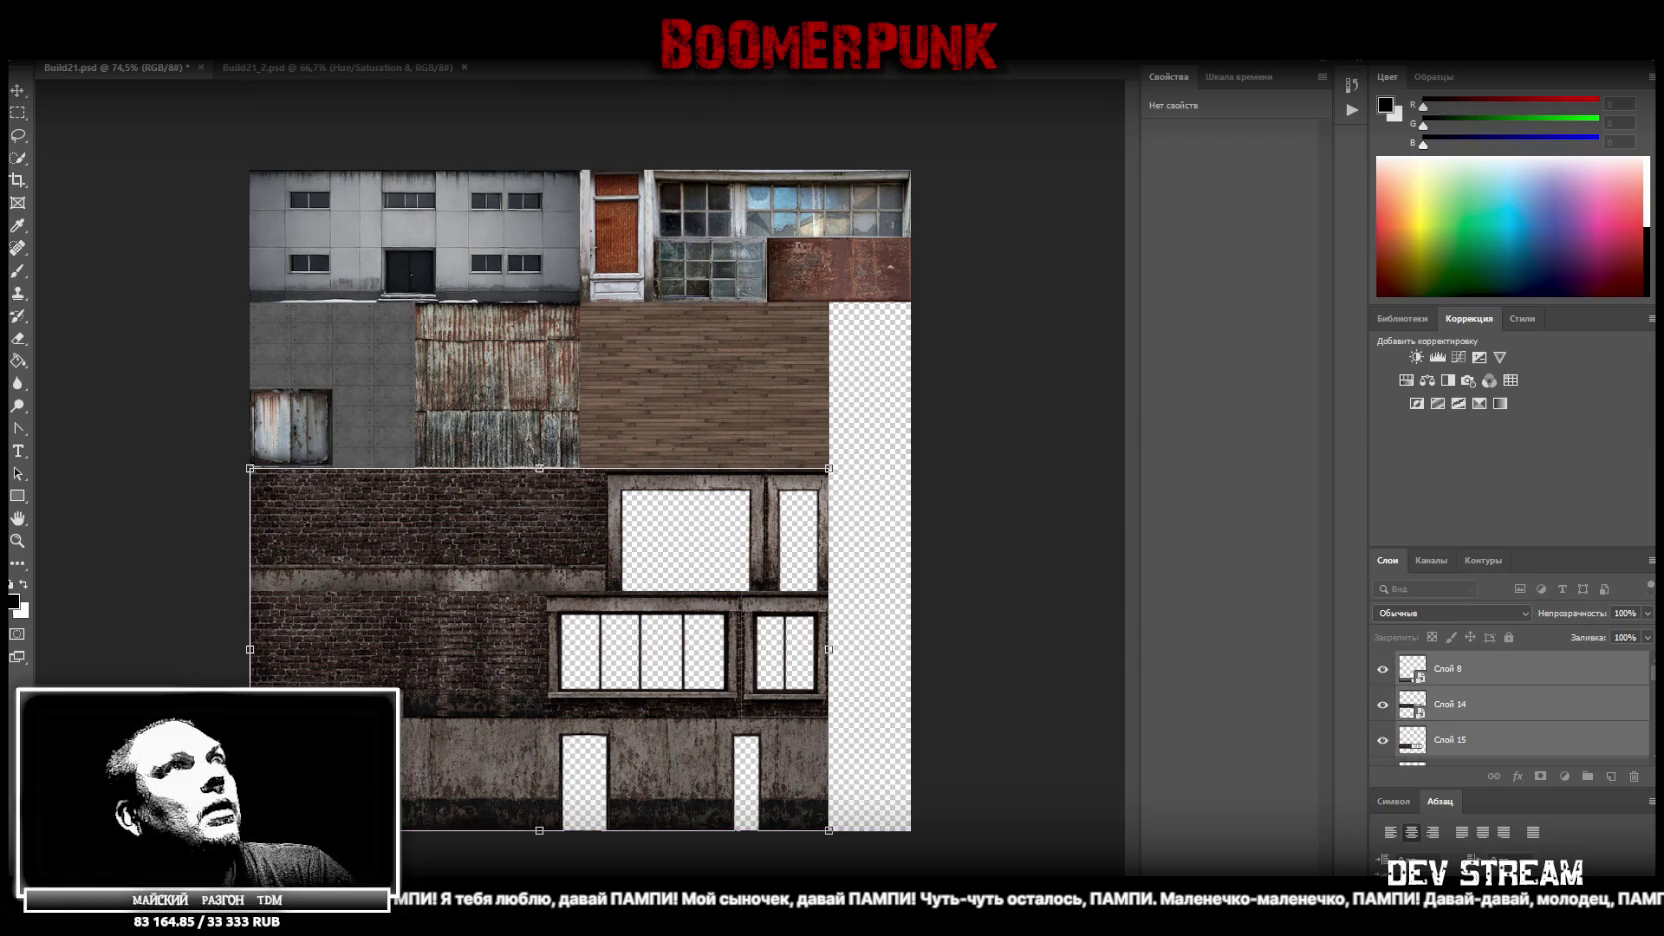
key("Return")
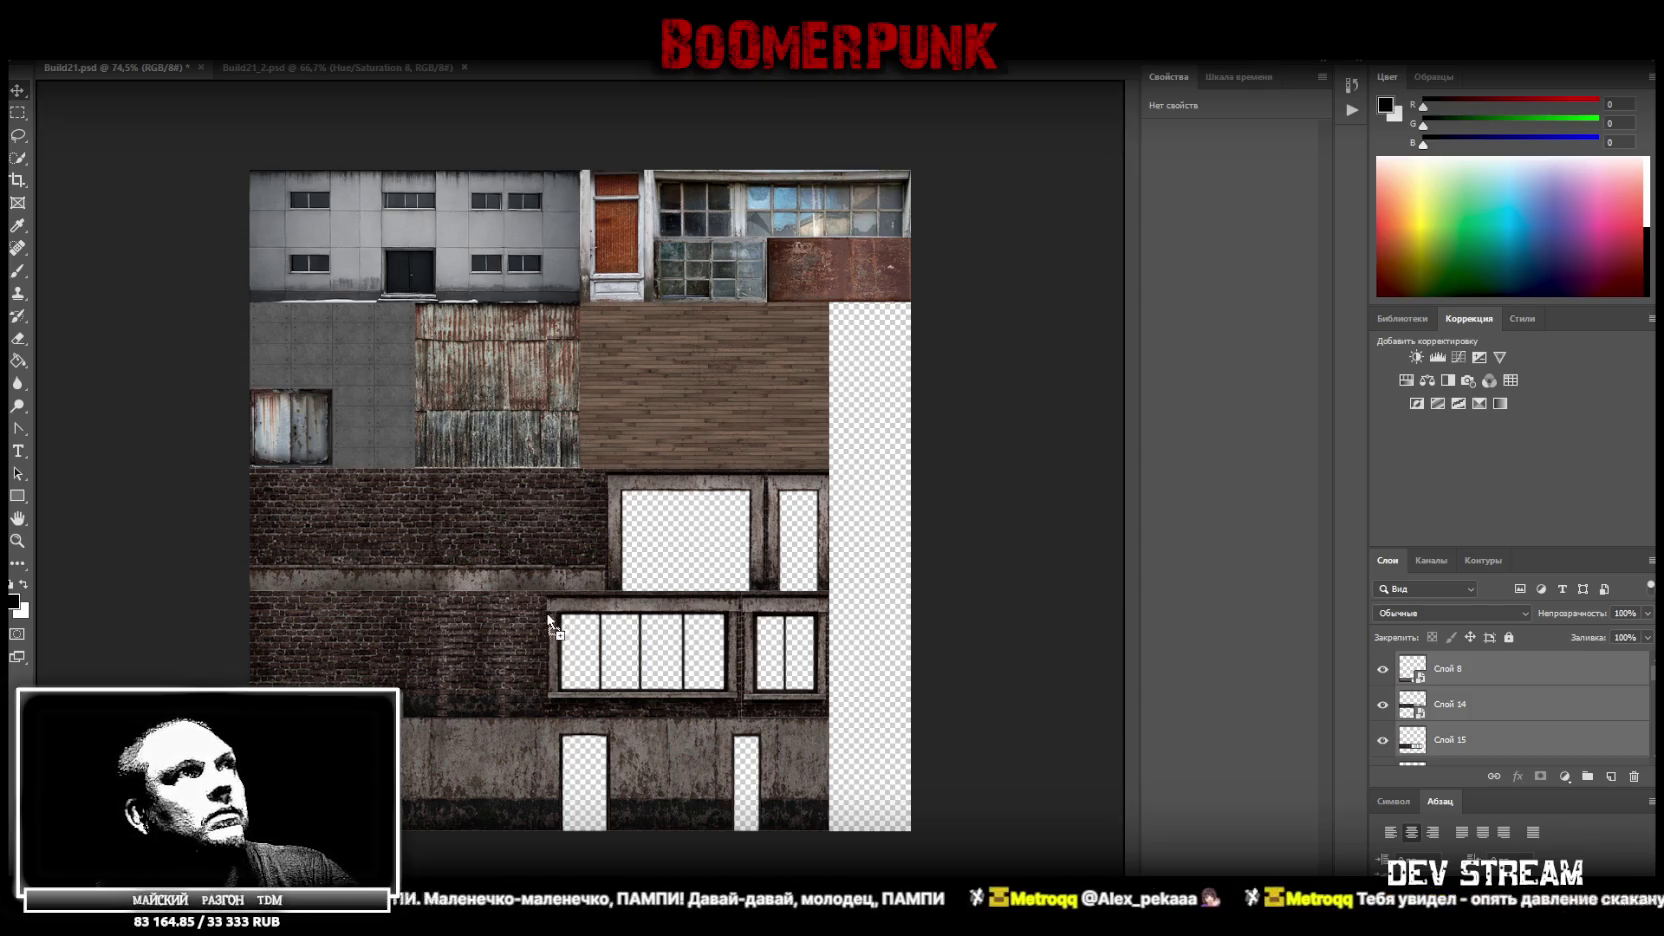
left_click_drag(5, 440, 399, 436)
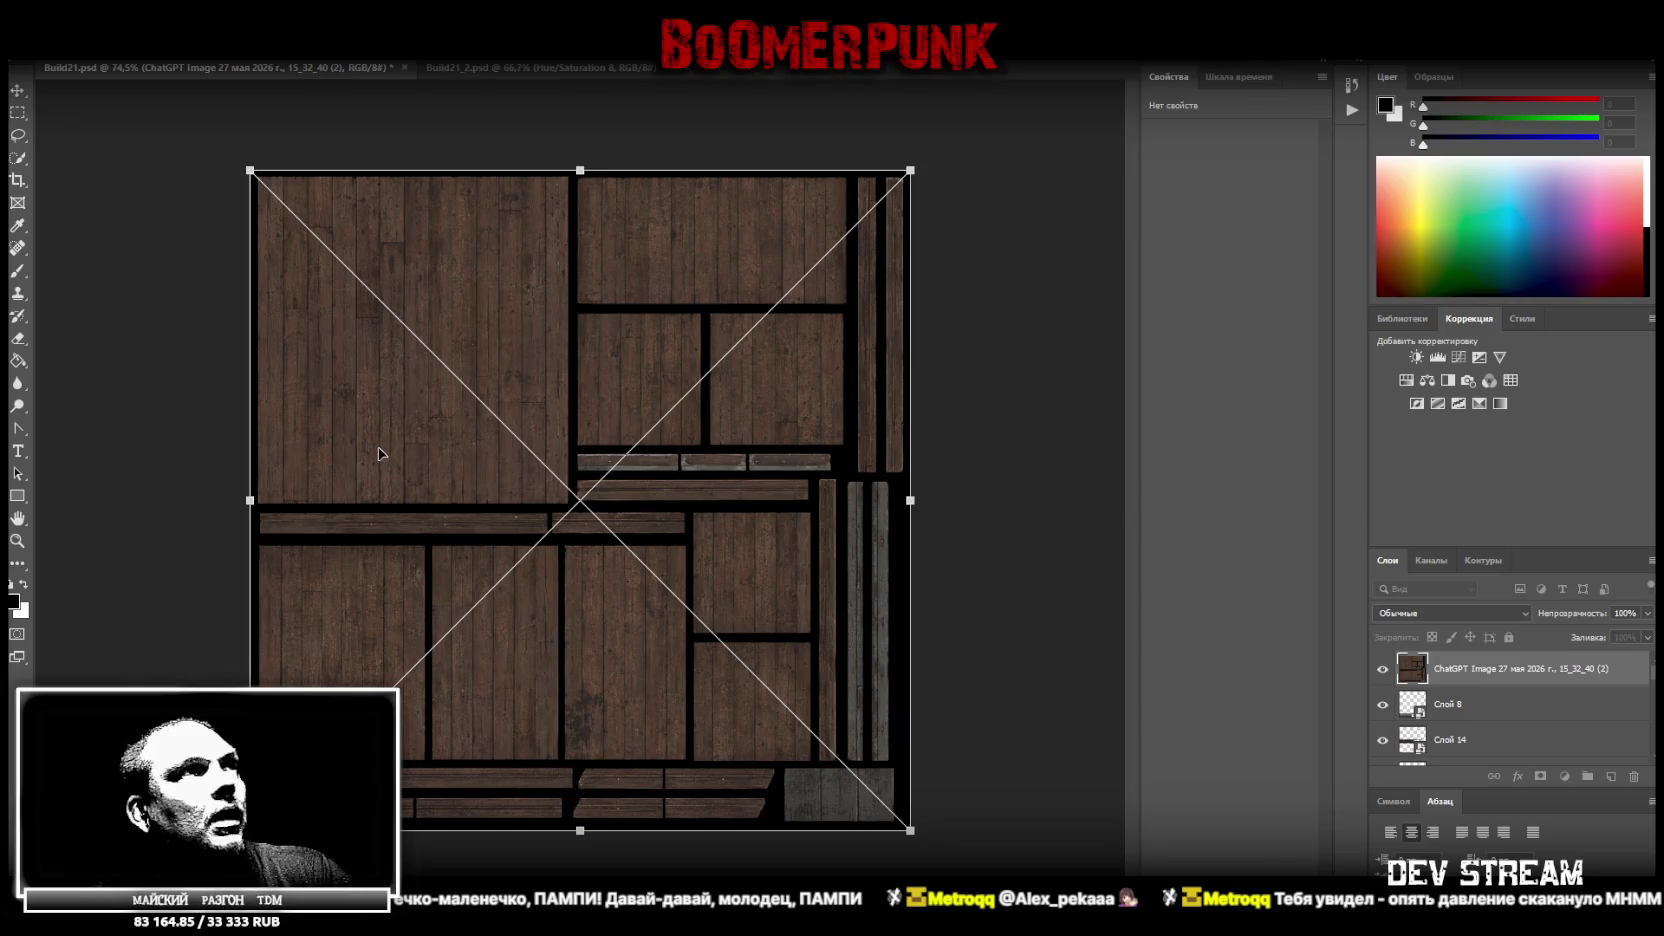
Copy the wood texture's top-left plank panel to layer Слой 16 and hide the full texture layer
left_click(17, 112)
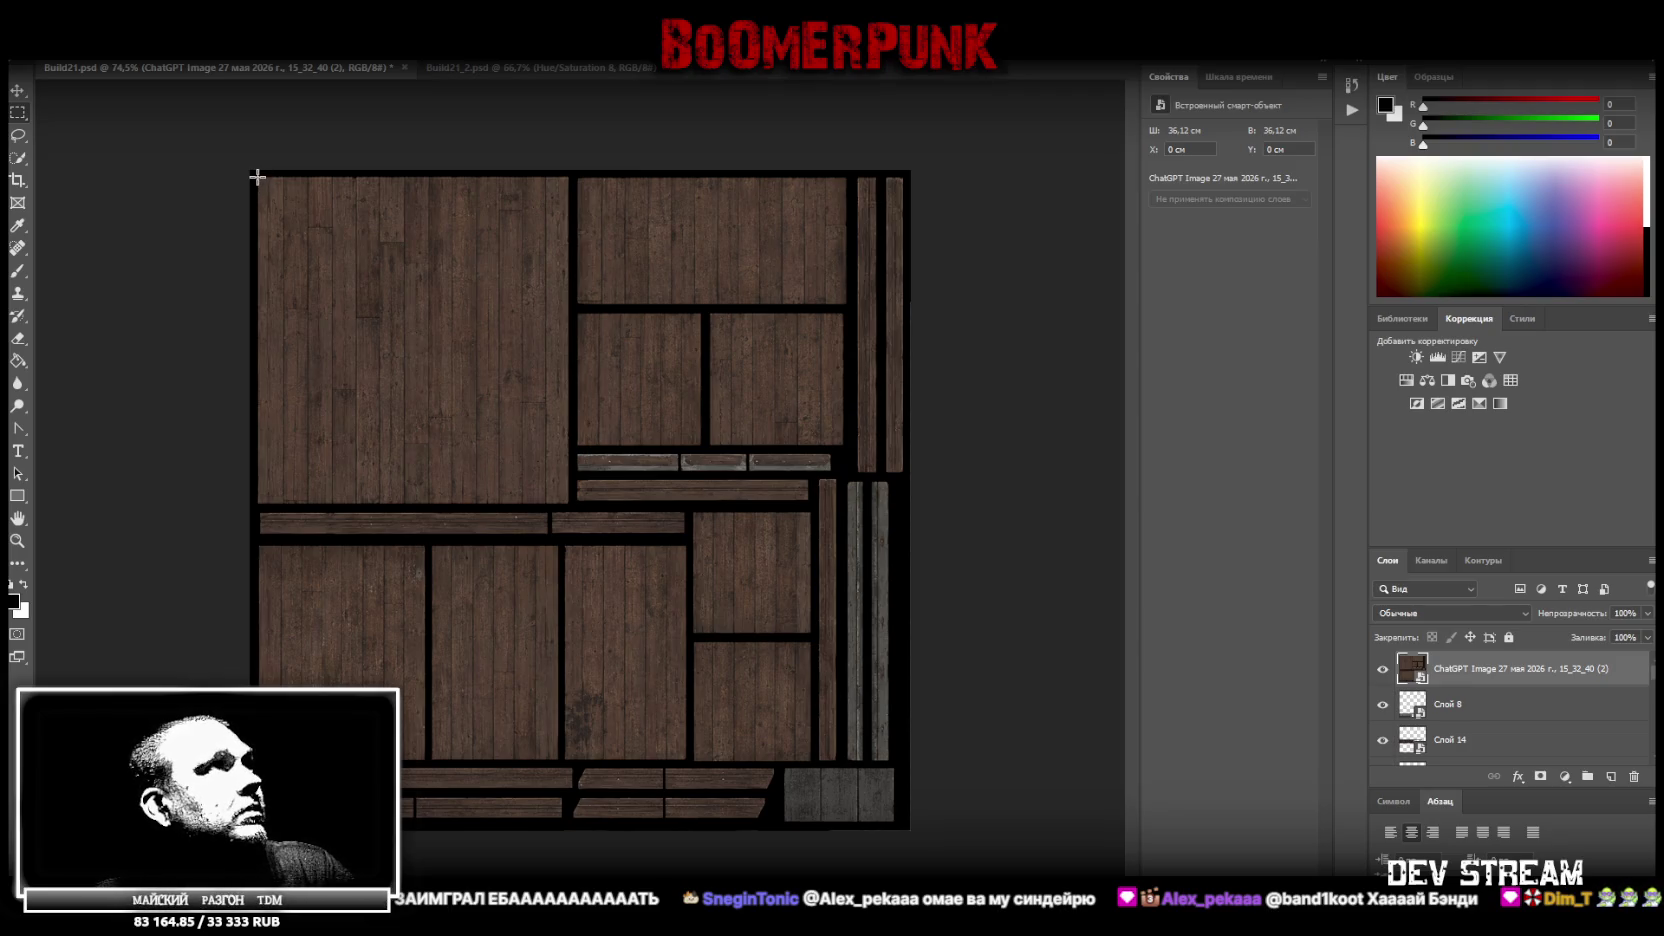
left_click_drag(258, 178, 567, 503)
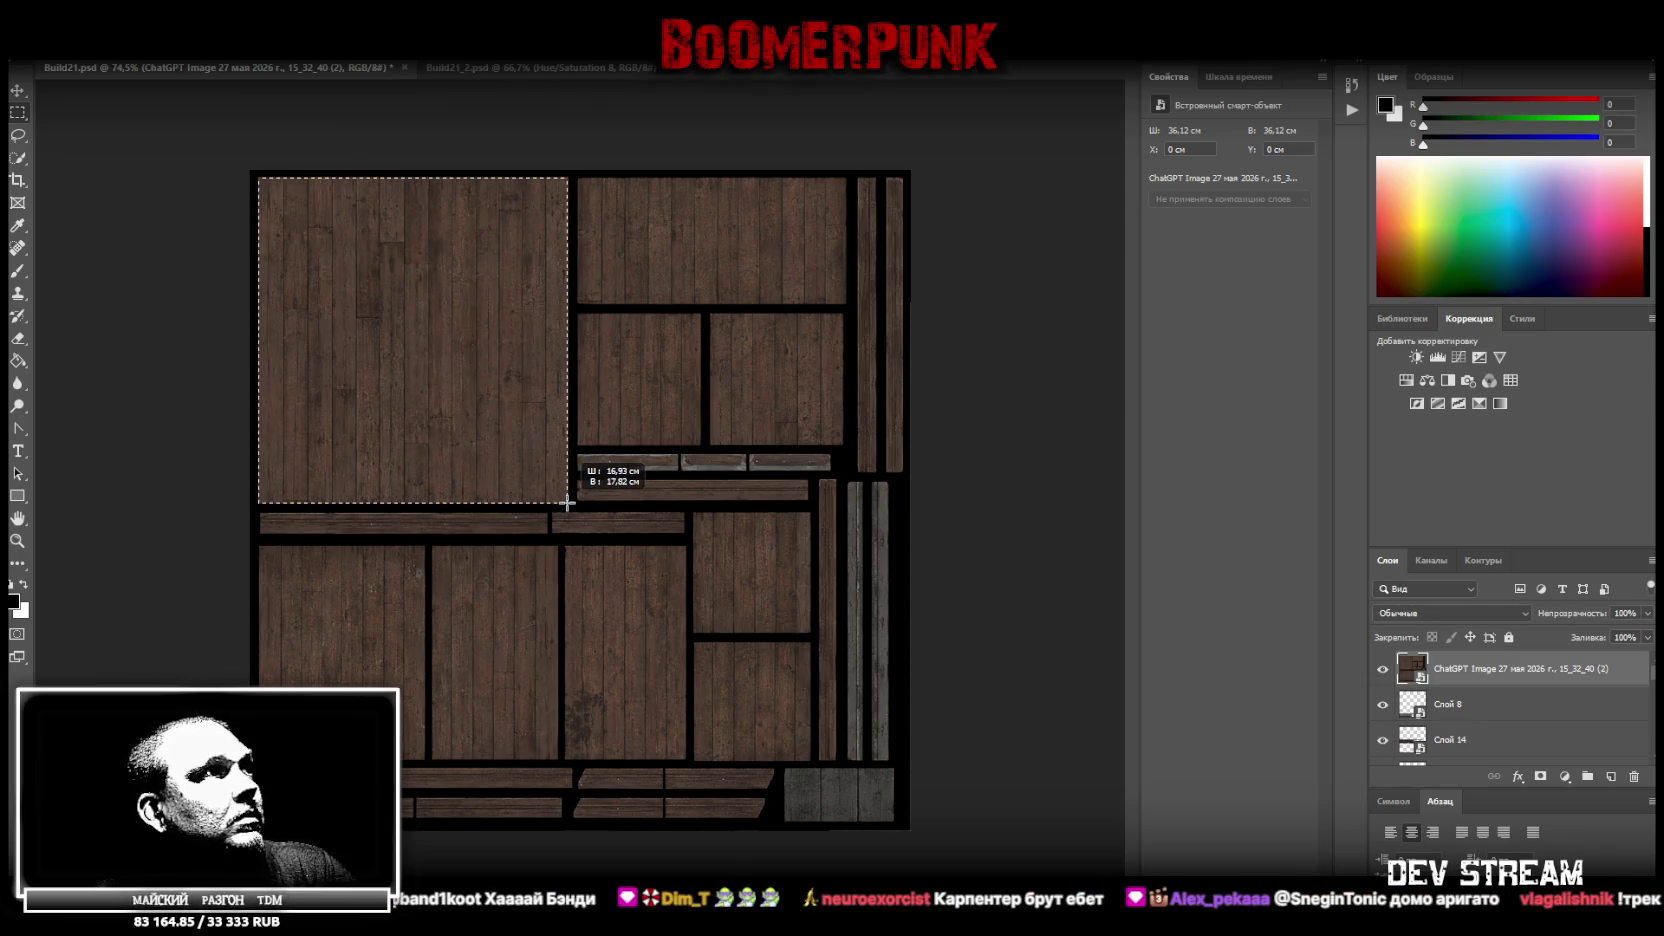
right_click(401, 364)
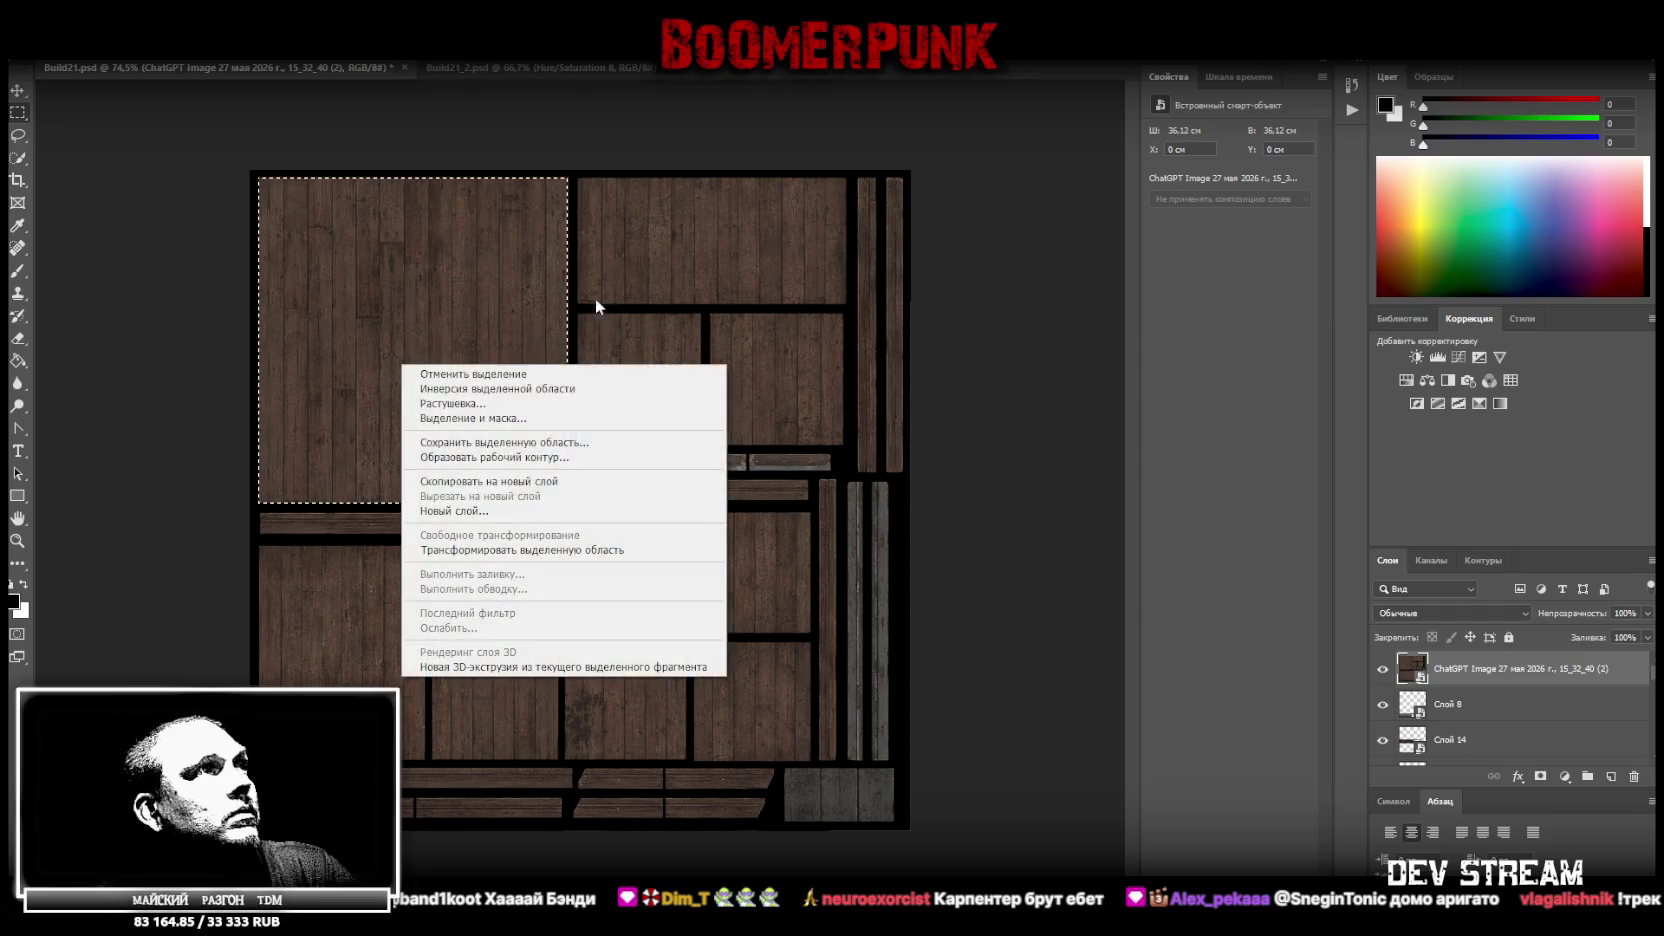
left_click(519, 484)
left_click(1383, 705)
right_click(1489, 669)
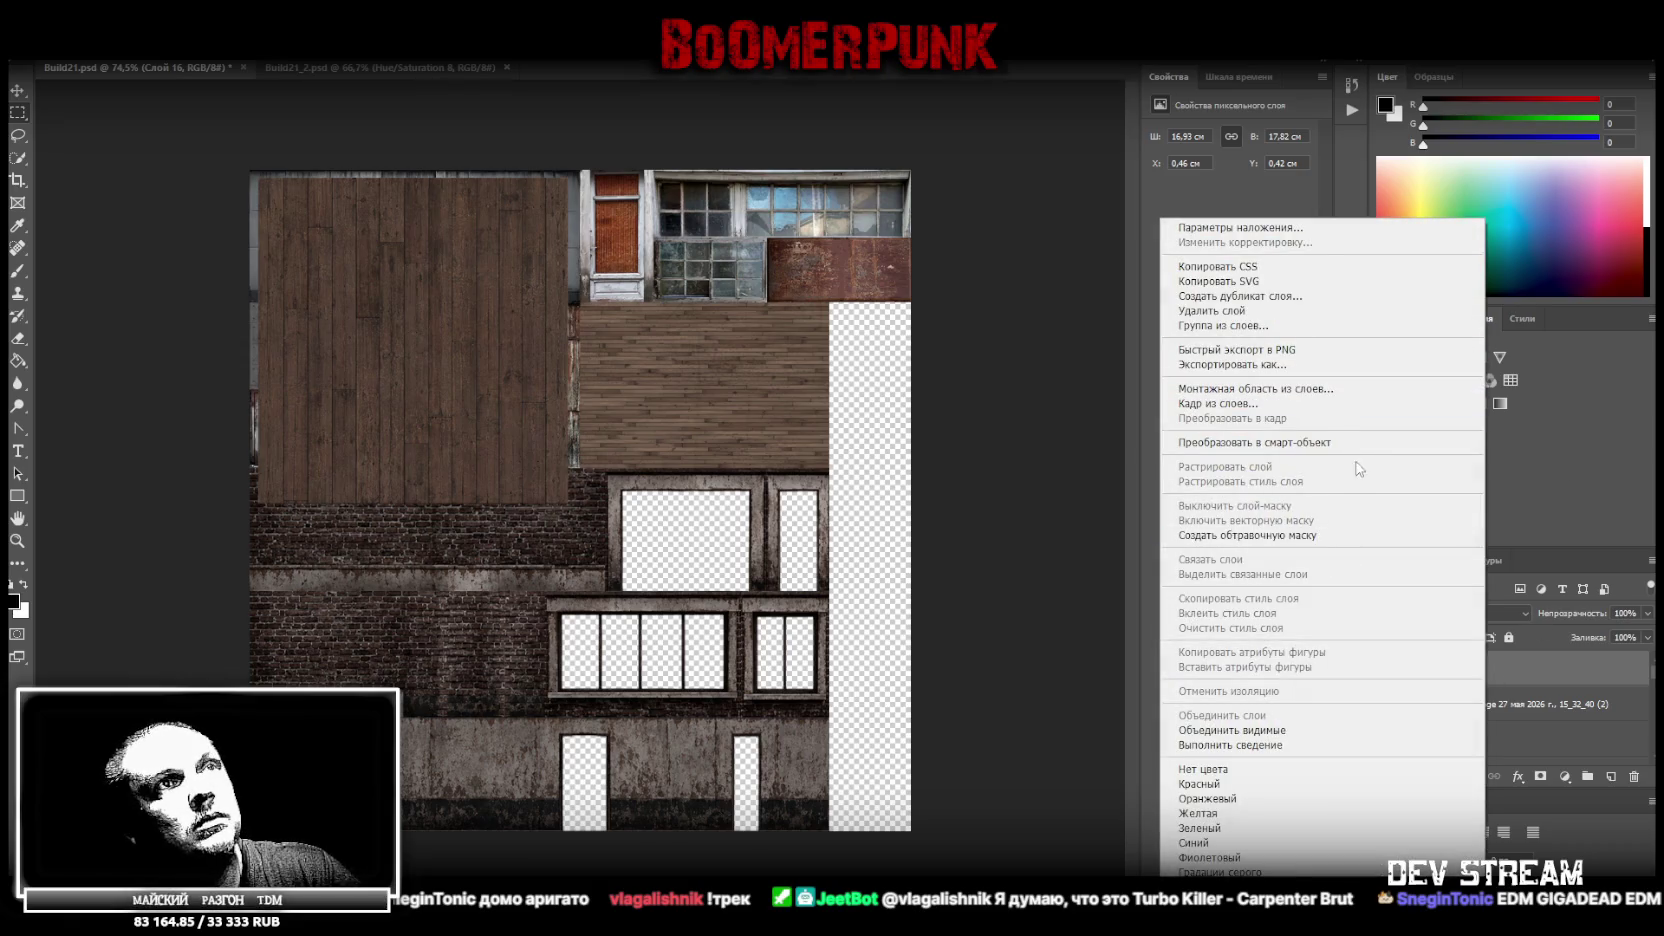
Convert Слой 16 to a smart object, rotate it 90° and fit it beside the corrugated metal
left_click(1331, 442)
key("ctrl+t")
left_click_drag(602, 164, 573, 483)
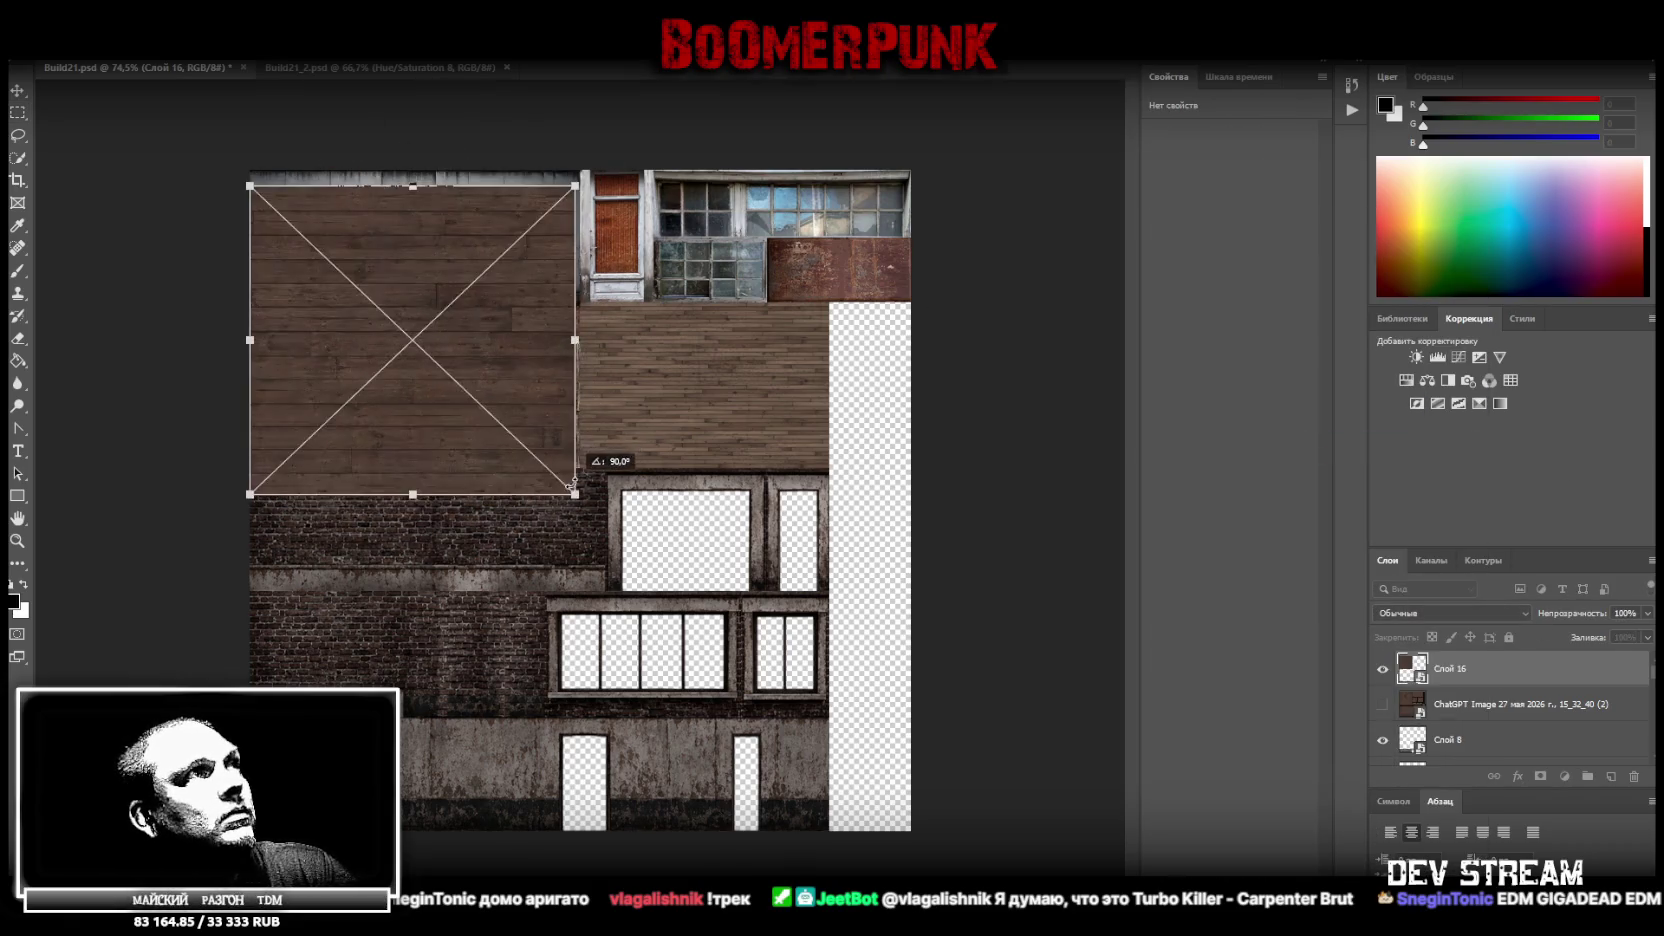
left_click_drag(523, 339, 853, 455)
mouse_move(754, 622)
left_mouse_down()
mouse_move(754, 452)
mouse_move(754, 468)
left_mouse_up()
left_click_drag(906, 385, 910, 385)
key("Return")
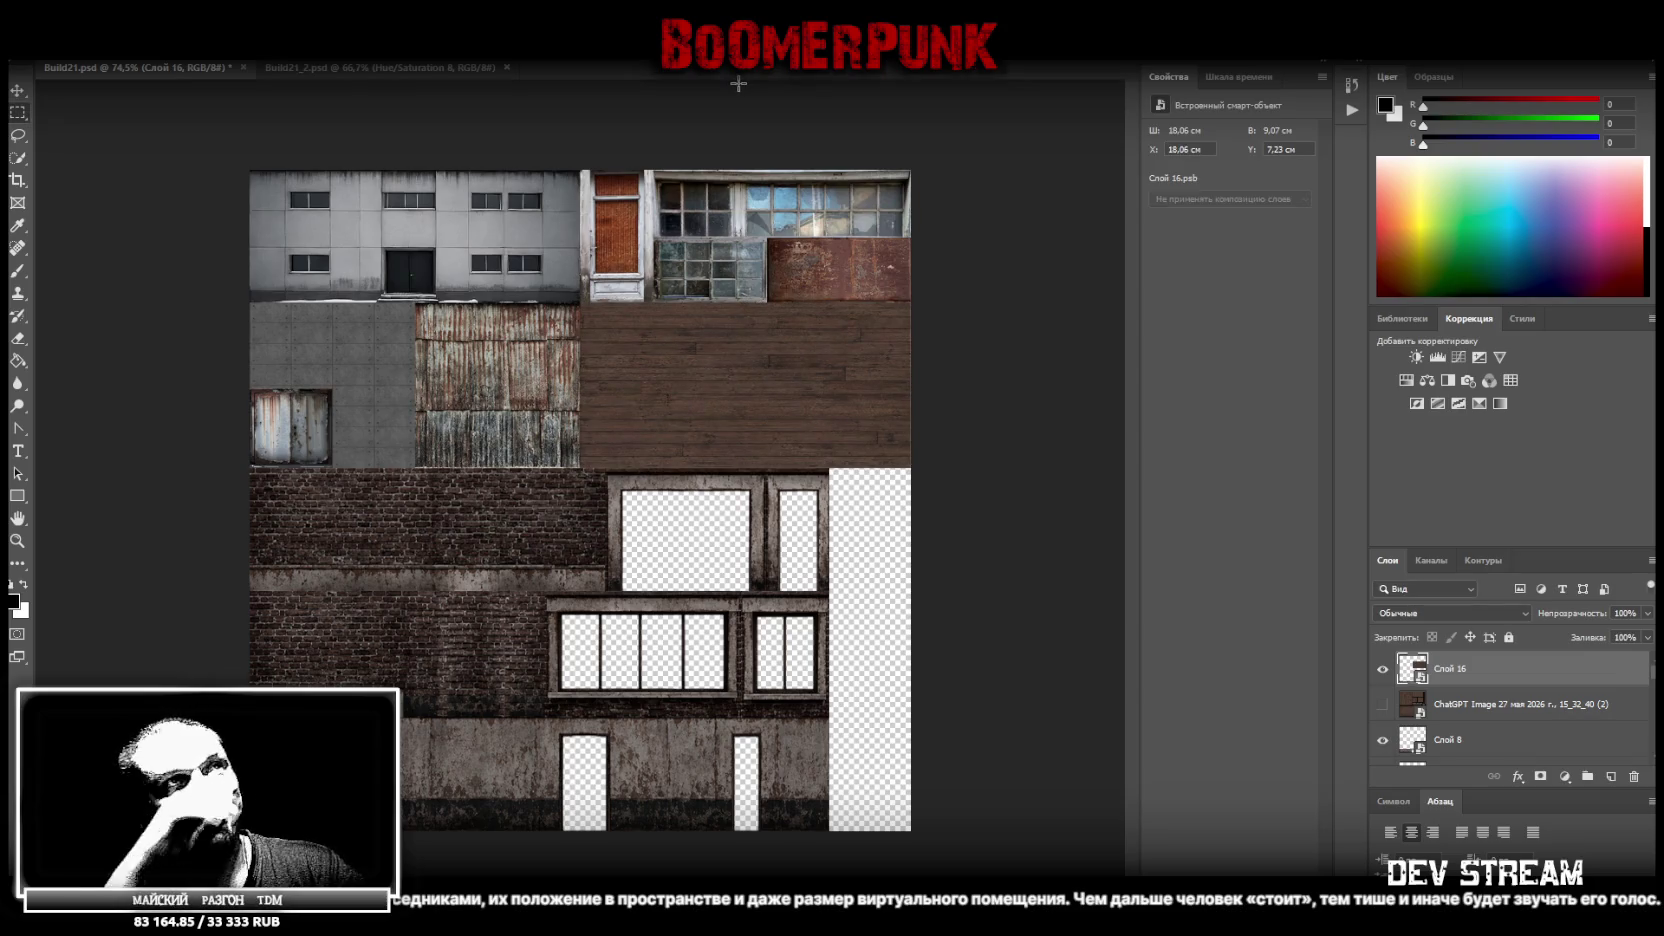
Adjust the panel's left edge so it fills the strip at 18.06 × 9.07 cm
key("ctrl+t")
left_click_drag(580, 385, 580, 385)
key("Return")
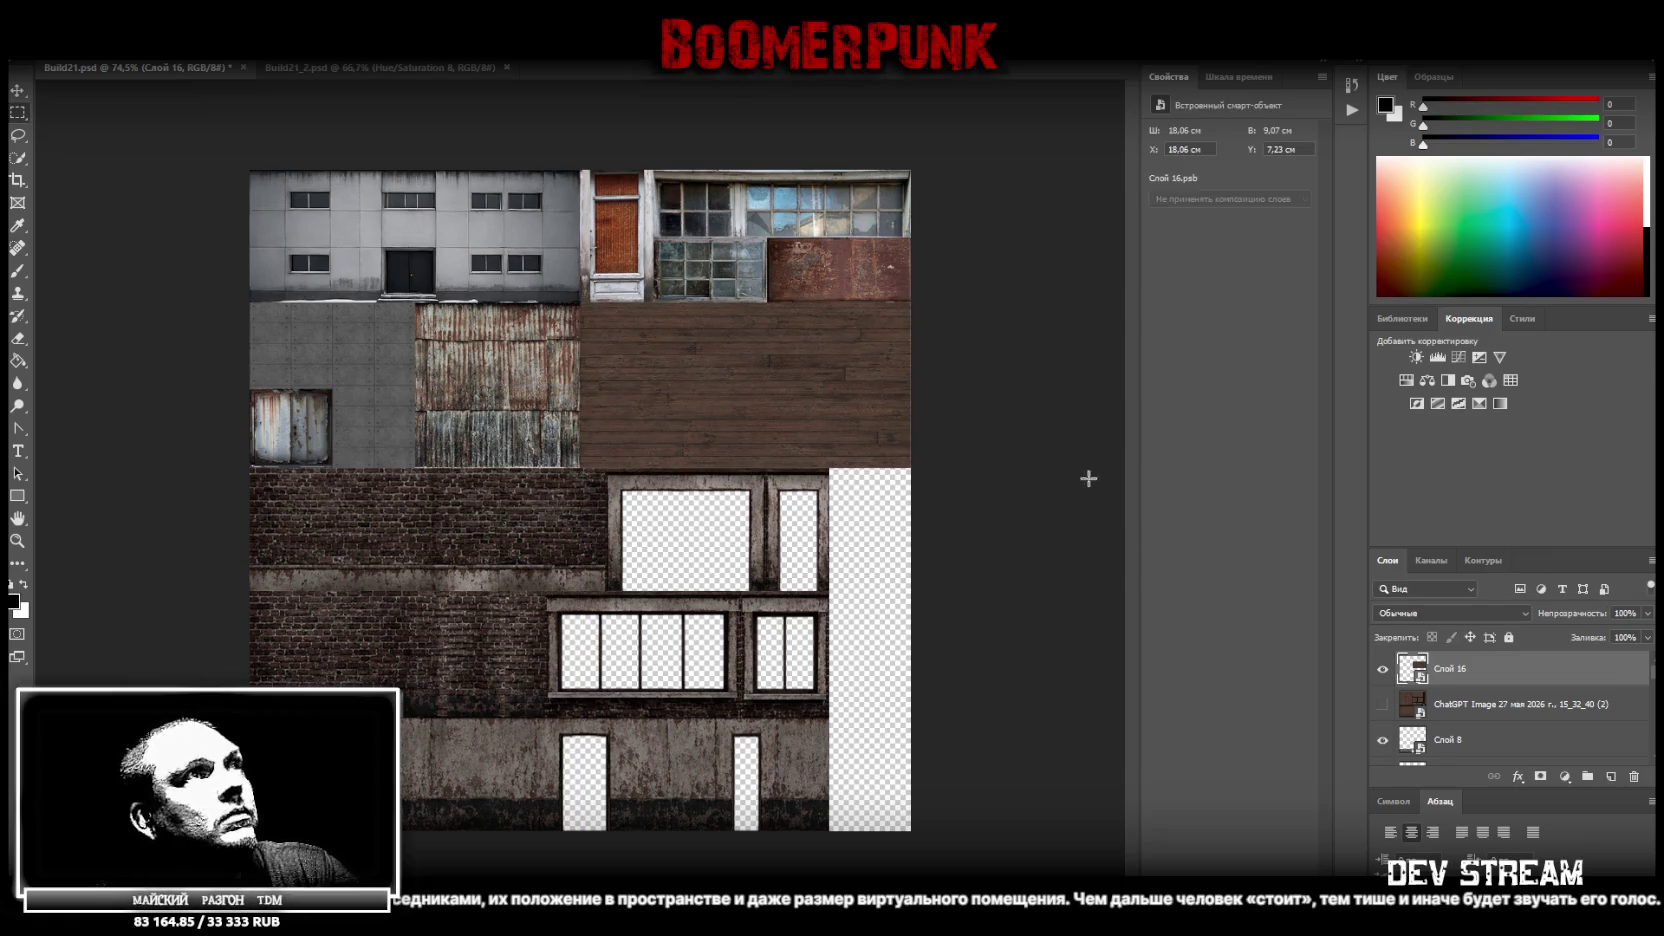
right_click(1416, 669)
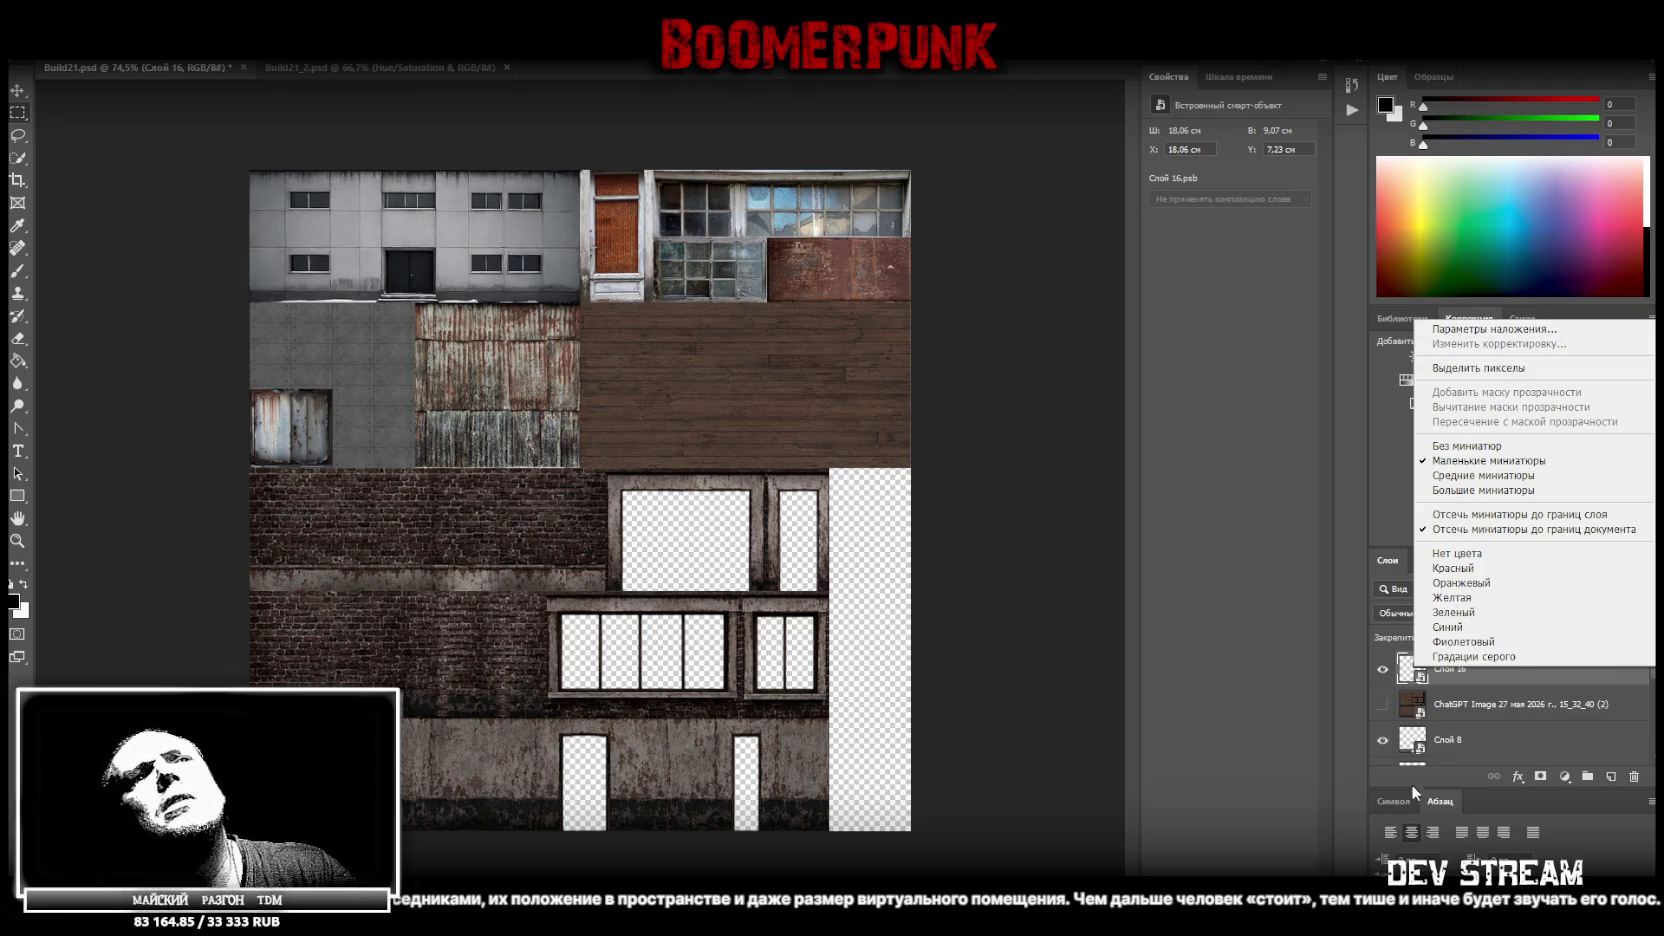
left_click(1510, 717)
Convert the plank panel layer to a smart object and duplicate it
key("m")
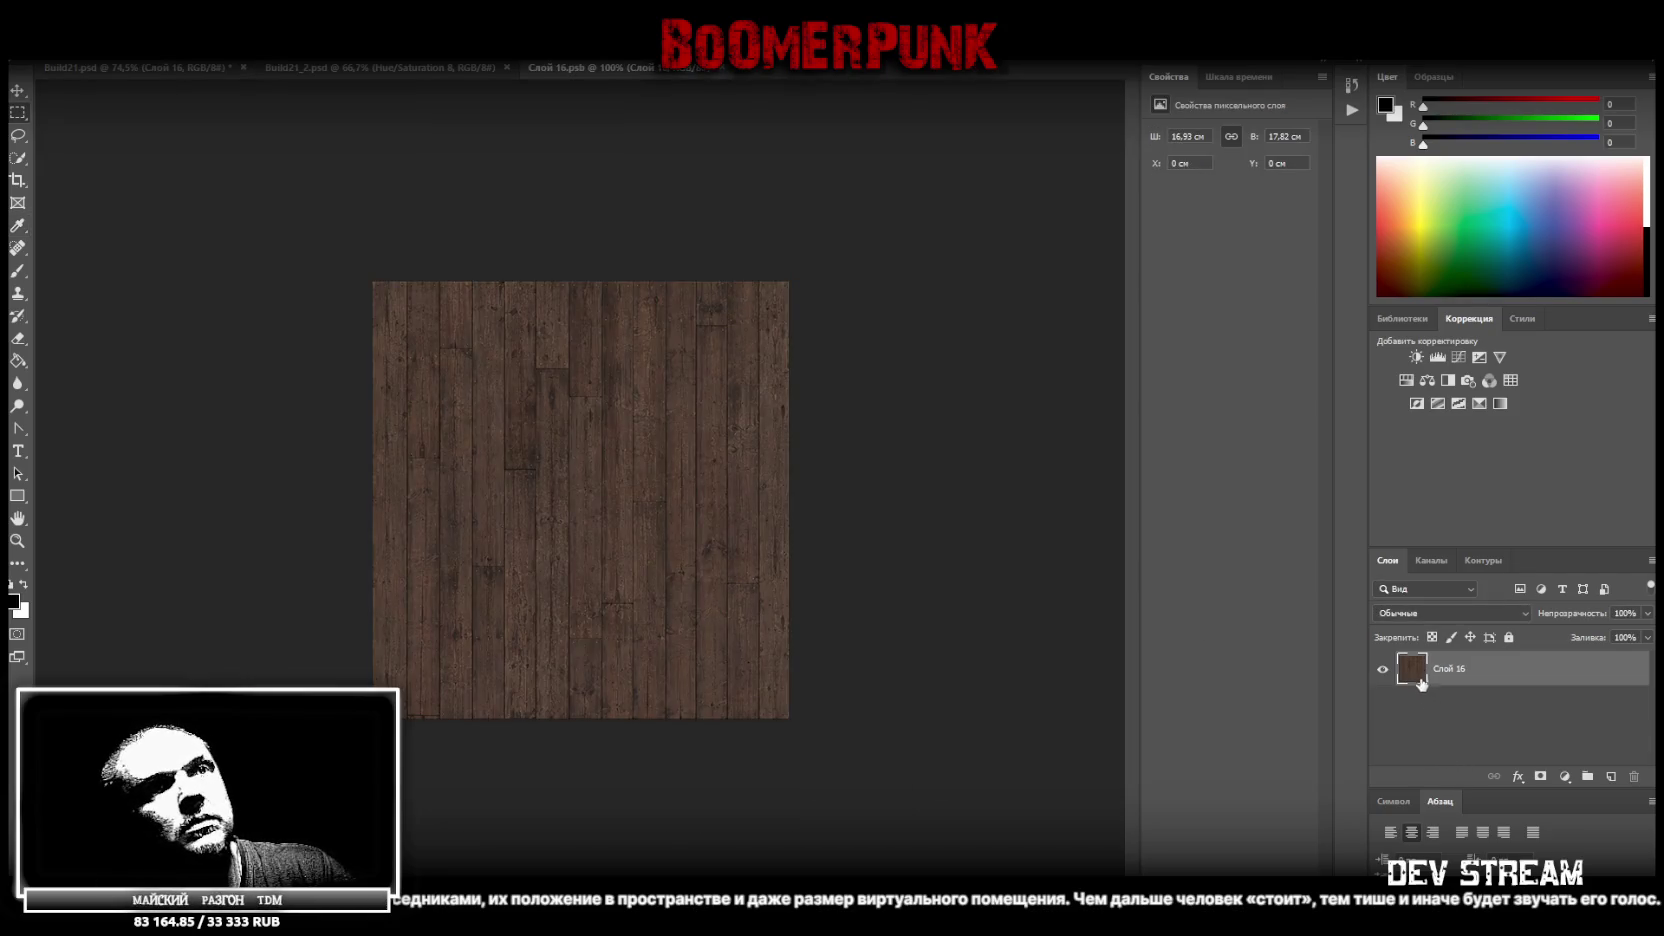
right_click(1415, 672)
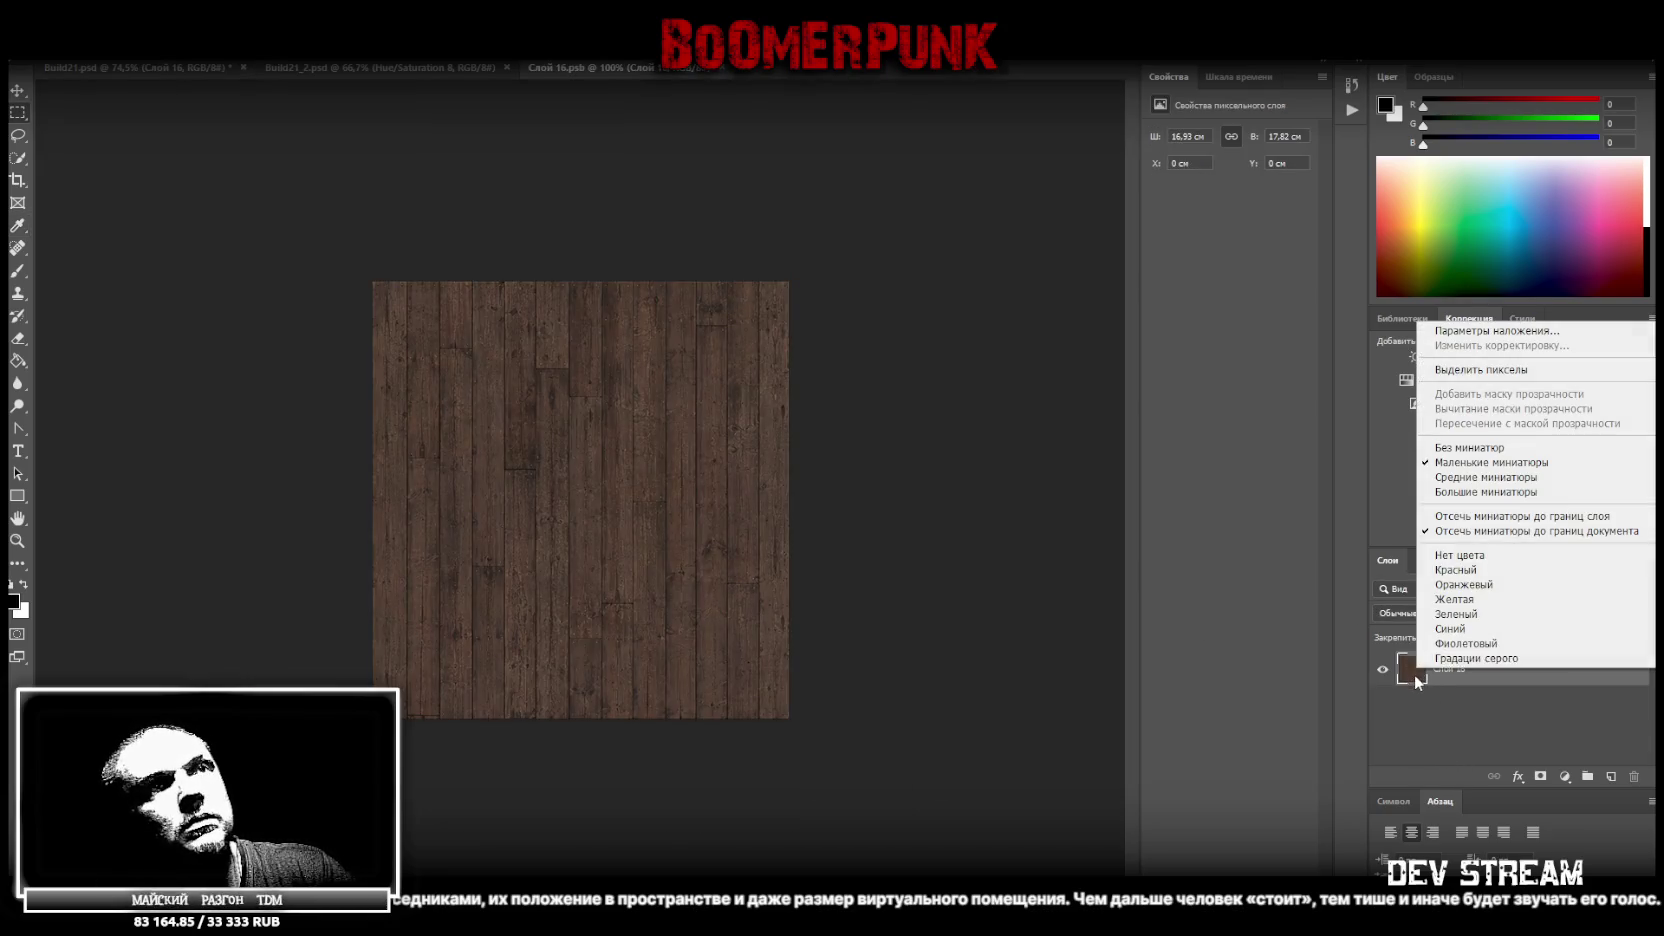
left_click(1524, 684)
right_click(1554, 668)
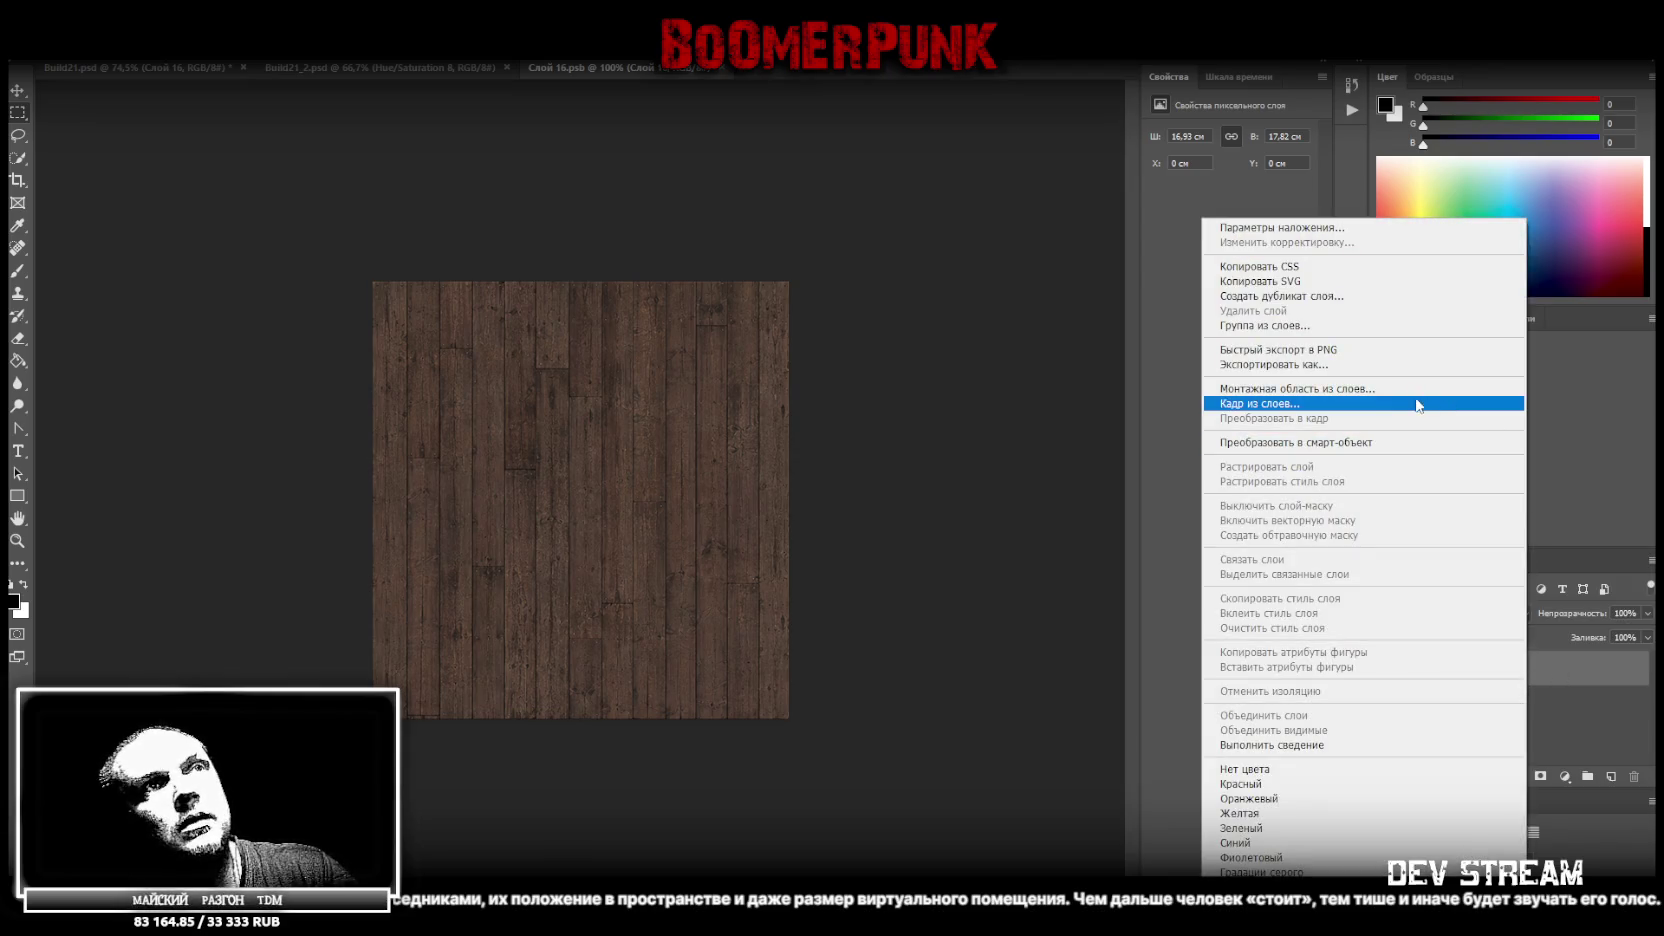
left_click(1369, 442)
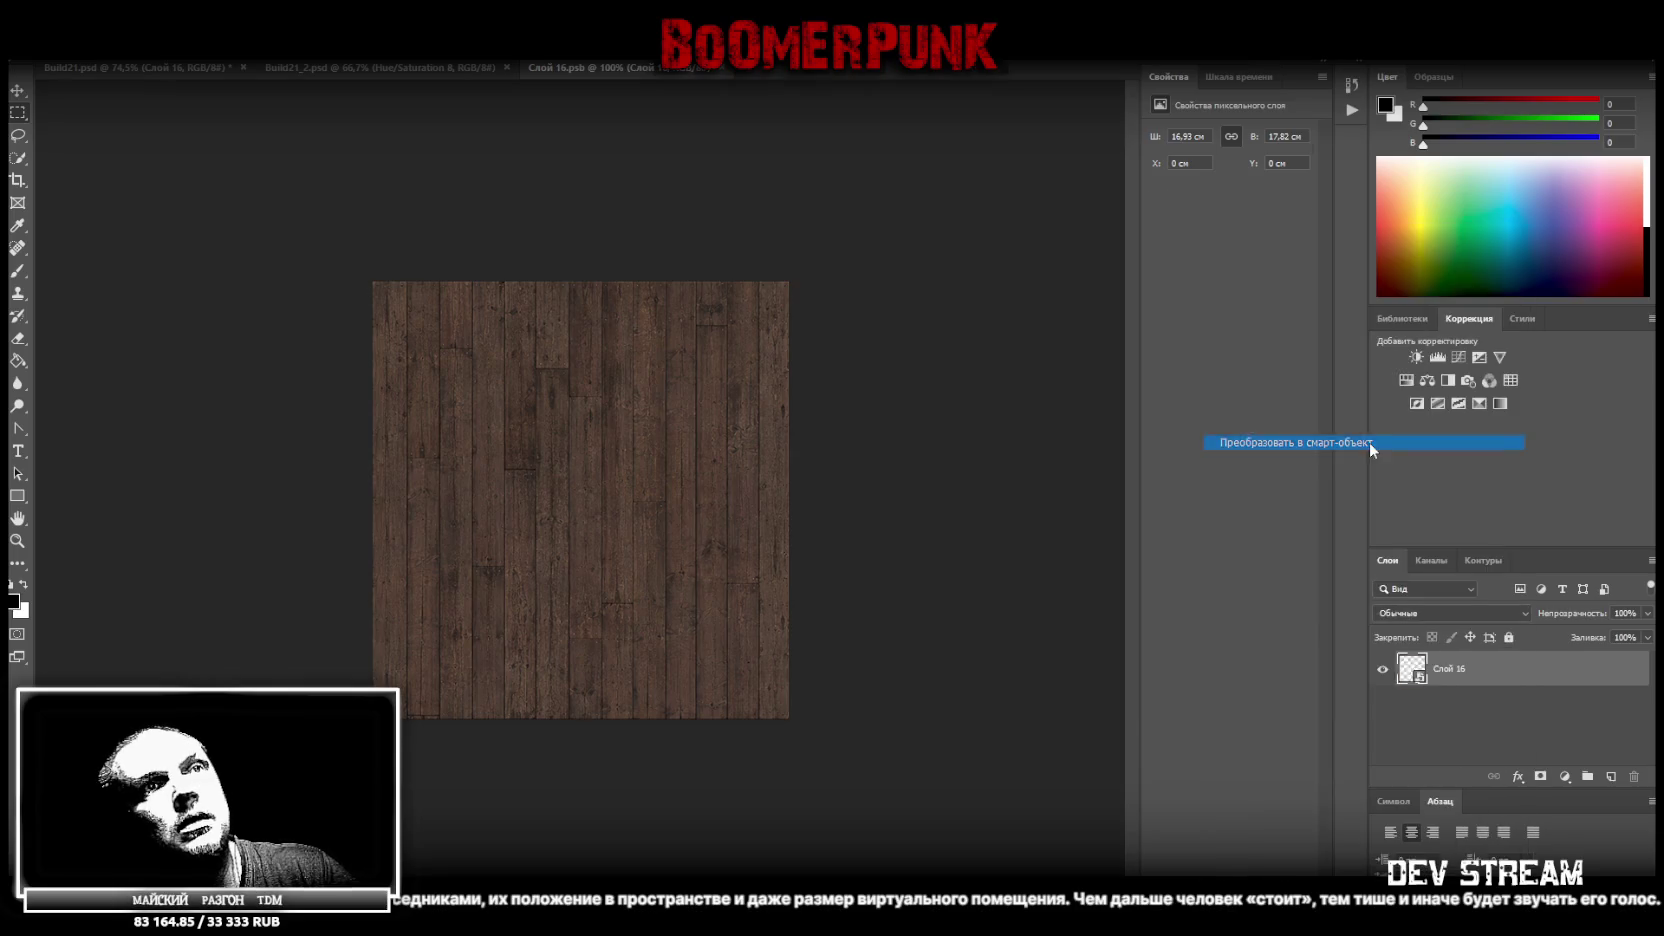
right_click(1427, 673)
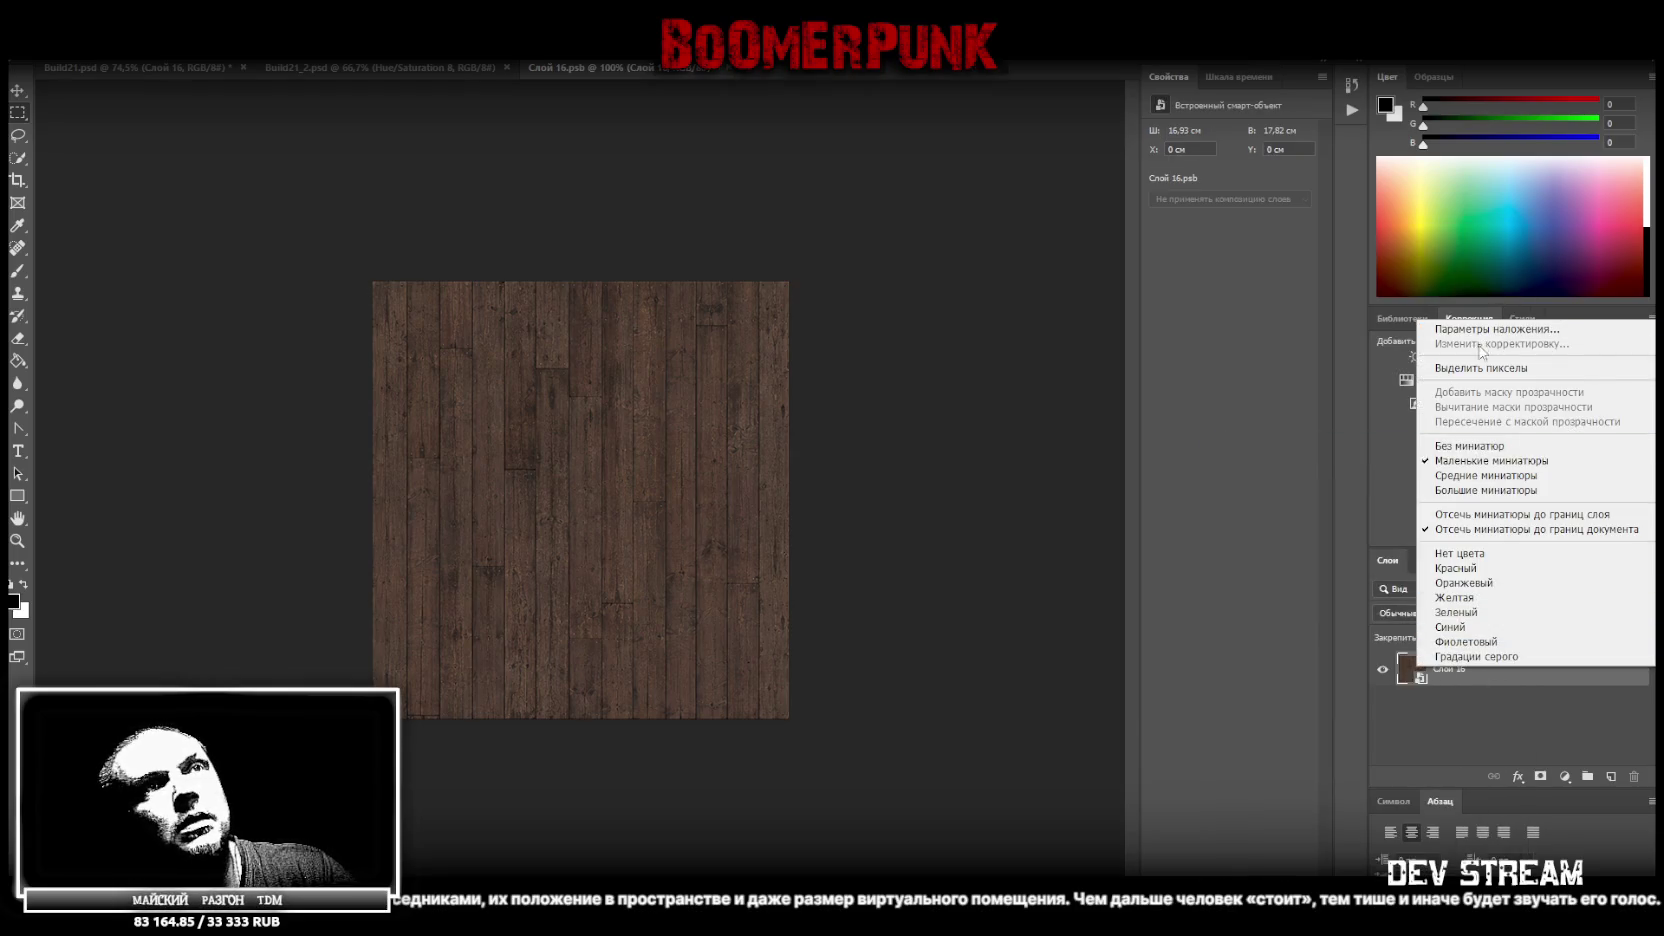
left_click(1560, 702)
right_click(1566, 677)
left_click(1421, 246)
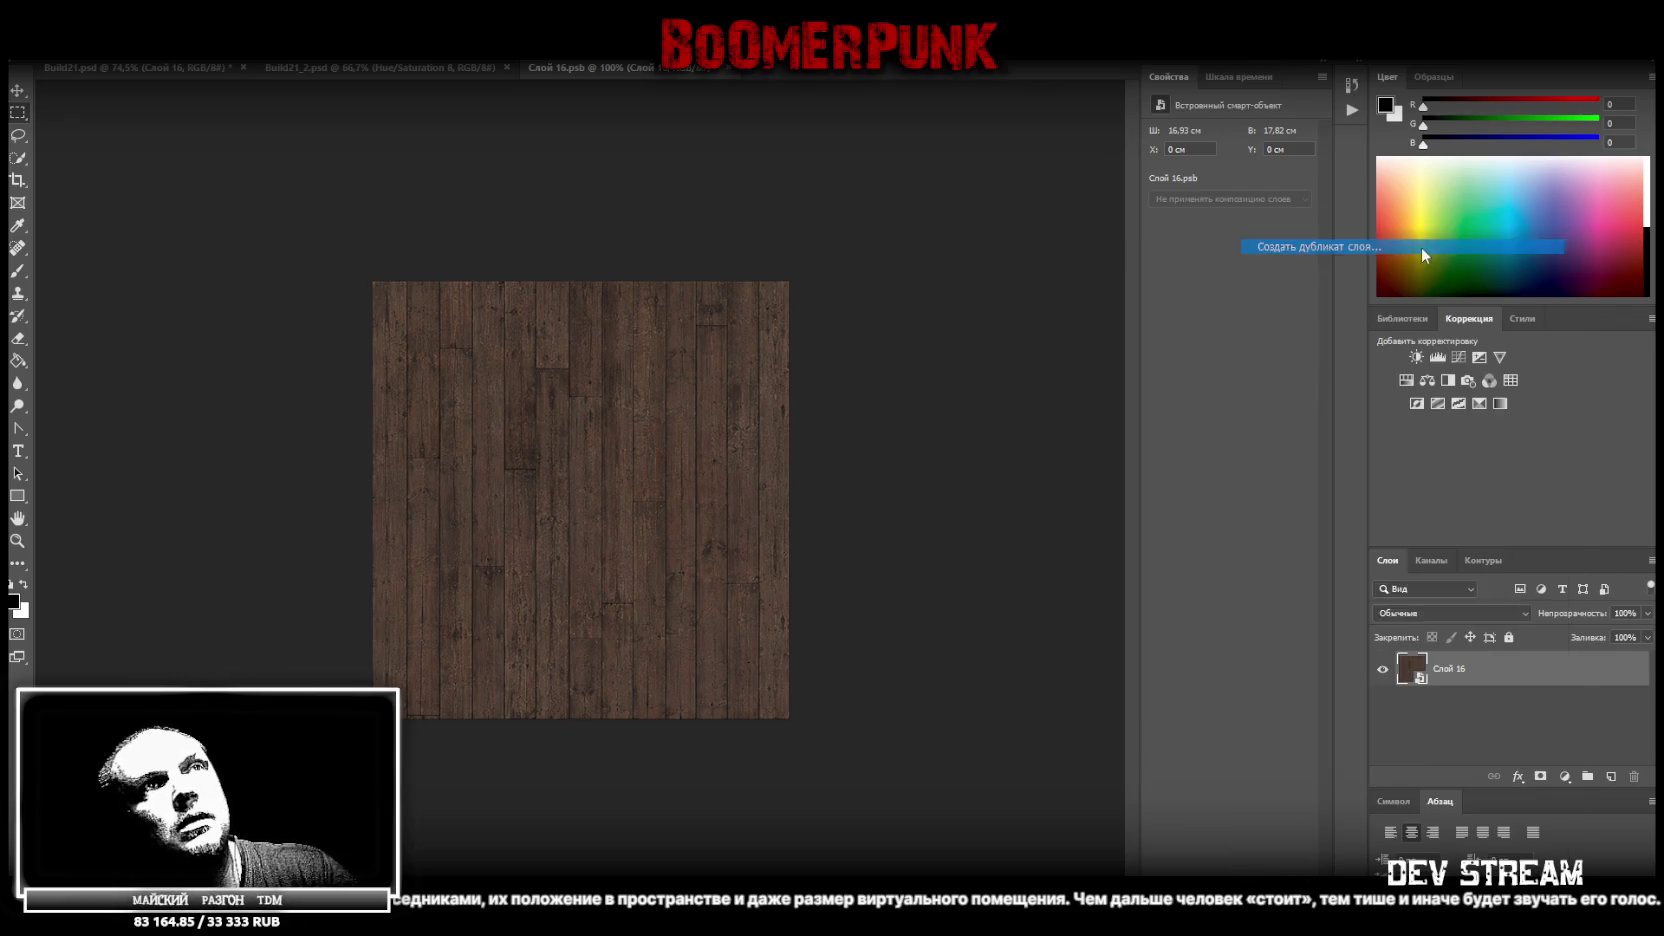
key("Return")
Squeeze the copy to half width and resize the lower wood layer into the right half
key("ctrl+t")
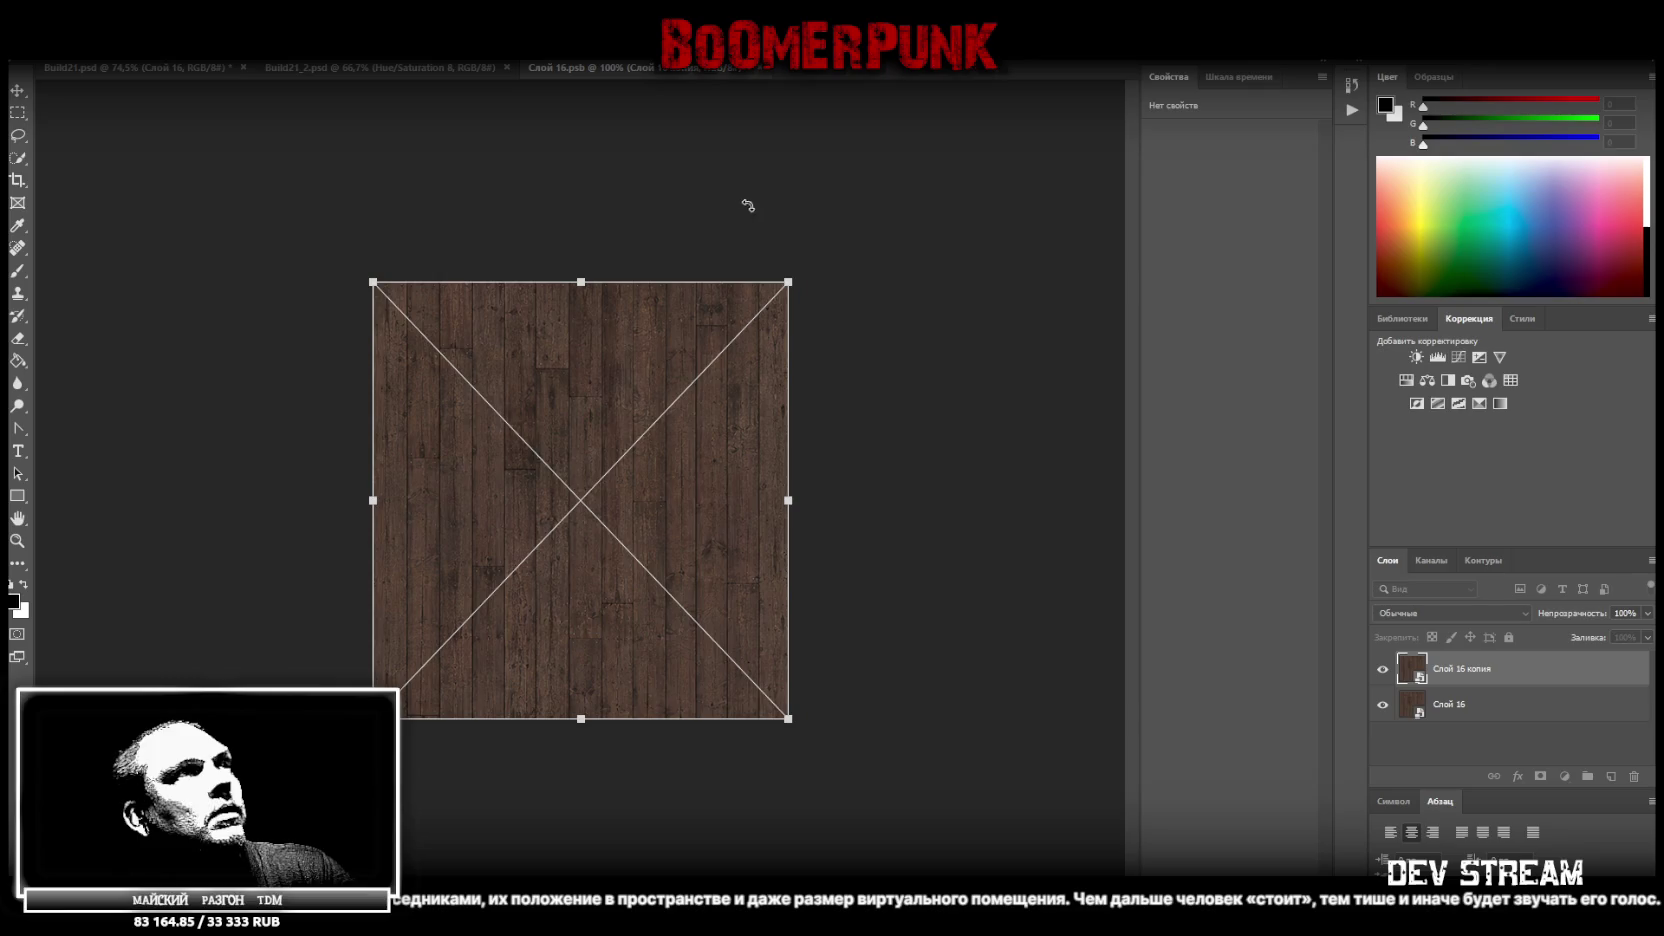
left_click_drag(789, 501, 580, 476)
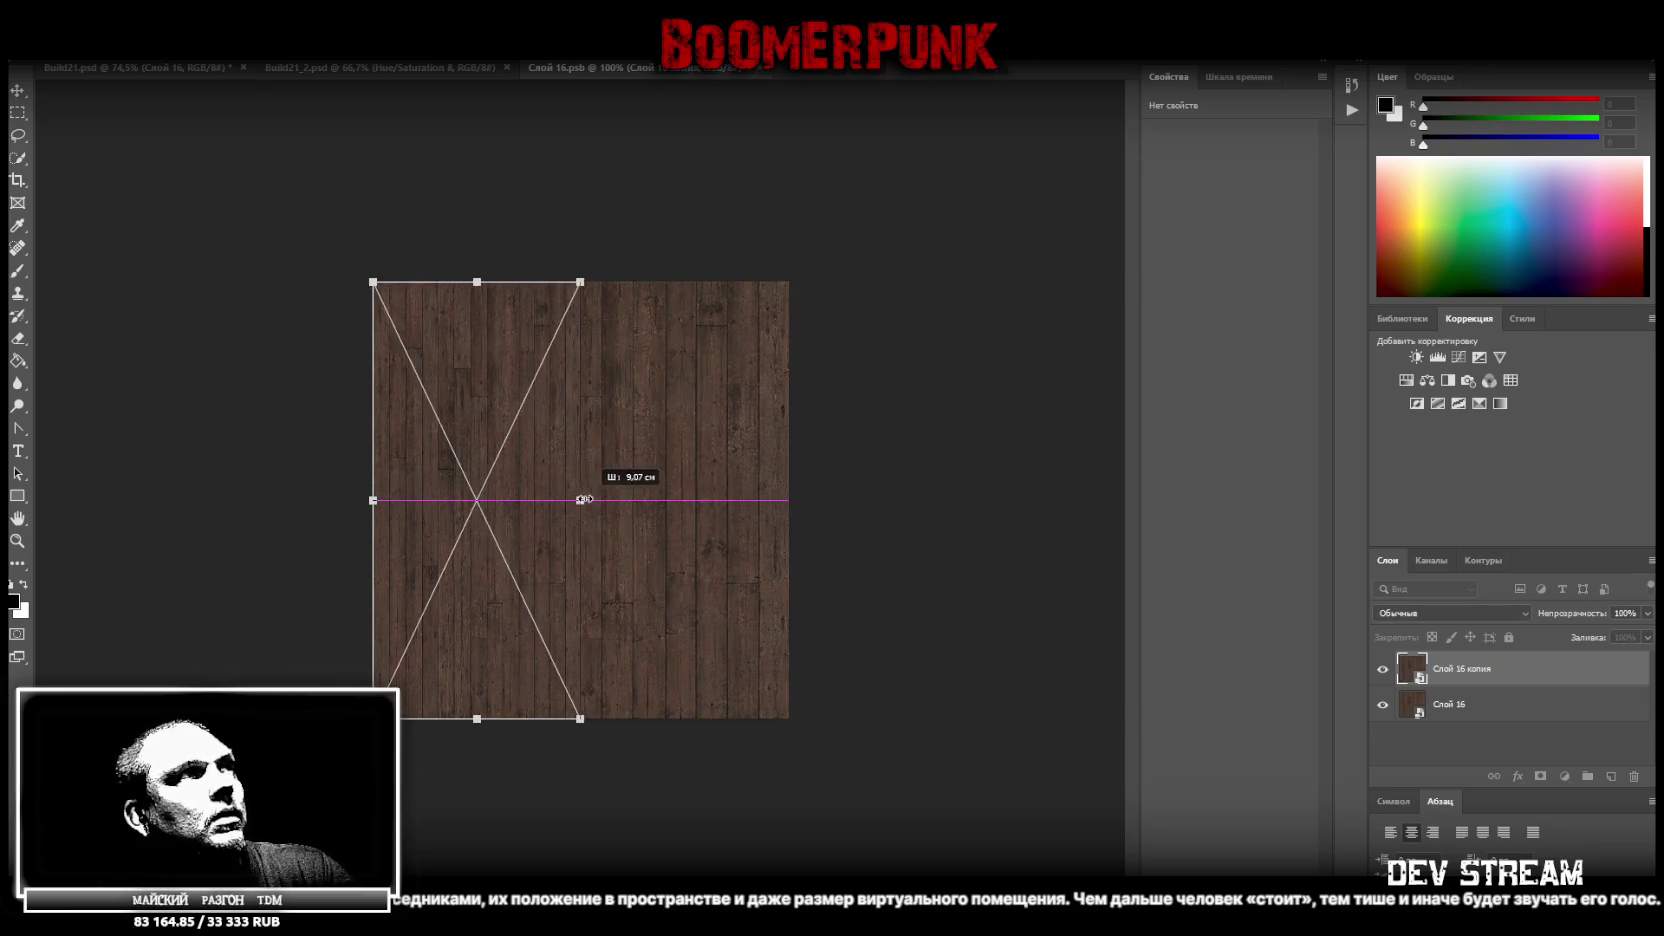
mouse_move(477, 282)
left_mouse_down()
mouse_move(468, 503)
mouse_move(477, 282)
left_mouse_up()
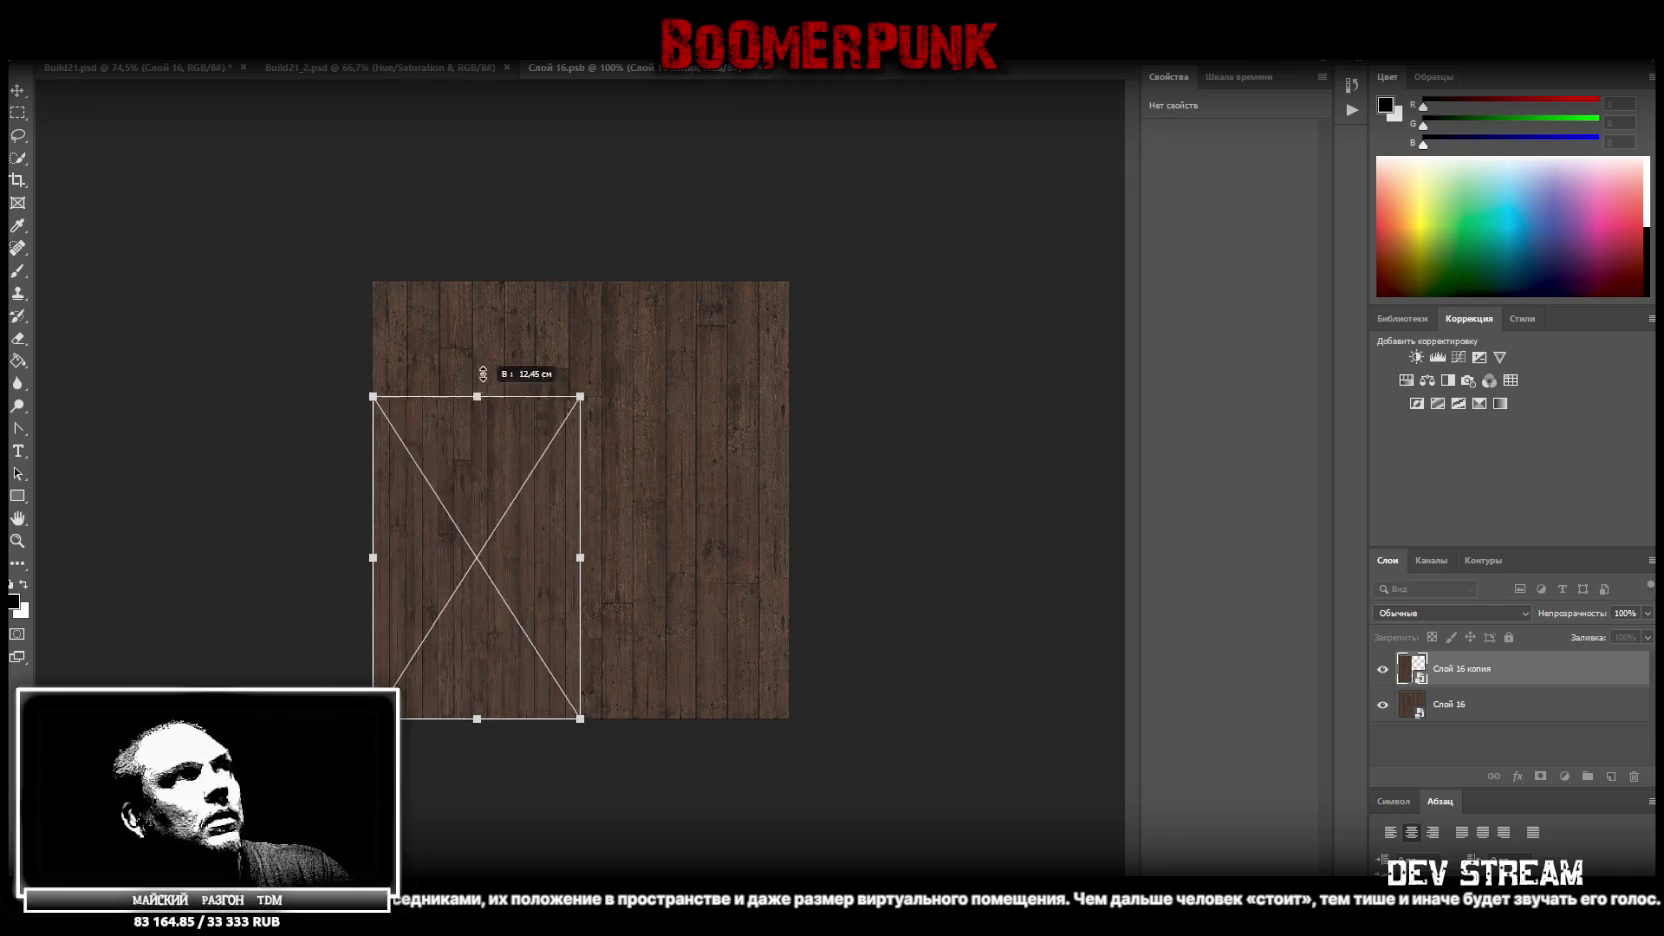
key("Return")
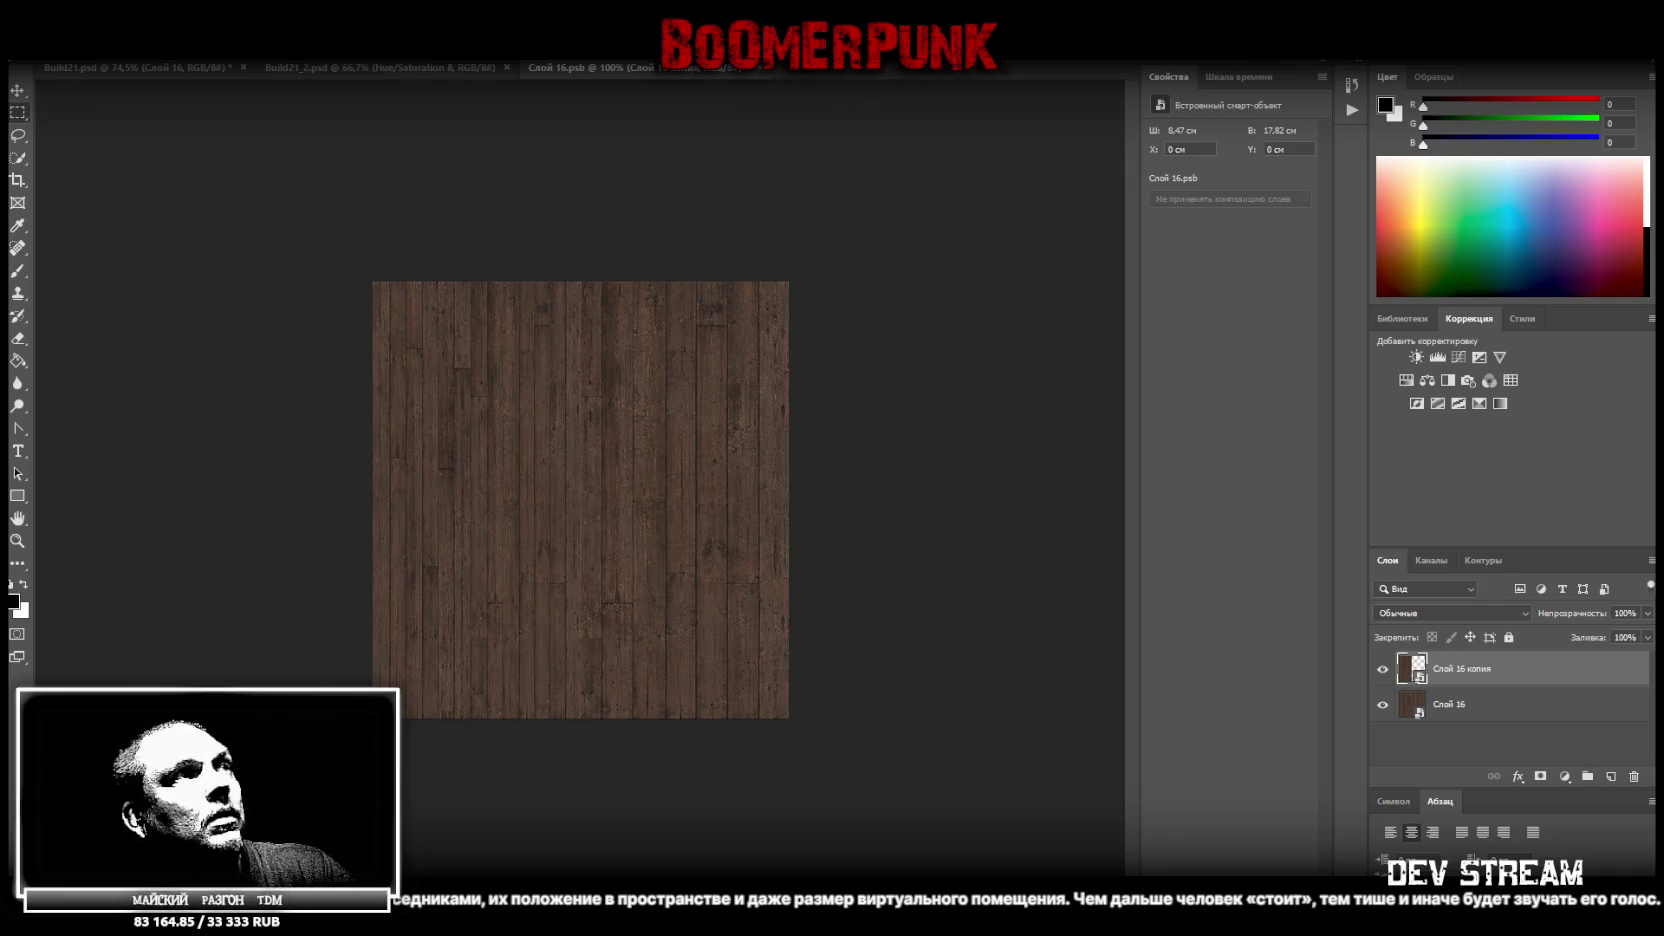
left_click(1483, 702)
key("ctrl+t")
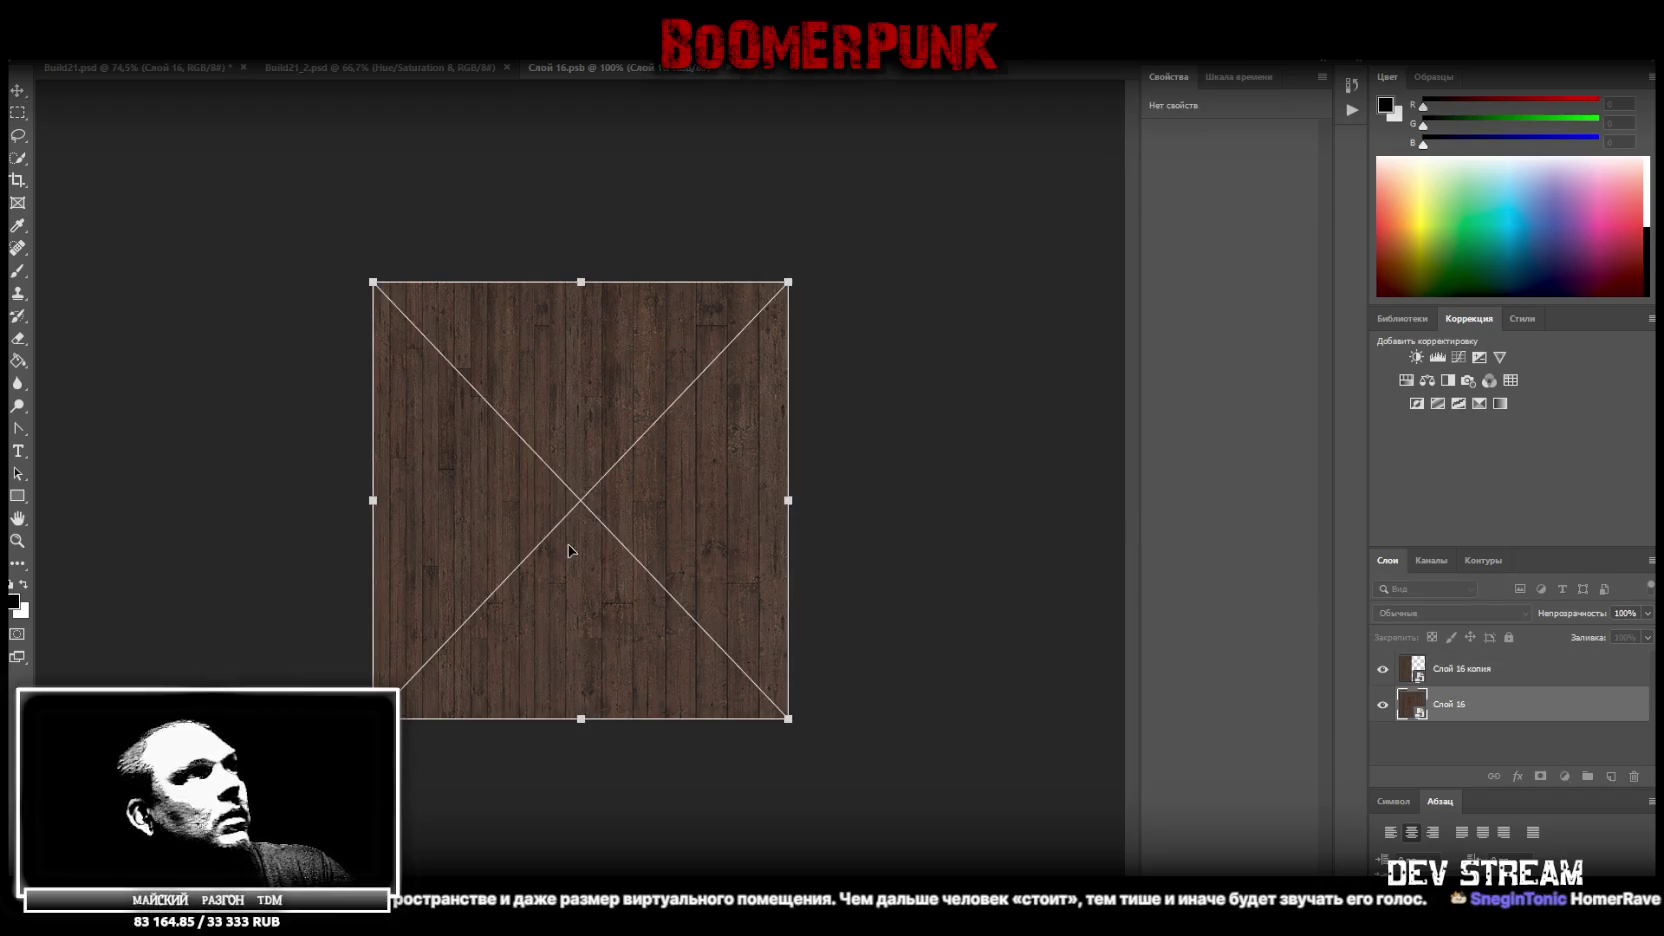
left_click_drag(373, 501, 581, 500)
key("Return")
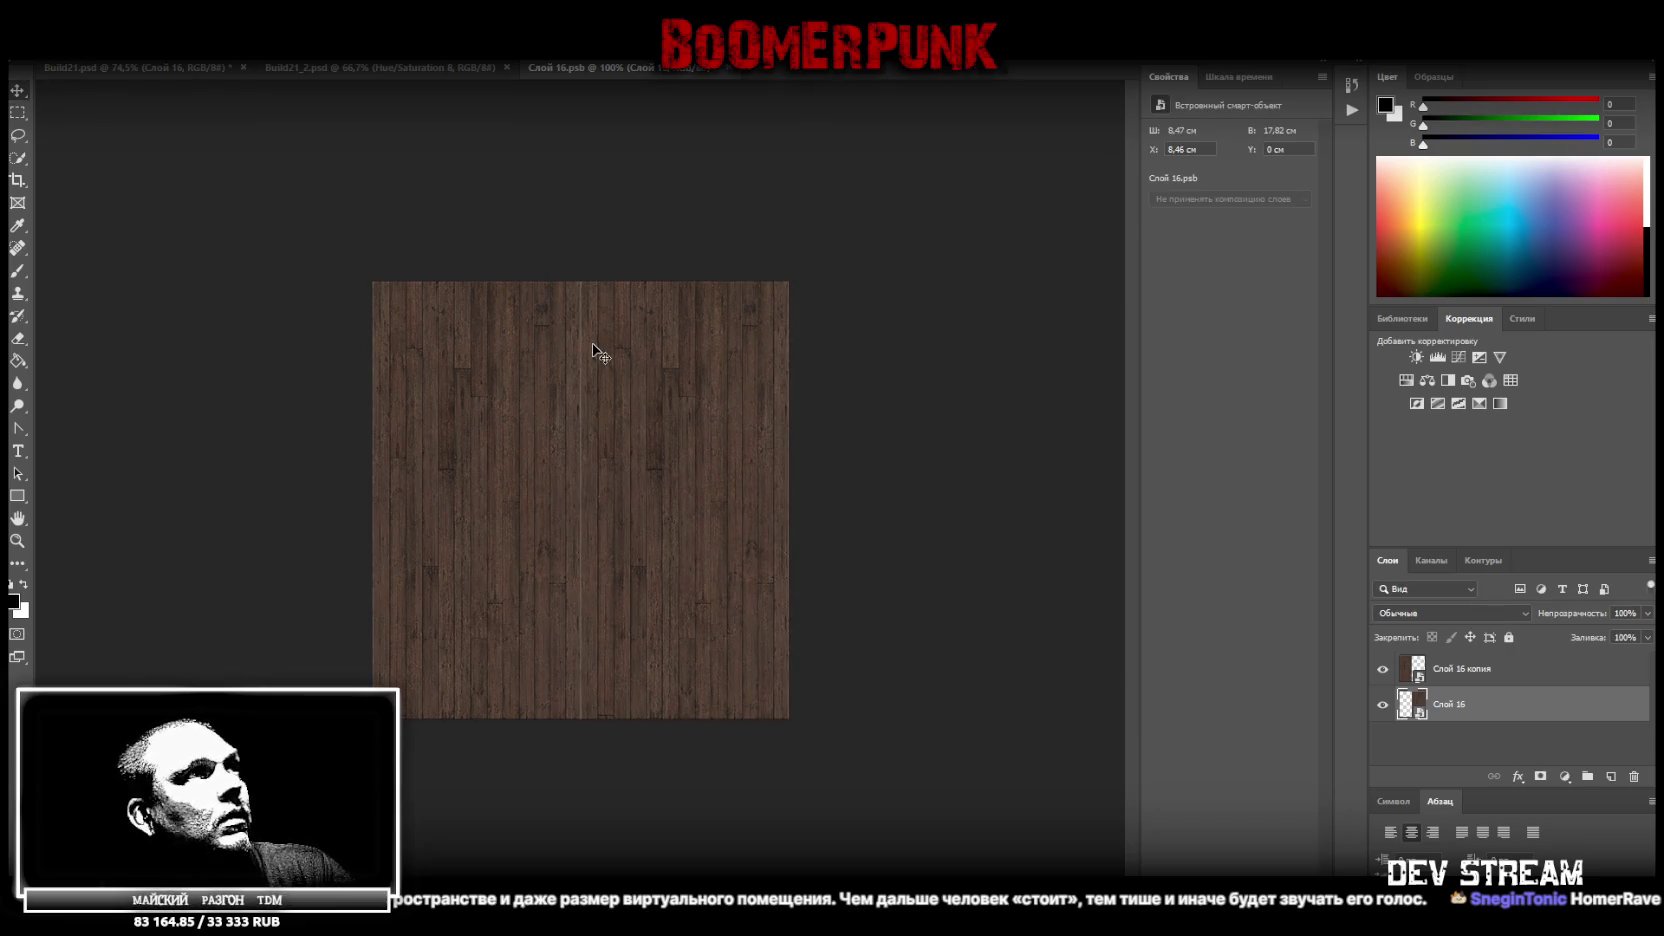
Flip the right-half wood texture vertically and zoom in to check the seam
key("ctrl+t")
right_click(697, 392)
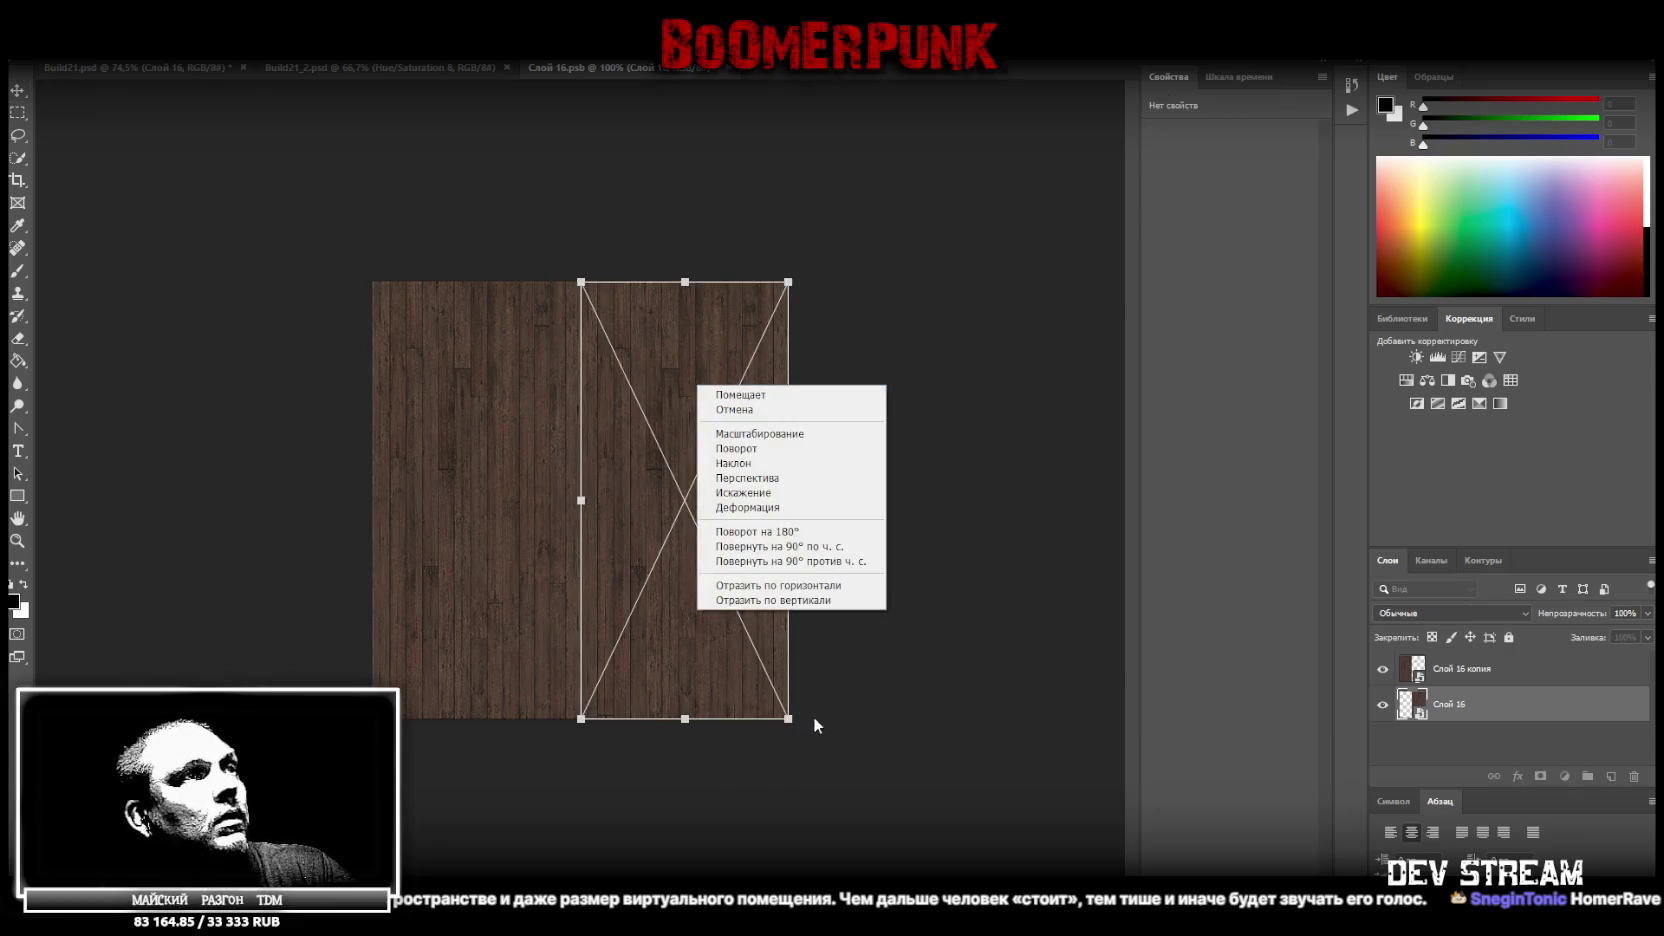
left_click(784, 600)
key("Return")
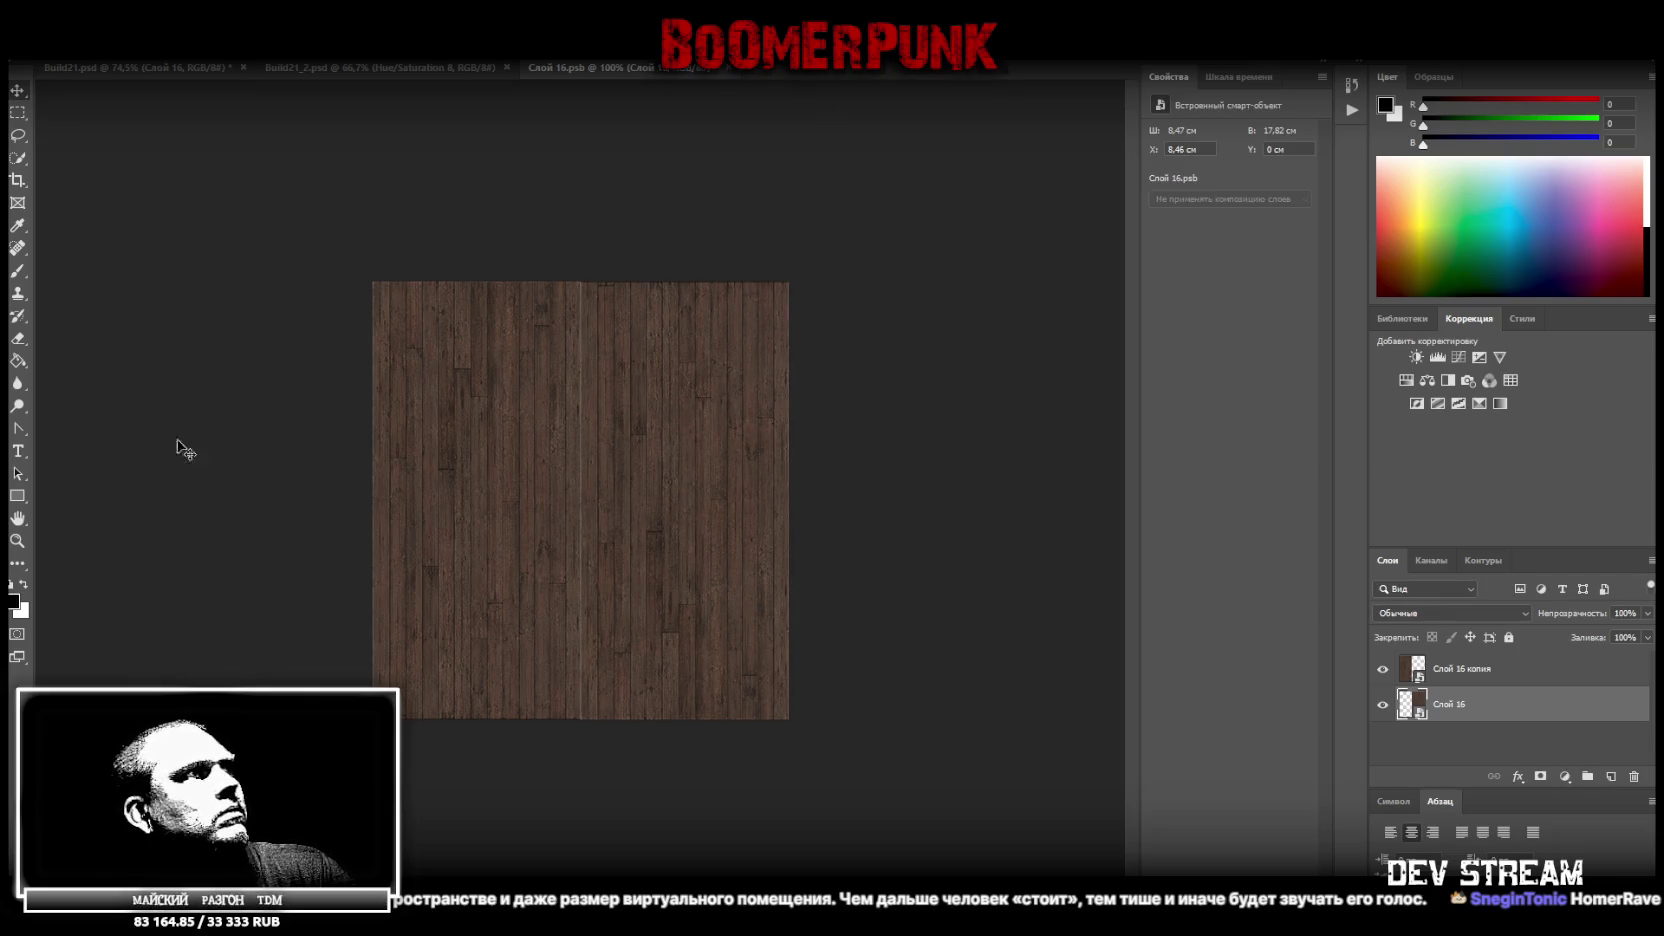
left_click(17, 540)
left_click(585, 597)
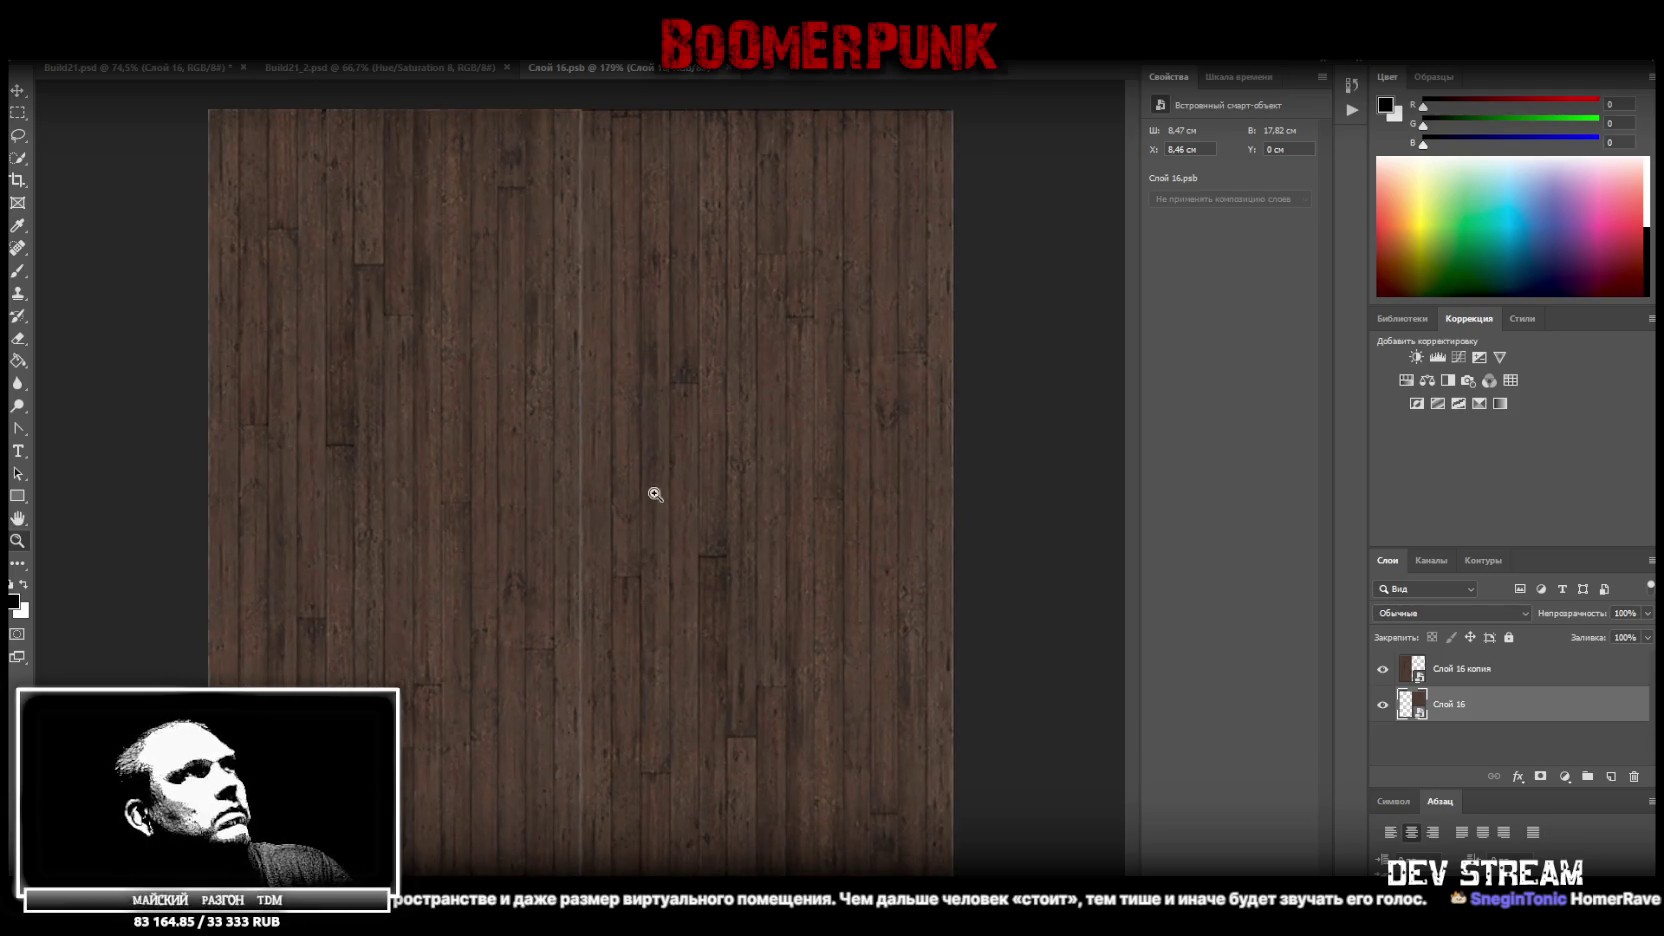
left_click(628, 444, "alt")
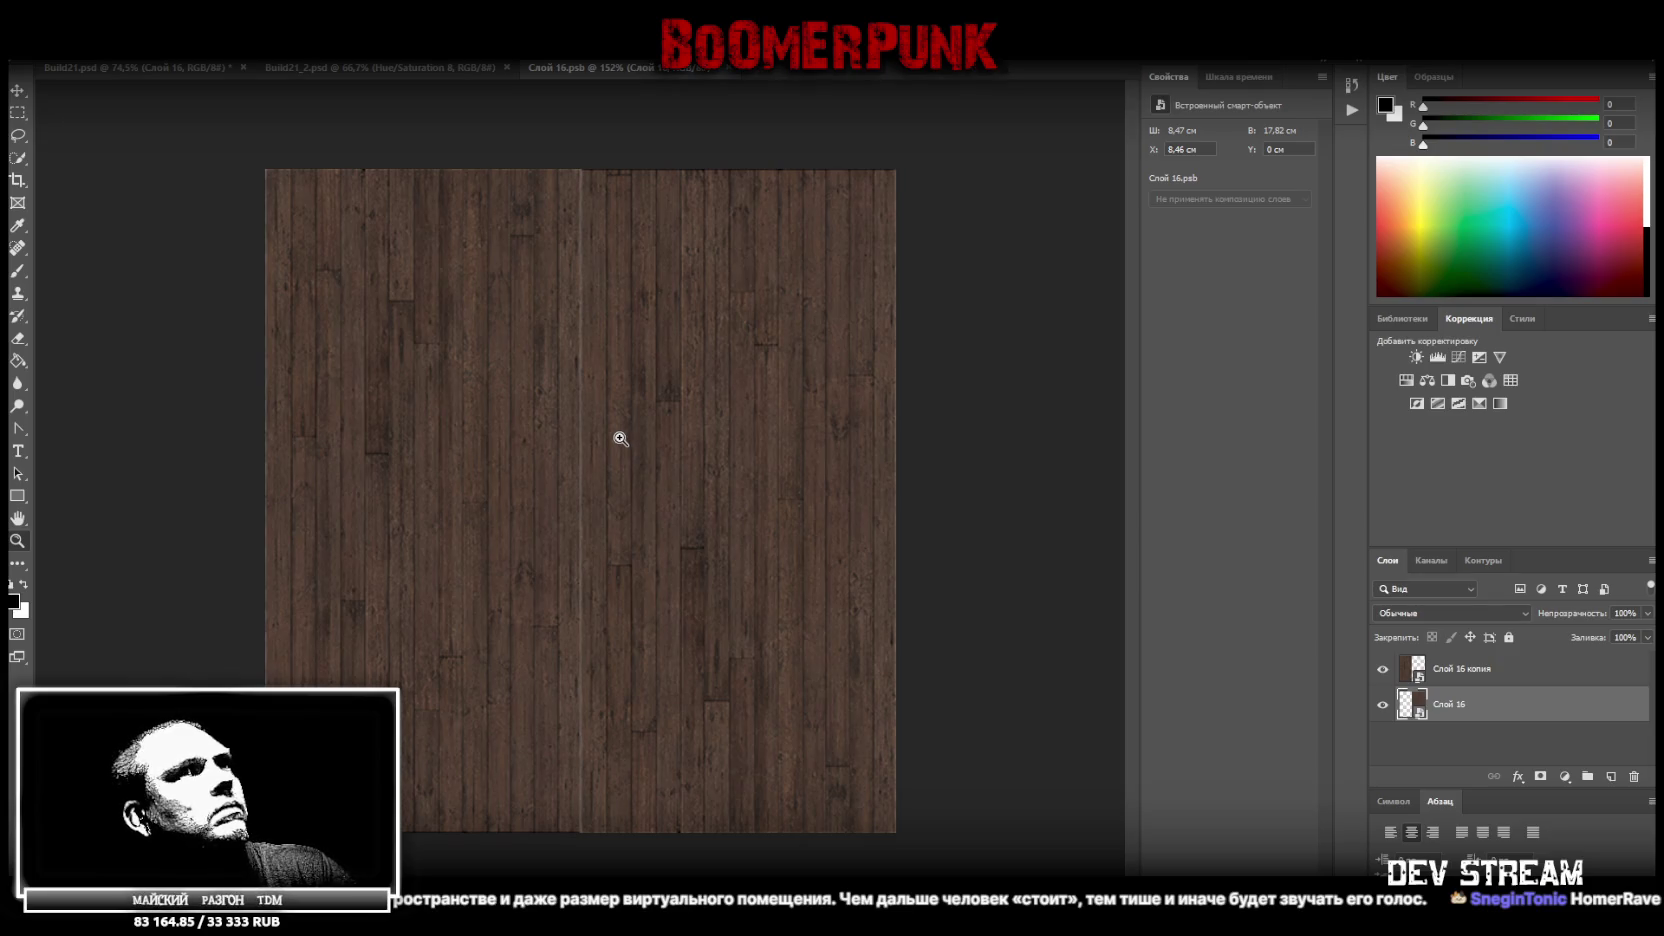
Duplicate the wood layer, stretch it leftward, and merge it with a black Hue/Saturation adjustment
right_click(1480, 708)
left_click(1220, 245)
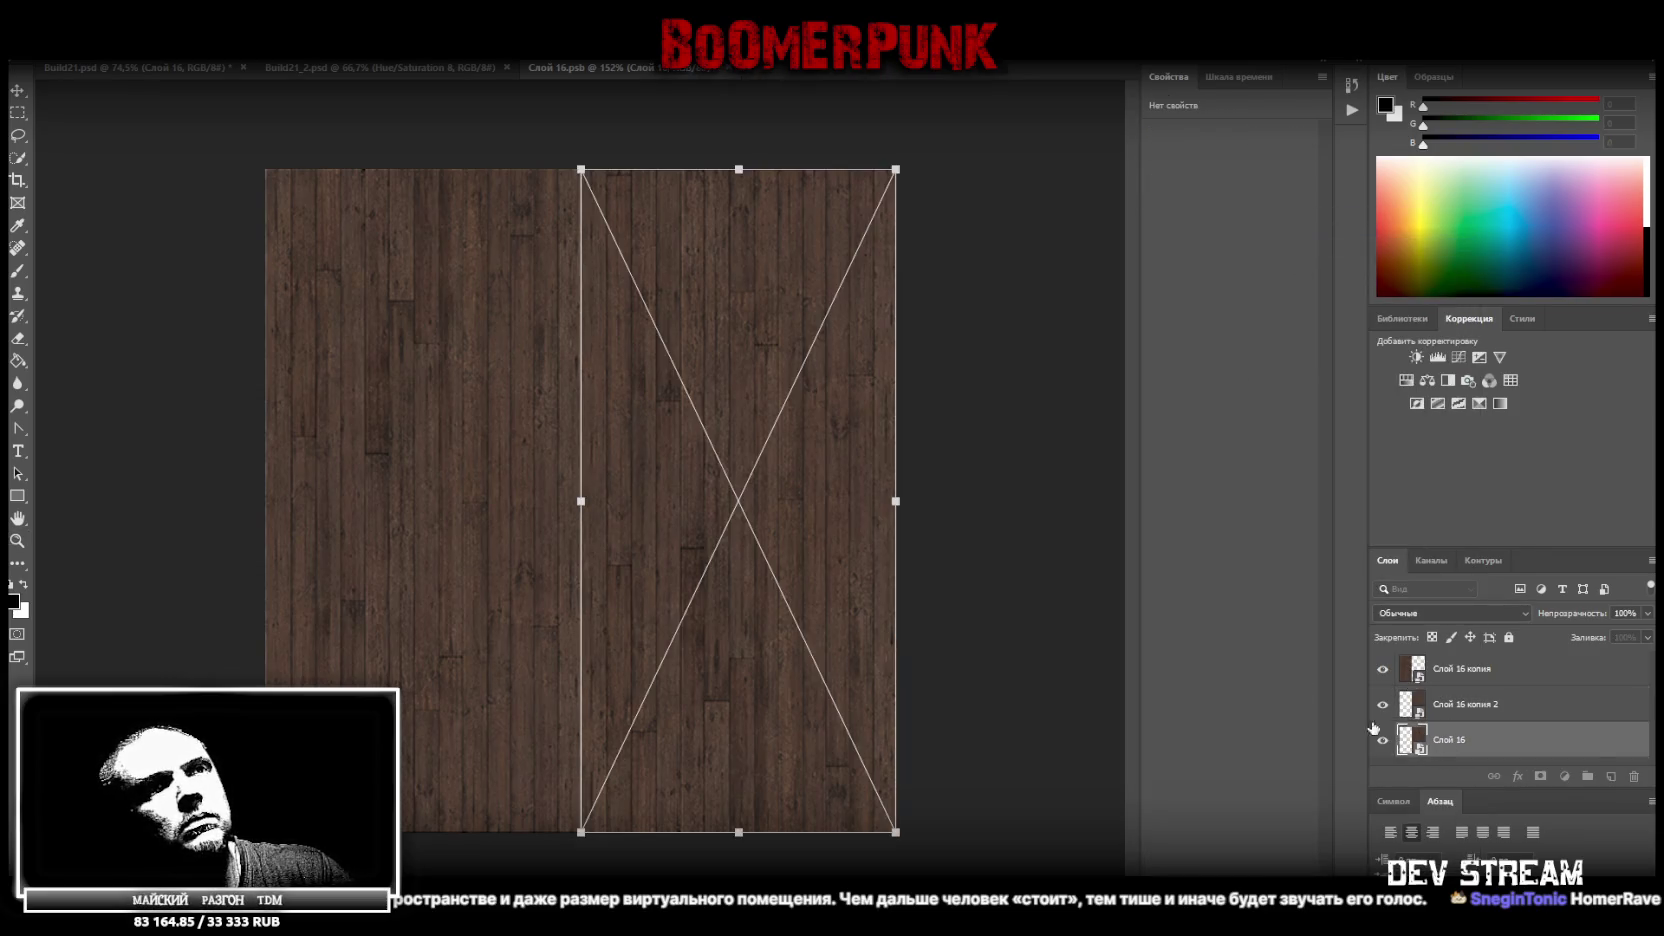
left_click_drag(581, 501, 452, 501)
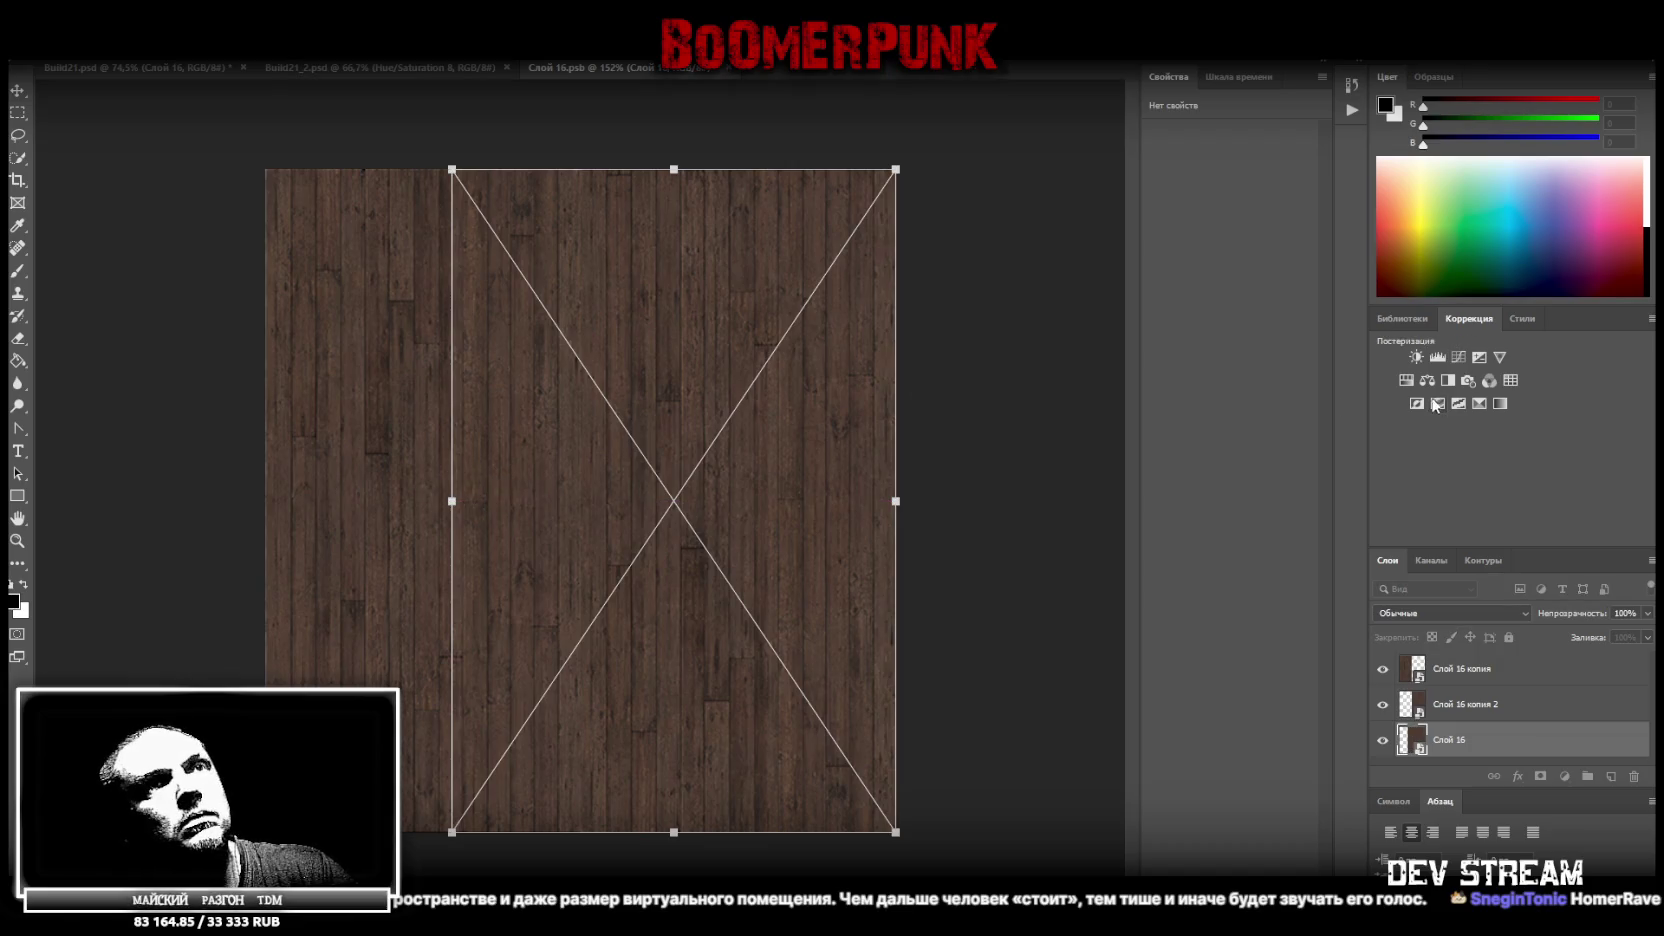
left_click_drag(452, 501, 267, 503)
key("Return")
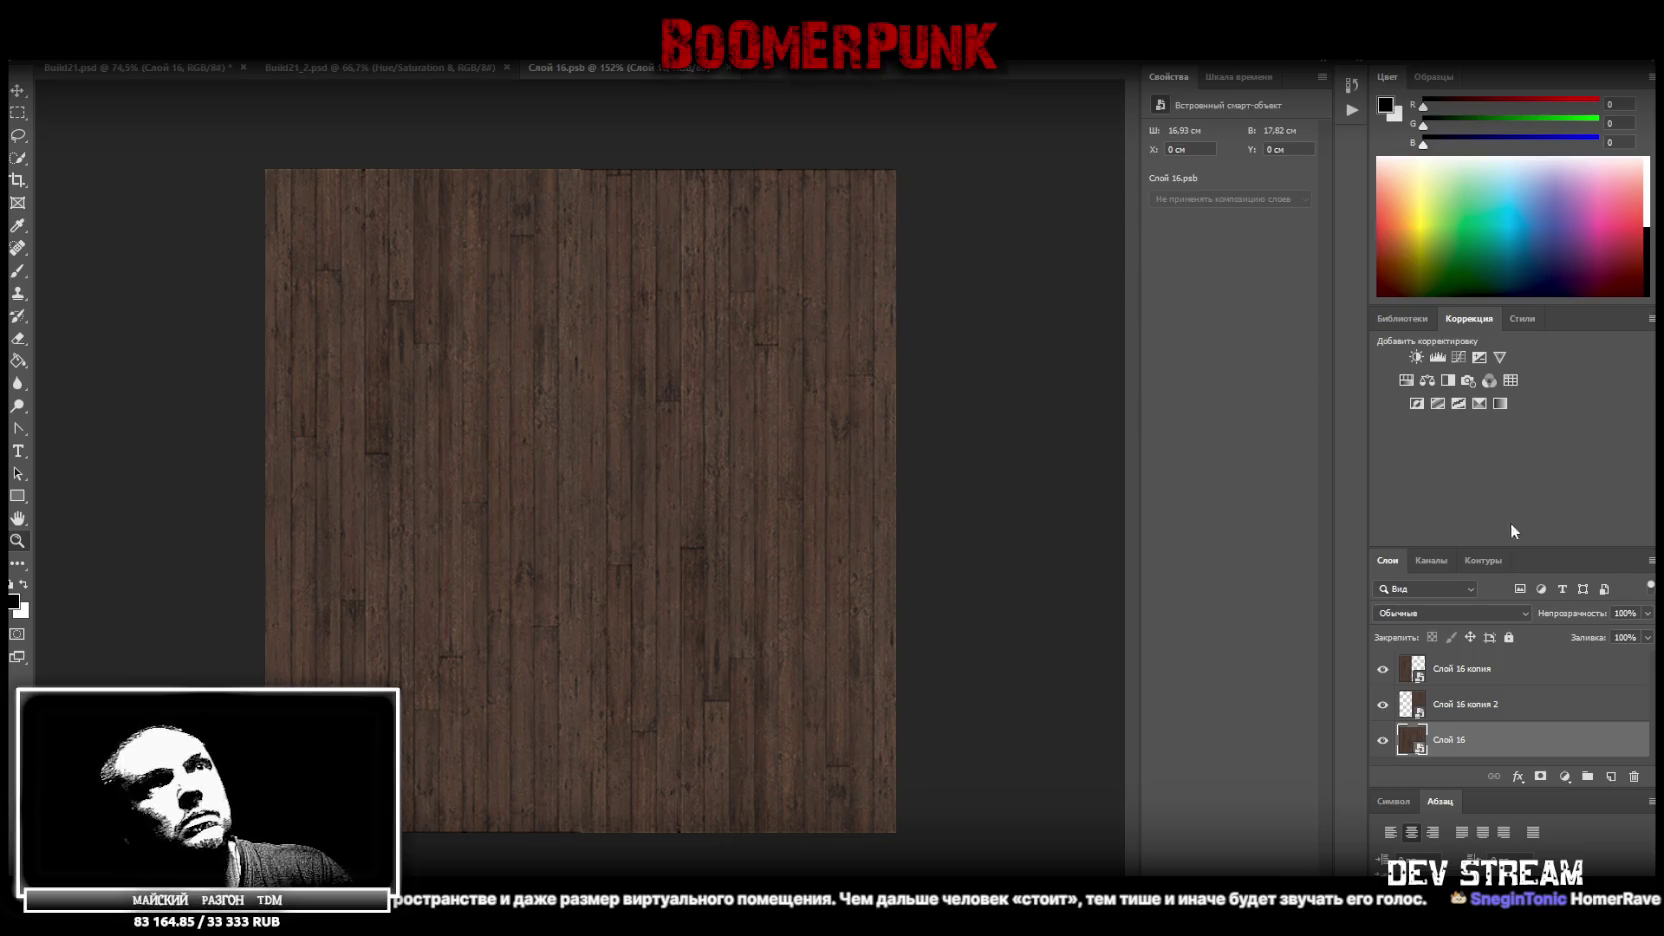
left_click(1409, 380)
left_click_drag(1170, 262, 1153, 265)
right_click(1463, 755)
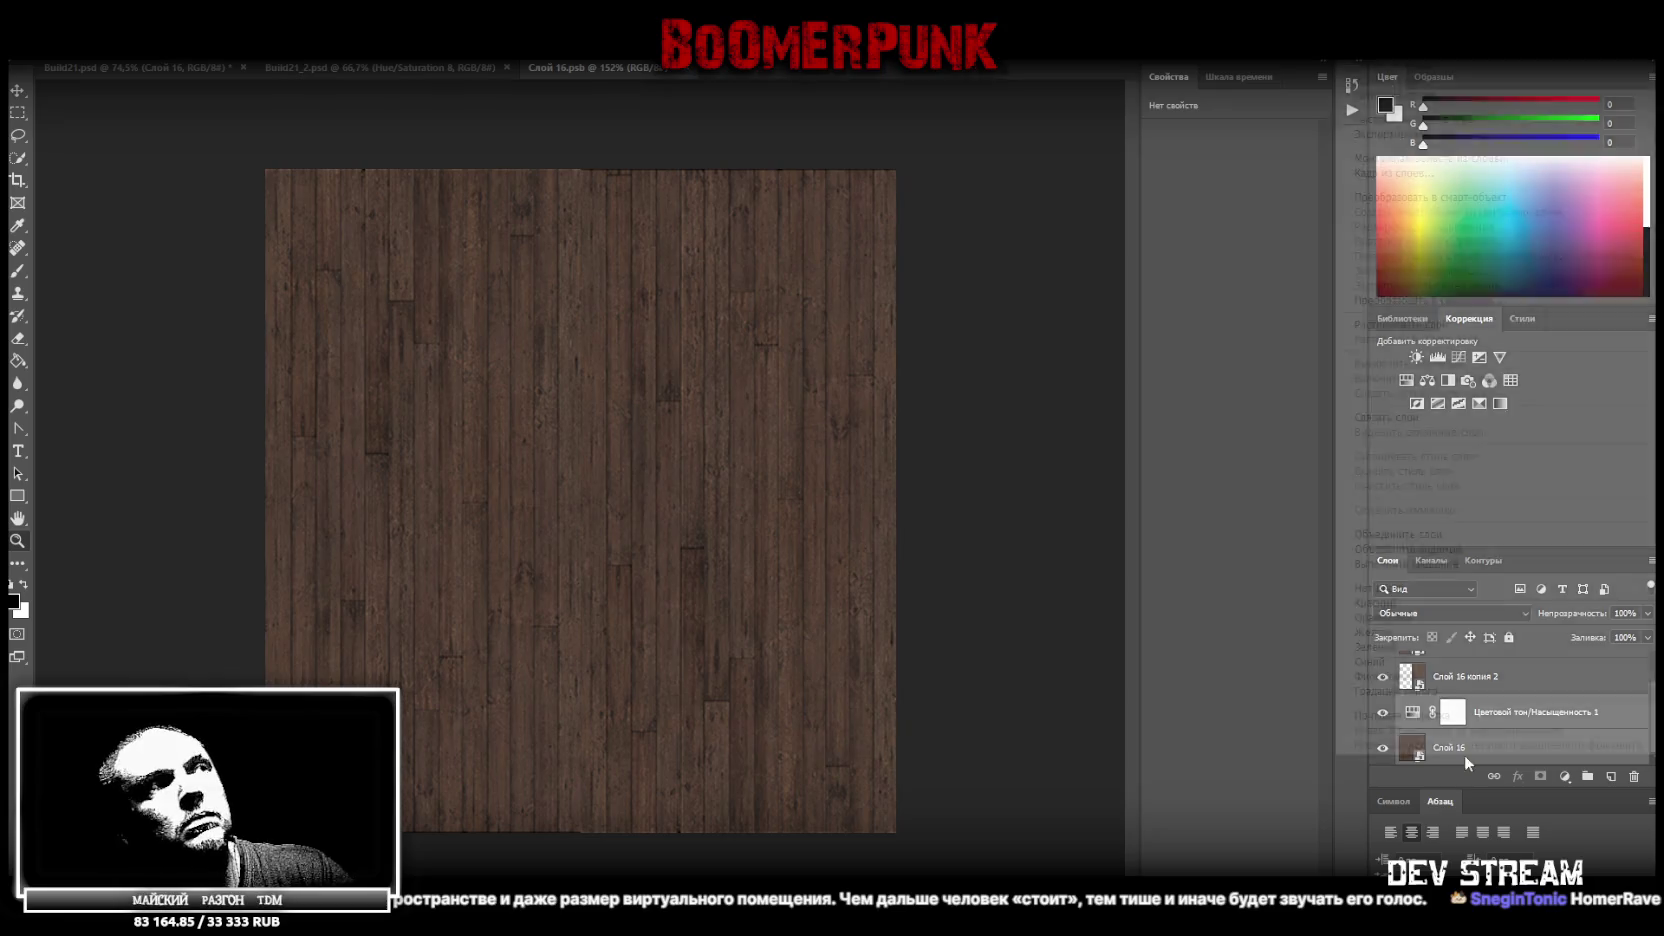
left_click(1470, 534)
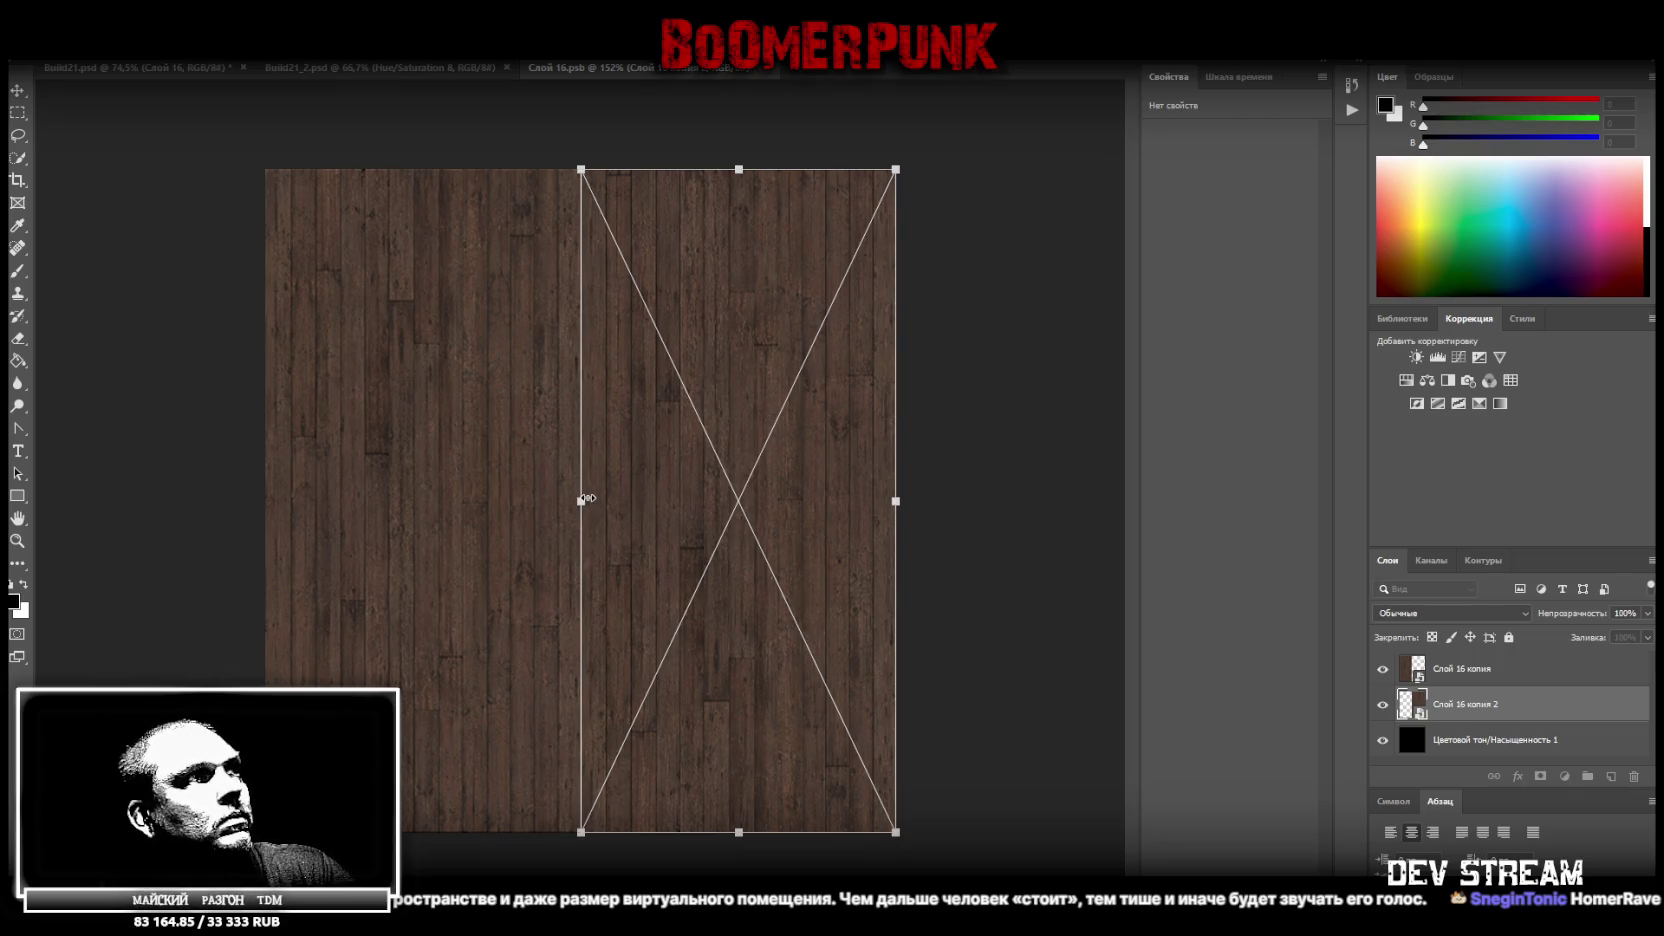
Nudge the right wood half flush against the left panel to close the seam
left_click_drag(848, 490, 846, 491)
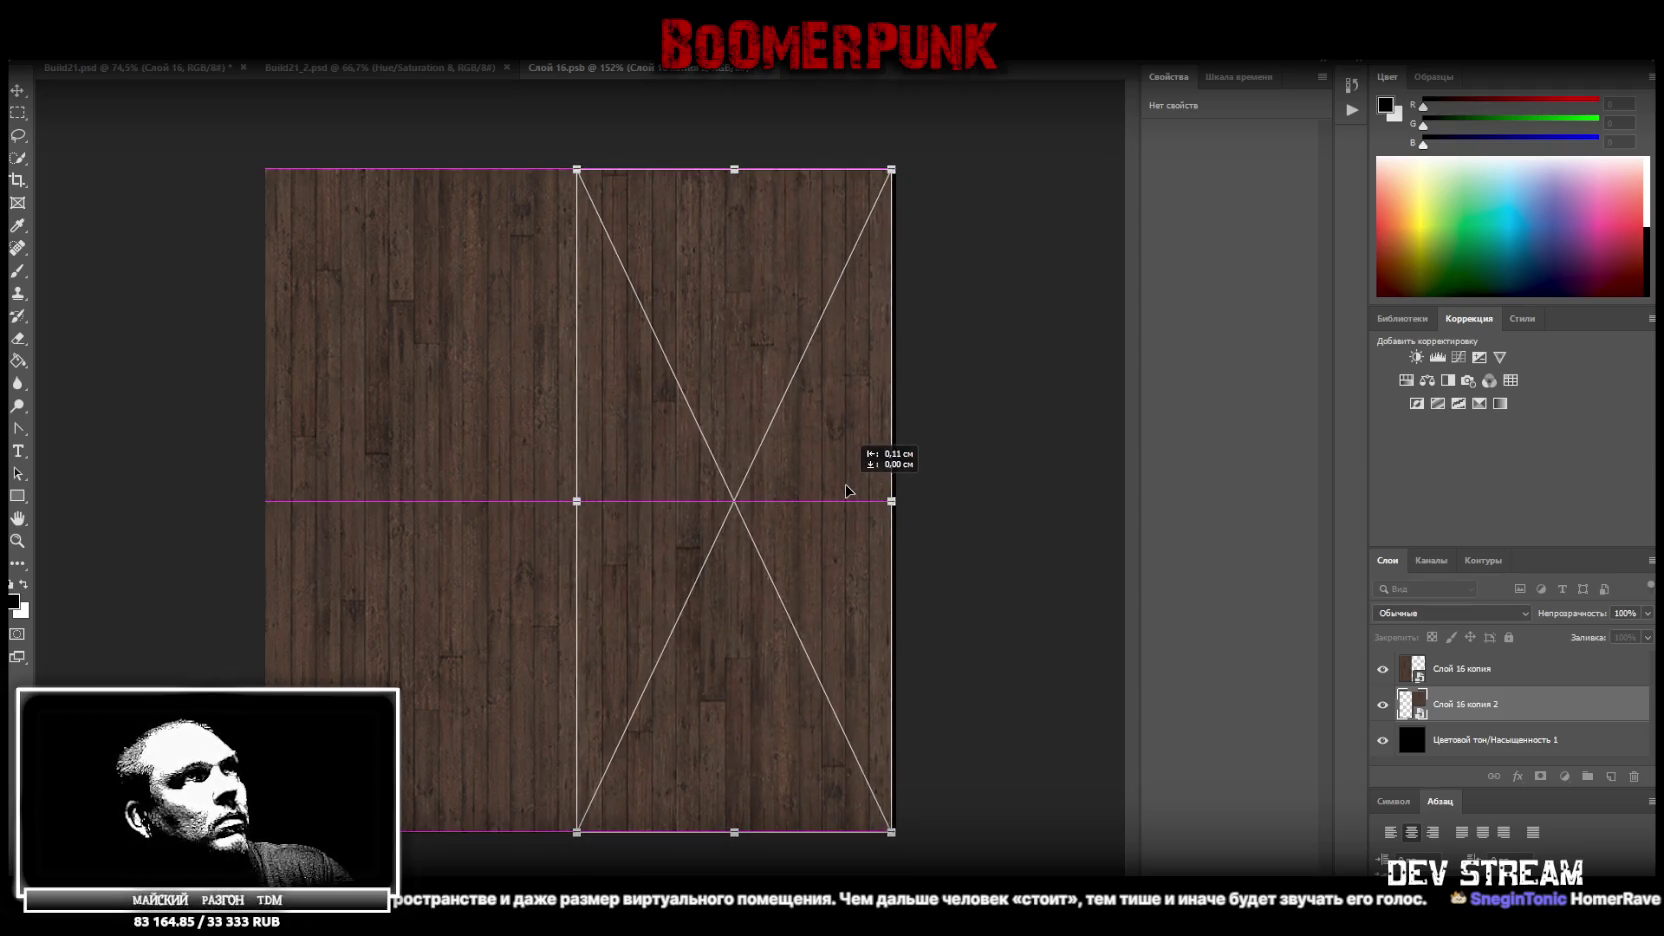
left_click_drag(846, 491, 846, 492)
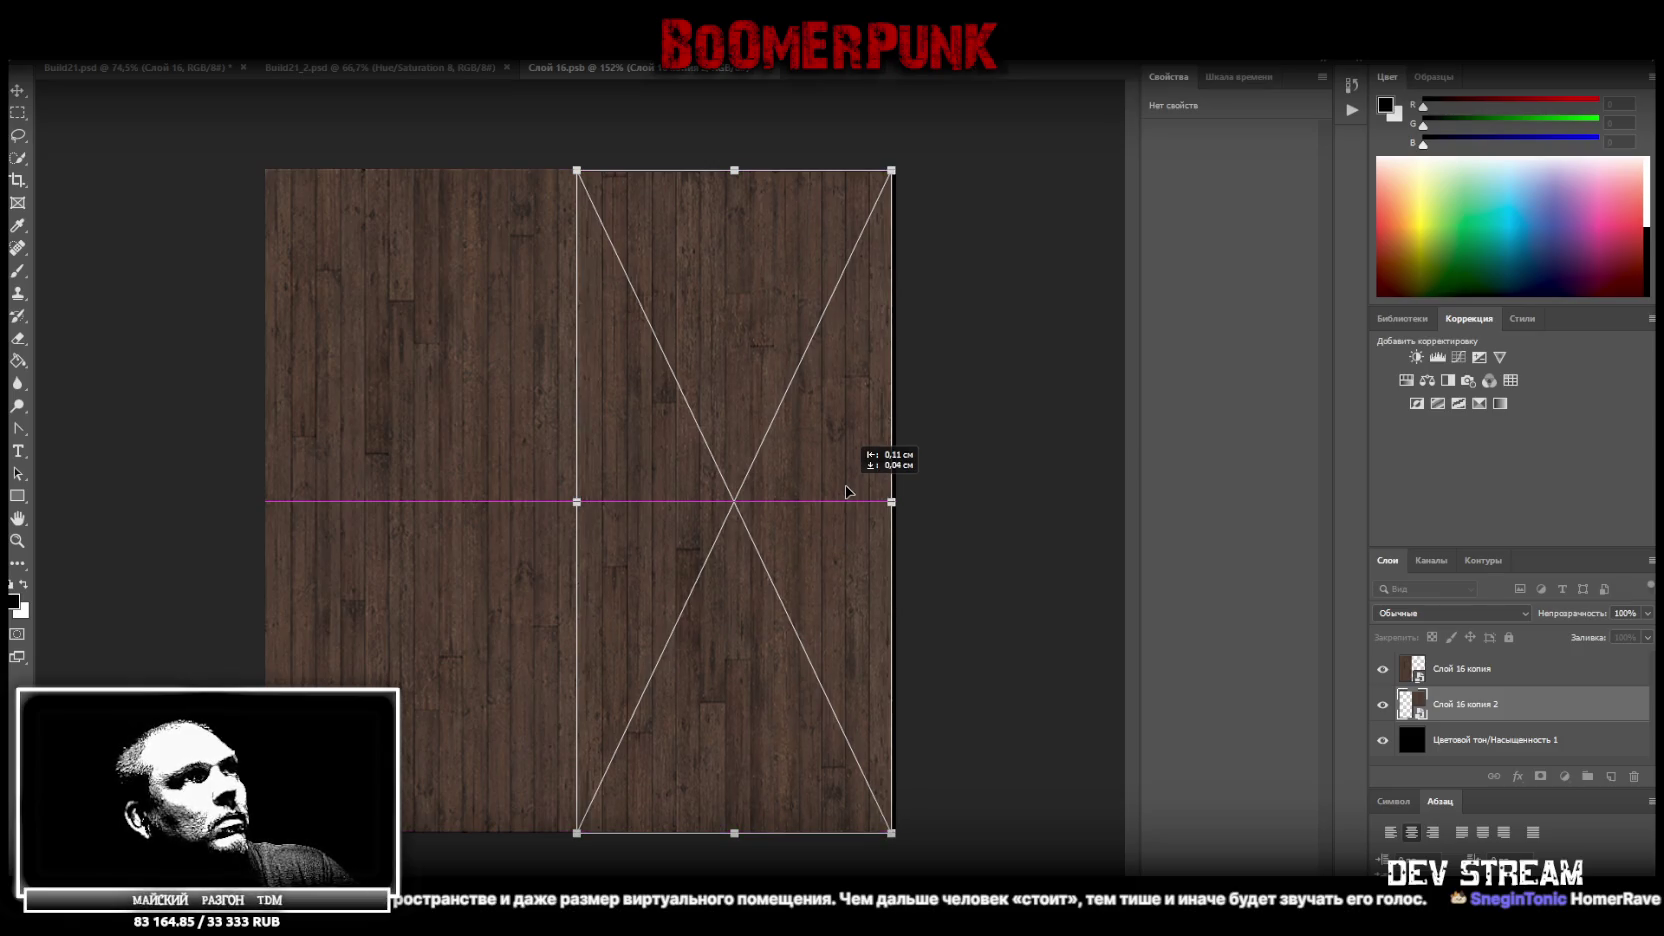
left_click_drag(846, 492, 854, 492)
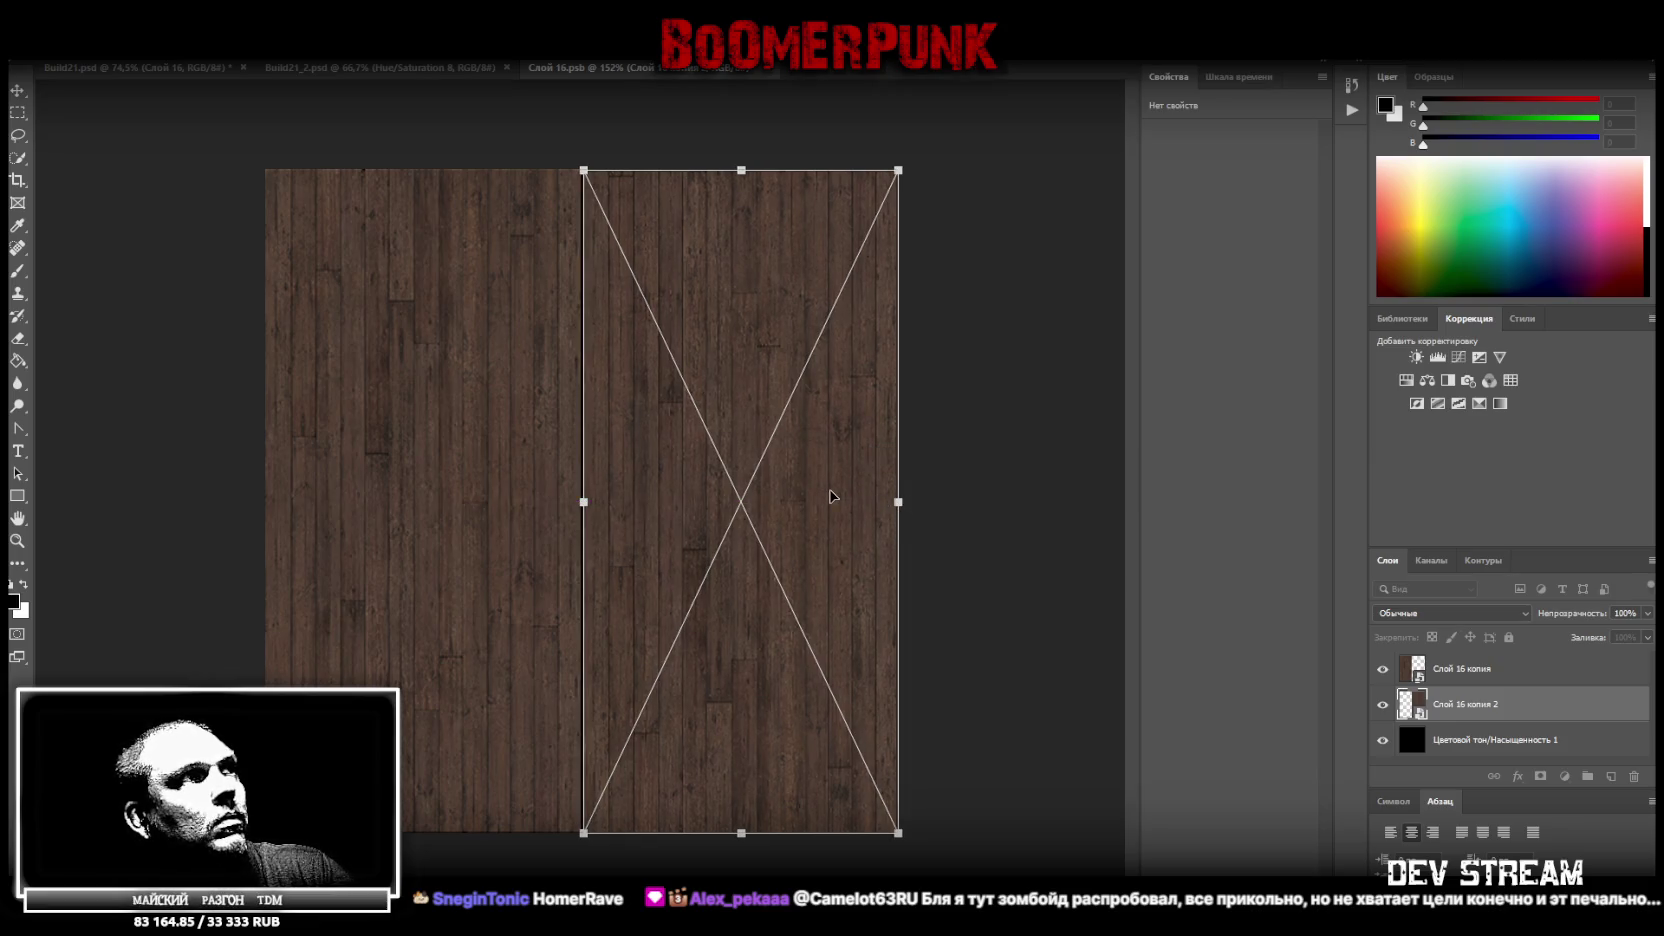
key("Left")
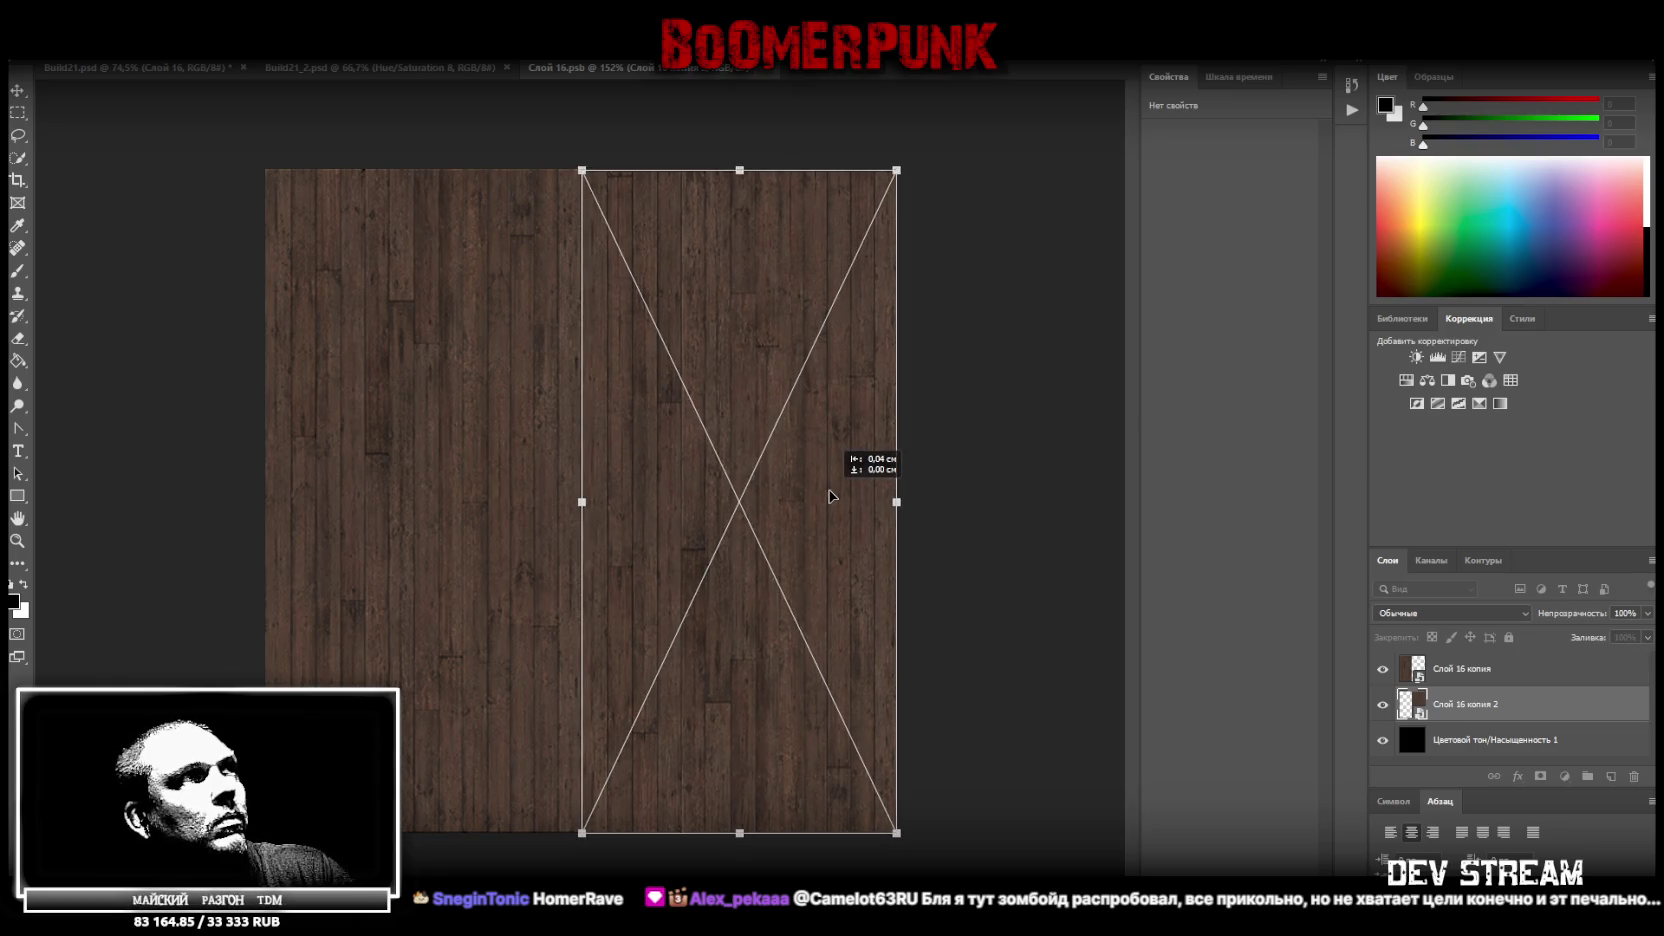
left_click_drag(896, 511, 895, 485)
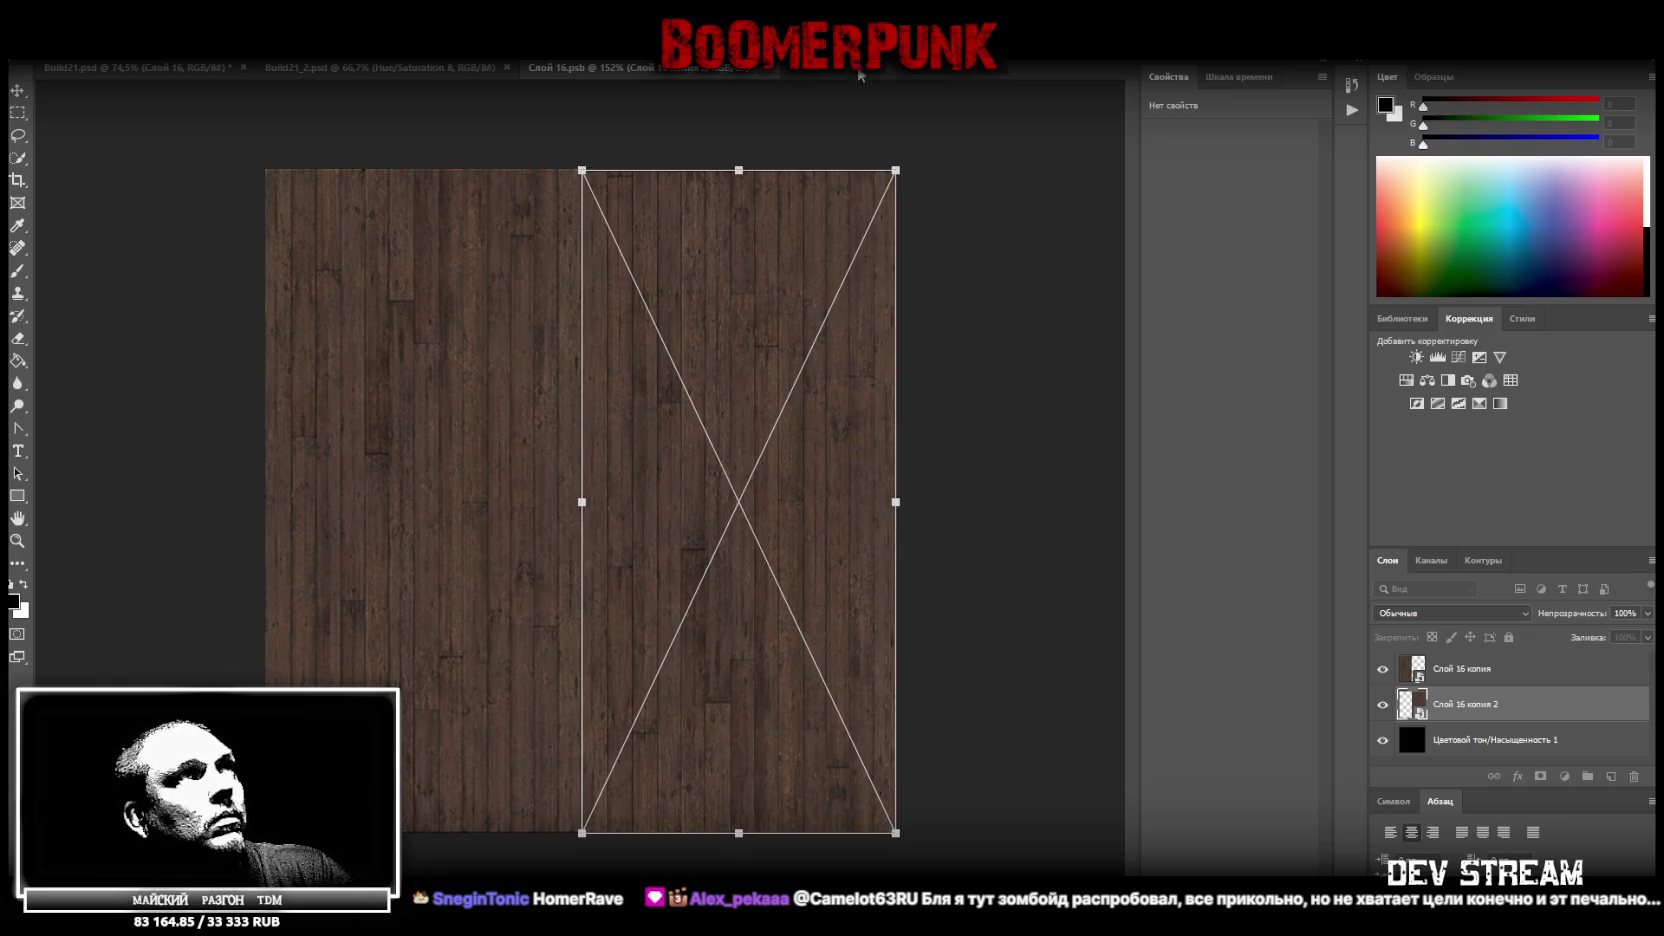
key("Return")
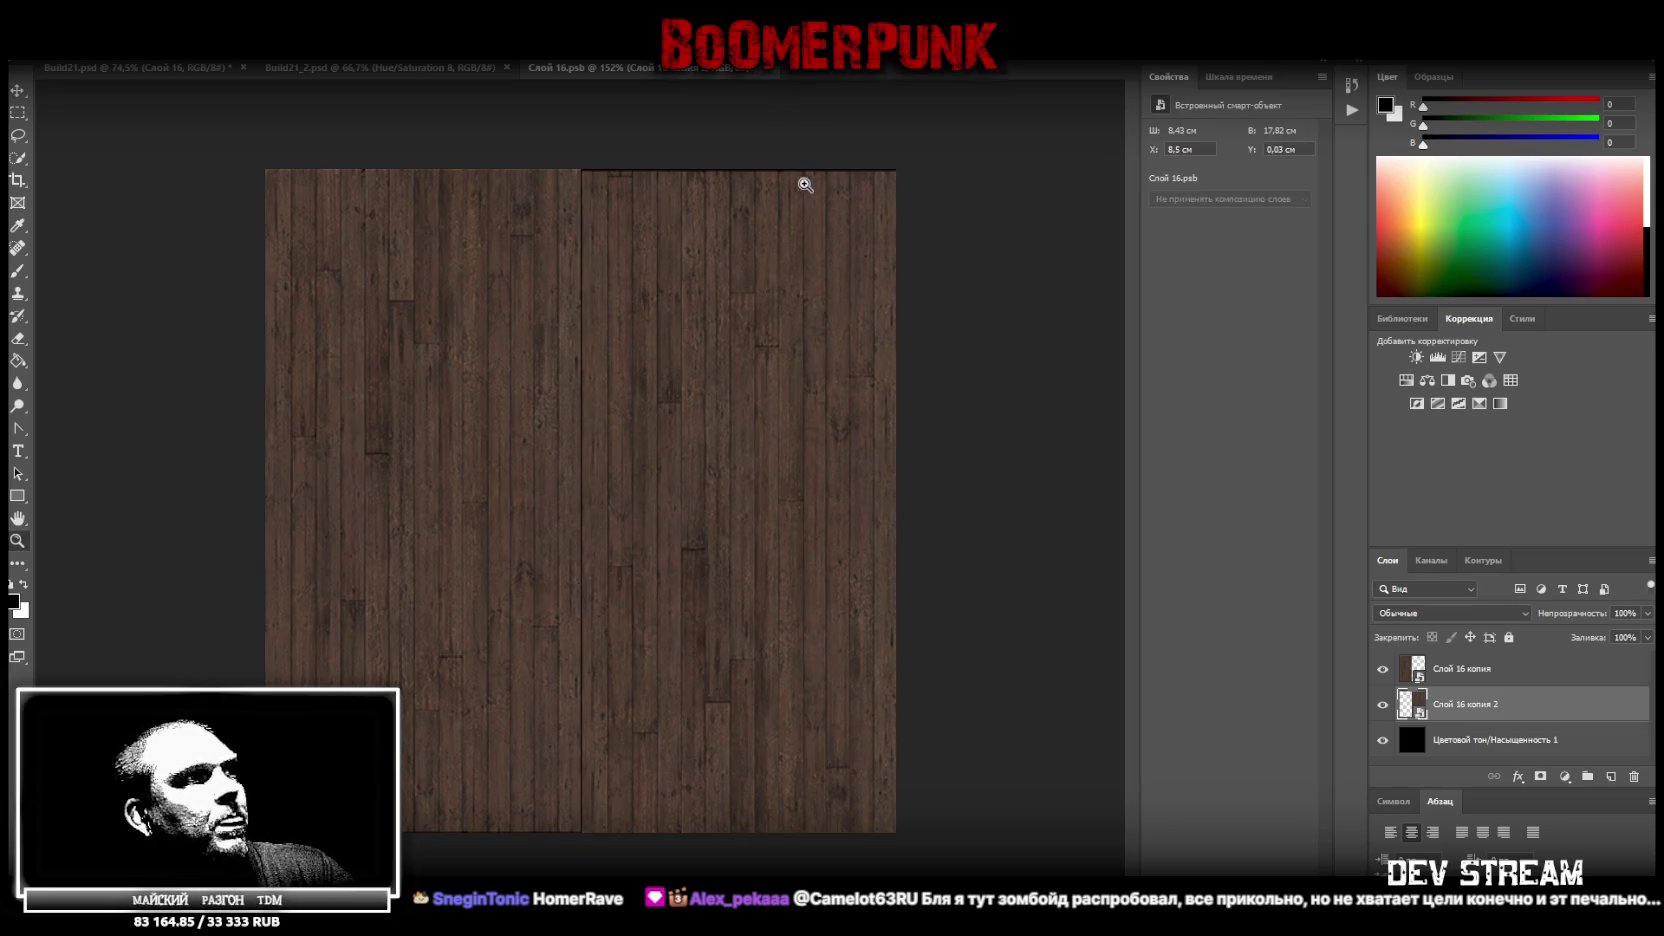
key("ctrl+t")
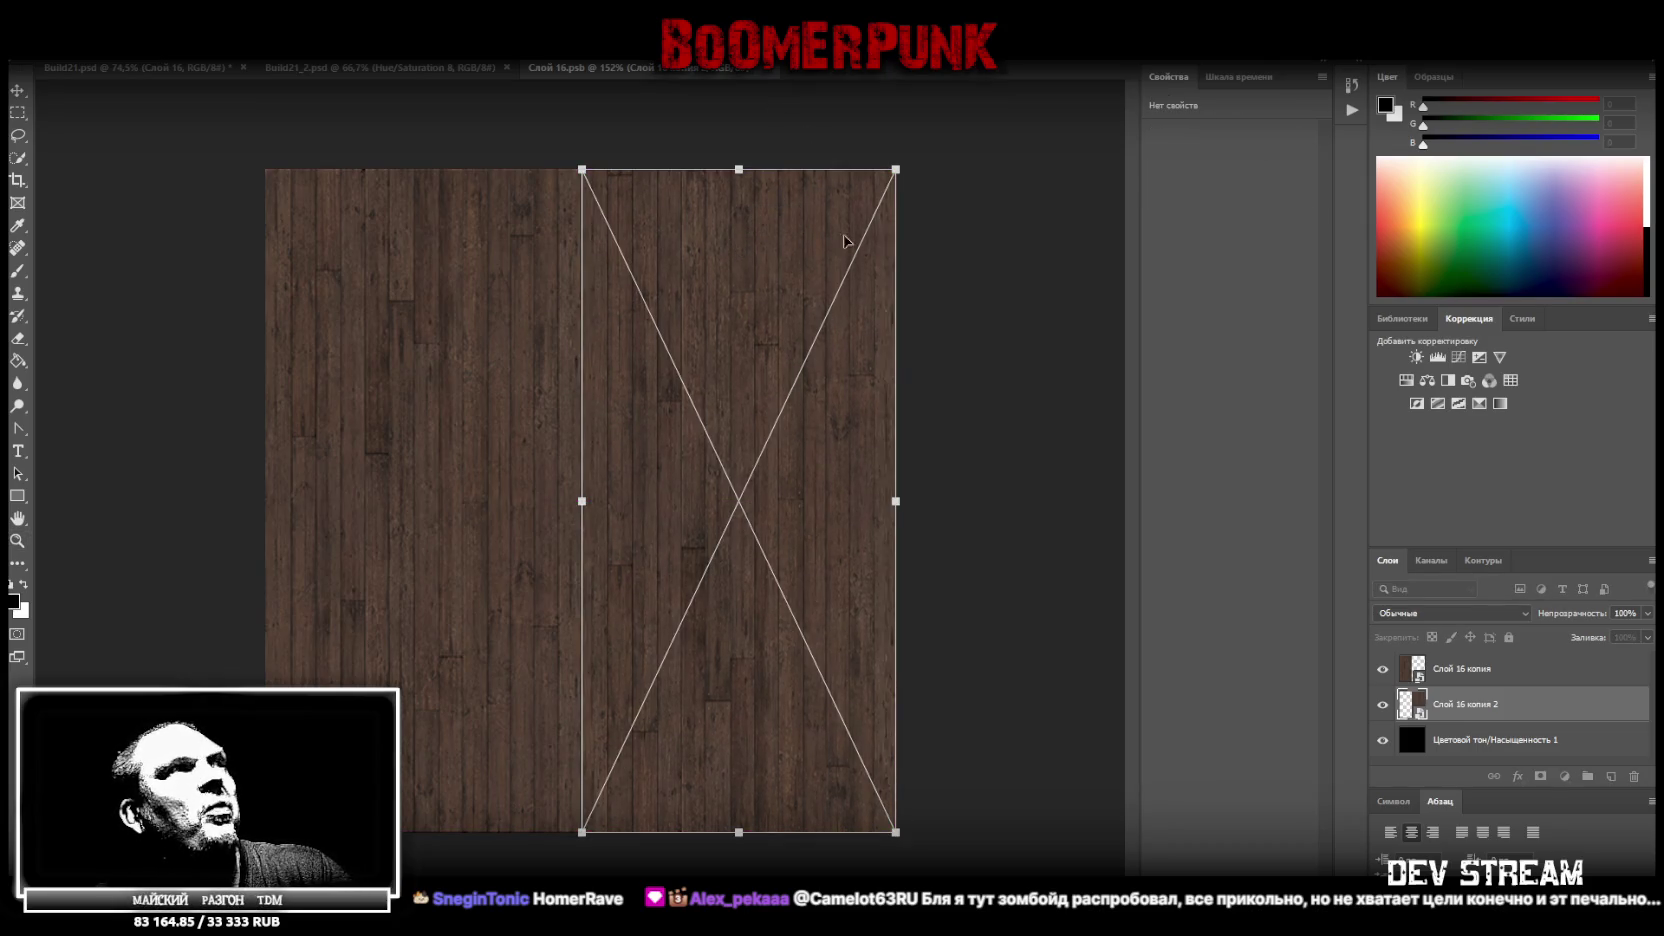
key("Return")
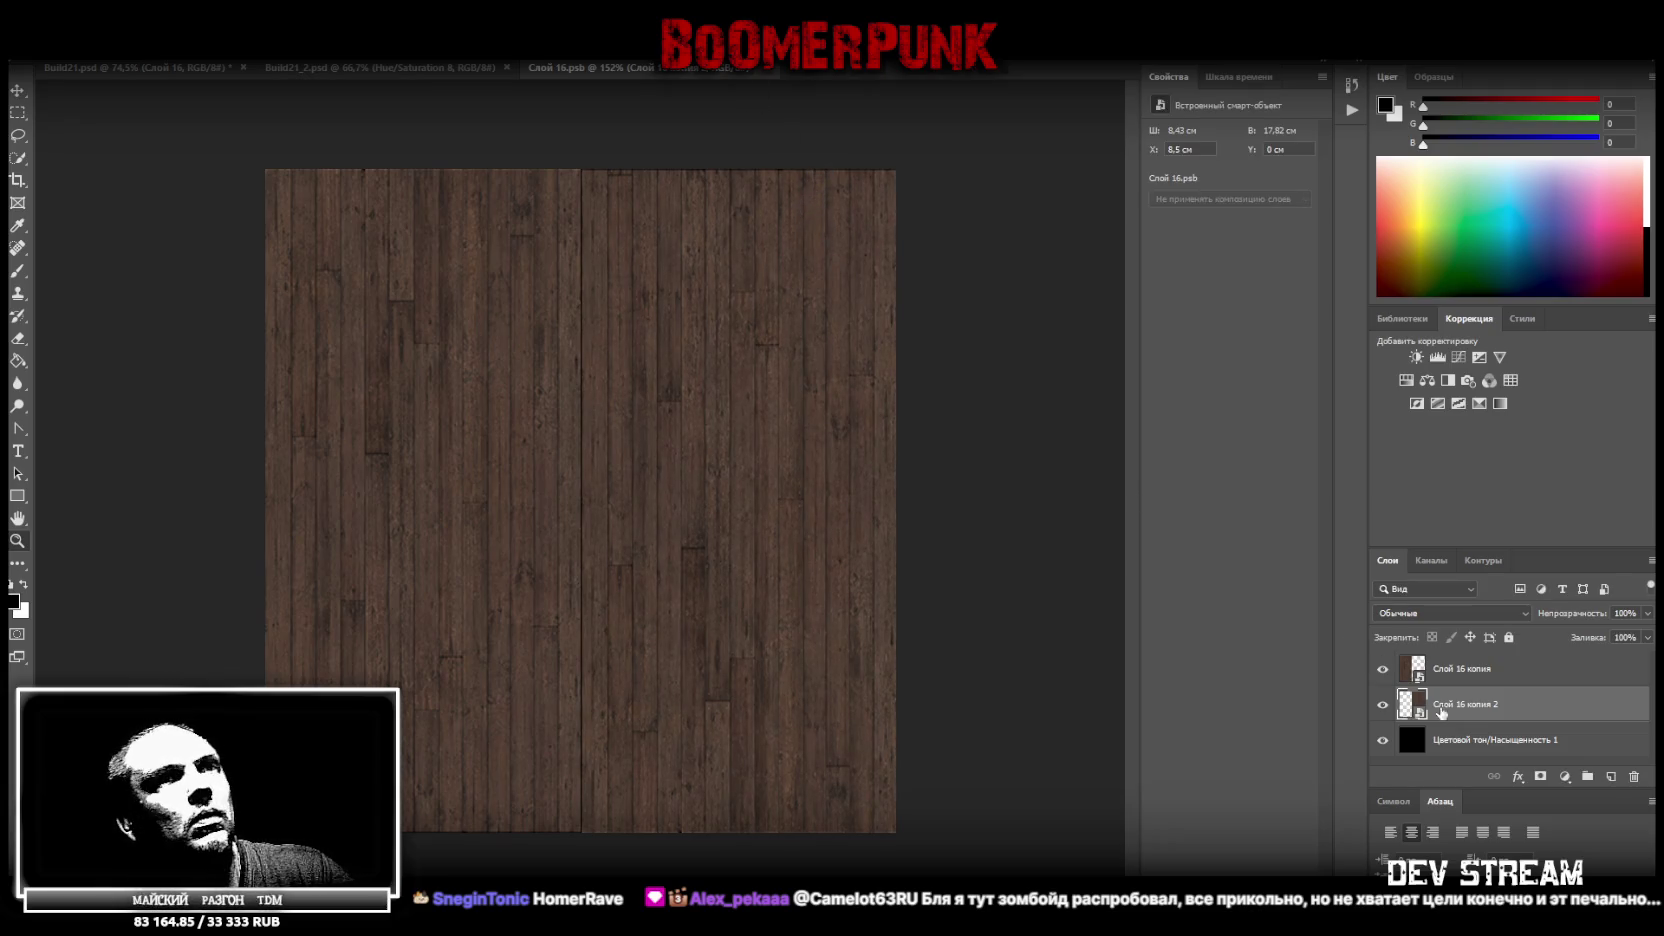
Add a Hue/Saturation adjustment with Lightness +8 above the black adjustment layer
left_click(1469, 741)
left_click(1406, 380)
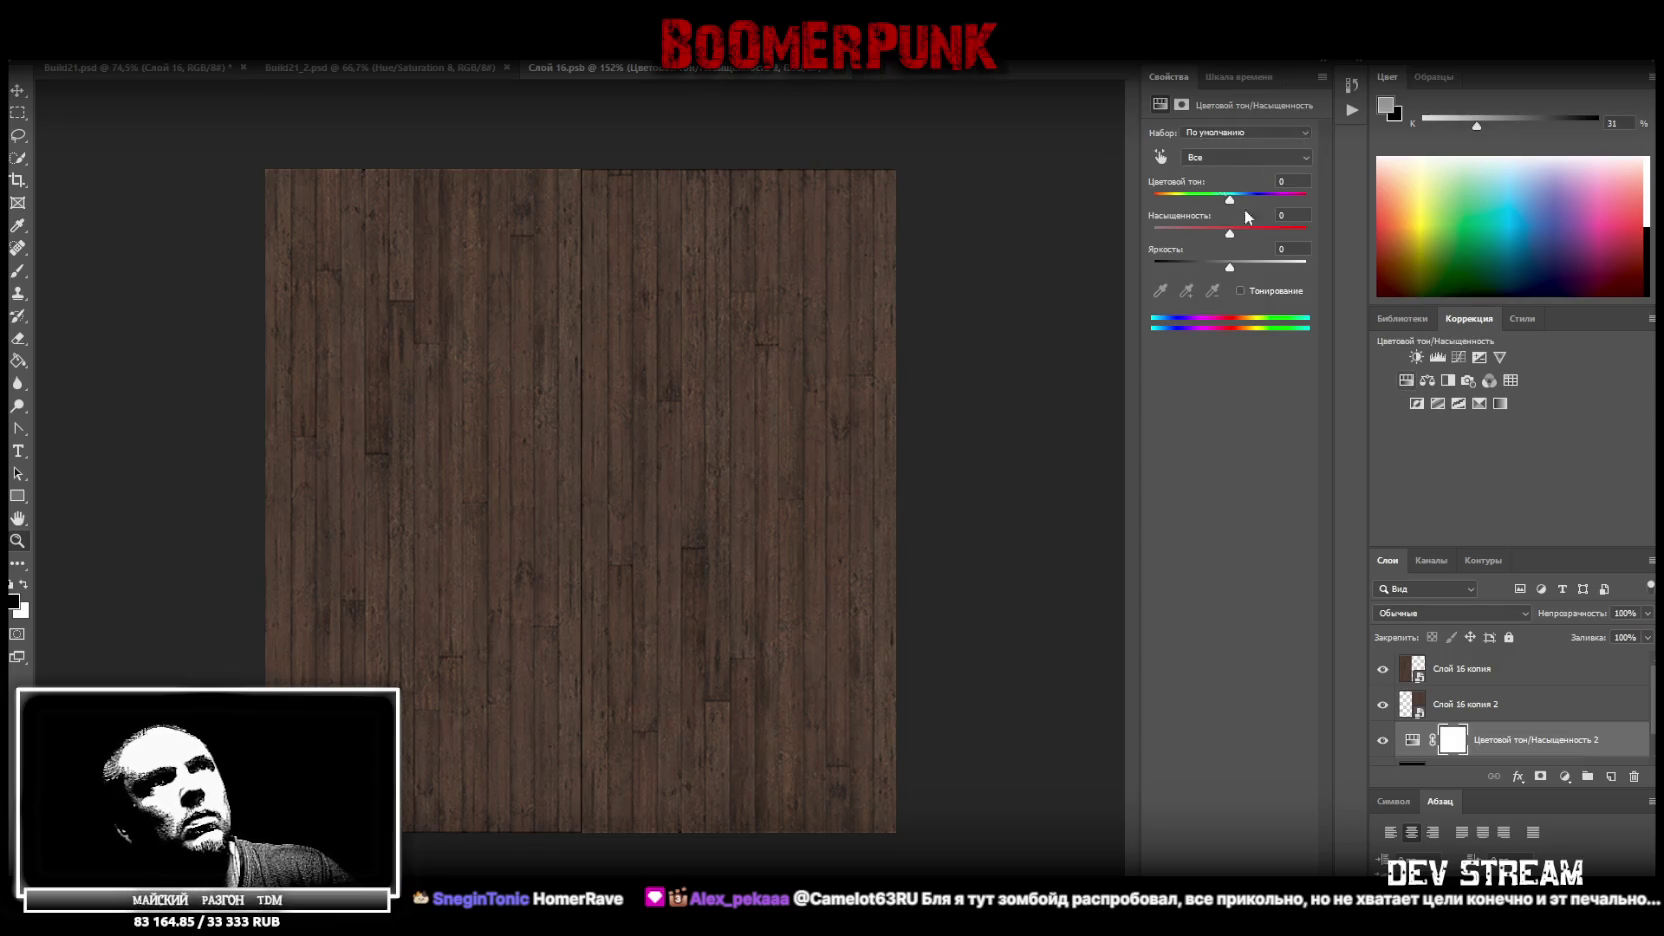
left_click_drag(1243, 267, 1236, 268)
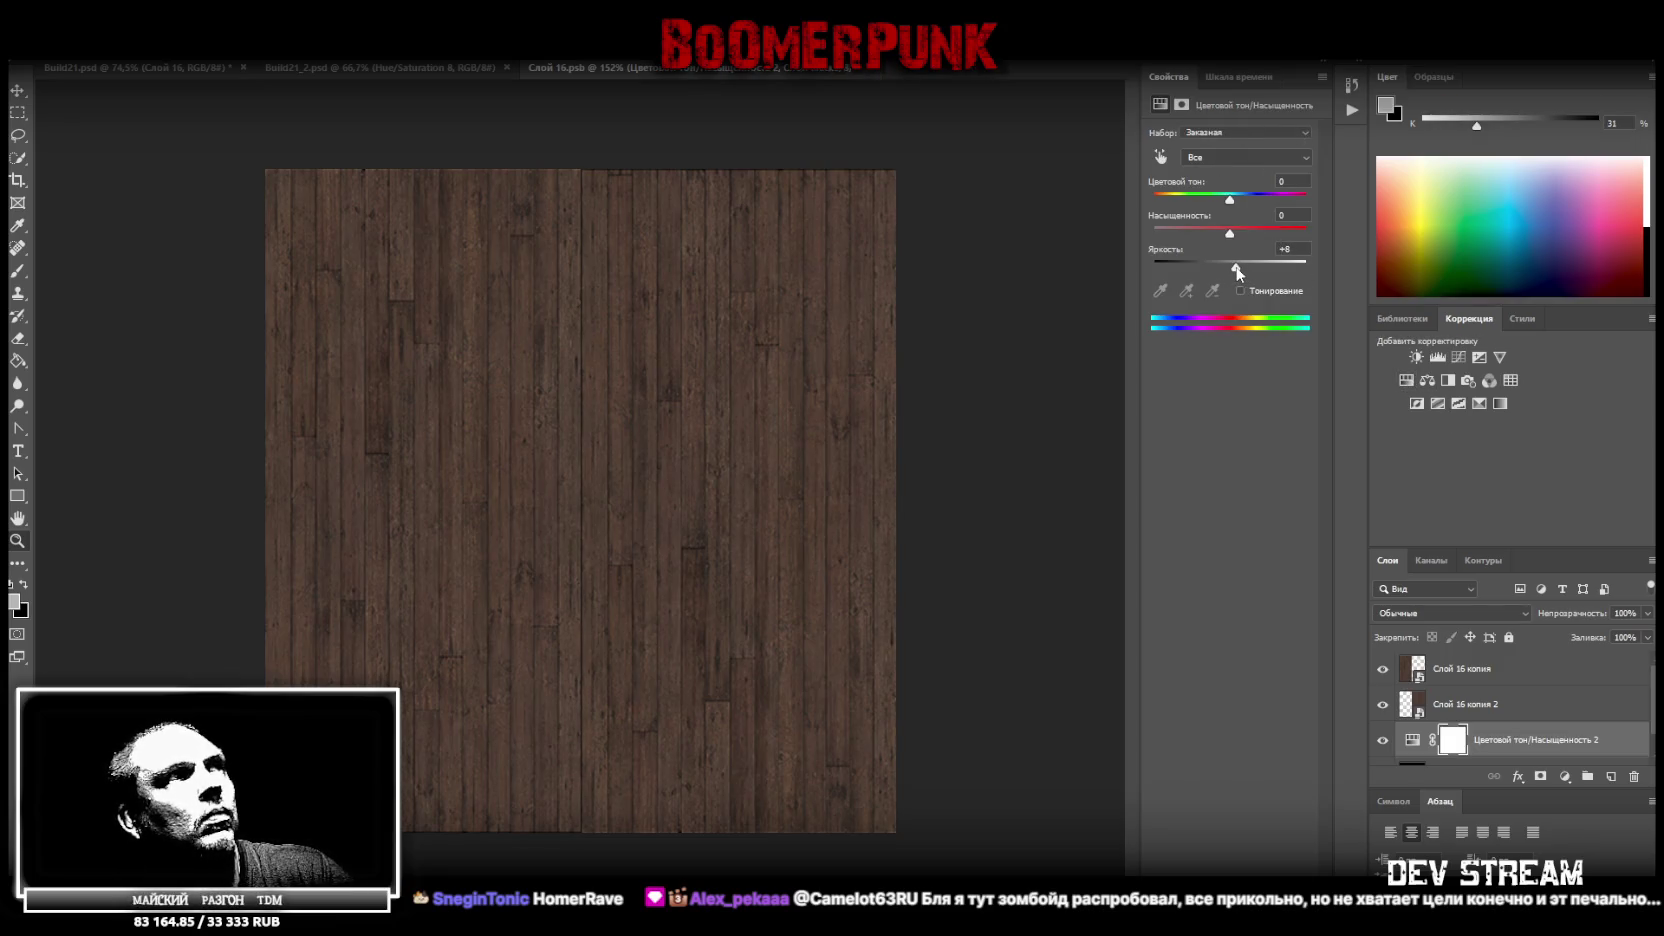
Merge all visible layers into one and return to the Build21.psd atlas
scroll(1524, 717, "down", 1)
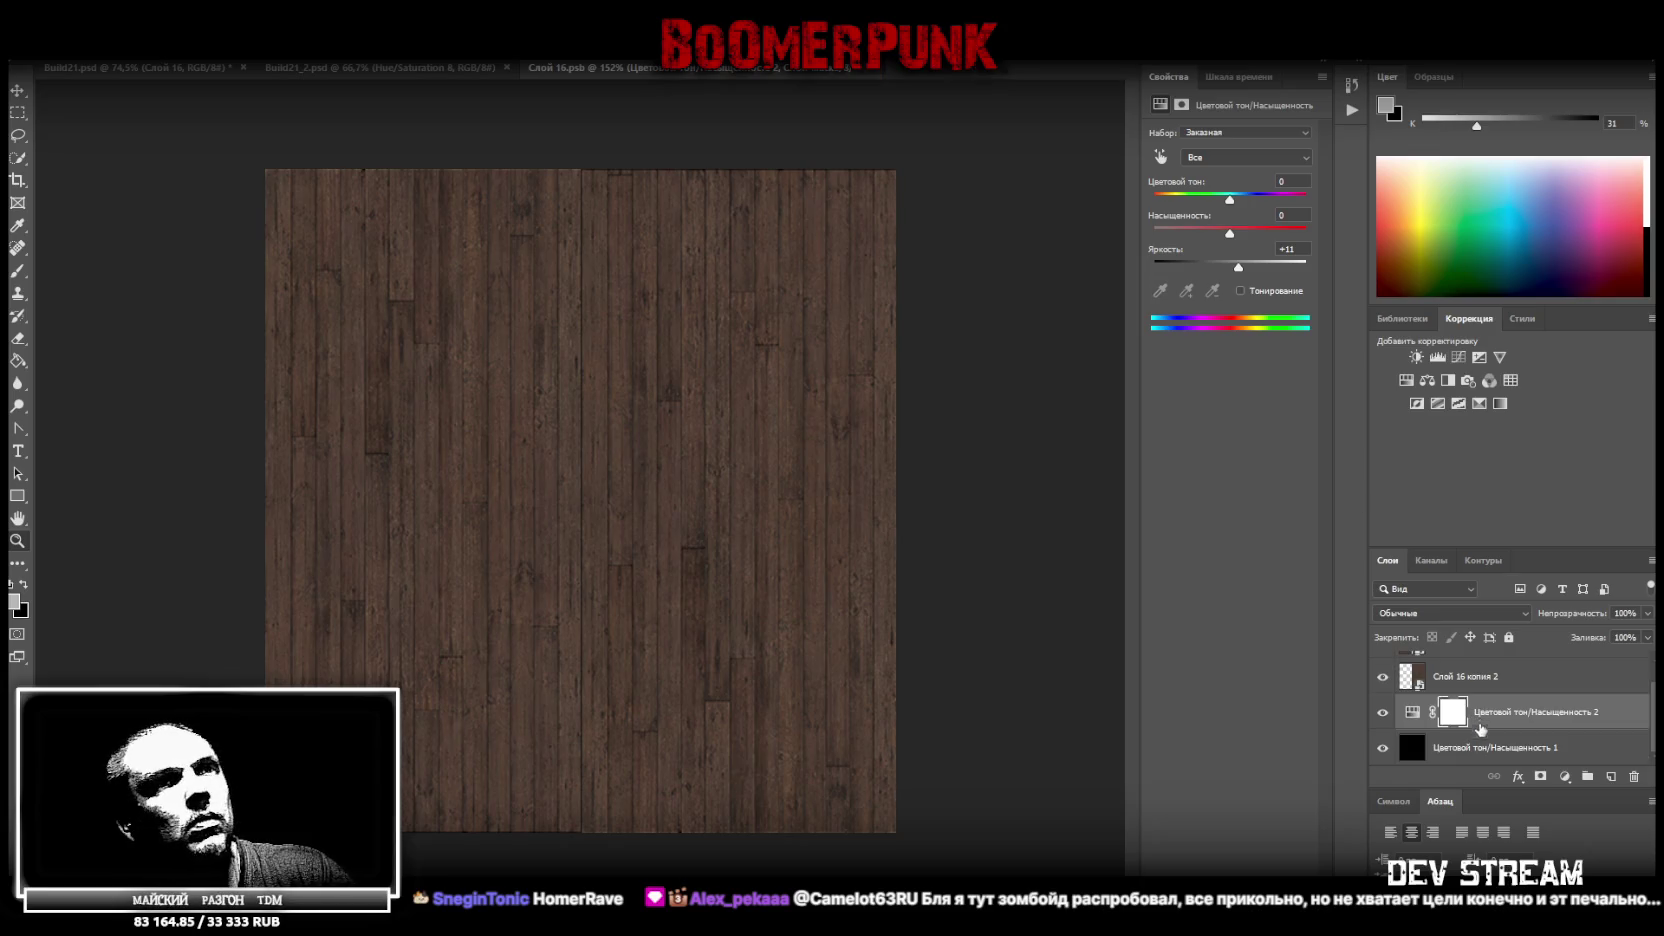
left_click(1470, 749, "shift")
right_click(1470, 749)
left_click(1287, 666)
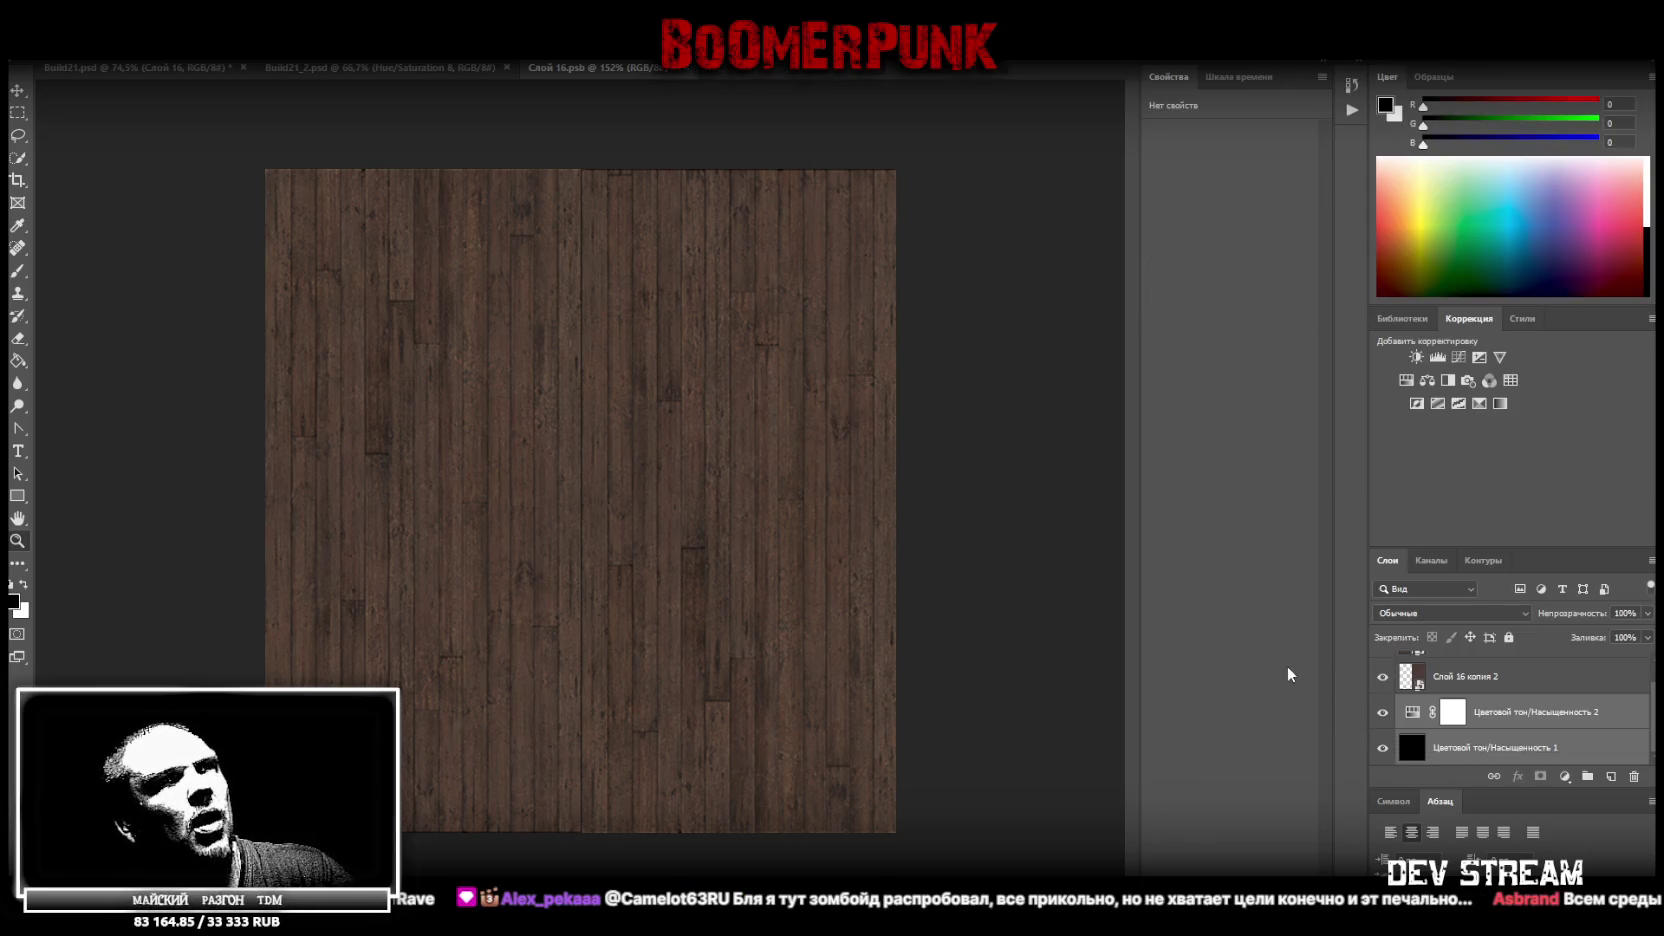
left_click(1525, 712)
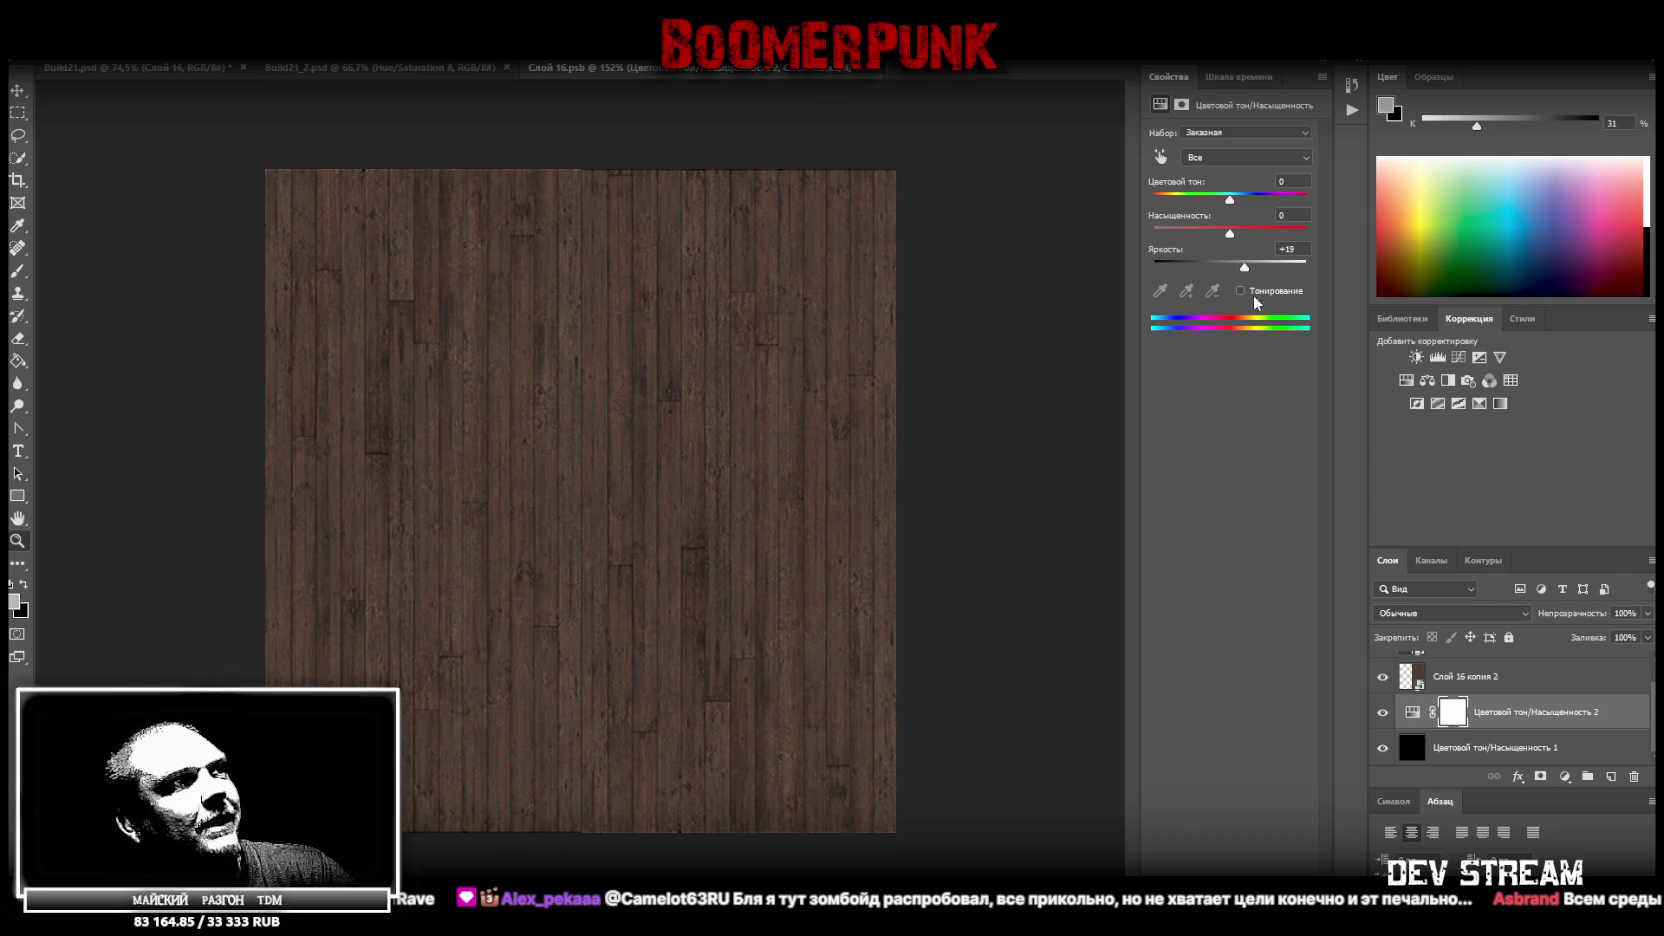
left_click(1470, 748, "shift")
right_click(1470, 748)
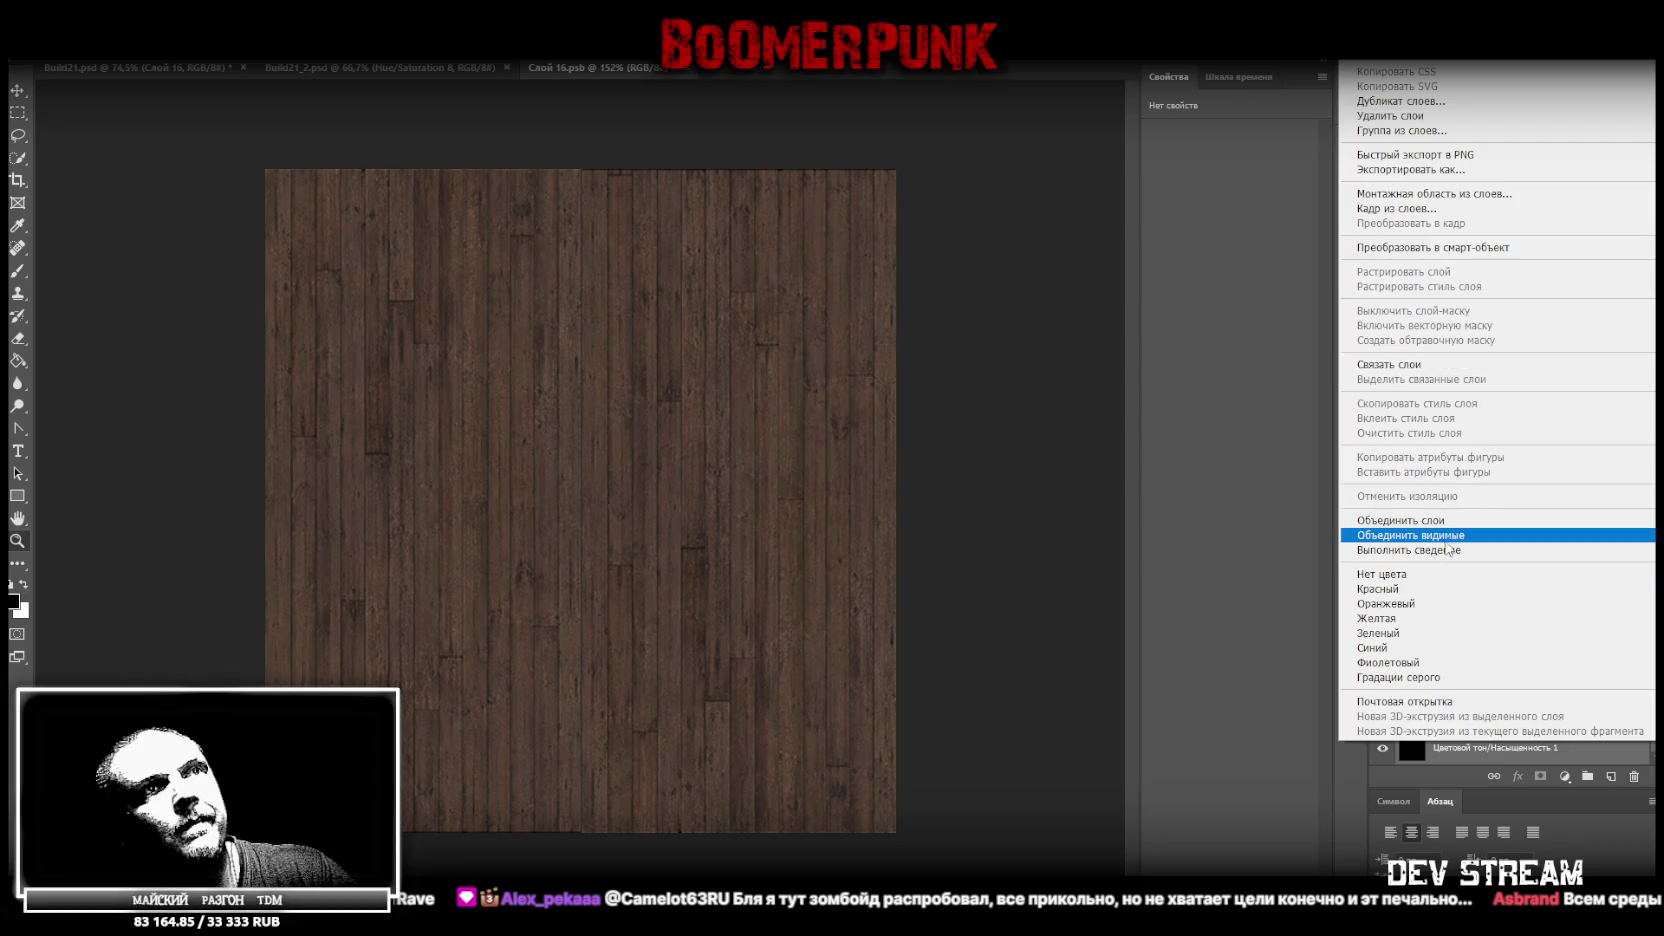
left_click(1441, 532)
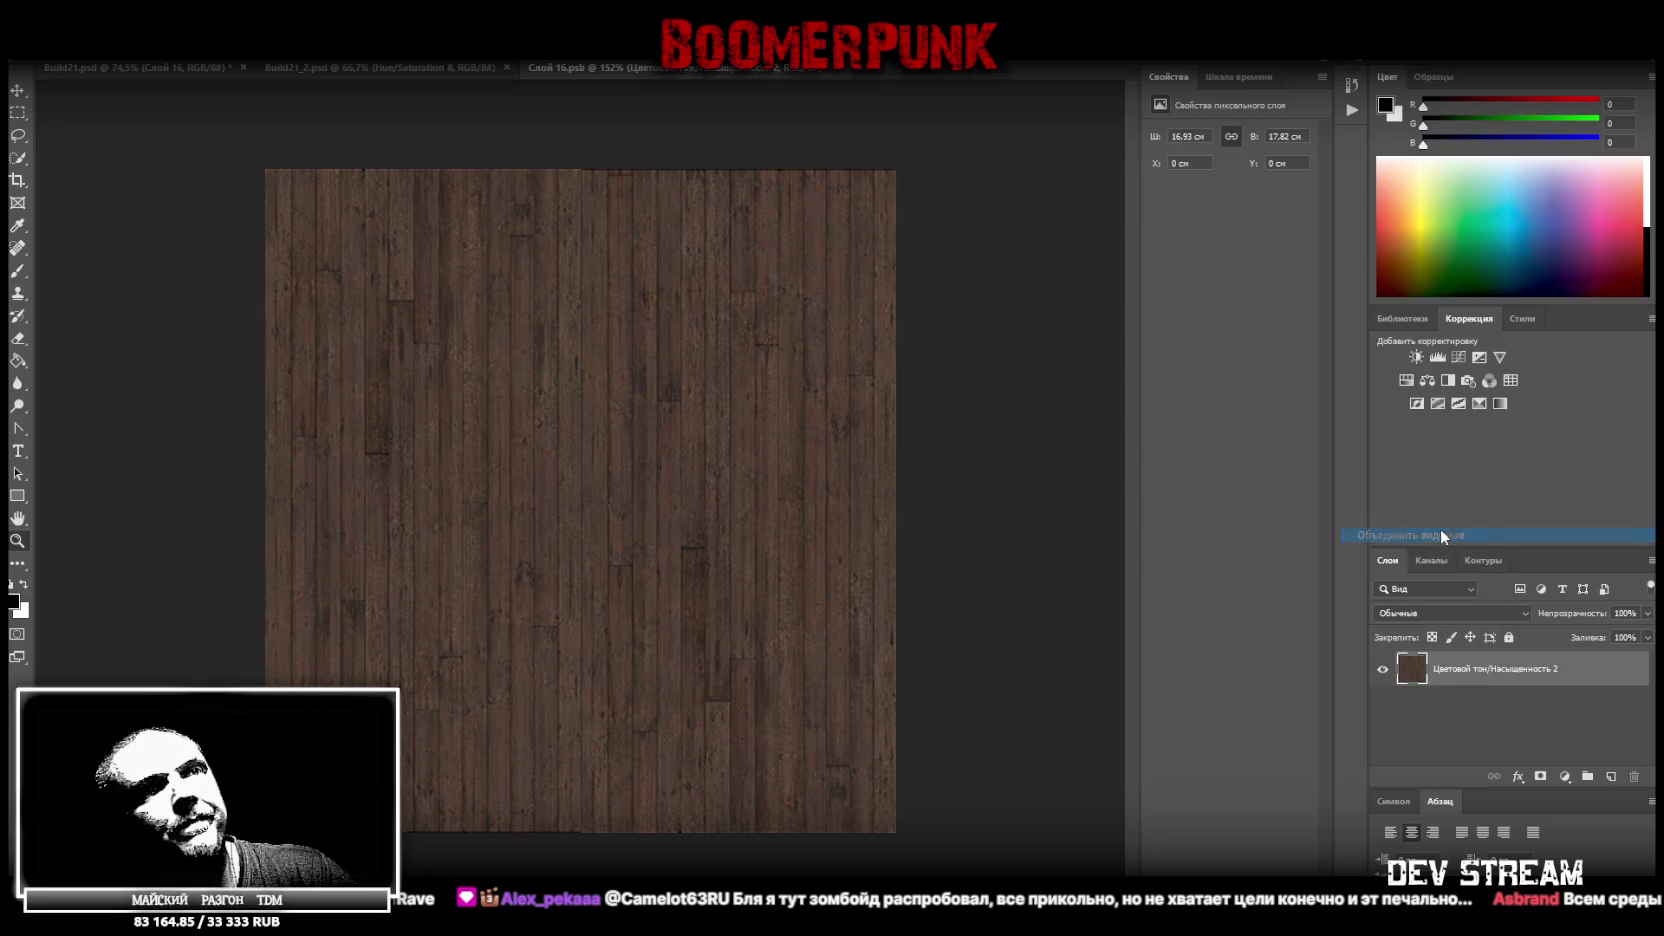
left_click(829, 68)
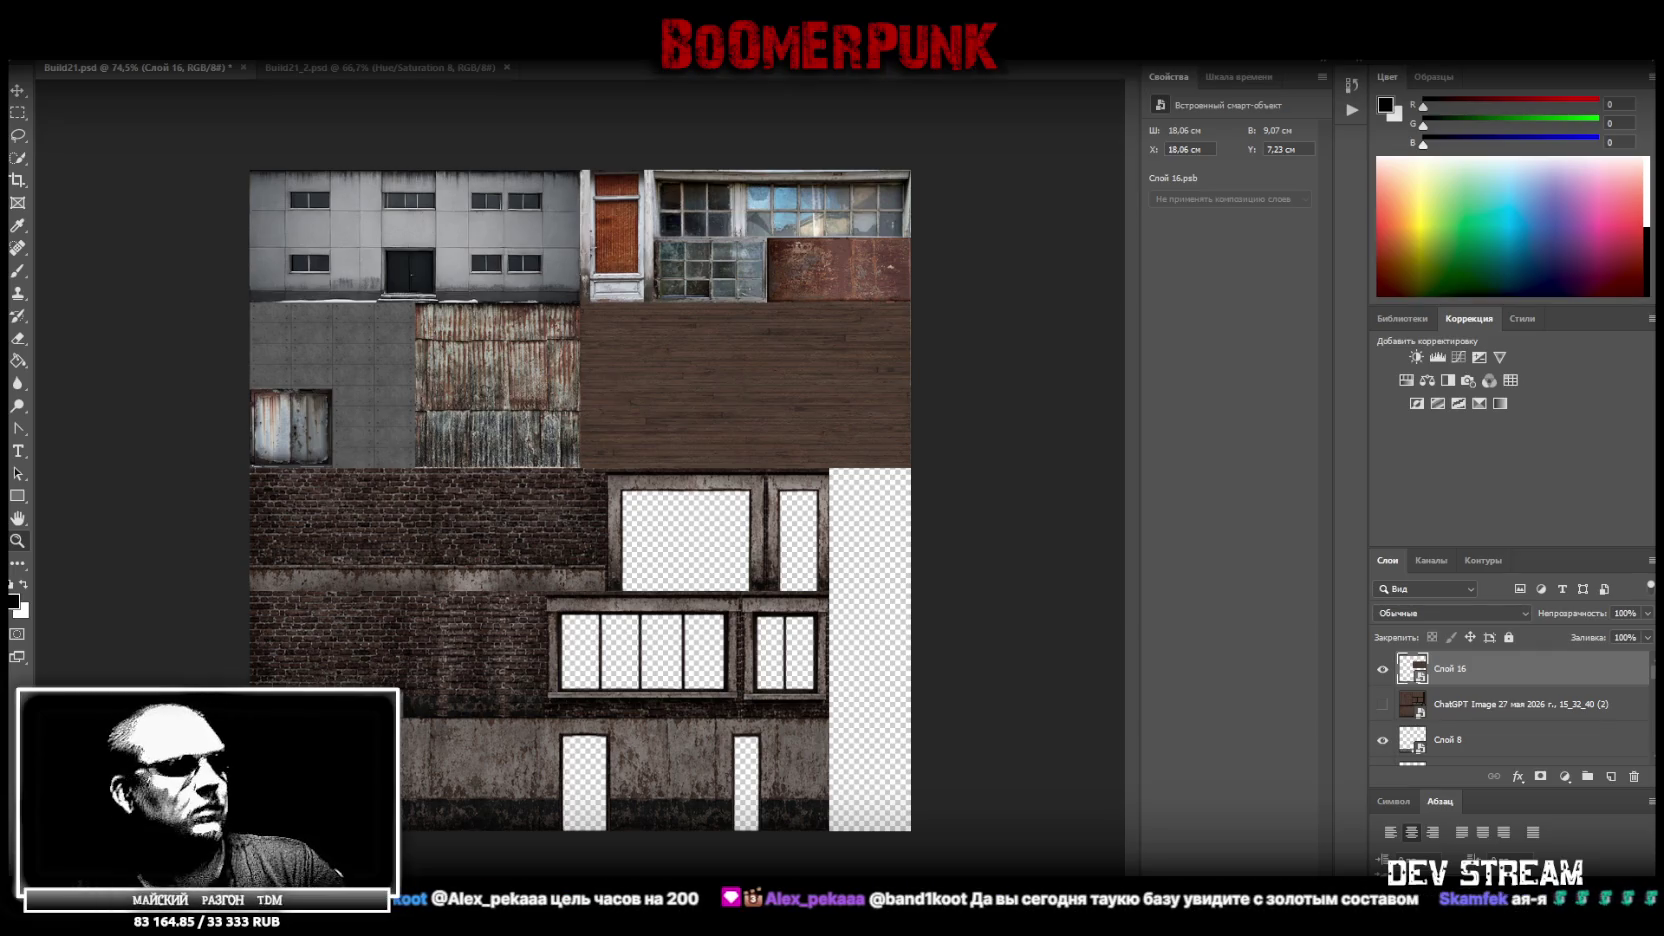
Show the desktop and bring up the lighthouse reference image full screen
key("super+d")
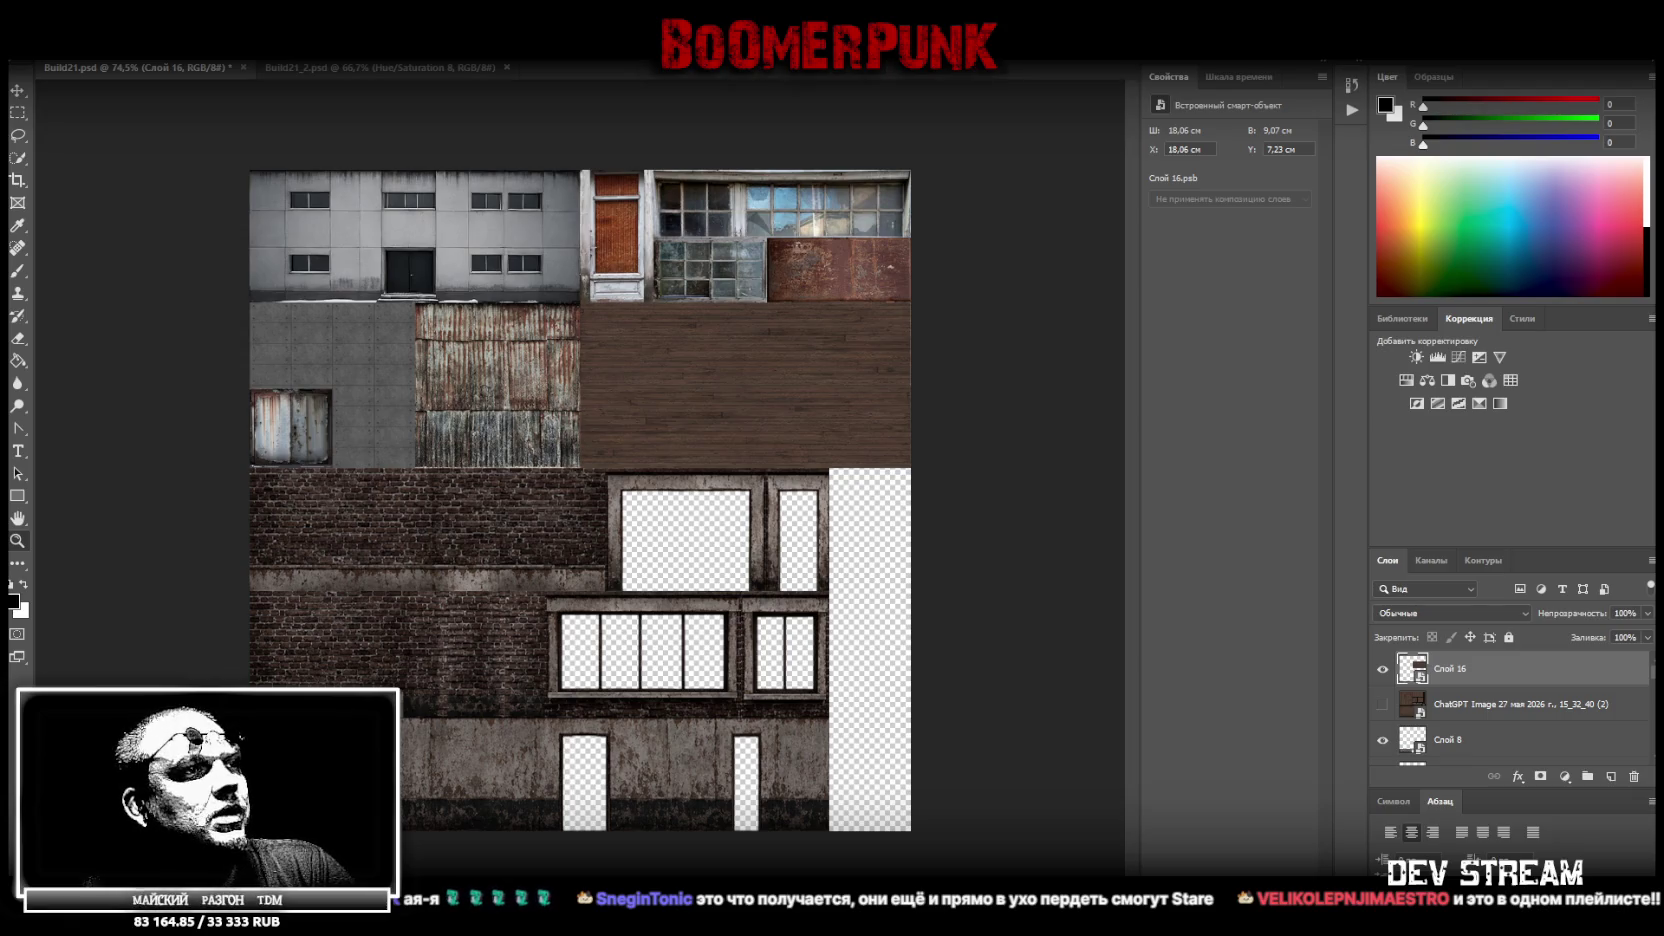
key("alt+Tab")
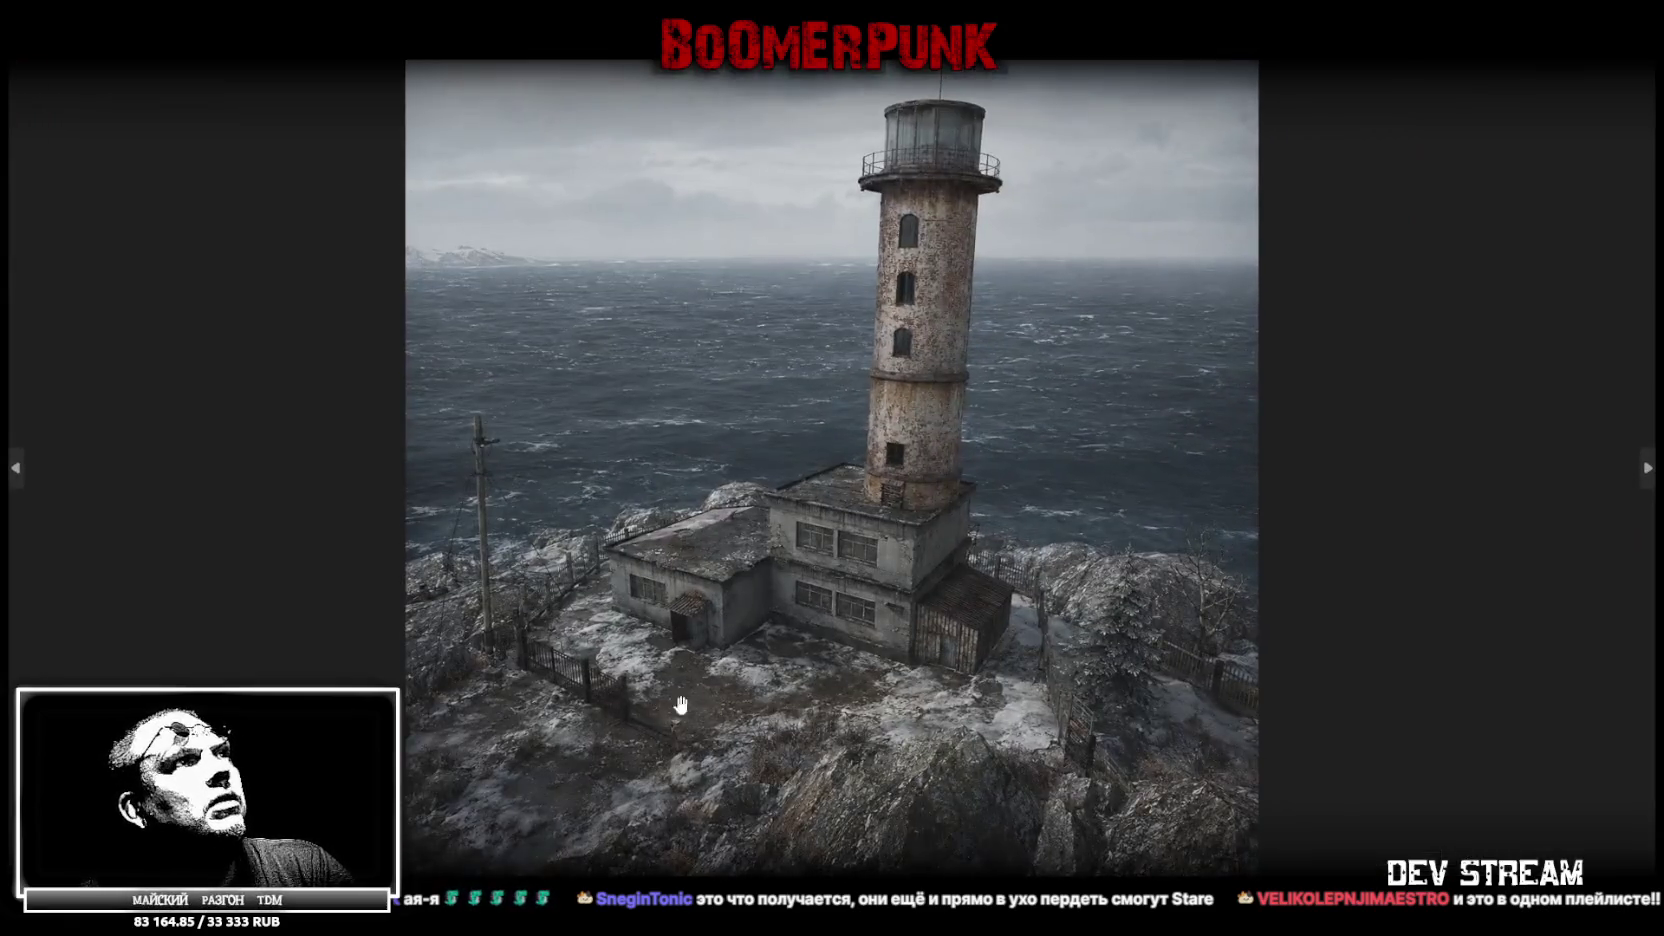
Zoom into the lighthouse render, view the next one fitted to the window, then close the viewer
left_click(680, 705)
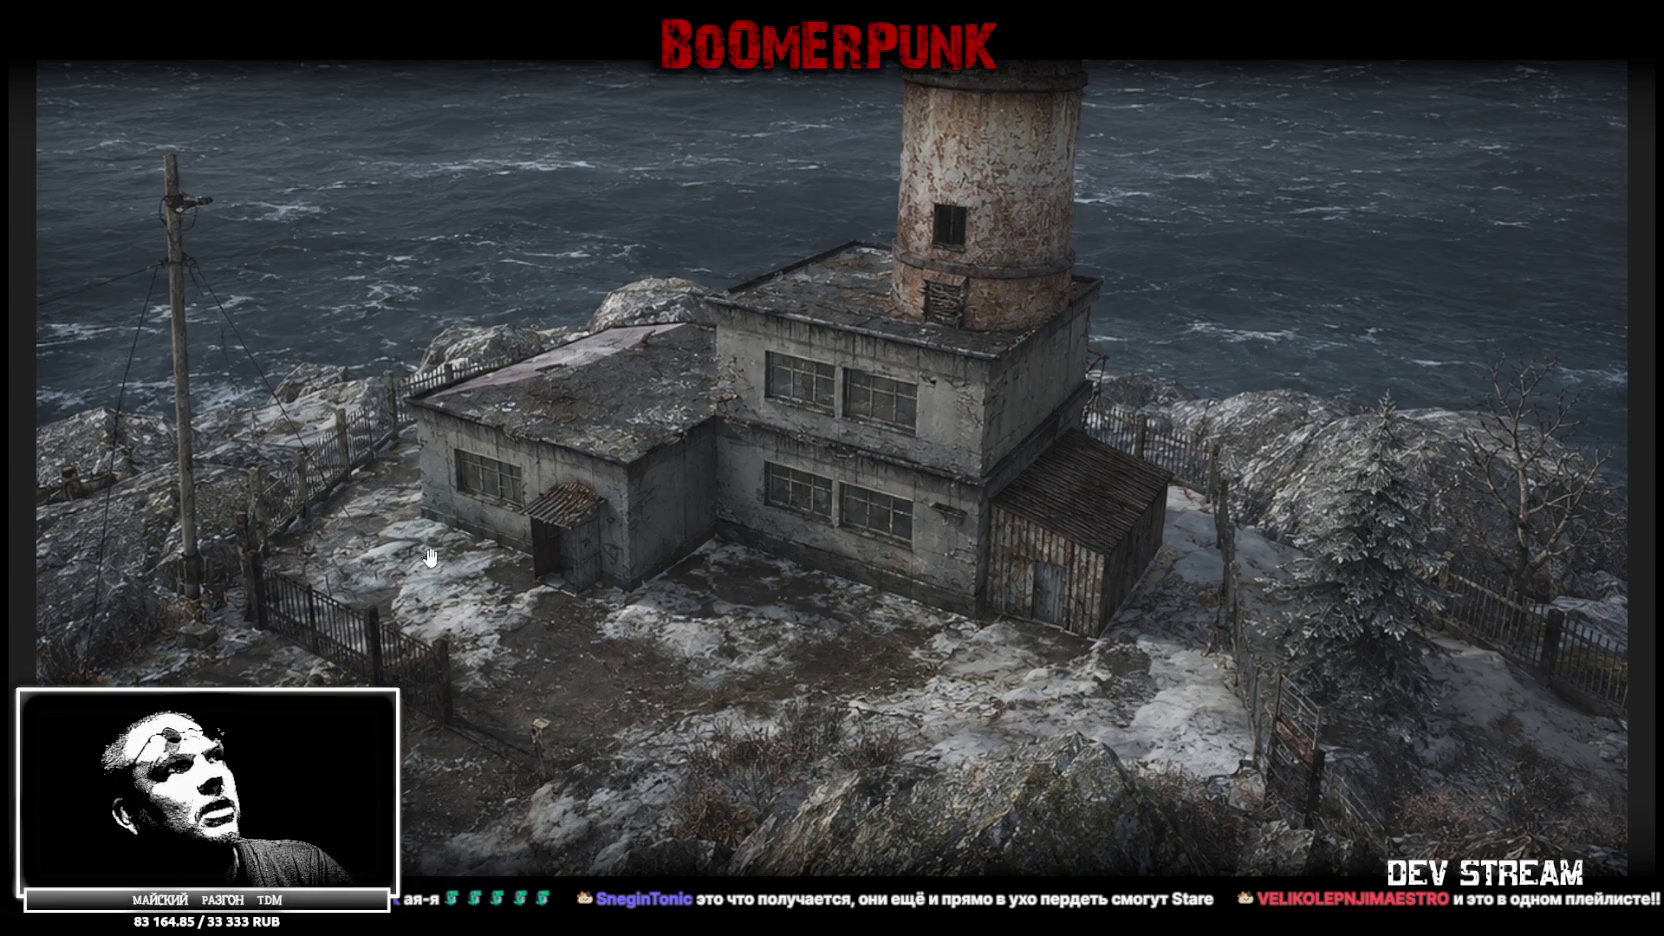
key("Right")
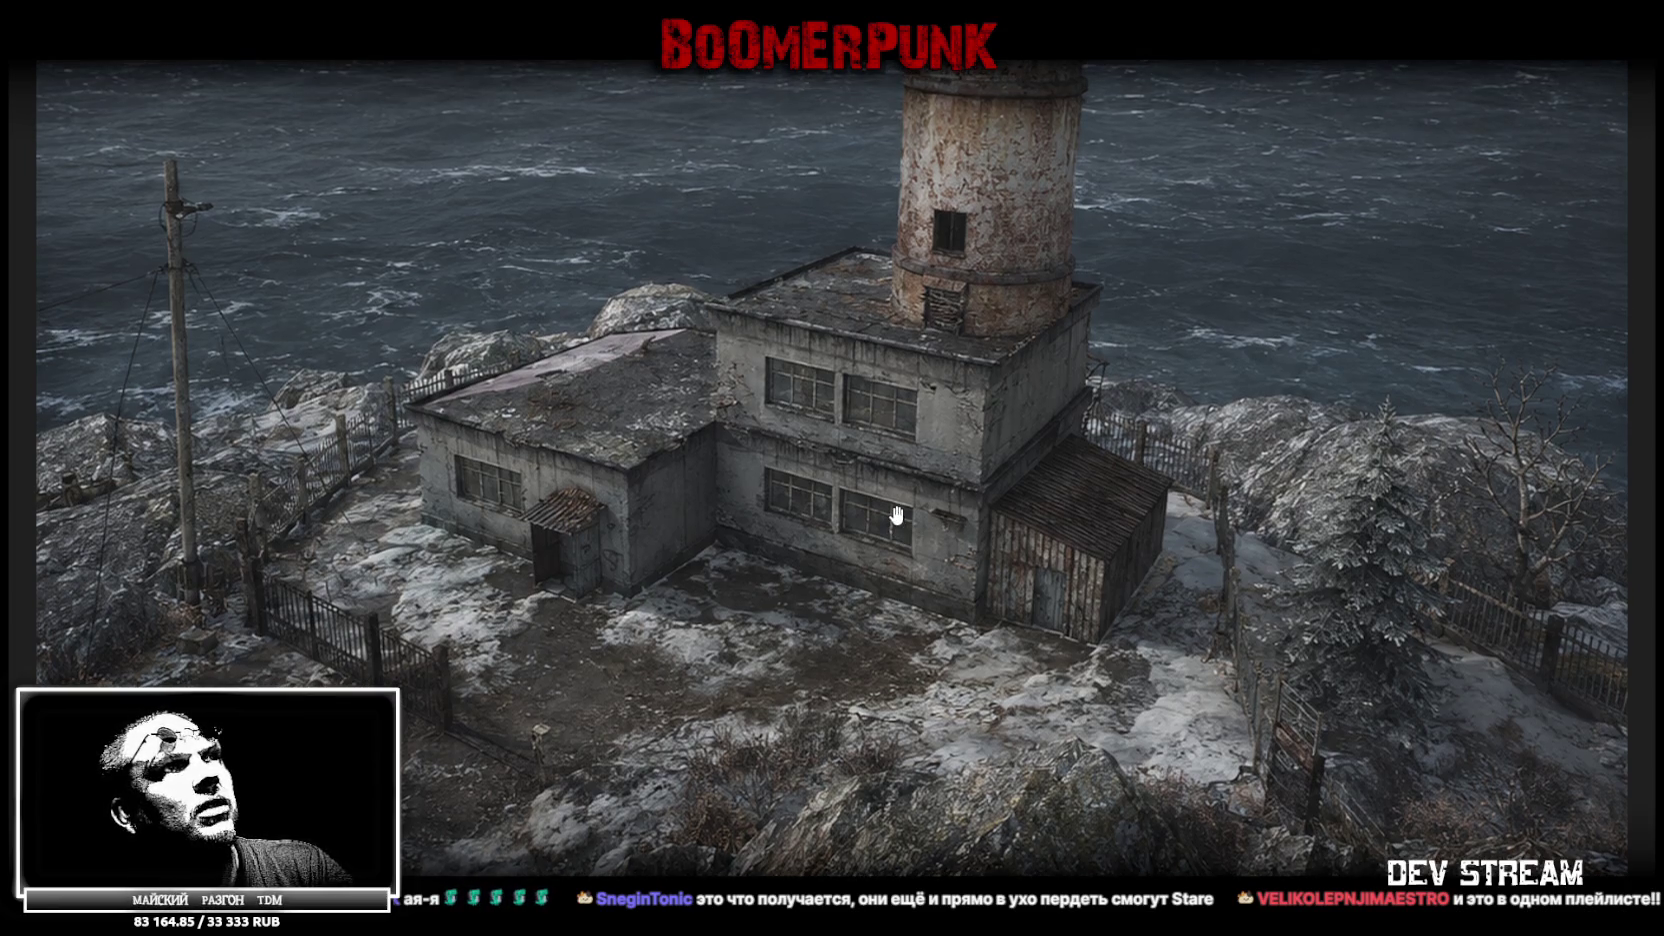
left_click(897, 516)
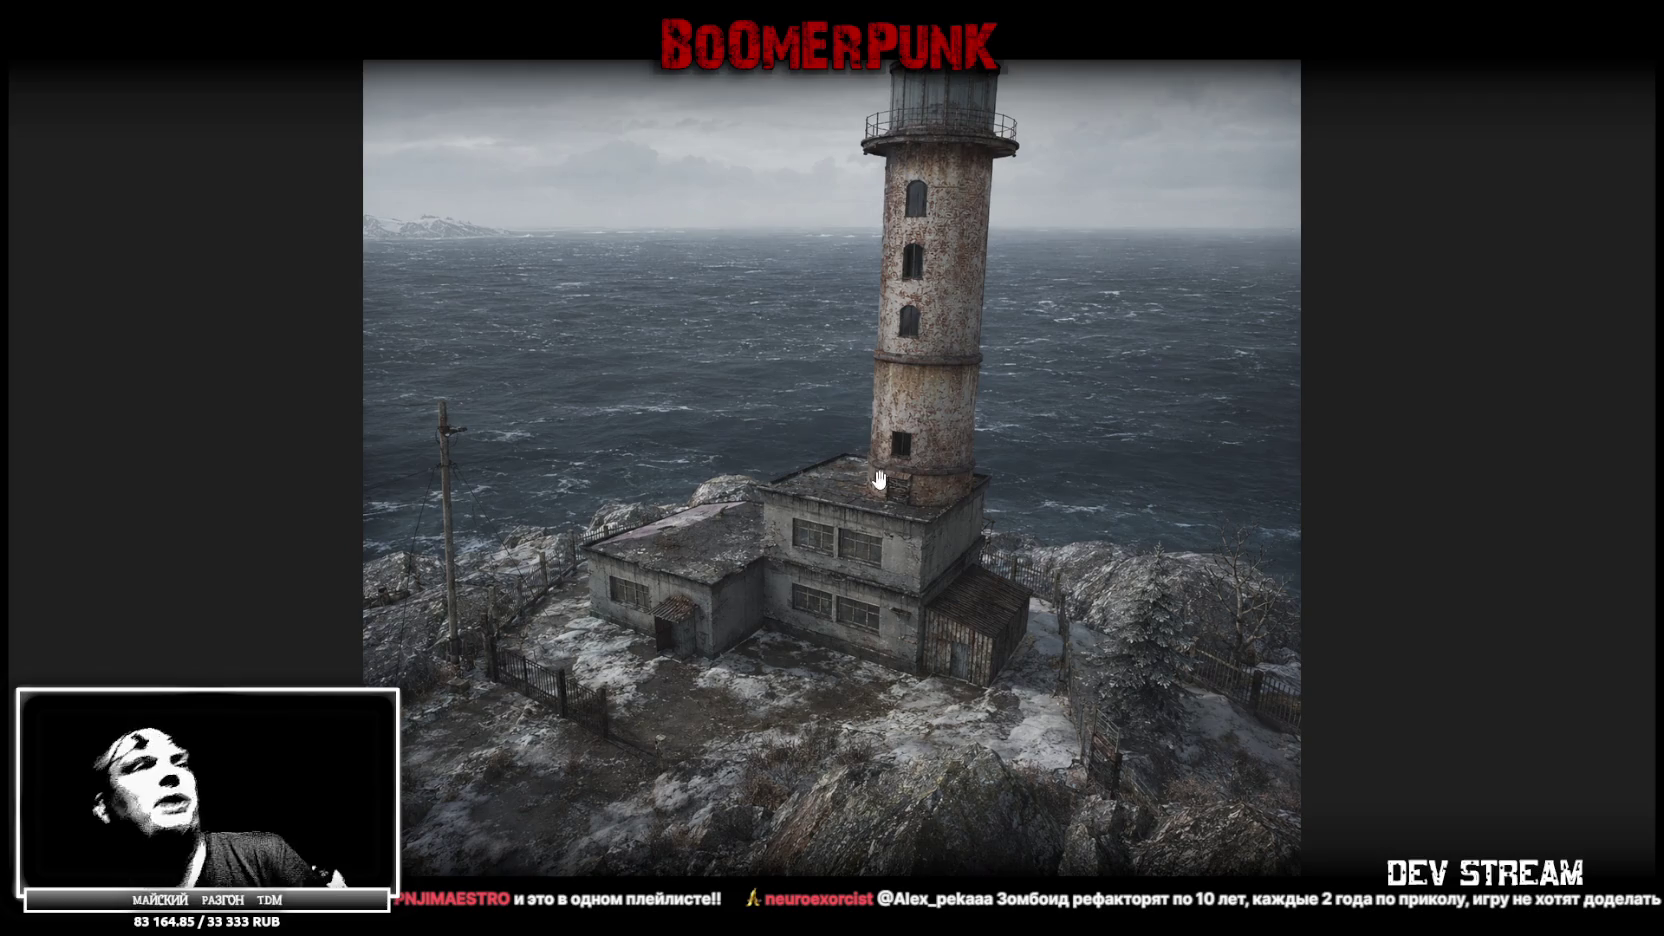
key("Escape")
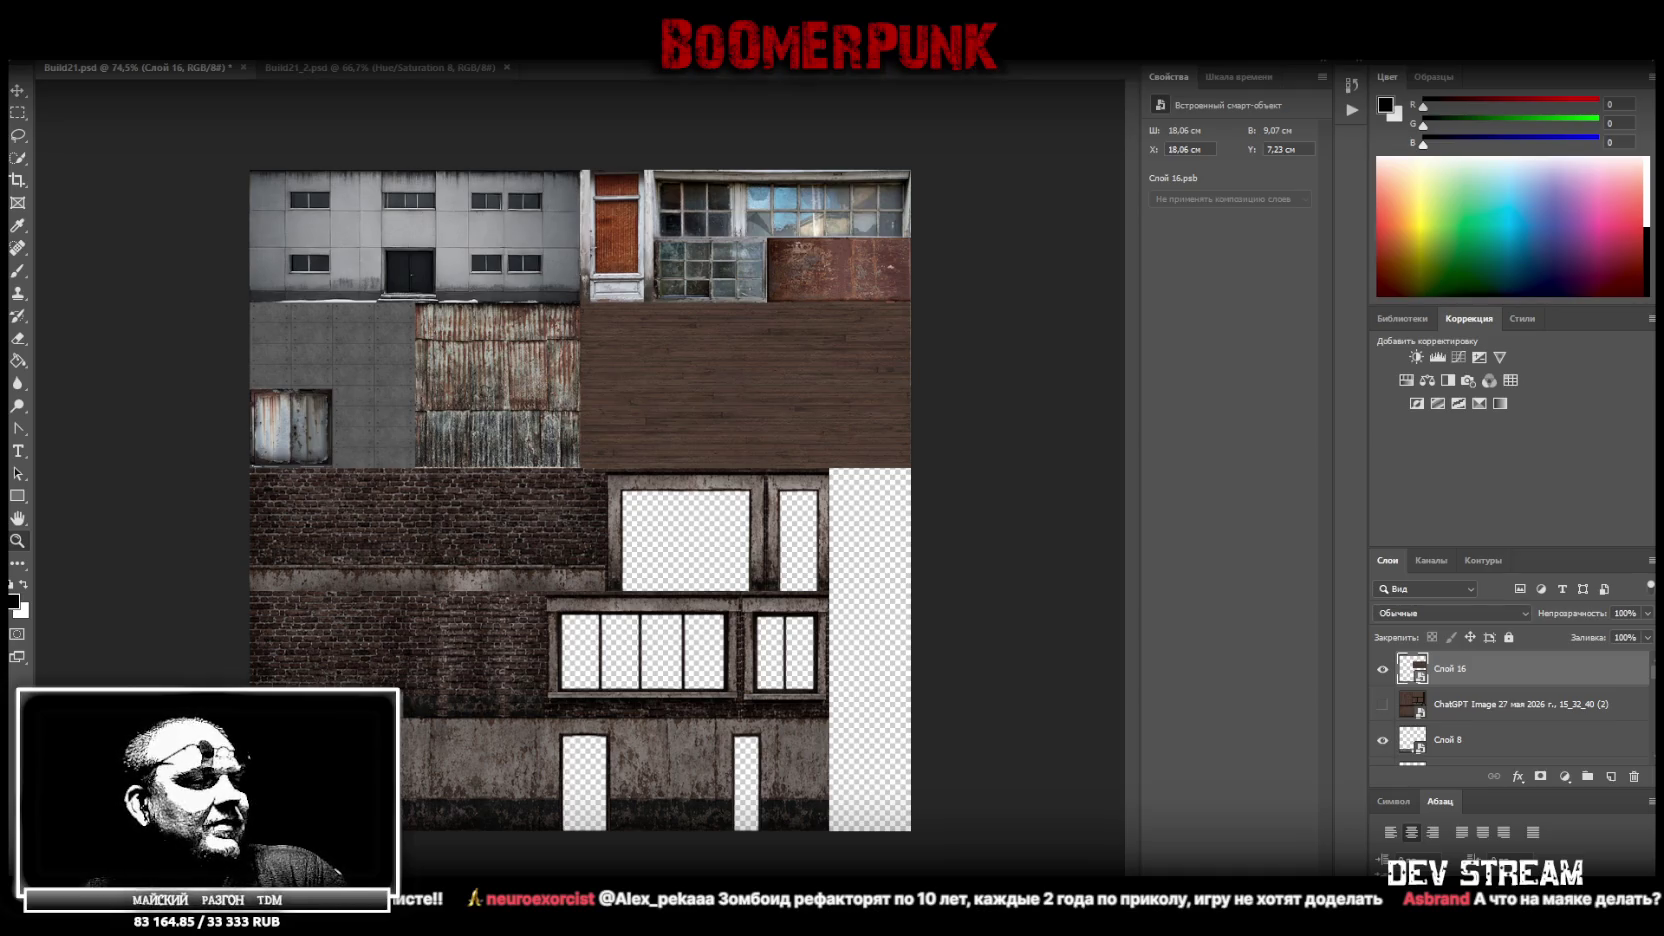
key("alt+Tab")
key("alt+Tab")
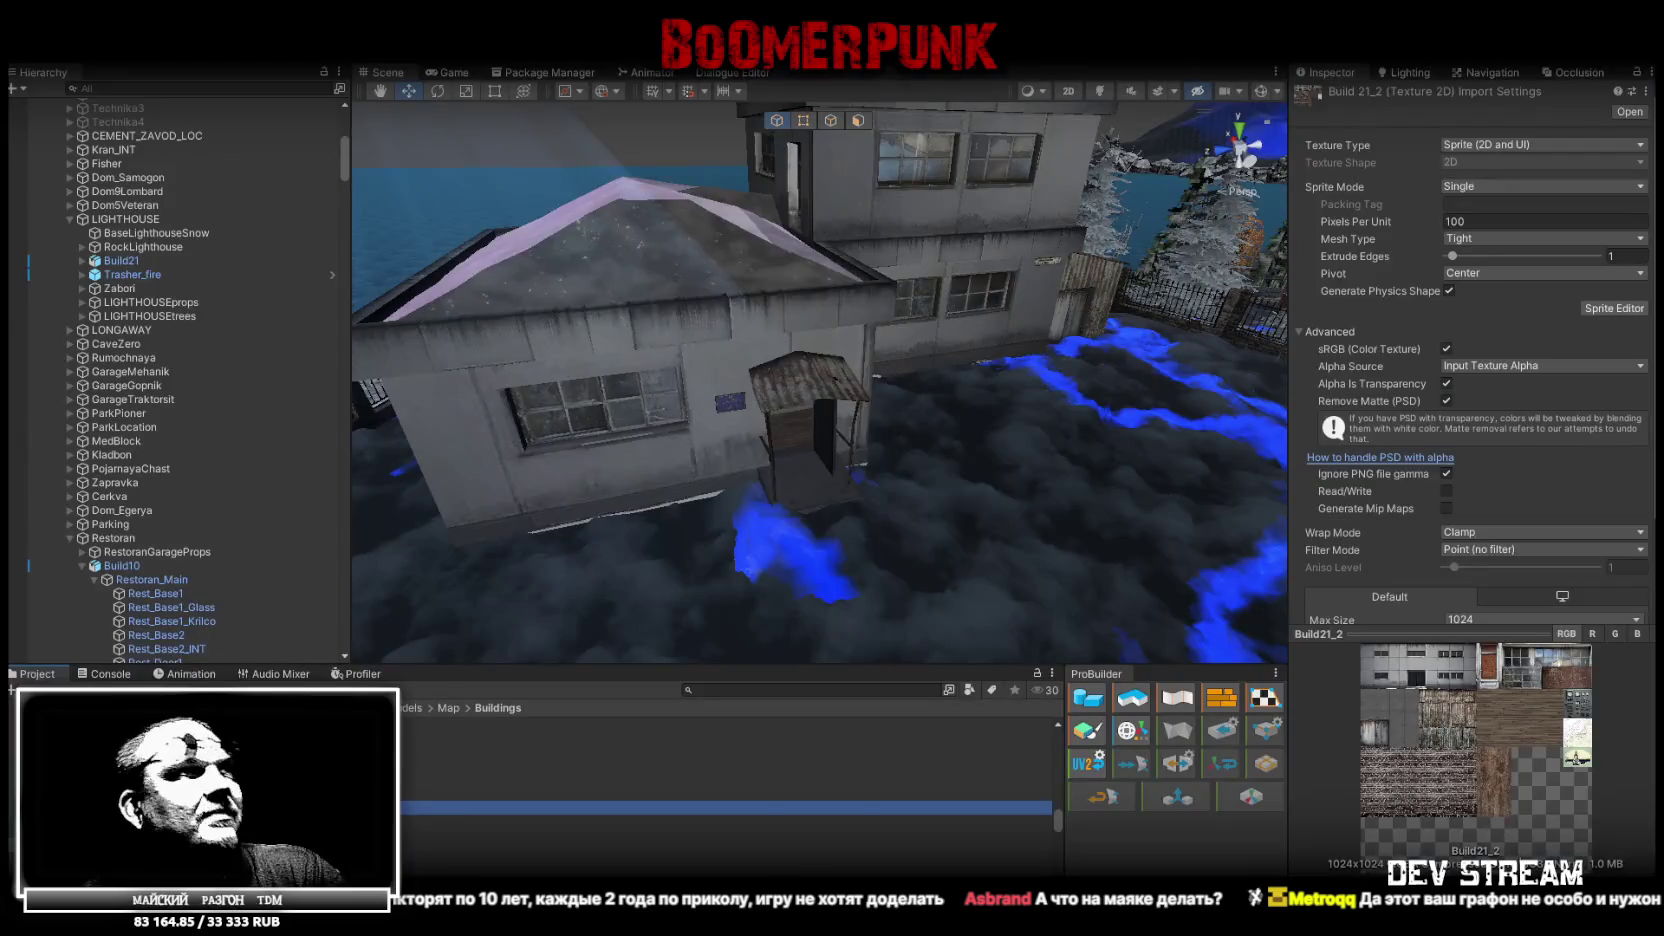
Orbit the Unity scene around the lighthouse buildings, then switch between Unity and Blockbench
mouse_move(1015, 178)
left_mouse_down()
mouse_move(743, 290)
mouse_move(700, 284)
mouse_move(714, 248)
left_mouse_up()
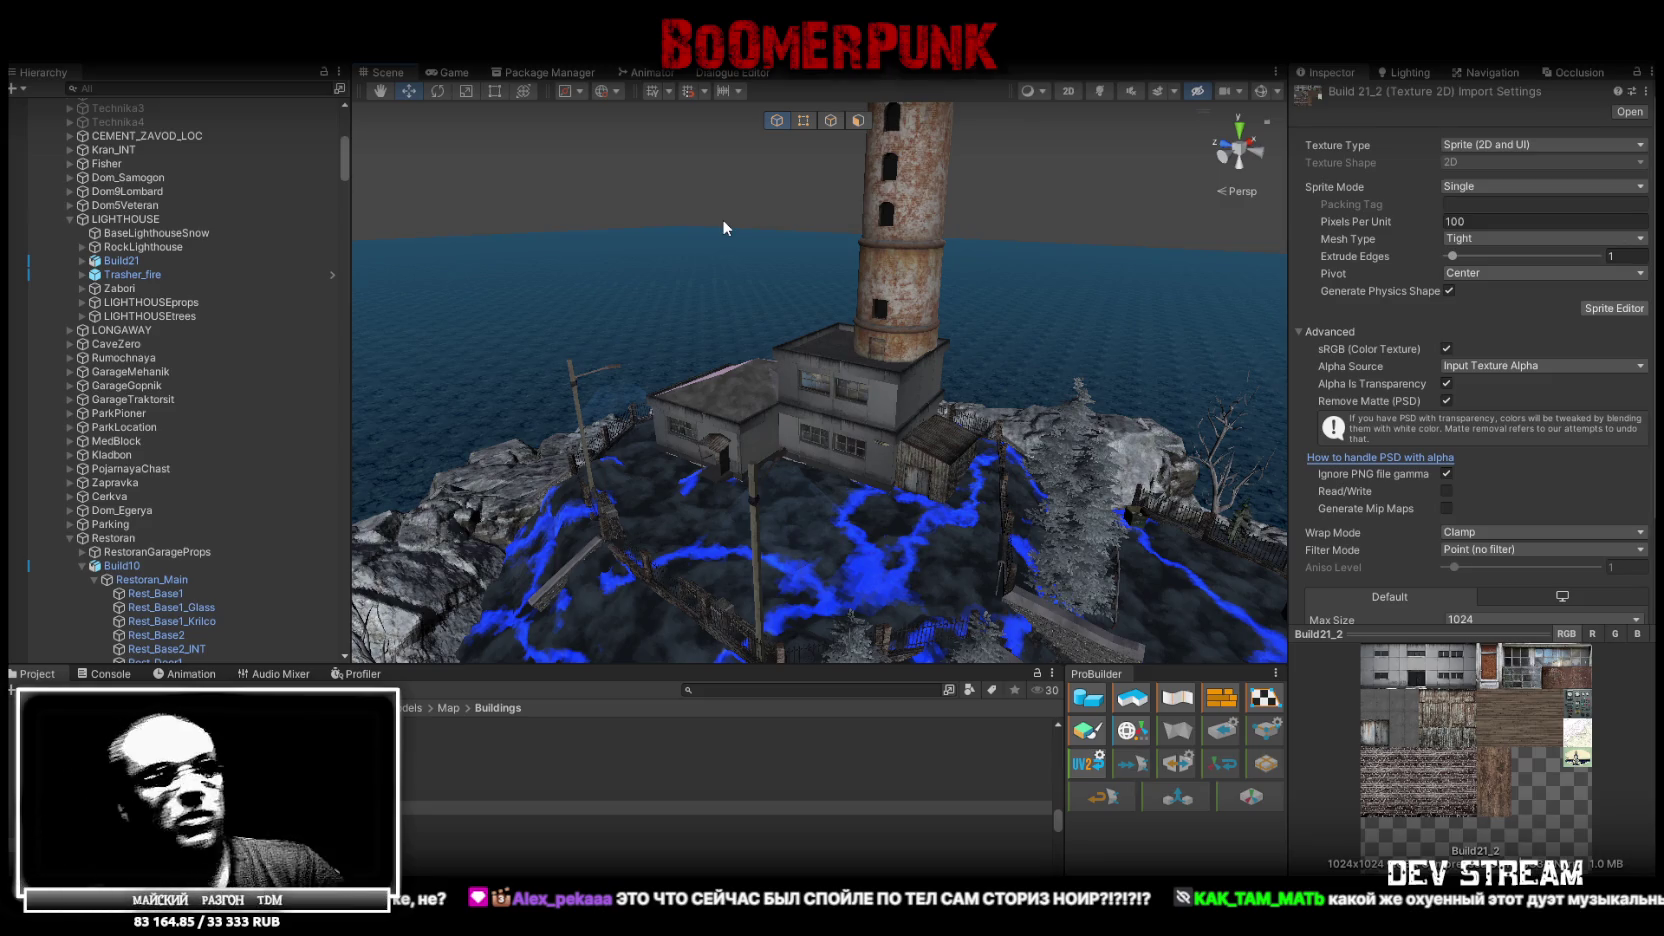
left_click_drag(818, 373, 885, 285)
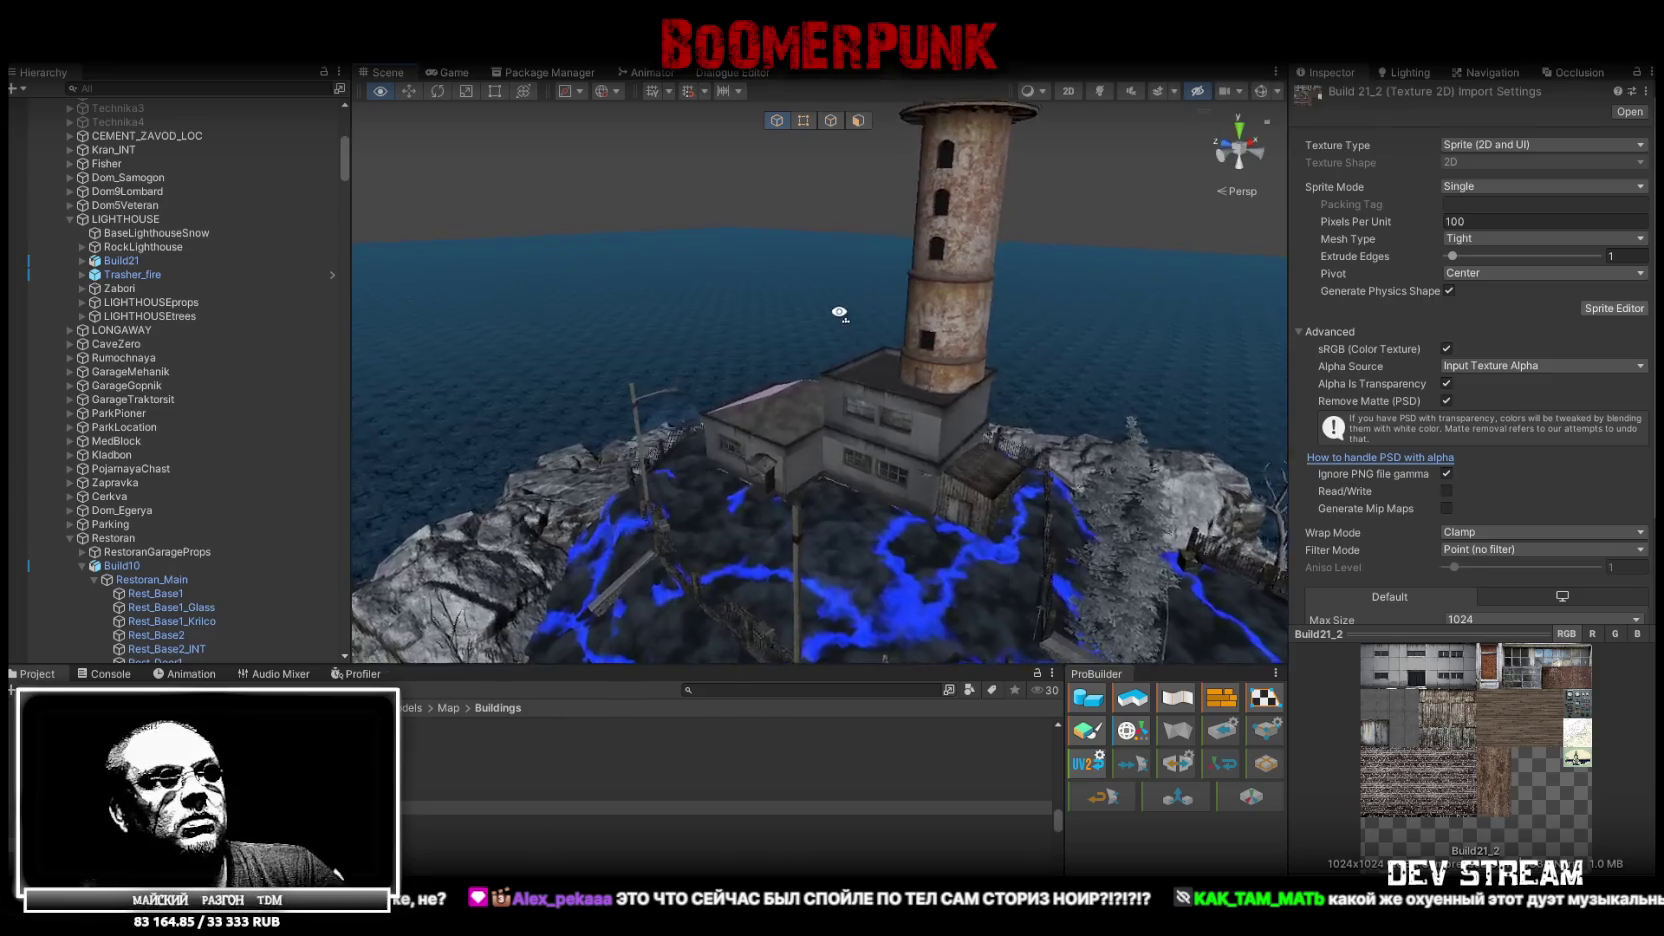
left_click_drag(840, 298, 829, 306)
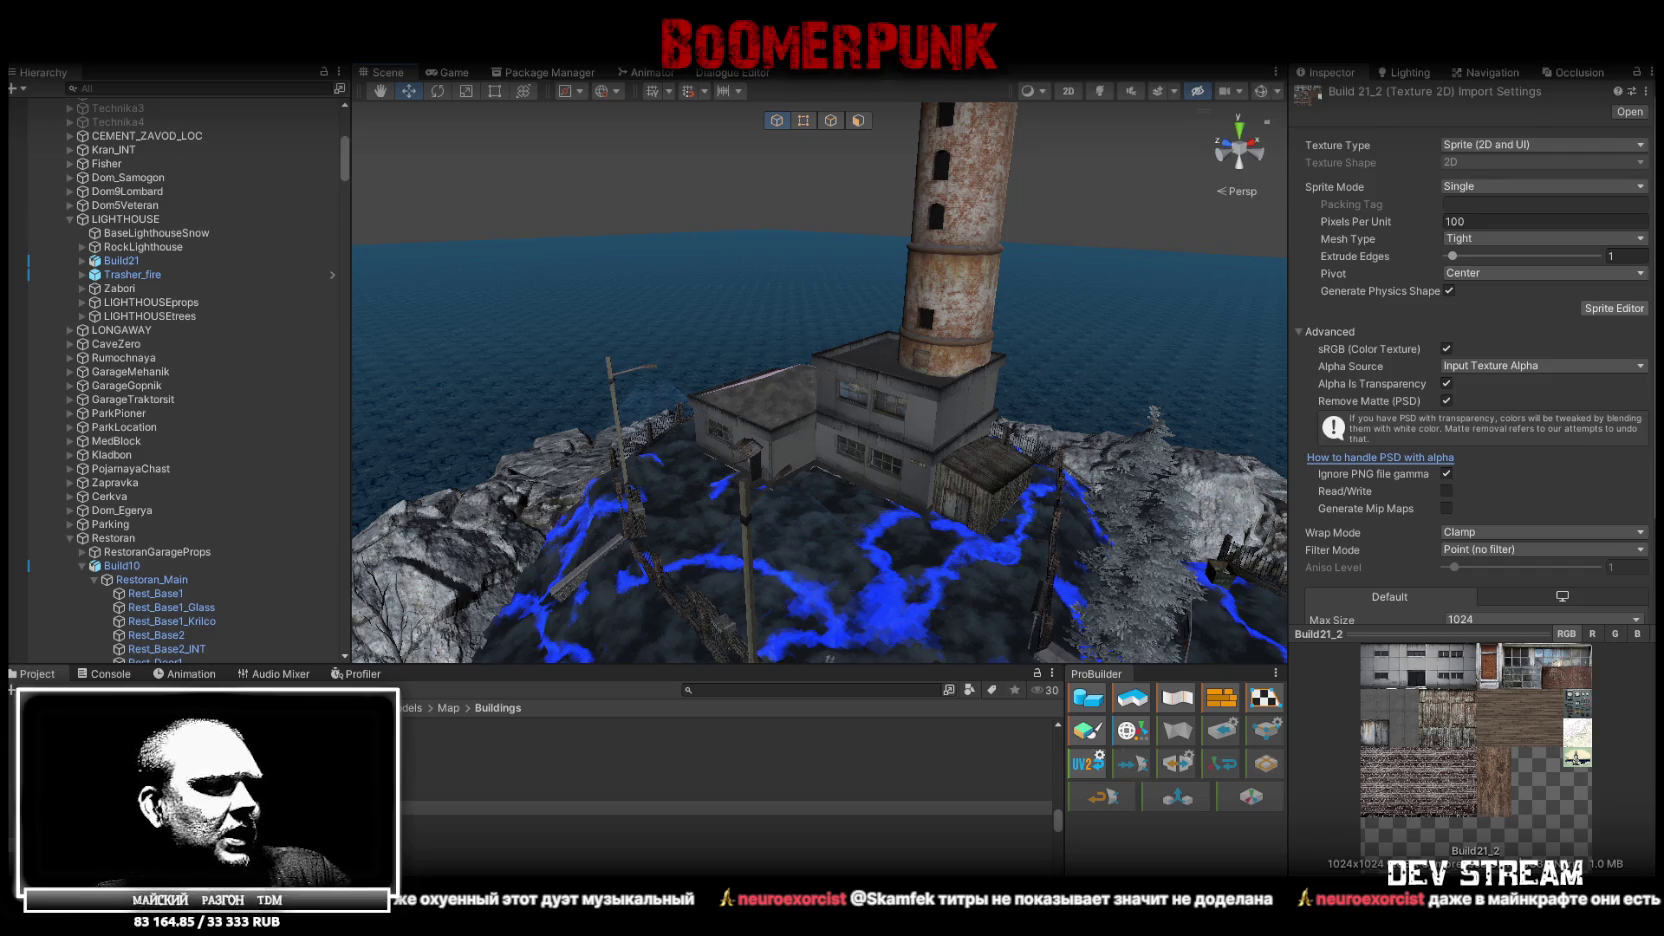
key("alt+Tab")
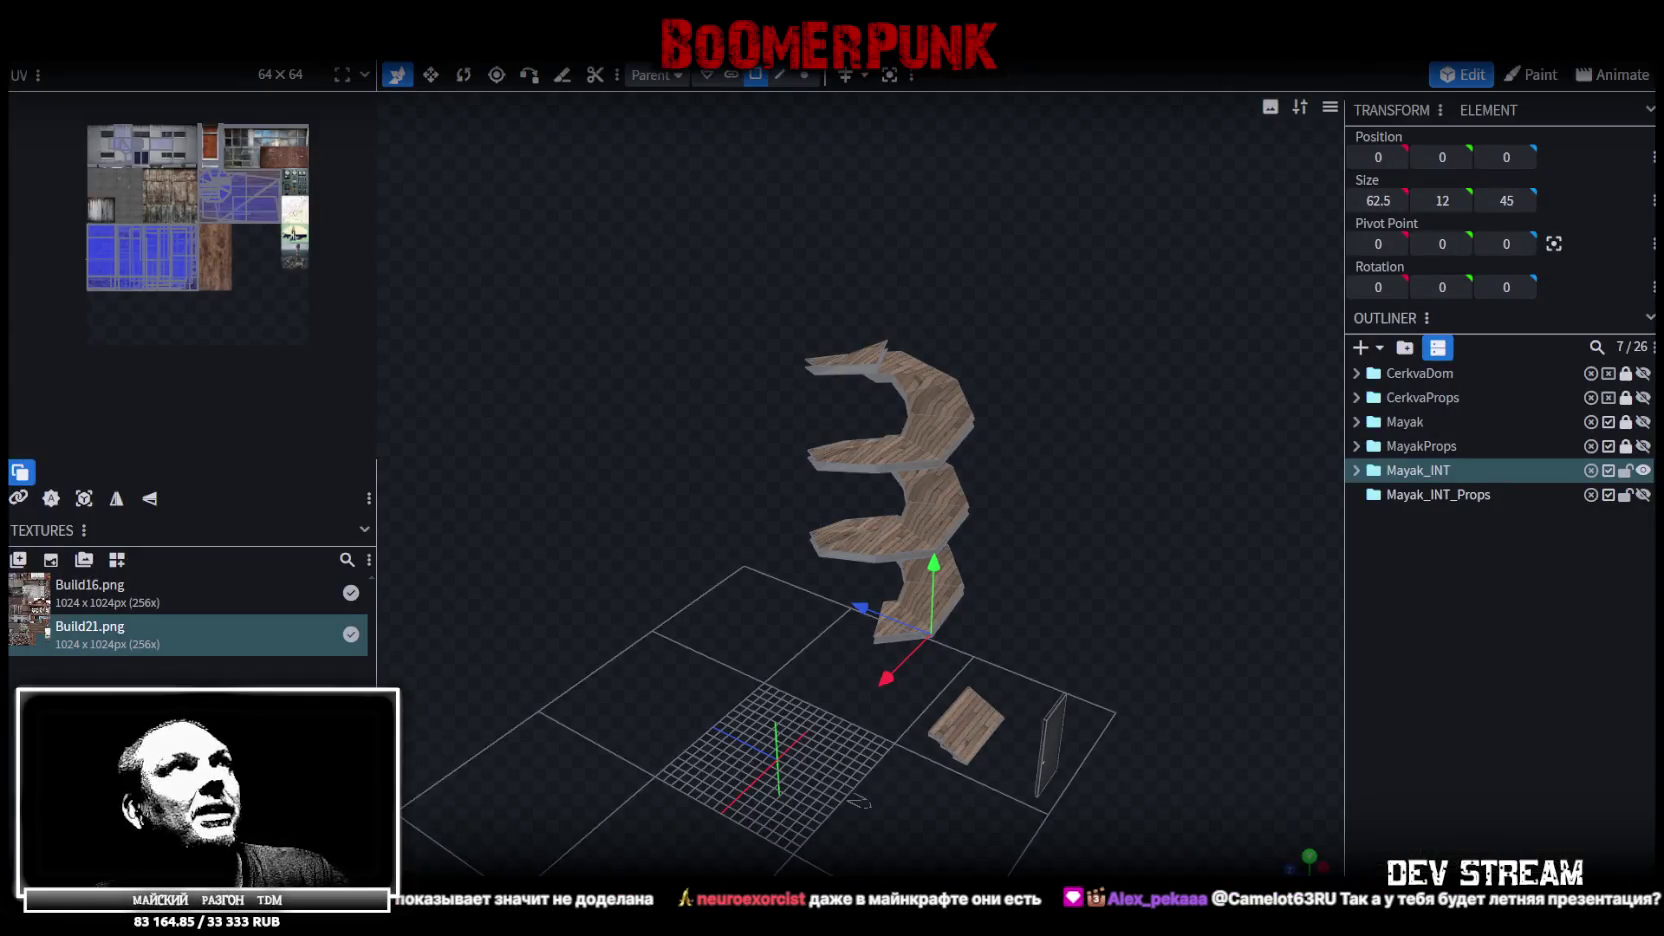
key("alt+Tab")
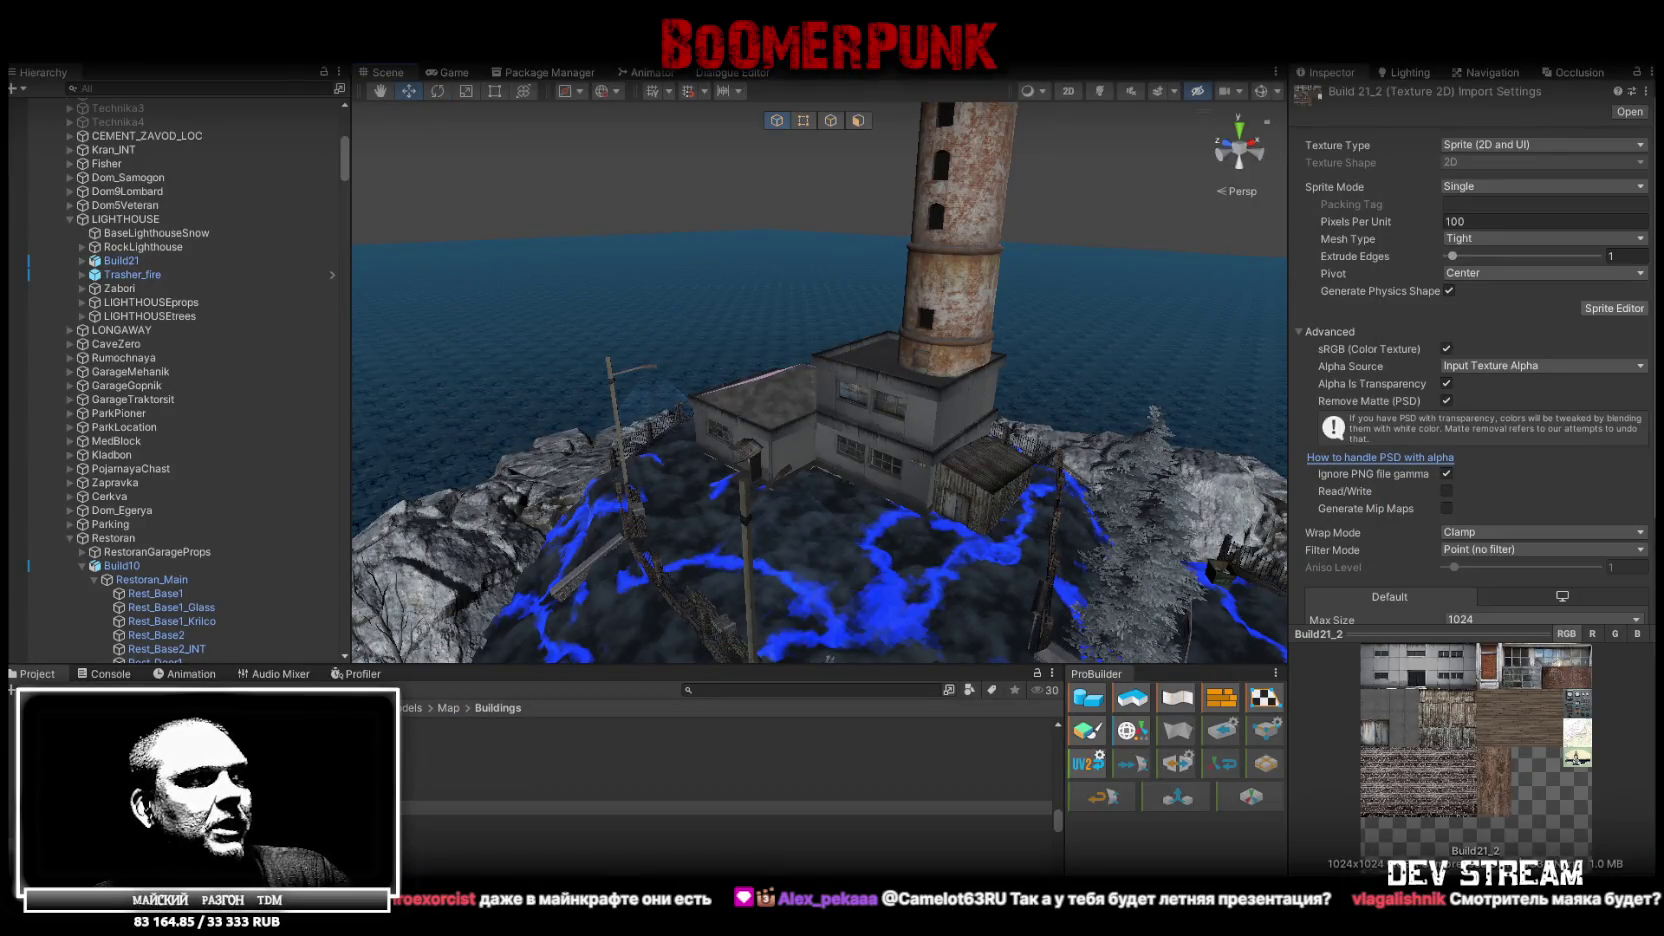
key("alt+Tab")
mouse_move(760, 403)
left_mouse_down()
mouse_move(985, 508)
mouse_move(982, 274)
left_mouse_up()
scroll(994, 302, "down", 3)
scroll(991, 303, "down", 2)
left_click_drag(997, 304, 1021, 705)
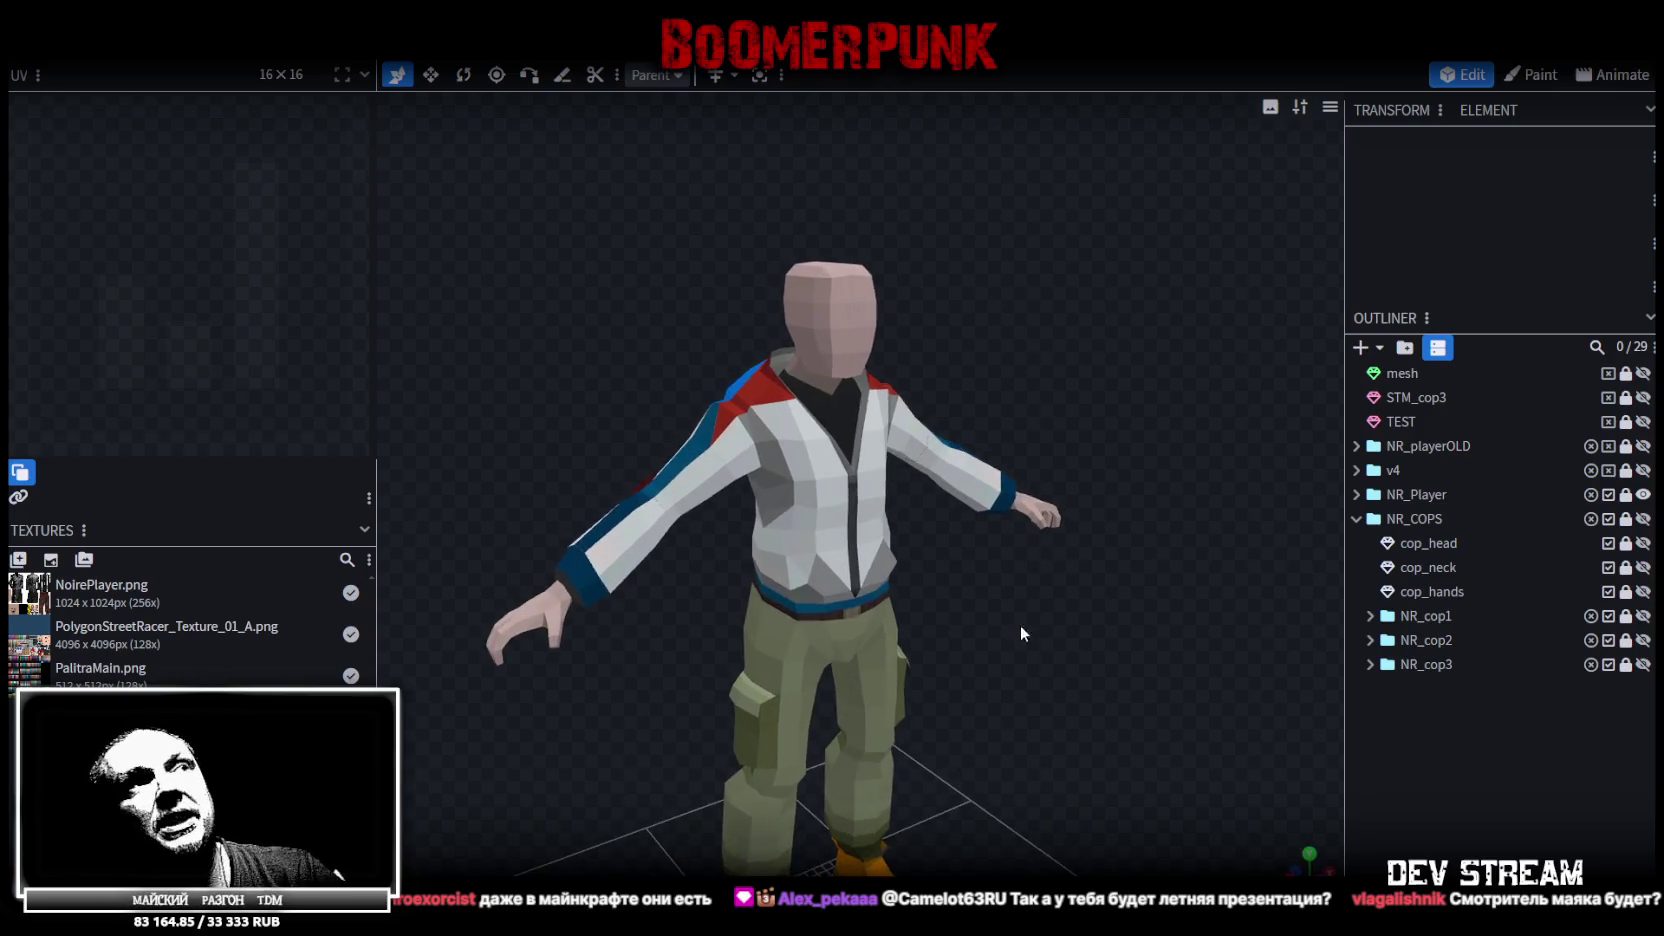
scroll(1100, 620, "up", 3)
scroll(1131, 601, "up", 2)
left_click_drag(1131, 601, 1124, 589)
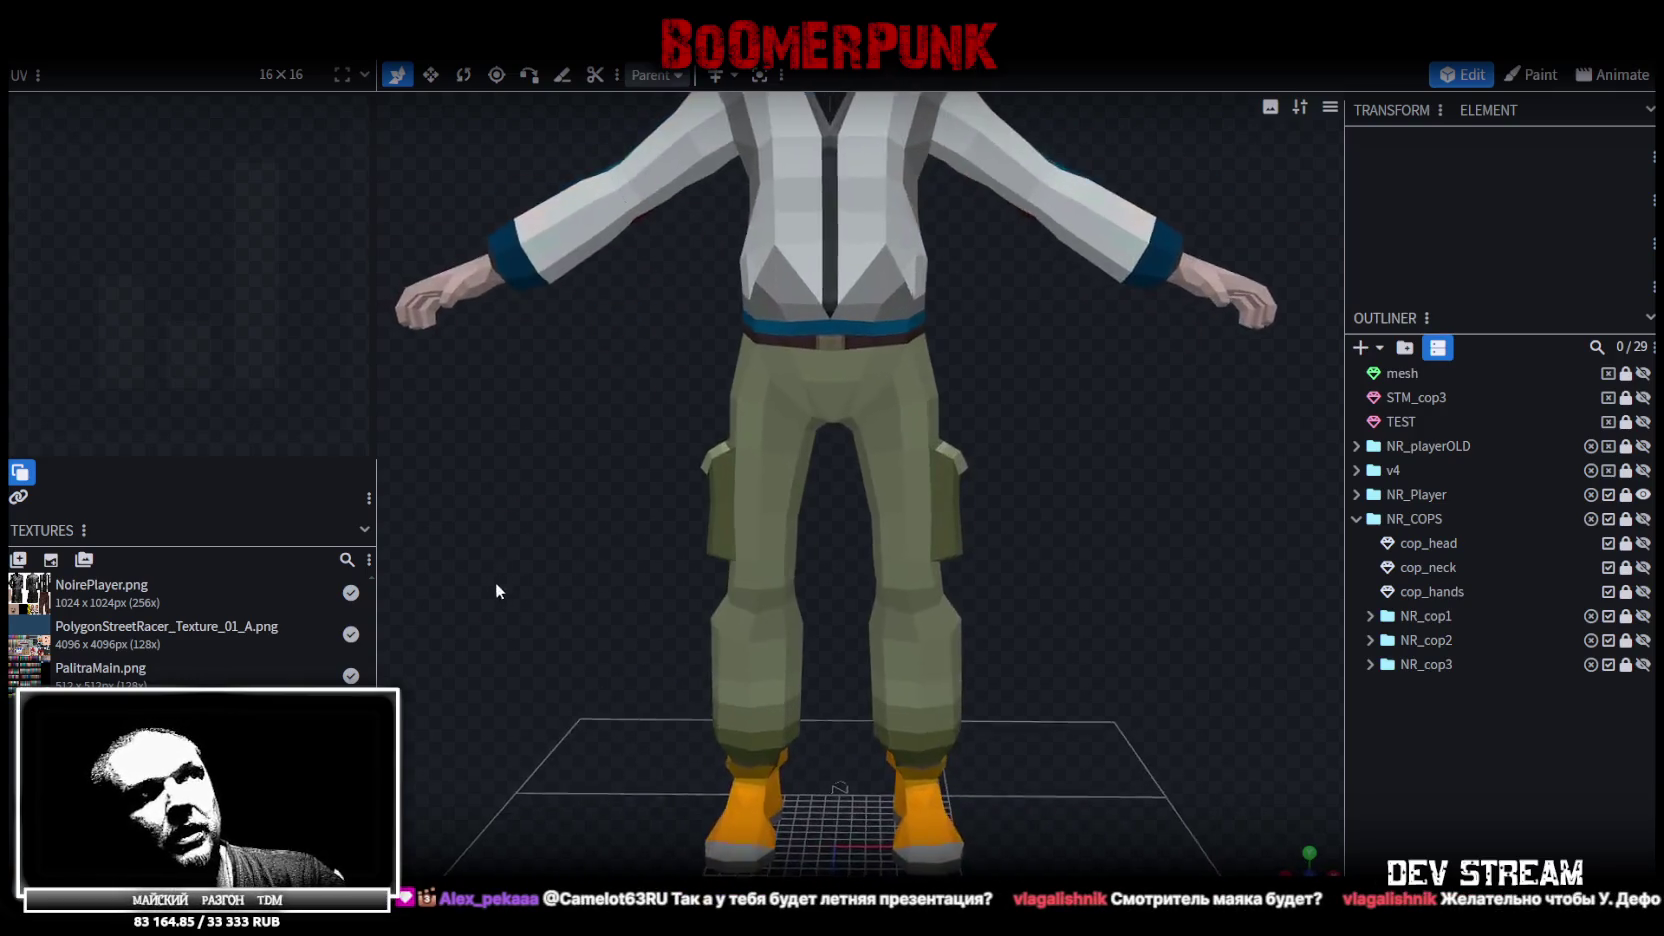
mouse_move(524, 472)
left_mouse_down()
mouse_move(1066, 501)
mouse_move(501, 494)
mouse_move(680, 494)
left_mouse_up()
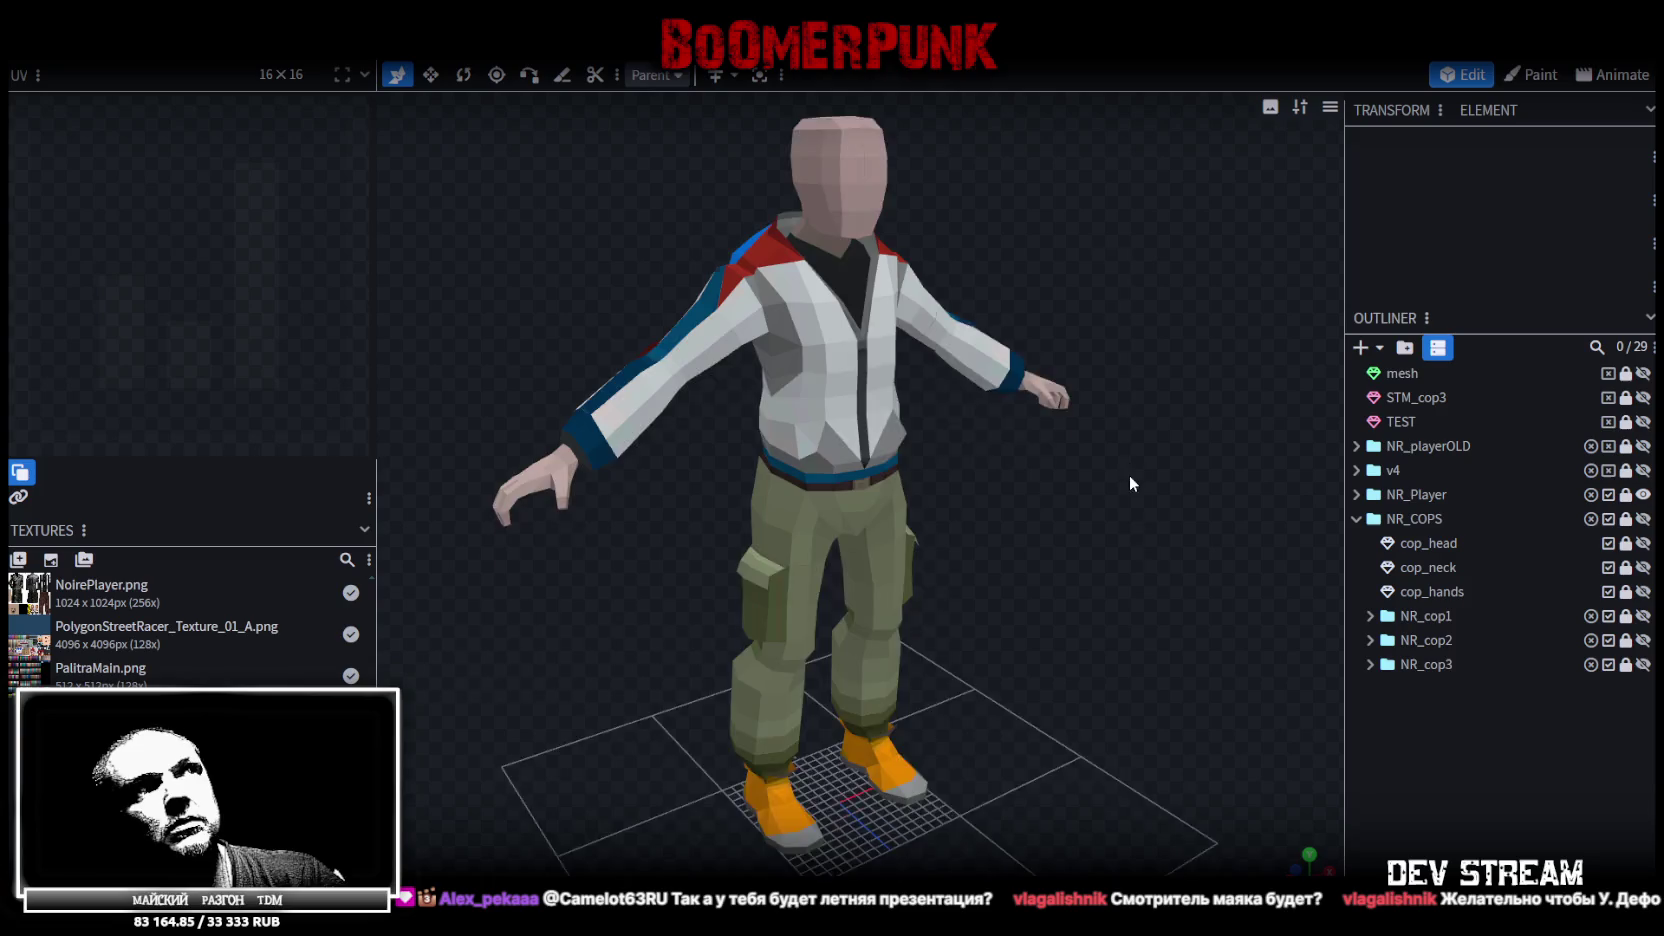
scroll(965, 268, "up", 3)
scroll(965, 268, "up", 2)
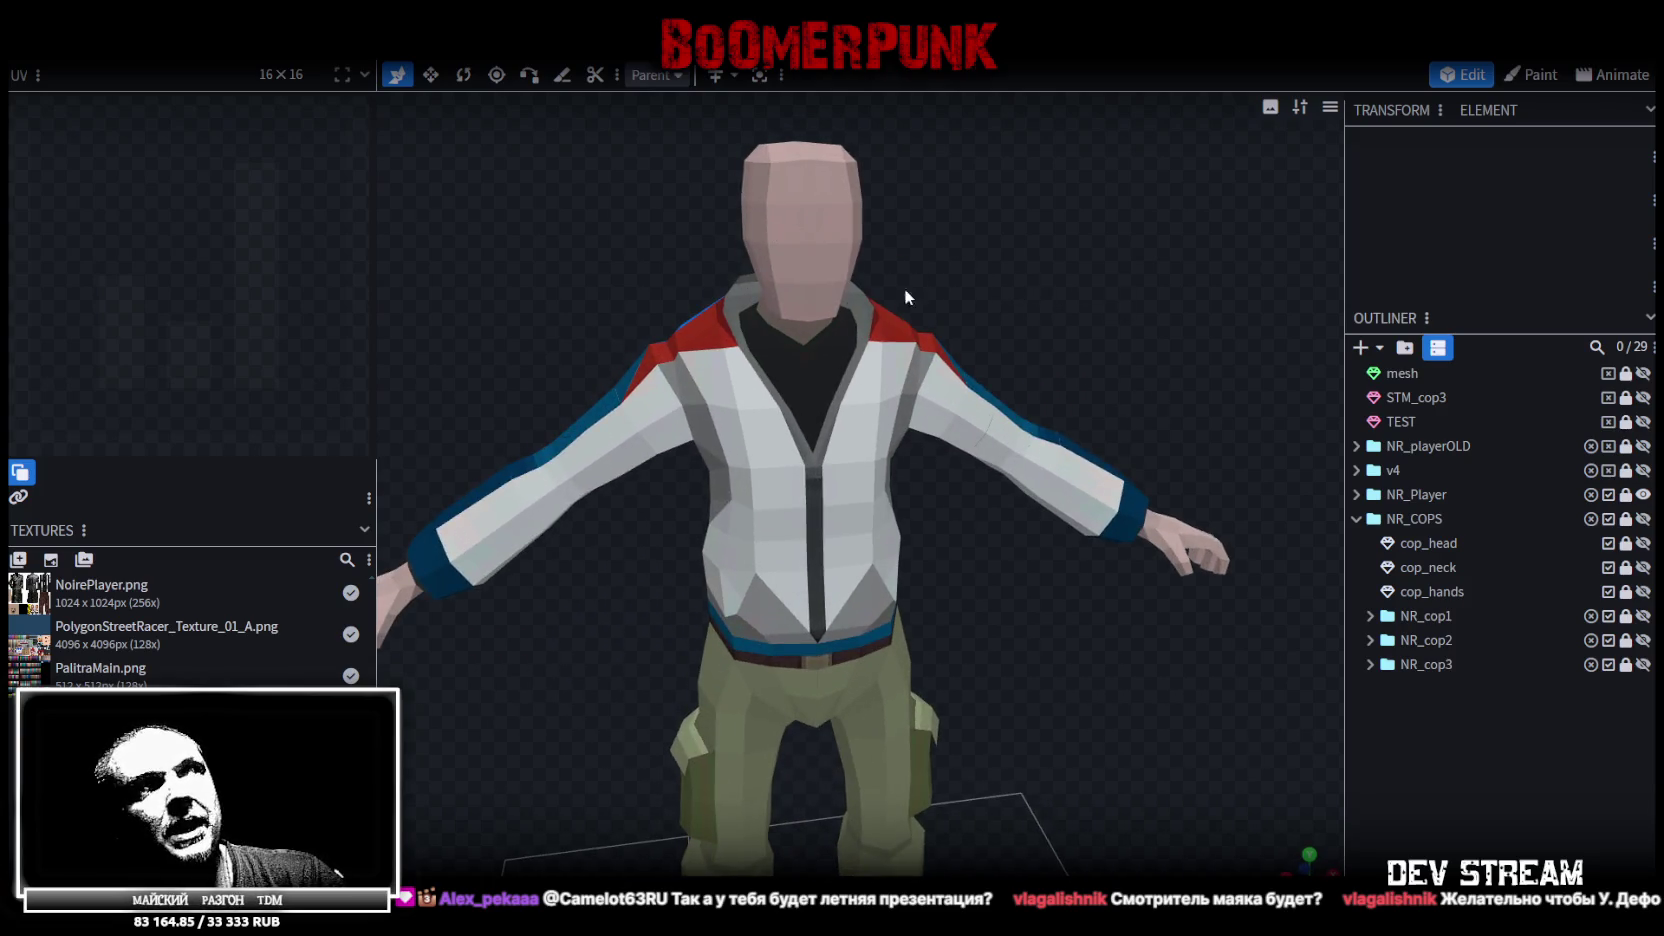
left_click_drag(894, 306, 1029, 234)
scroll(1057, 287, "down", 2)
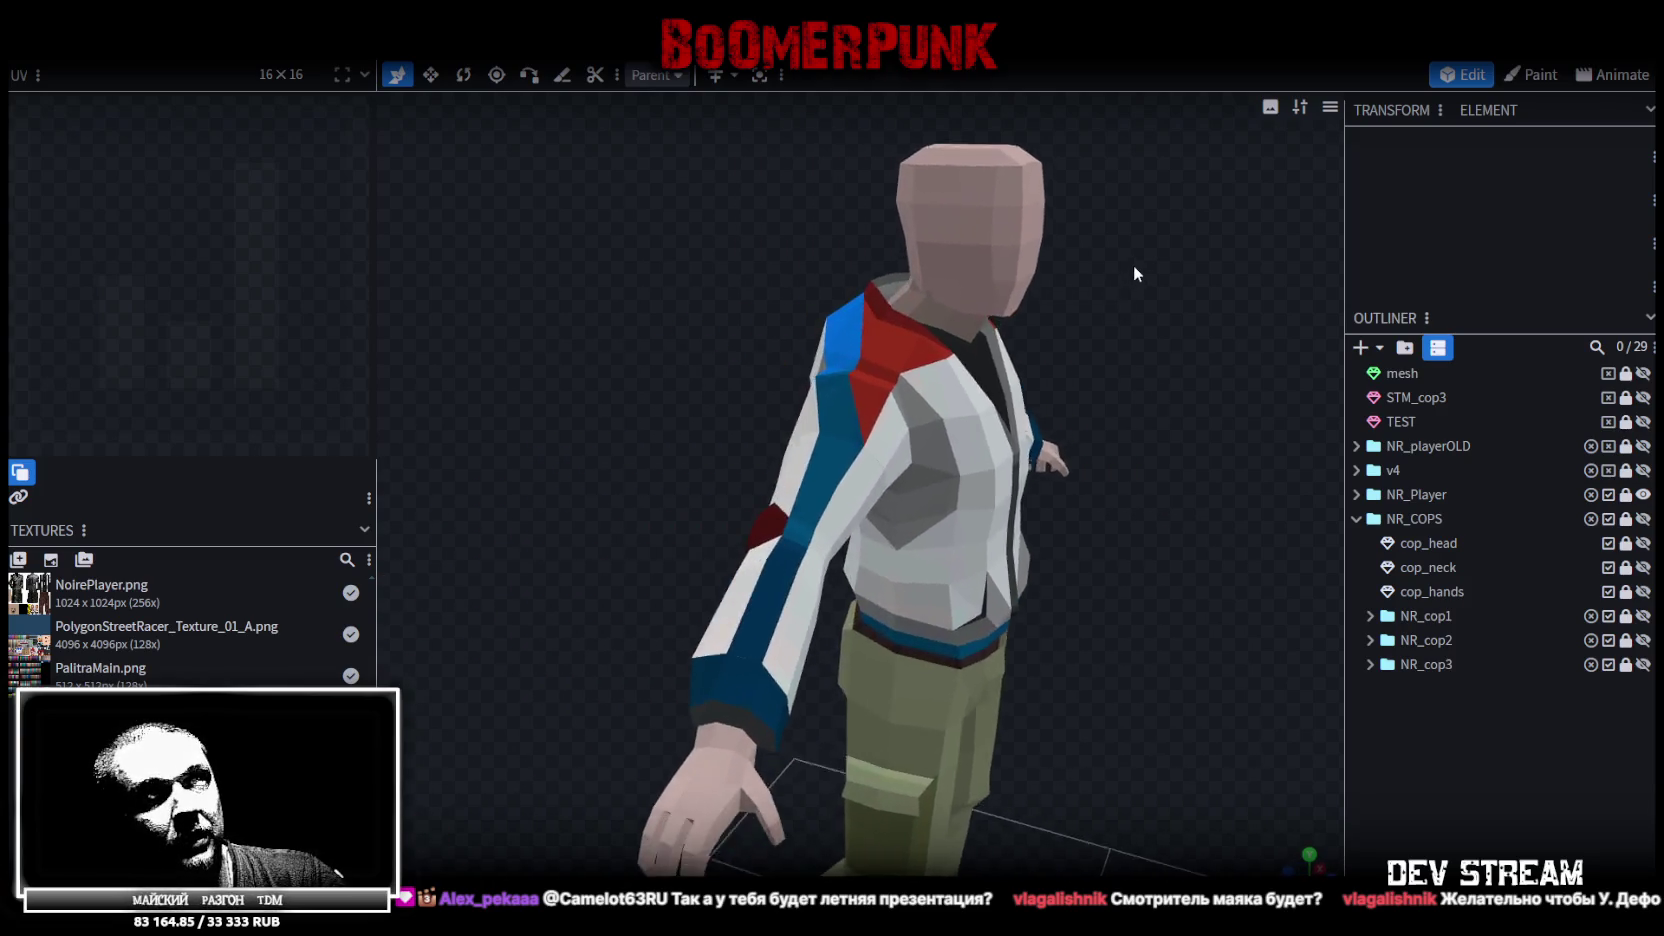
left_click_drag(1129, 271, 1058, 267)
mouse_move(945, 291)
left_mouse_down()
mouse_move(830, 560)
mouse_move(900, 560)
mouse_move(613, 550)
mouse_move(650, 580)
mouse_move(706, 565)
left_mouse_up()
scroll(815, 584, "up", 2)
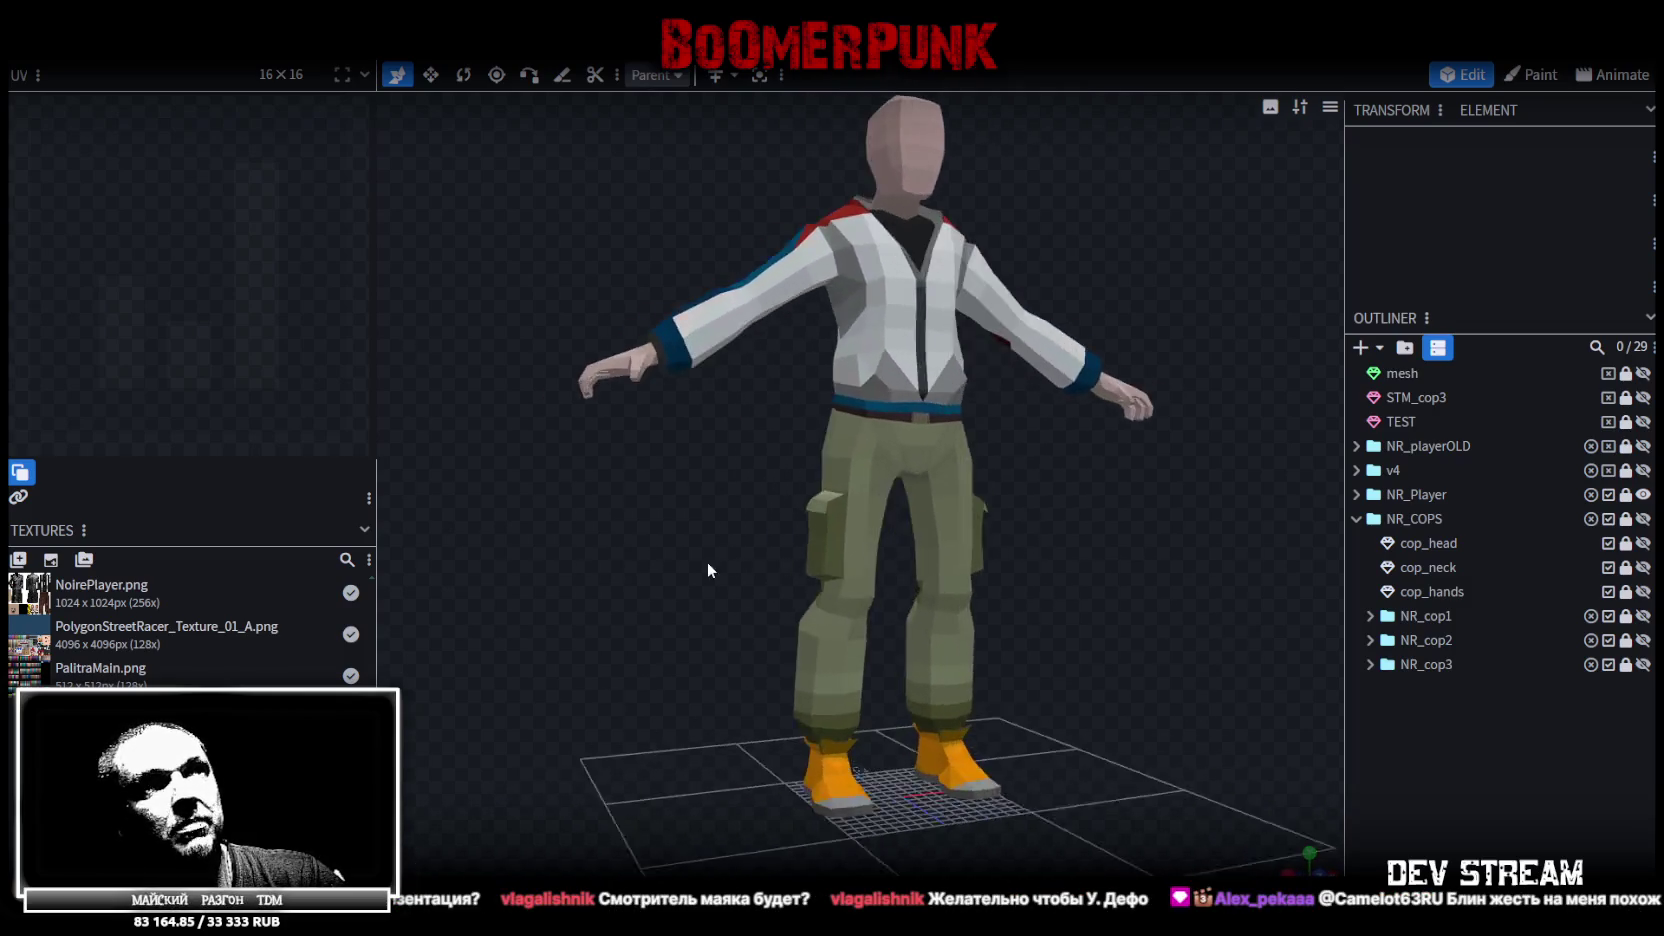
left_click(1643, 518)
left_click(1643, 543)
left_click(1643, 567)
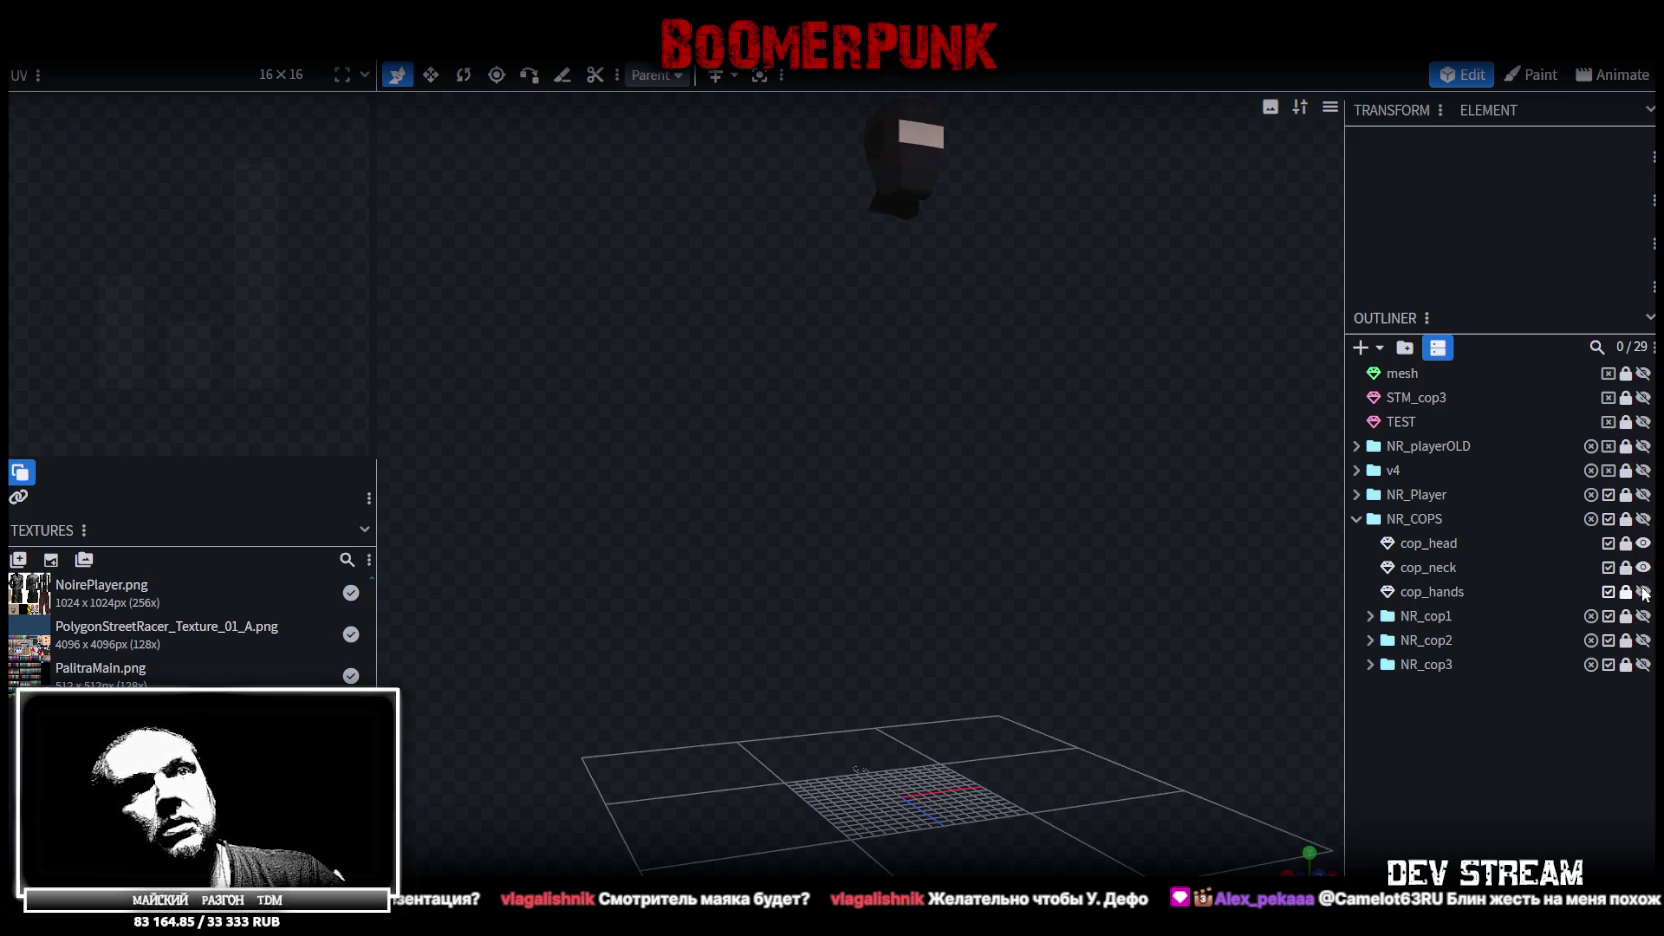
left_click(1643, 591)
left_click(1643, 616)
left_click_drag(1131, 383, 583, 360)
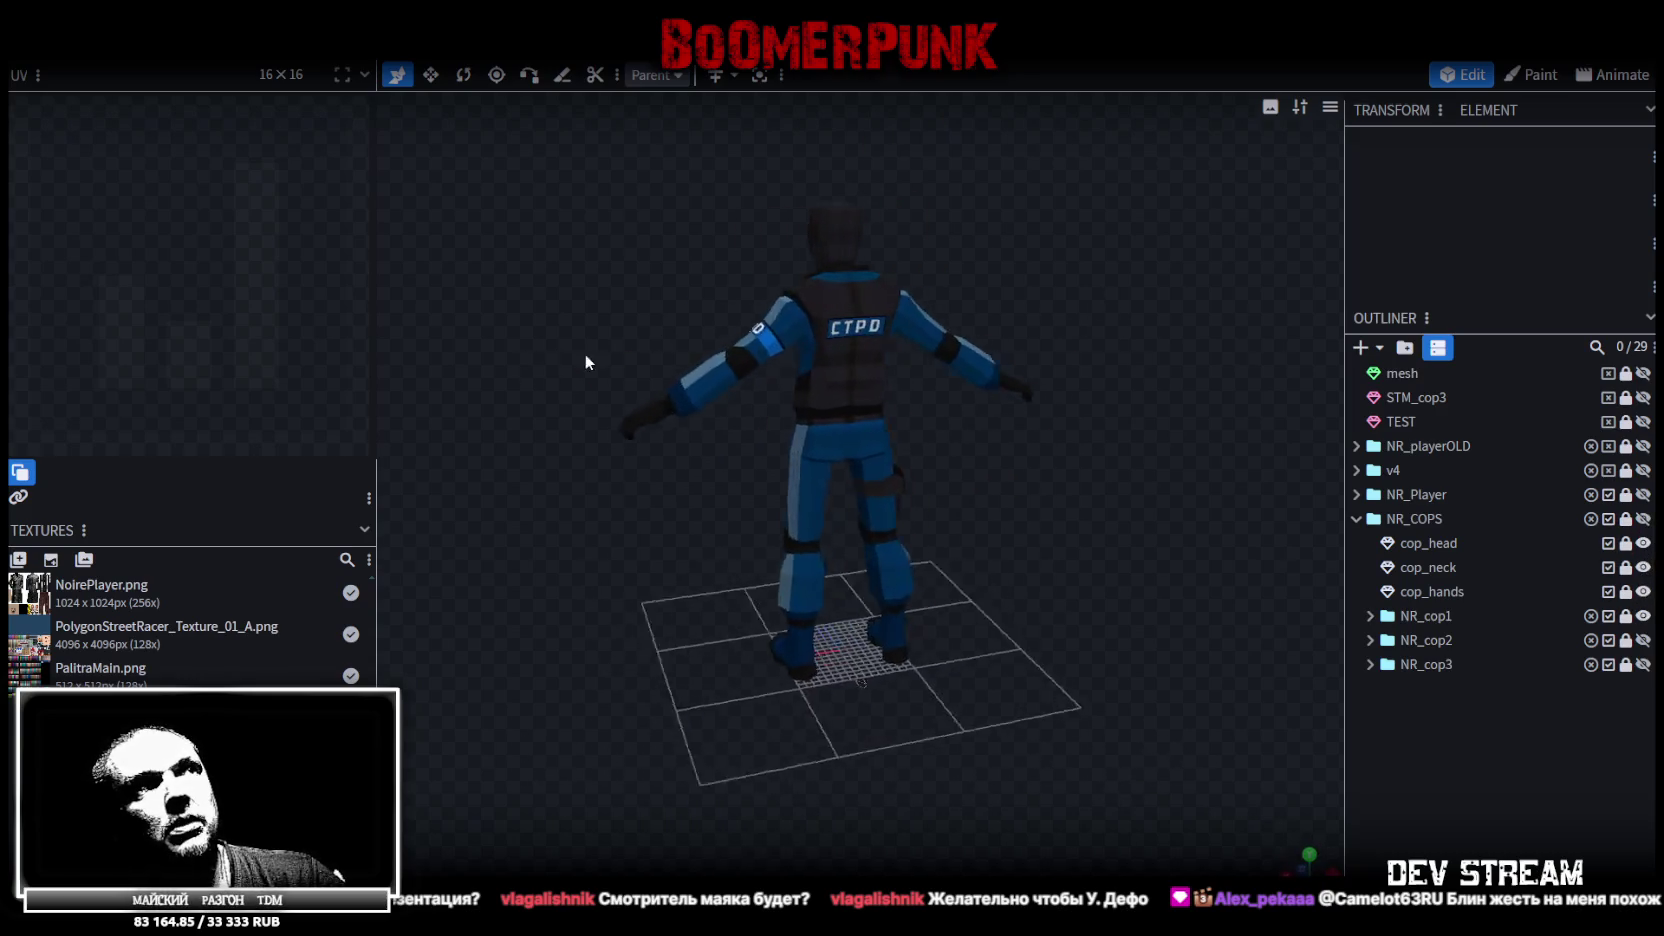
scroll(1003, 360, "up", 3)
scroll(985, 487, "up", 2)
scroll(985, 487, "down", 2)
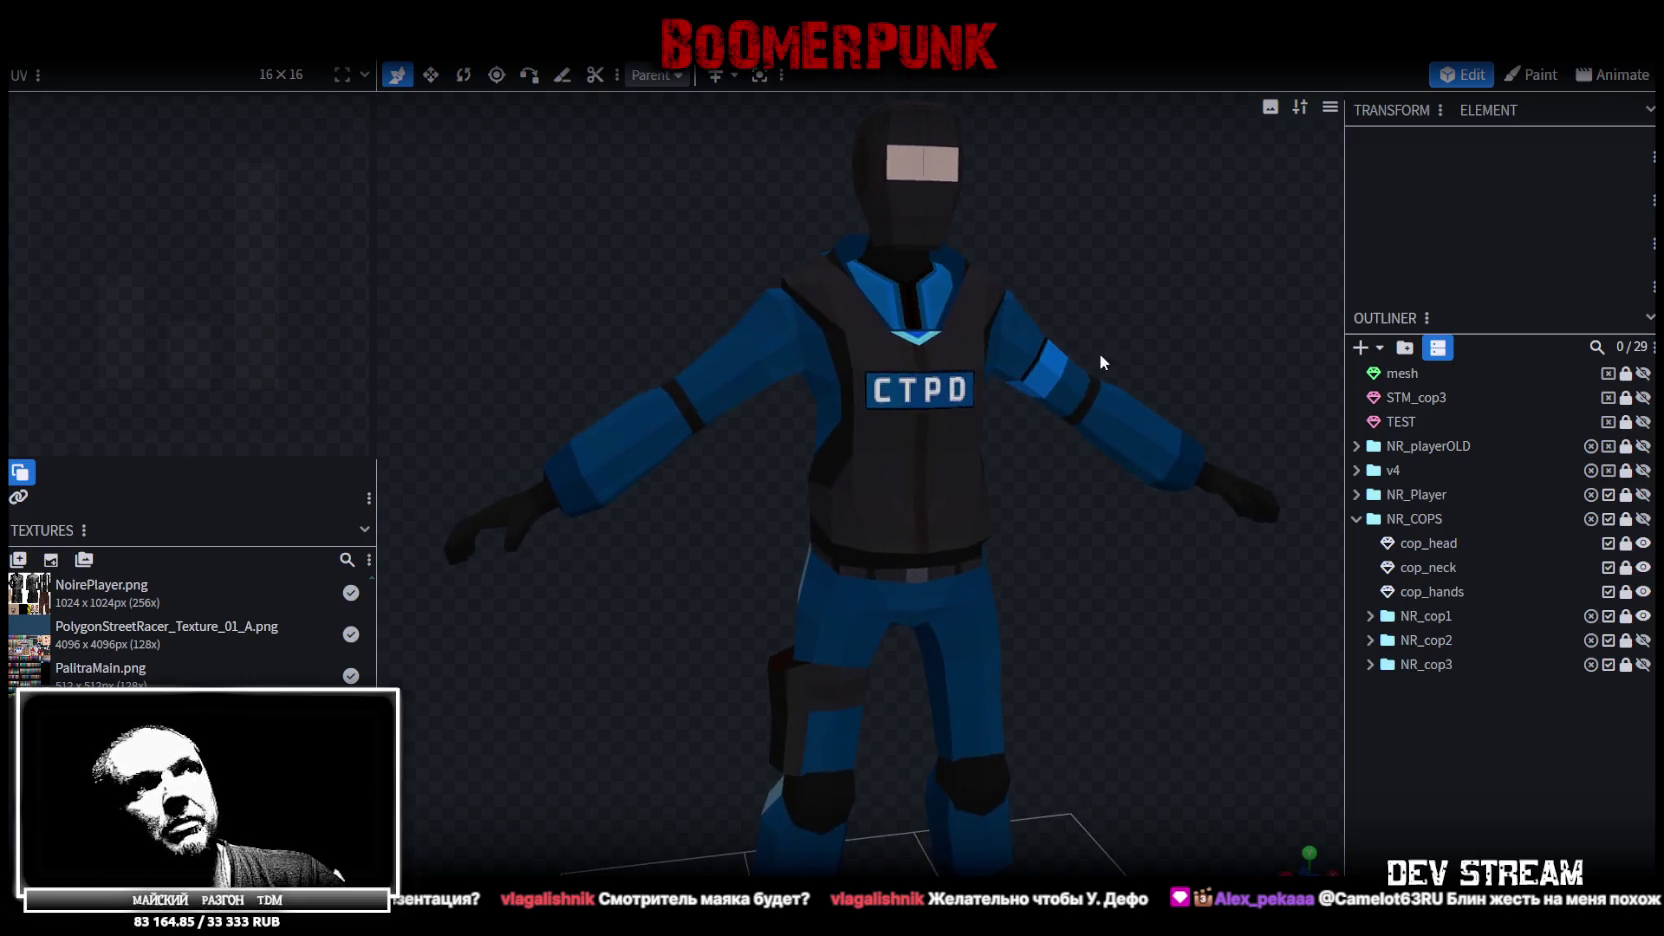
left_click_drag(1114, 323, 1113, 538)
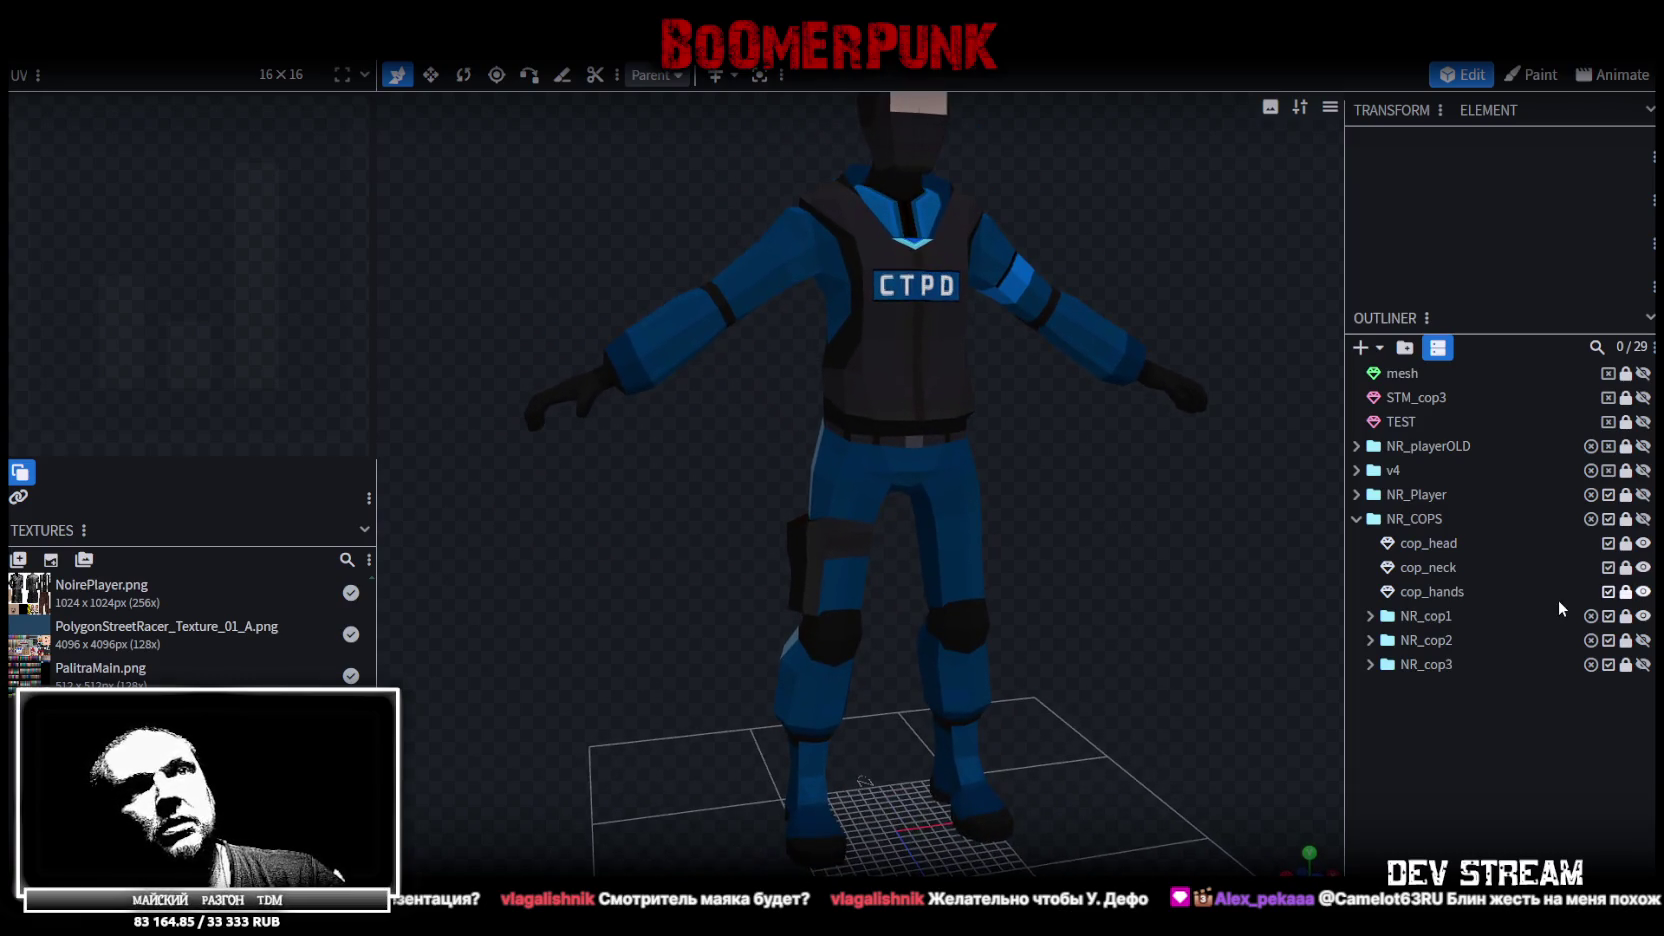
left_click(1643, 616)
left_click(1643, 640)
mouse_move(1000, 500)
left_mouse_down()
mouse_move(620, 538)
mouse_move(727, 508)
mouse_move(1036, 487)
left_mouse_up()
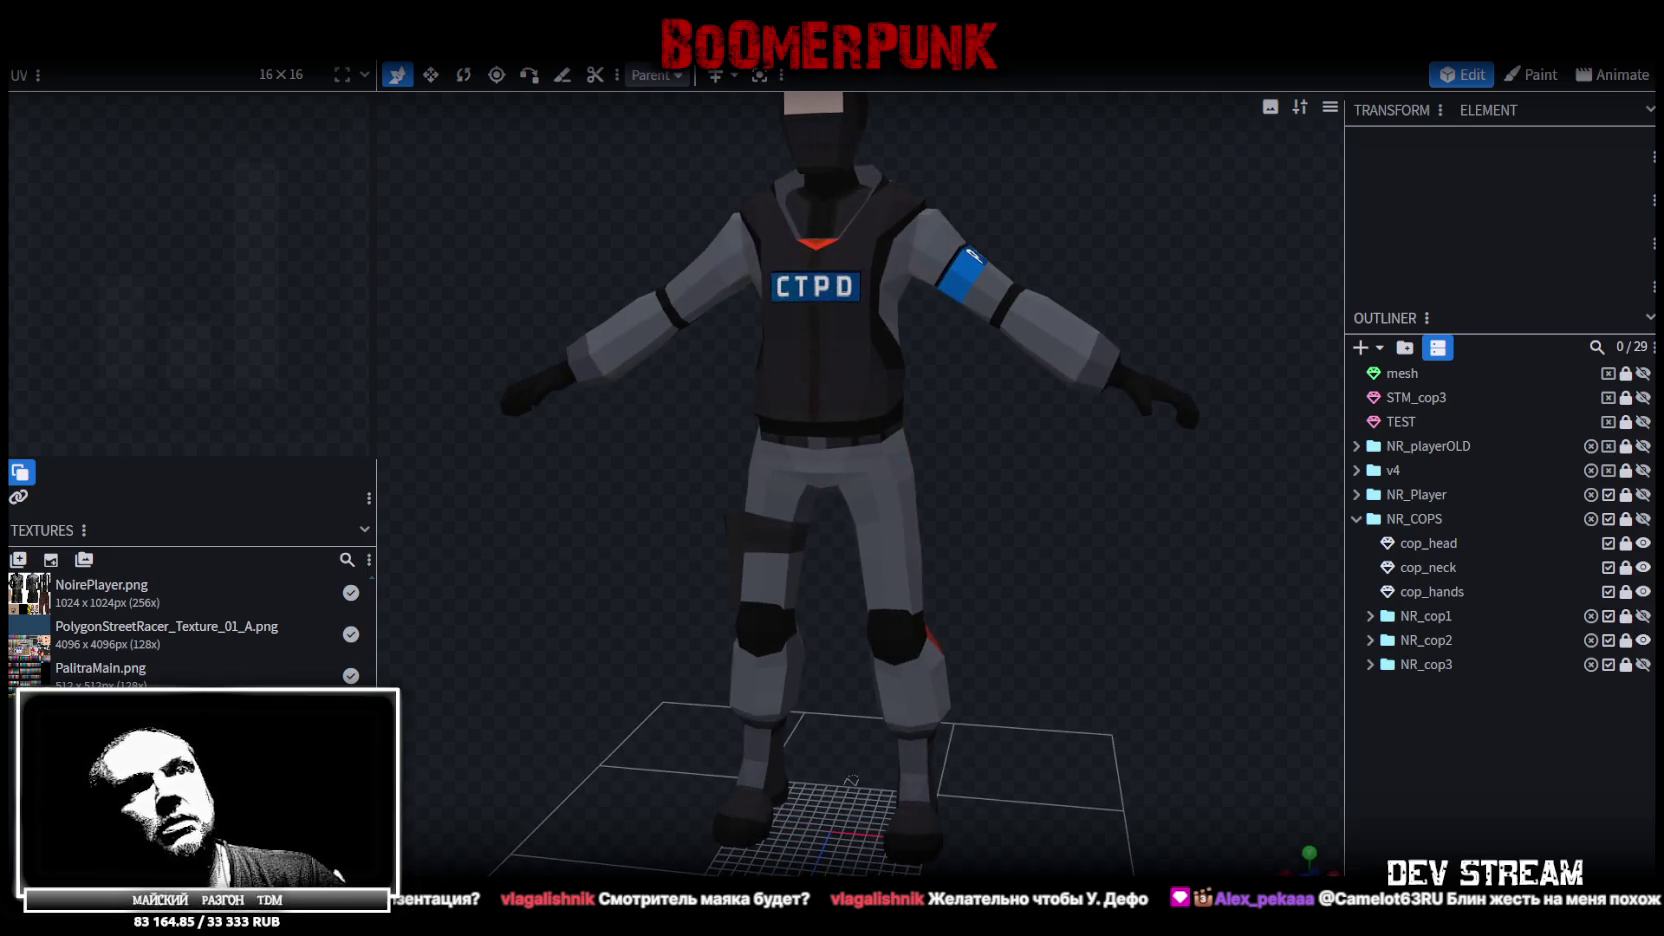
left_click(1643, 640)
left_click(1643, 664)
mouse_move(1070, 520)
left_mouse_down()
mouse_move(670, 522)
mouse_move(1151, 565)
mouse_move(1073, 617)
left_mouse_up()
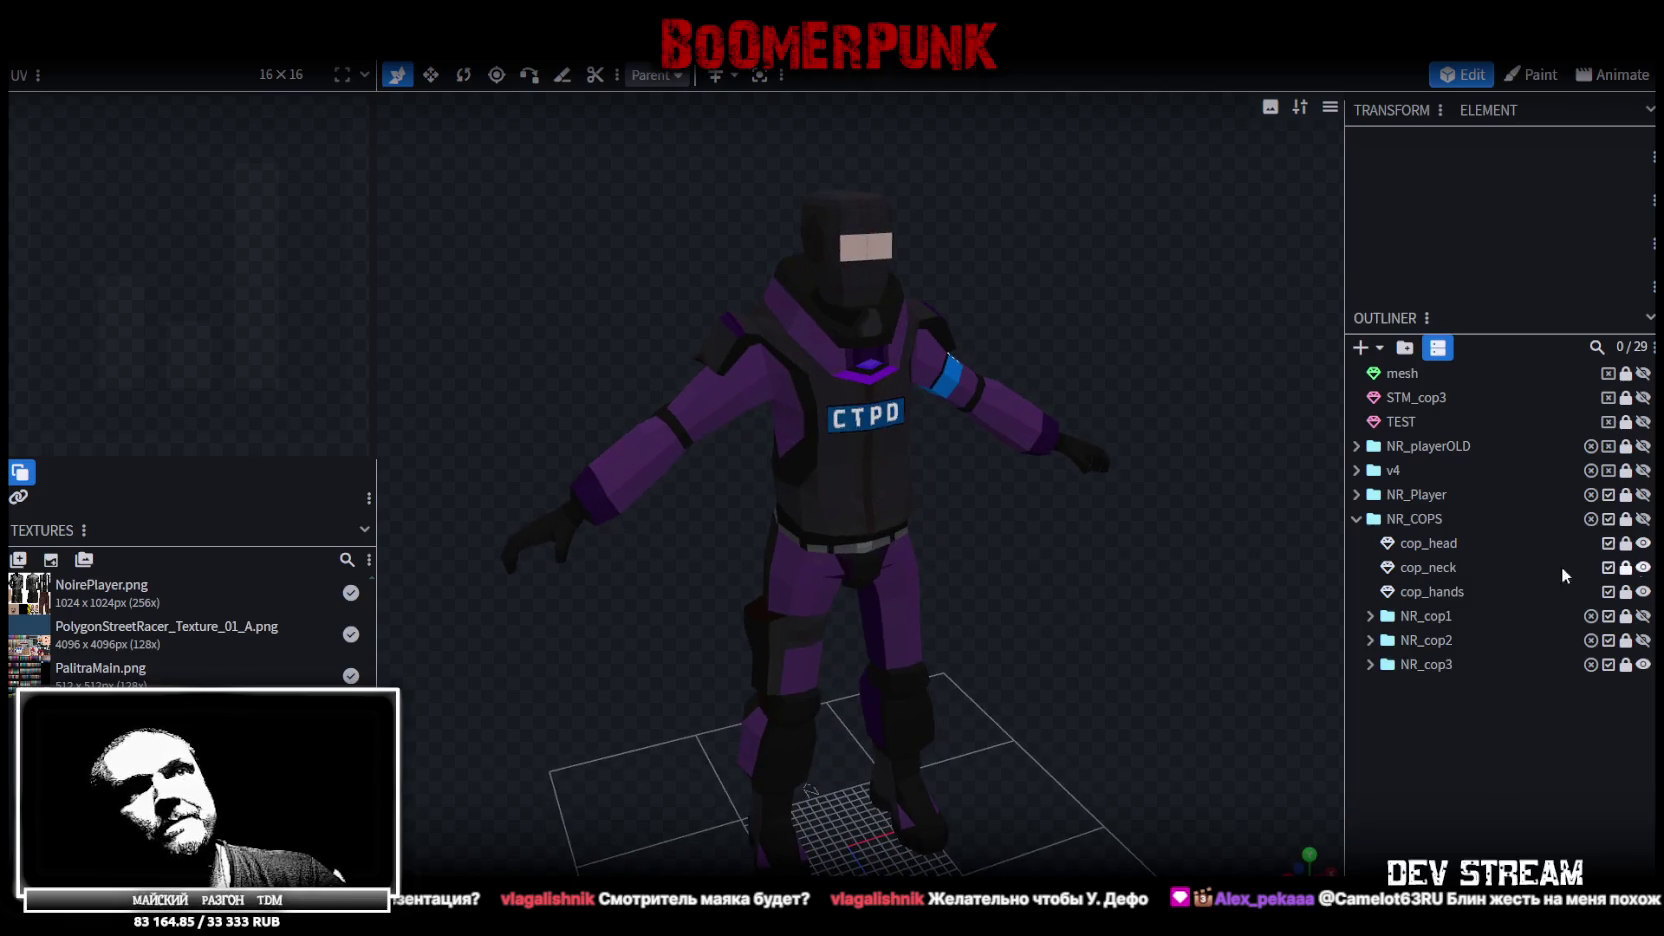
left_click(1643, 518)
left_click(1645, 519)
left_click(1643, 494)
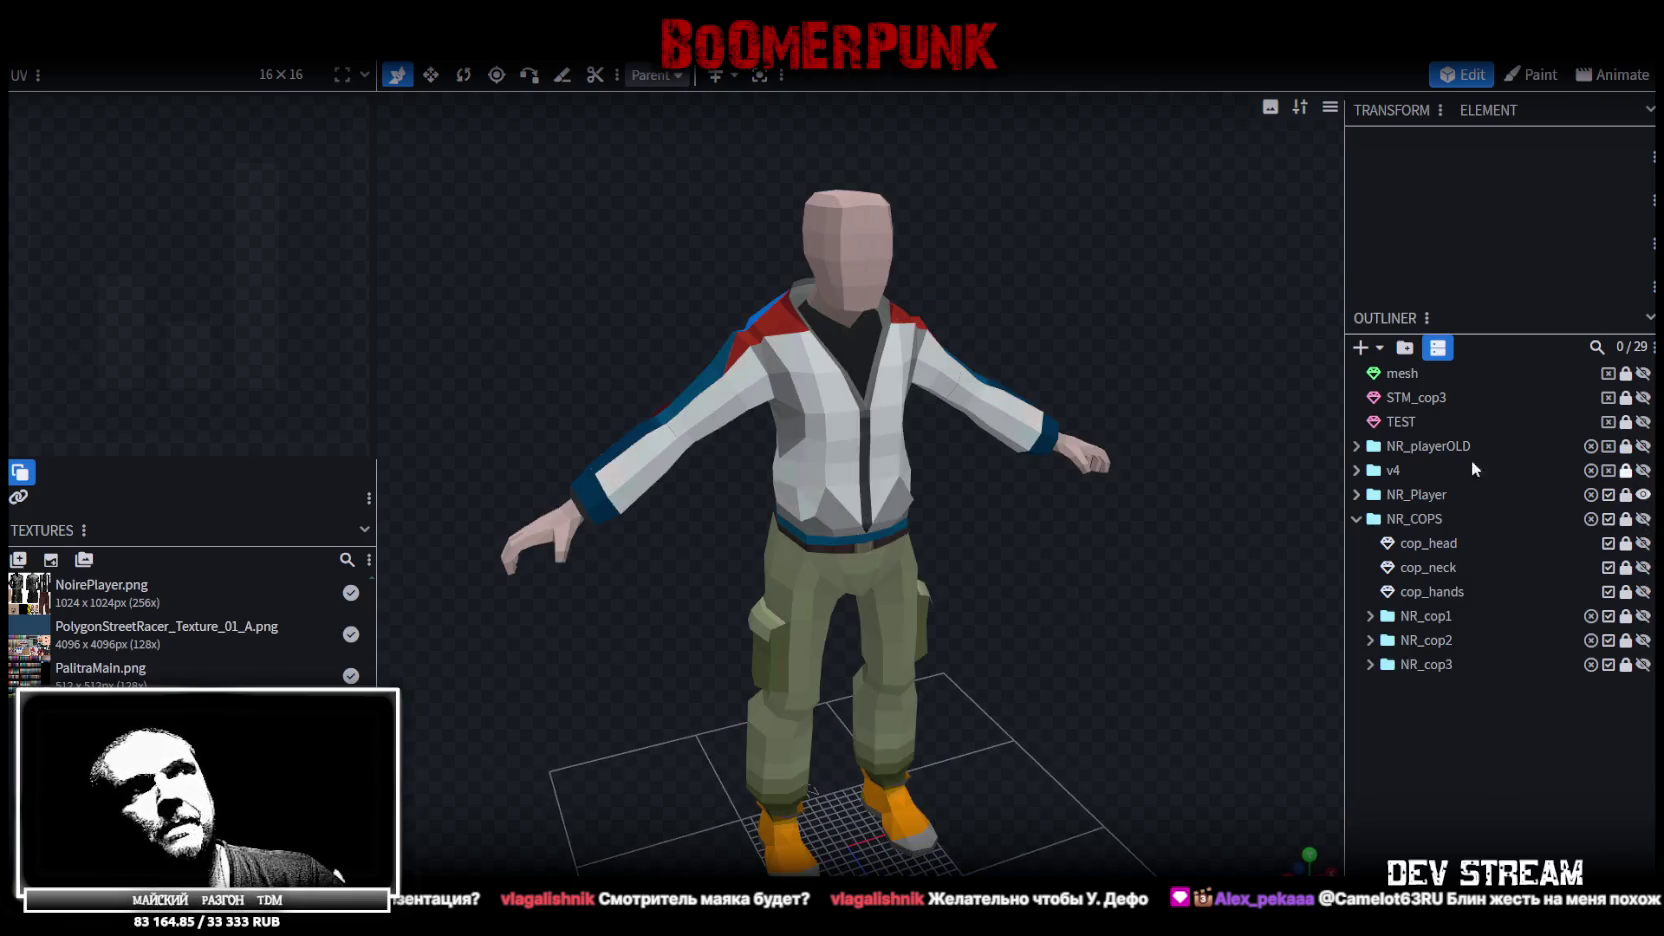
scroll(1055, 530, "up", 3)
scroll(612, 549, "down", 3)
mouse_move(564, 575)
left_mouse_down()
mouse_move(875, 482)
mouse_move(620, 480)
left_mouse_up()
scroll(915, 460, "up", 3)
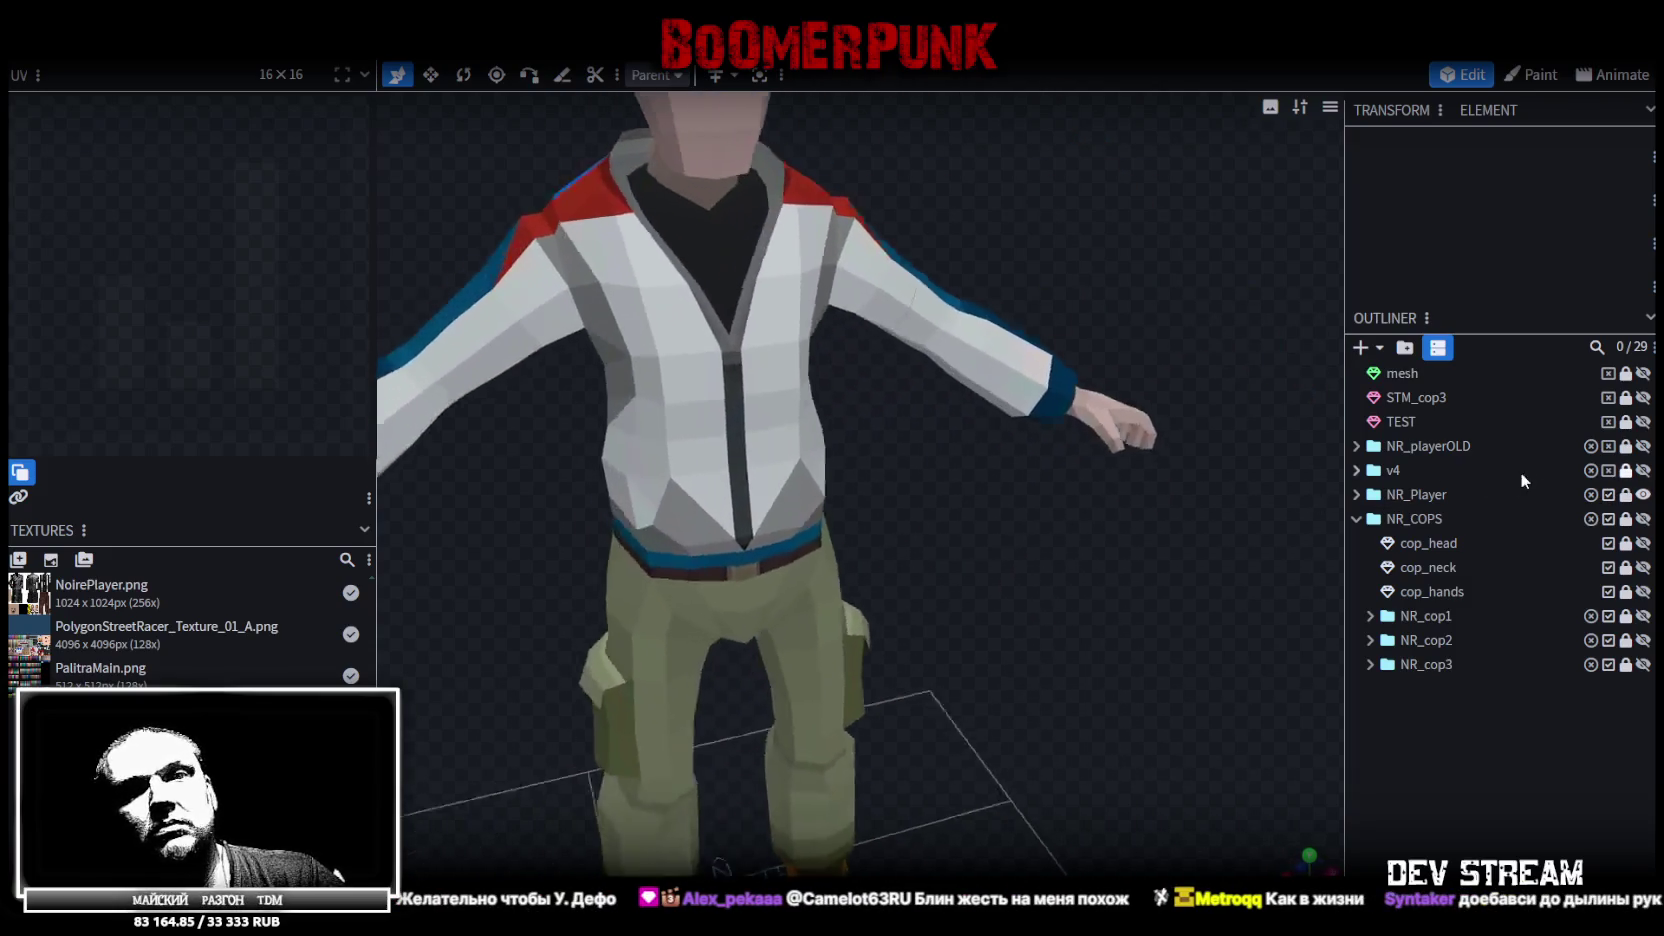
scroll(700, 480, "up", 3)
scroll(1076, 498, "down", 3)
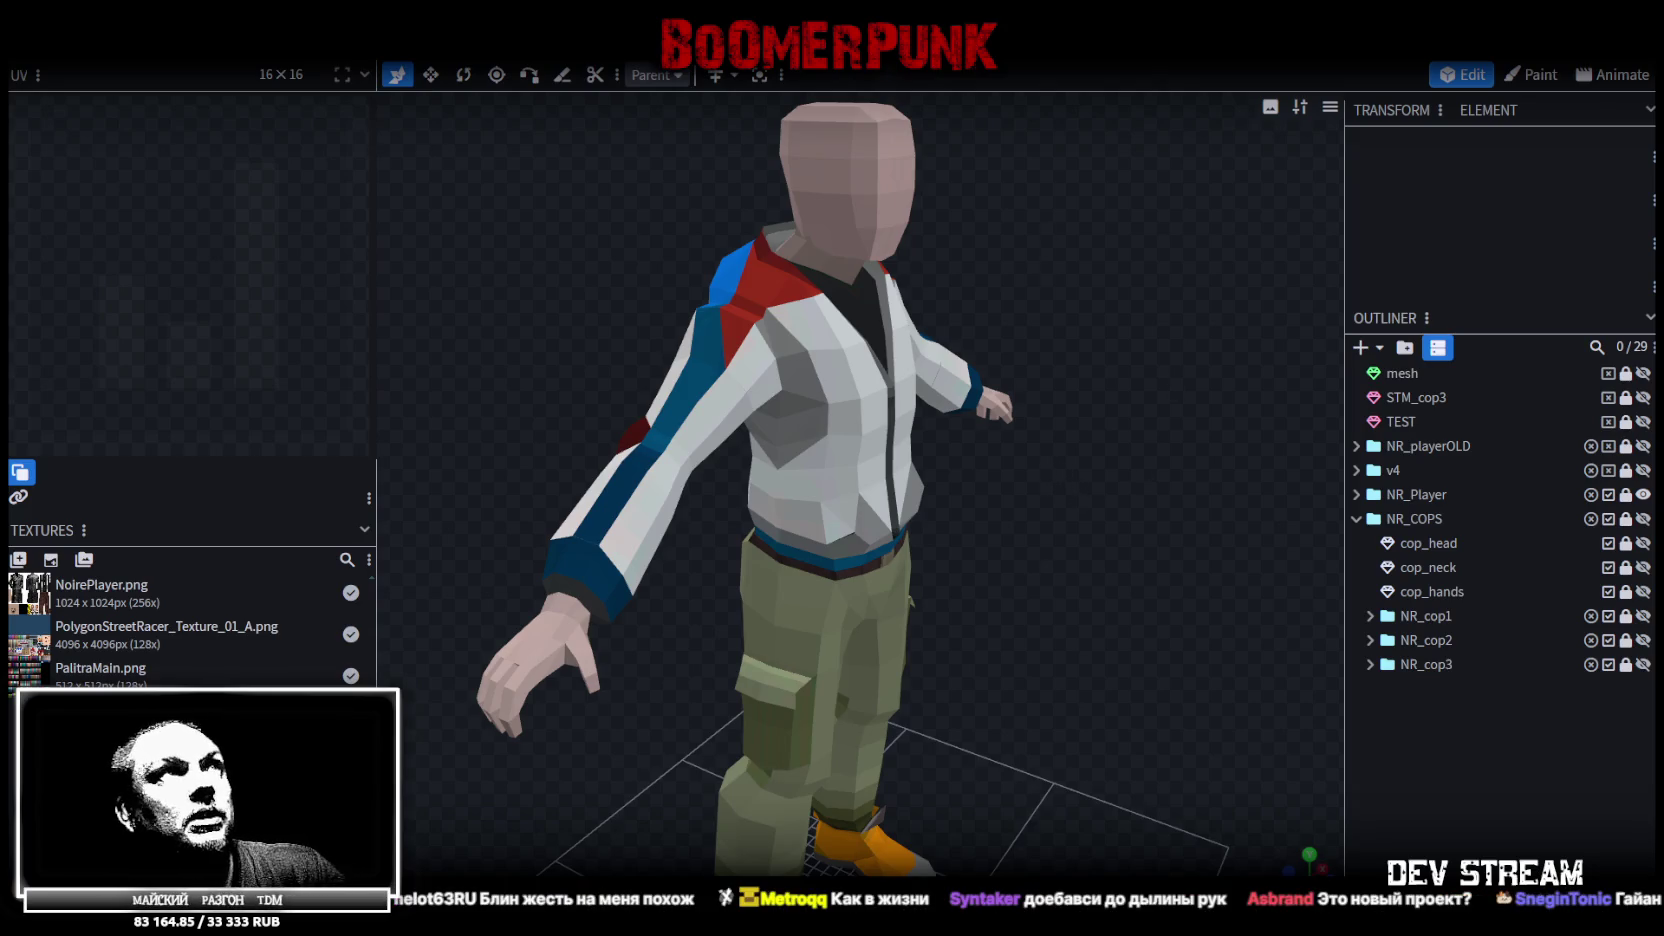
key("ctrl+s")
Return from Unity to Photoshop and fit the whole Build21.psd texture atlas in the window
key("alt+Tab")
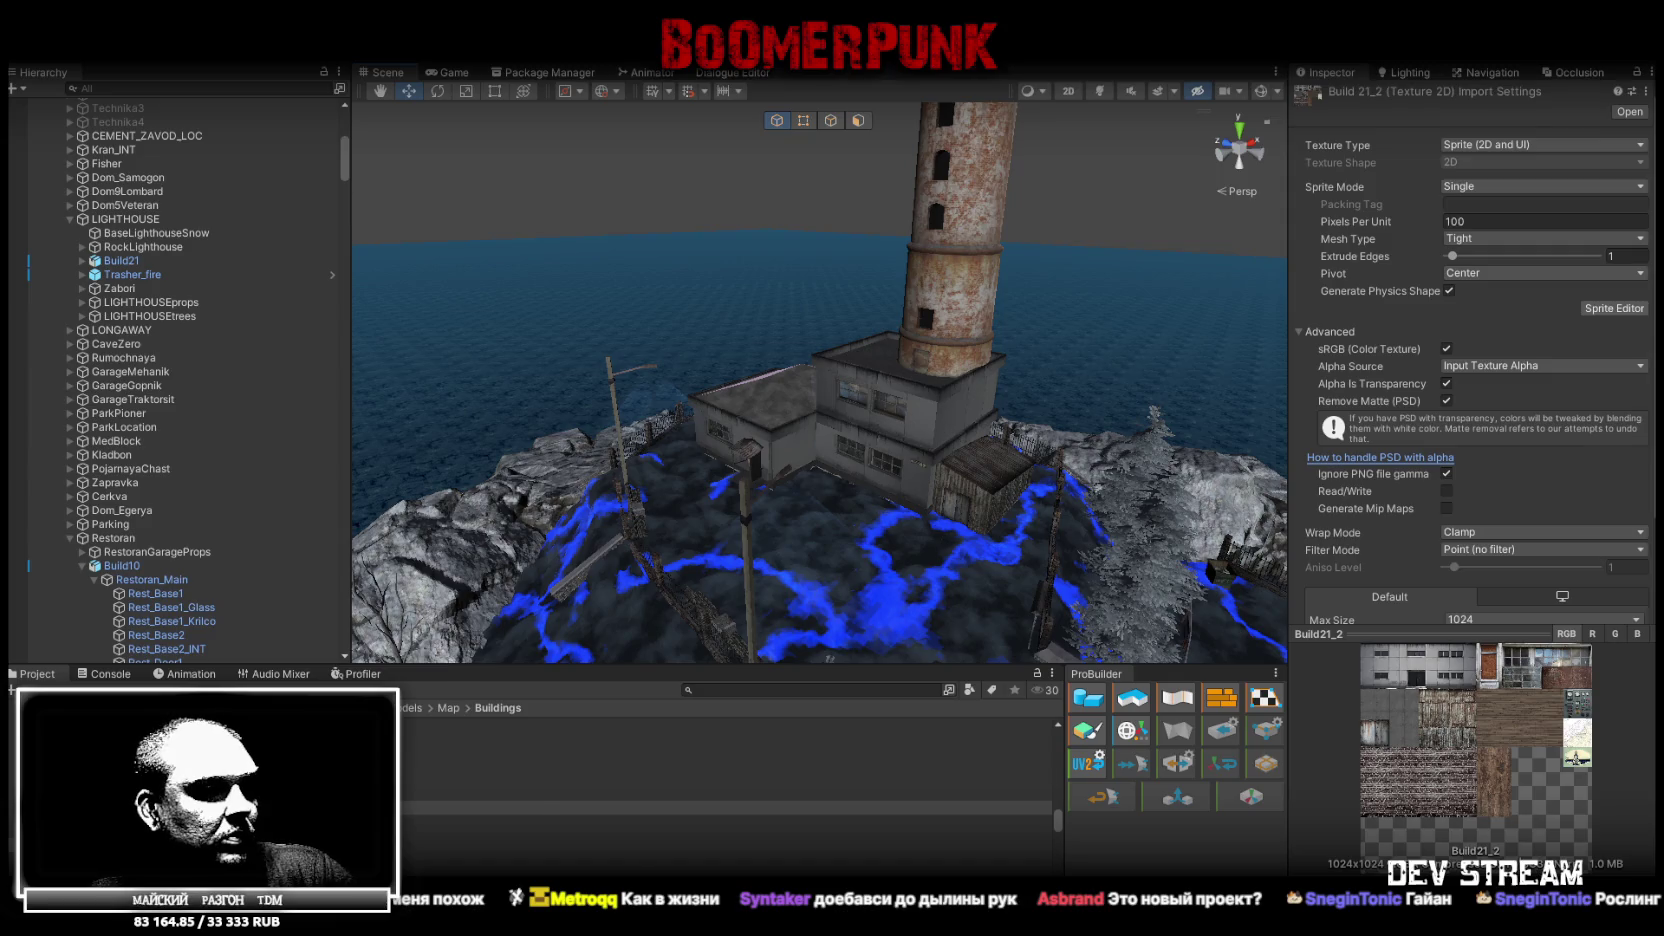
key("alt+Tab")
left_click(934, 748)
scroll(934, 748, "down", 1)
key("ctrl+0")
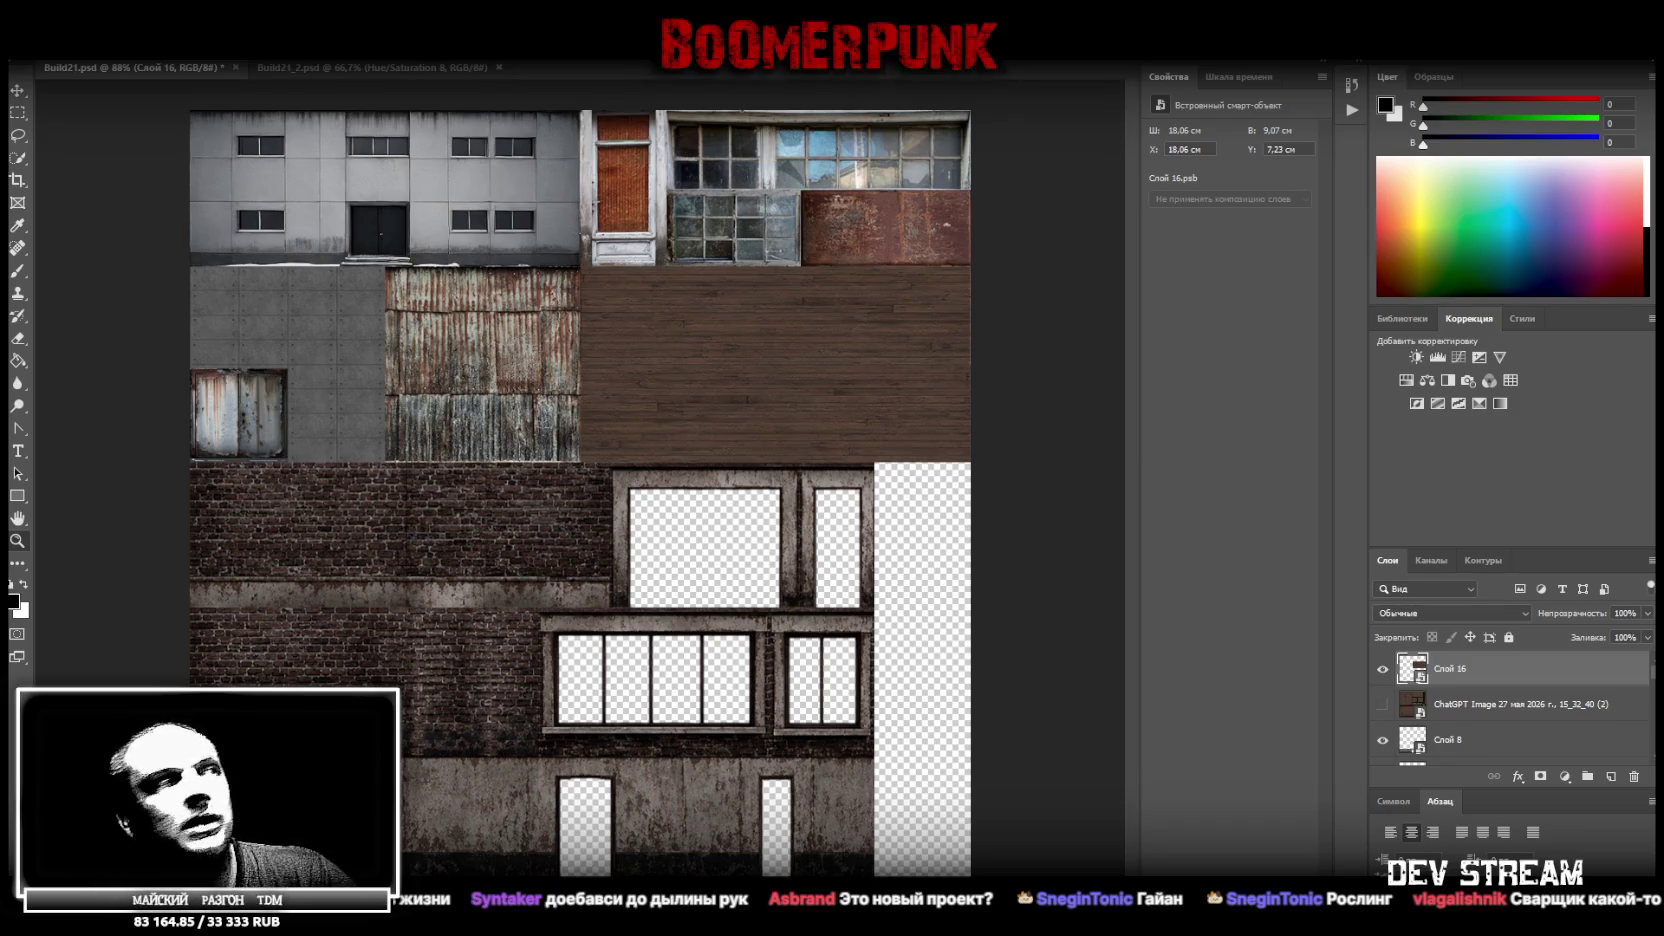
left_click(17, 541)
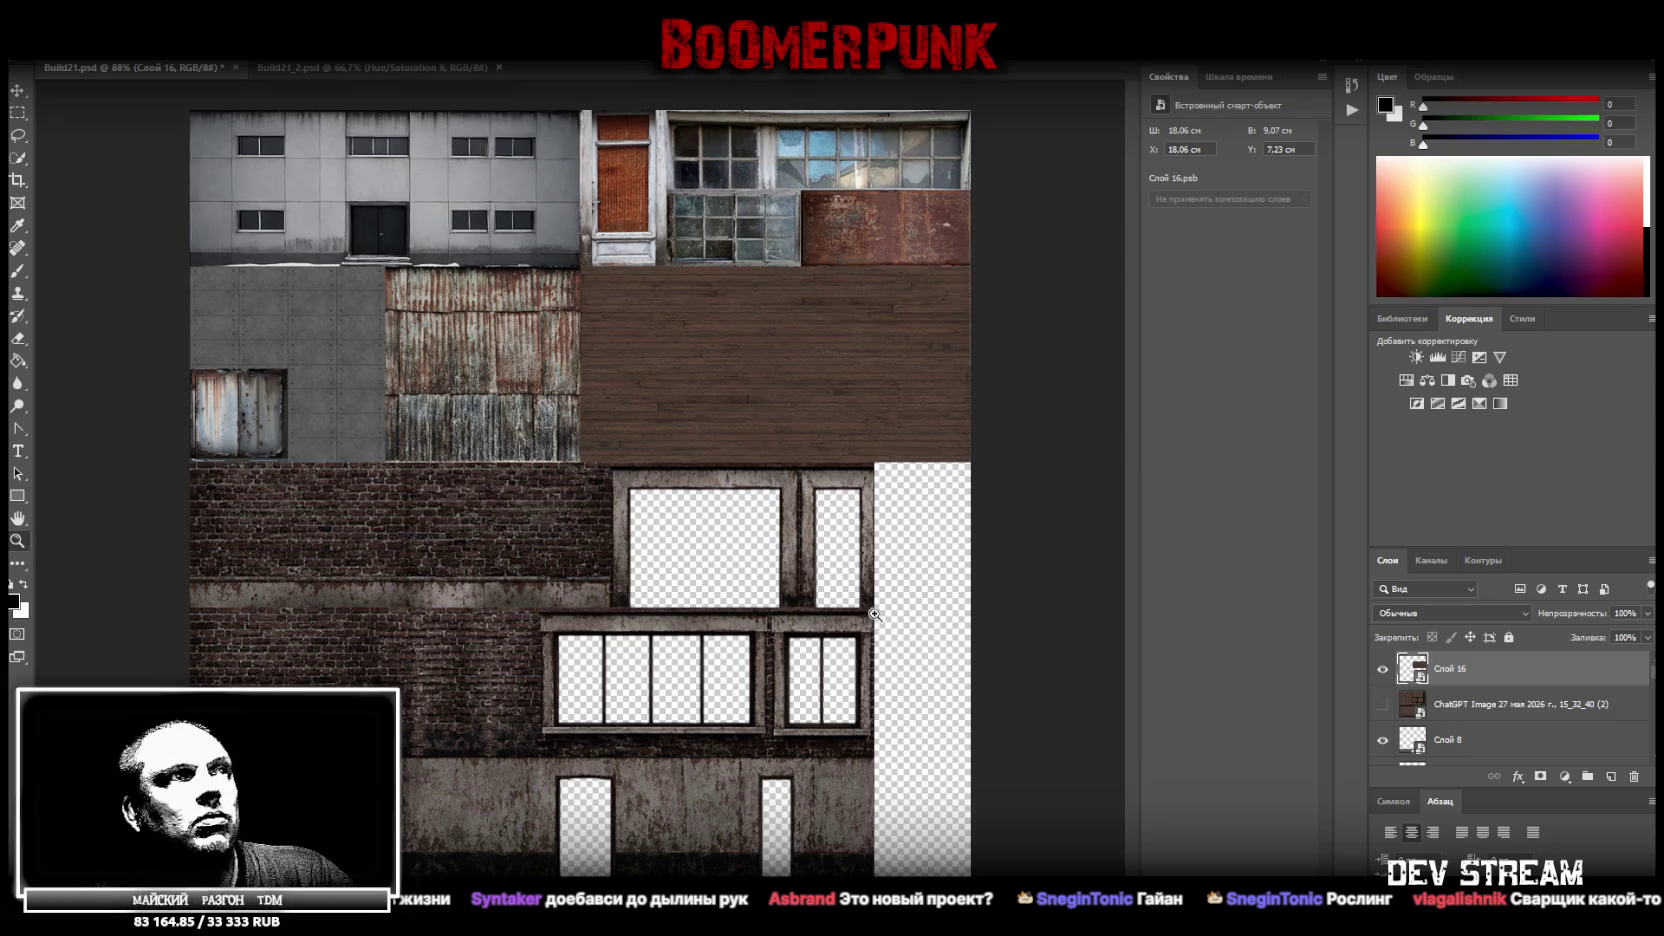
mouse_move(870, 615)
left_mouse_down()
mouse_move(724, 613)
mouse_move(845, 781)
left_mouse_up()
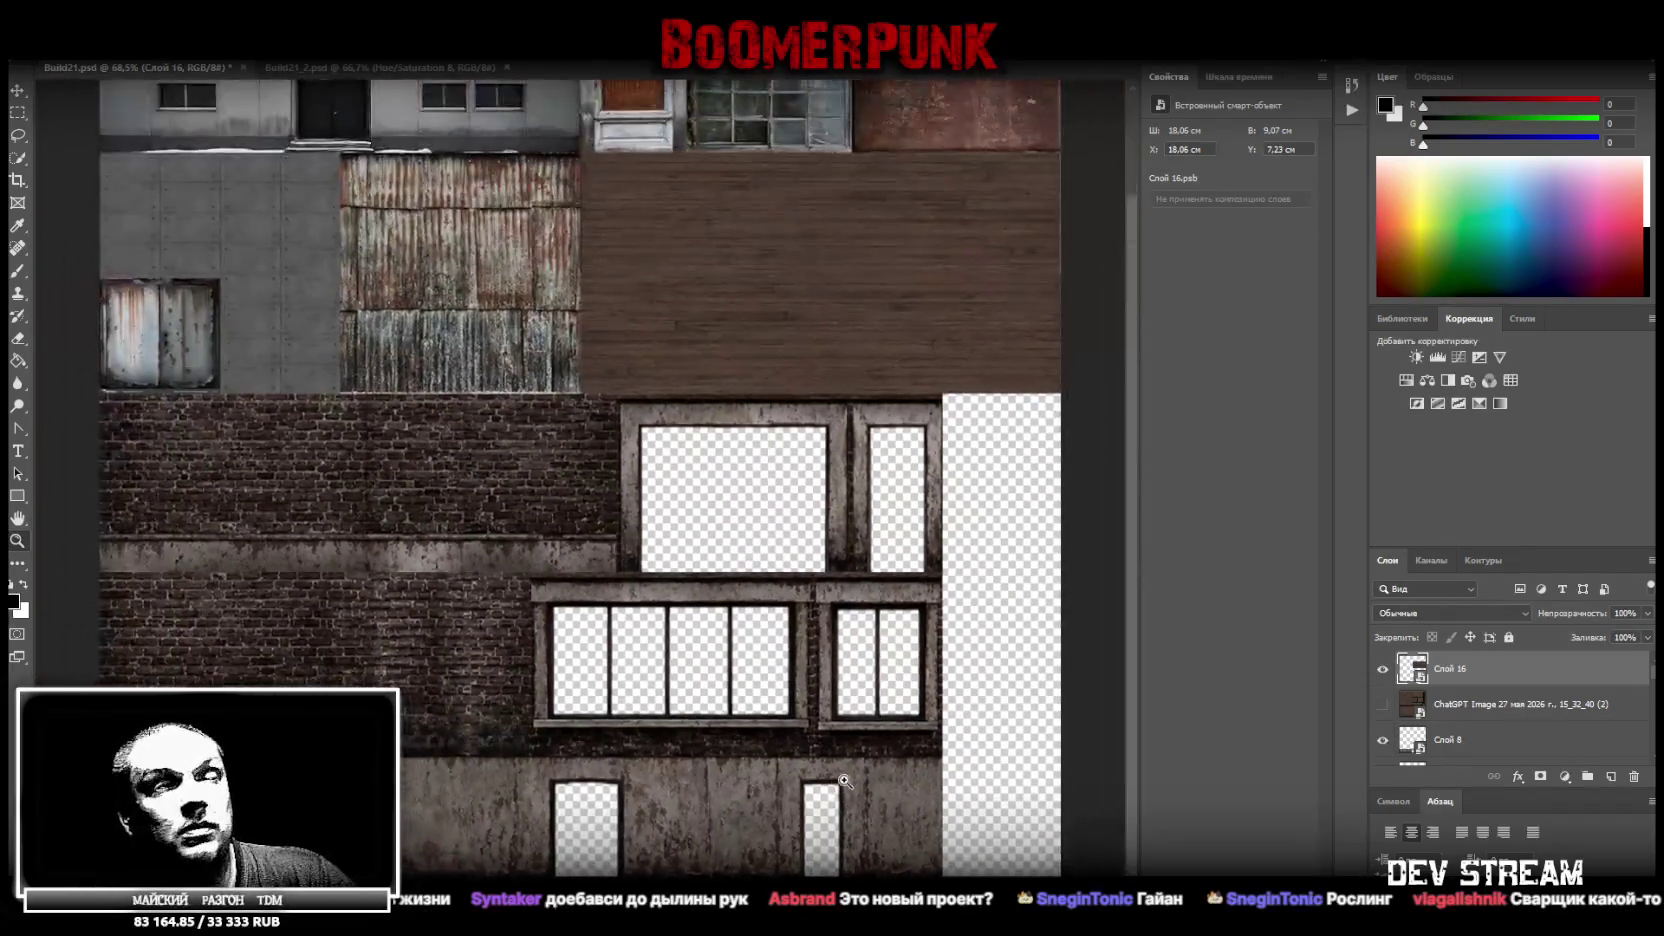
scroll(845, 781, "down", 3)
mouse_move(890, 760)
left_mouse_down()
mouse_move(977, 603)
mouse_move(990, 609)
mouse_move(940, 582)
left_mouse_up()
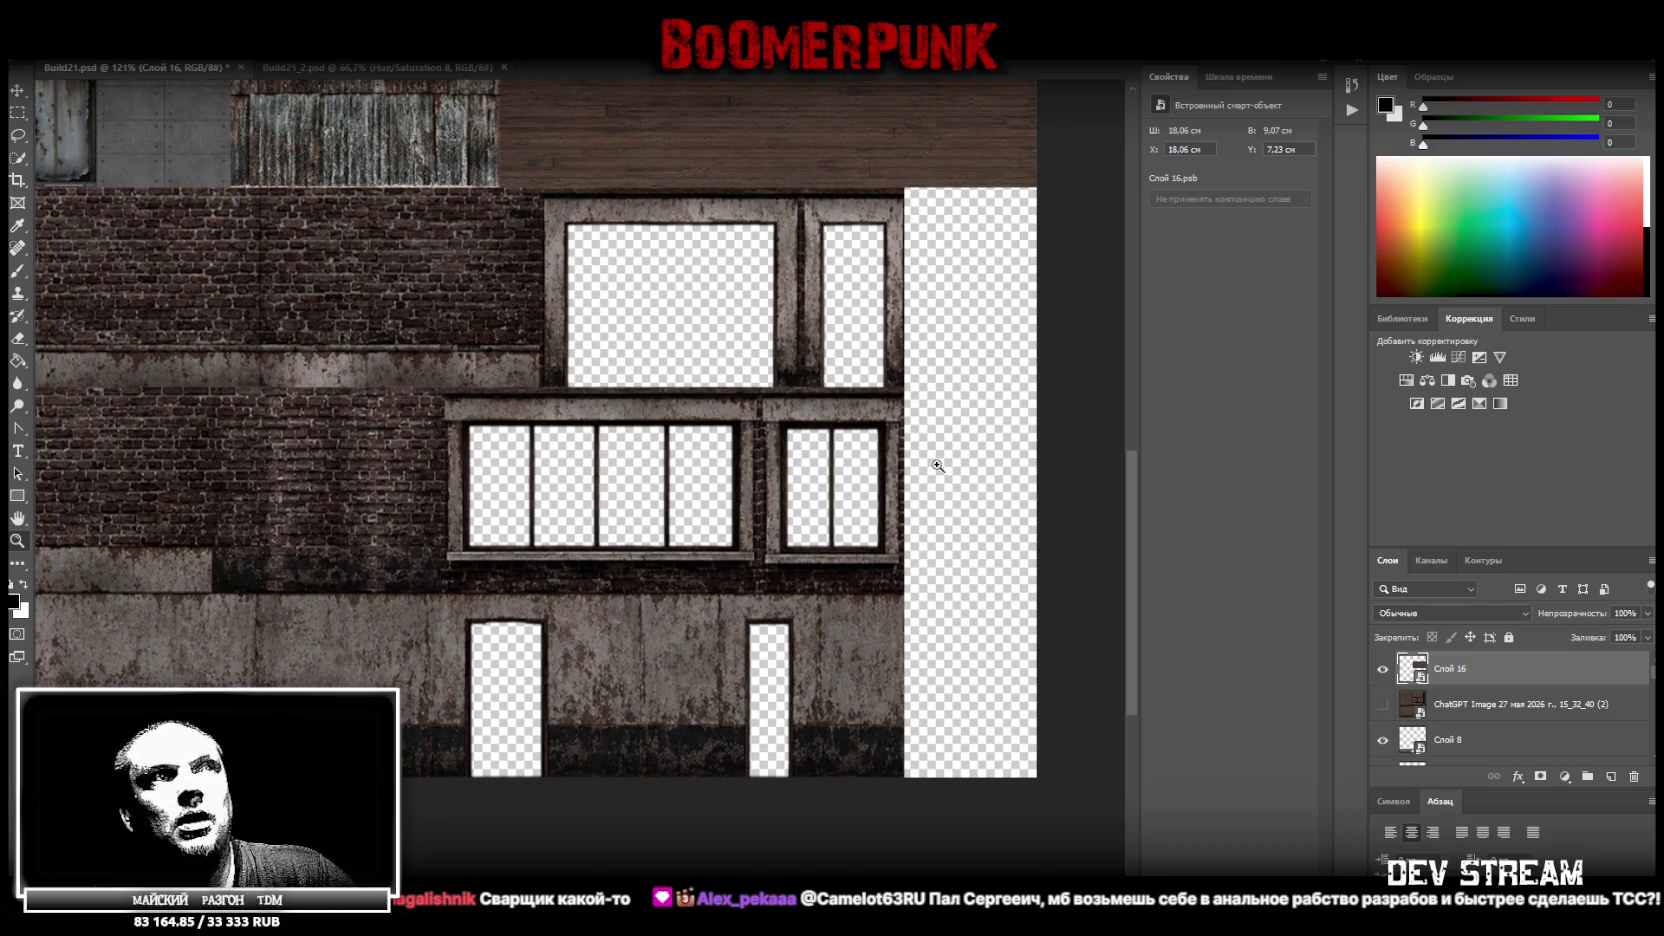
left_click_drag(932, 464, 926, 466)
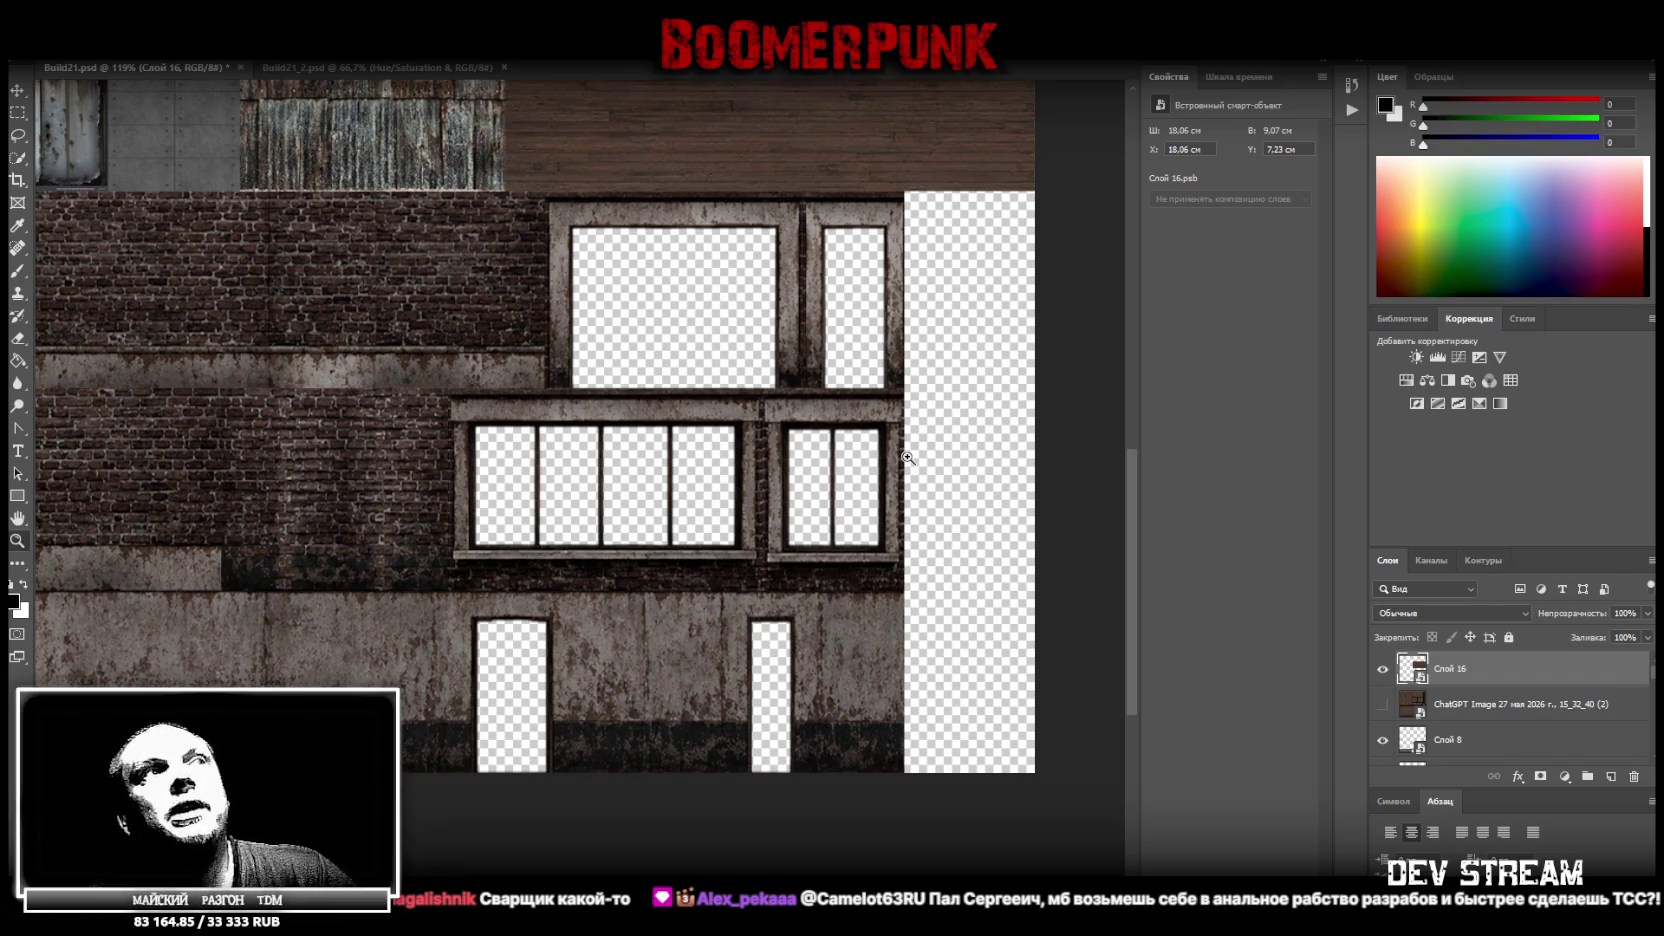
left_click_drag(947, 468, 945, 477)
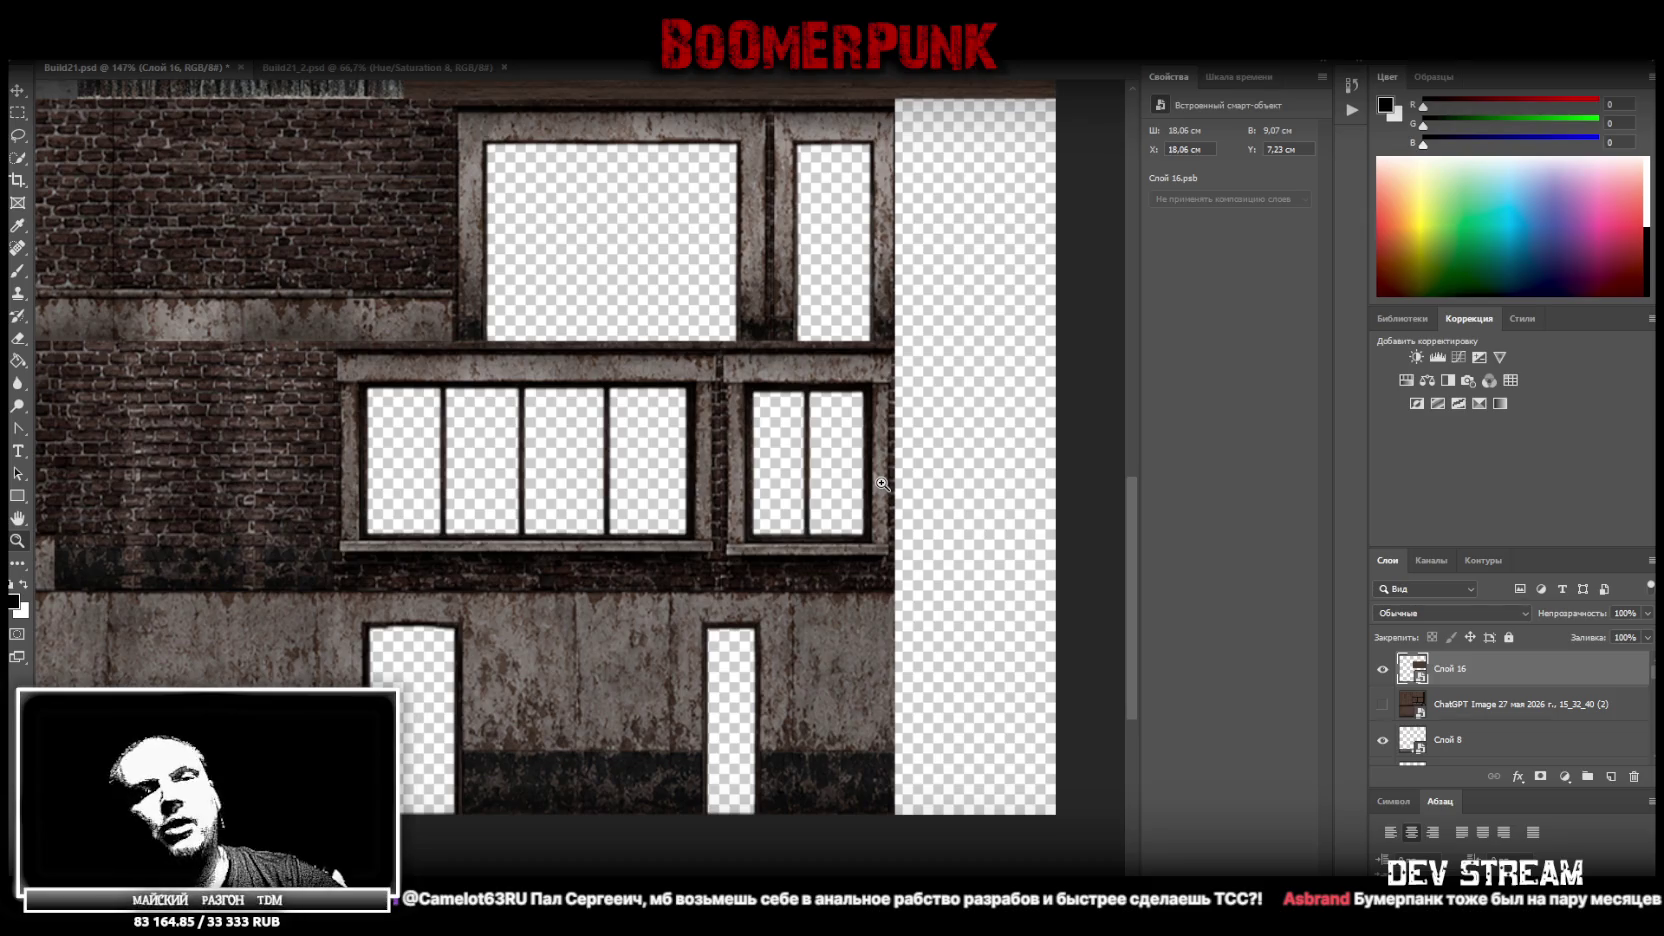
left_click(973, 498, "alt")
left_click(958, 498, "alt")
left_click(840, 608, "alt")
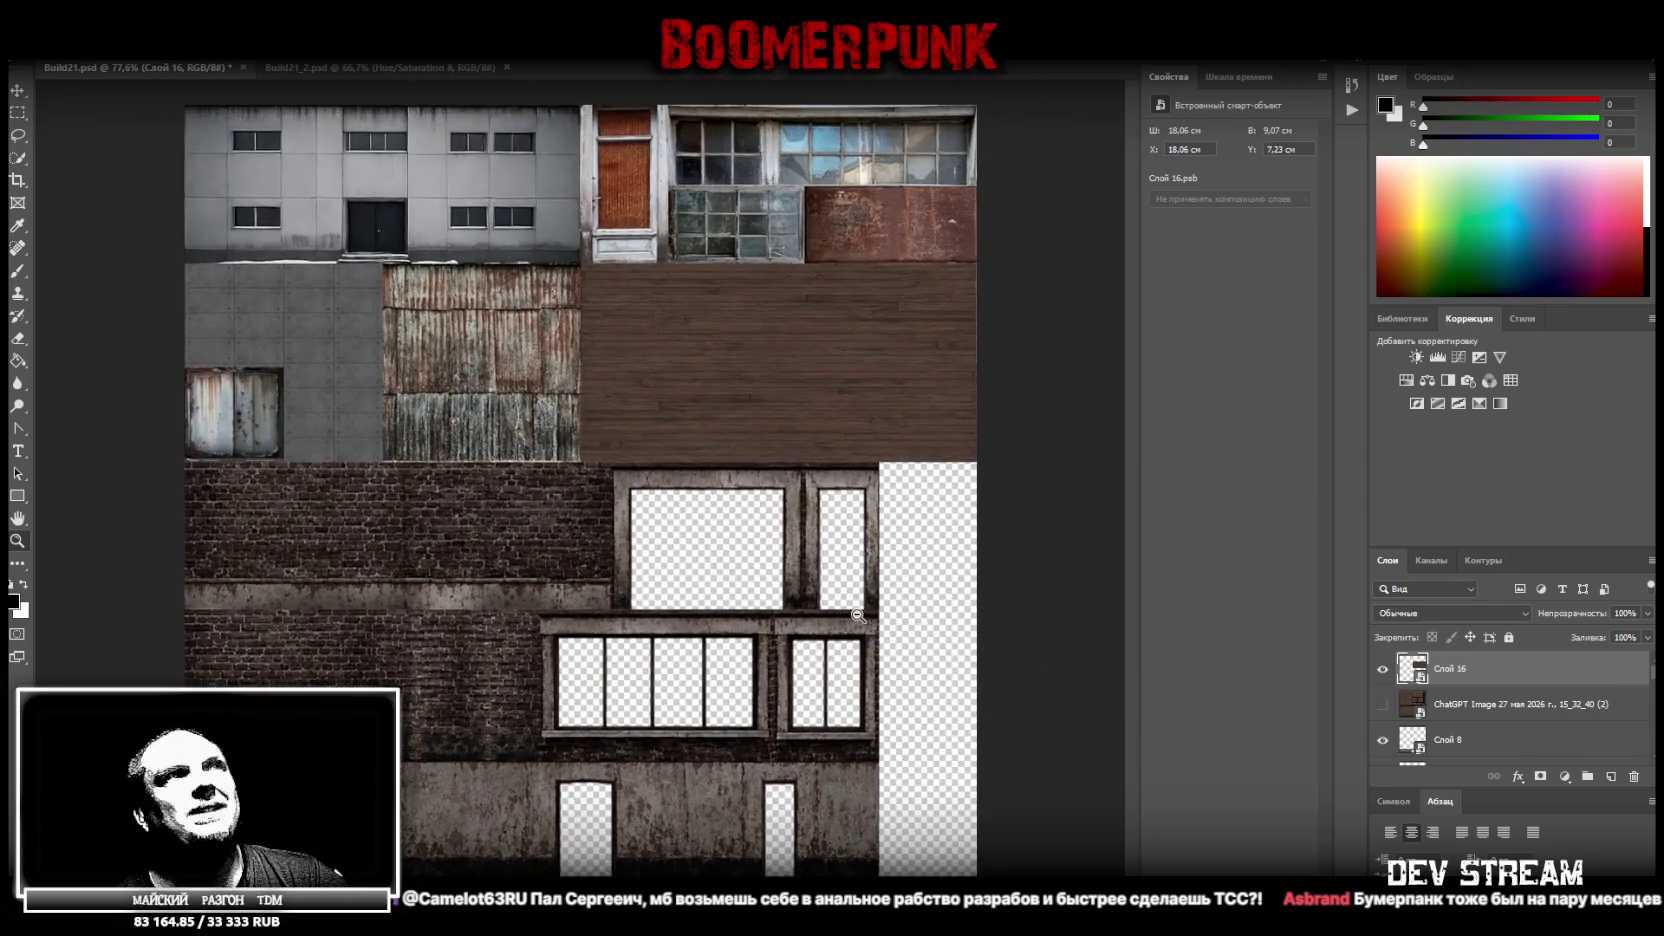
Save Build21.psd, look over the atlas and Layers panel, then minimise Photoshop to the desktop
left_click(859, 615, "alt")
key("ctrl+s")
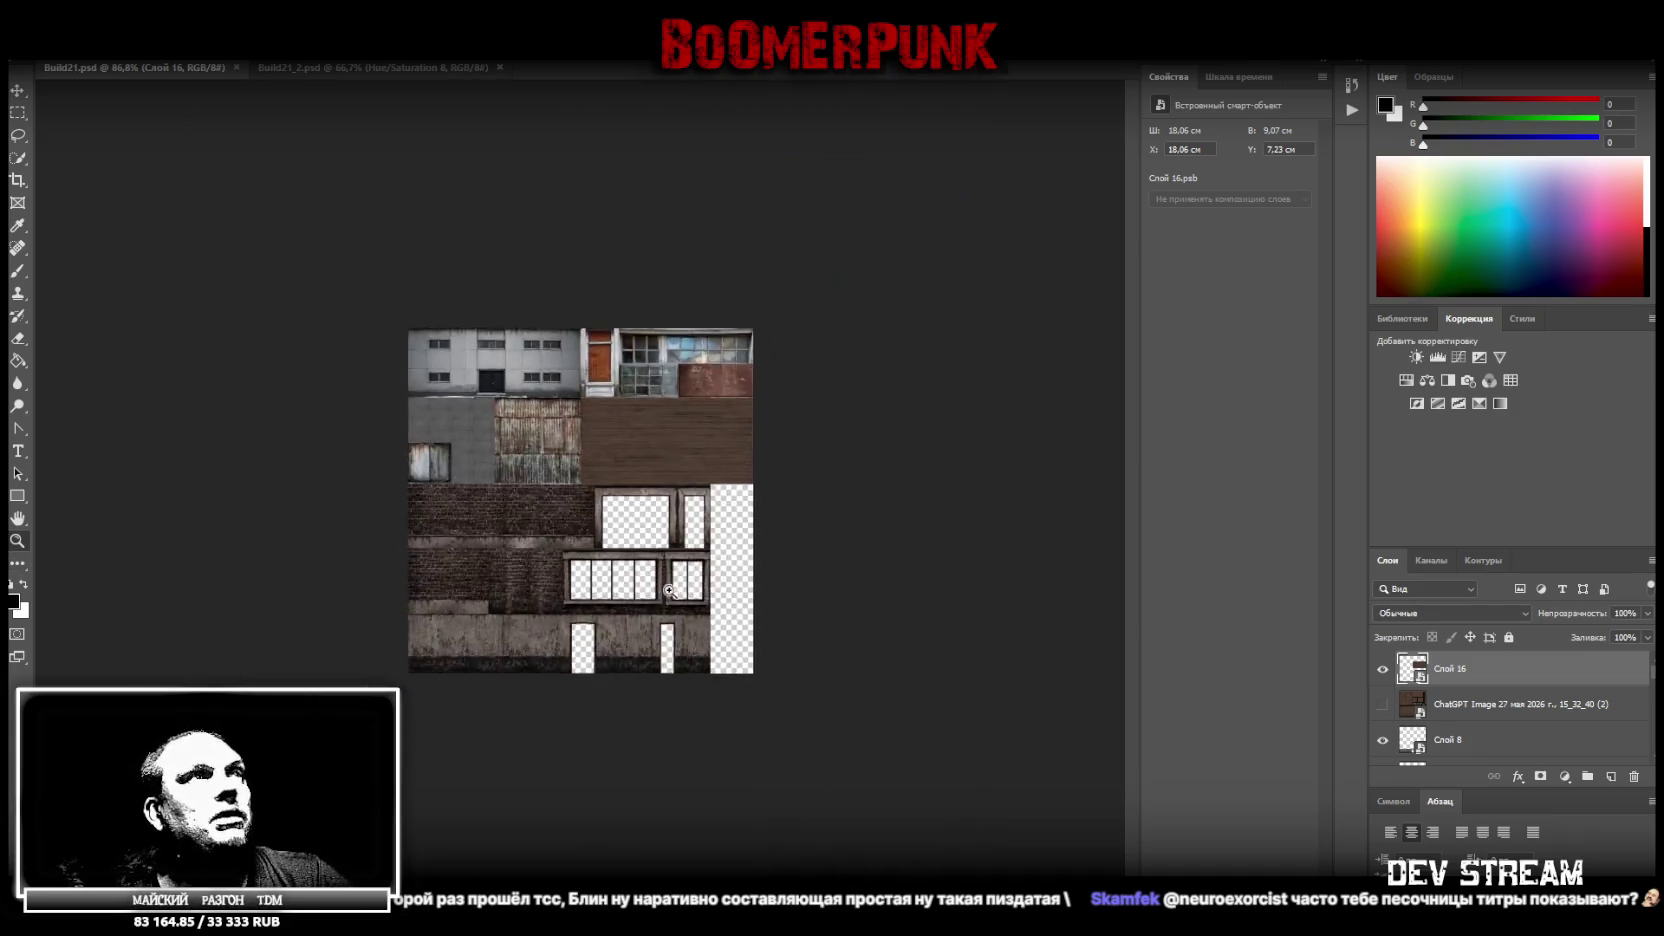
left_click_drag(615, 576, 713, 597)
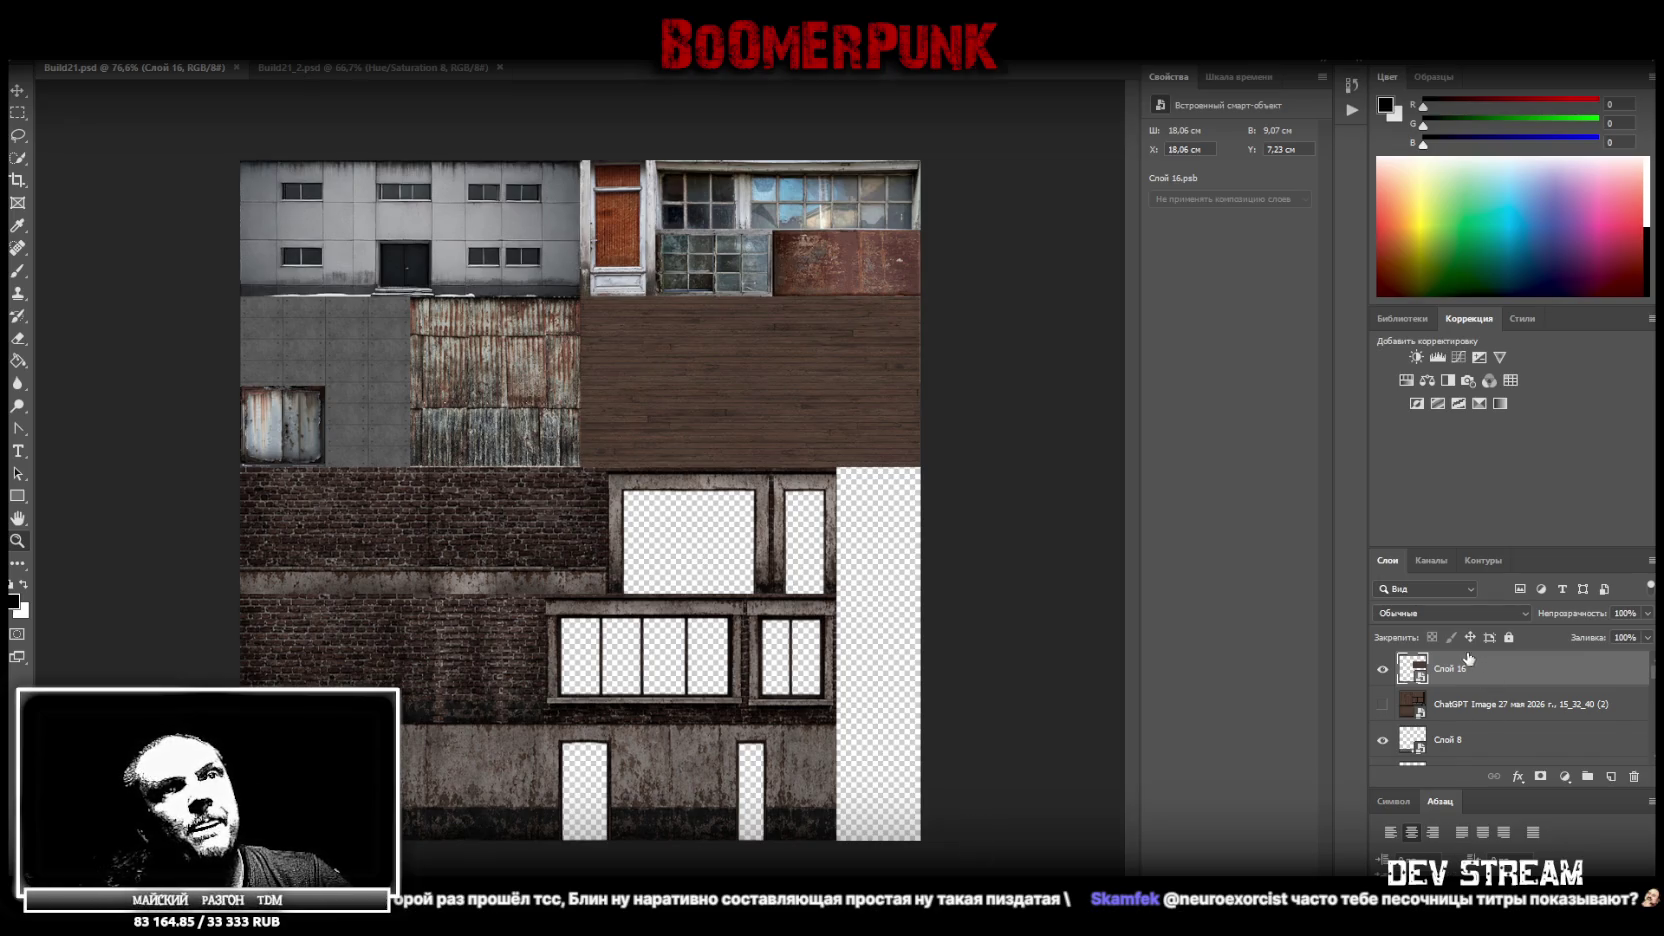
scroll(1467, 729, "down", 3)
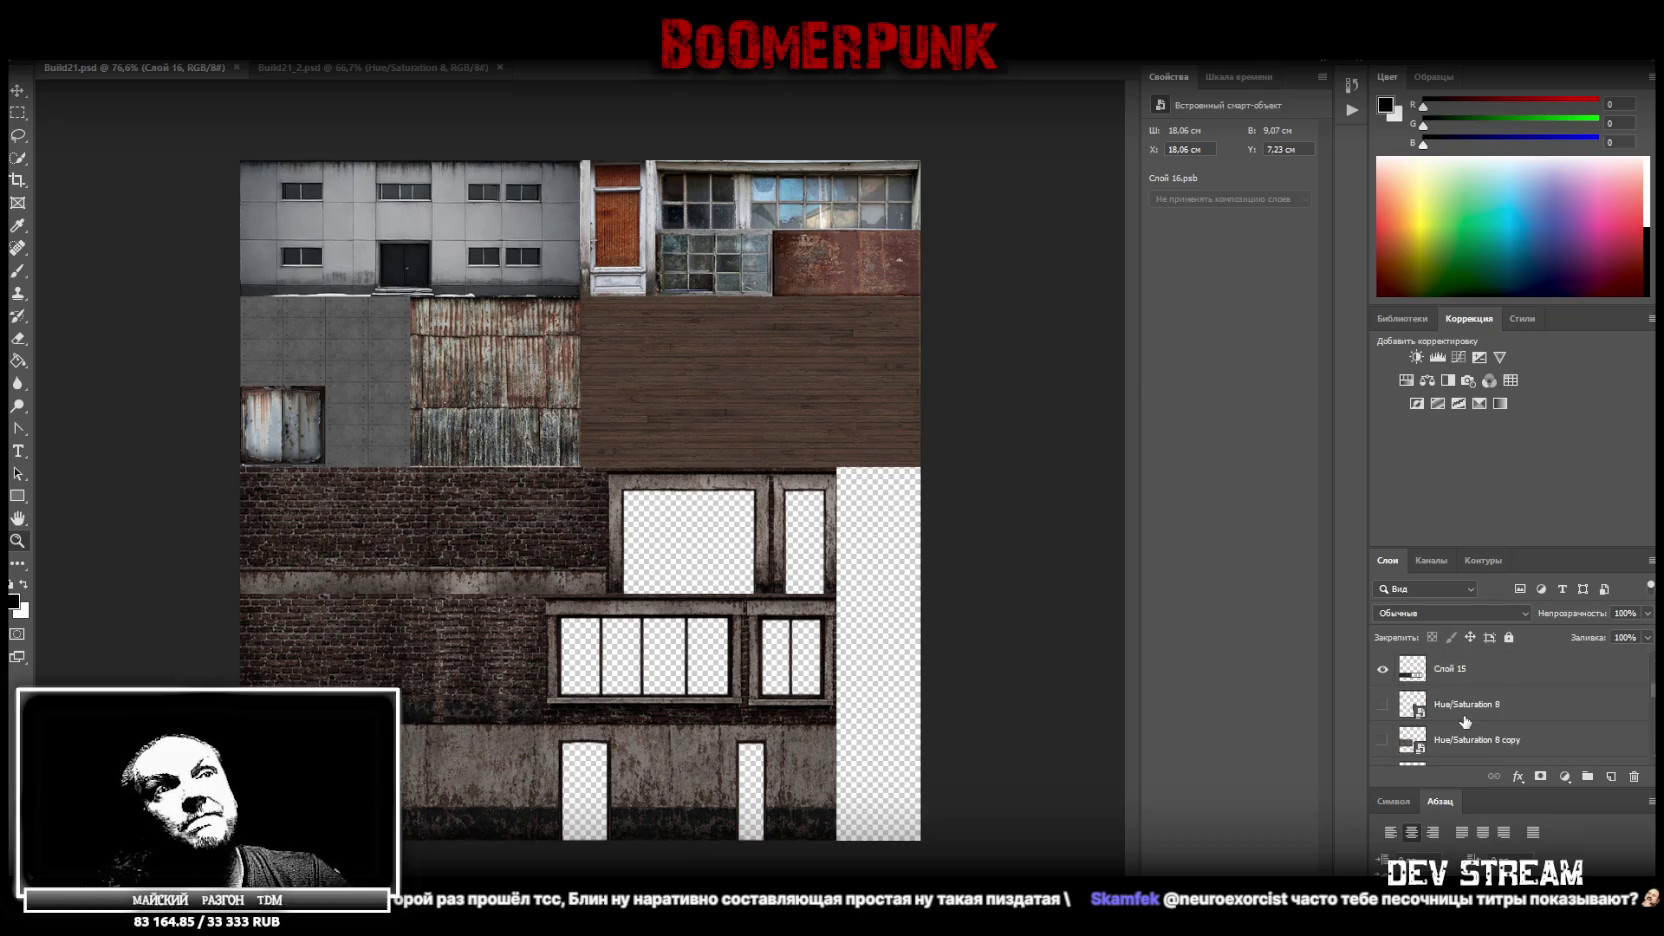
scroll(1458, 709, "up", 1)
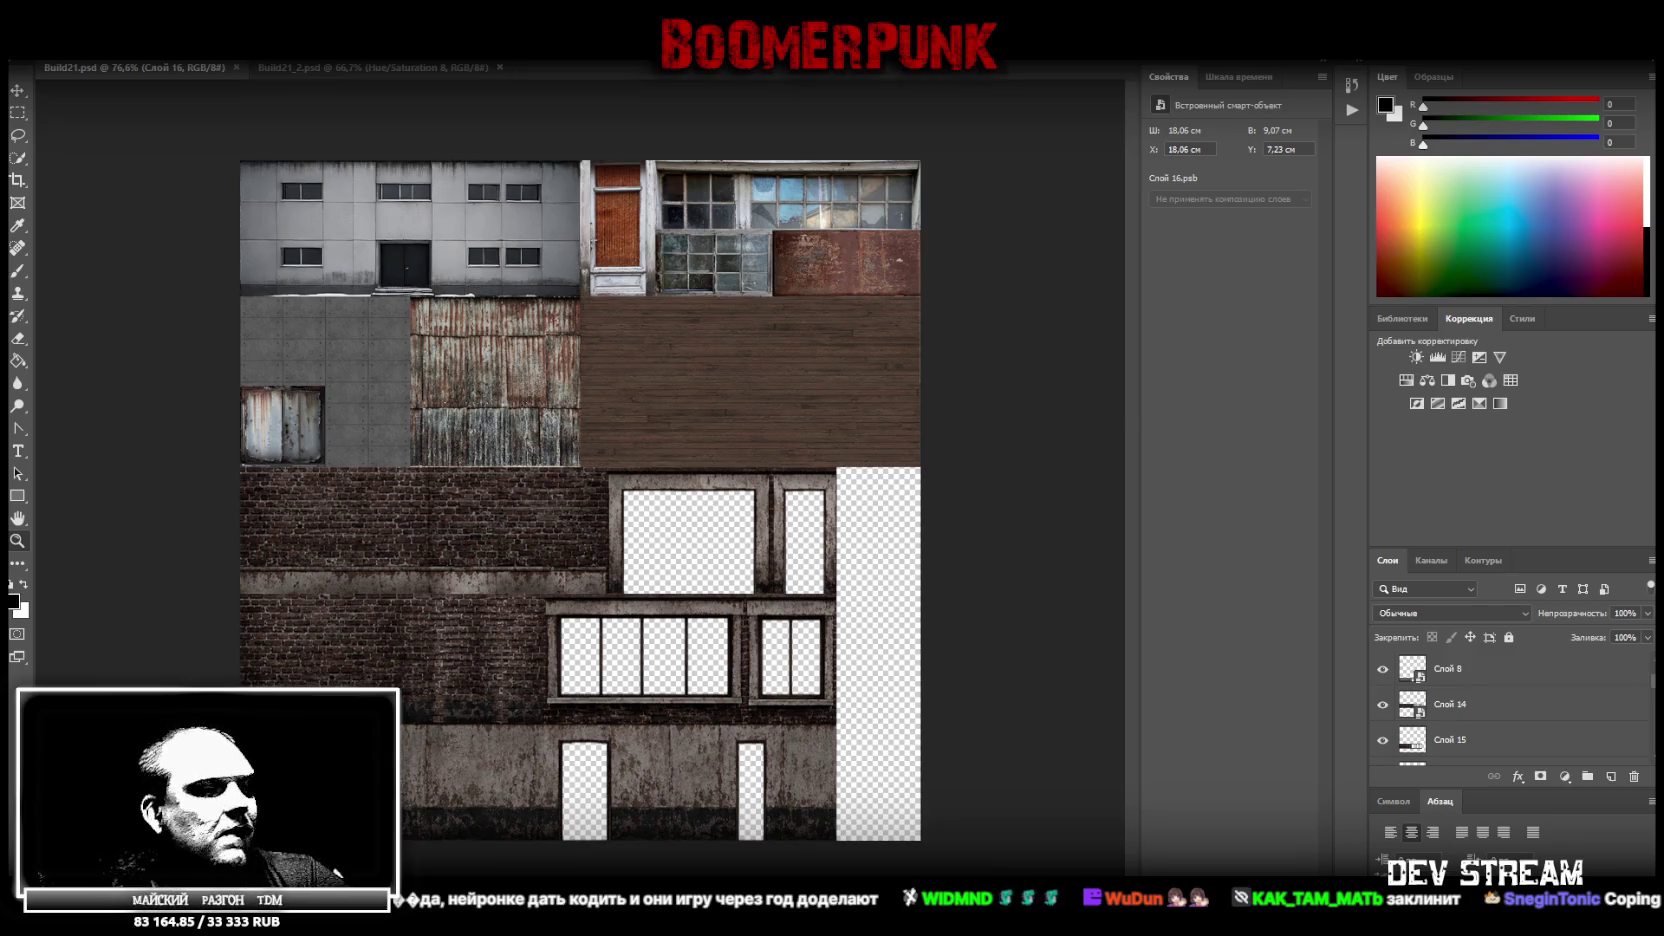
key("super+d")
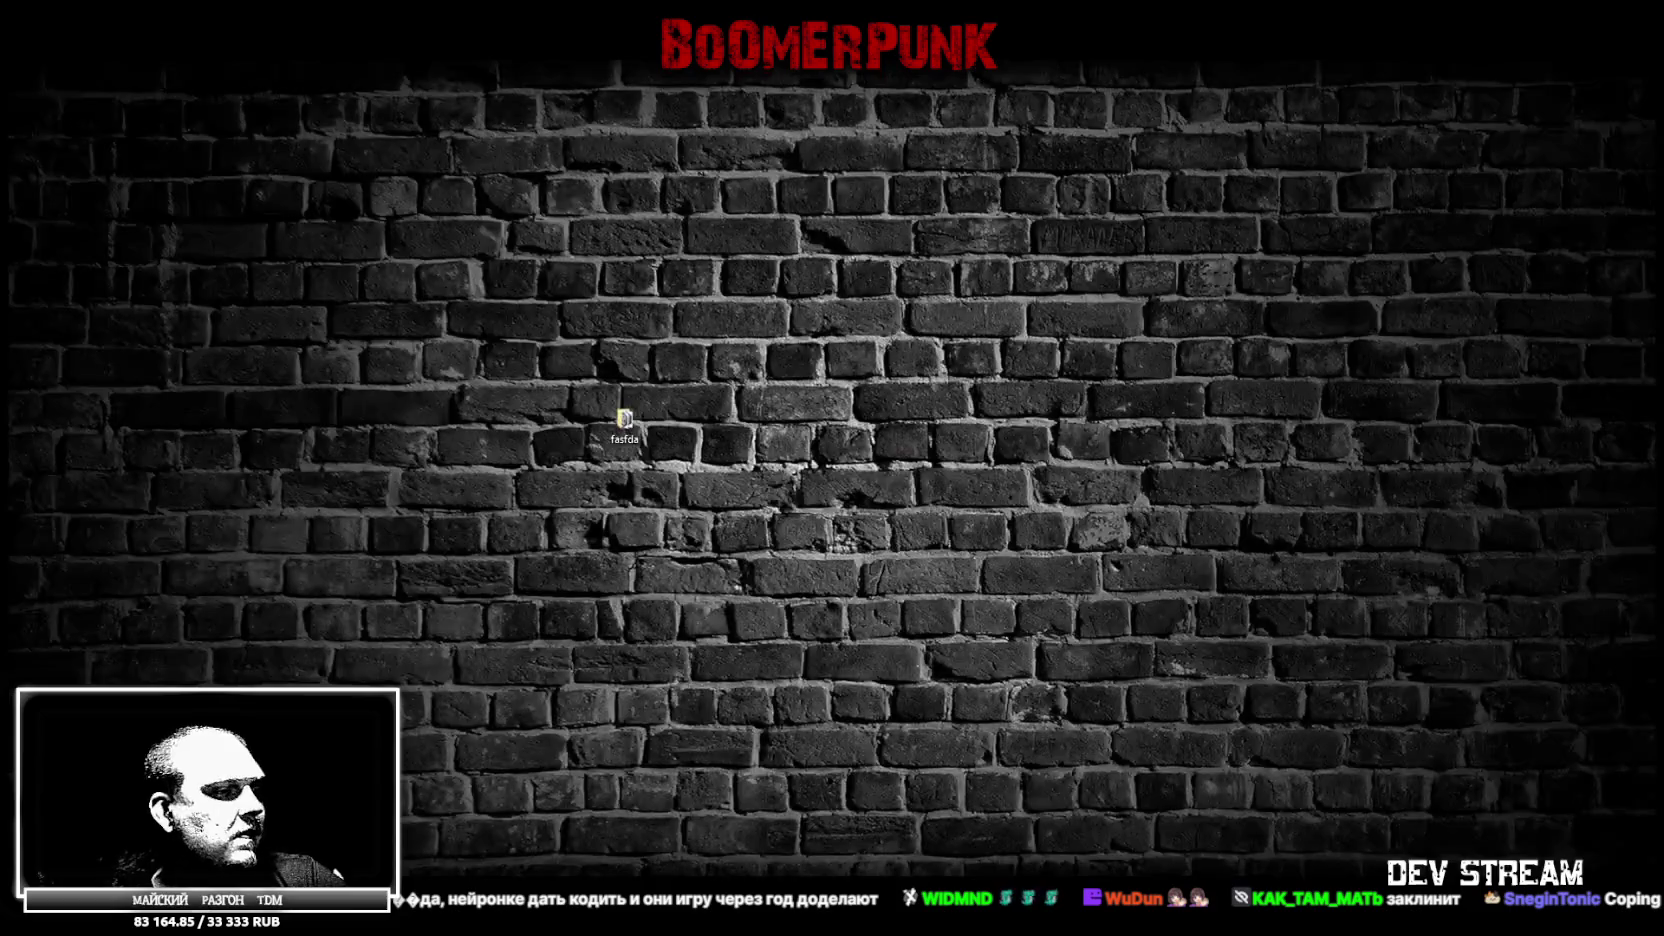
key("super+d")
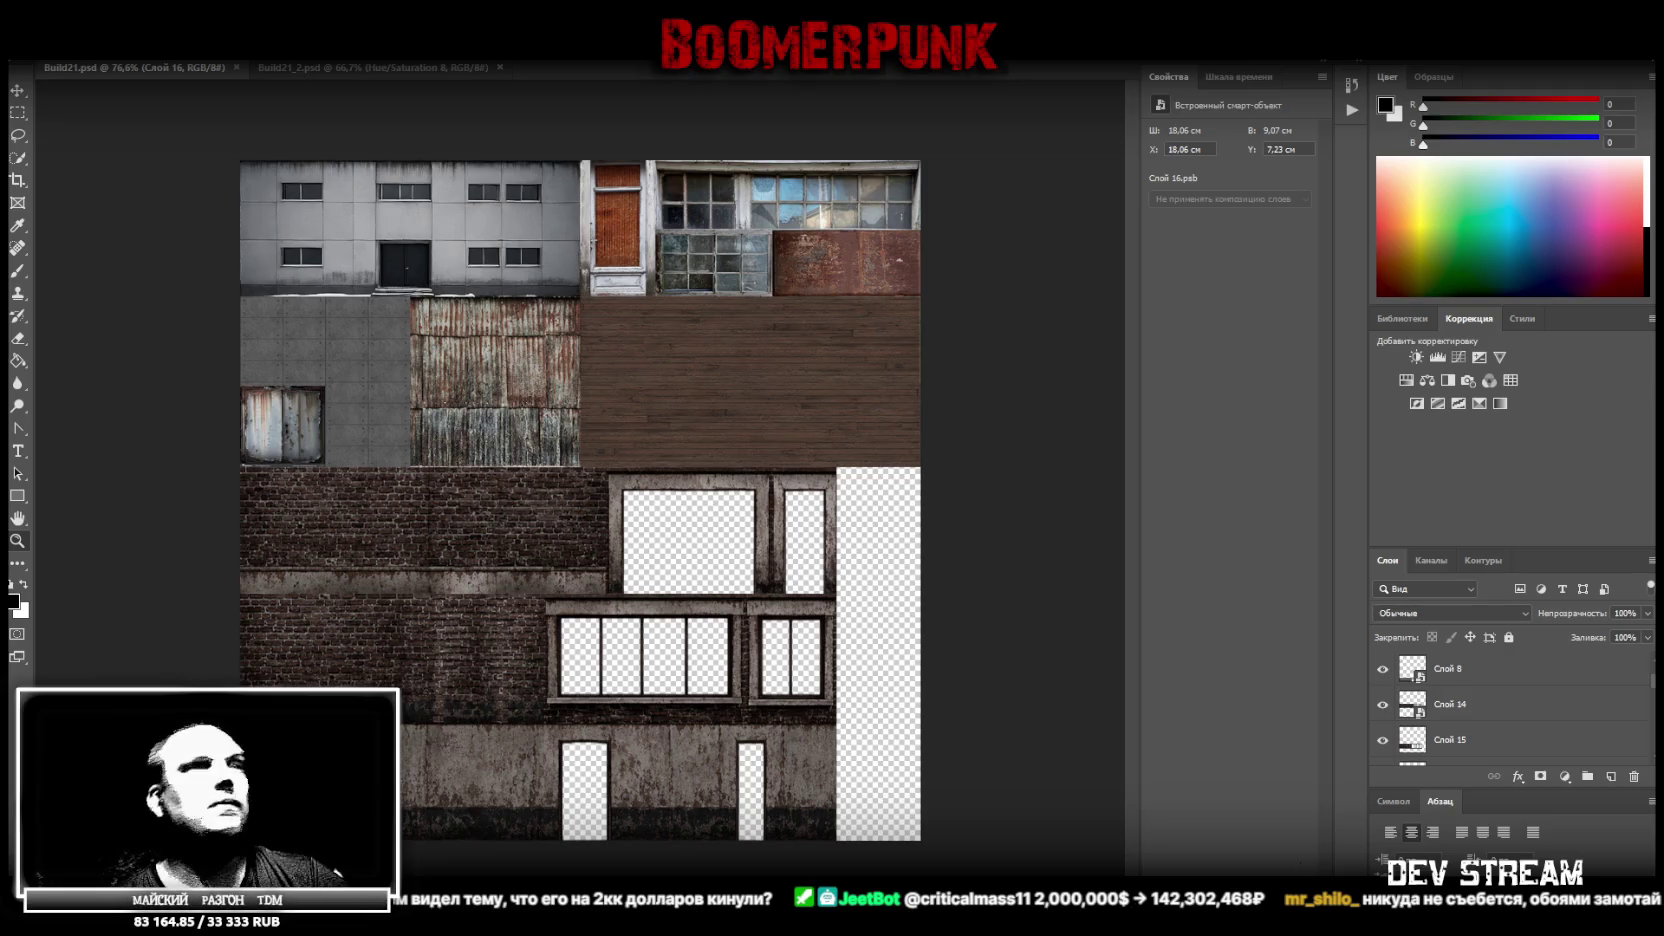
Find the hidden ChatGPT Image layer in the Layers panel and delete it
scroll(1515, 660, "up", 2)
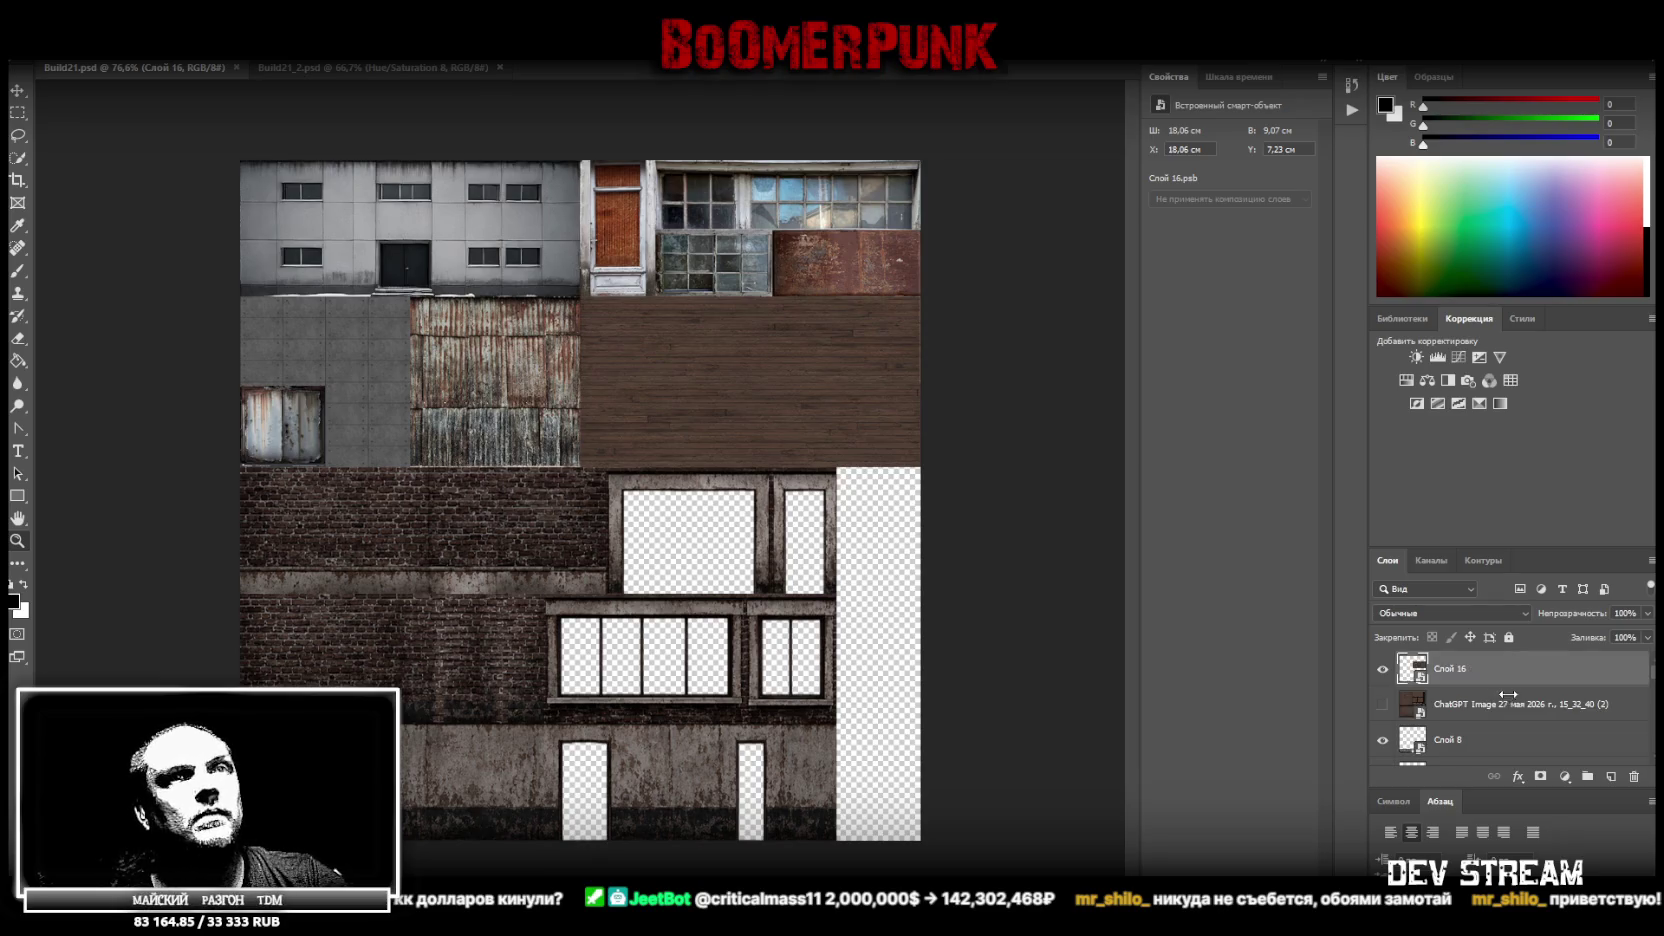
left_click(1510, 703)
scroll(1500, 710, "down", 1)
left_click(1463, 712)
scroll(1520, 725, "down", 1)
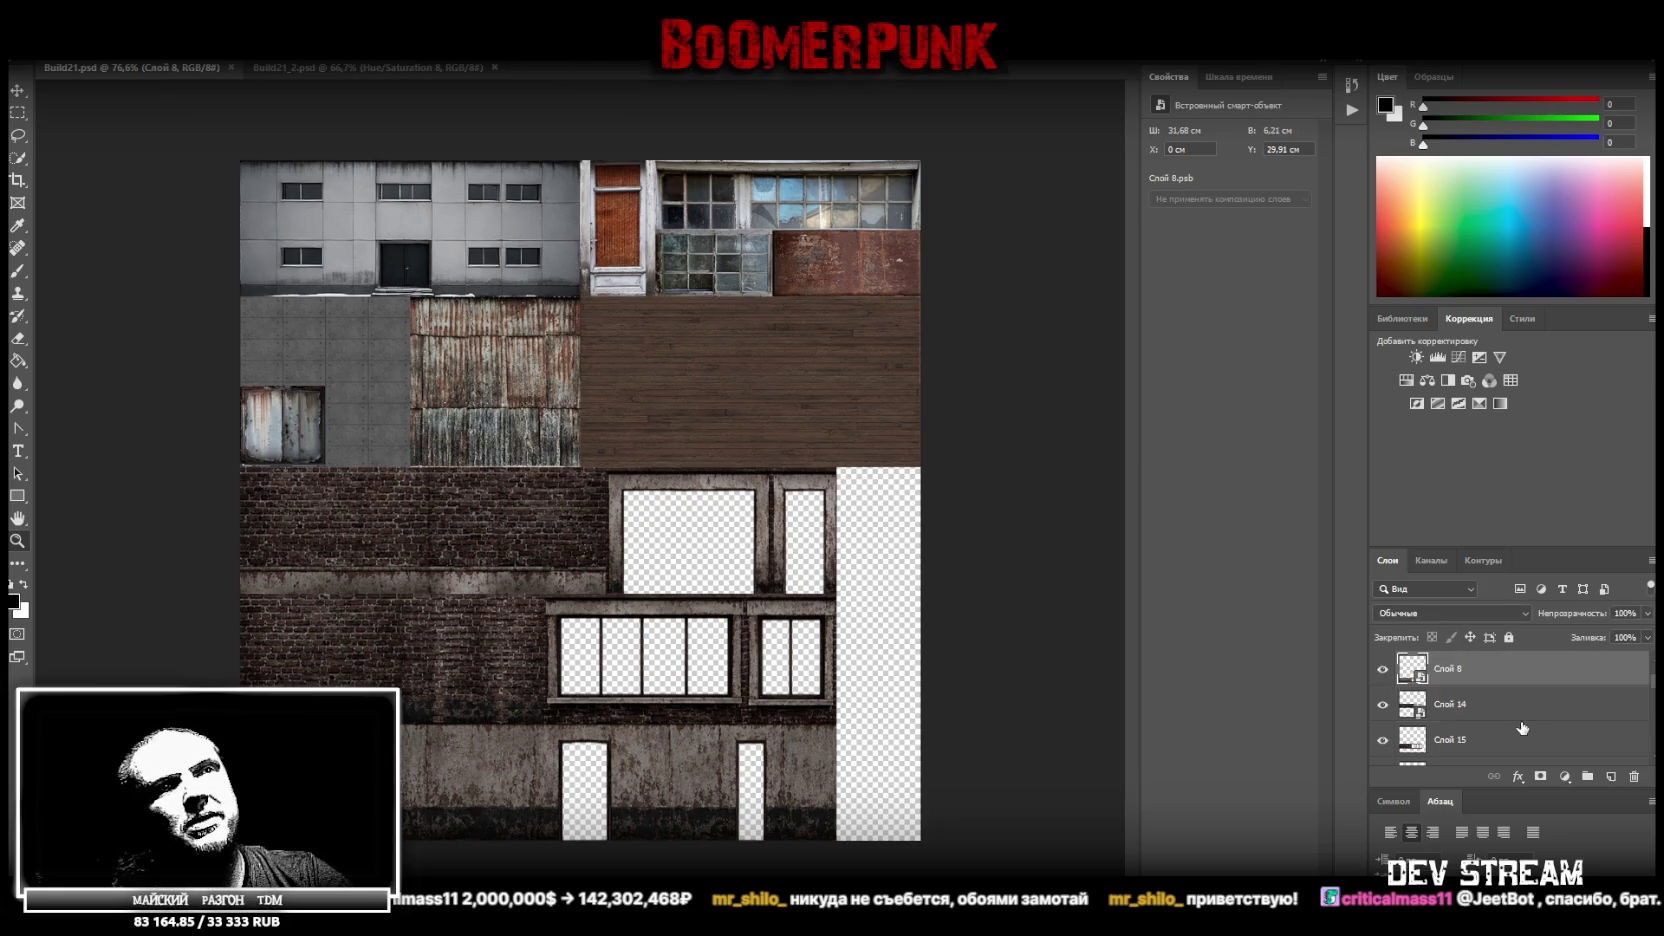
scroll(1500, 712, "up", 1)
left_click(1492, 700)
key("Delete")
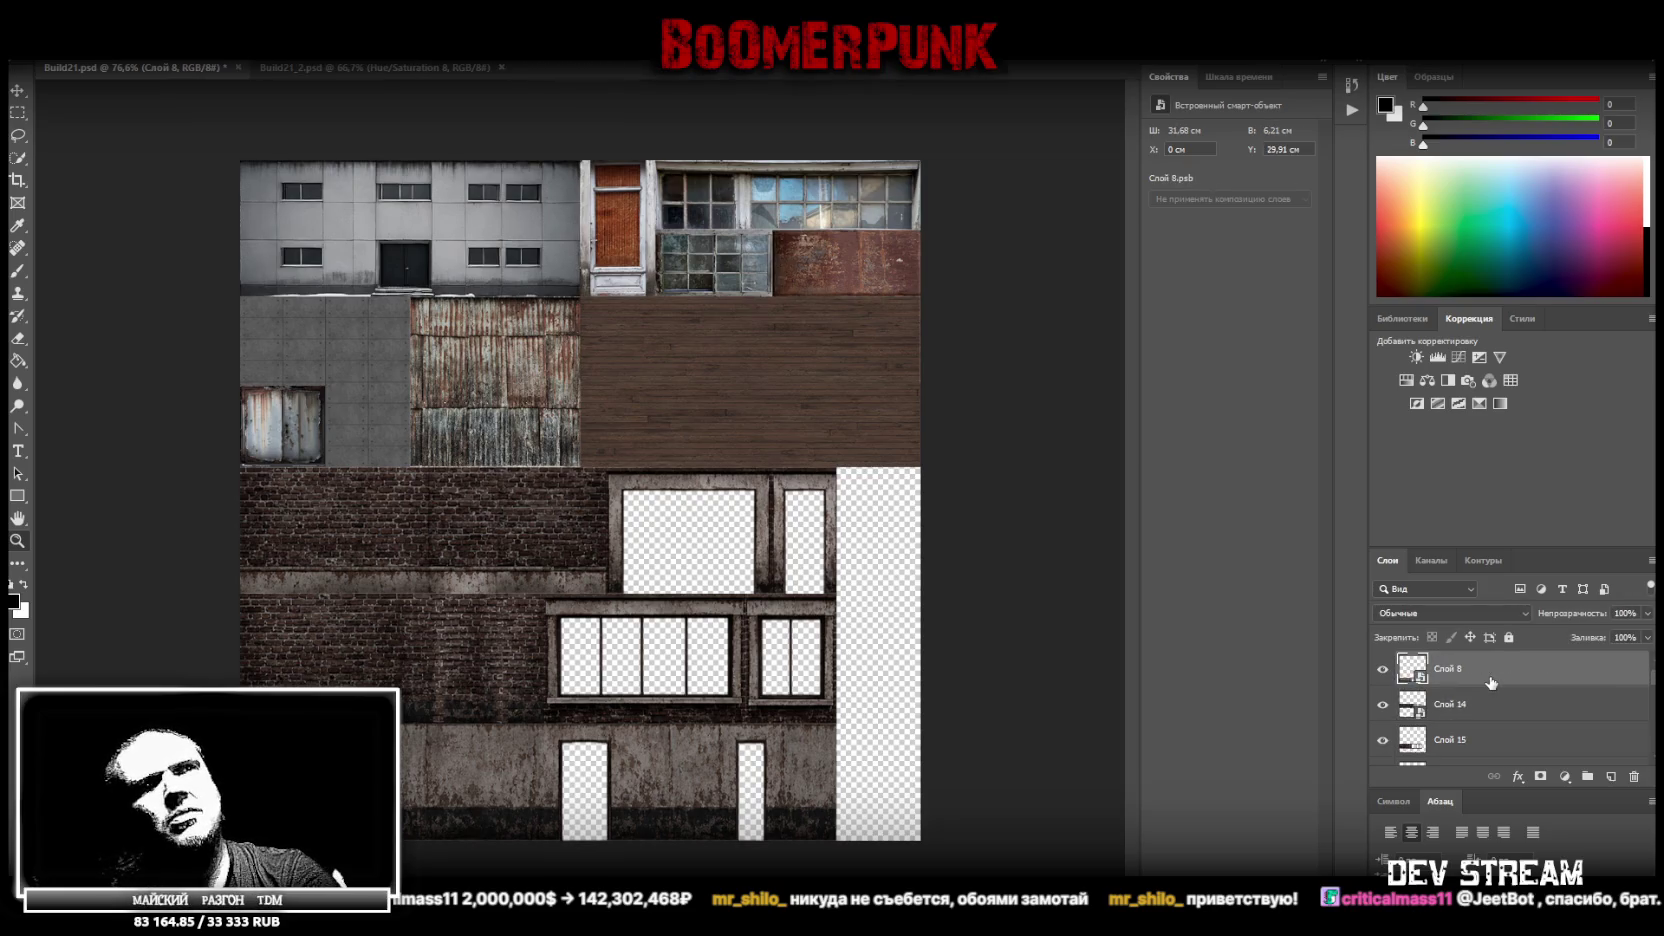
scroll(1490, 718, "down", 2)
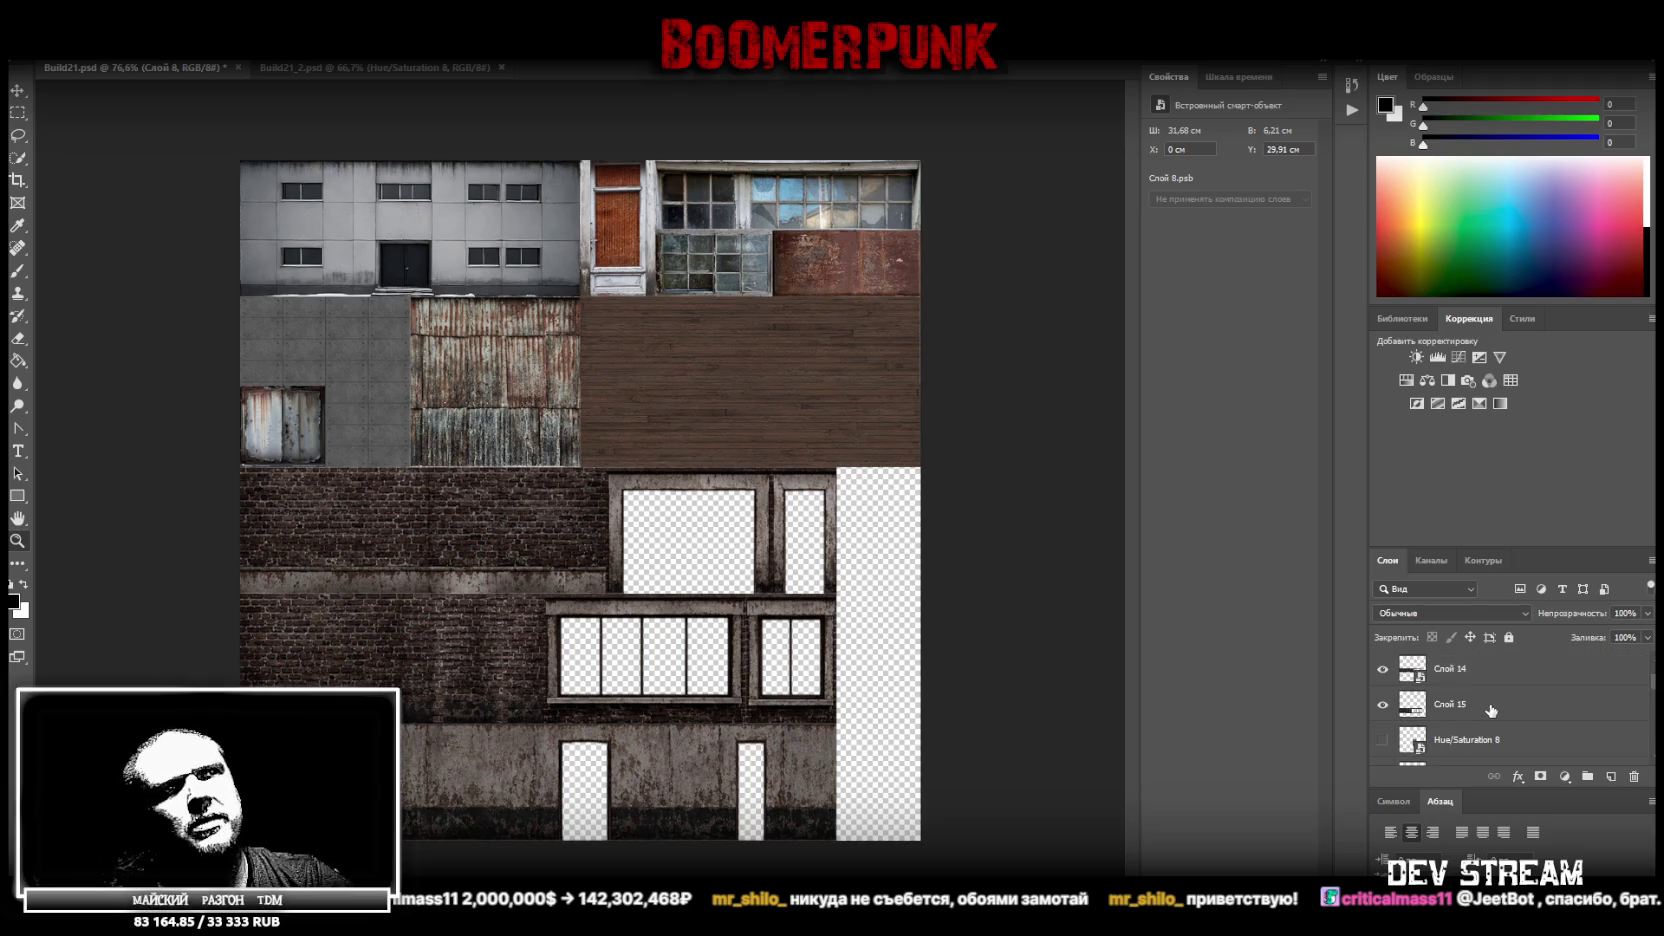
Free-transform Слой 14 and Слой 15 so the facade block stretches to 35.56 cm, reaching the right edge
left_click(1491, 706, "shift")
left_click_drag(834, 655, 920, 655)
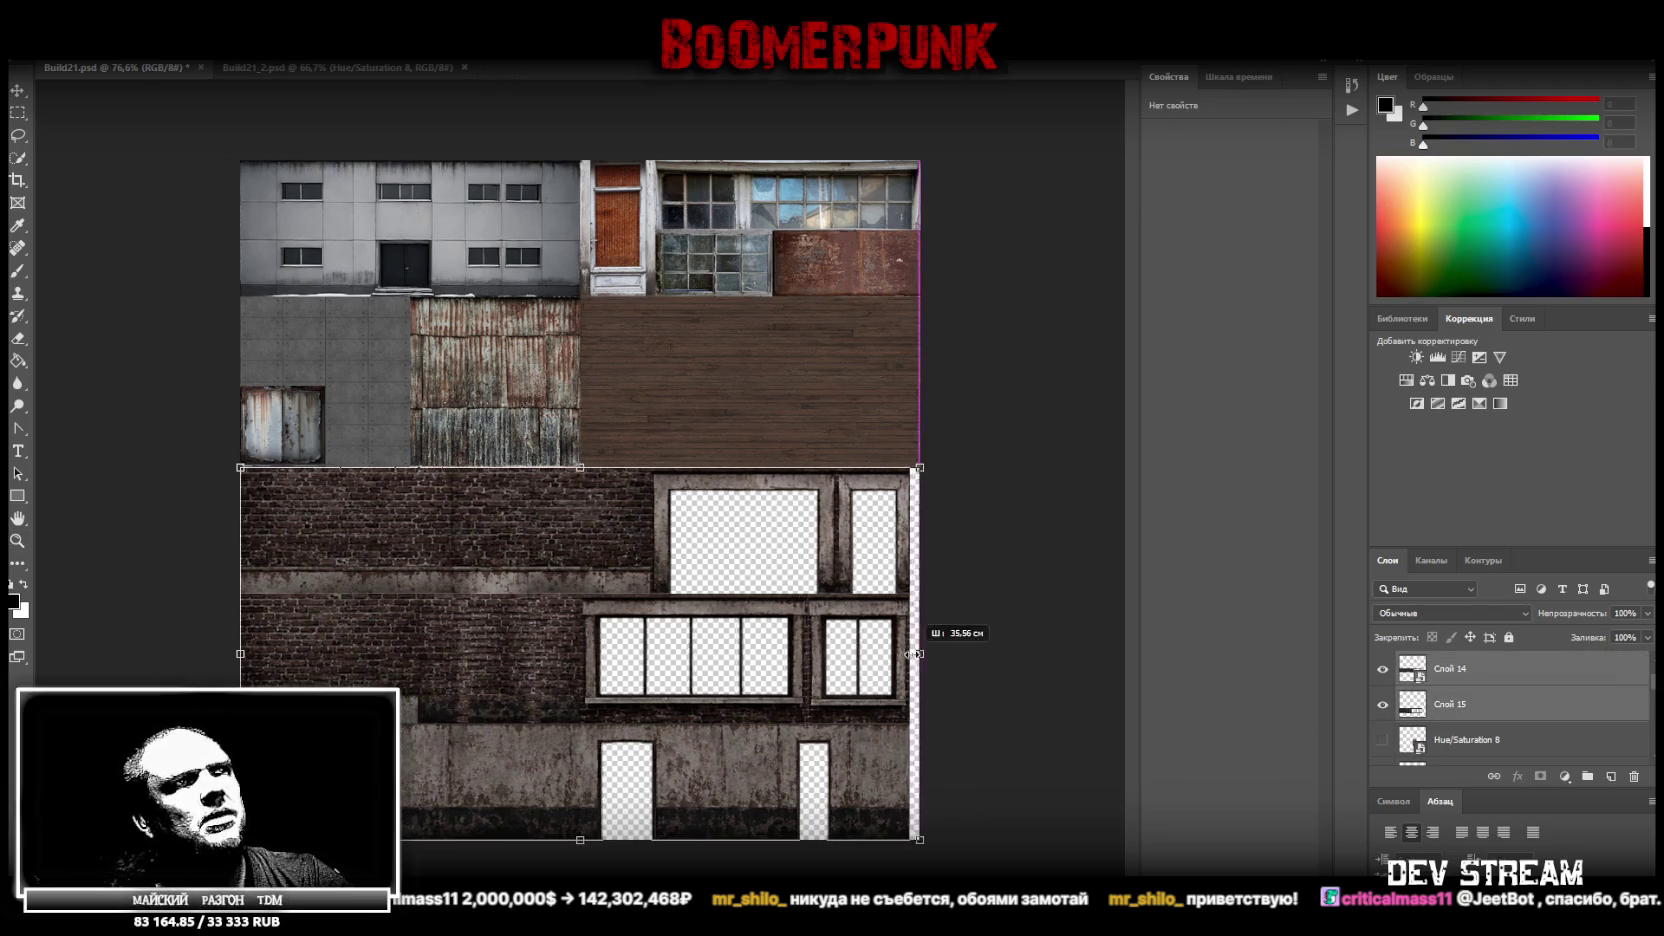
key("Return")
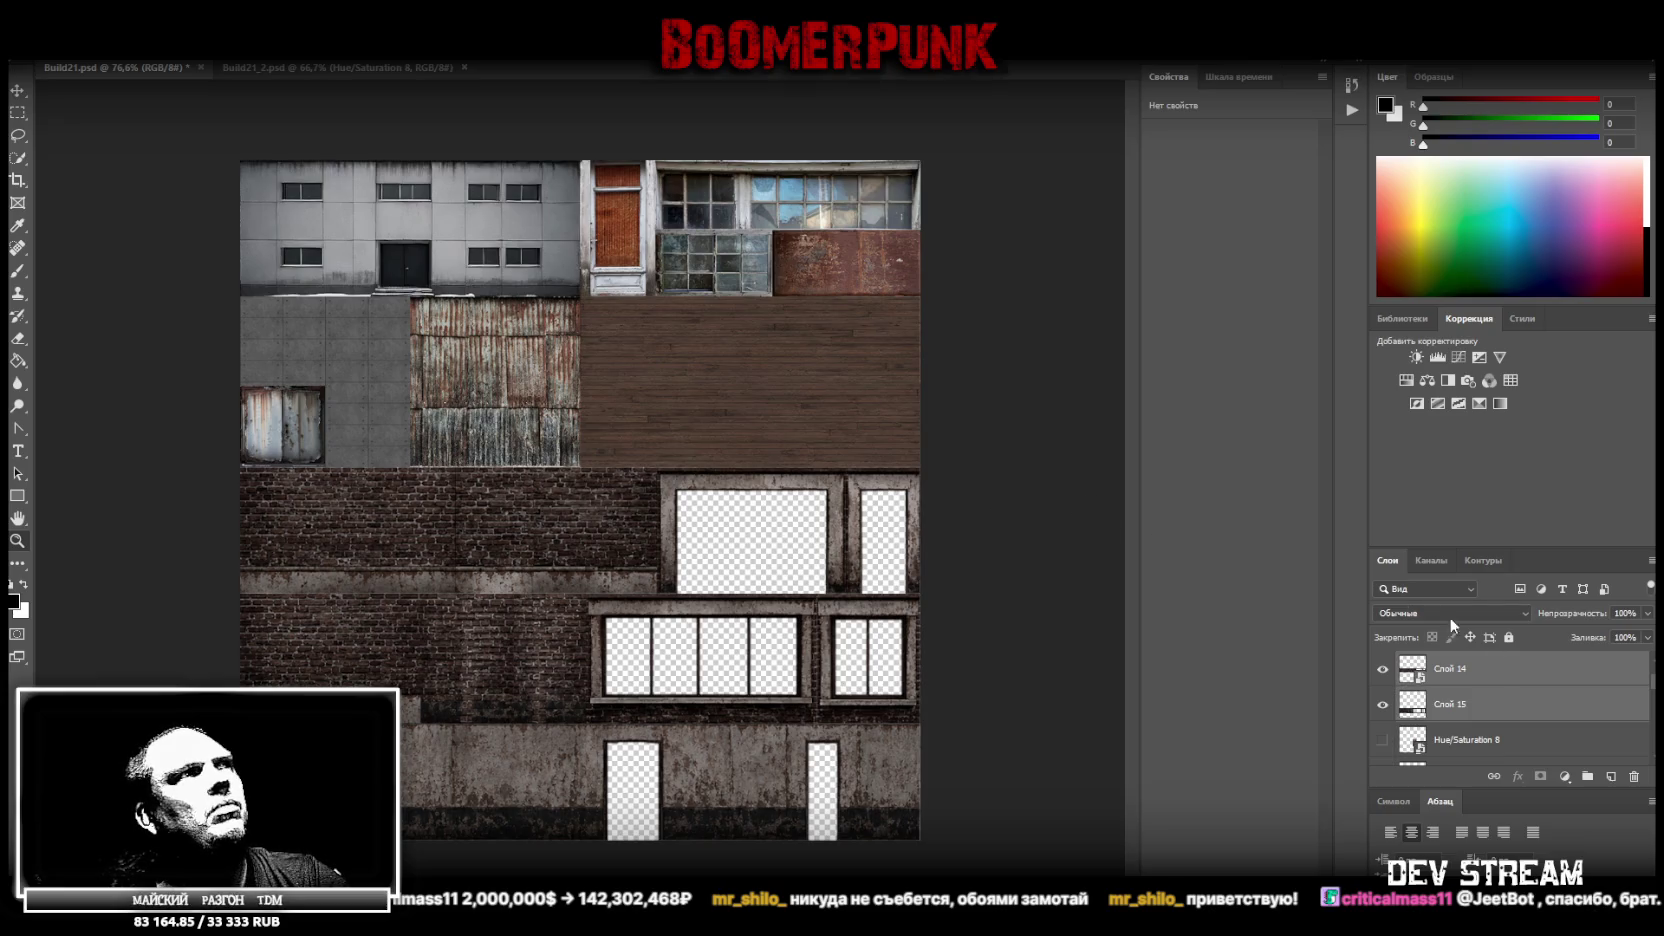
scroll(1616, 706, "down", 3)
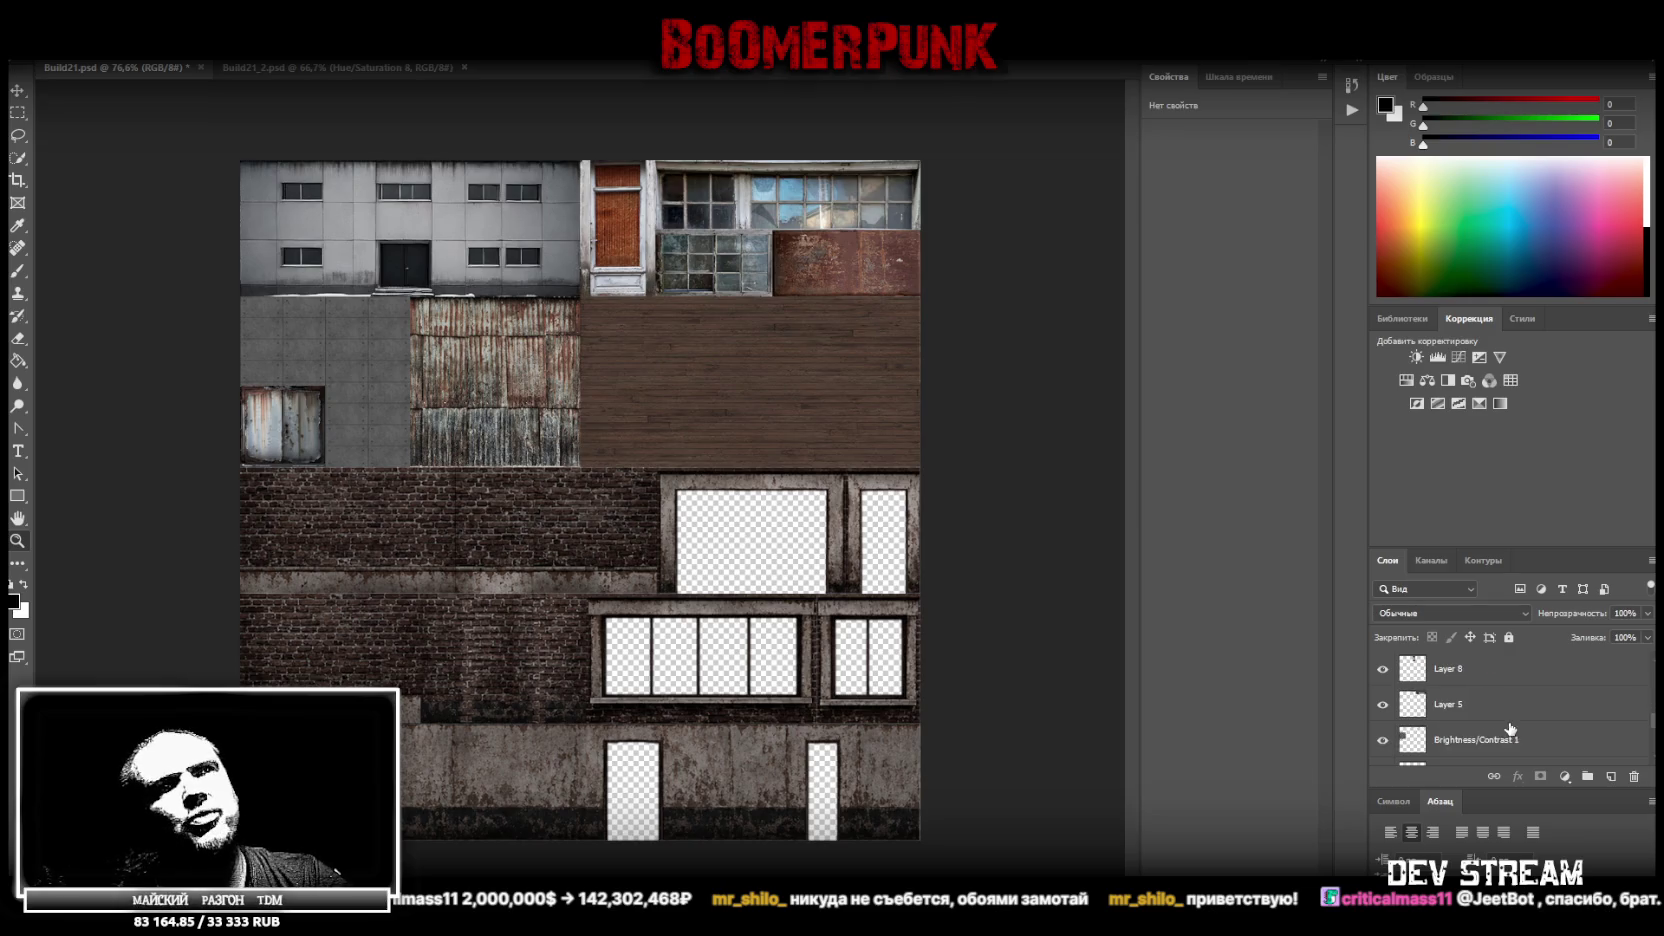
scroll(1518, 730, "down", 5)
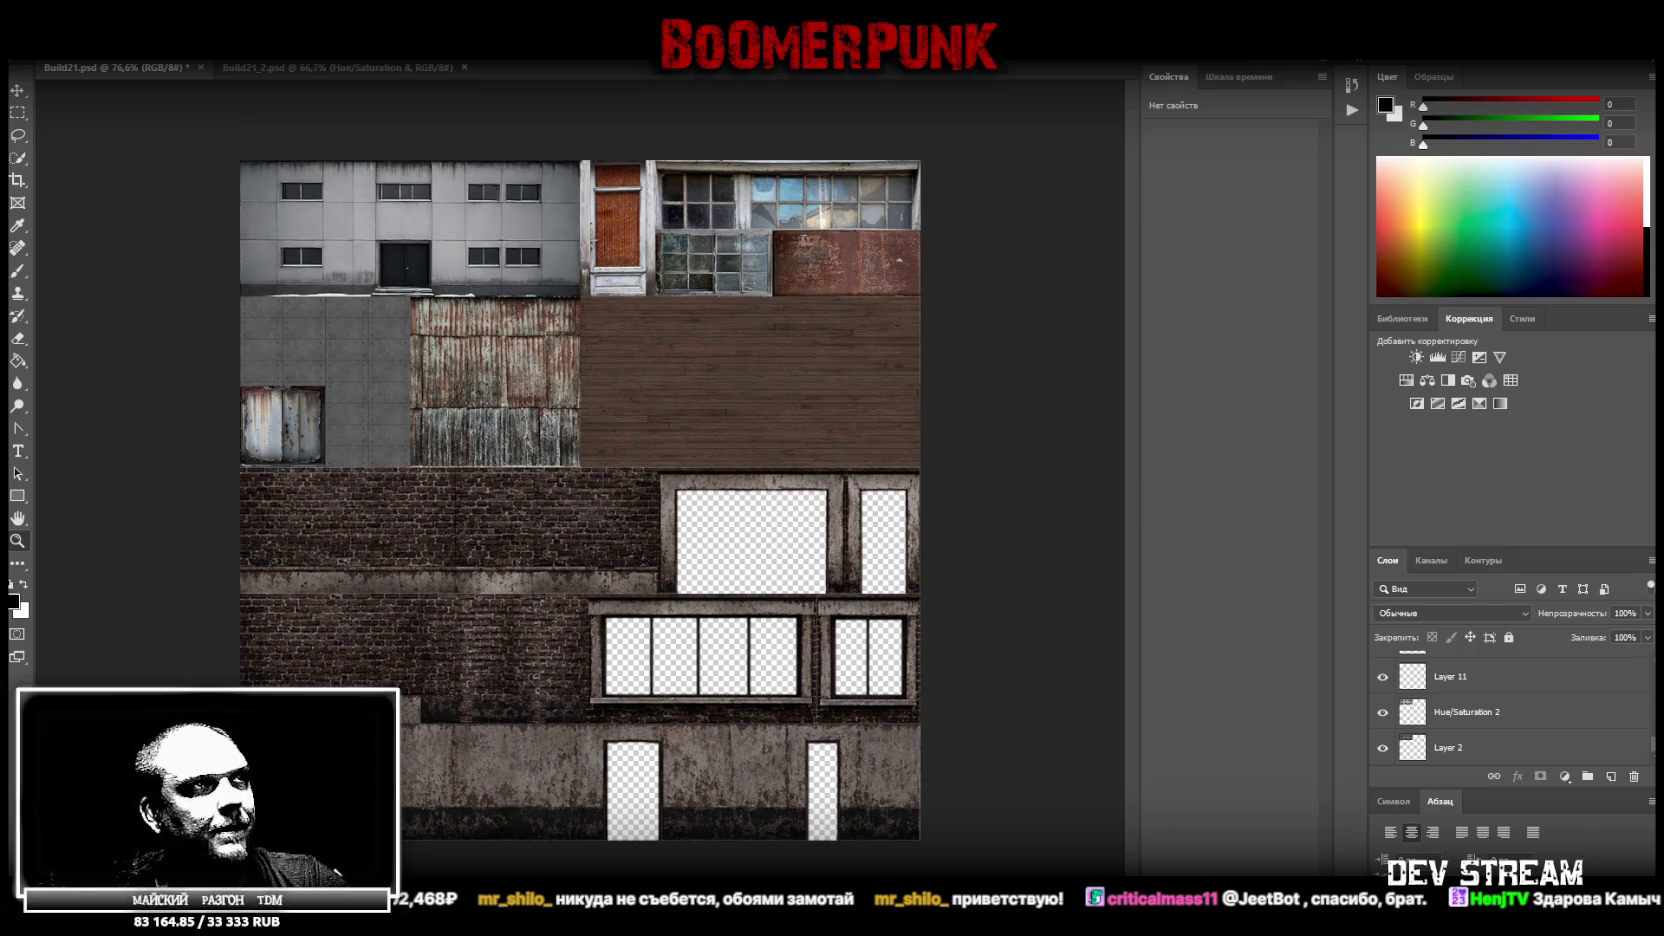
Paste the interior room photo into the atlas and move its layer to the bottom
key("ctrl+v")
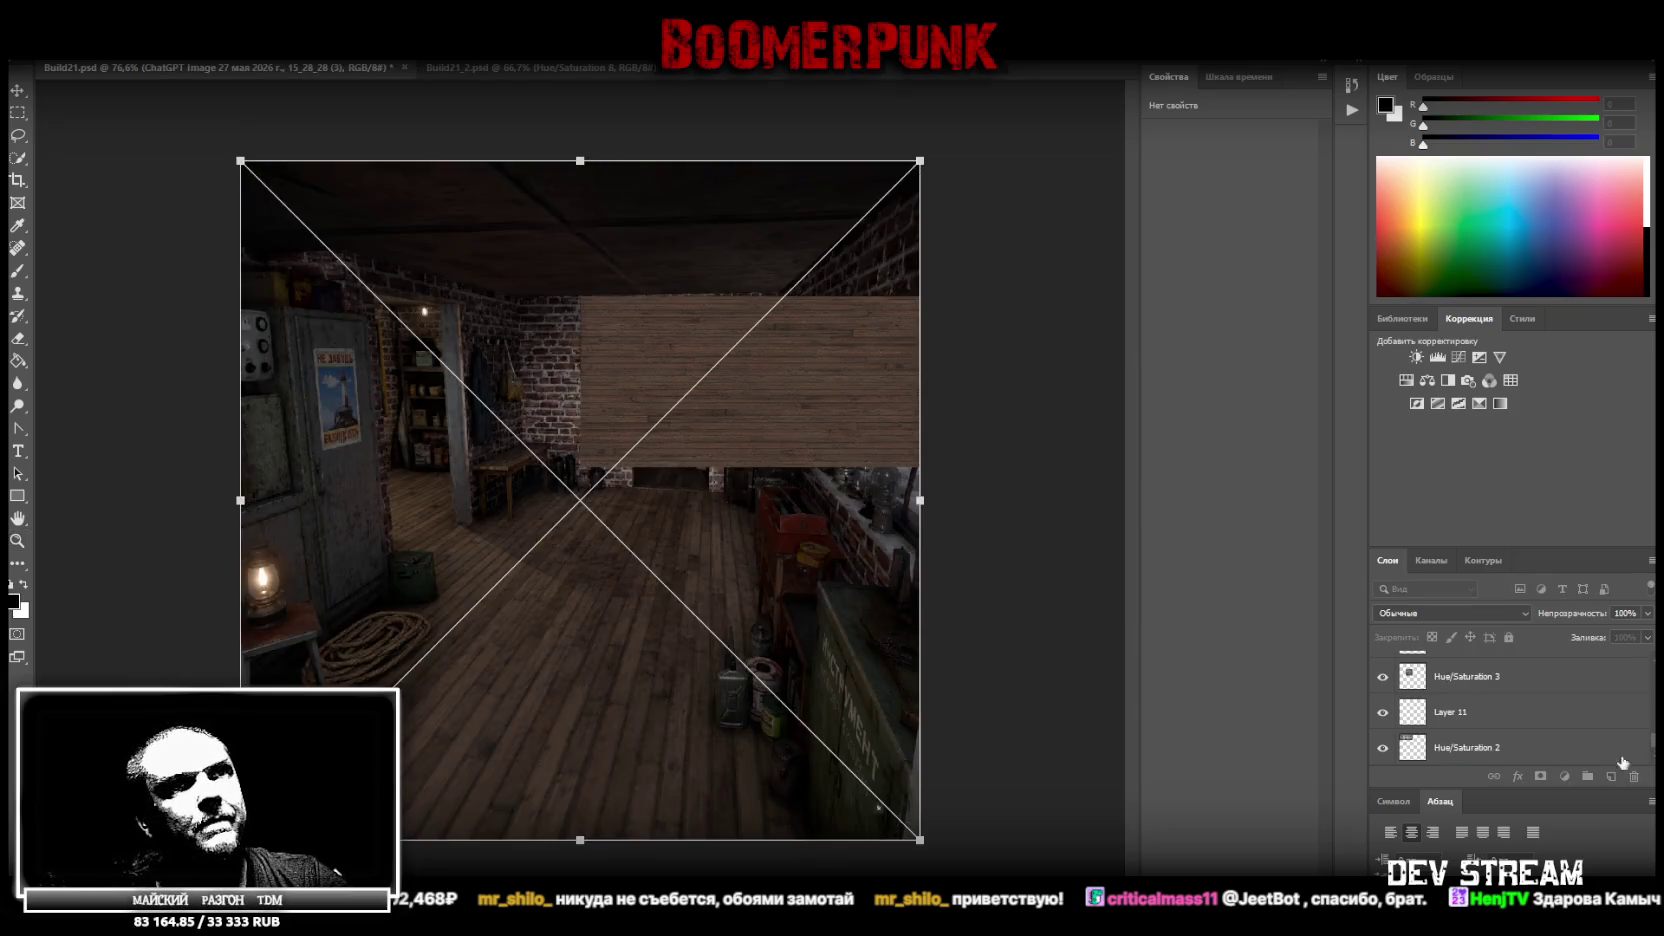
scroll(1578, 706, "down", 5)
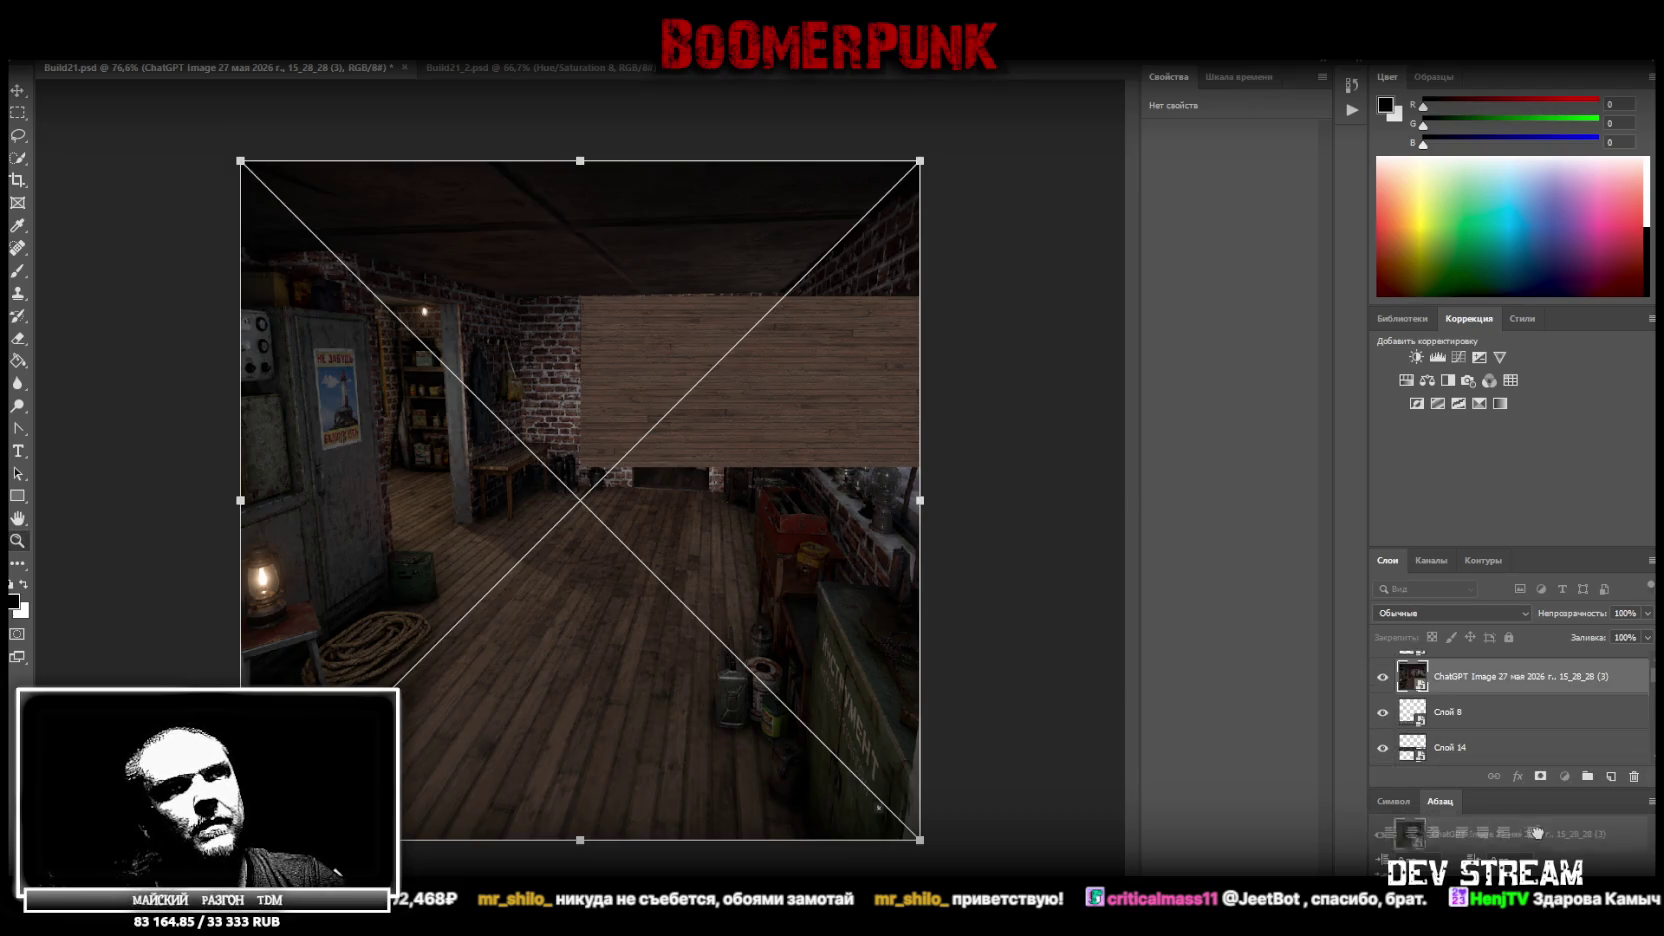
scroll(1520, 710, "up", 2)
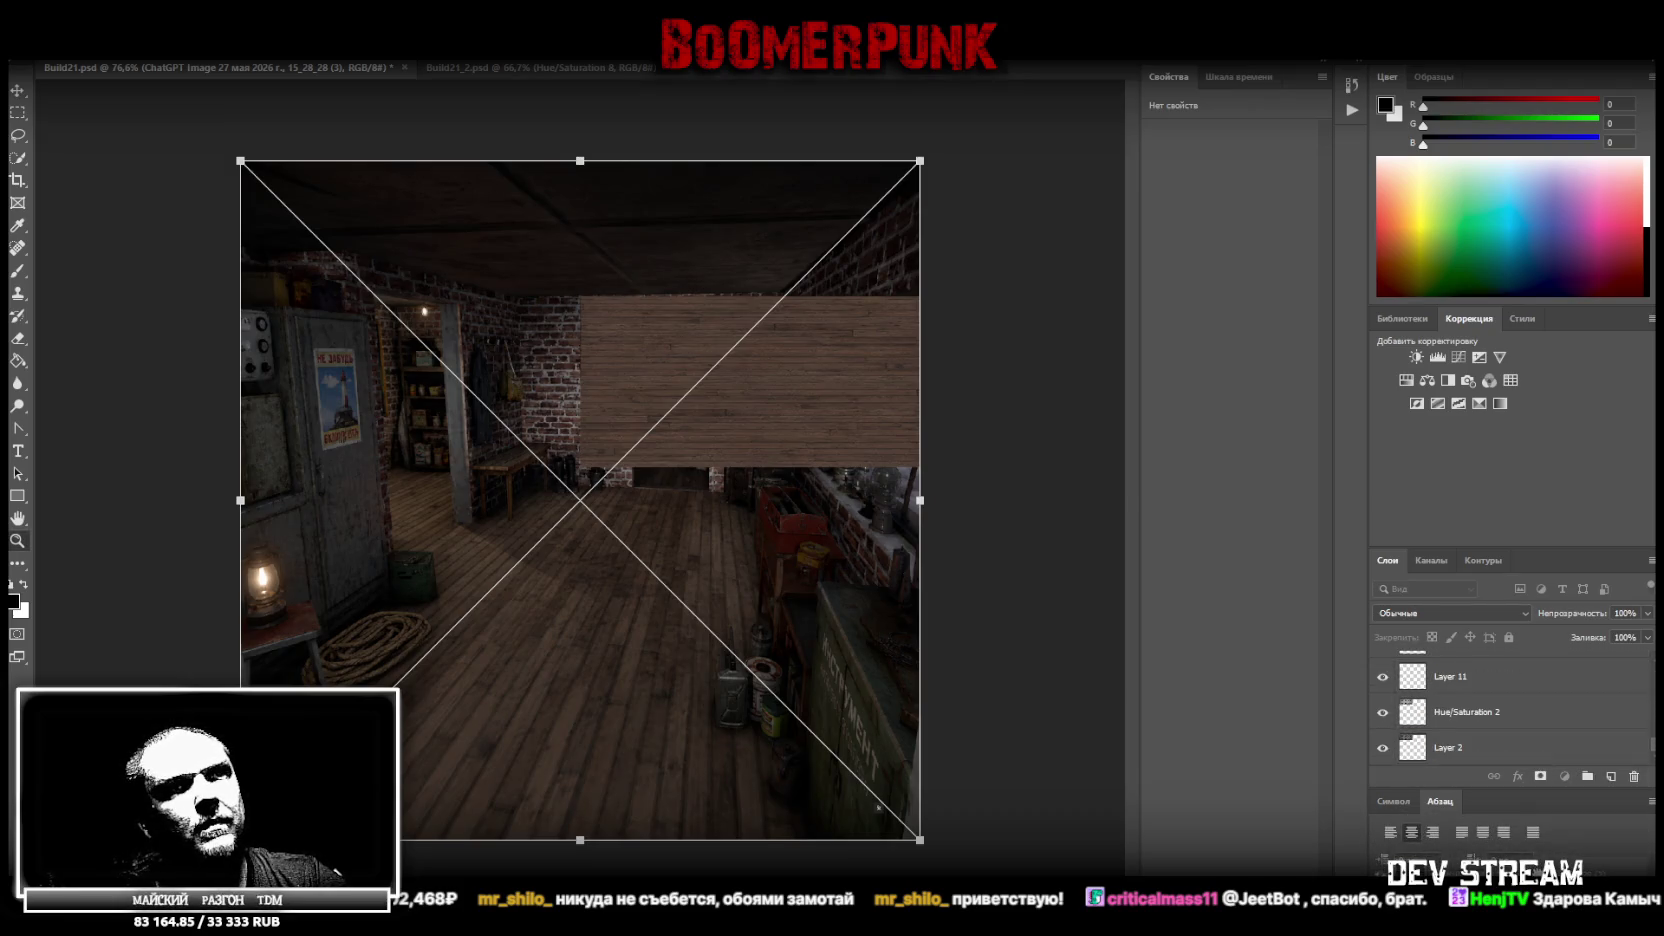
mouse_move(1520, 745)
left_mouse_down()
mouse_move(1547, 739)
mouse_move(1500, 740)
left_mouse_up()
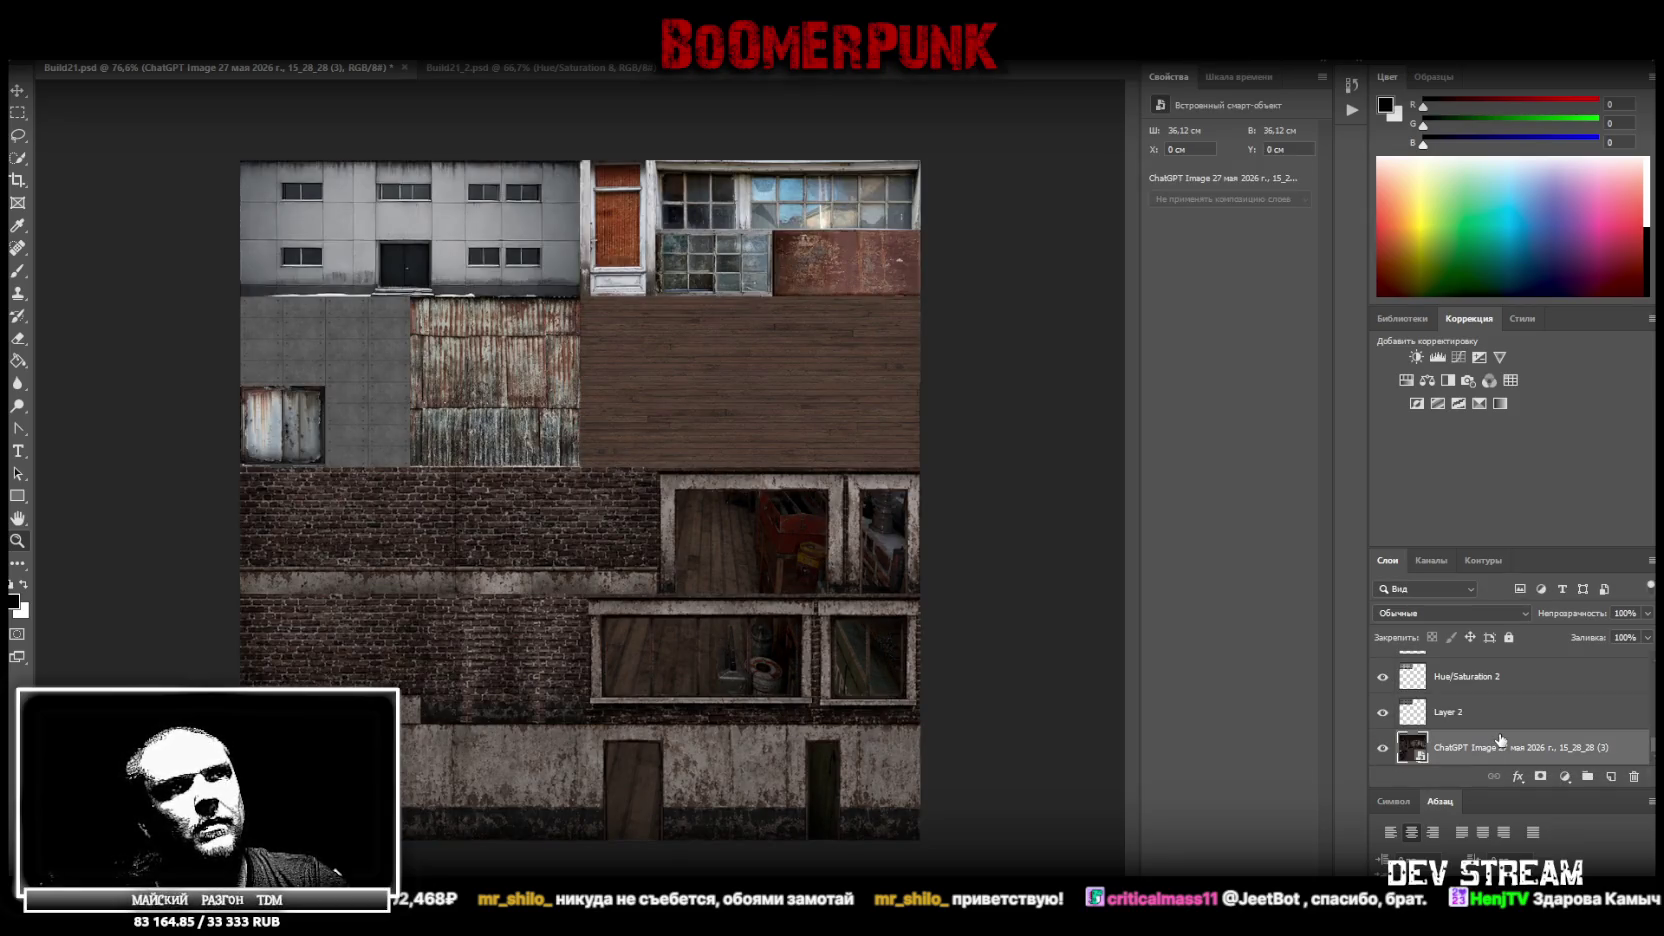
Turn the interior photo solid black with Hue/Saturation at Lightness -100 and merge the layers
left_click(1405, 381)
left_click_drag(1188, 267, 1126, 265)
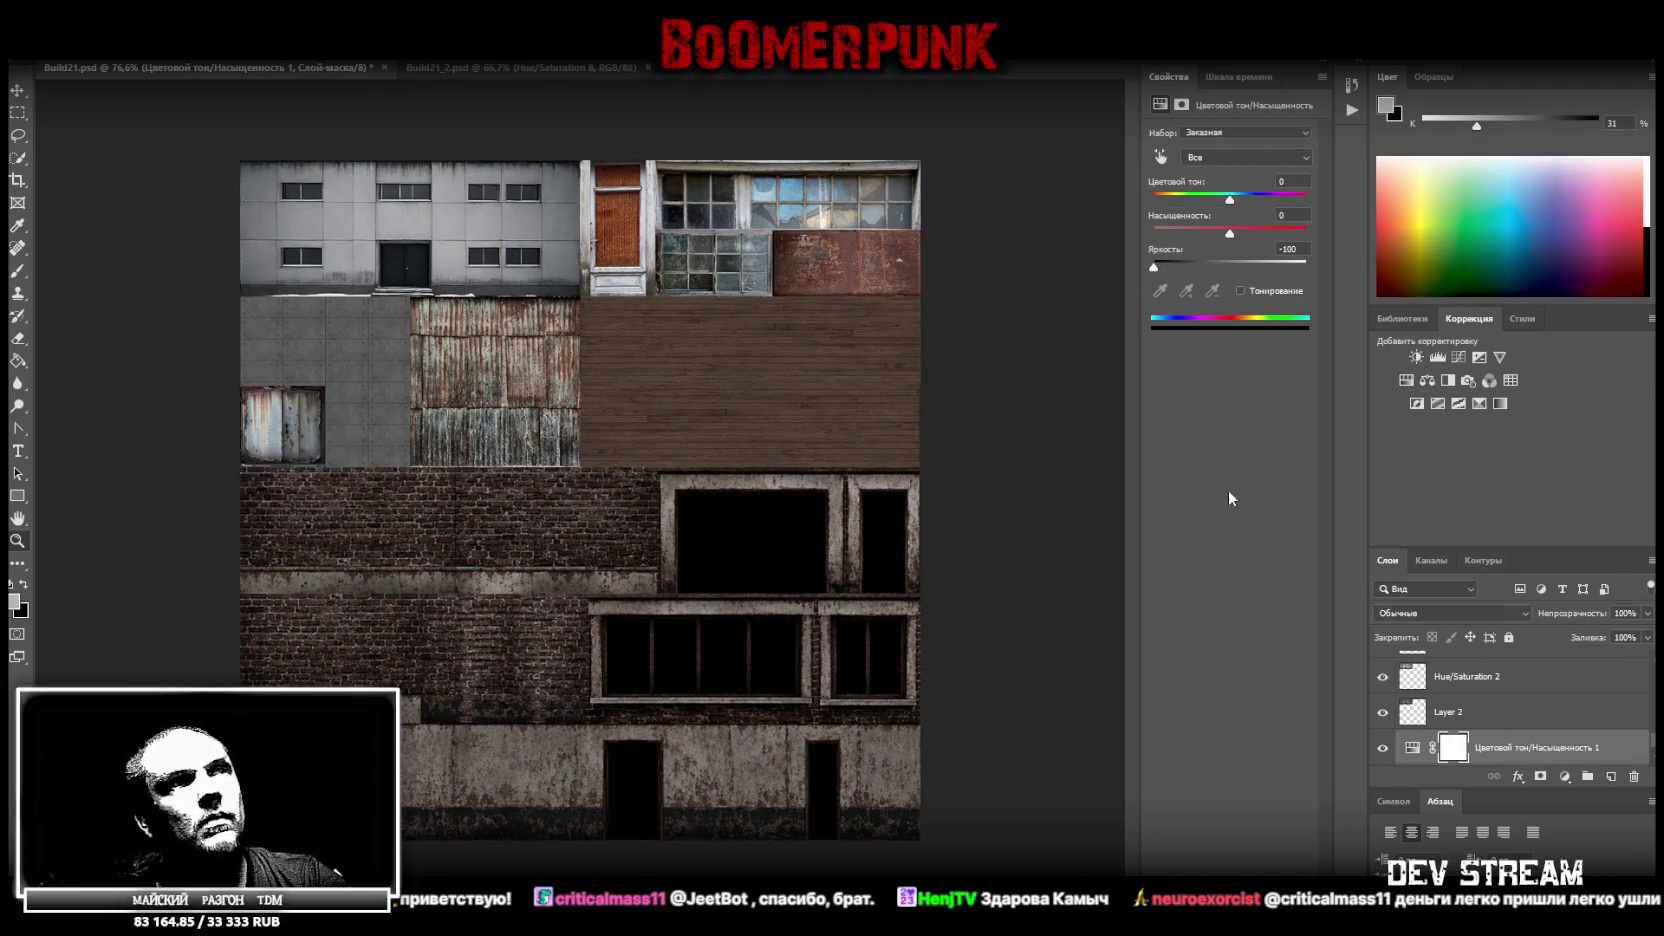
scroll(1511, 727, "down", 1)
right_click(1482, 757)
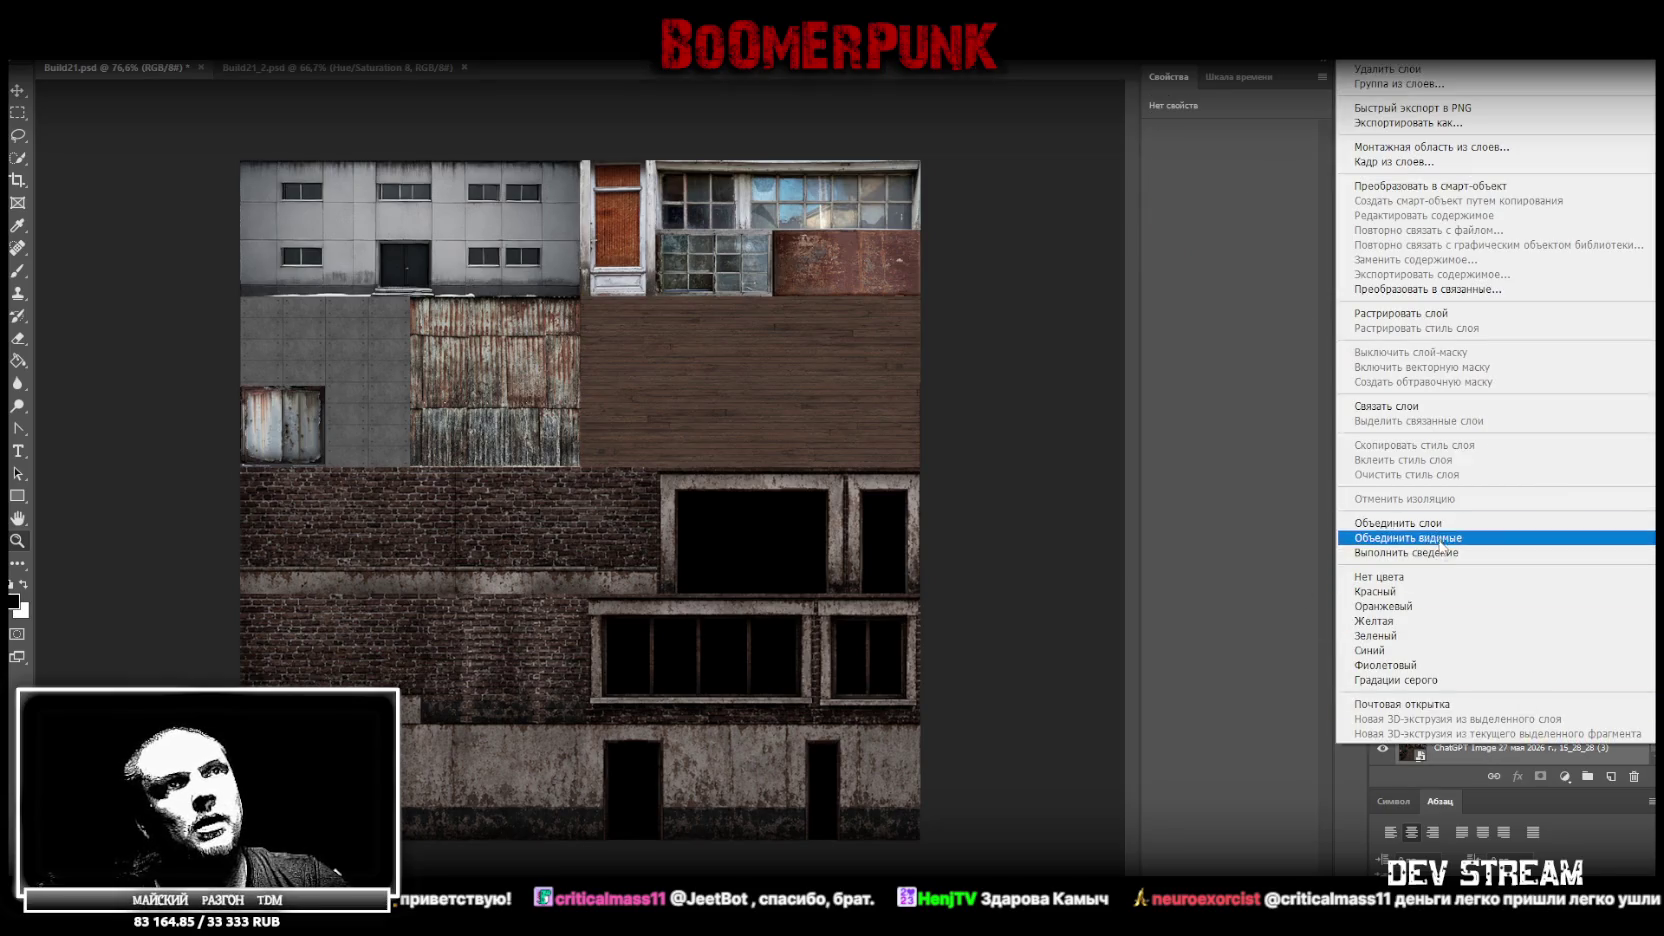
left_click(1431, 528)
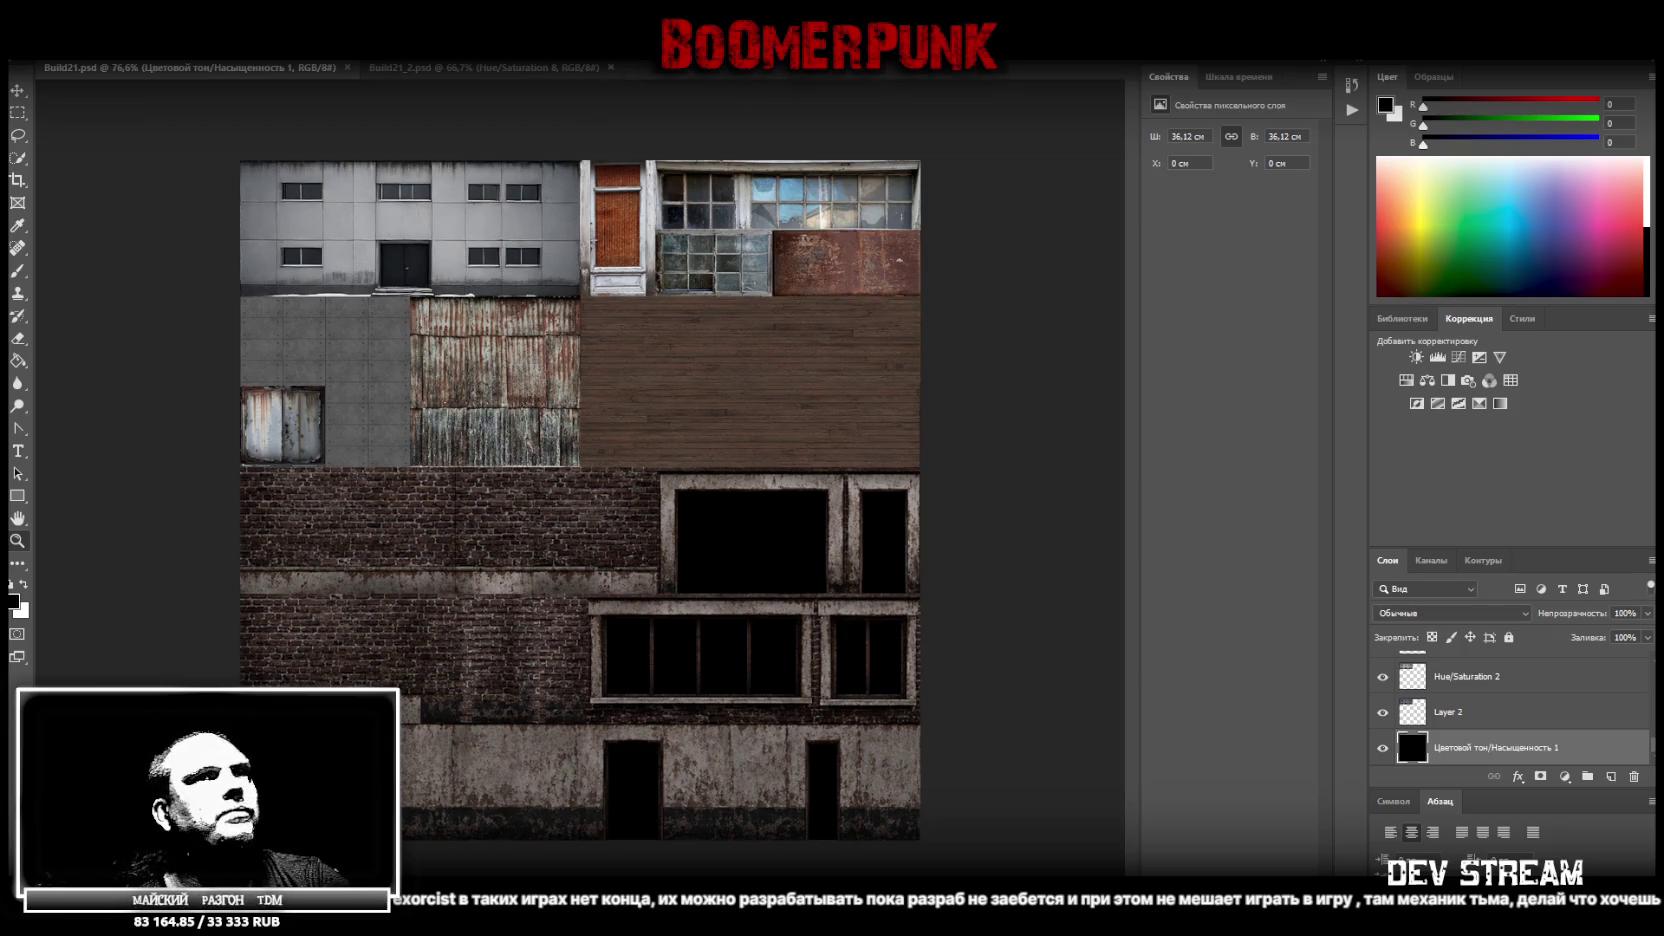
left_click(48, 46)
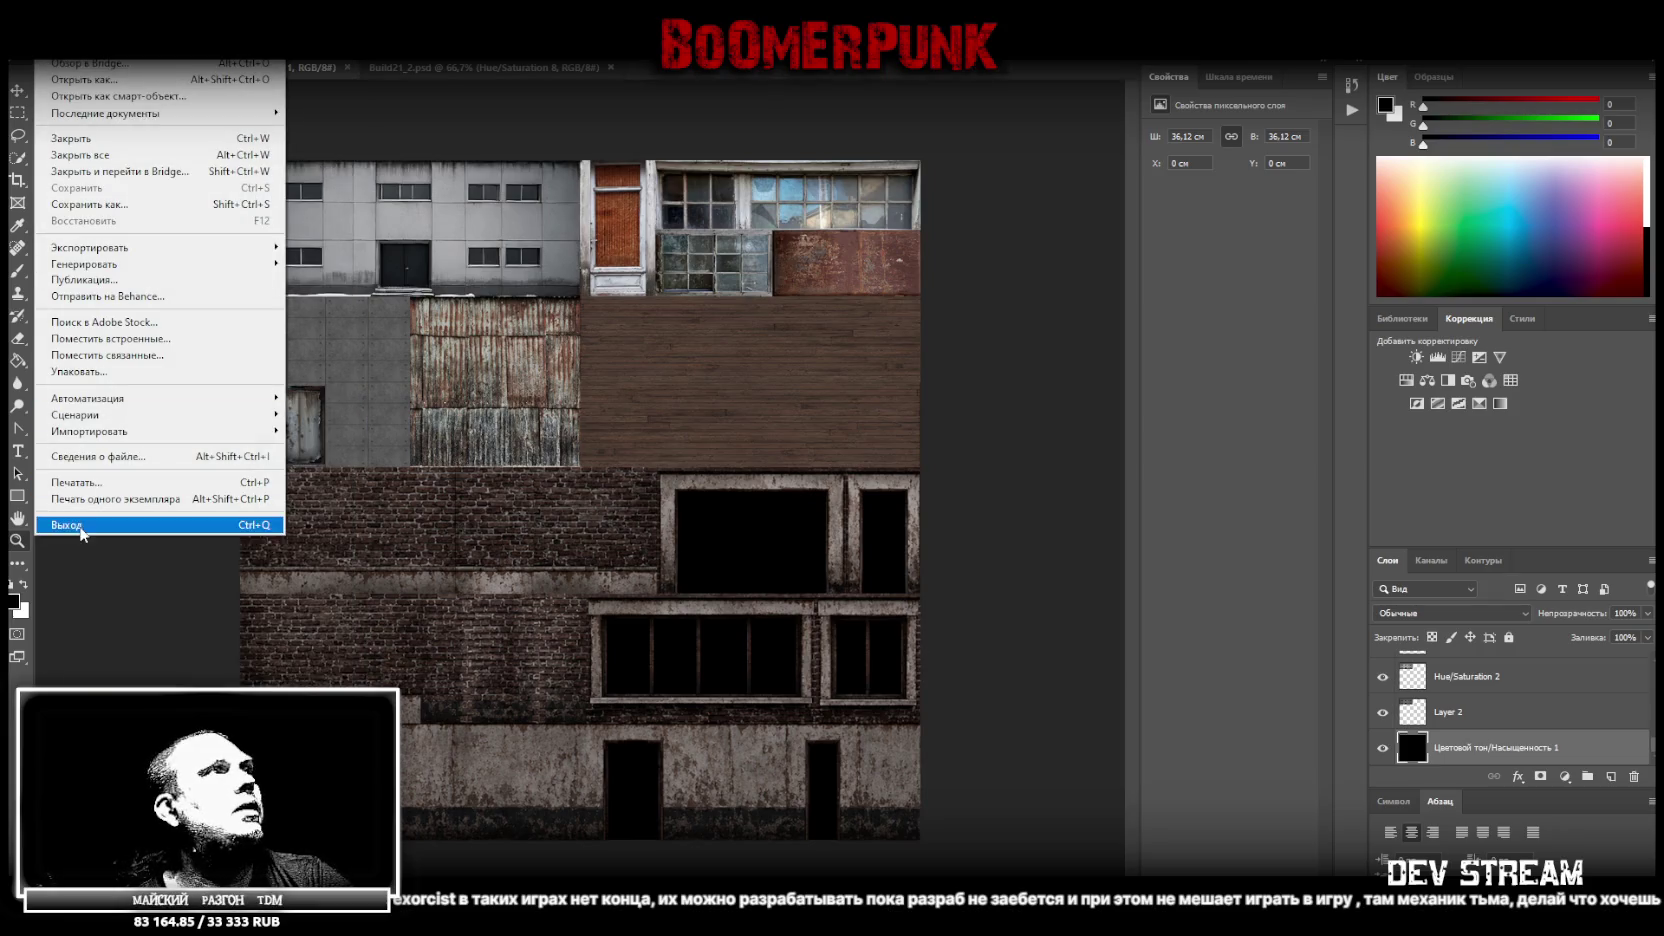
Save a PNG copy of the atlas, accepting the default PNG format options, then switch to Unity
left_click(162, 207)
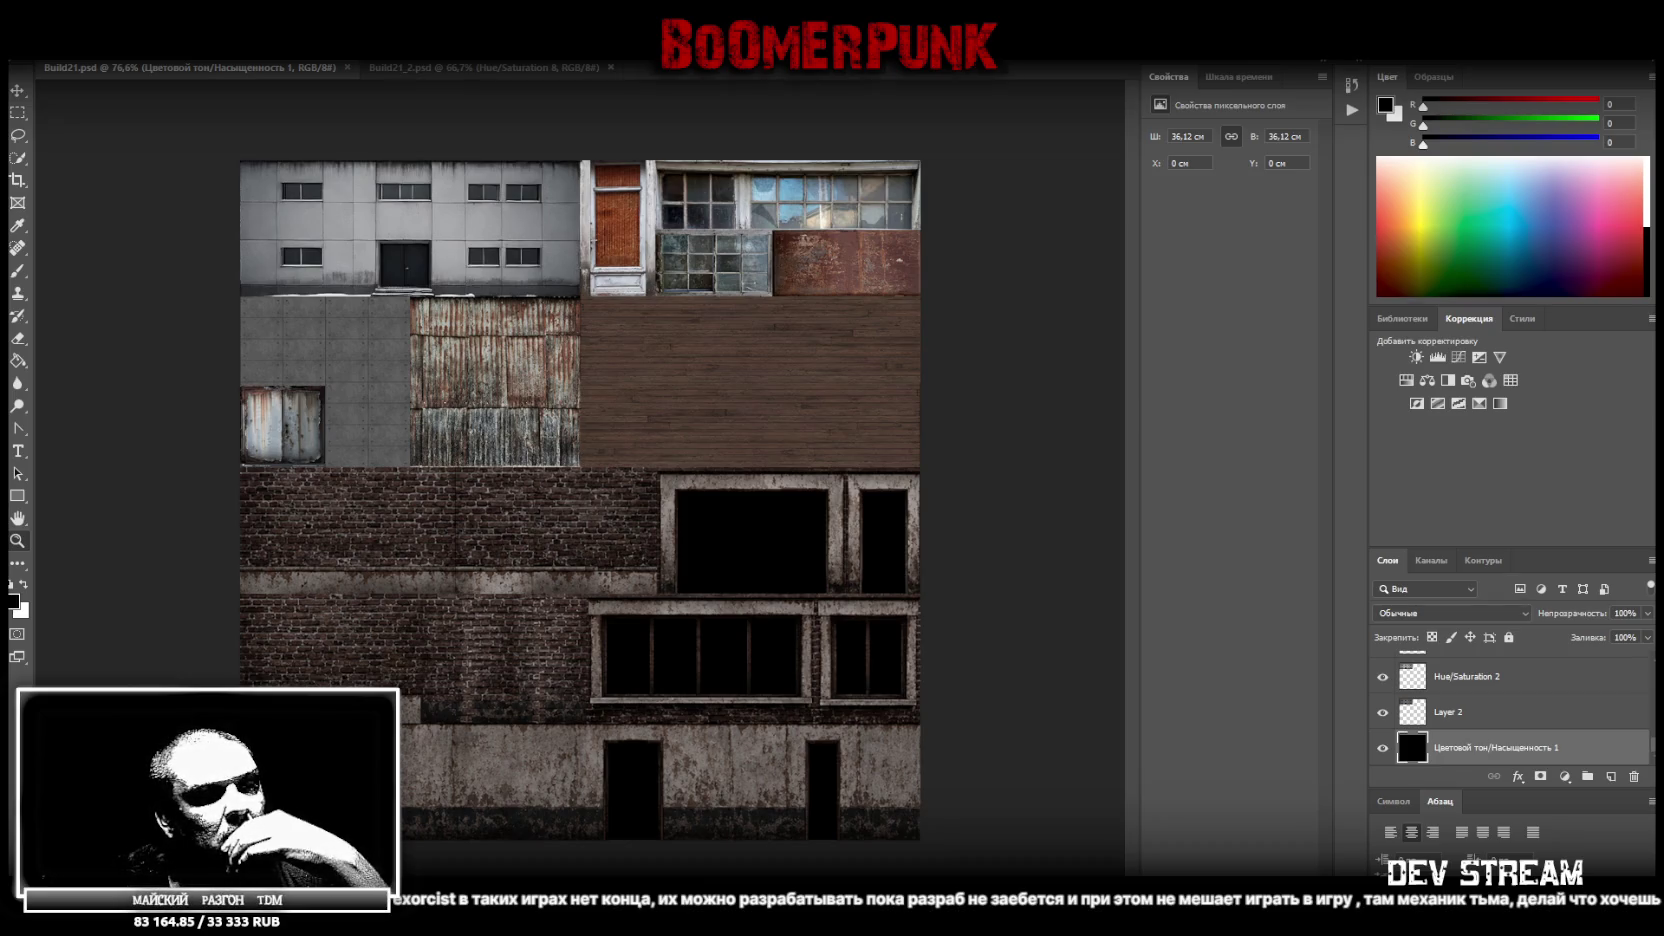
key("Return")
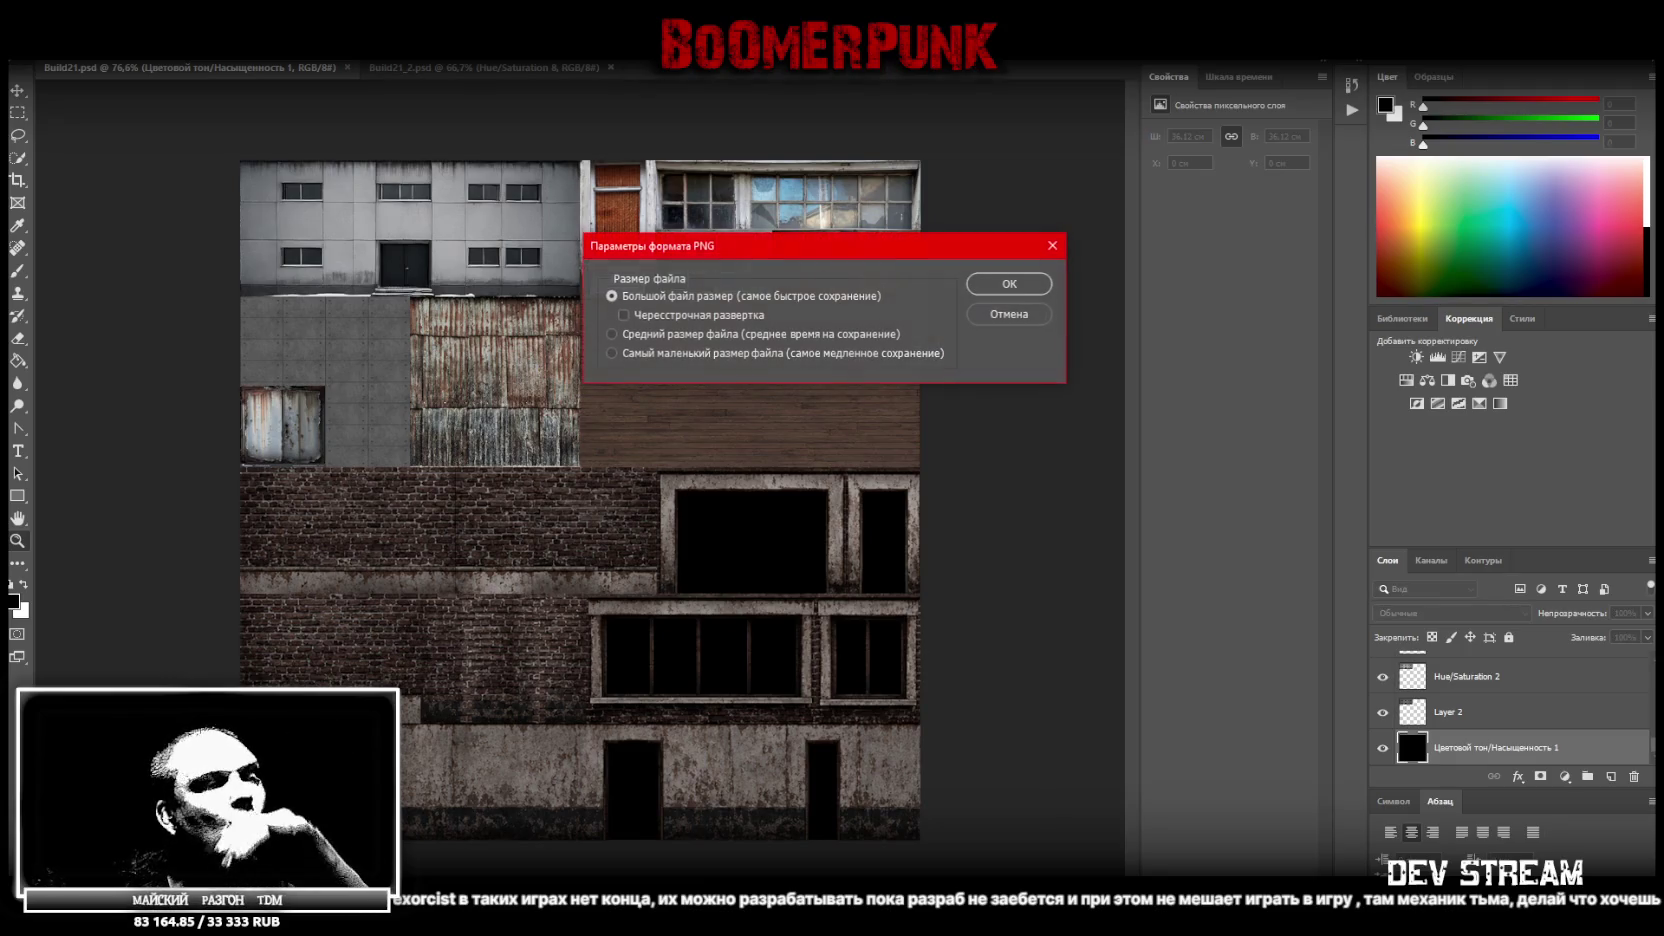
left_click(1009, 284)
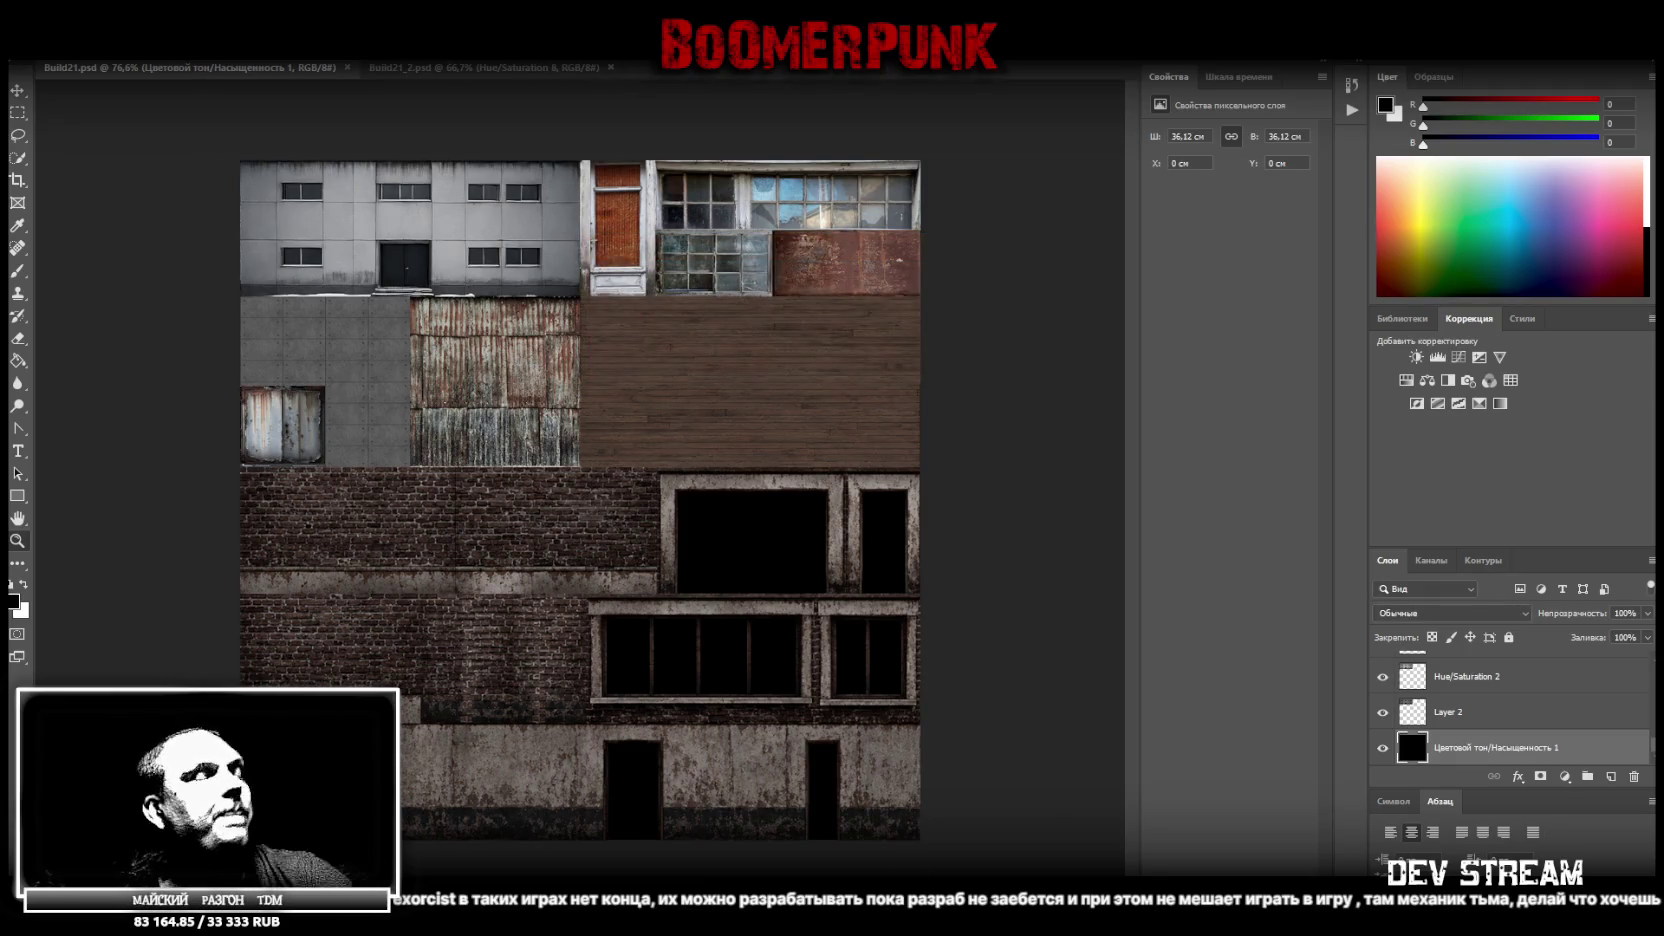
key("alt+Tab")
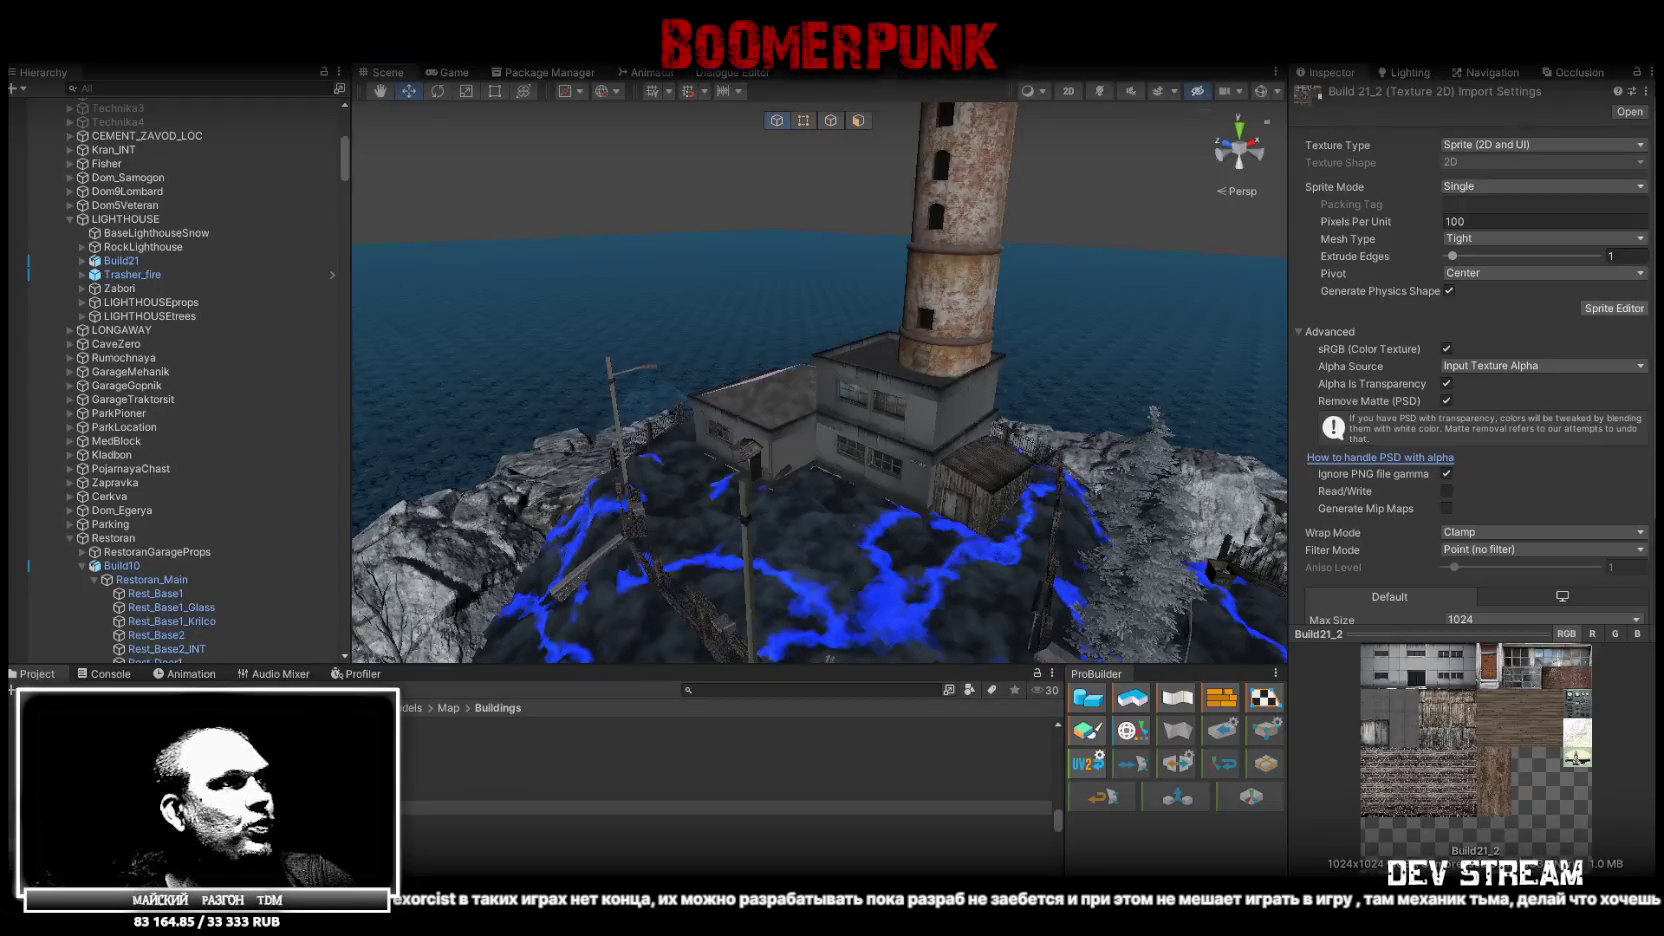
Inspect the Build21_2 and Build 21 materials and textures in the Project window
left_click(700, 780)
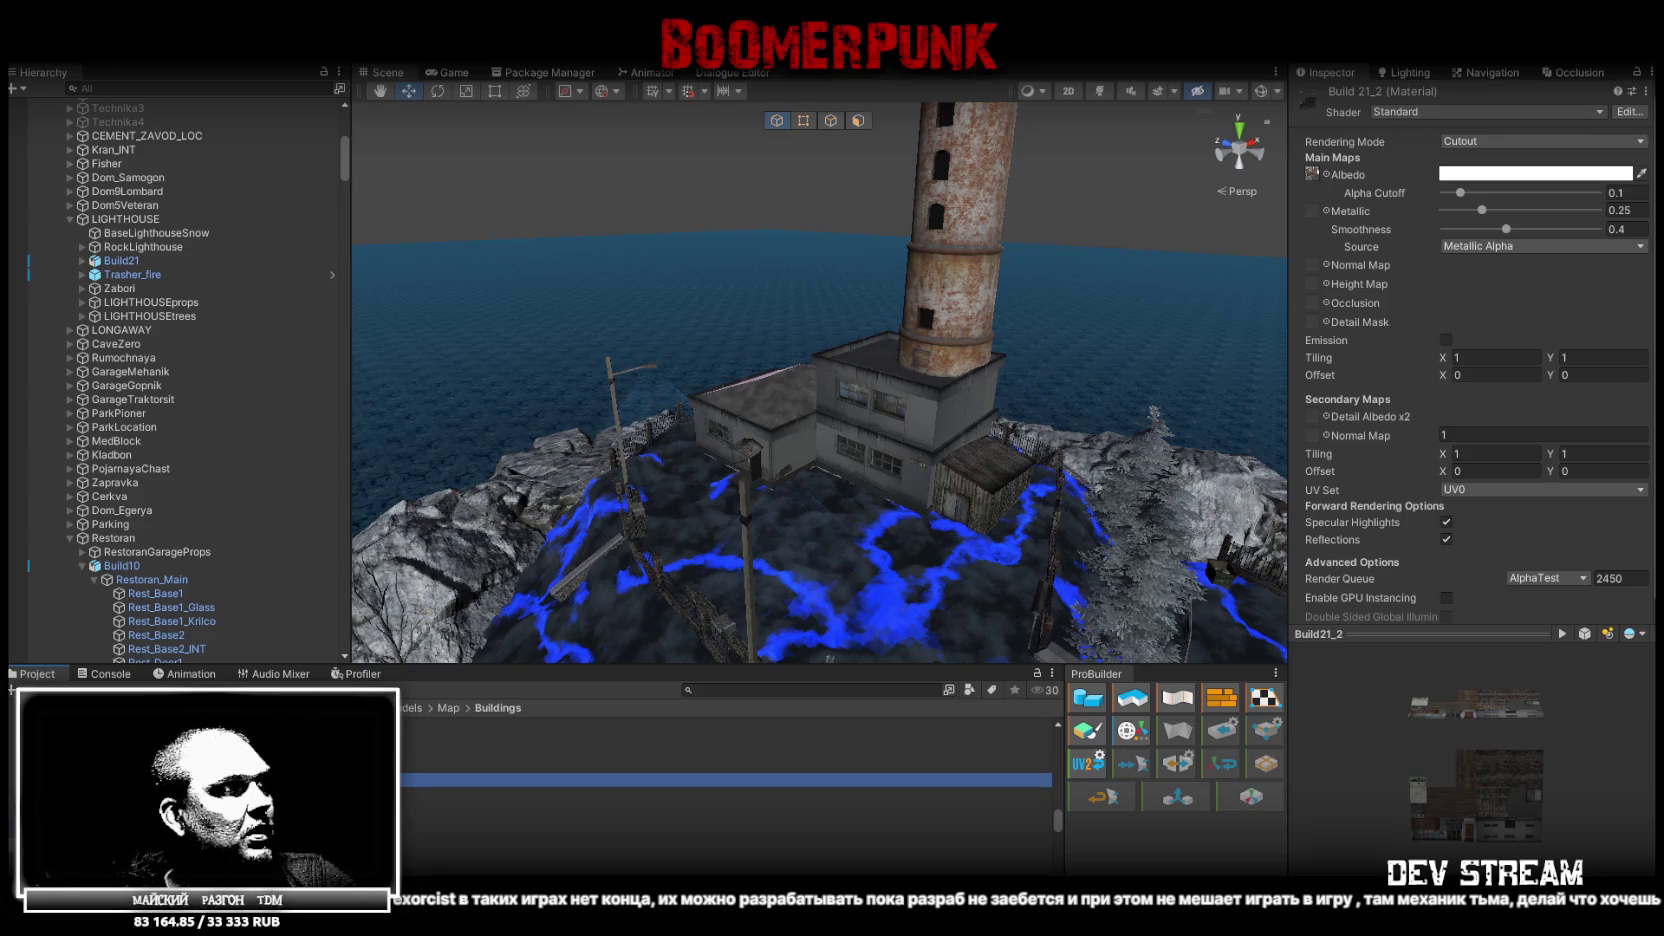
left_click(456, 808, "shift")
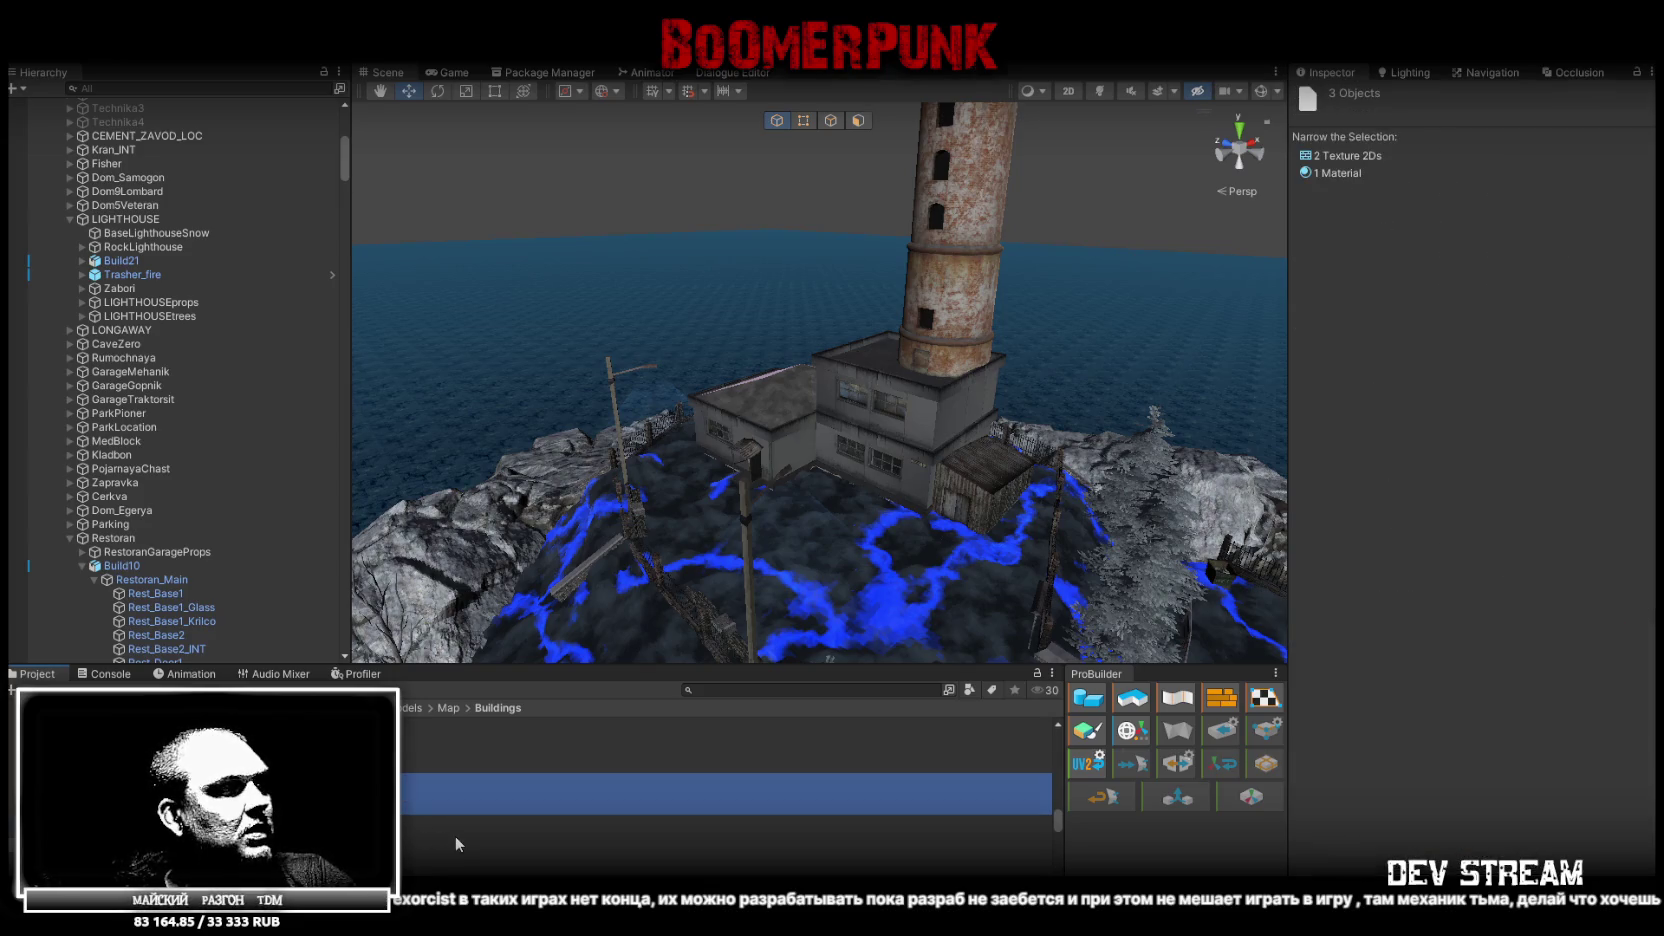
left_click(405, 781)
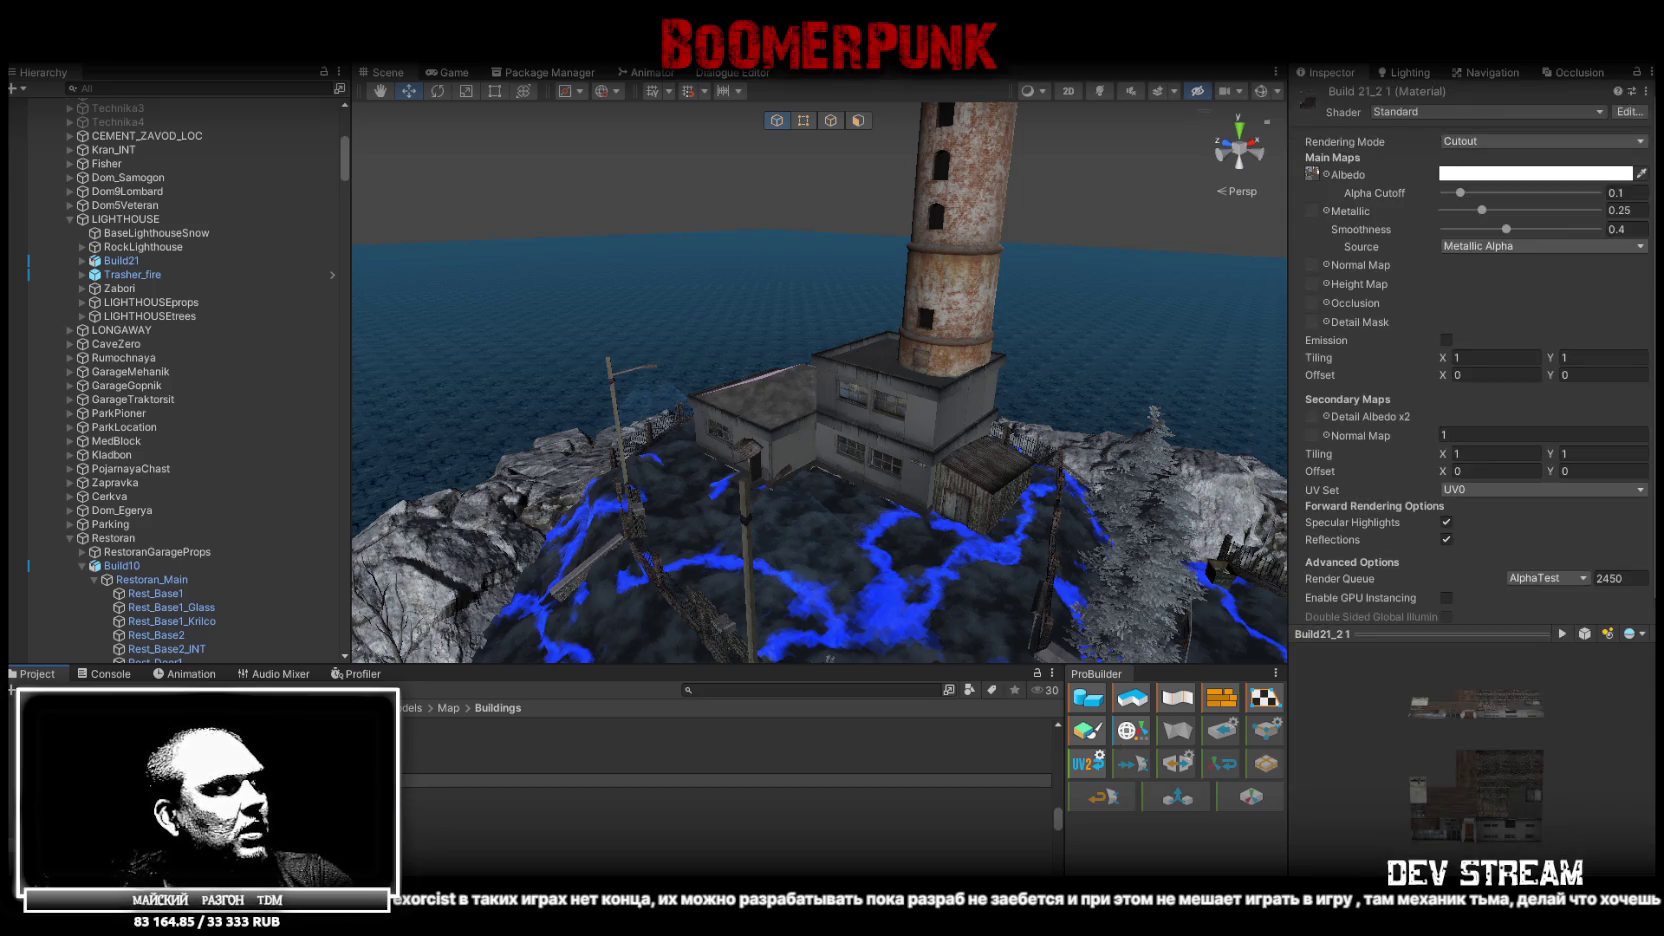
left_click(456, 808)
left_click(456, 738)
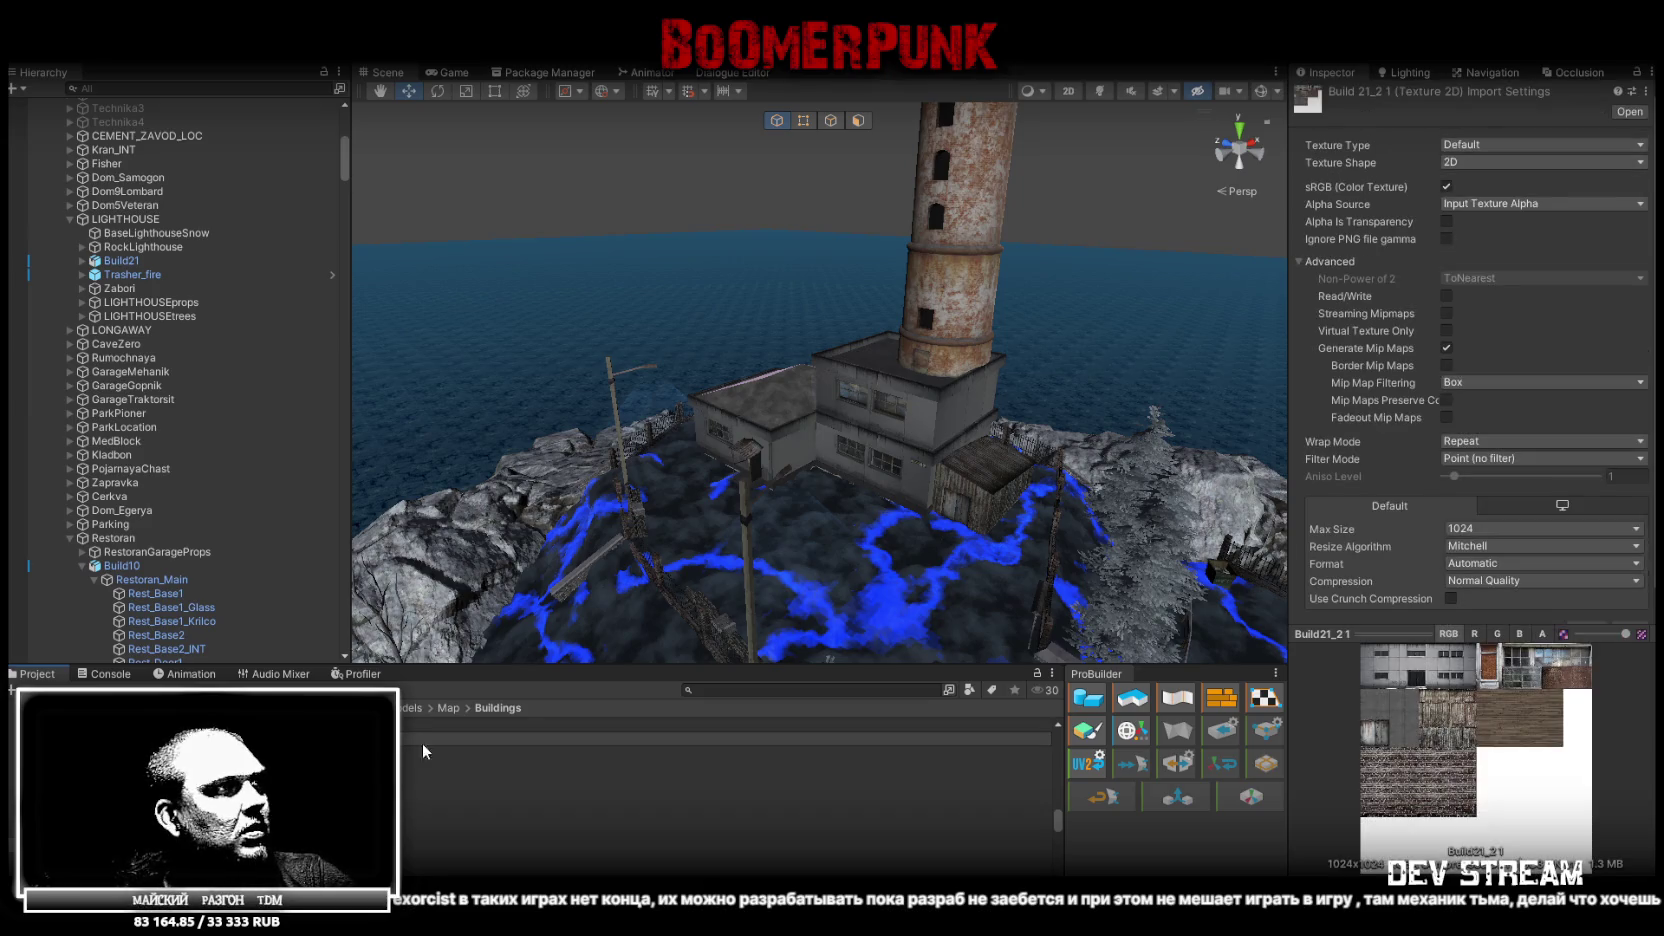
left_click(456, 808)
left_click(456, 738)
left_click(456, 808)
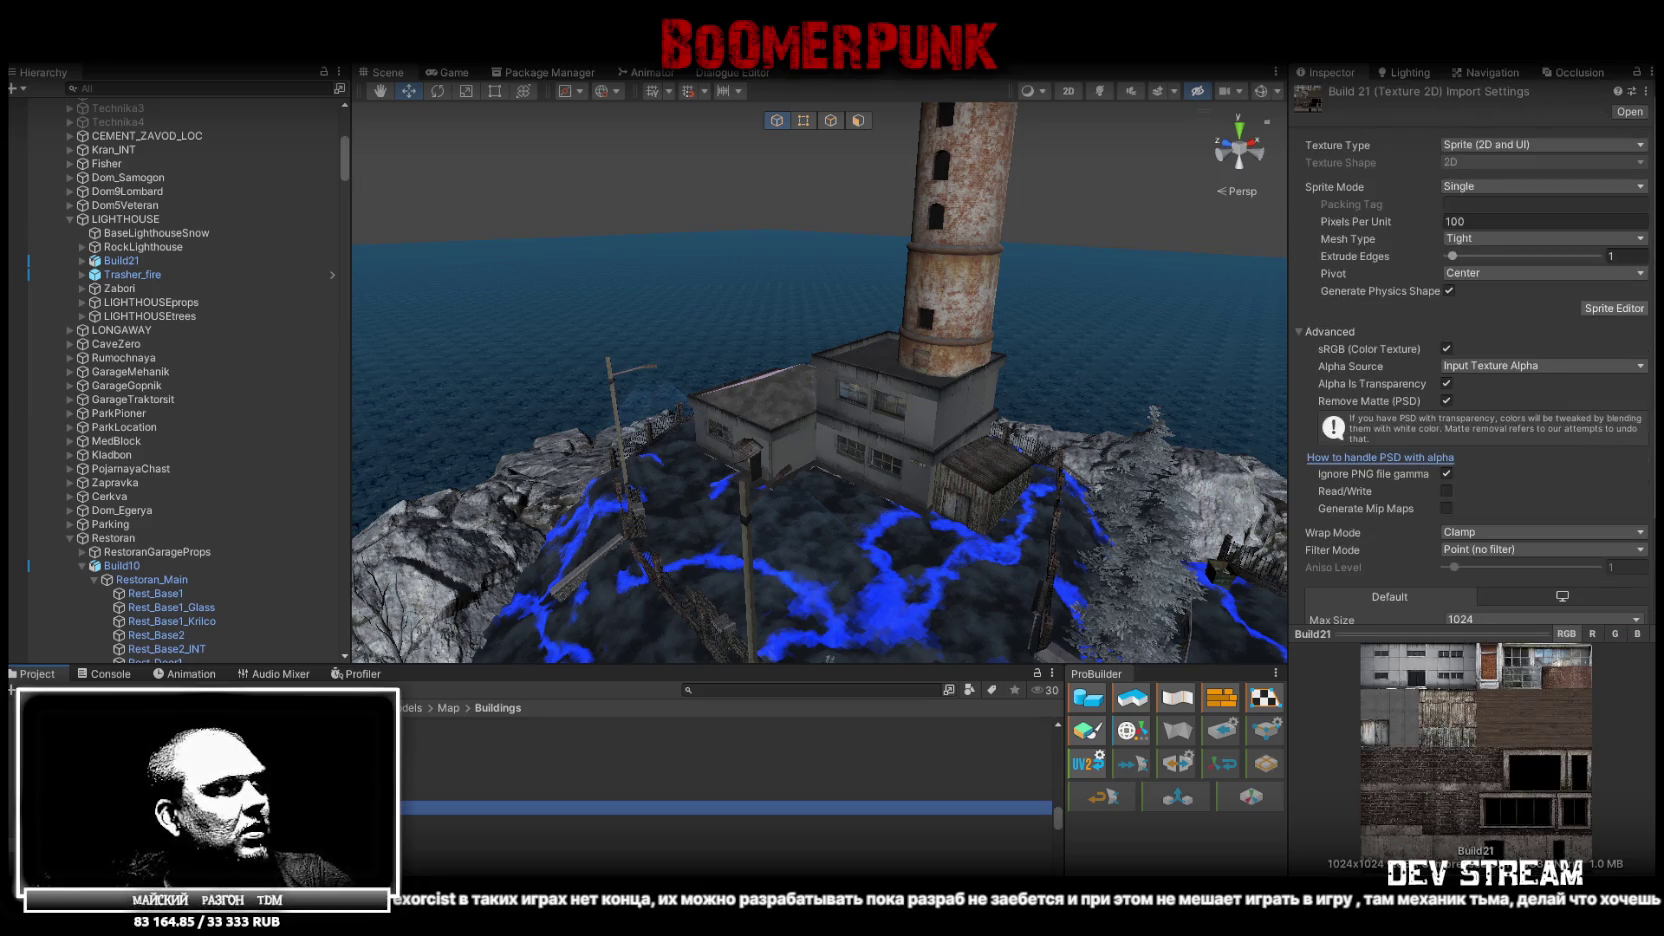
left_click(456, 860)
left_click(456, 738)
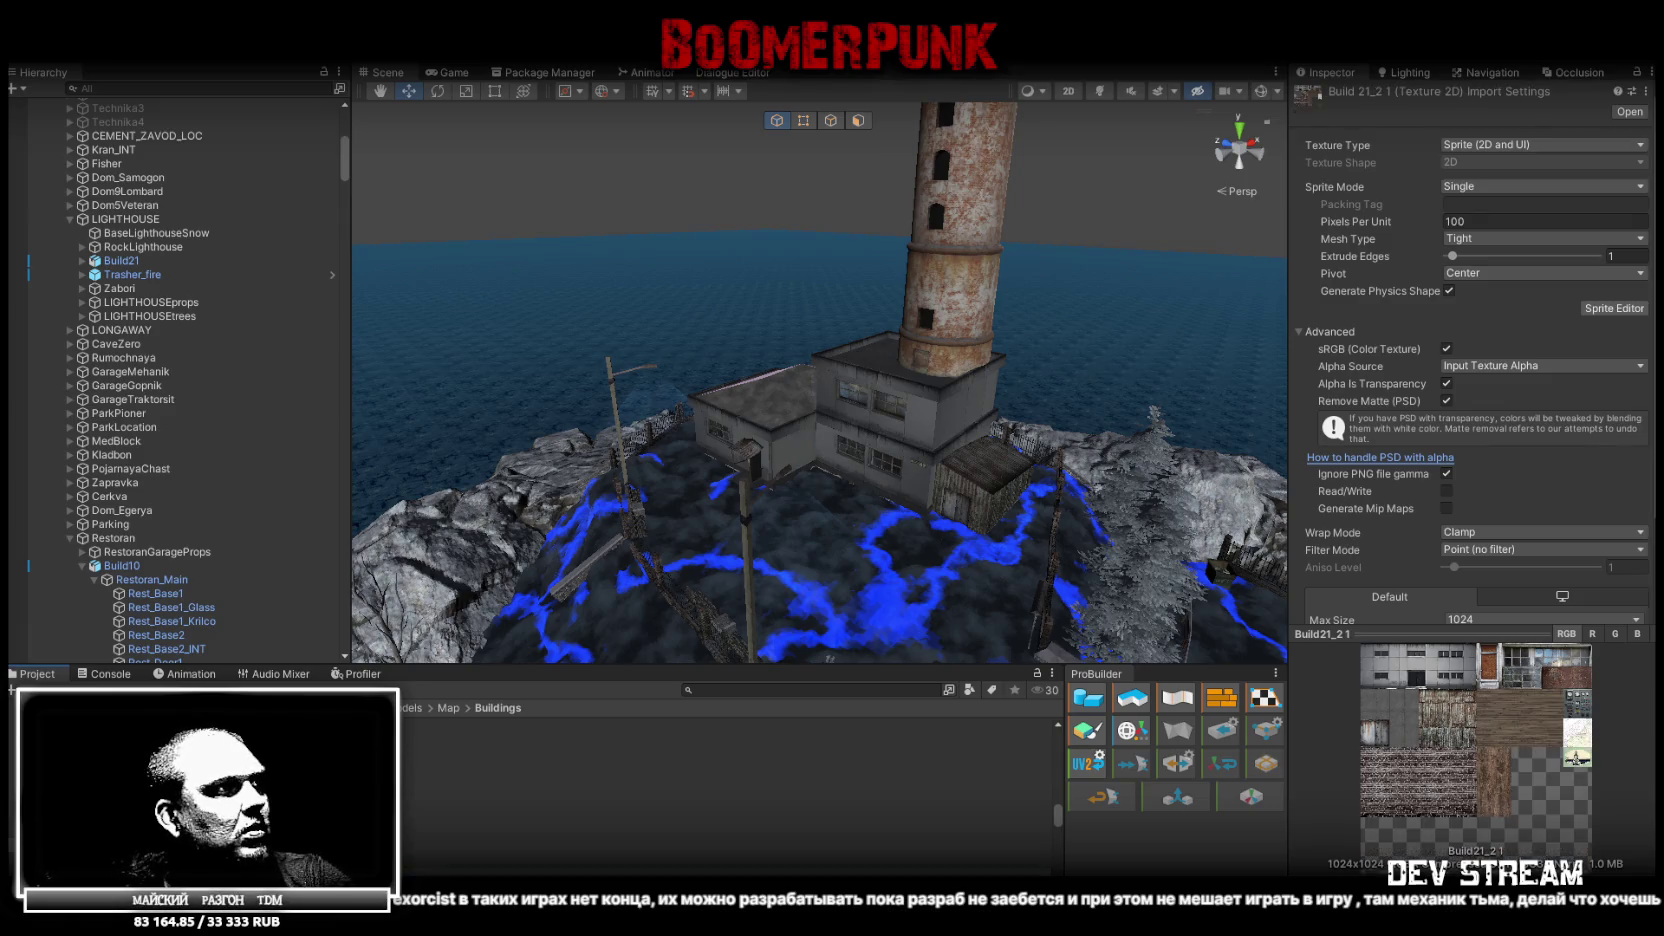
Set the Build21_3 texture as the Build 21_3 material's albedo and open its source in Photoshop
left_click(430, 725)
left_click(430, 756)
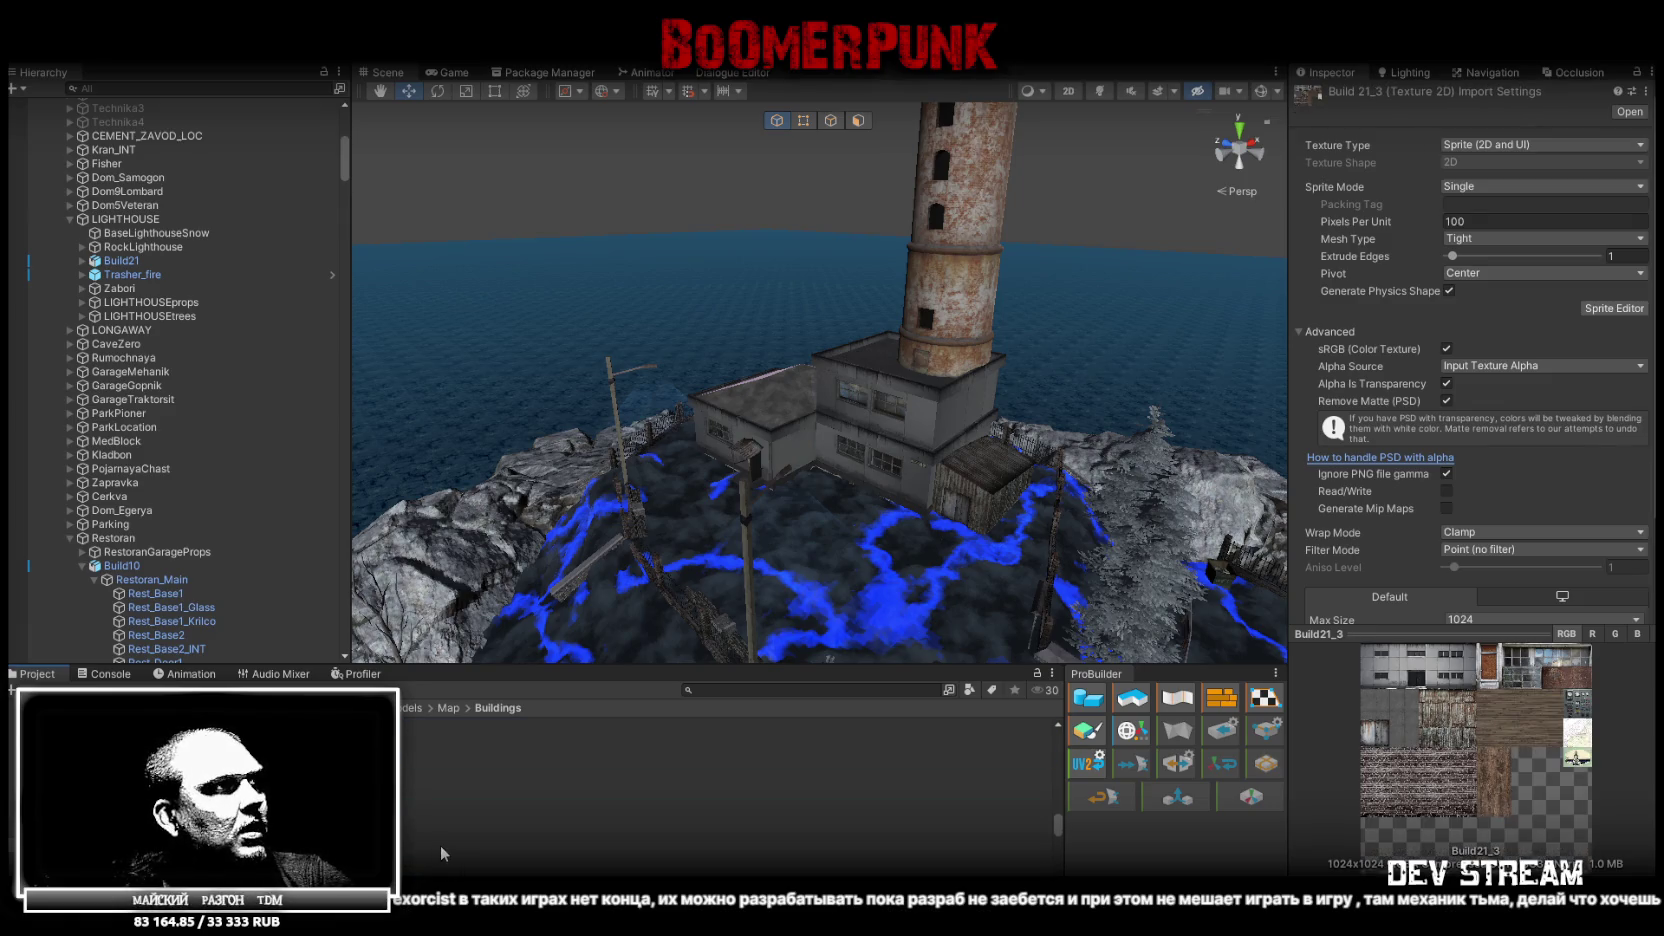
left_click(424, 808)
left_click(430, 780)
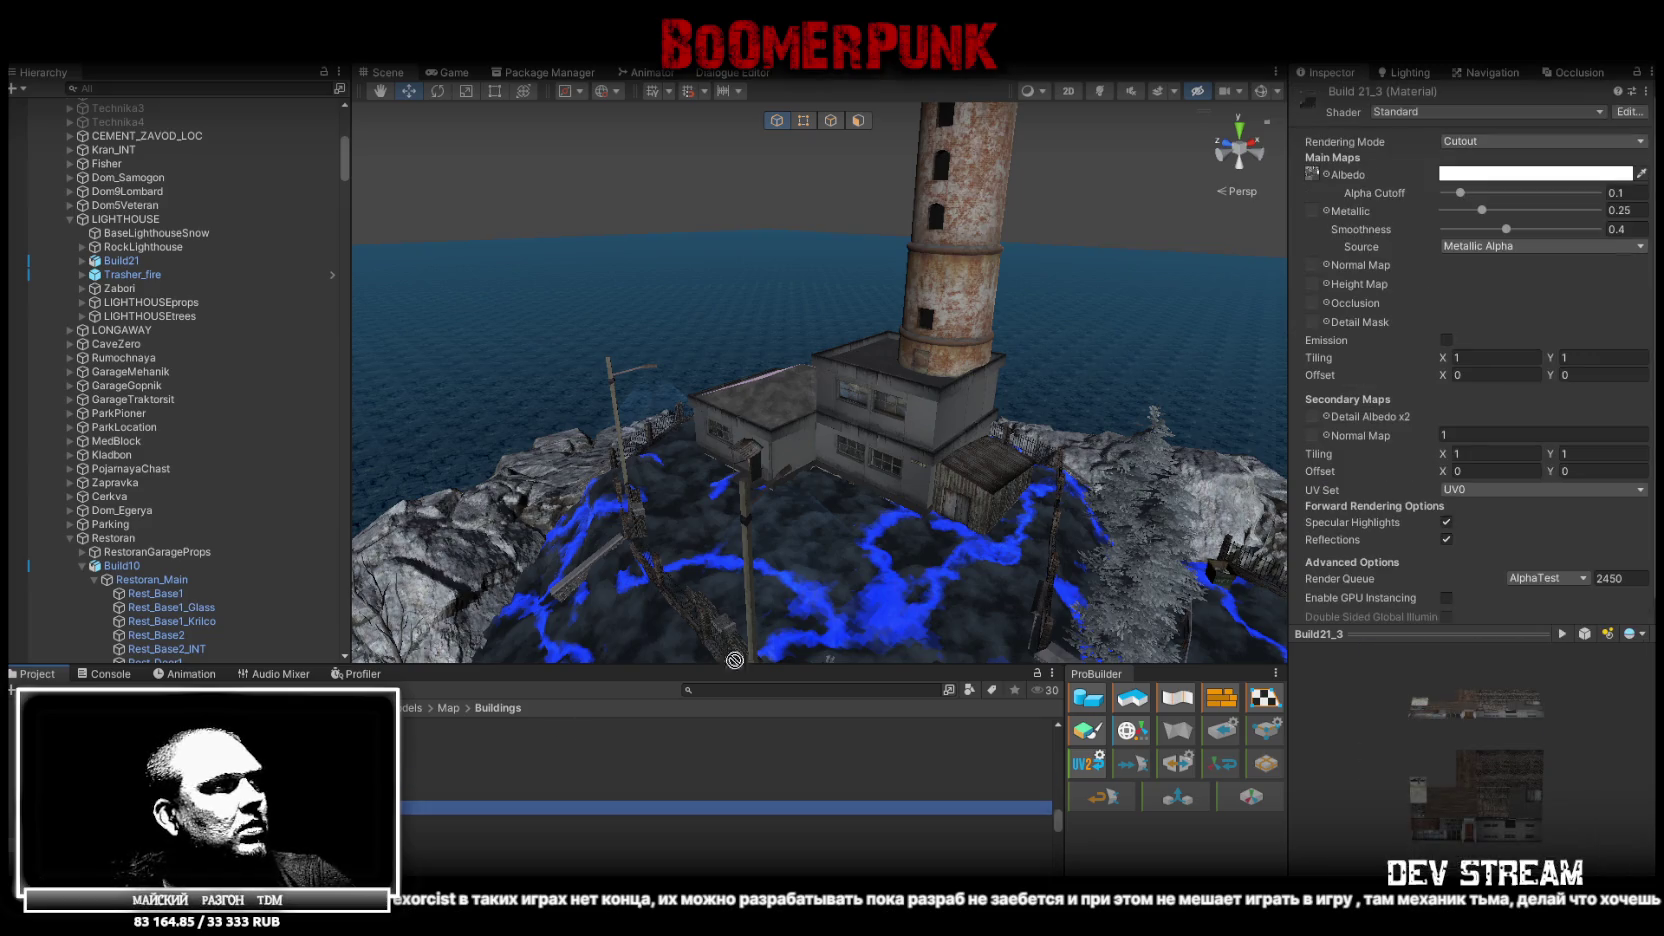
left_click_drag(1313, 178, 1312, 175)
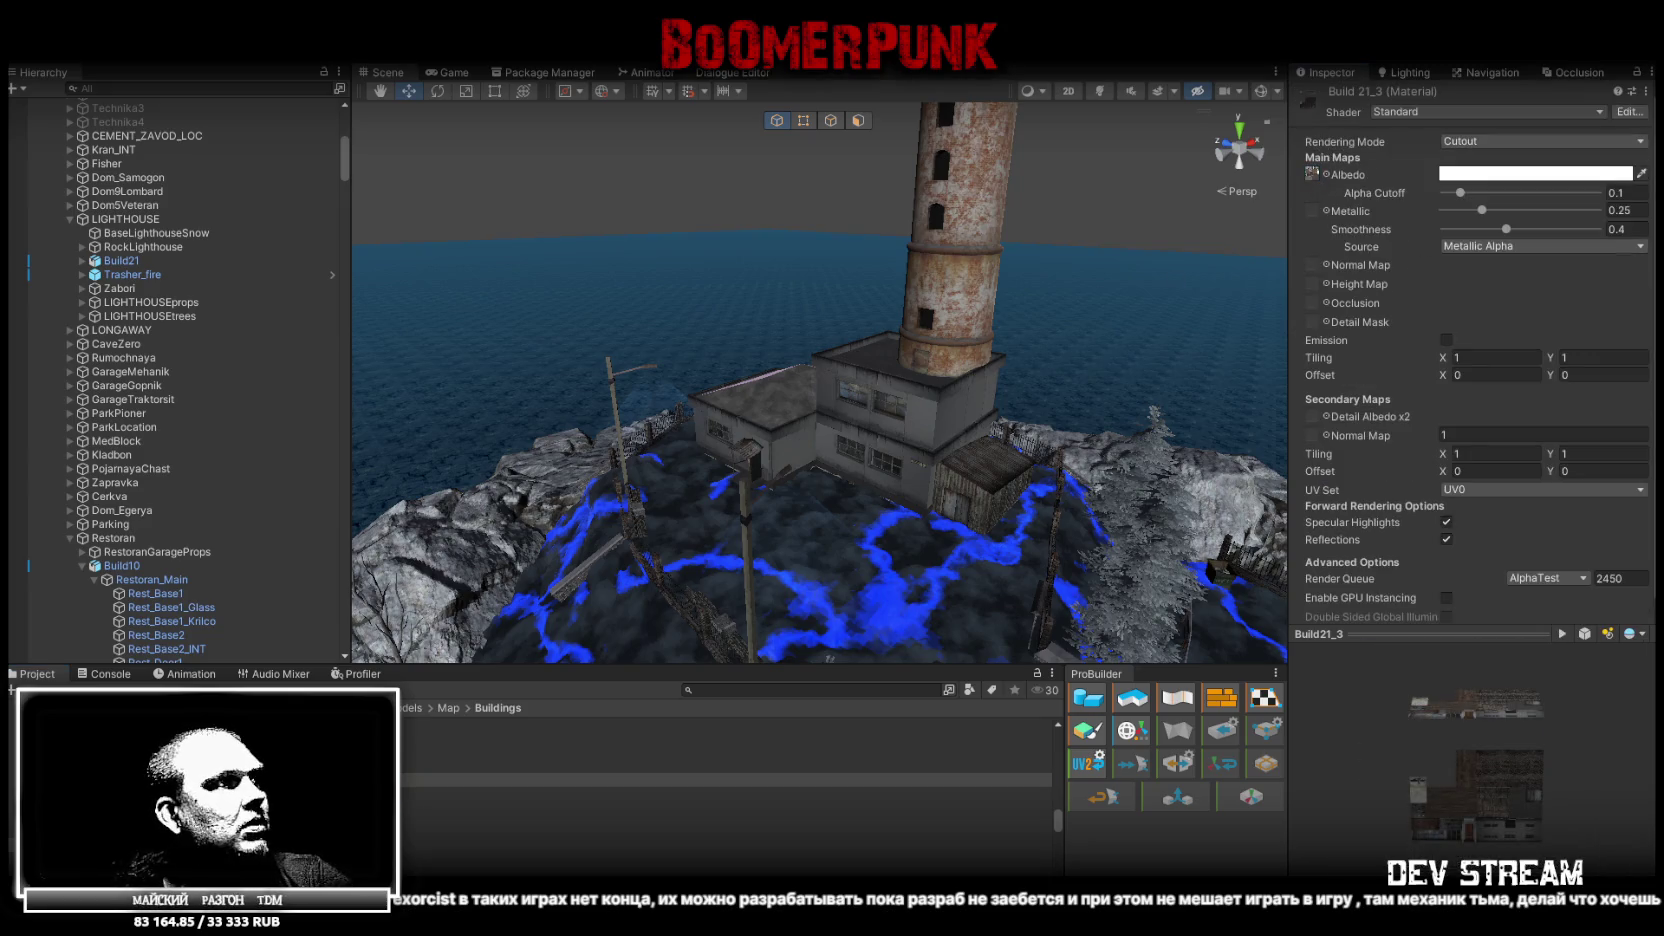
double_click(626, 808)
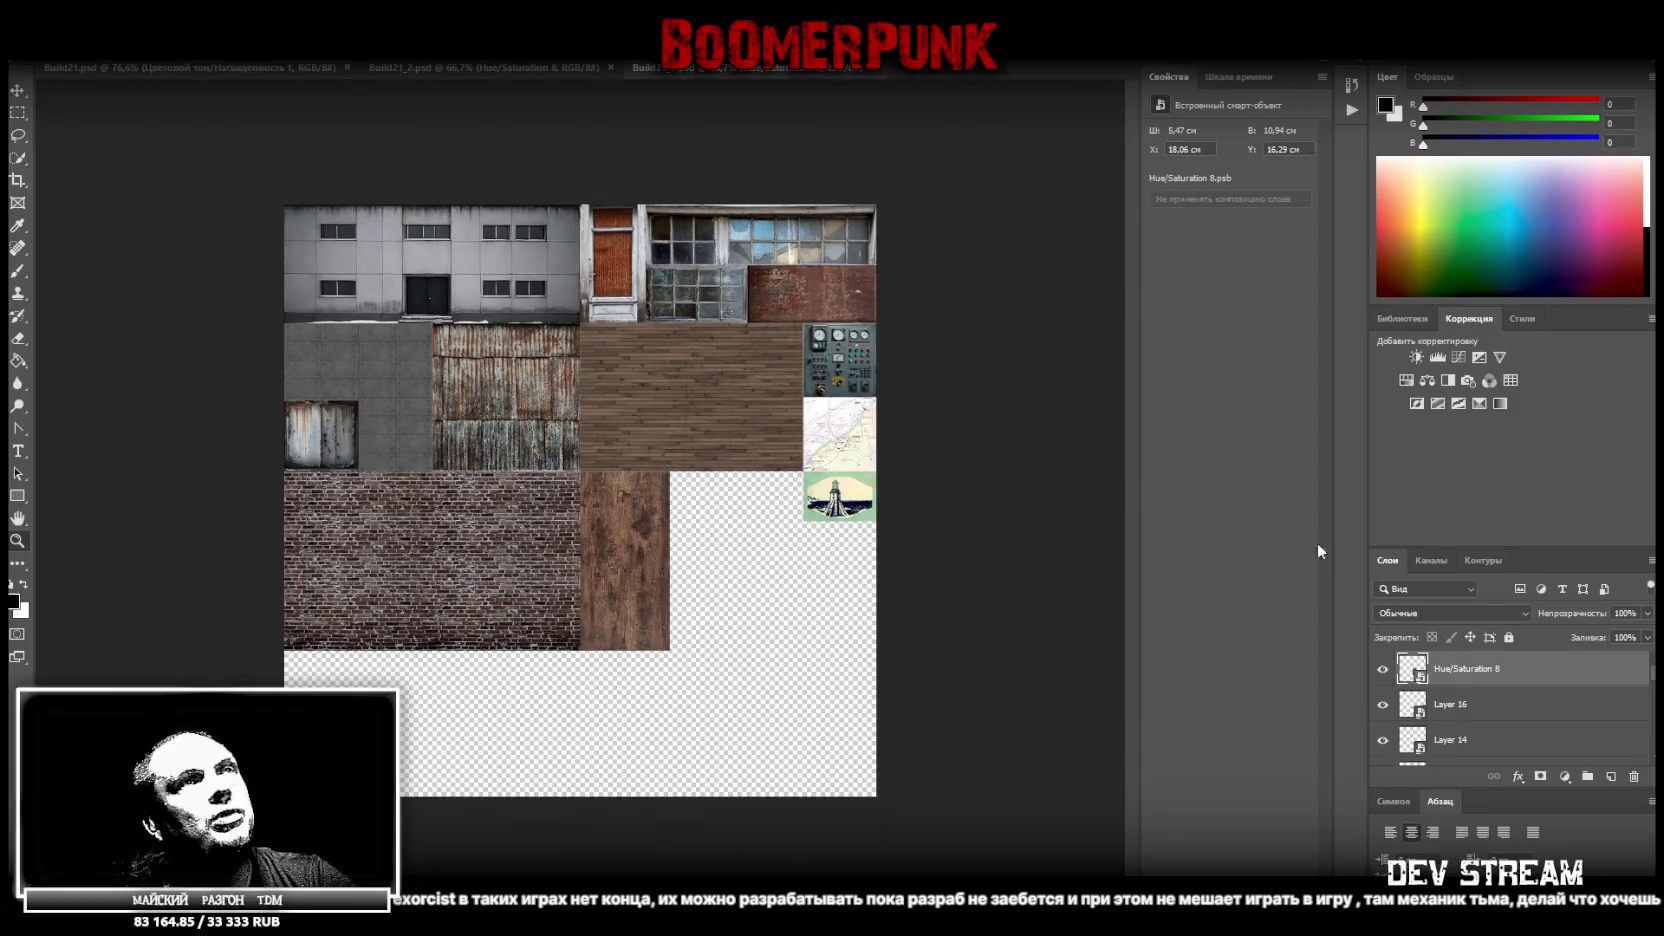
Switch to the Build21_2.psd document tab and scroll through its layer stack
left_click(503, 68)
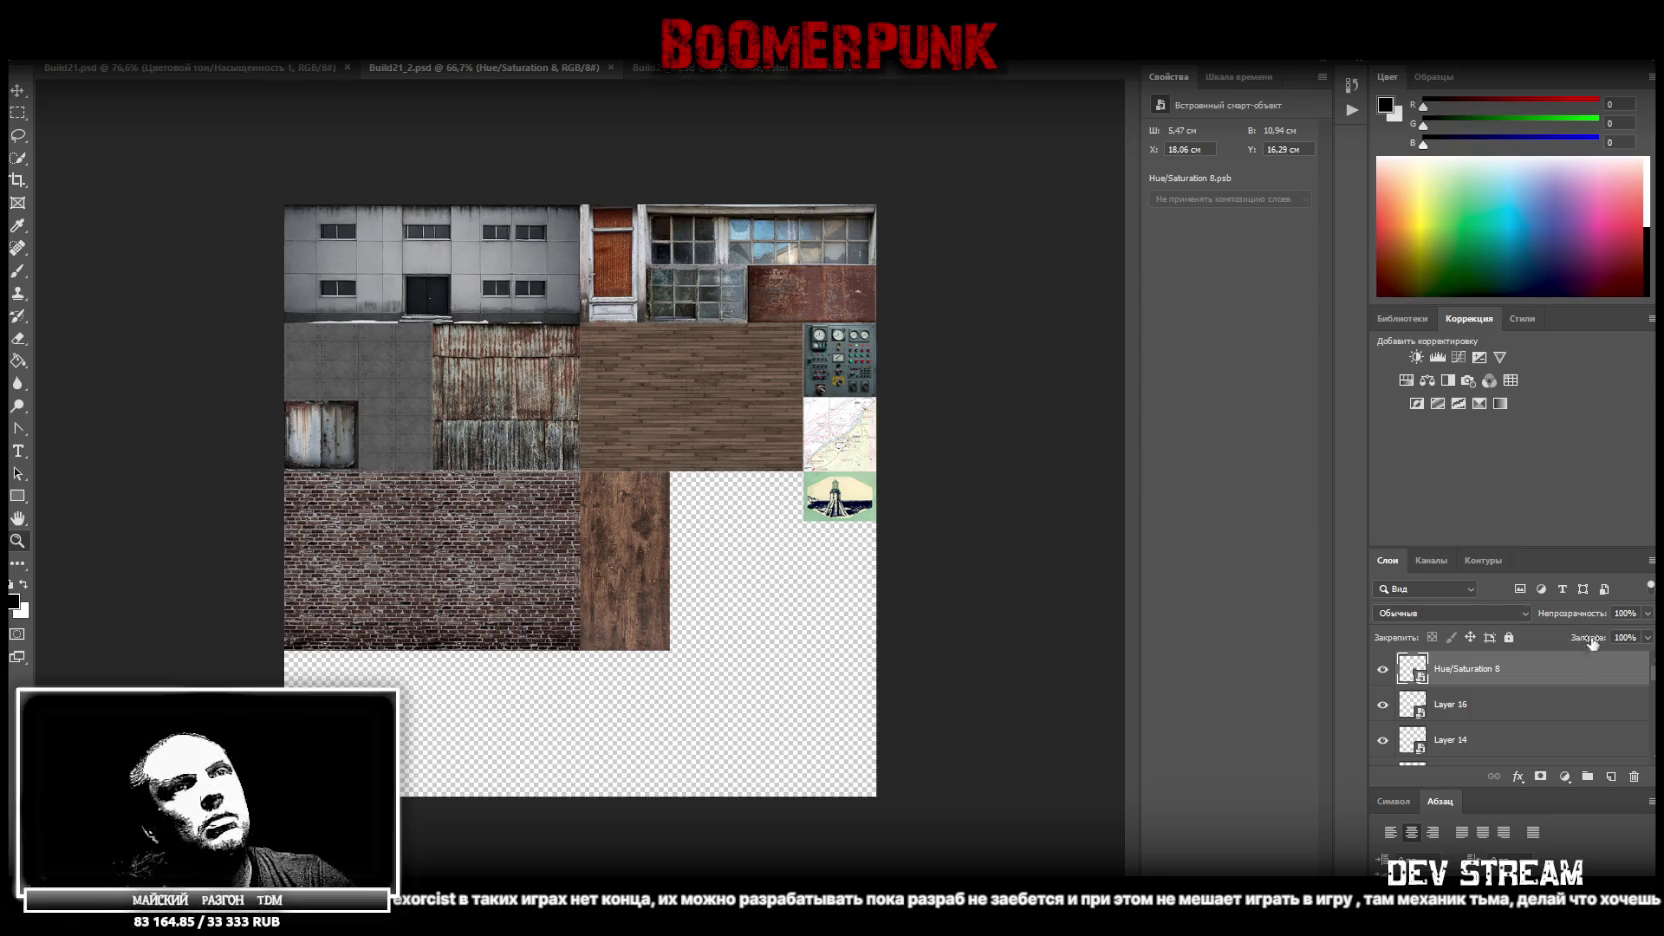
scroll(1552, 711, "down", 3)
scroll(1550, 708, "down", 3)
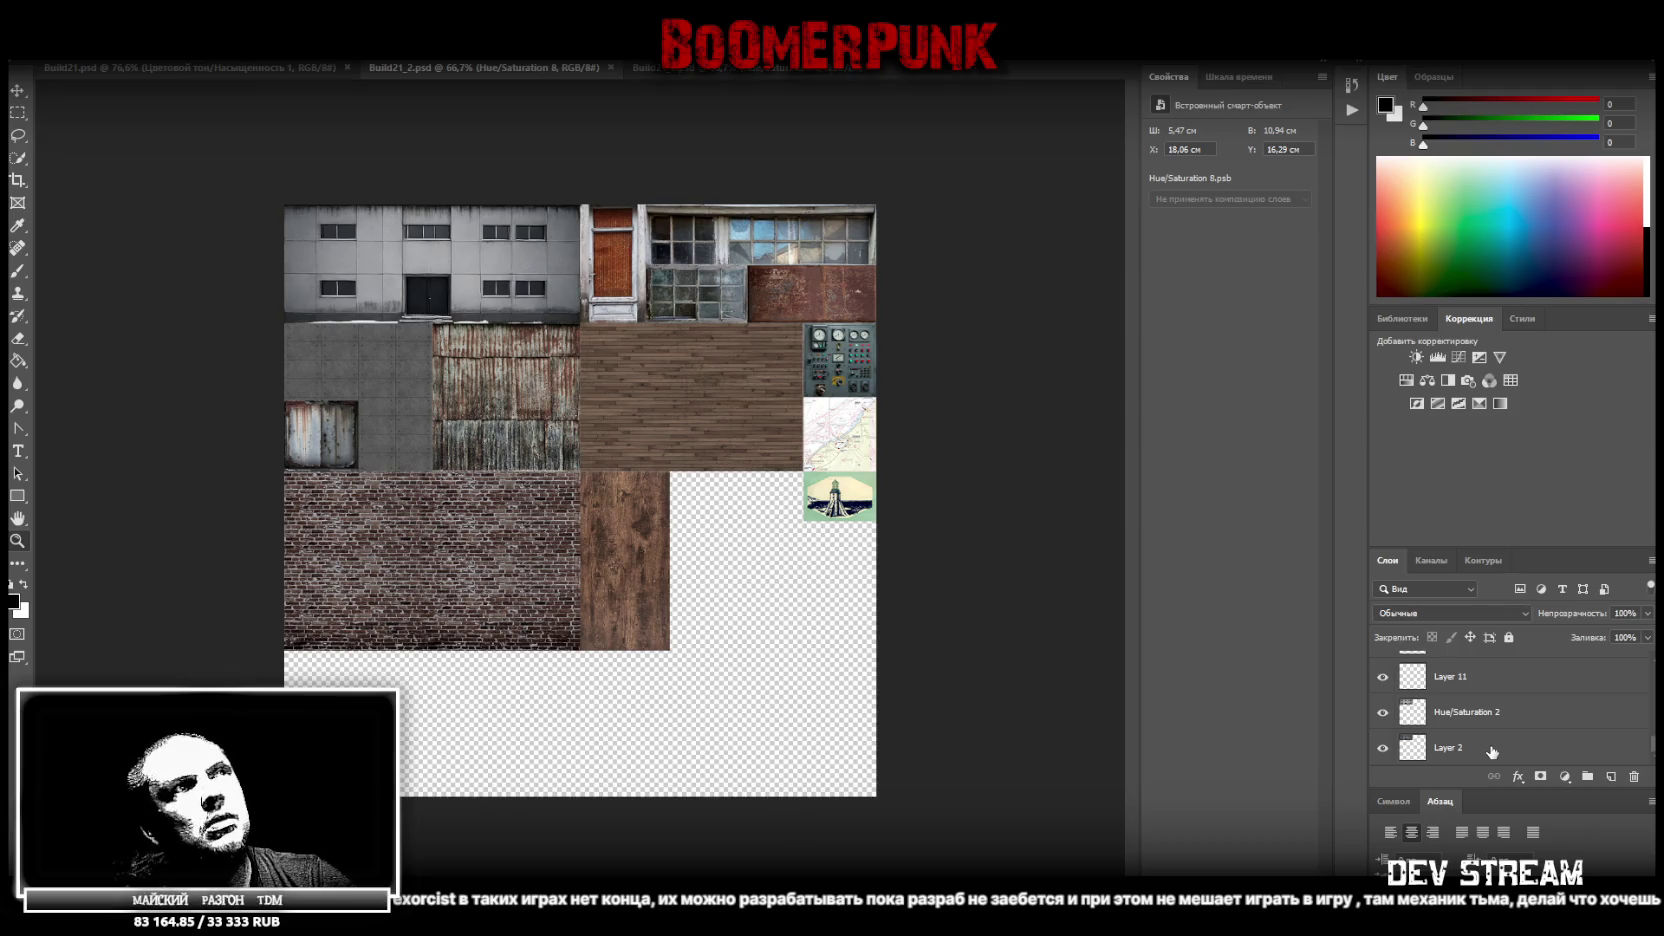
scroll(1495, 745, "up", 5)
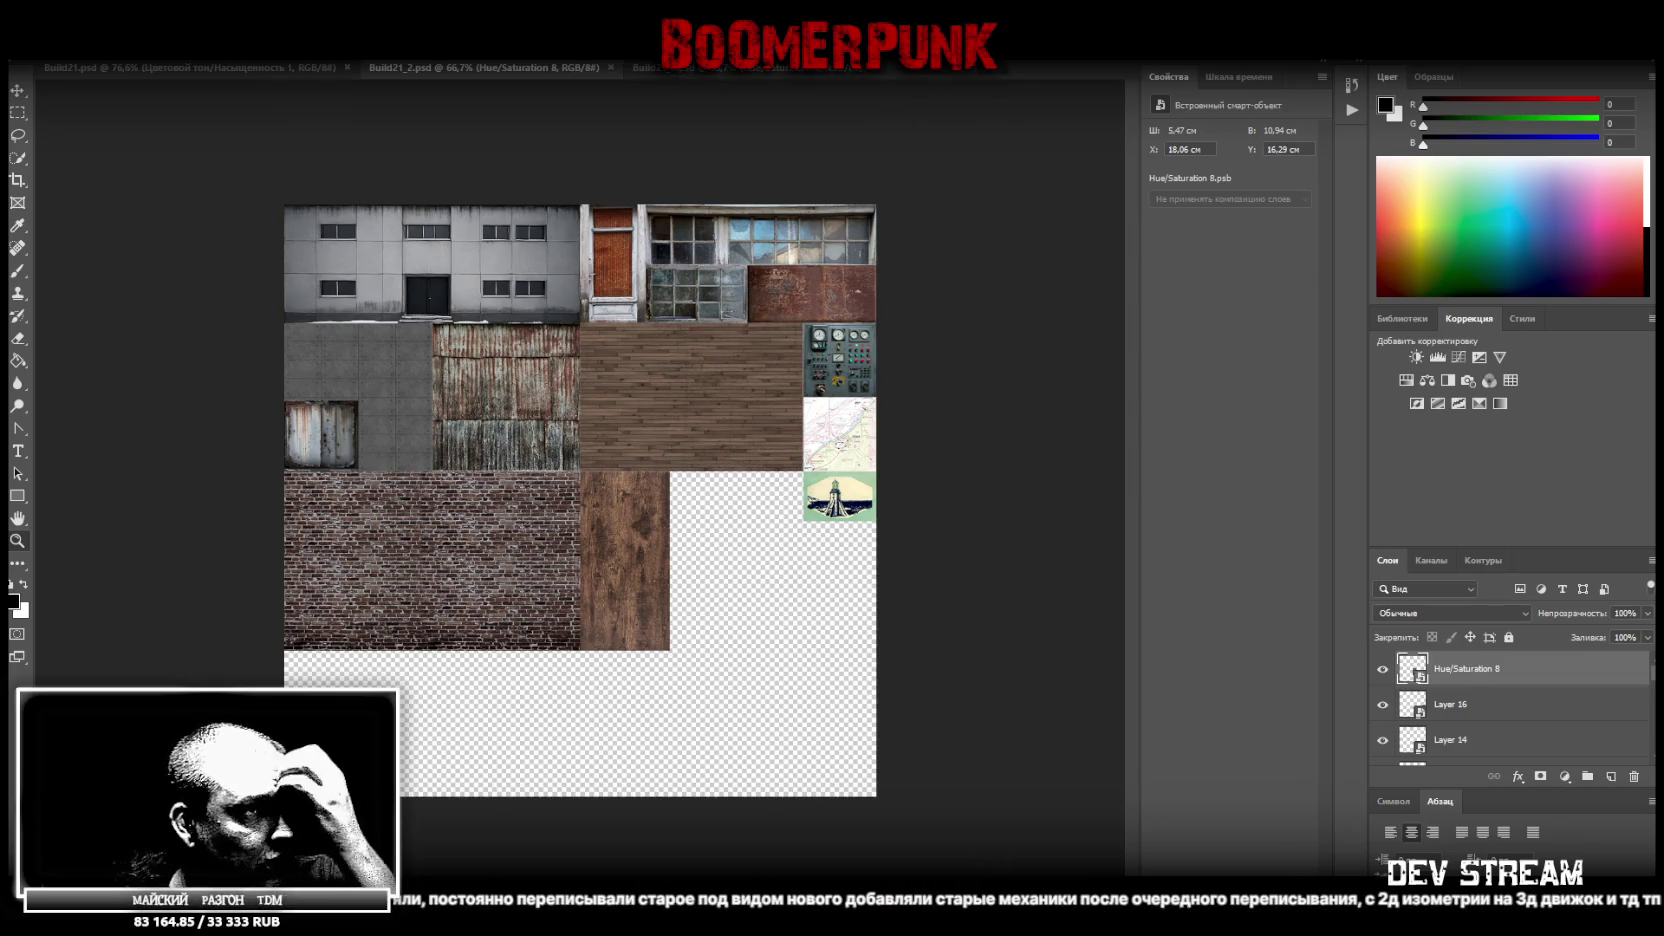
Place the Photoroom cut-out wood-plank sheet as a smart object, discarding the first uncut placement
left_click_drag(1100, 500, 523, 494)
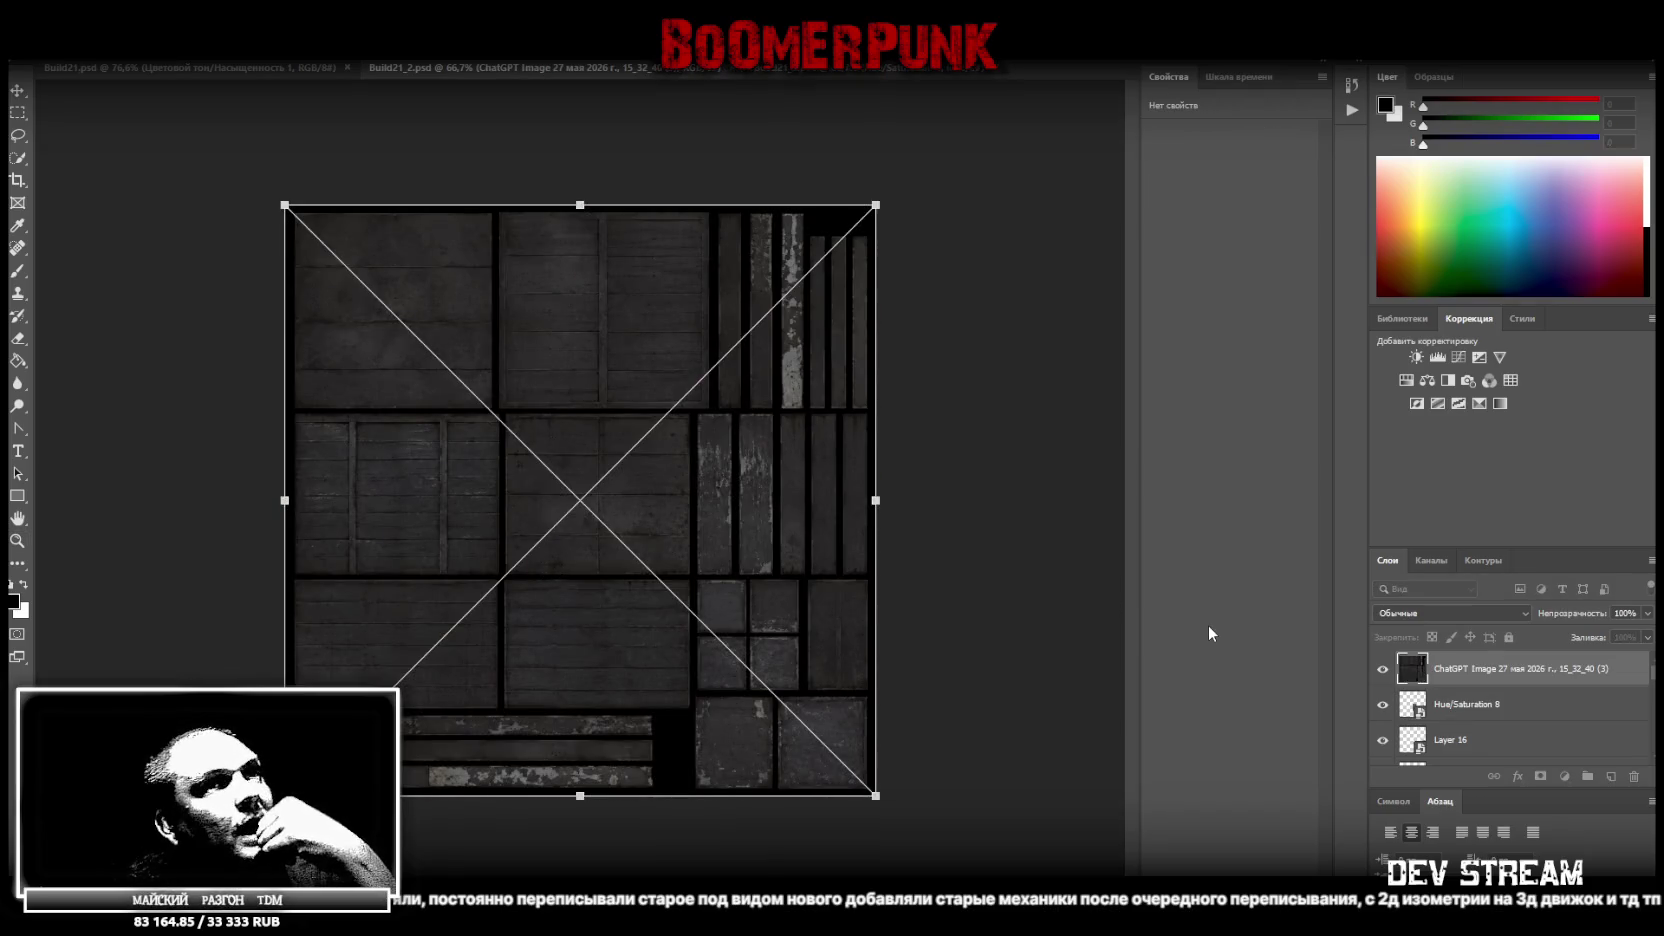
key("Return")
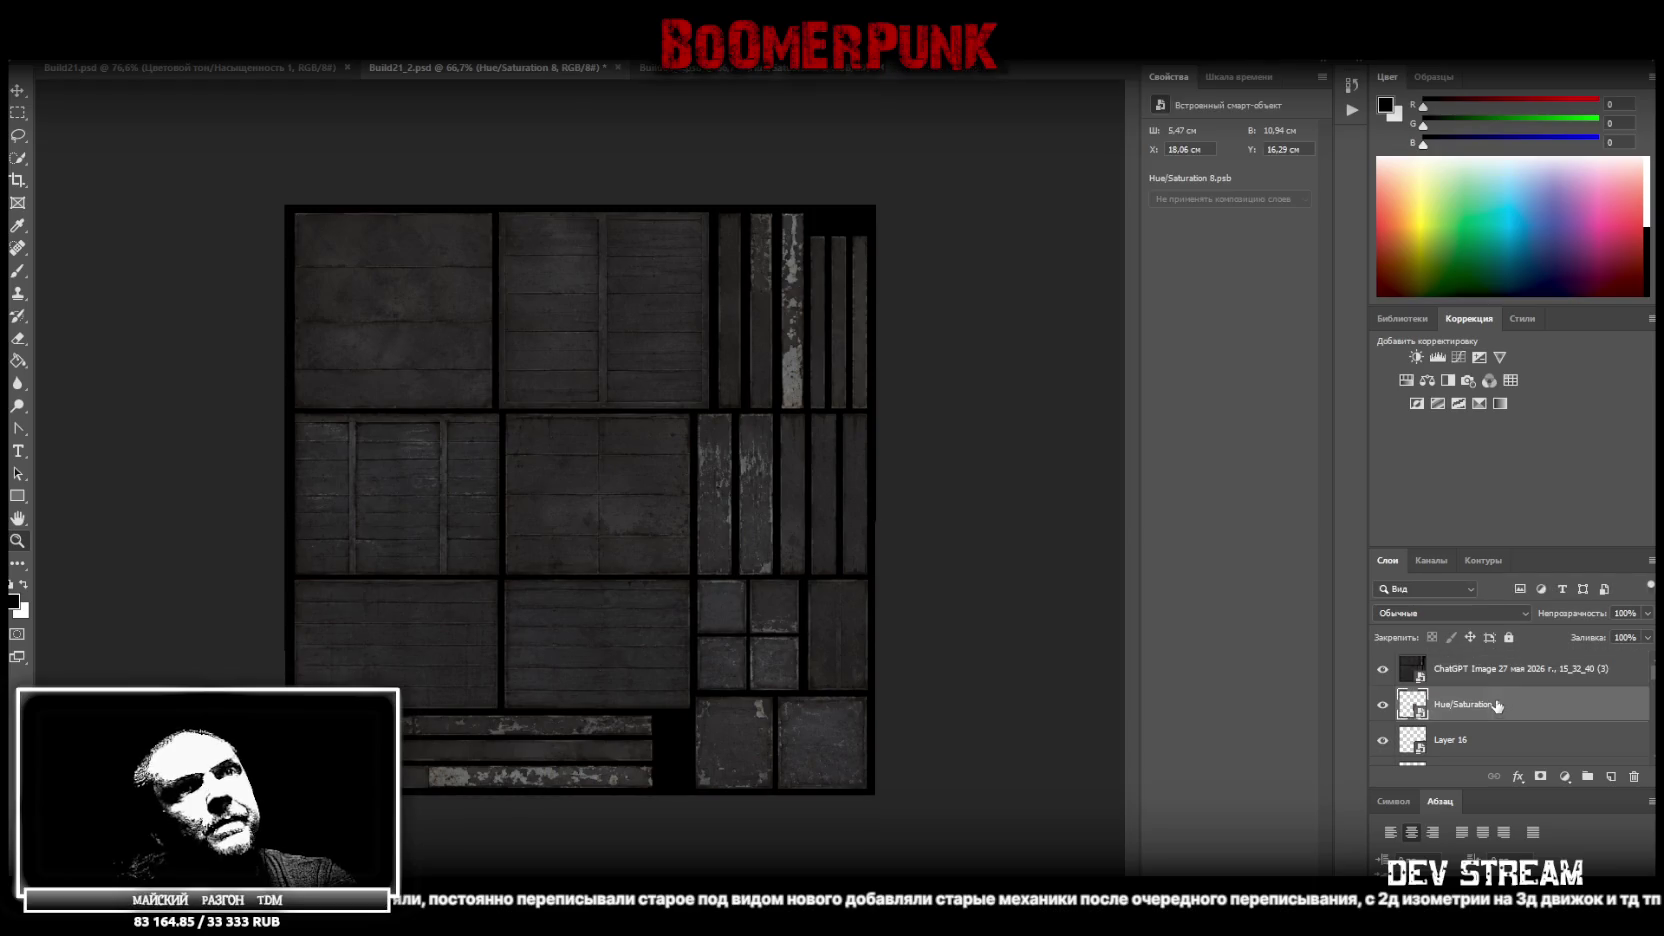
key("Delete")
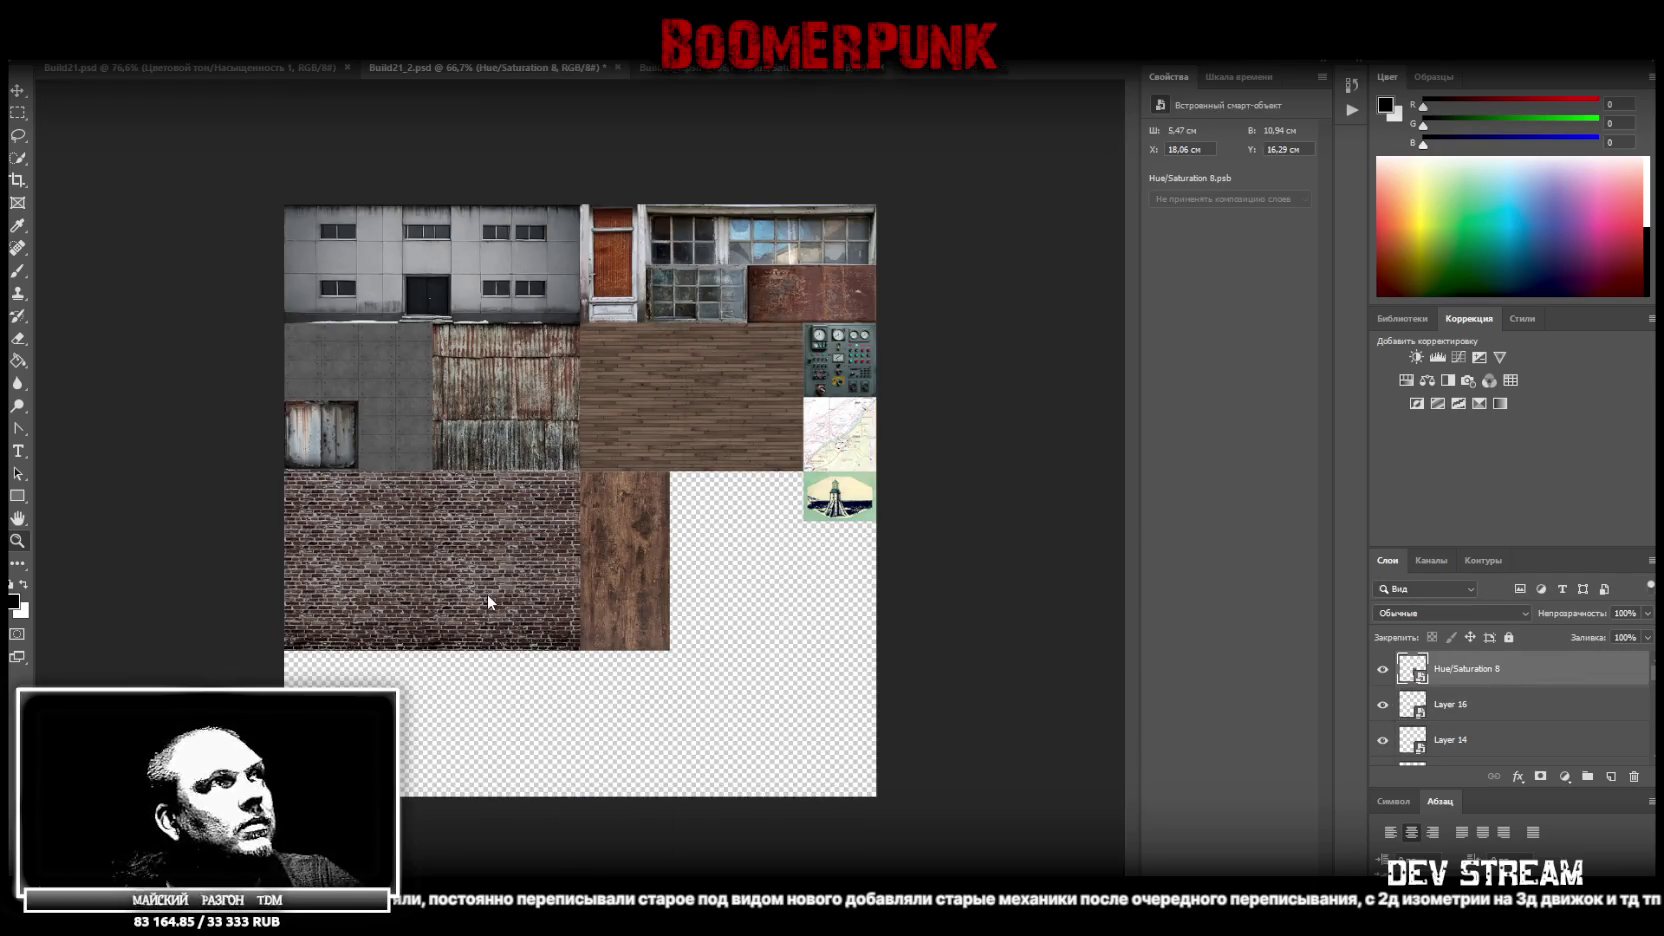
left_click_drag(488, 594, 478, 618)
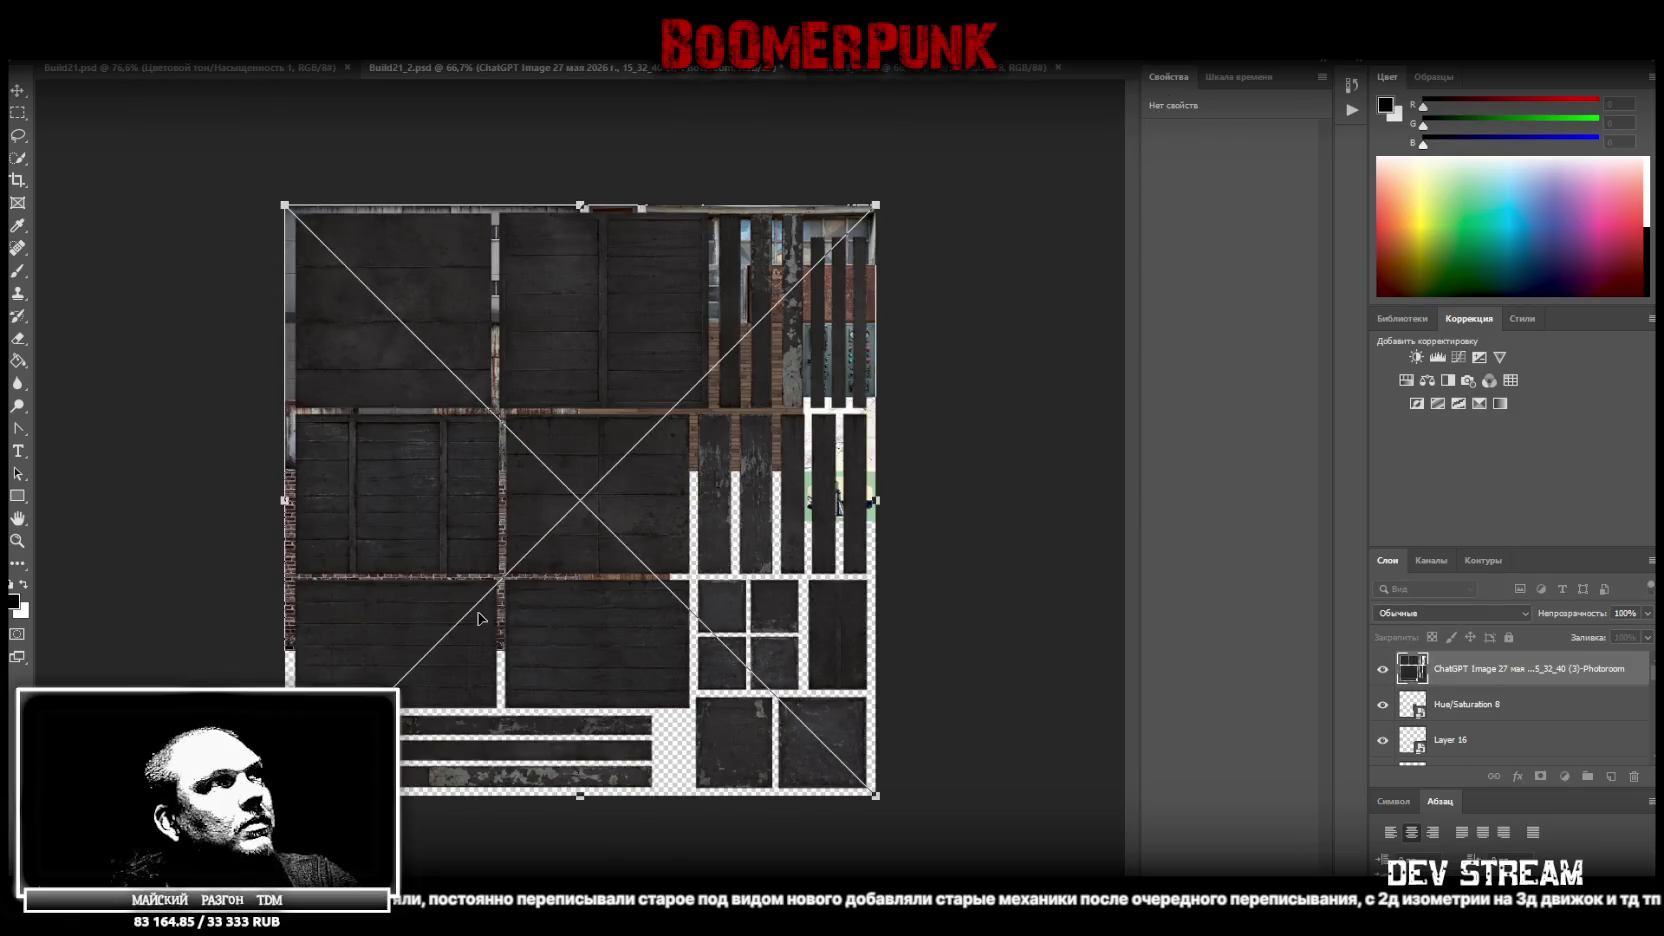
left_click(18, 112)
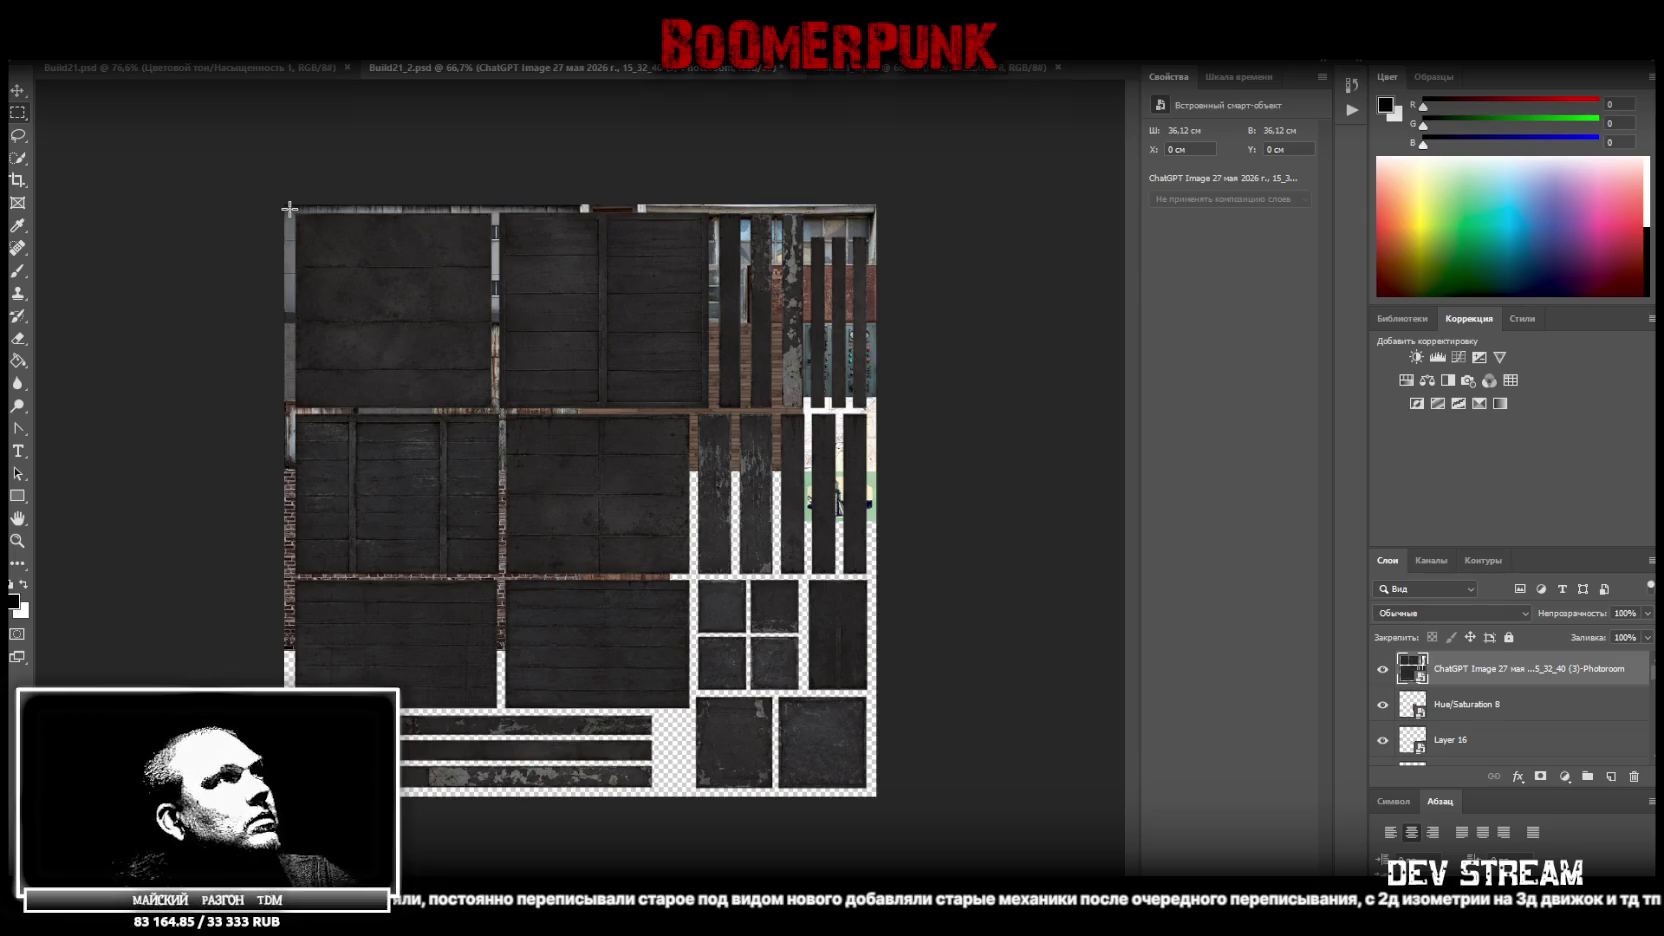
left_click_drag(289, 209, 692, 410)
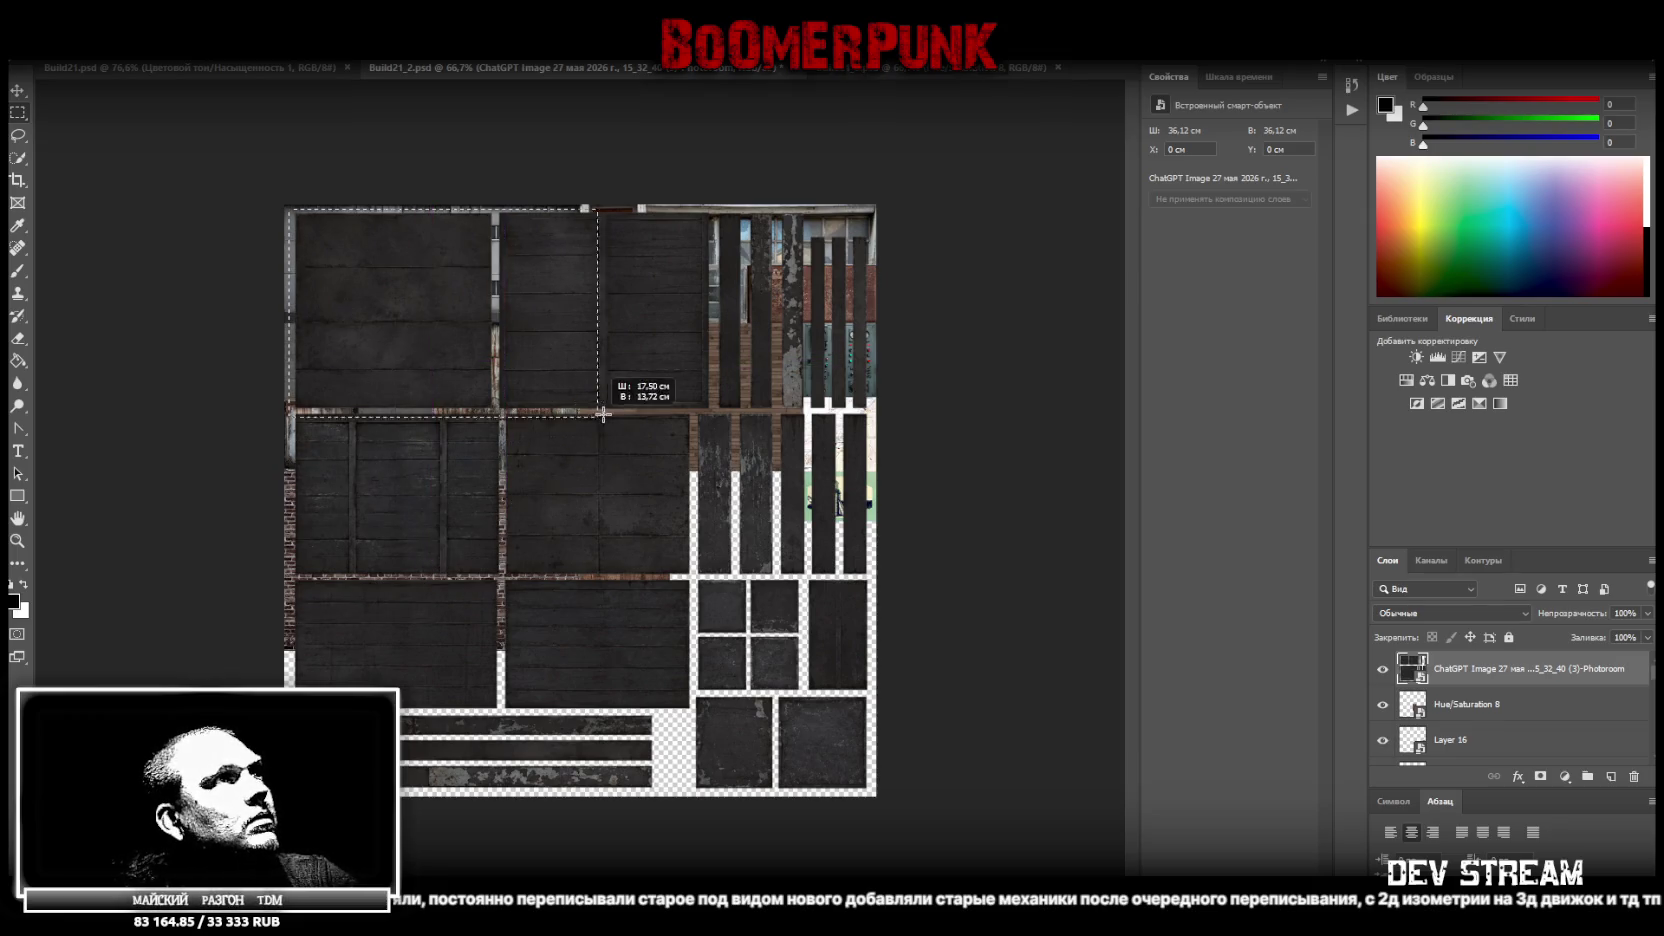
Copy the top-left plank panel and the second-row left panels onto their own layers
left_click_drag(692, 410, 713, 410)
right_click(557, 329)
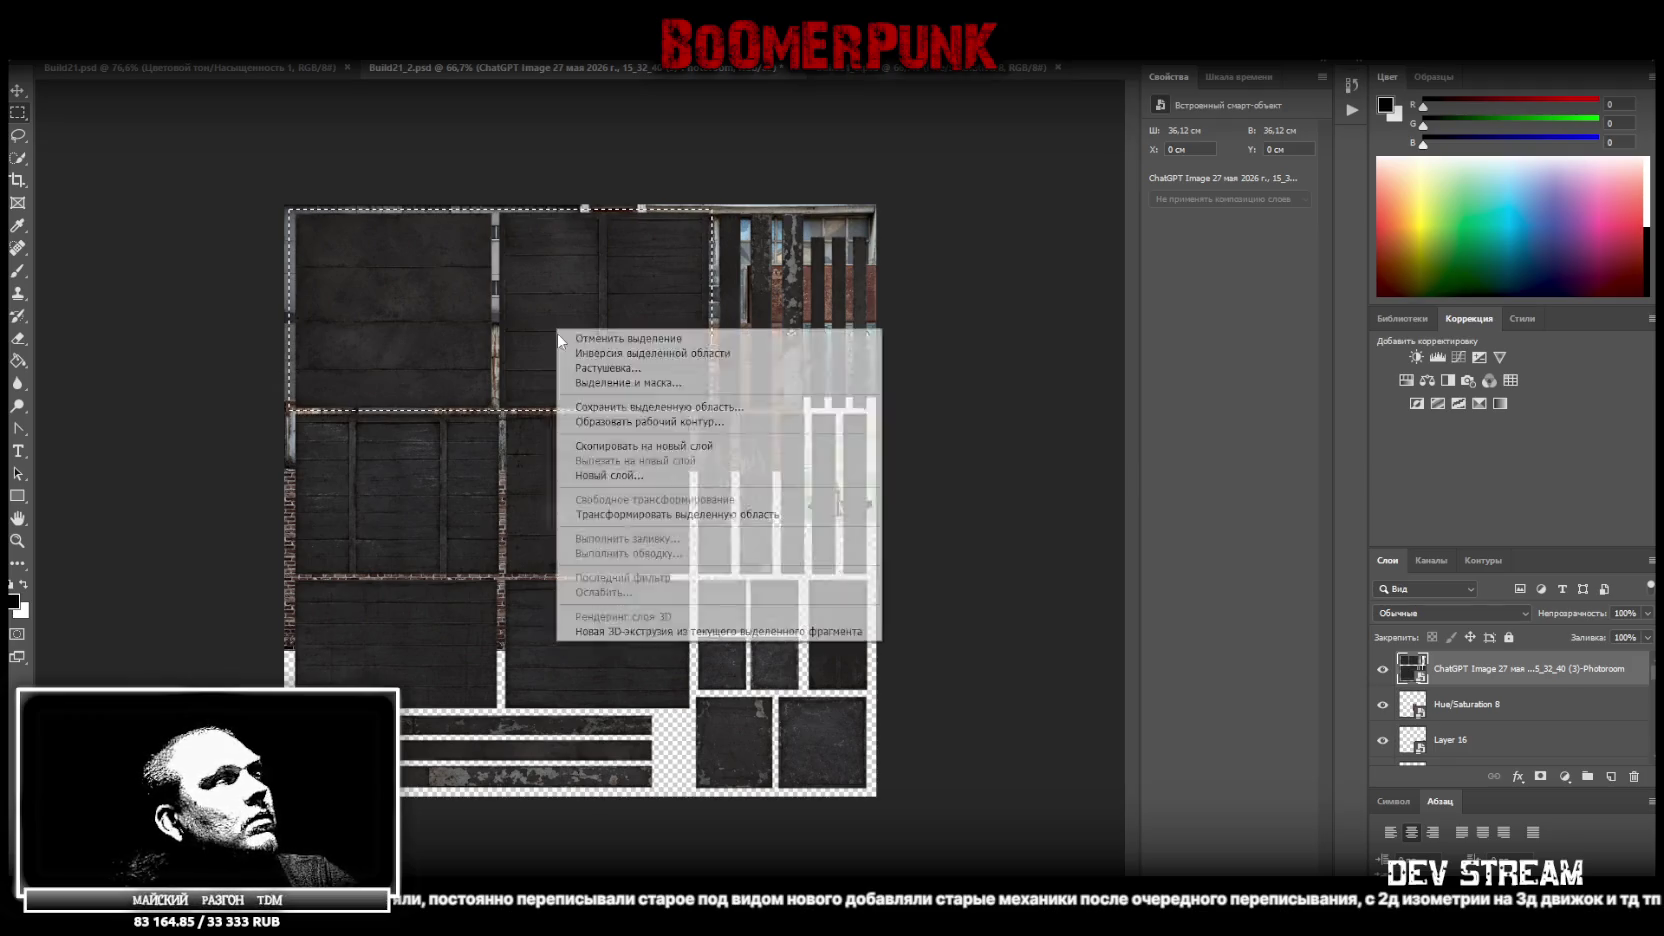
left_click(674, 448)
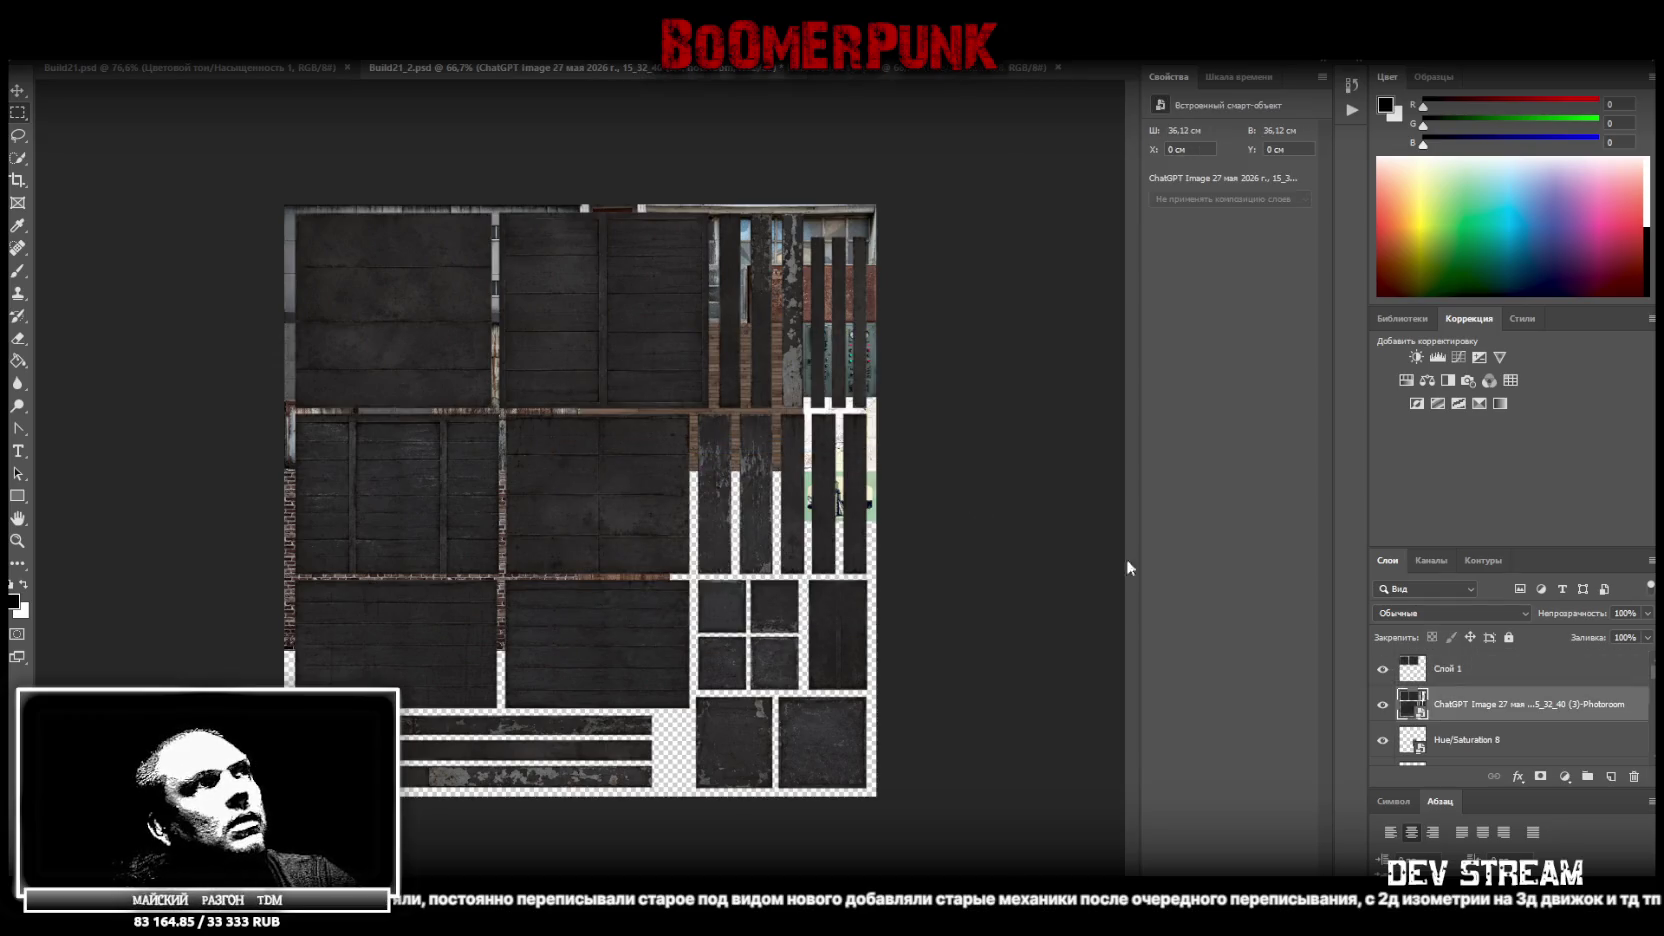
left_click_drag(292, 410, 697, 713)
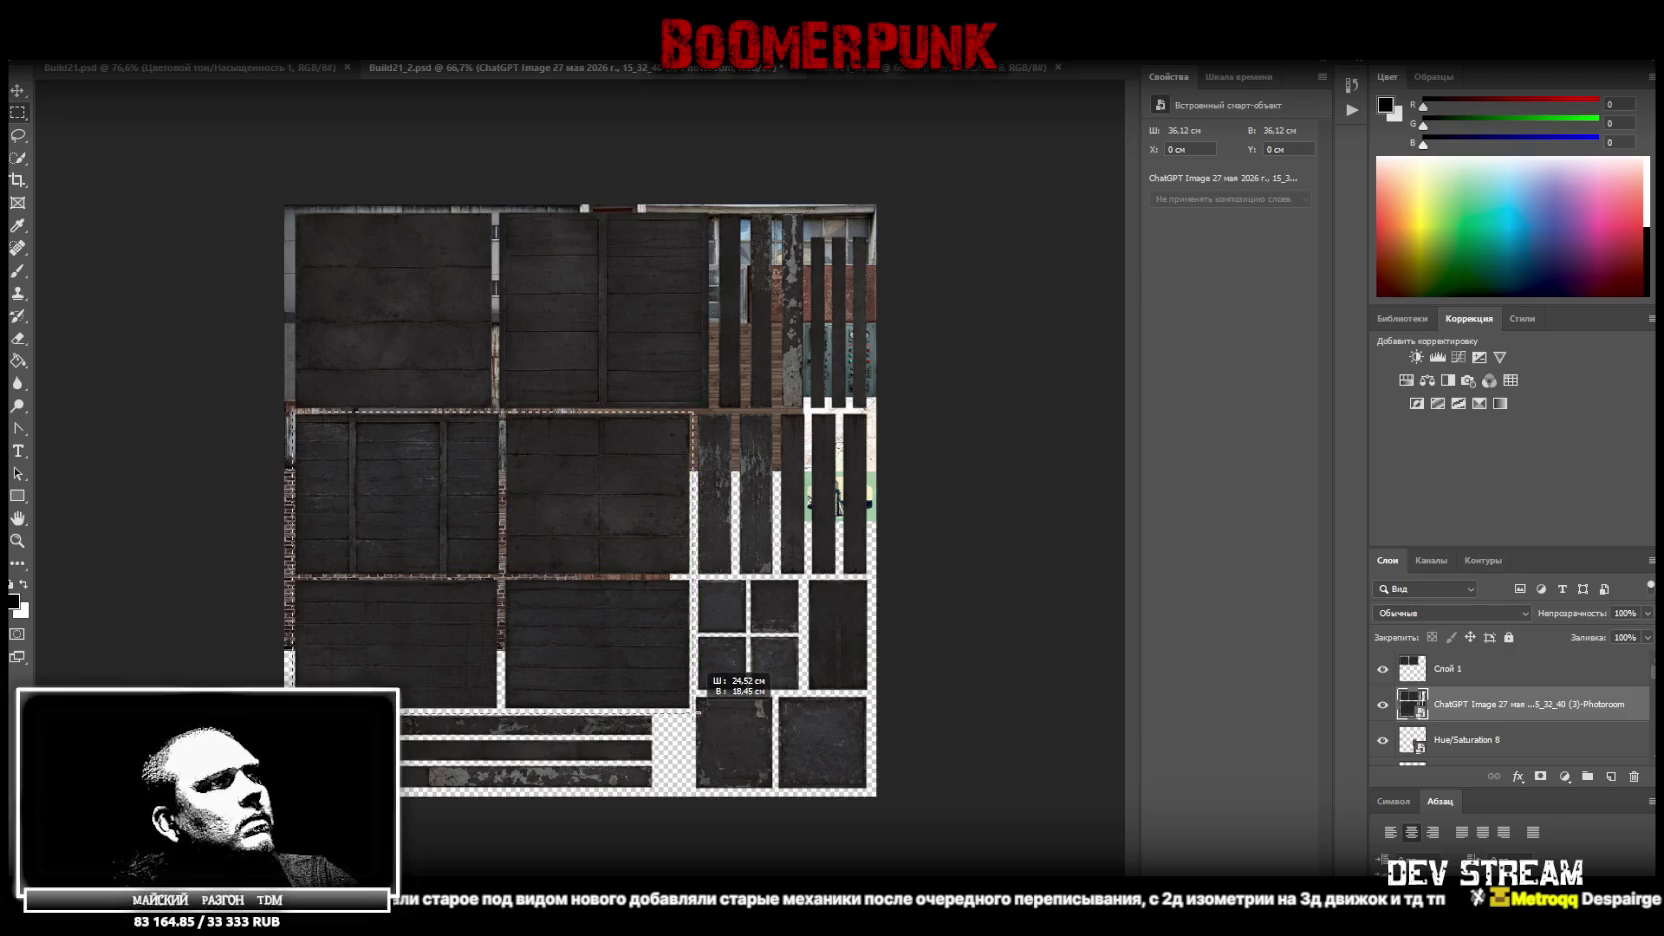
left_click_drag(697, 713, 698, 714)
right_click(778, 515)
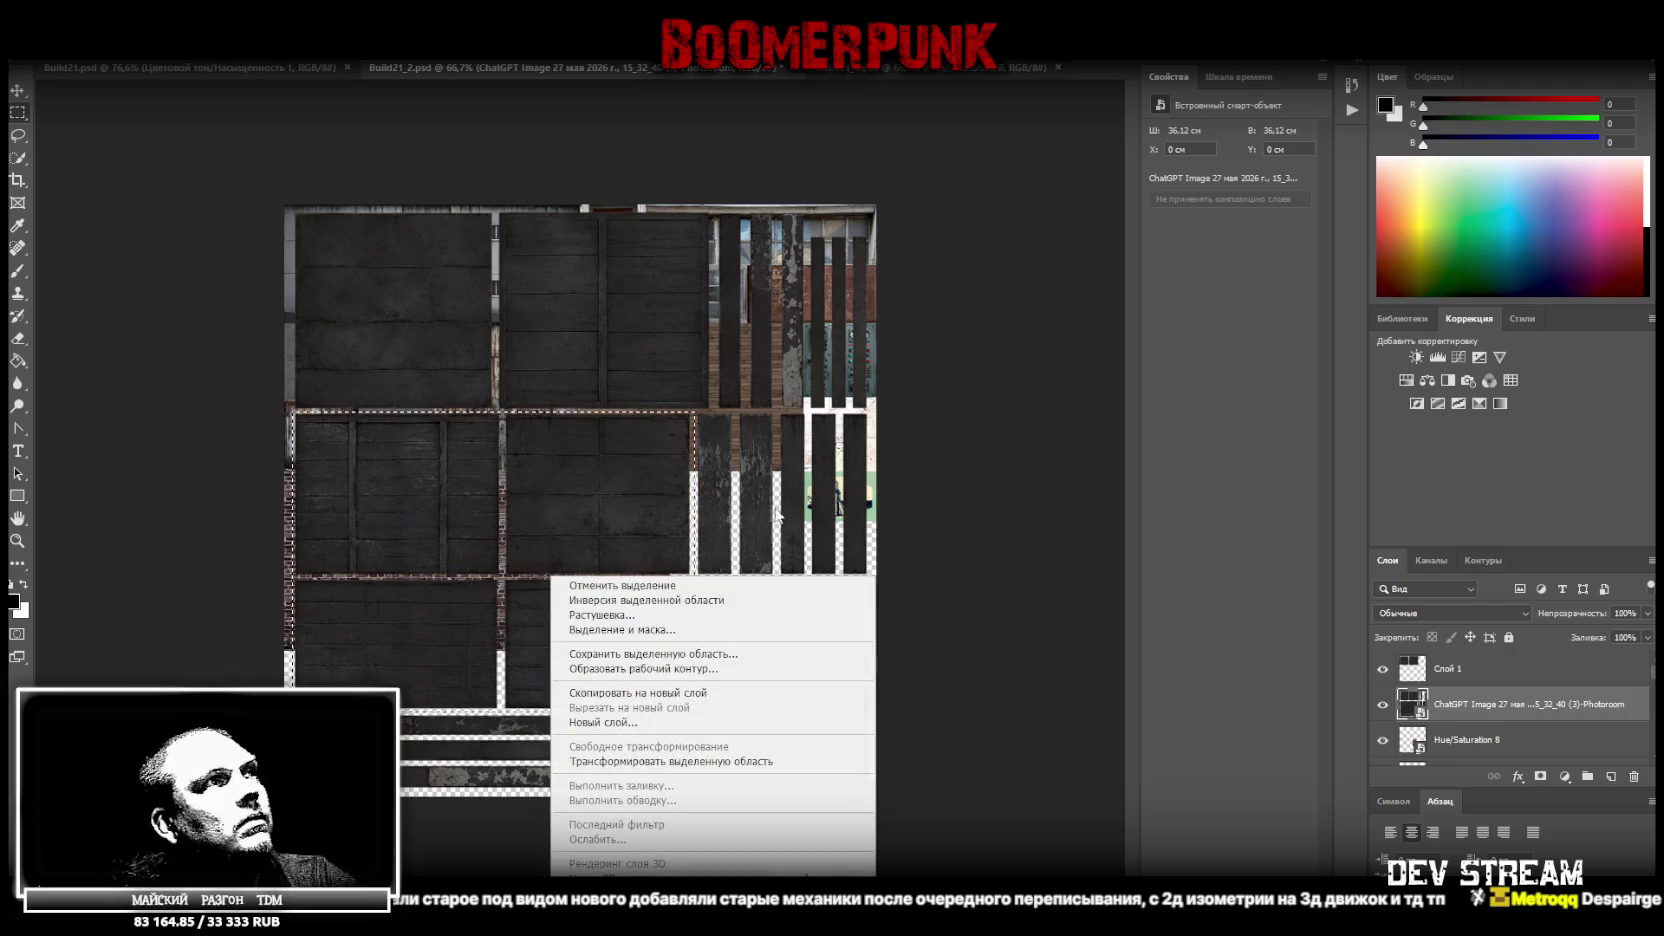
left_click(637, 692)
Delete the dark strips layer, then cut the top-right panel from Слой 1 onto a new layer
scroll(1468, 703, "down", 2)
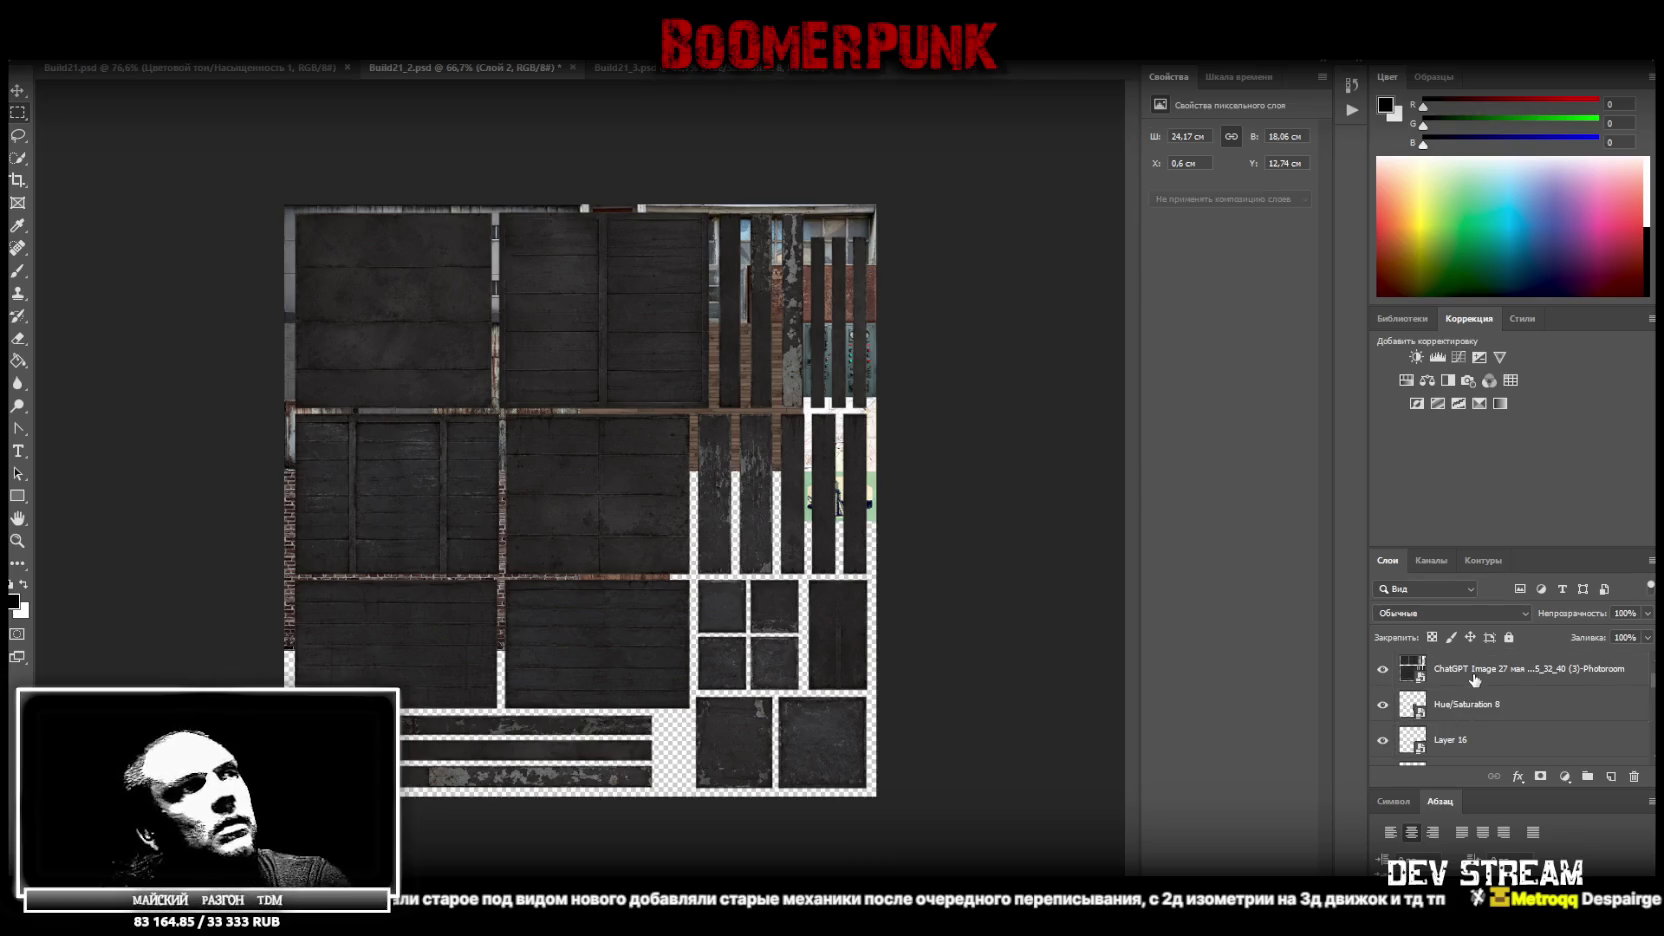
left_click(1472, 679)
key("Delete")
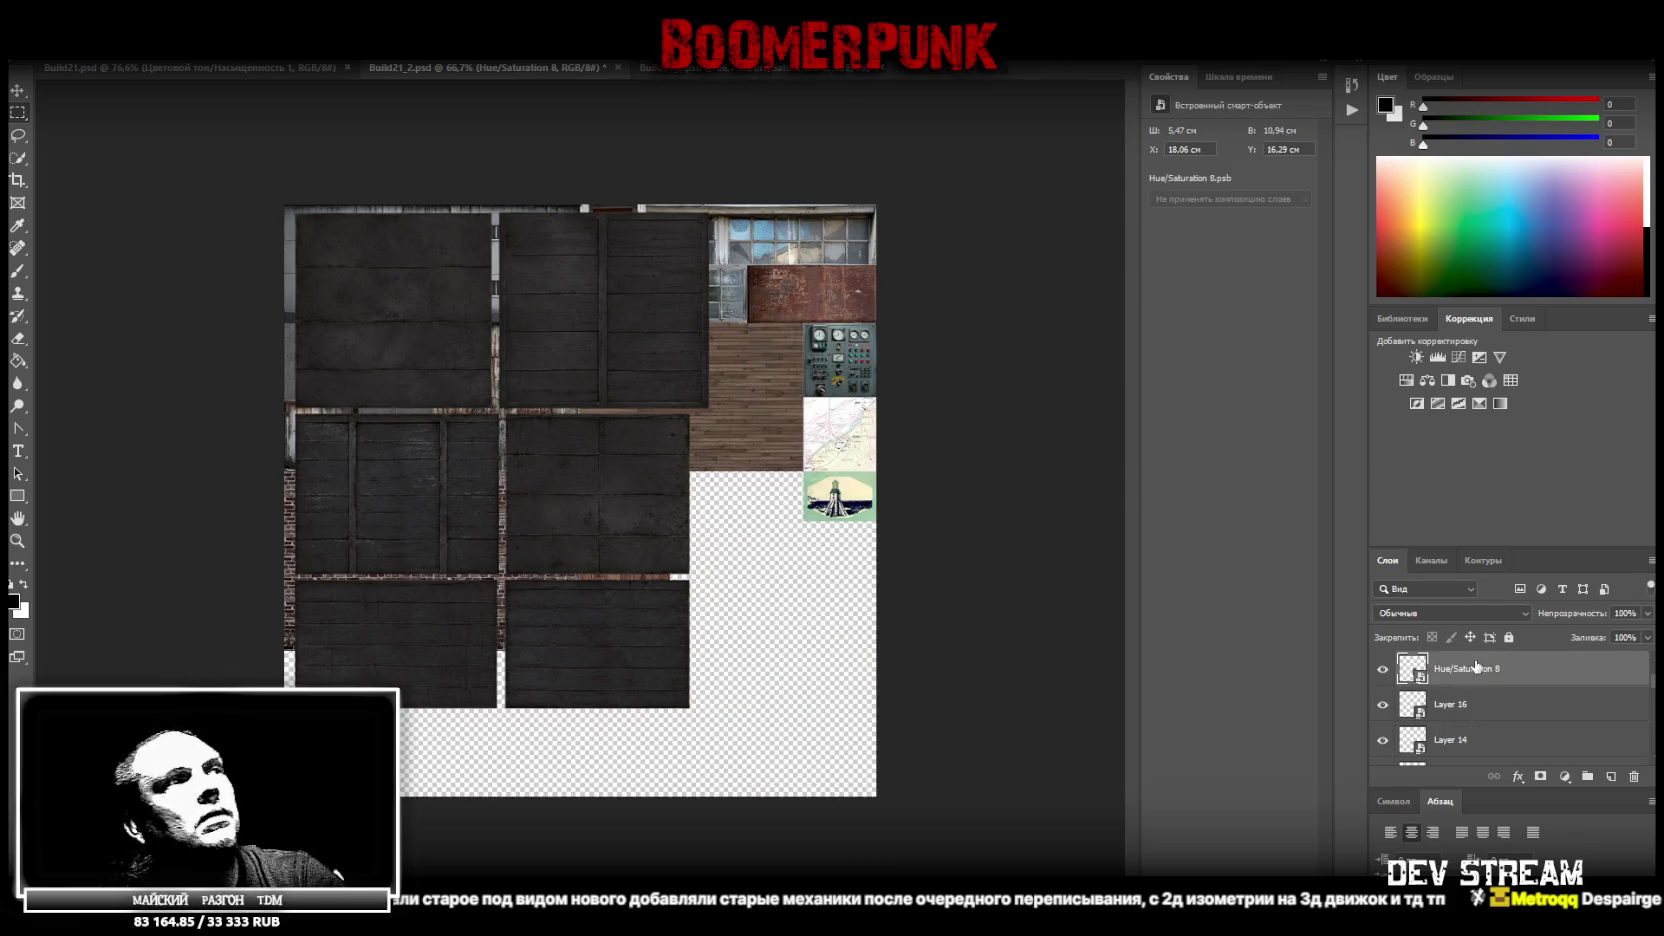
scroll(1475, 668, "up", 1)
scroll(1488, 680, "up", 1)
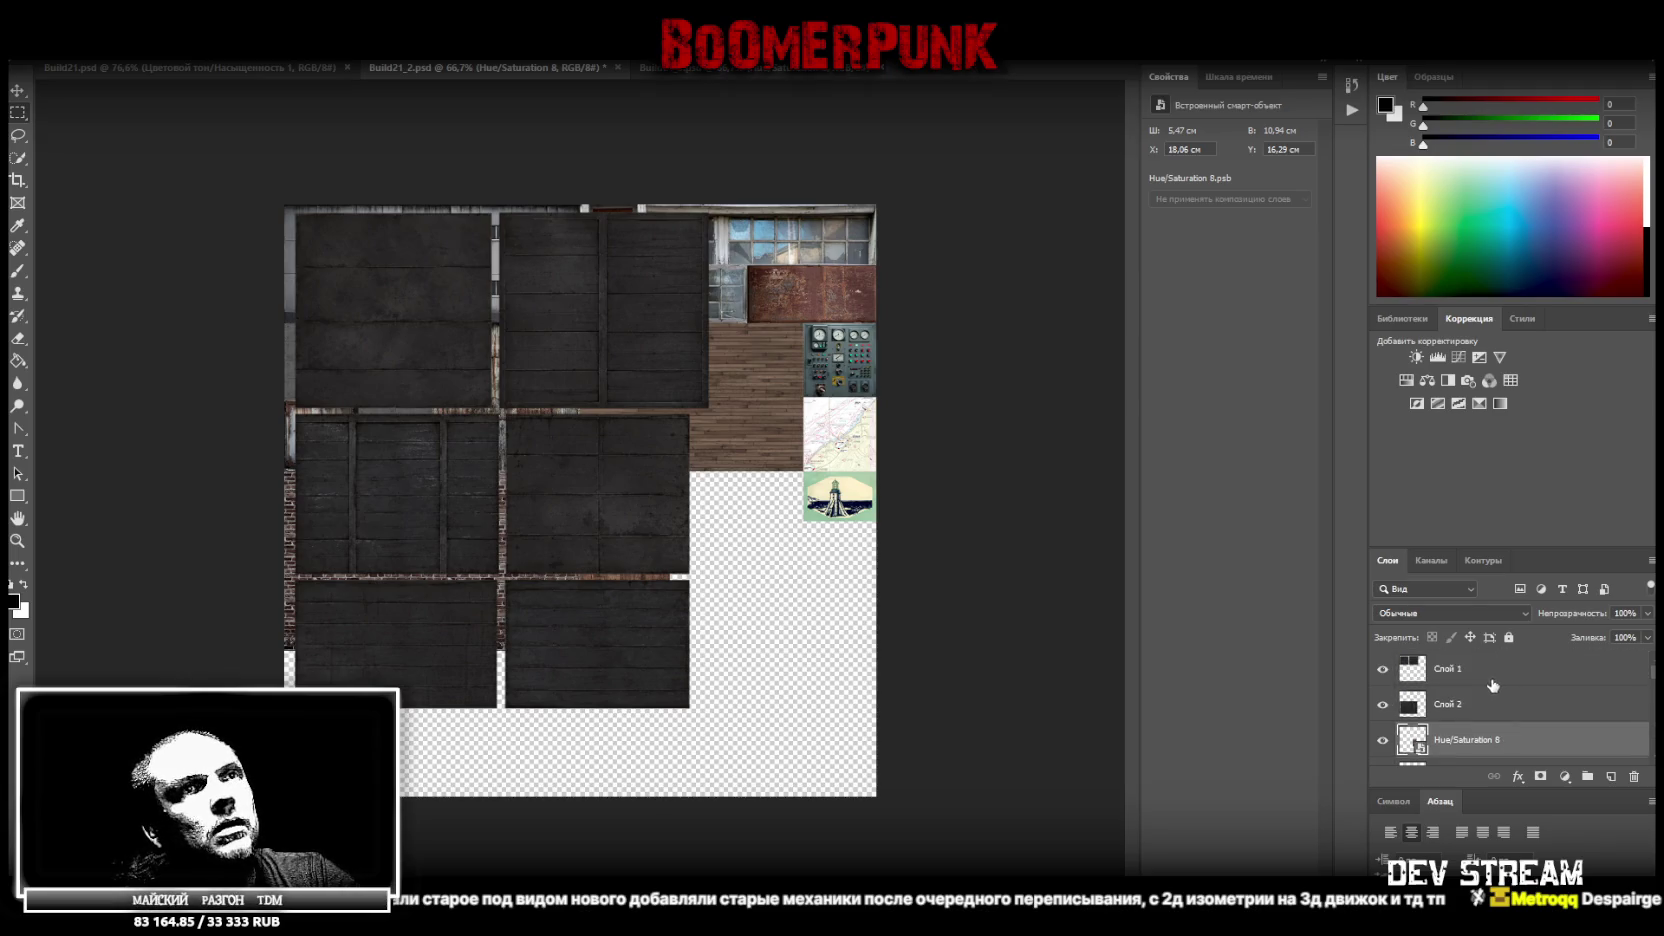
left_click(1467, 668)
mouse_move(500, 208)
left_mouse_down()
mouse_move(787, 374)
mouse_move(782, 411)
left_mouse_up()
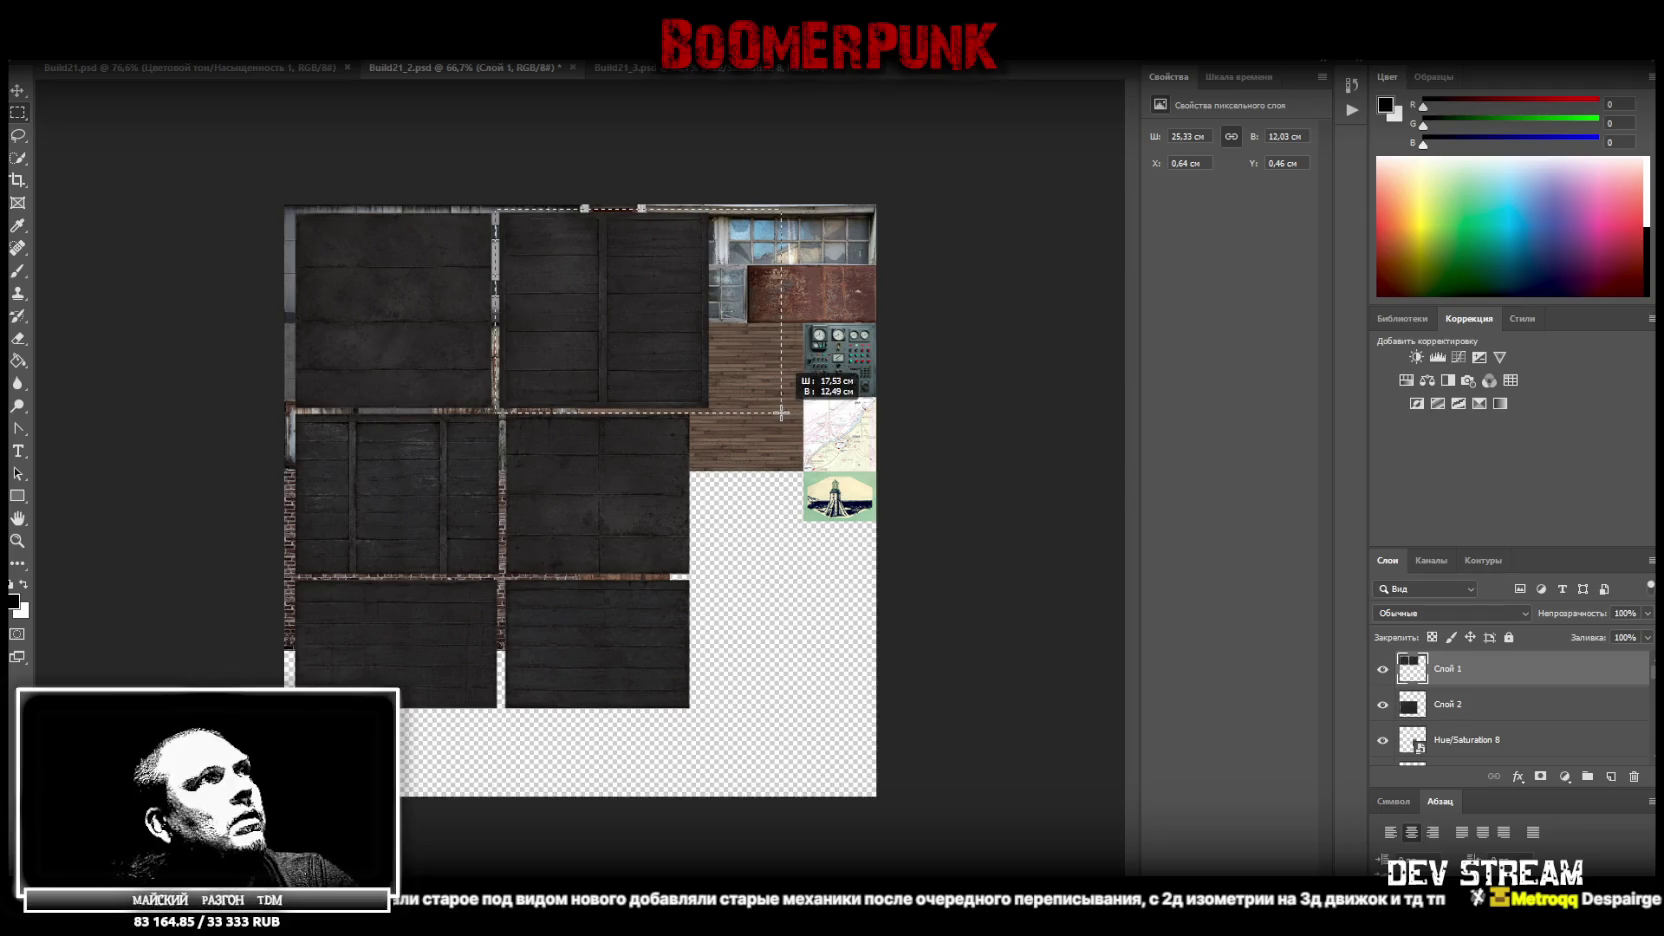
right_click(597, 322)
left_click(650, 449)
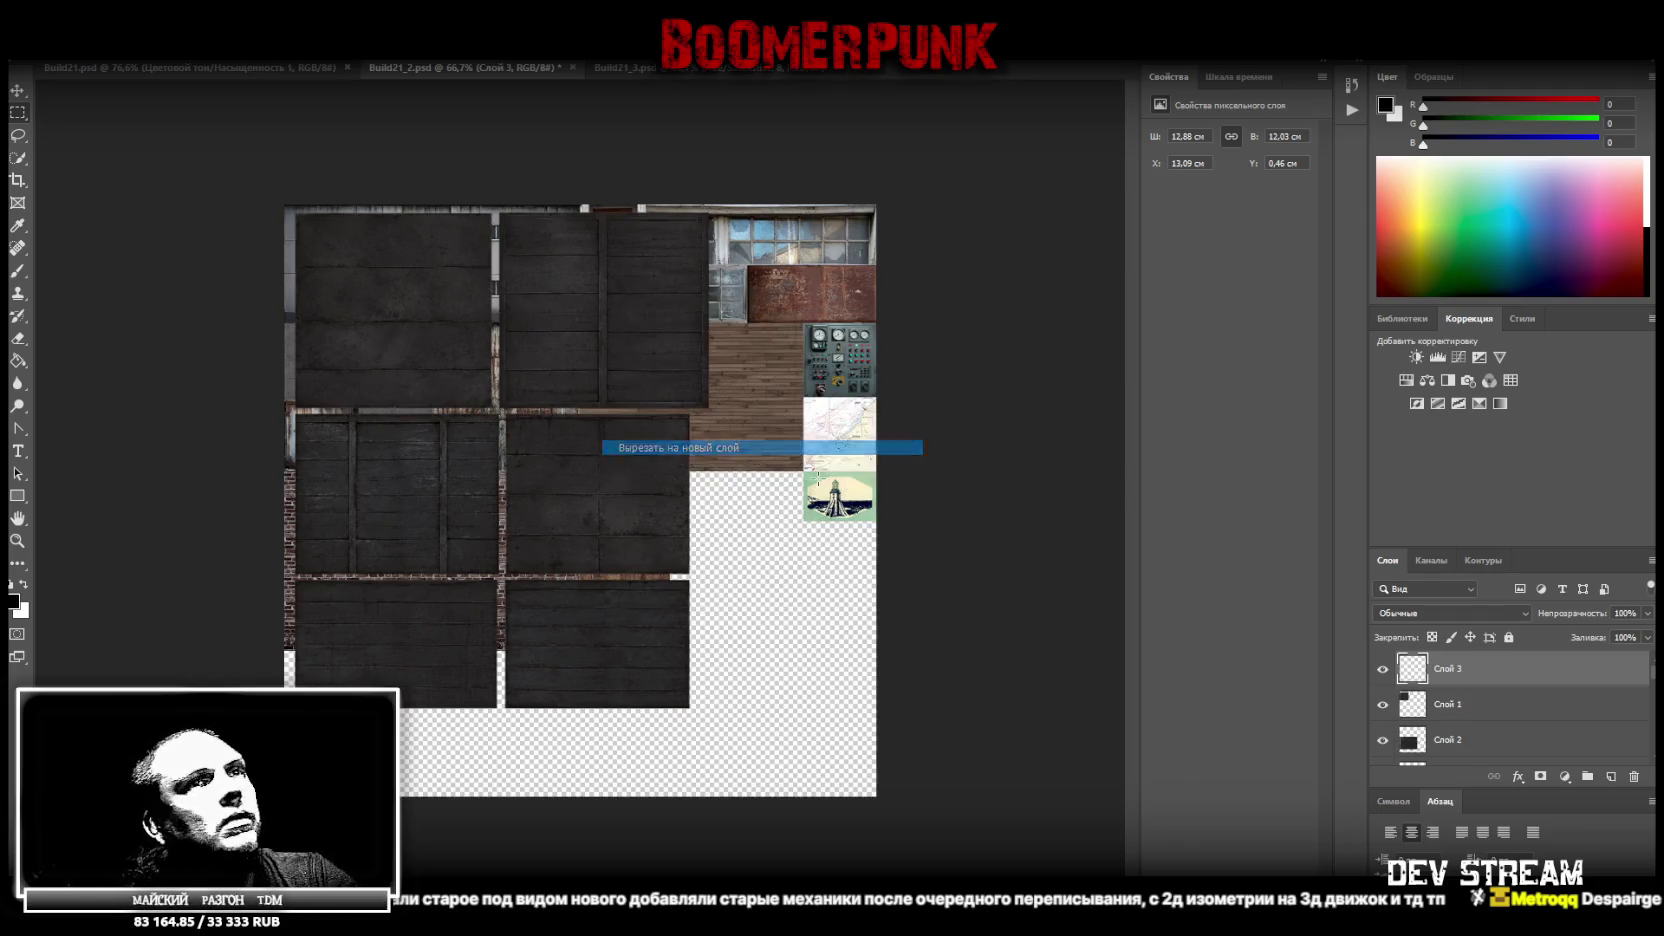
Cut two left-column plank panels from Слой 2 onto separate new layers
scroll(1385, 695, "down", 1)
left_click(1478, 708)
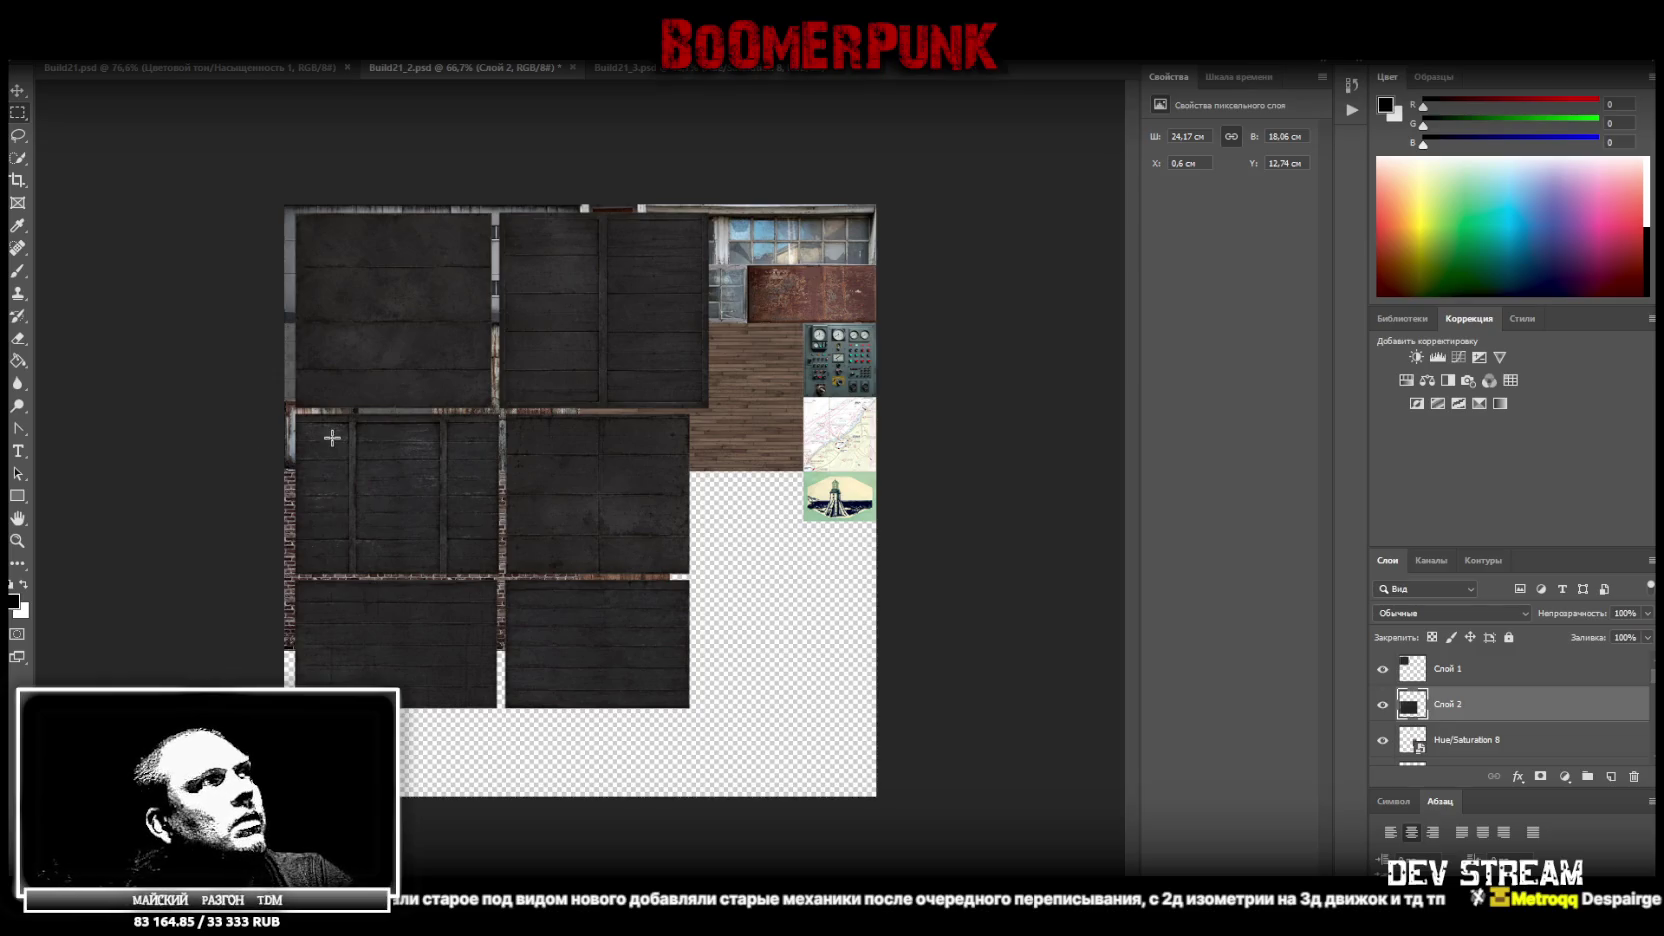
left_click_drag(288, 406, 502, 577)
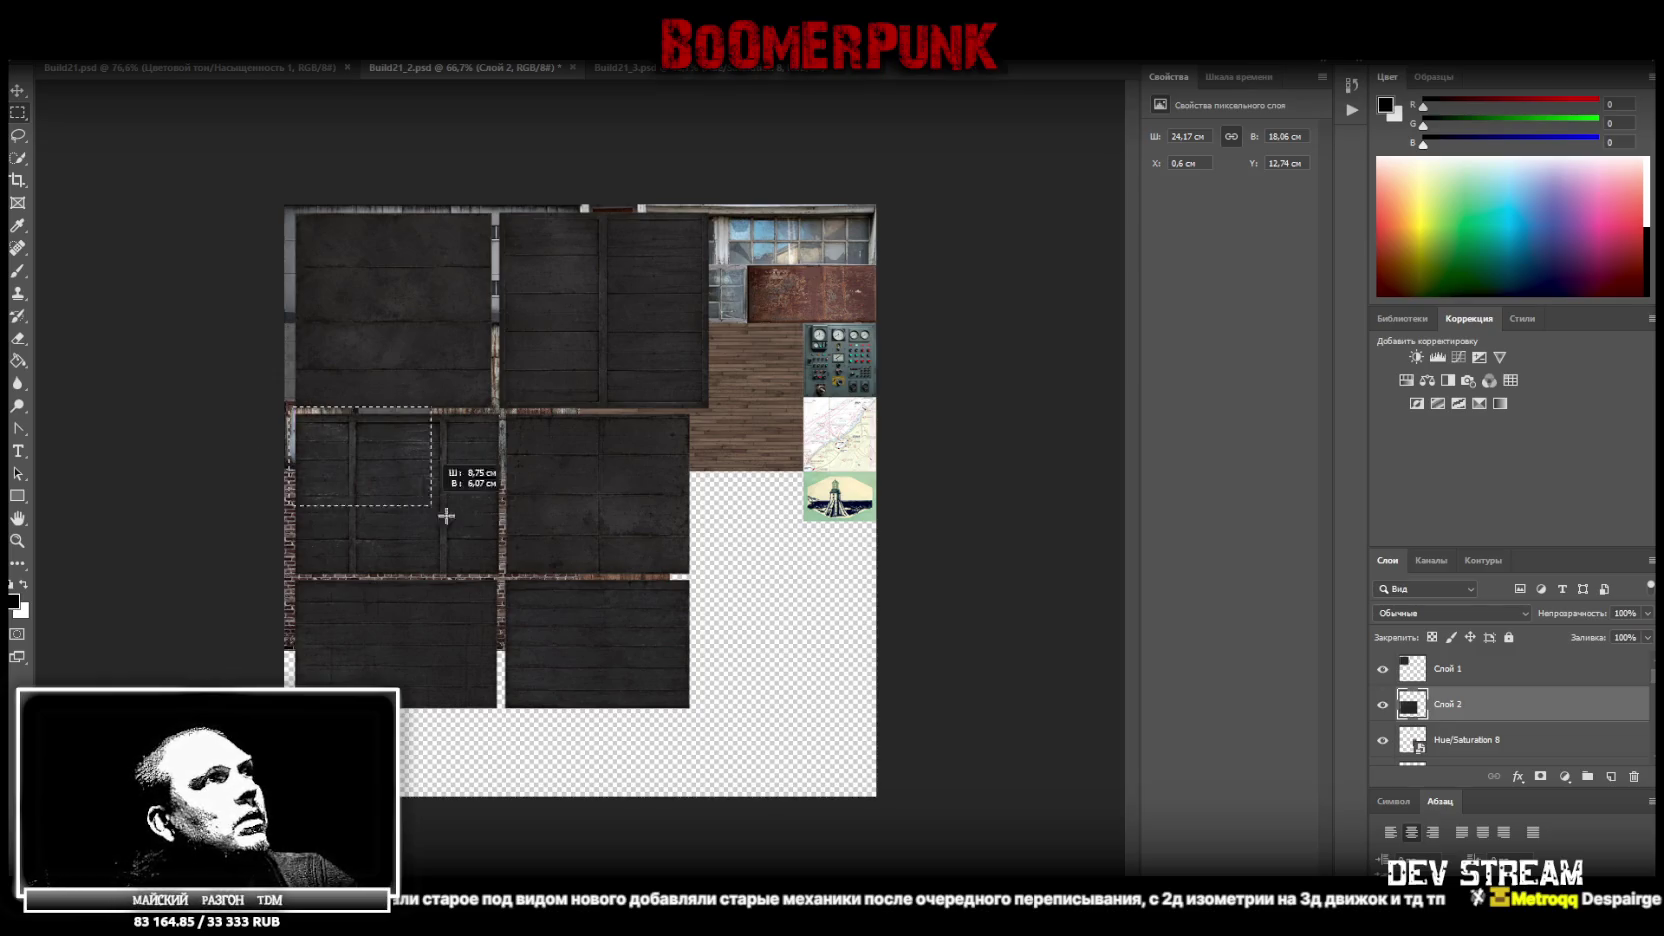
right_click(434, 507)
left_click(533, 643)
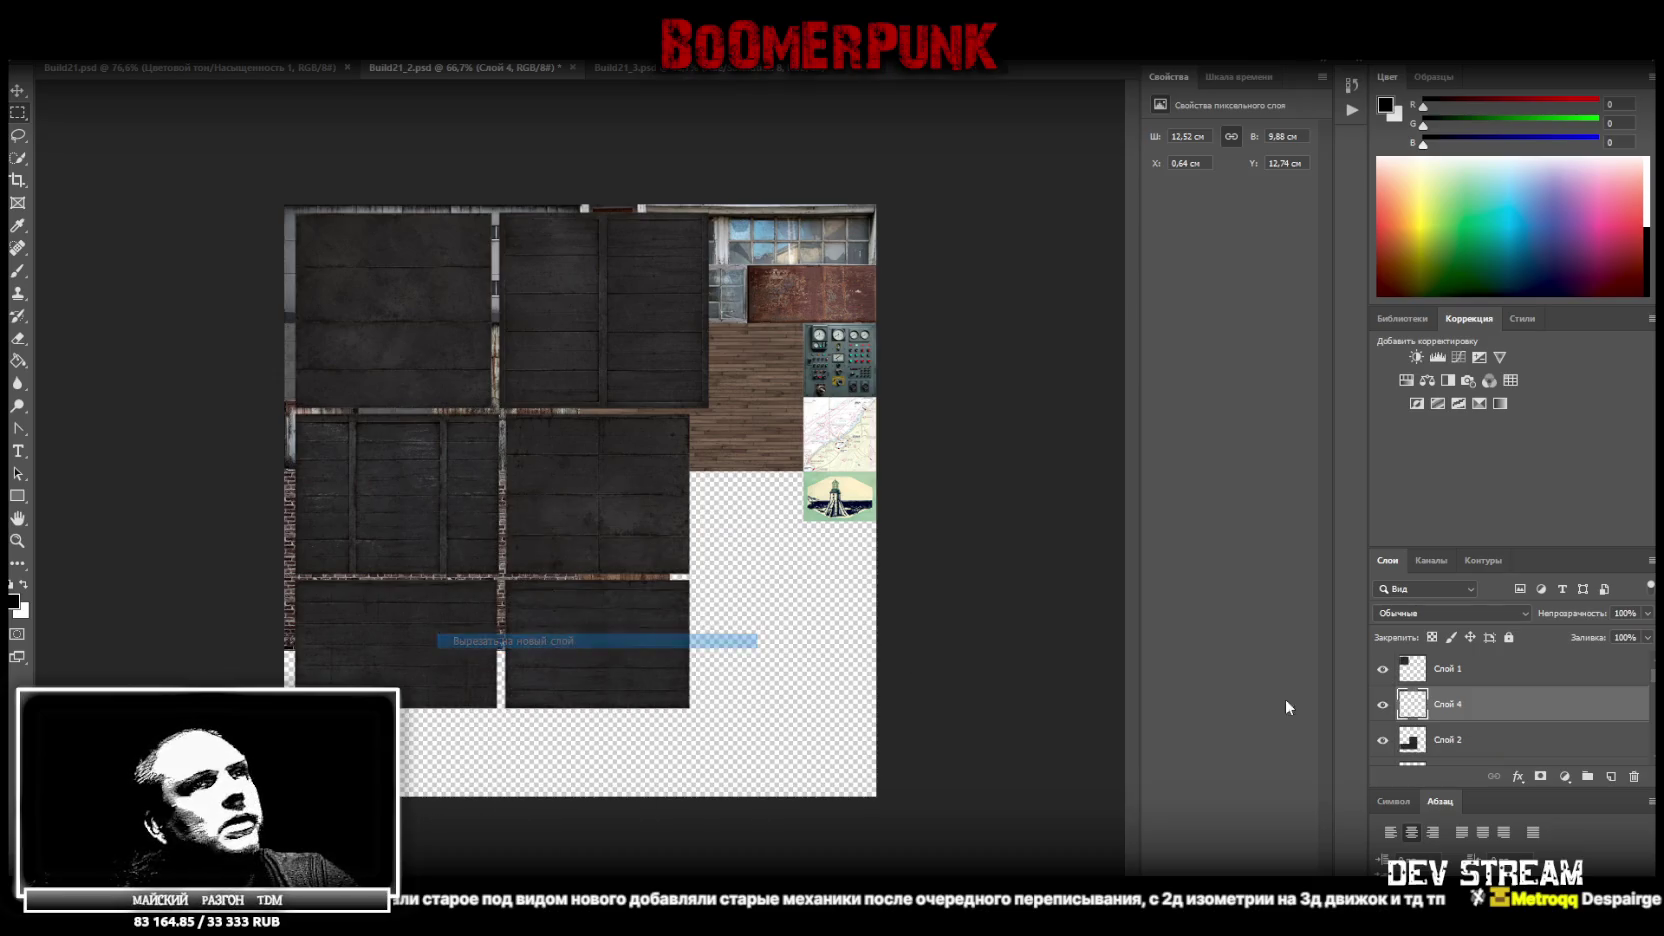
left_click_drag(285, 720, 502, 572)
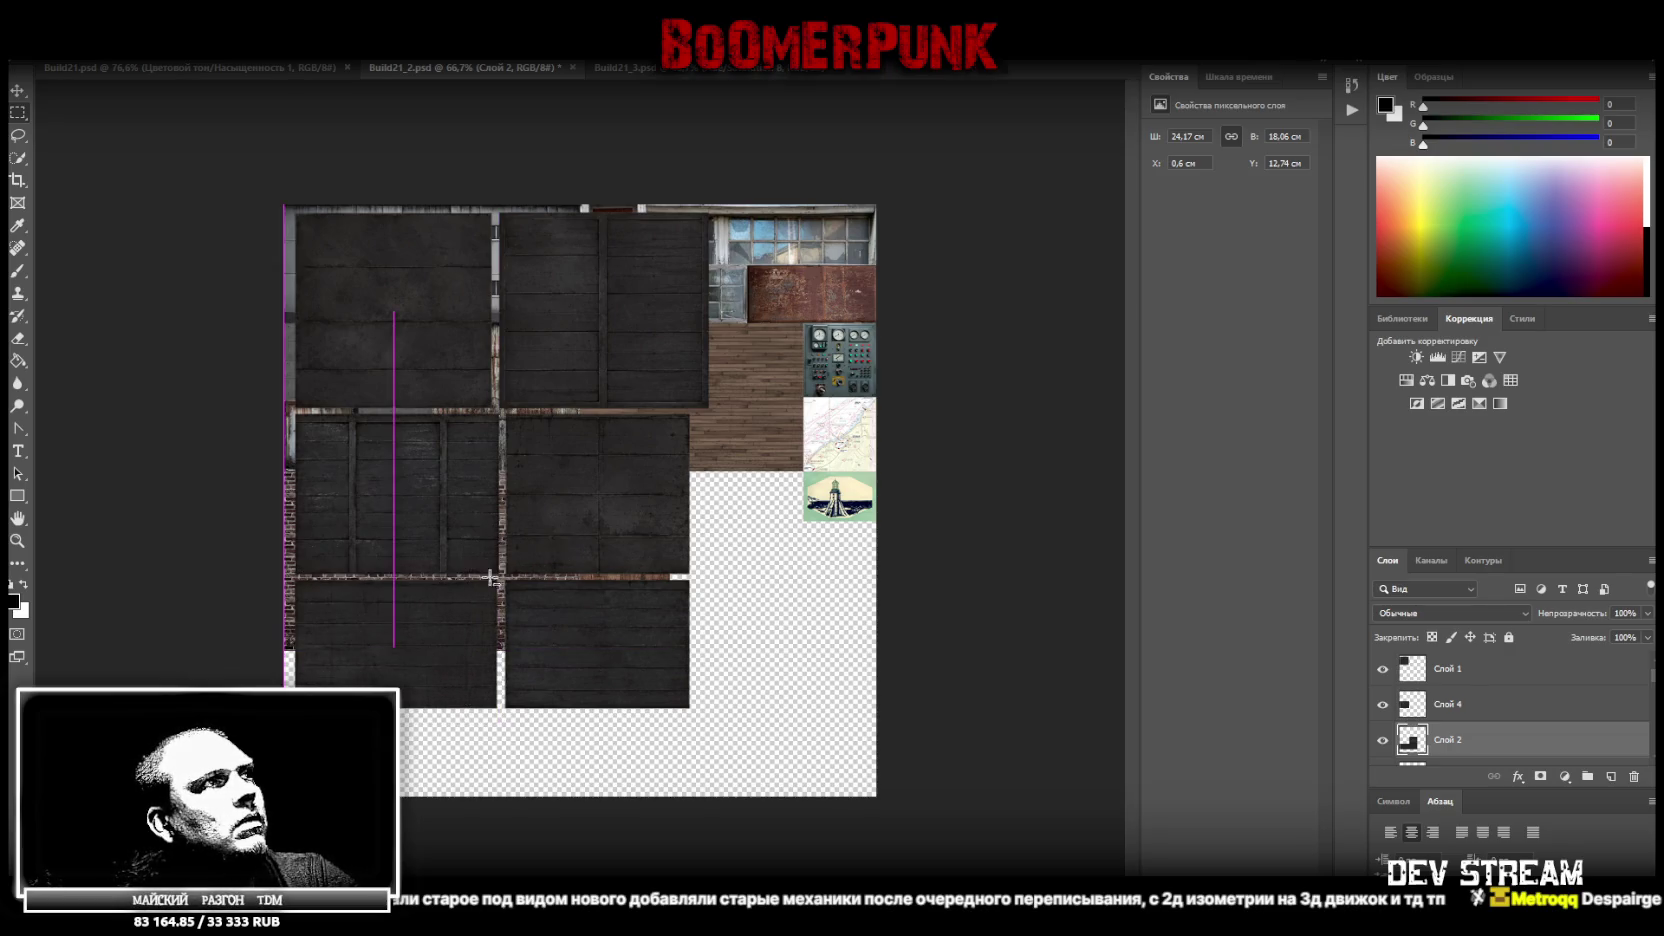
left_click_drag(502, 572, 502, 572)
right_click(419, 320)
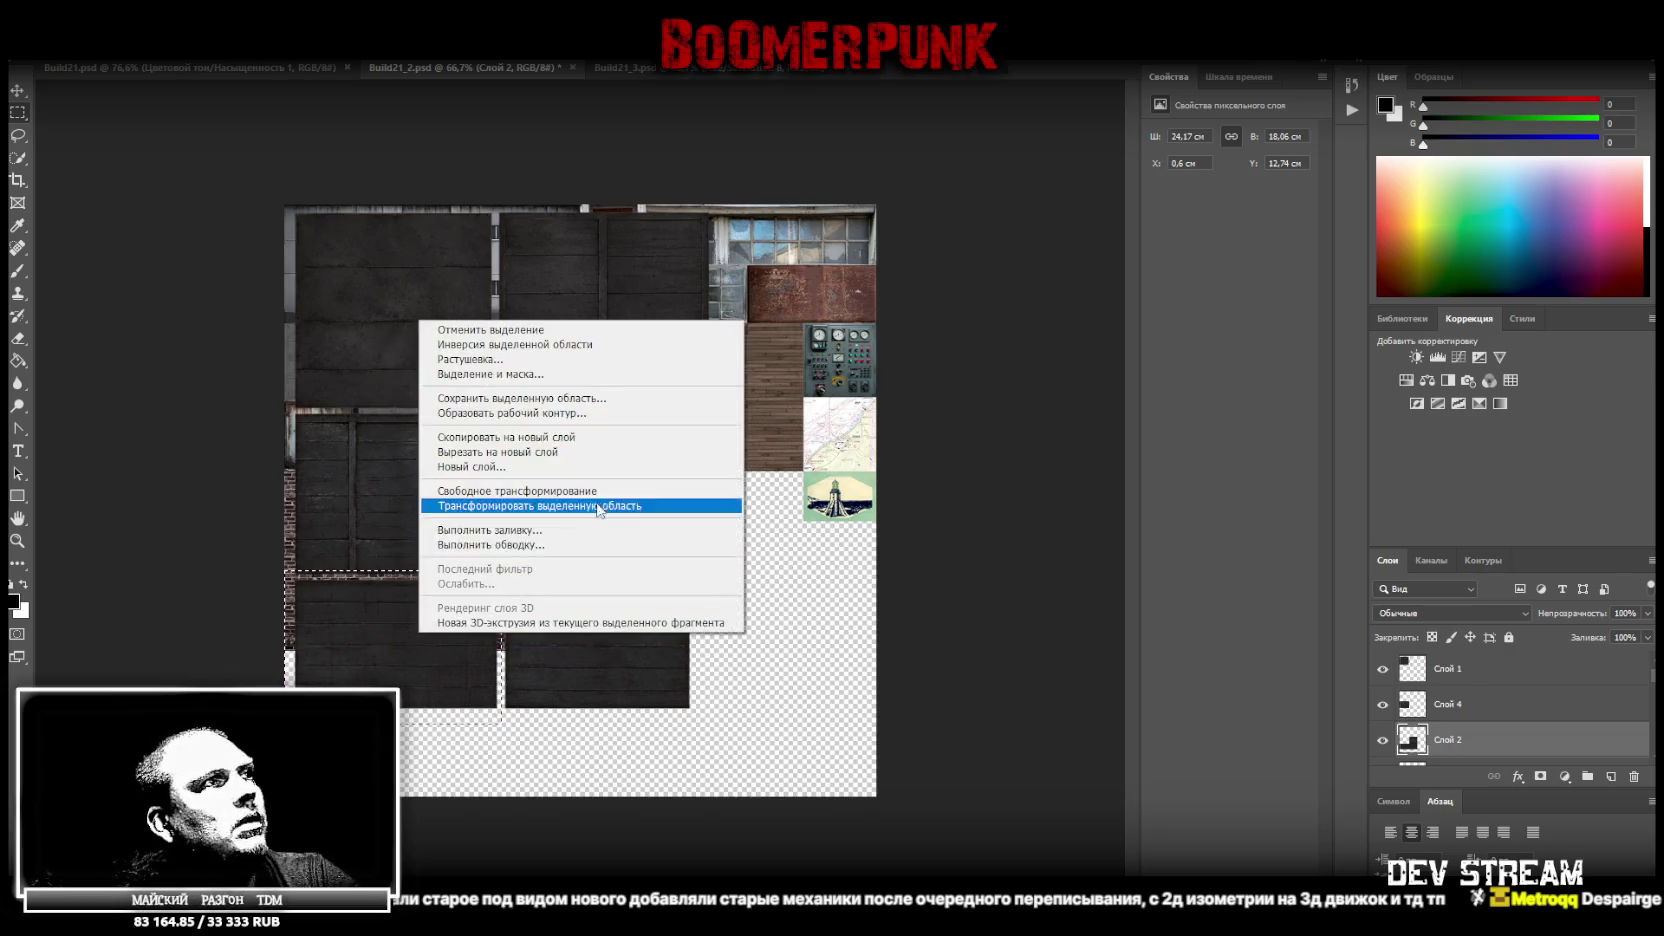
left_click(530, 452)
Cut the bottom-right plank panel from Слой 2 onto its own layer
left_click(1480, 708)
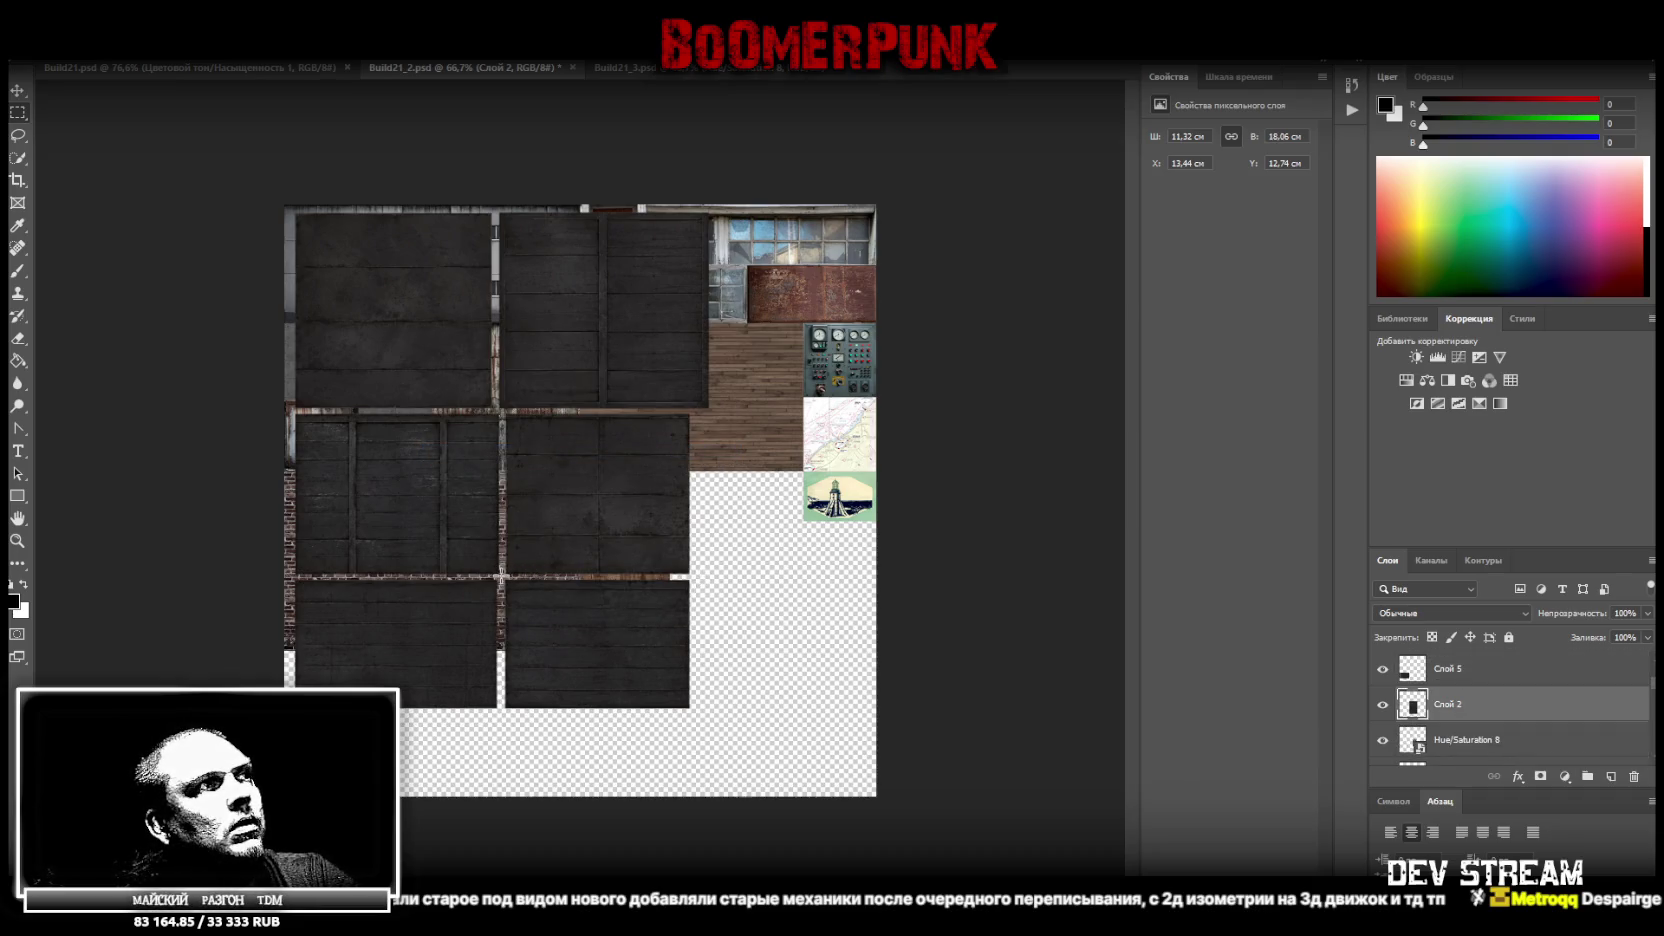
left_click_drag(503, 577, 760, 728)
right_click(620, 652)
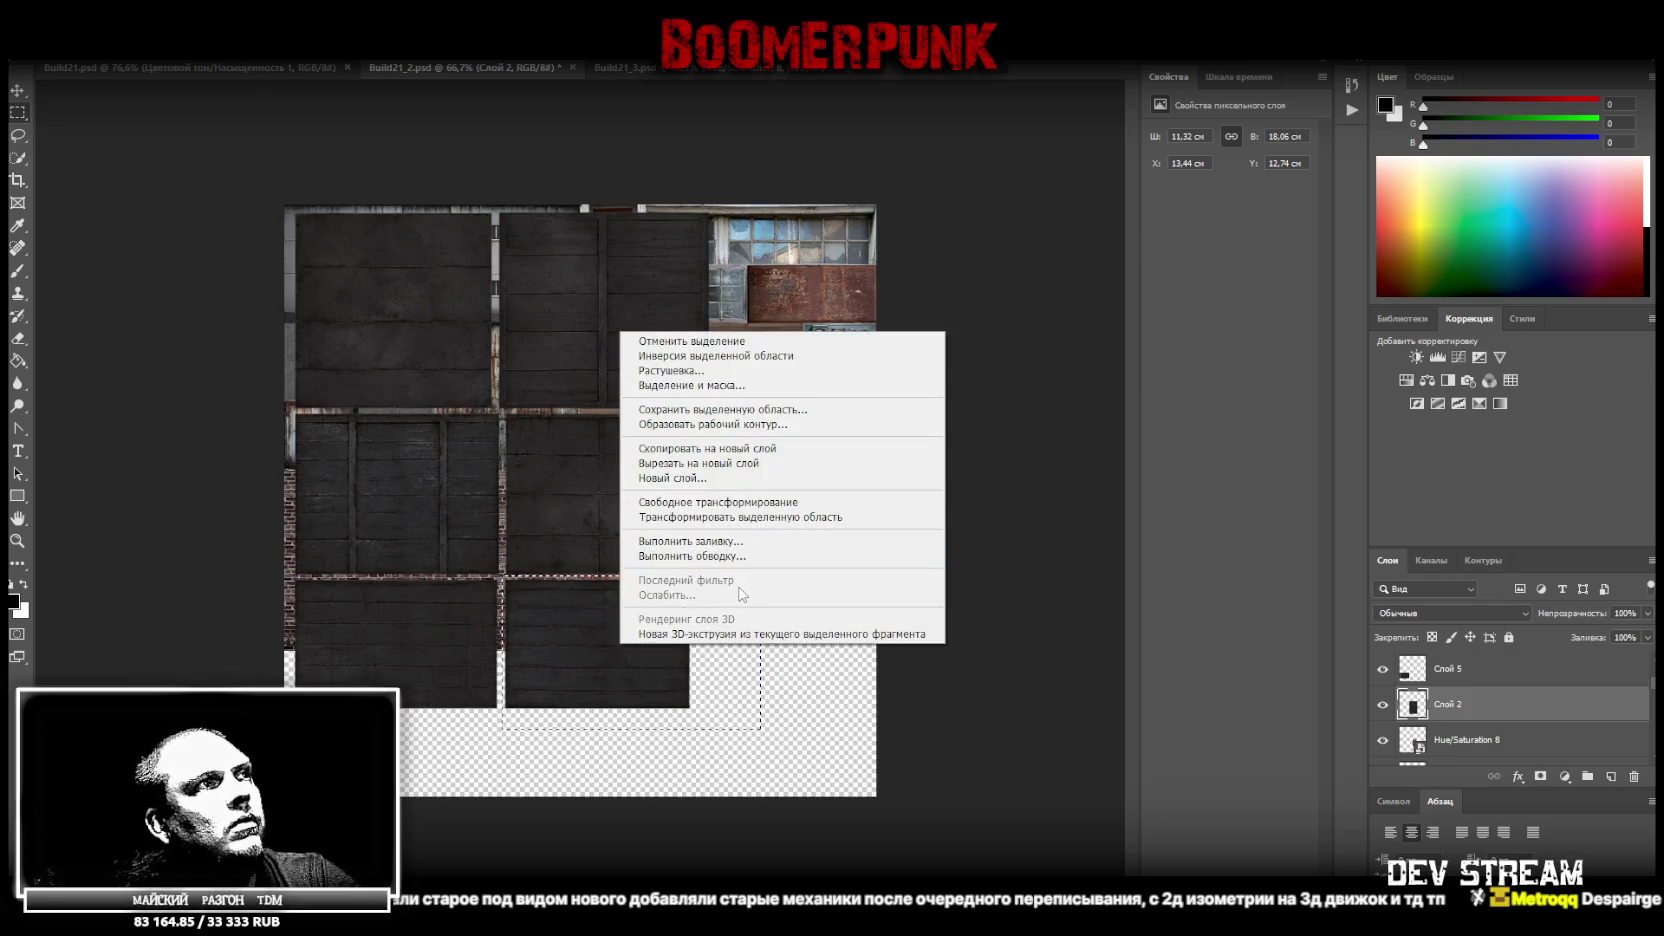
left_click(720, 463)
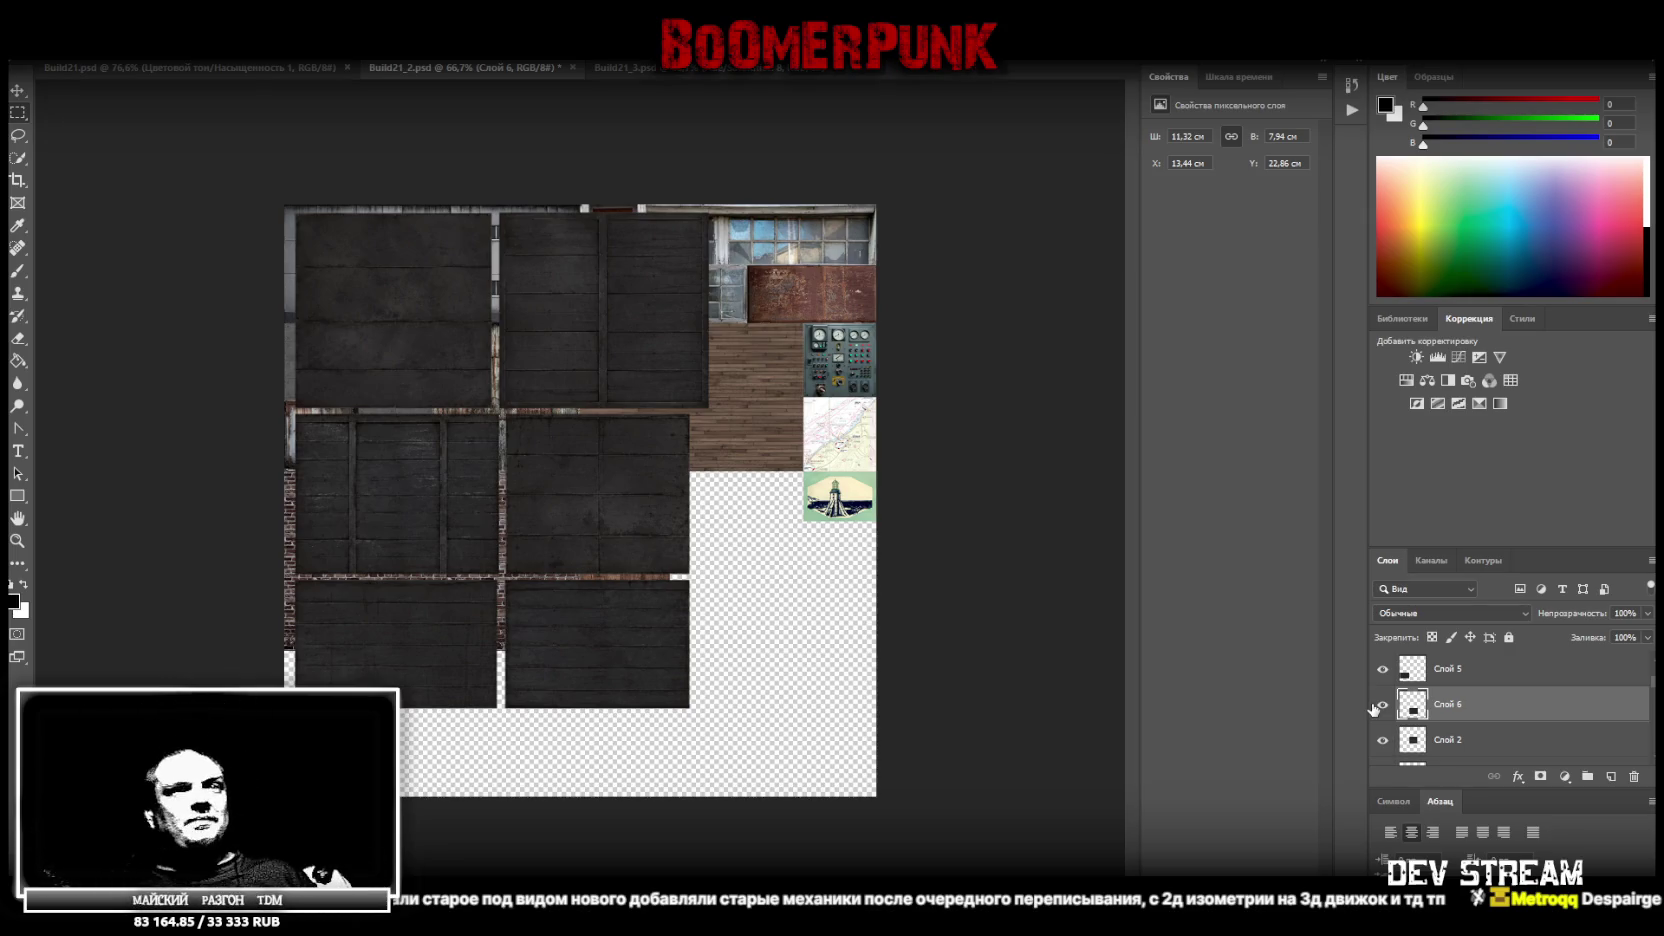
scroll(1400, 708, "up", 3)
left_click(1474, 707)
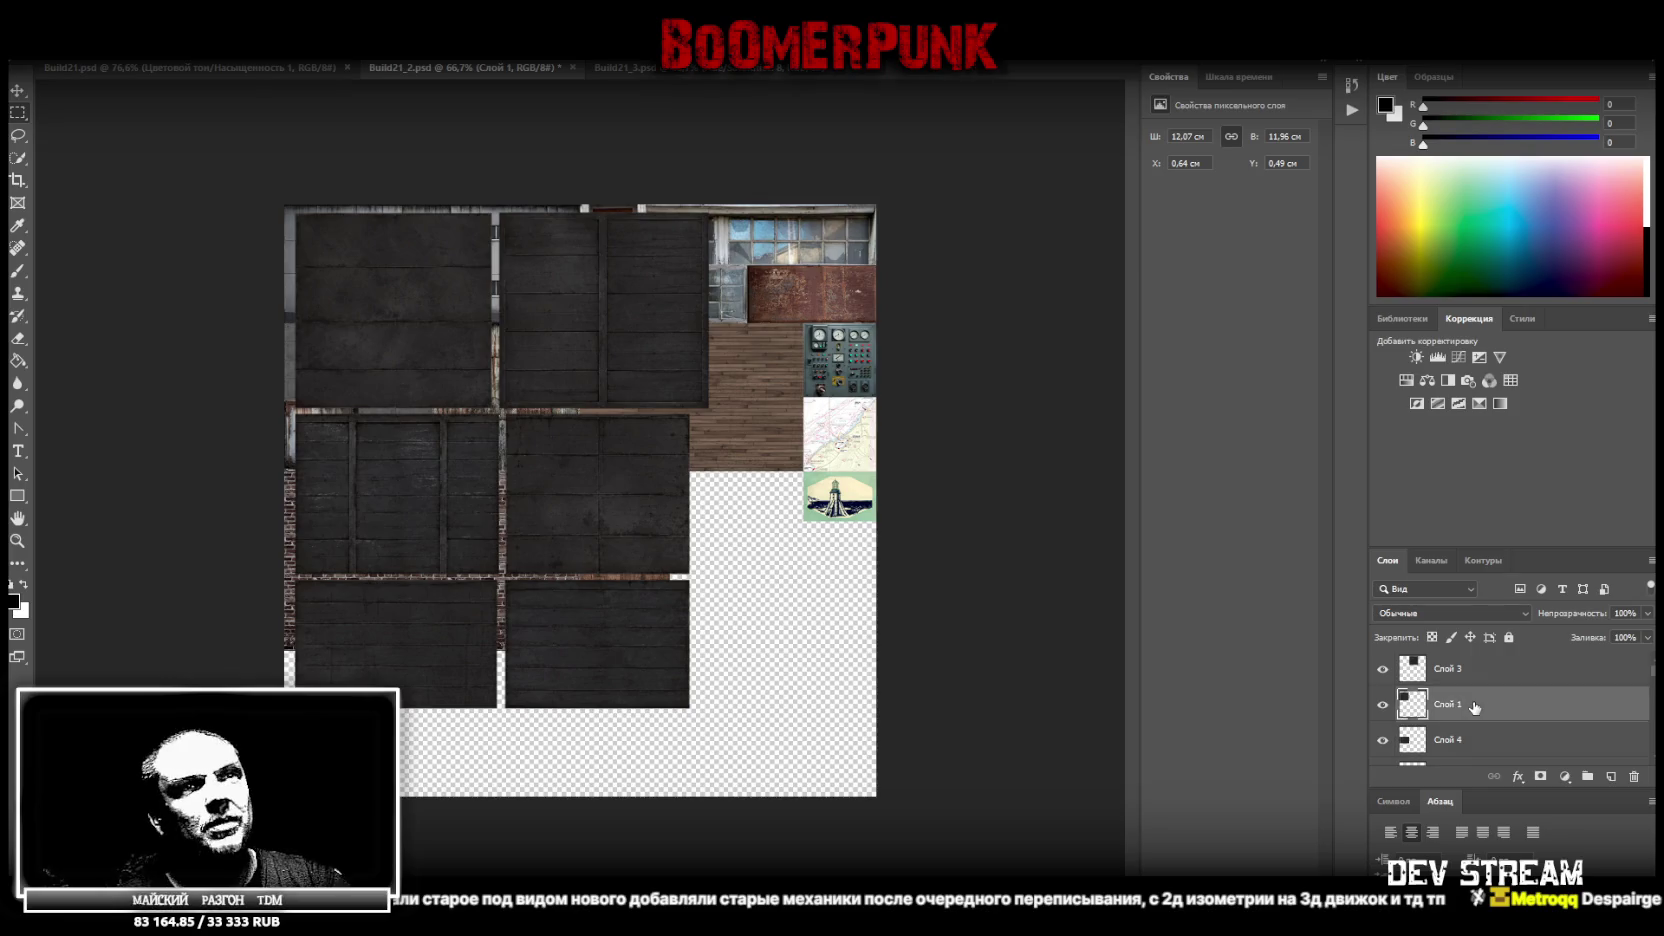
Convert Слой 1 to a smart object and drag the top-left plank panel into the canvas corner
right_click(1474, 707)
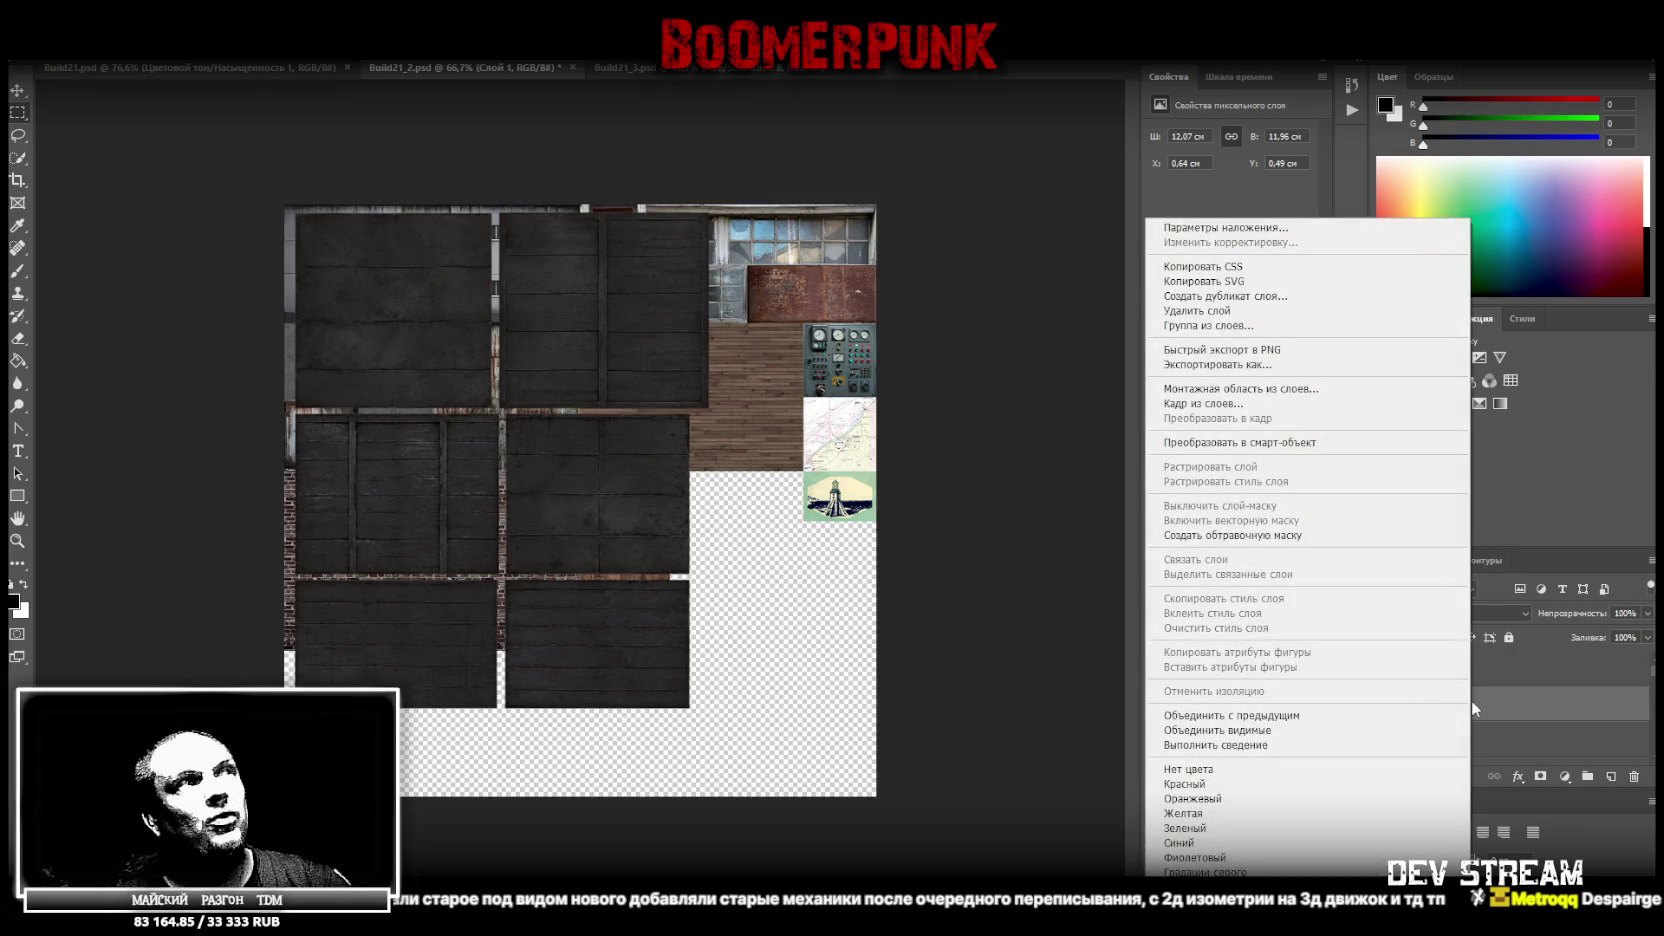
left_click(1330, 442)
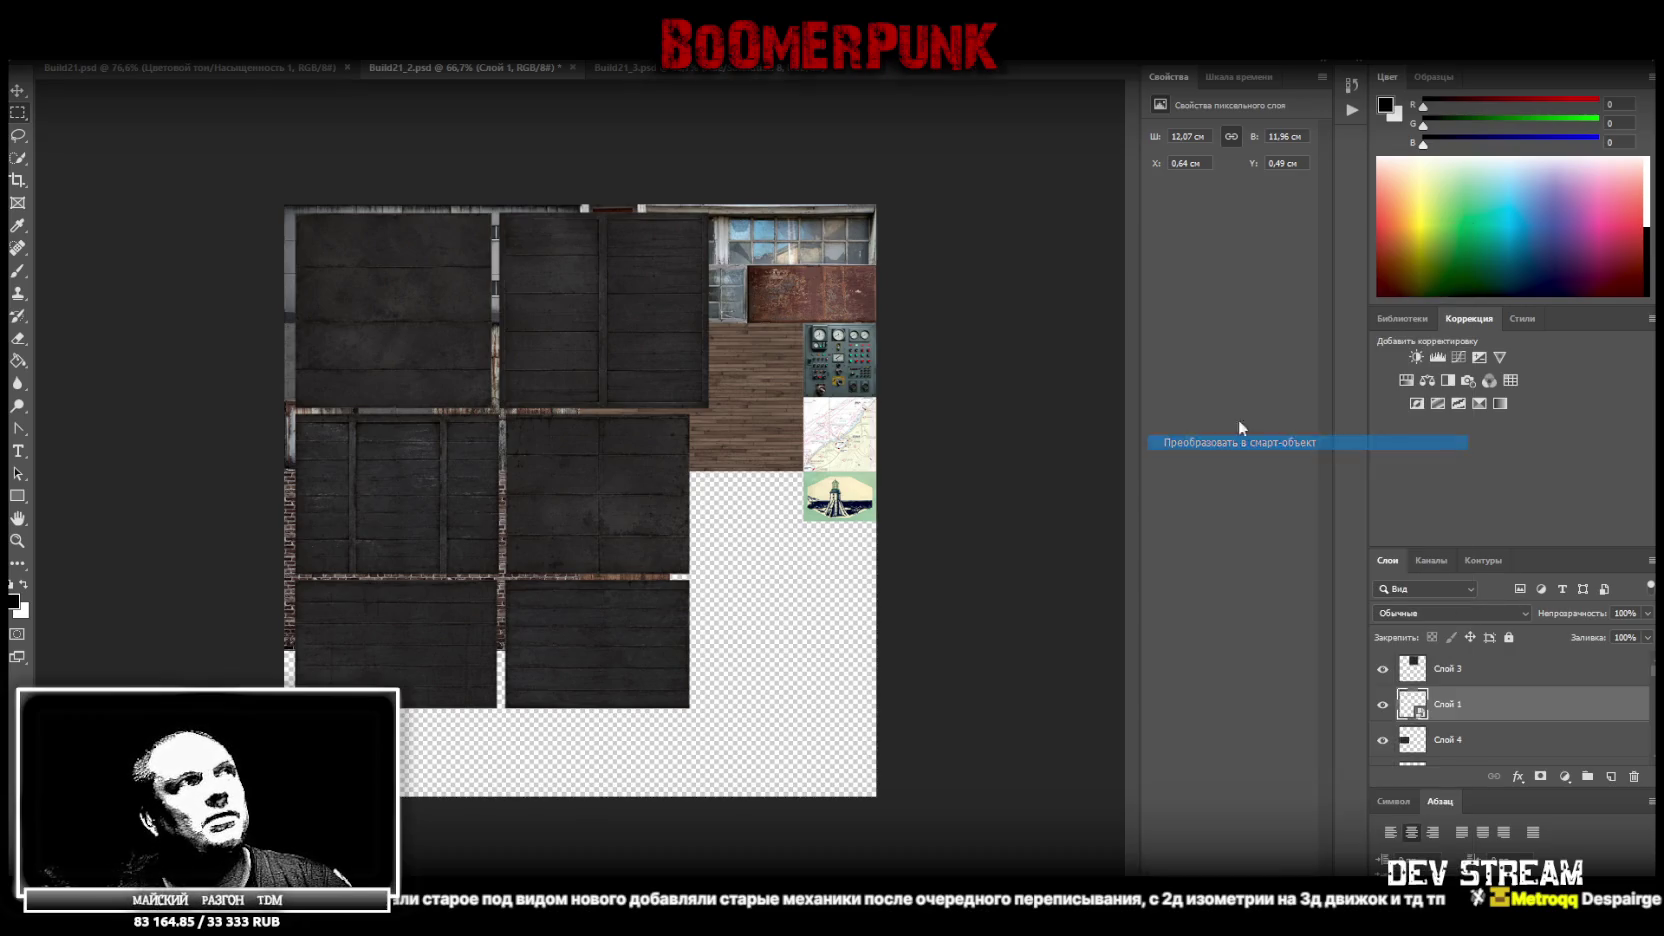
key("ctrl+t")
left_click_drag(446, 297, 437, 295)
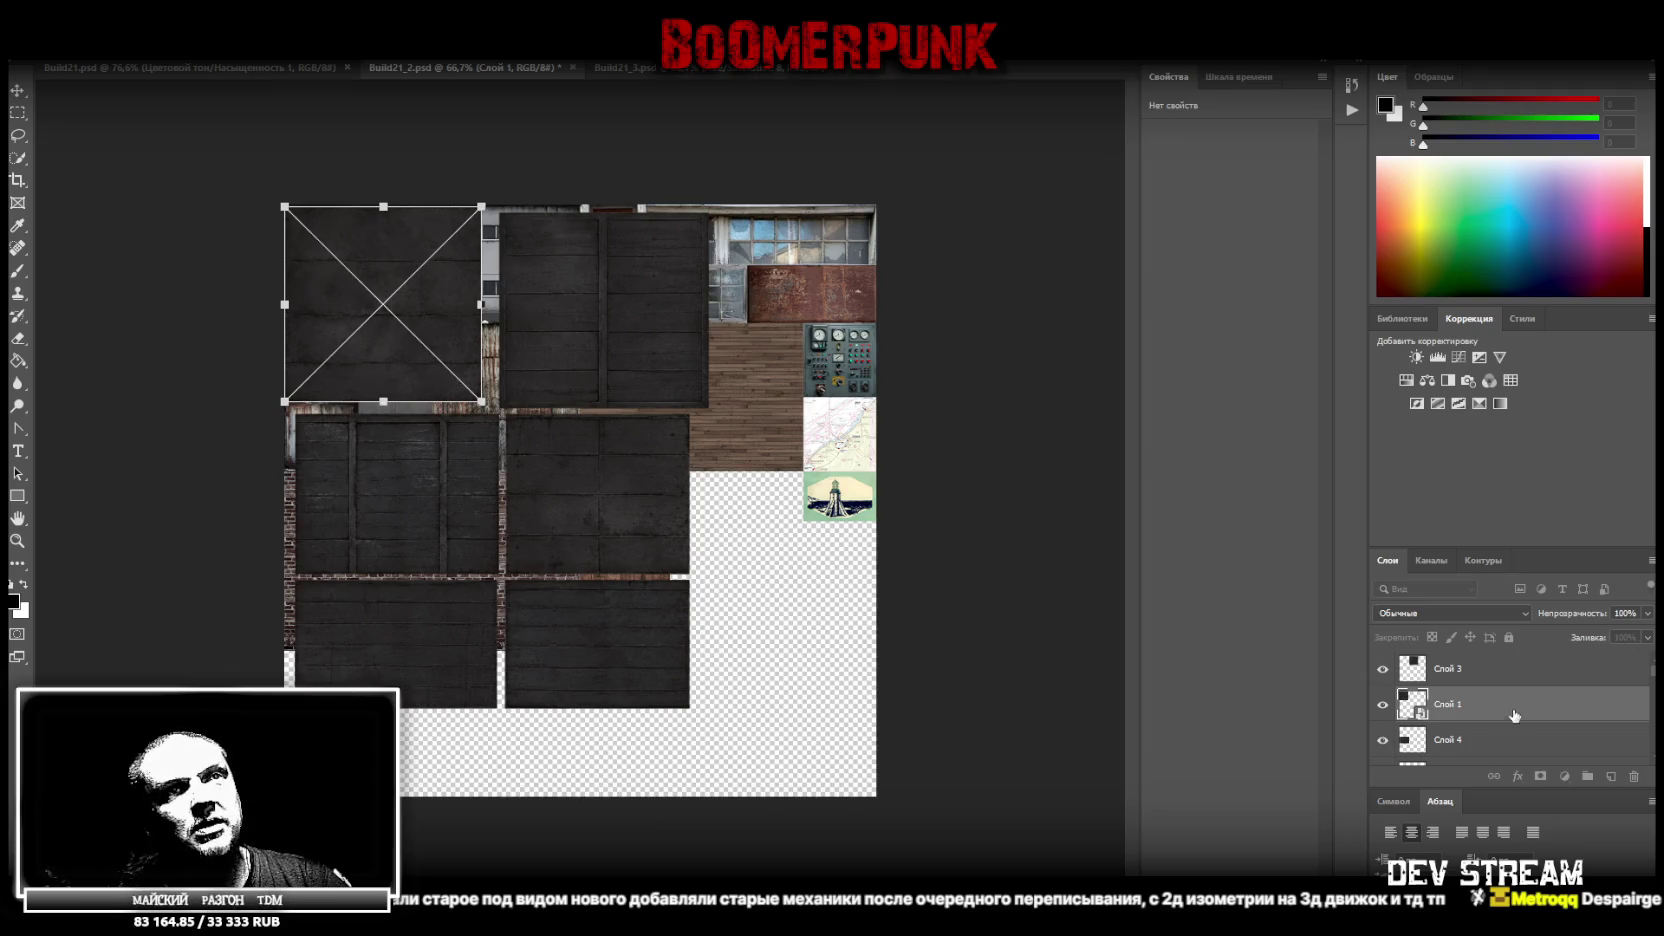
Delete the Hue/Saturation 8 layer so only the plank panel layers remain
scroll(1510, 712, "down", 2)
scroll(1490, 712, "down", 1)
scroll(1481, 710, "down", 1)
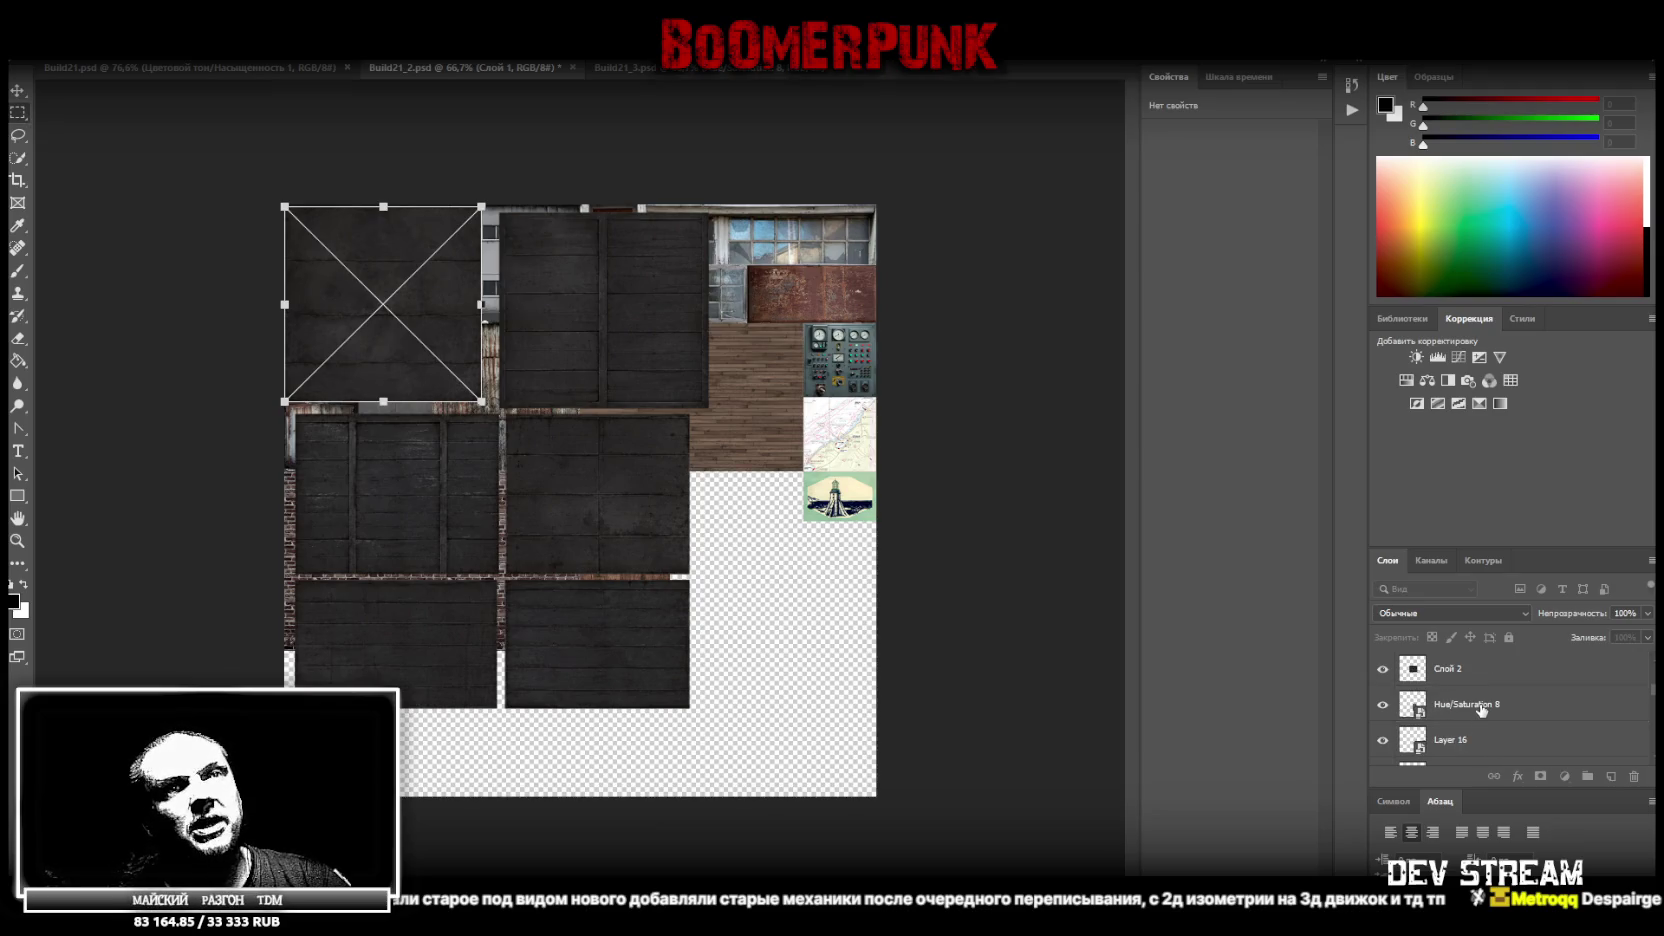
left_click(1482, 710)
scroll(1495, 720, "down", 5)
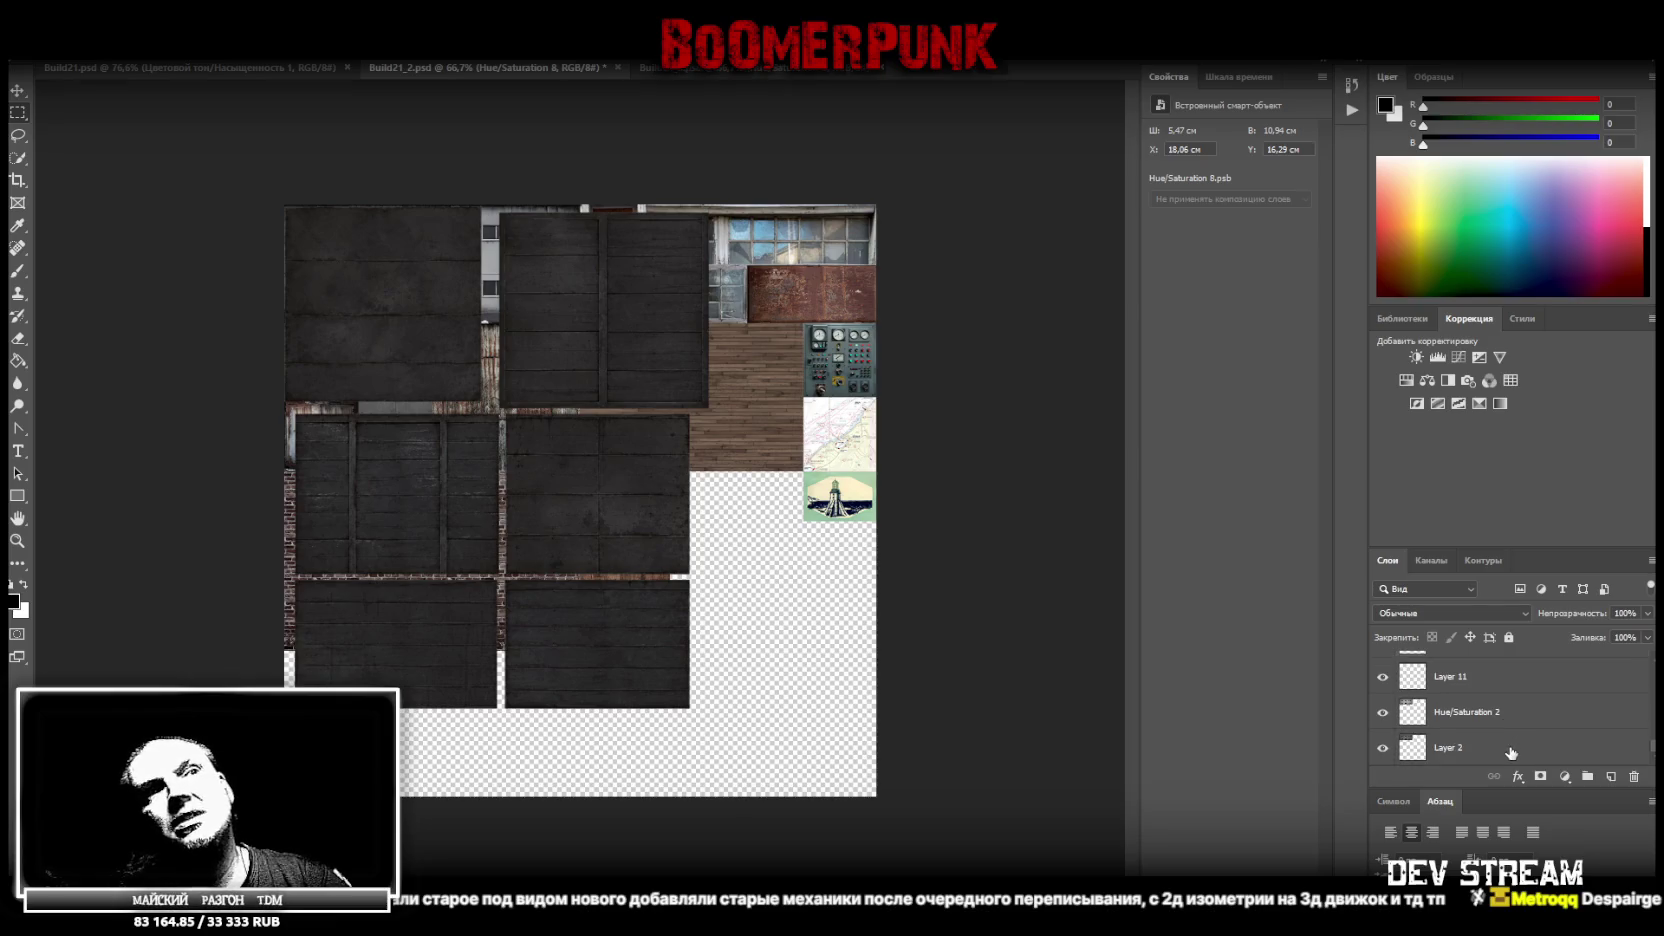
key("Delete")
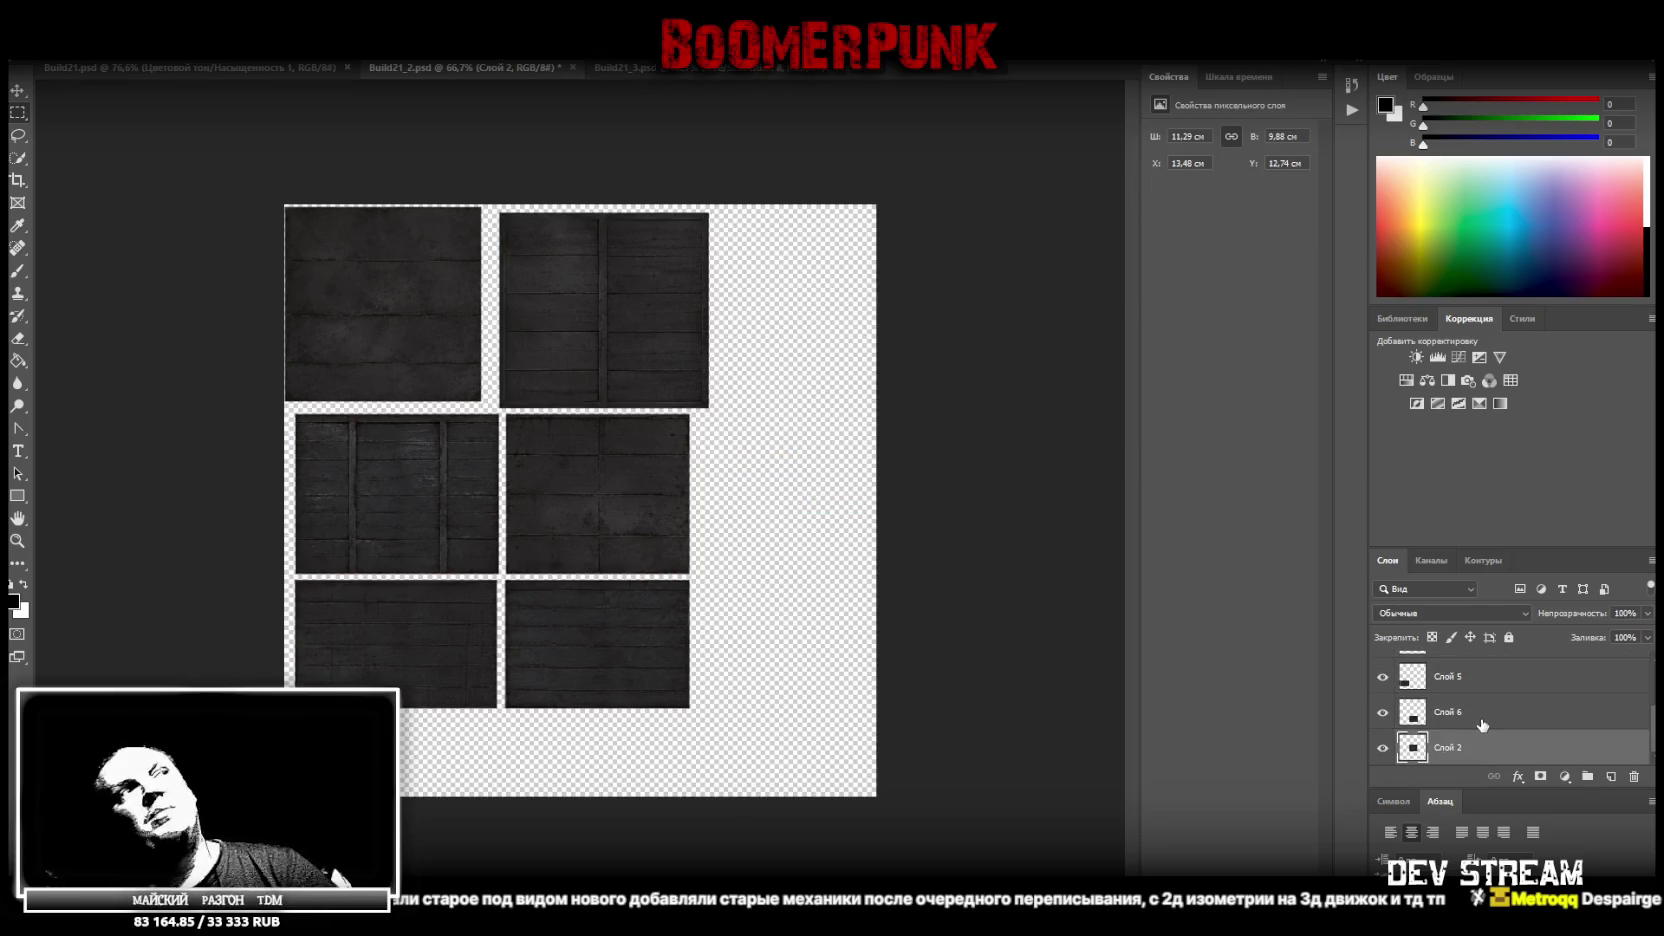
scroll(1484, 720, "up", 3)
Duplicate the top-right panel layer Слой 3 and convert it into a smart object
left_click(1484, 712)
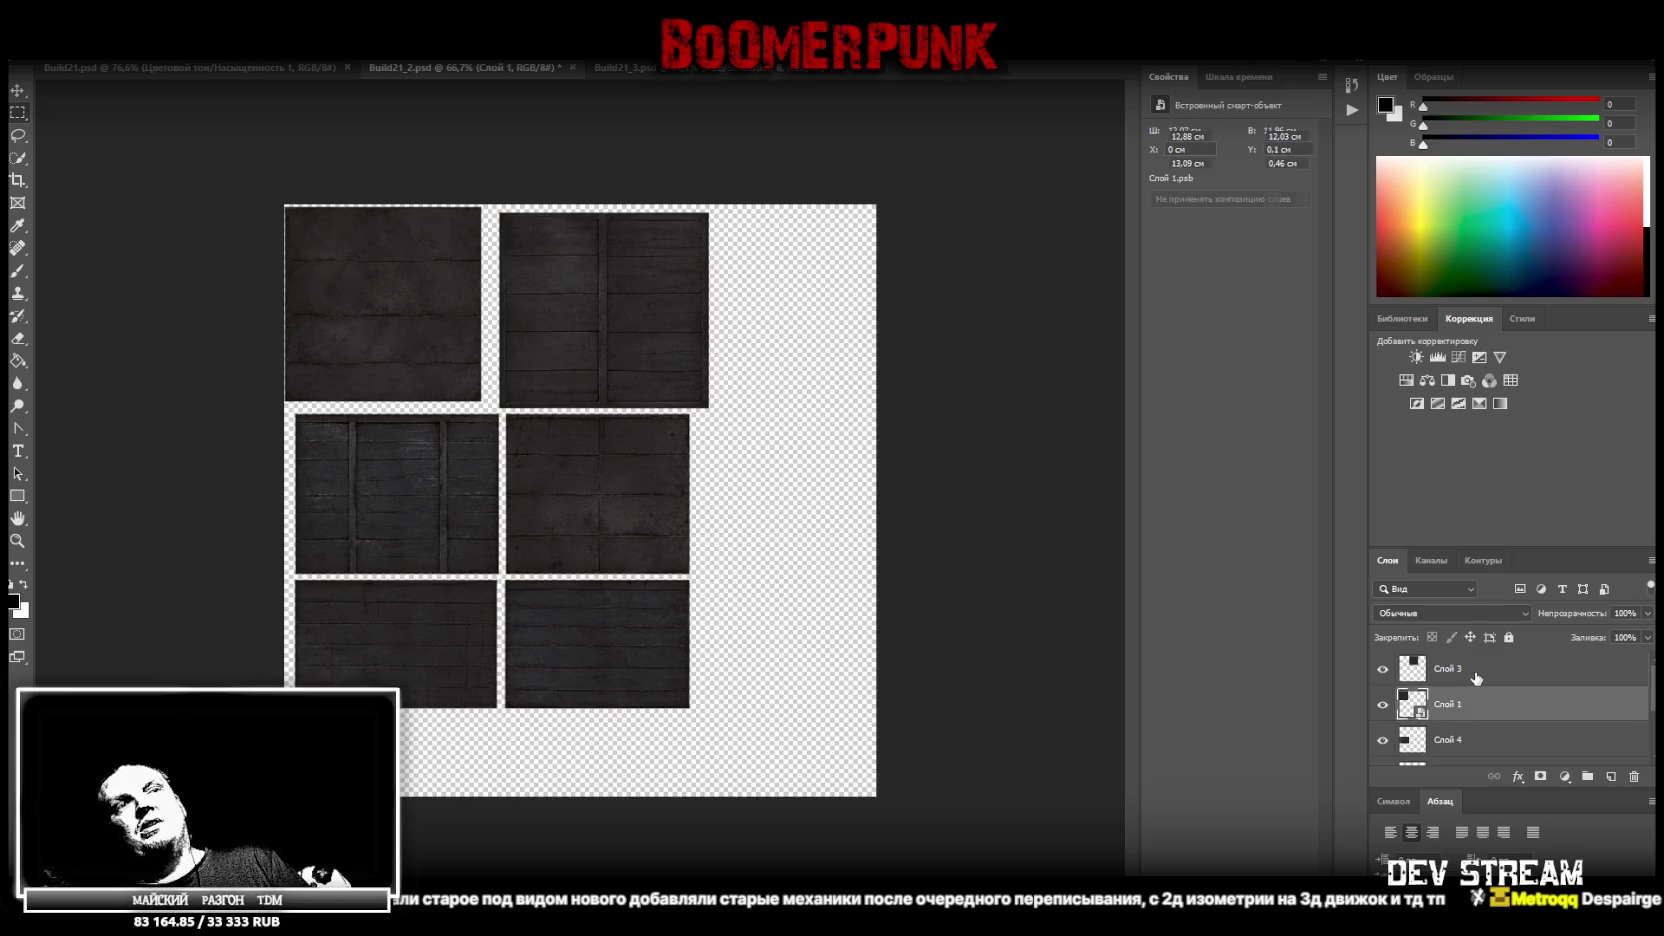
right_click(1474, 668)
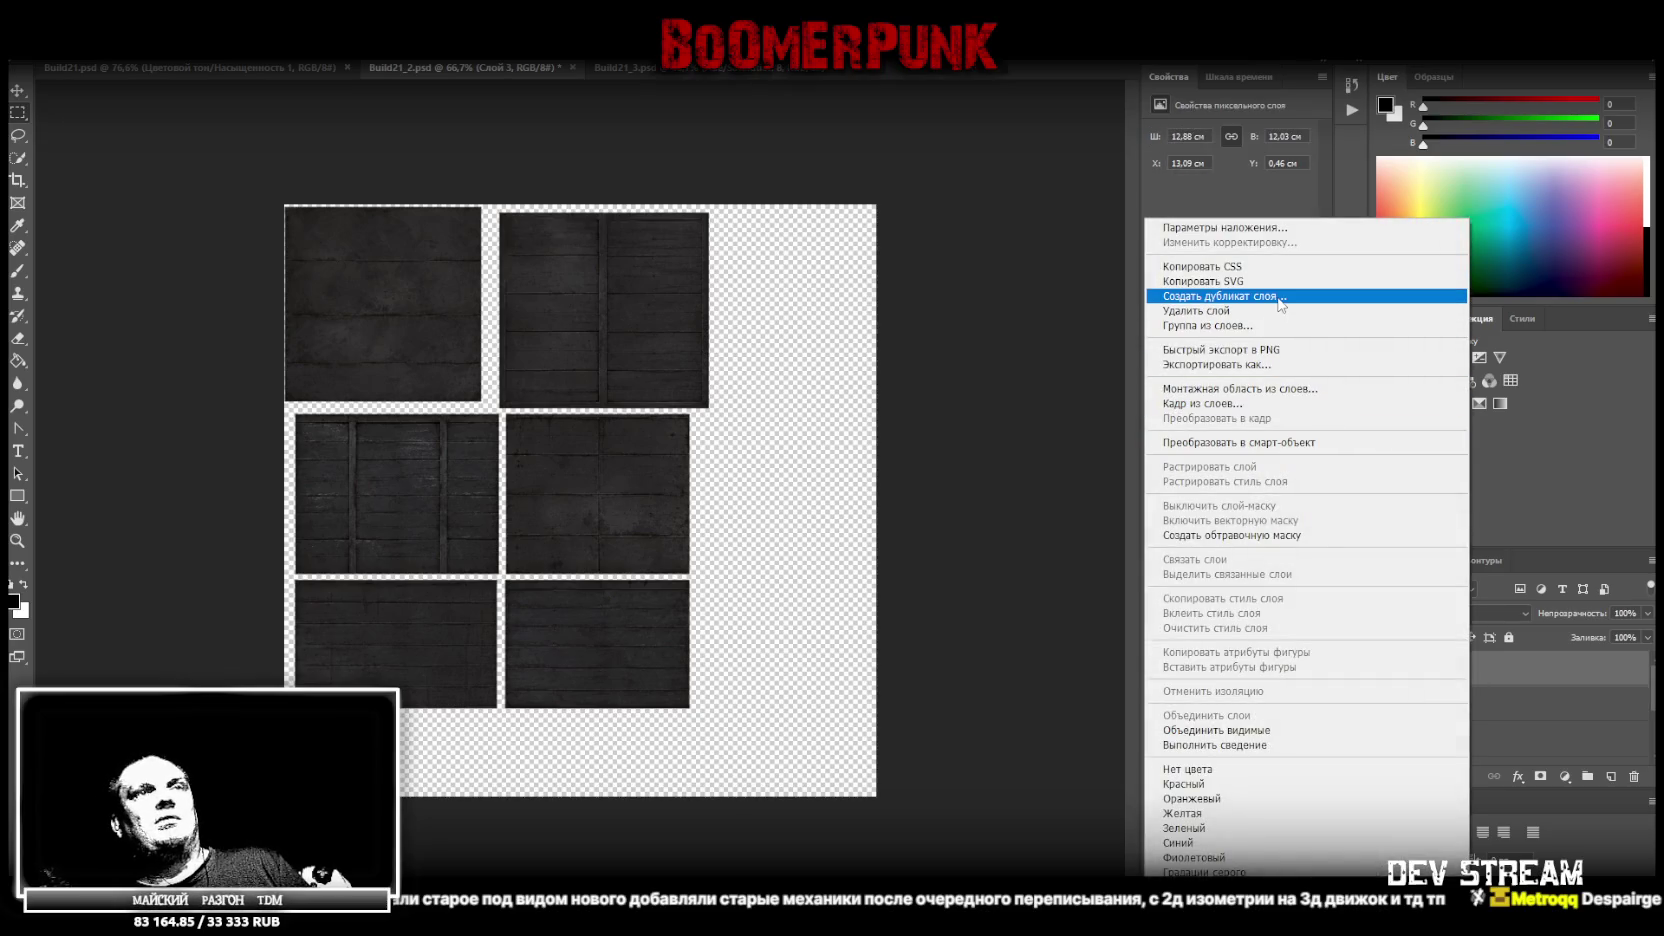
left_click(1279, 297)
key("Return")
right_click(1411, 679)
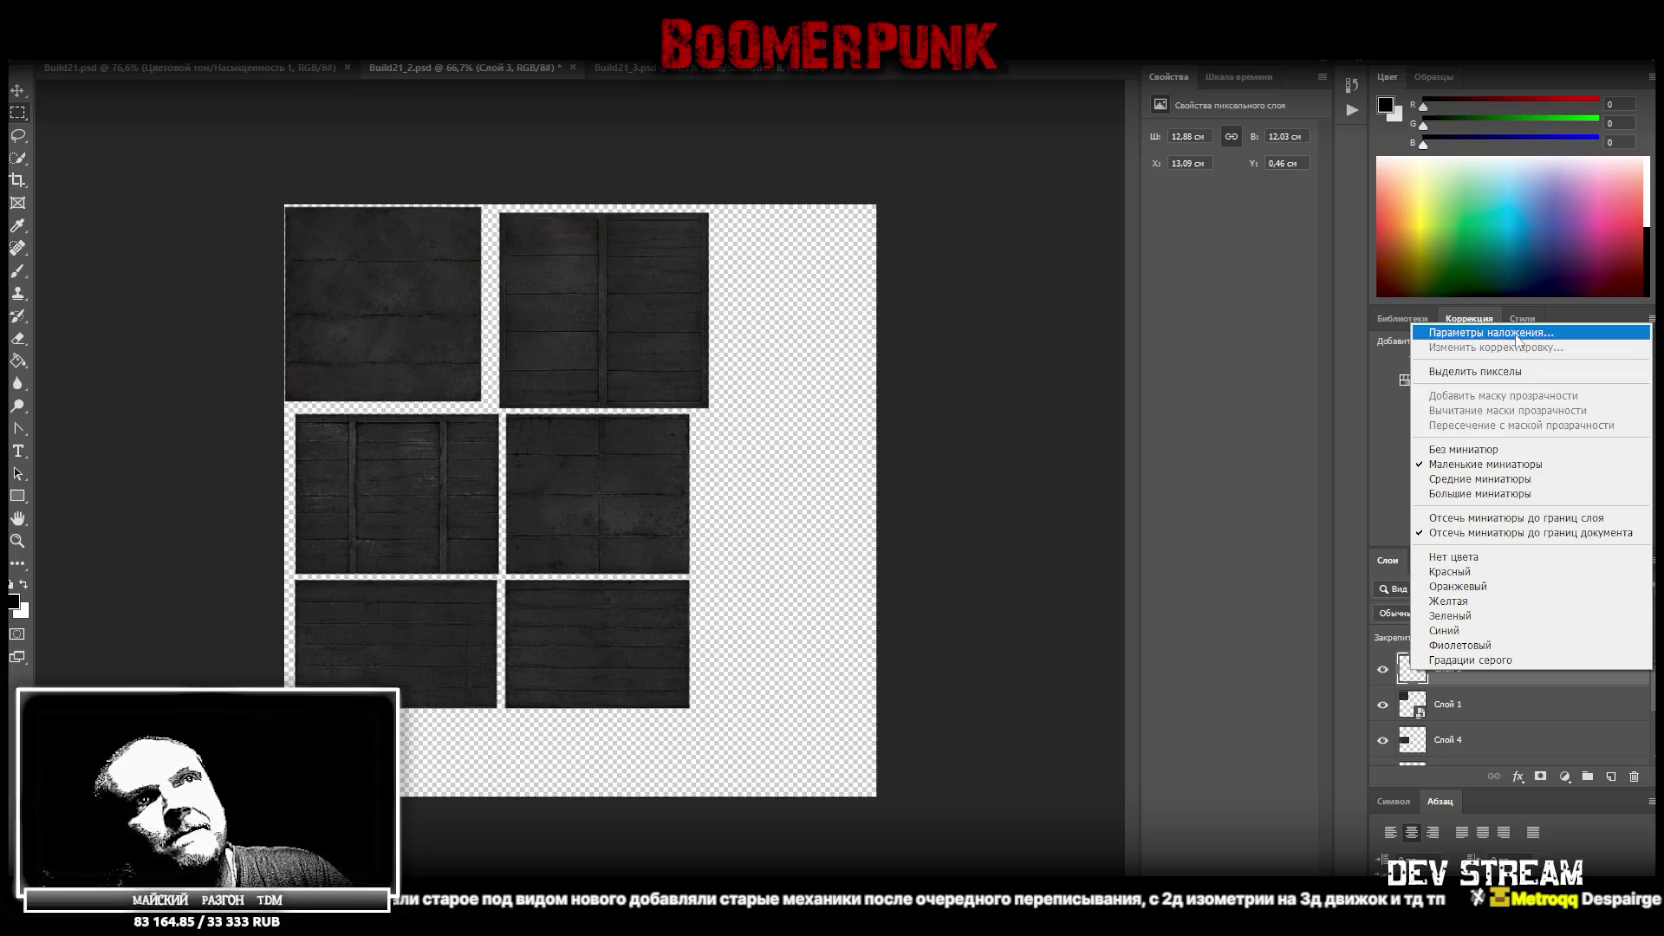
right_click(1577, 673)
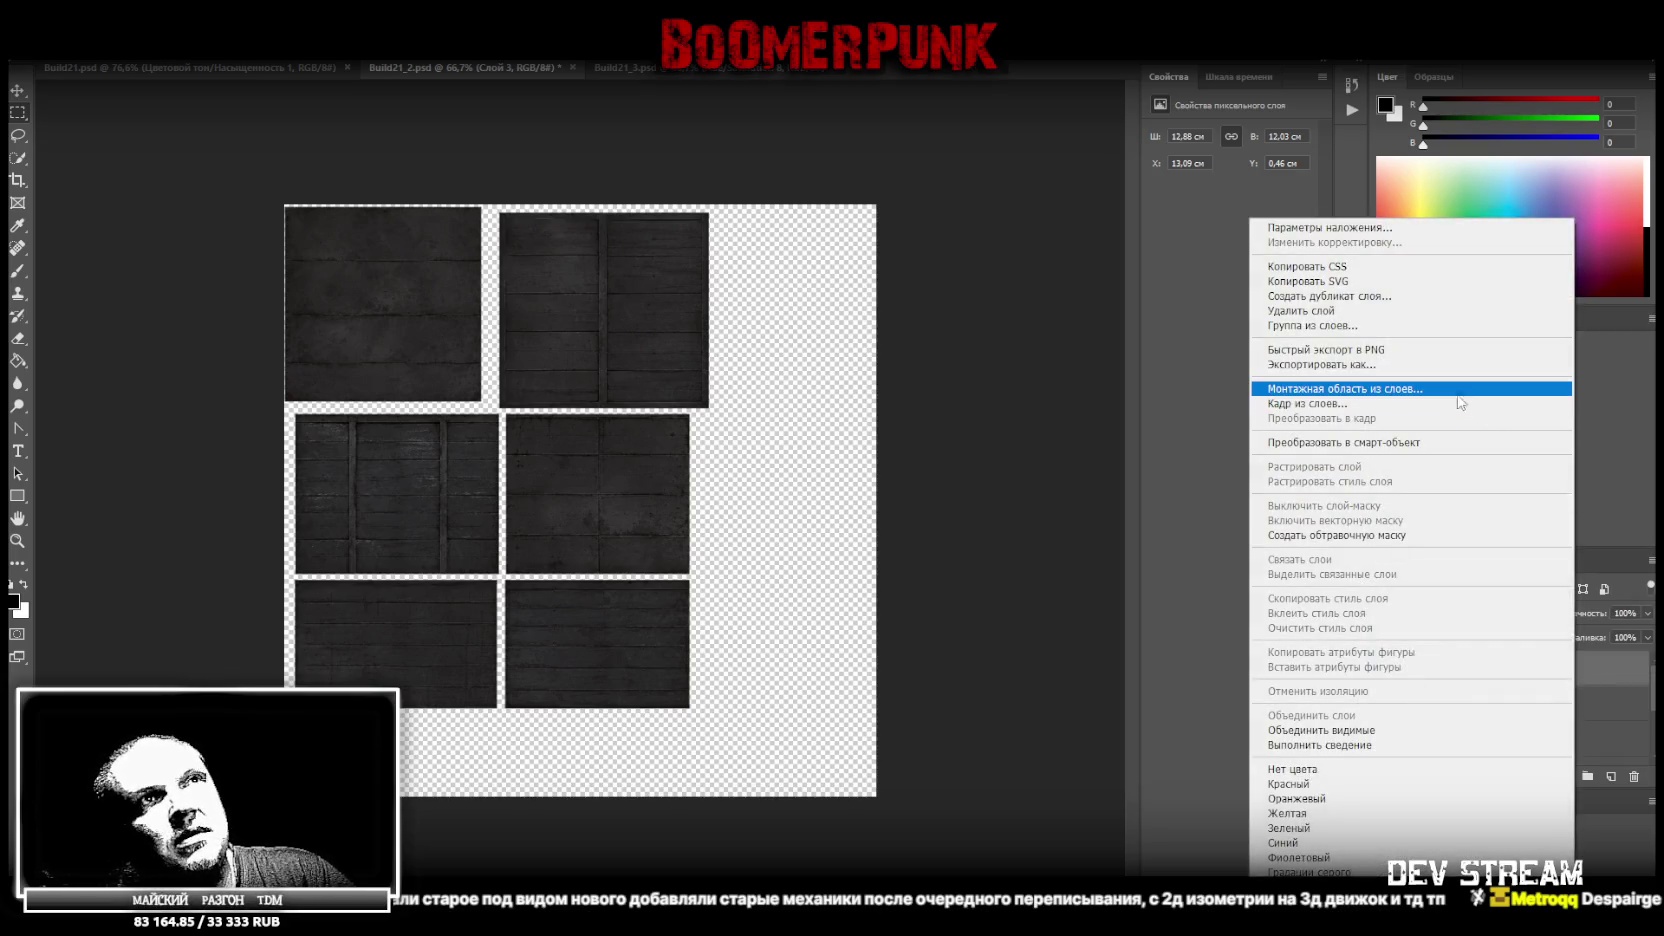
left_click(1485, 450)
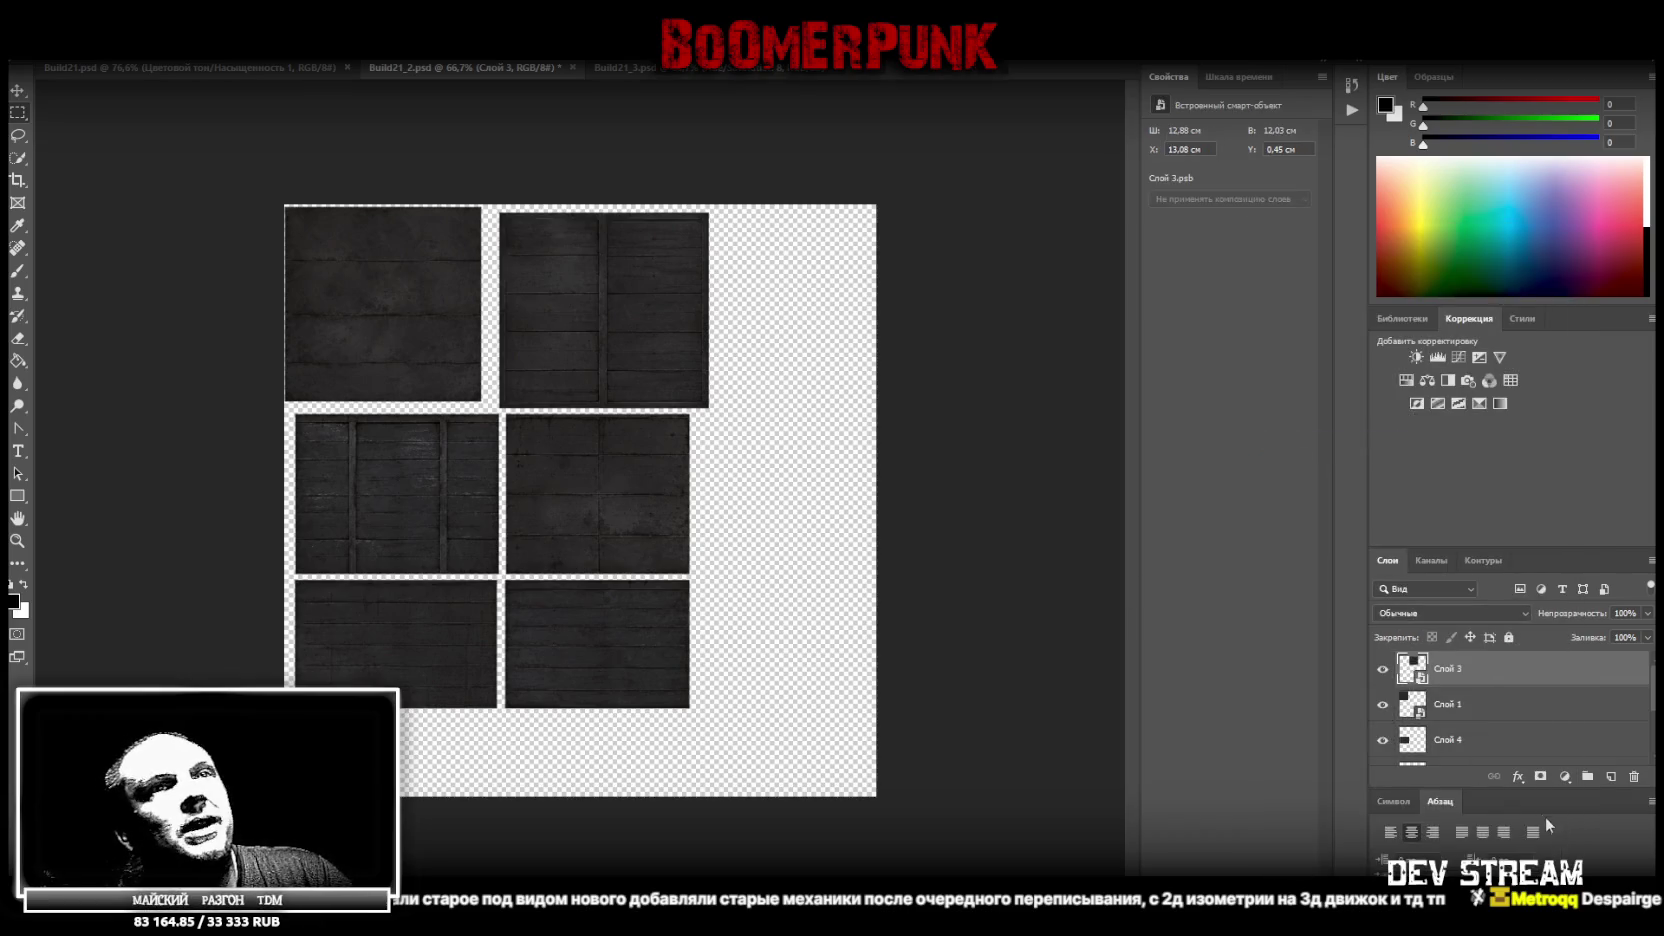
Move the top-left panel Слой 1 flush with the top edge of the atlas
left_click(1496, 722)
key("ctrl+t")
left_click_drag(418, 301, 417, 301)
key("m")
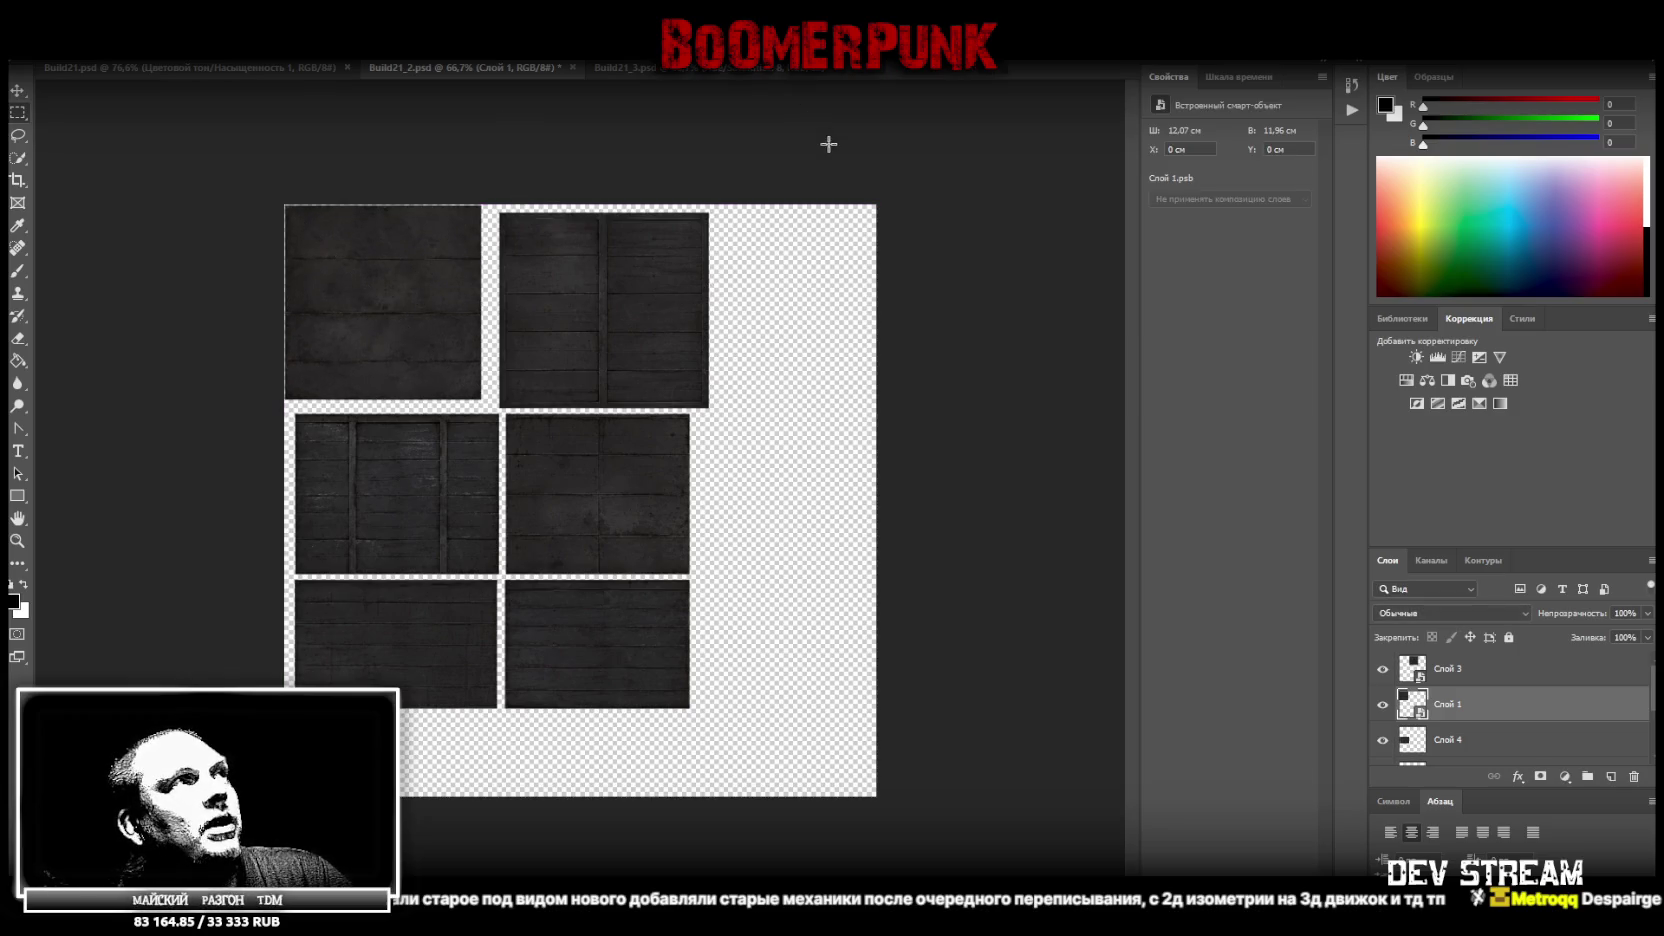
Select the top-right panel layer Слой 3 and begin a free transform on it
left_click(1460, 672)
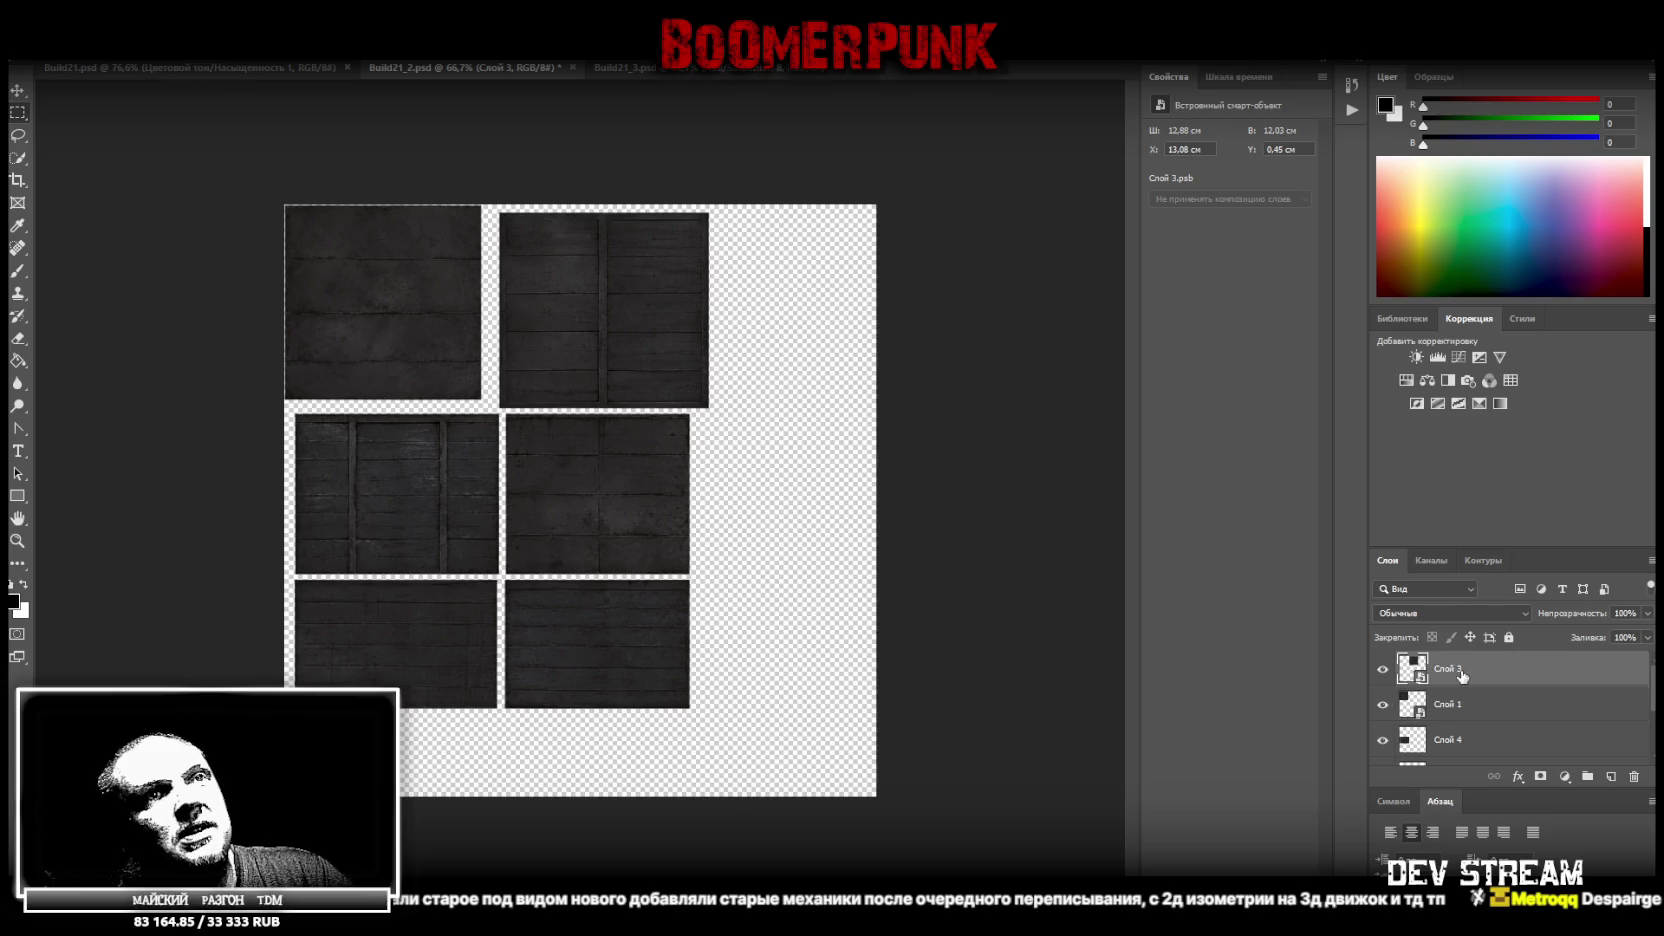
right_click(1468, 670)
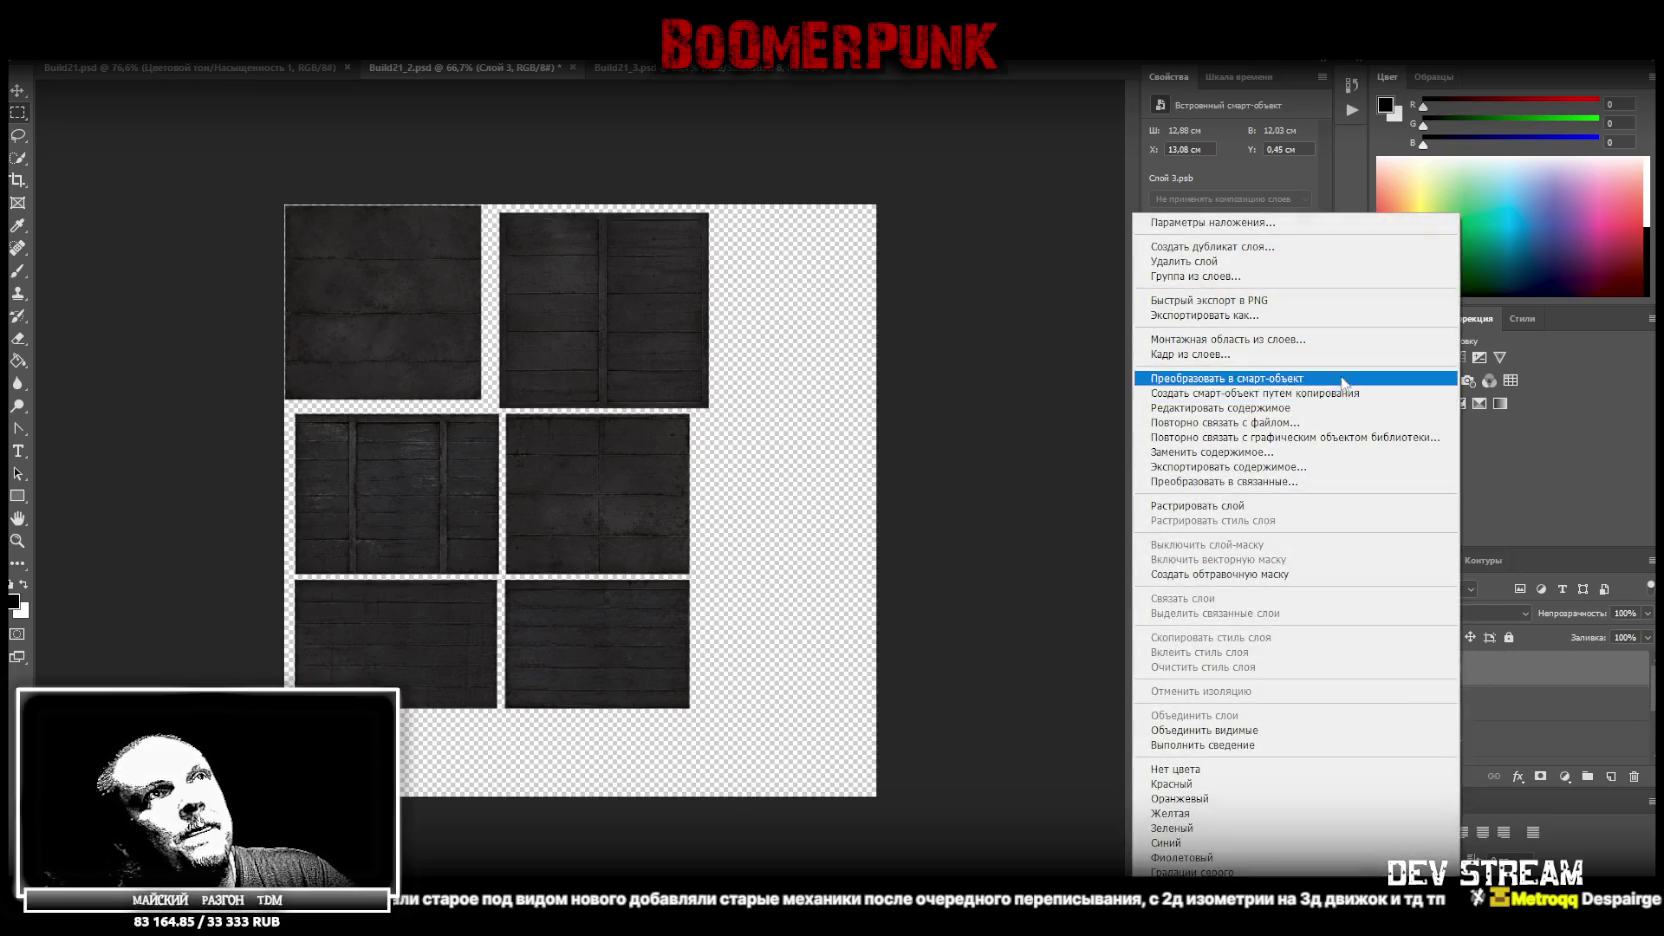
left_click(968, 484)
key("ctrl+t")
Slide Слой 3 left to butt against the first panel at X 12.06 cm, Y 0 cm
left_click_drag(657, 310, 649, 302)
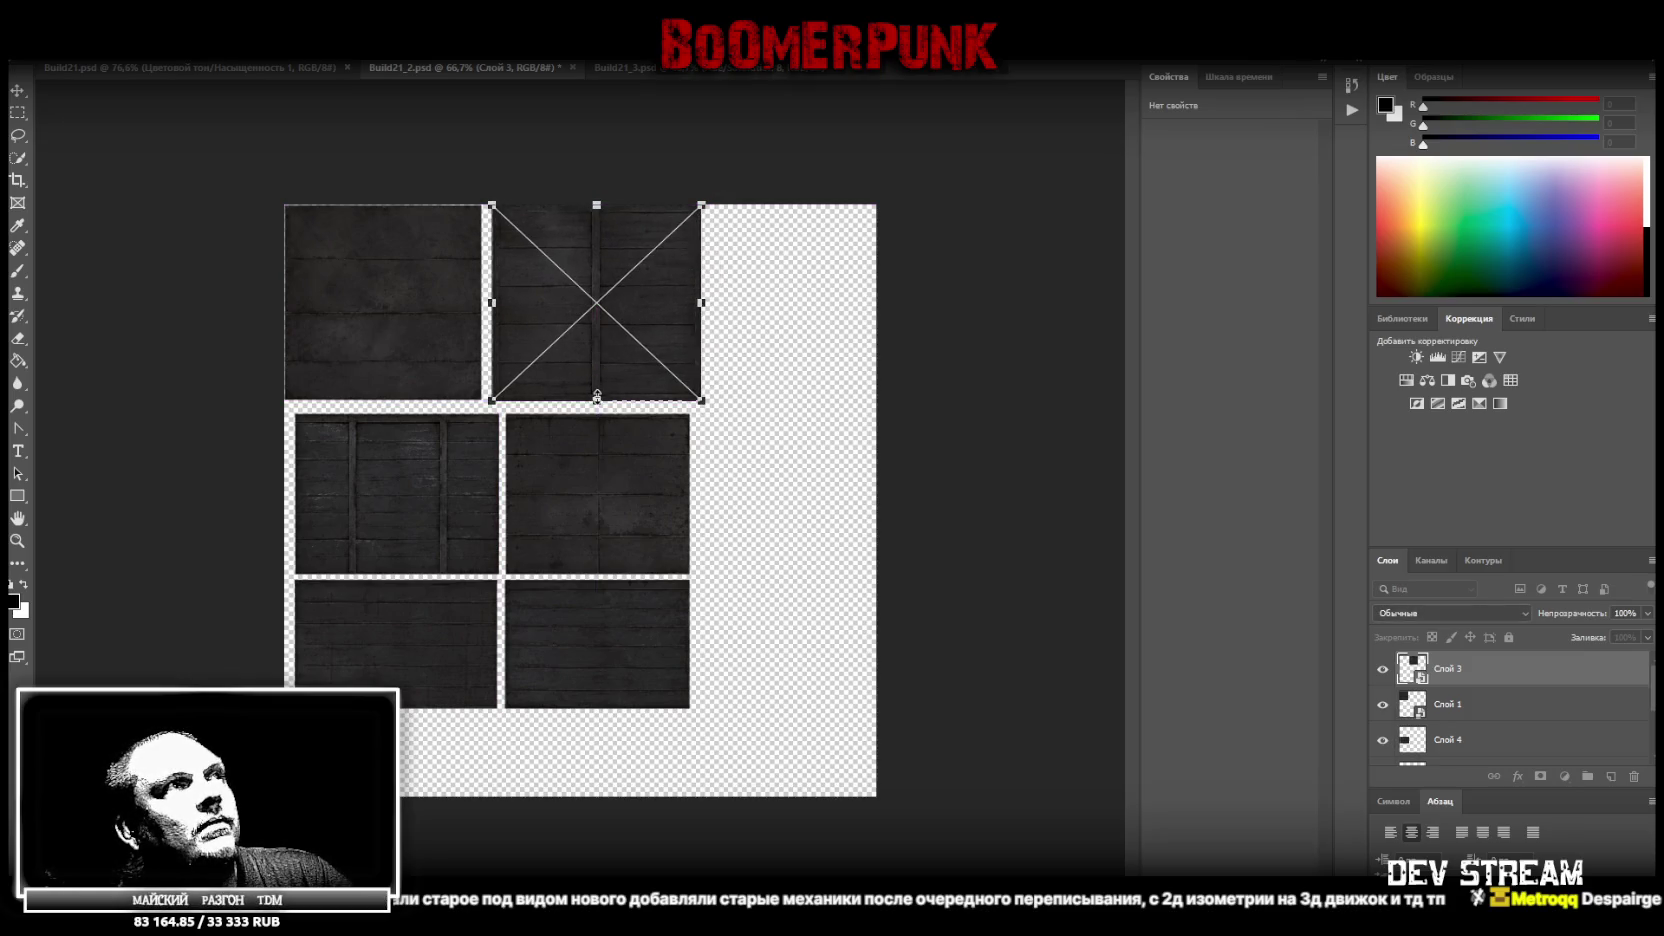
left_click_drag(605, 372, 595, 372)
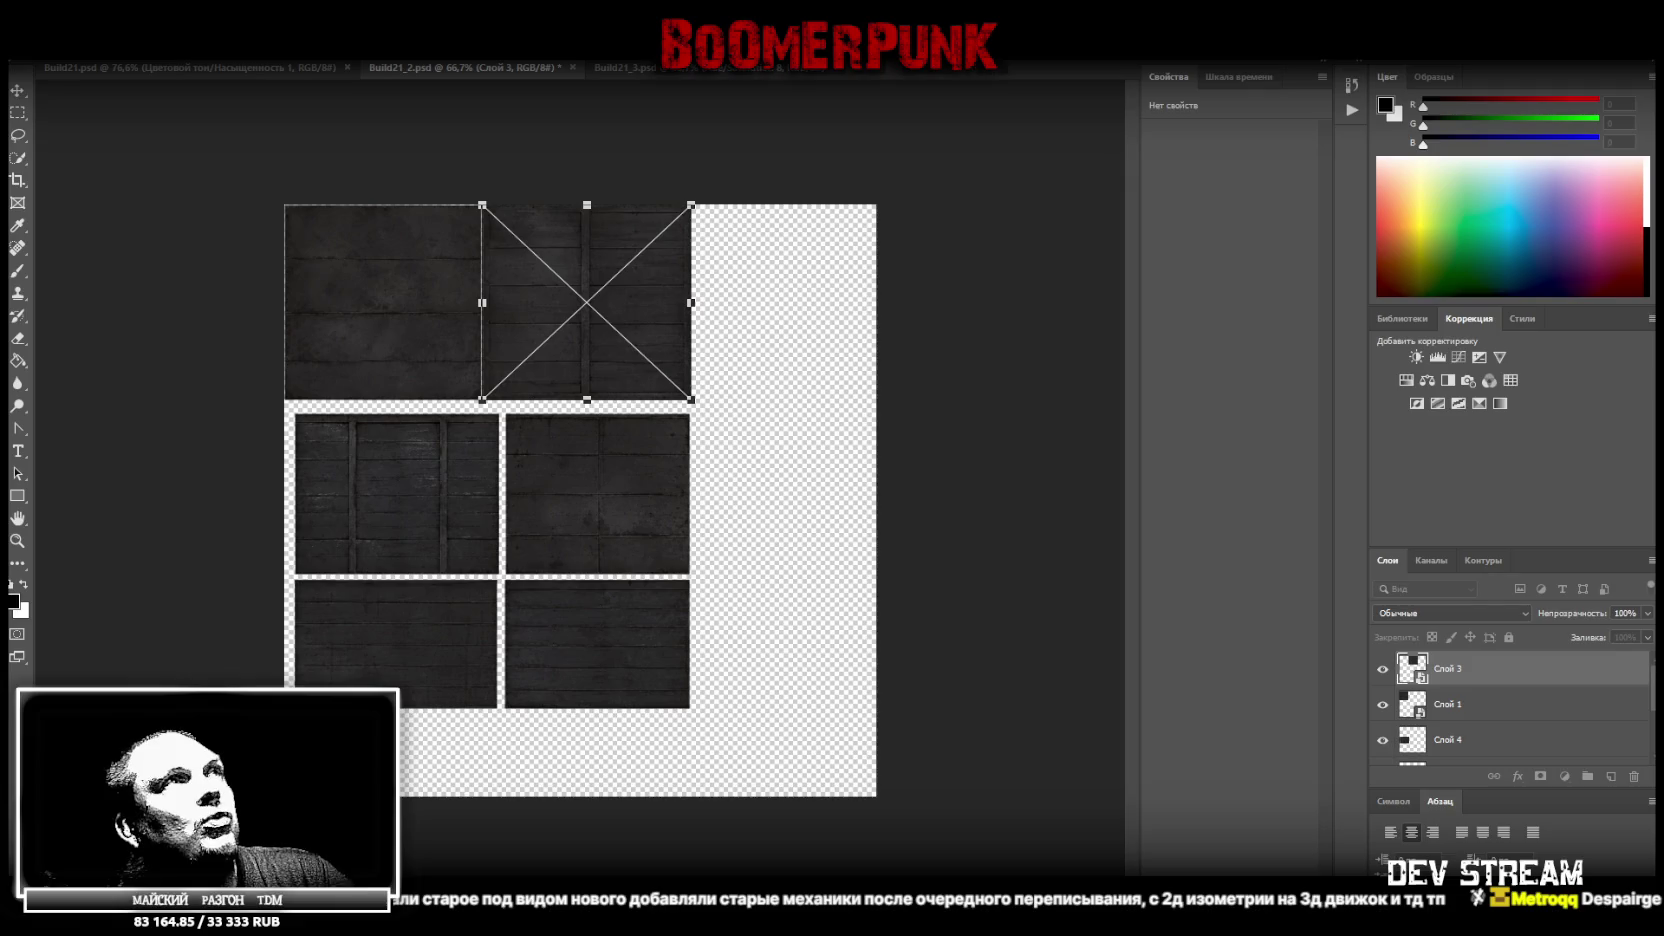
key("Return")
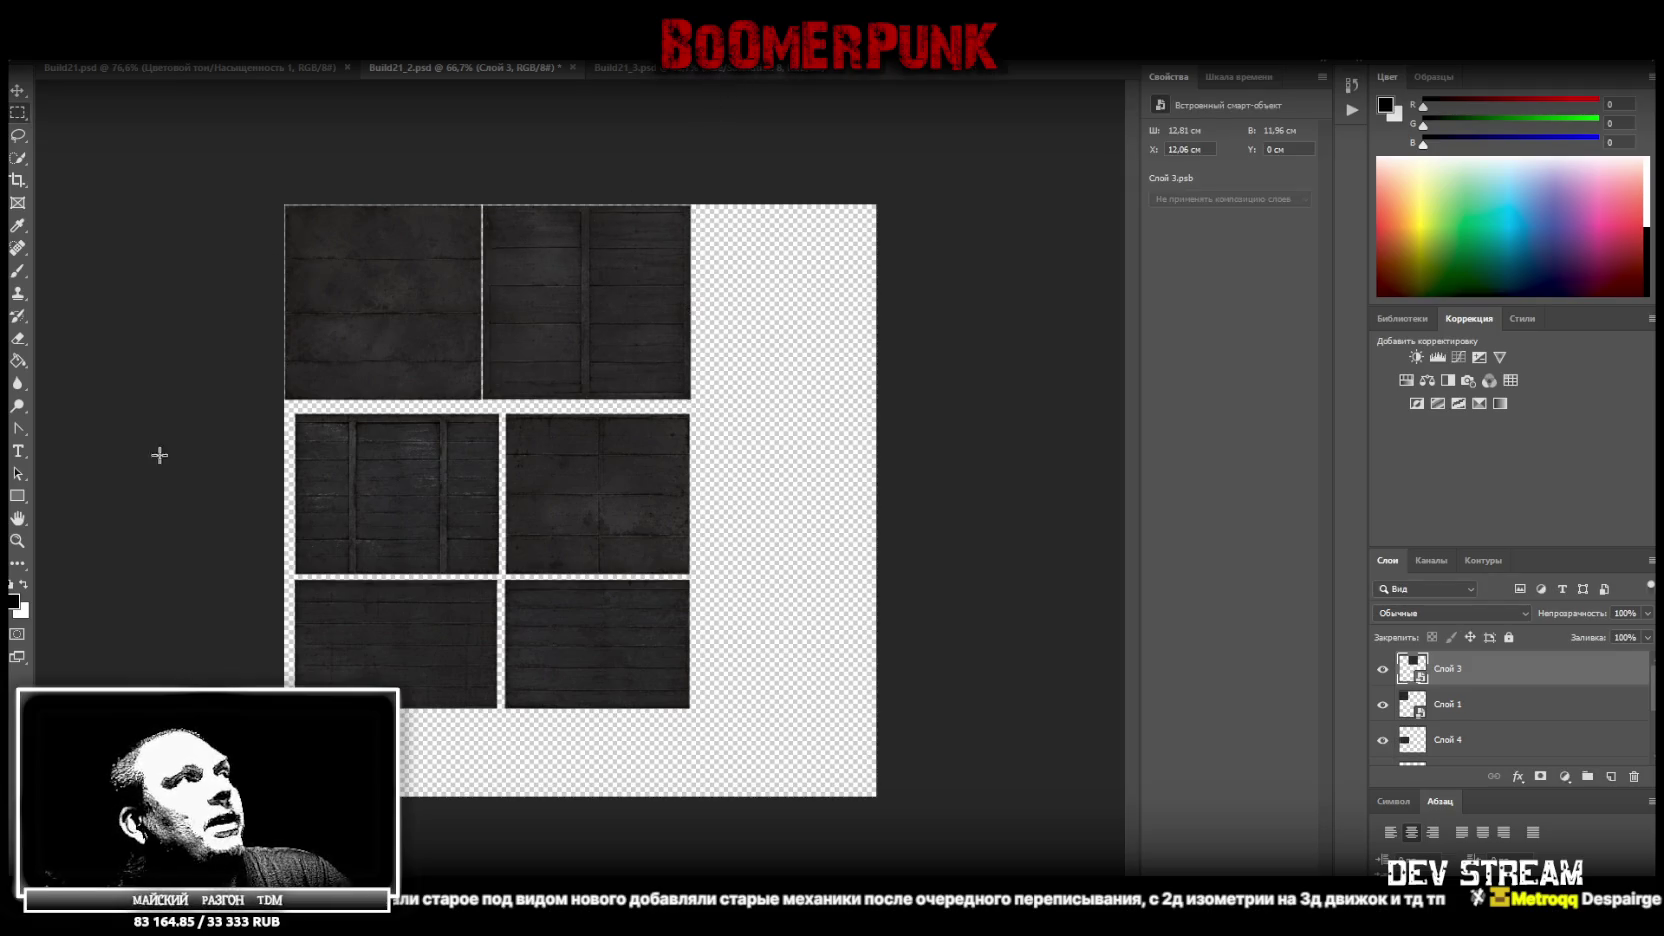
Zoom in on the top-left plank panel and marquee-select its whole area
left_click(17, 540)
left_click_drag(230, 271, 355, 222)
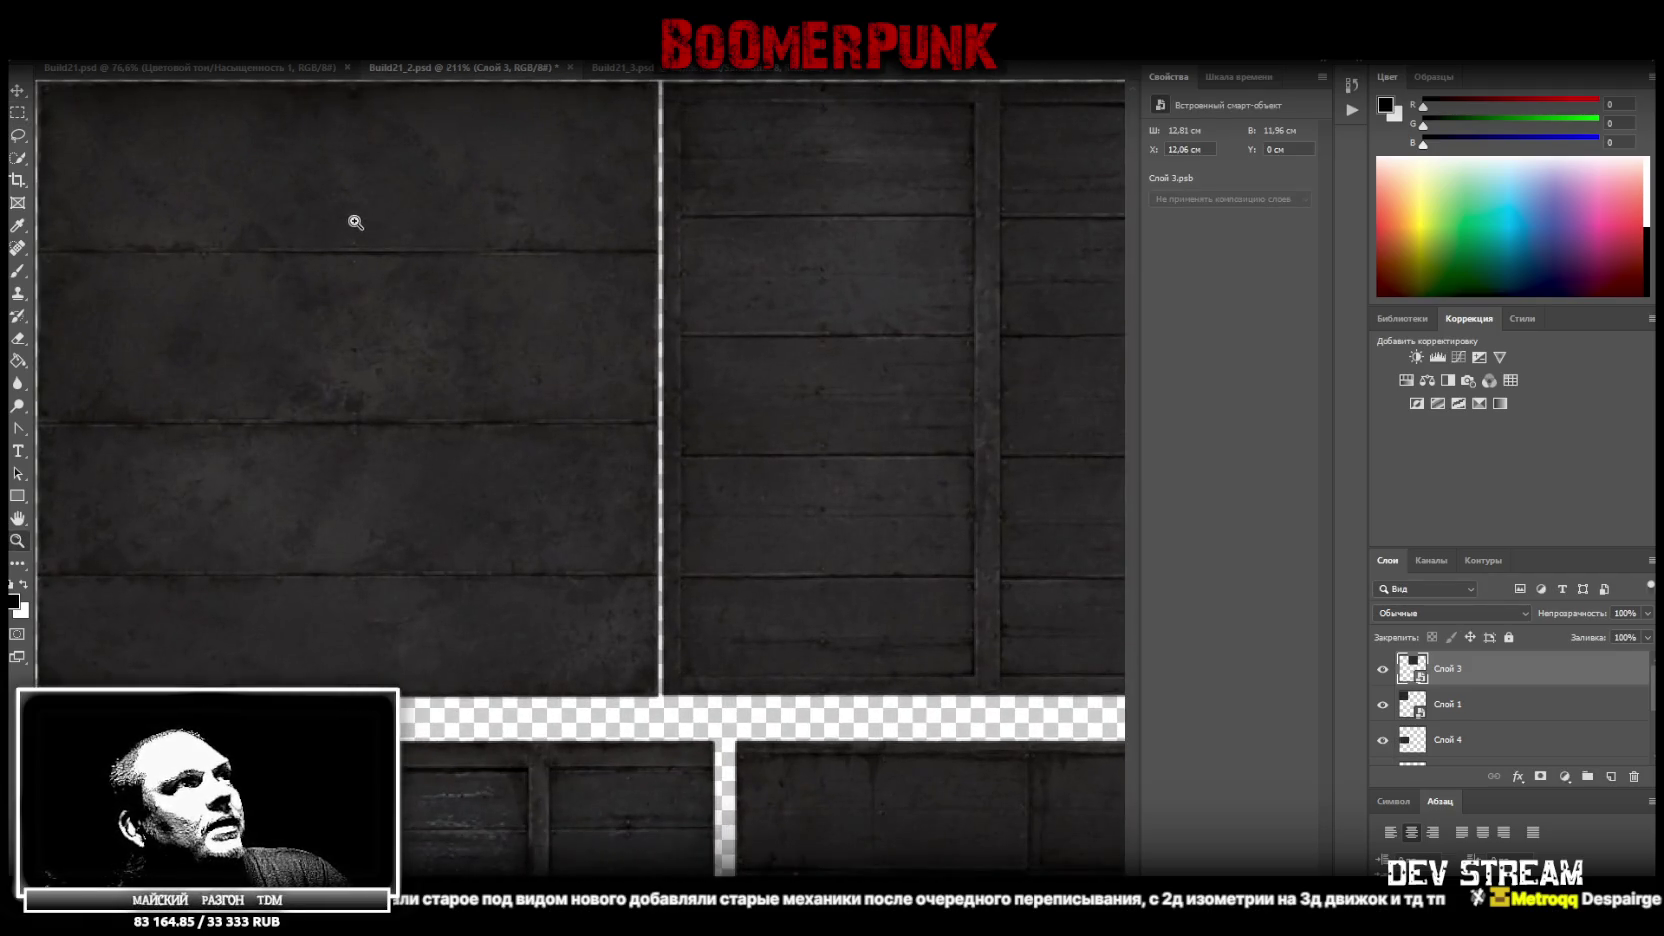
left_click_drag(464, 278, 447, 286)
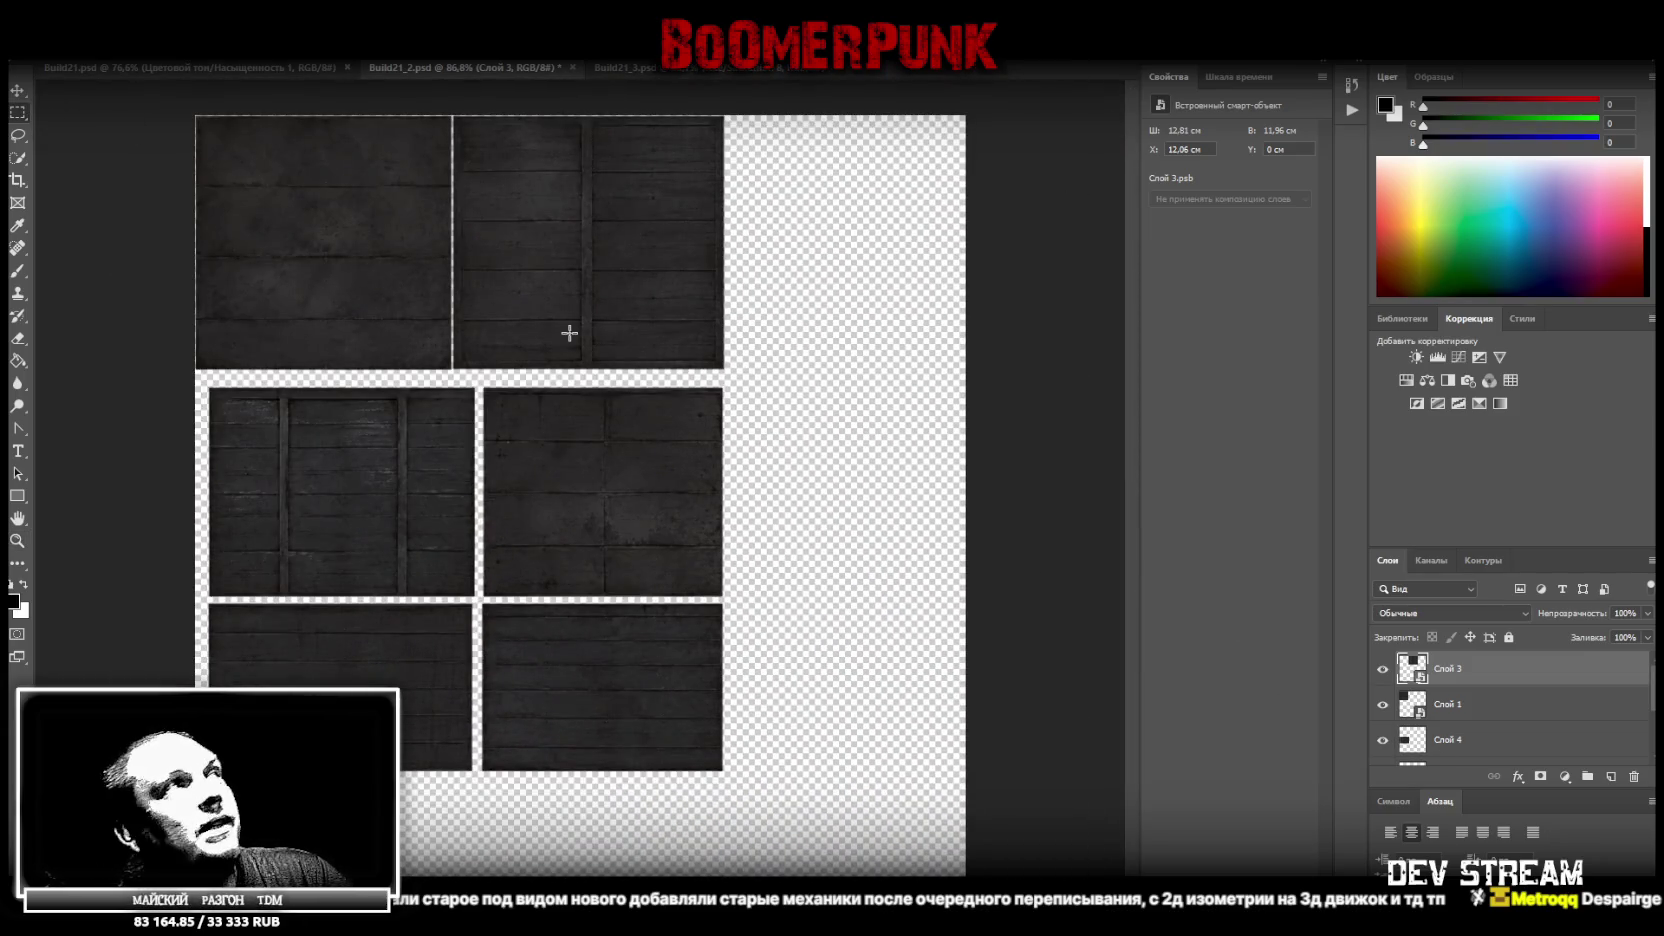
left_click(18, 540)
mouse_move(115, 212)
left_mouse_down()
mouse_move(238, 193)
mouse_move(197, 215)
left_mouse_up()
scroll(471, 542, "up", 3)
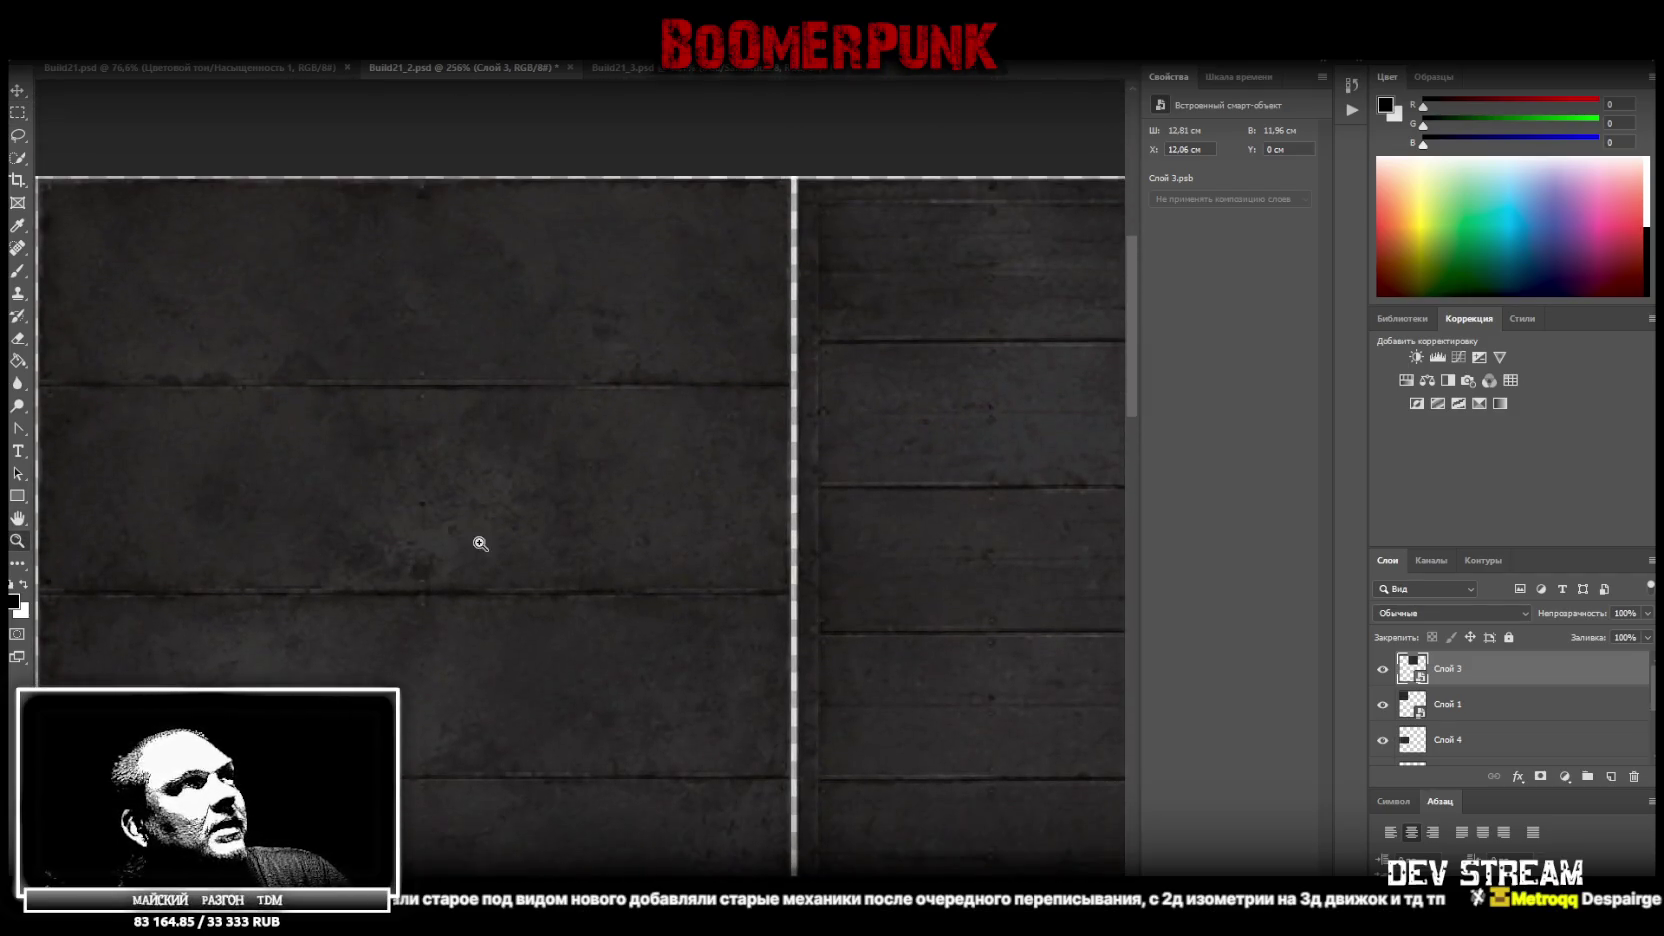
scroll(779, 807, "left", 3)
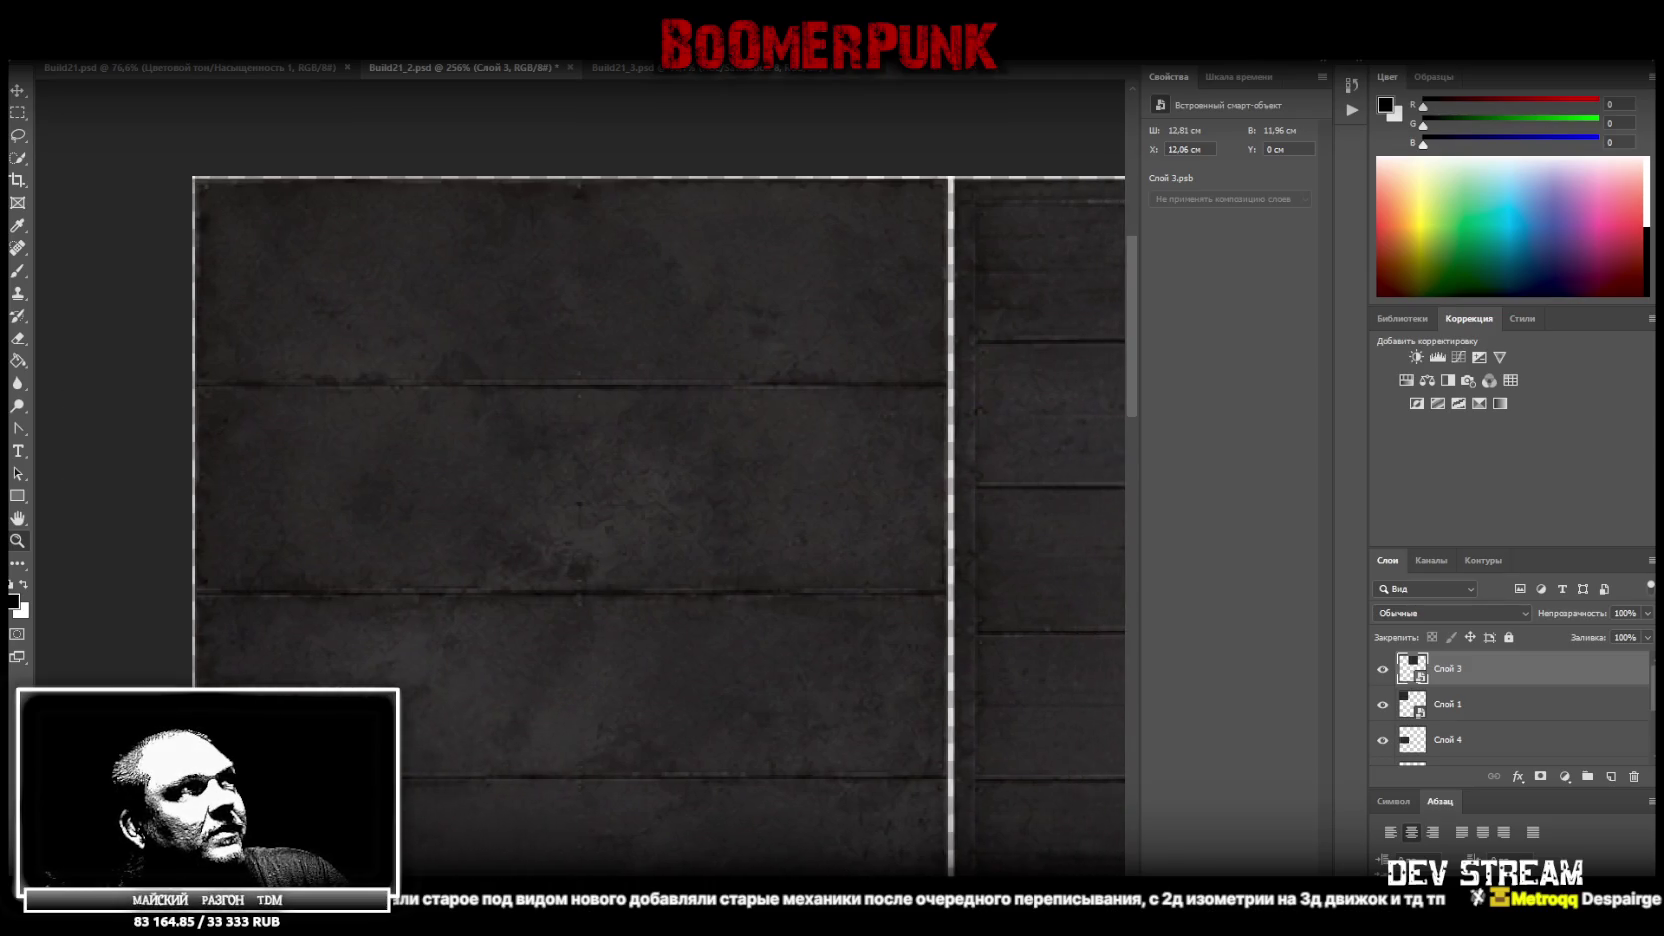
scroll(779, 807, "down", 1)
key("m")
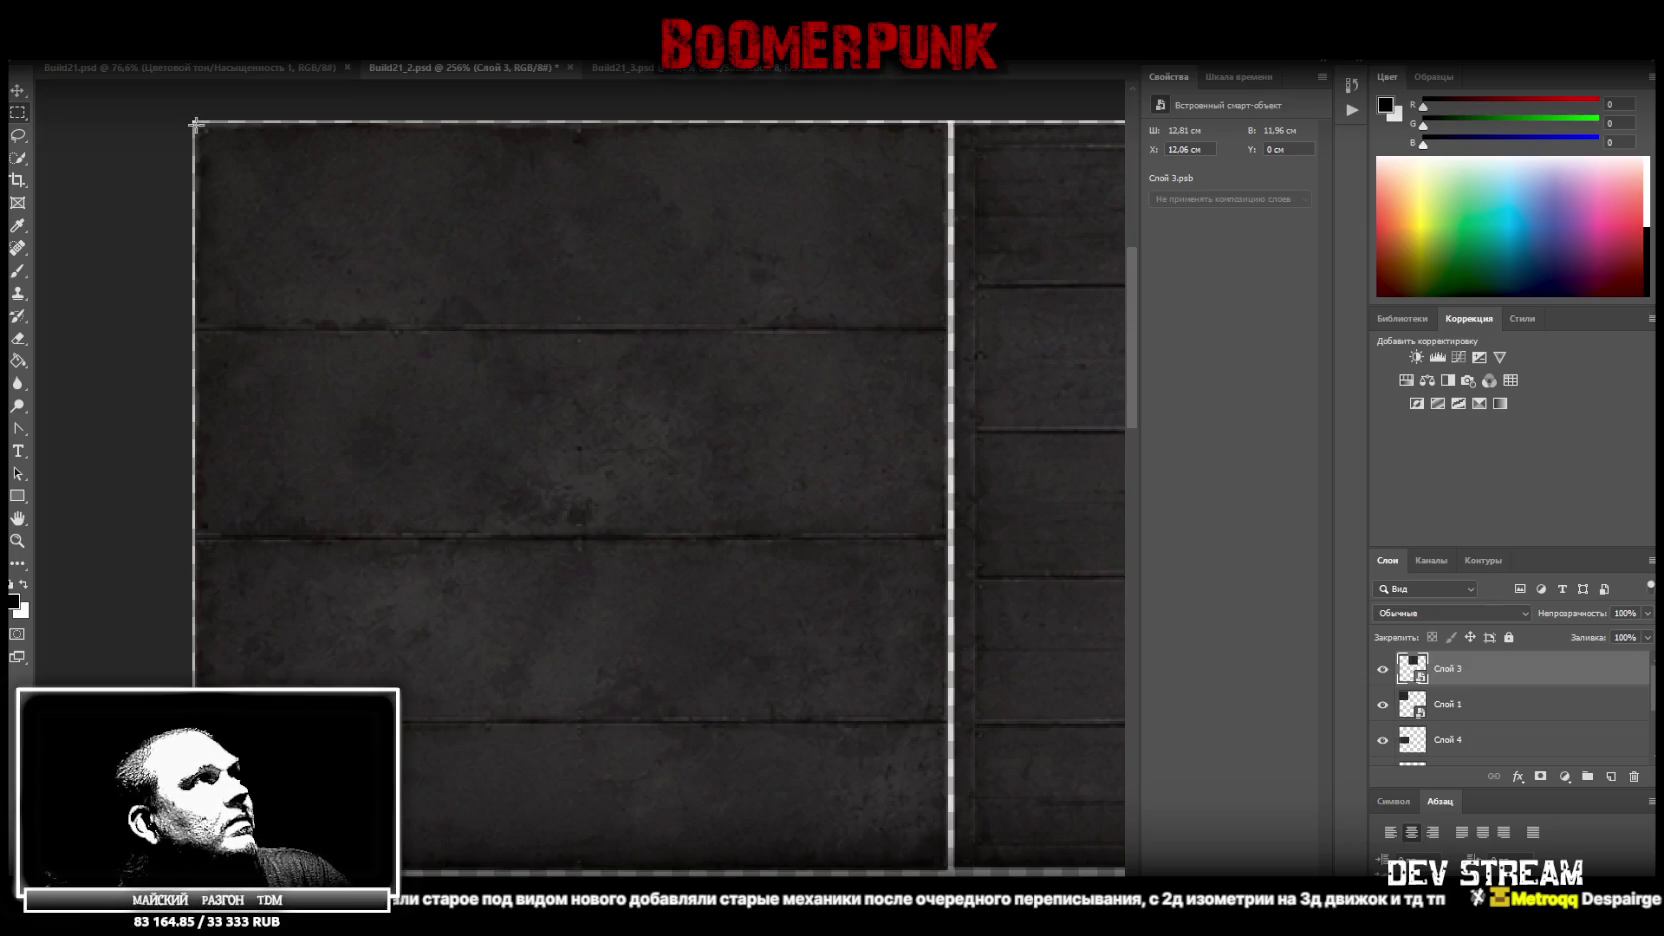
left_click_drag(195, 123, 947, 868)
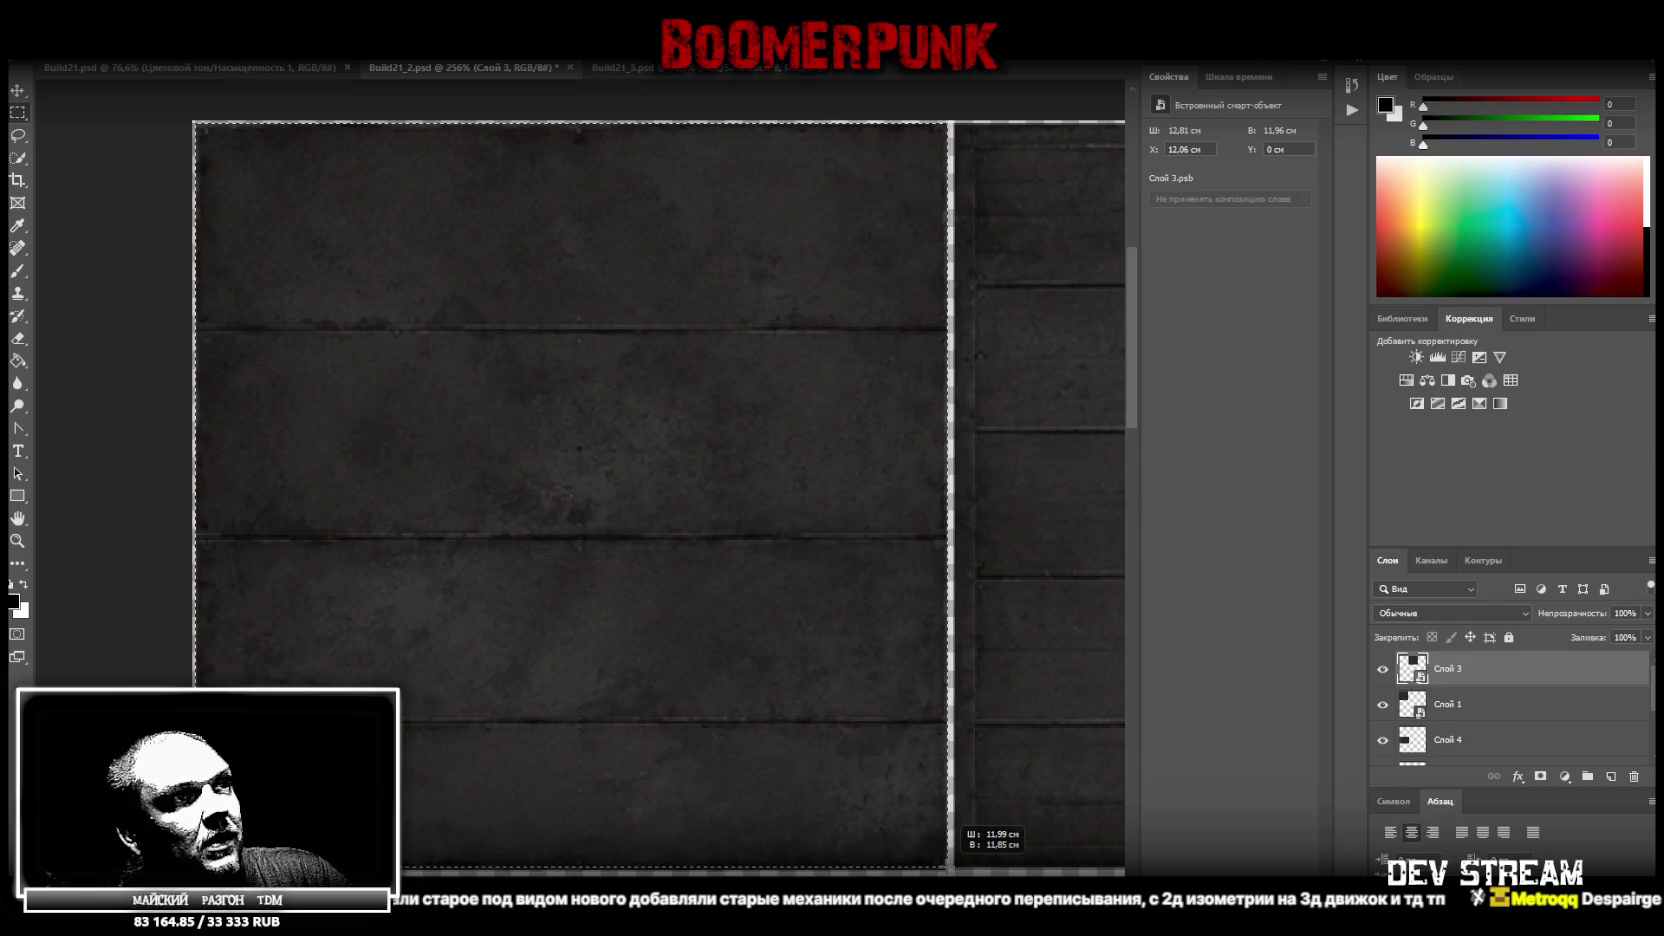
Copy the selected top-left panel from Слой 1 onto a new layer with Layer via Copy
right_click(722, 640)
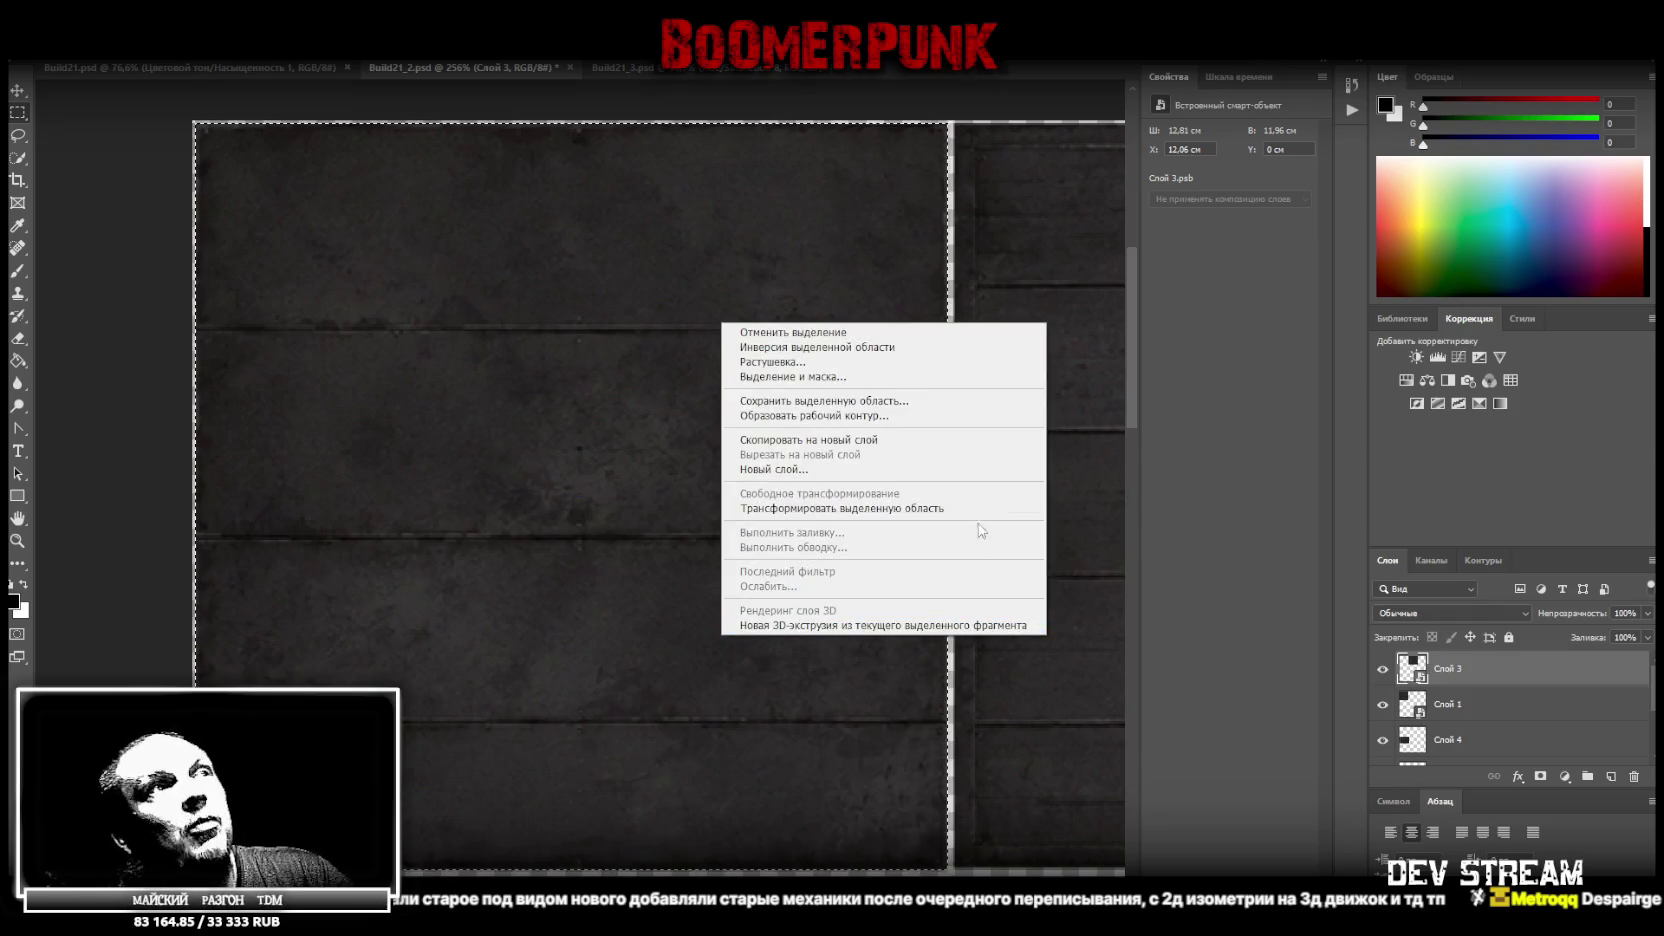
left_click(900, 440)
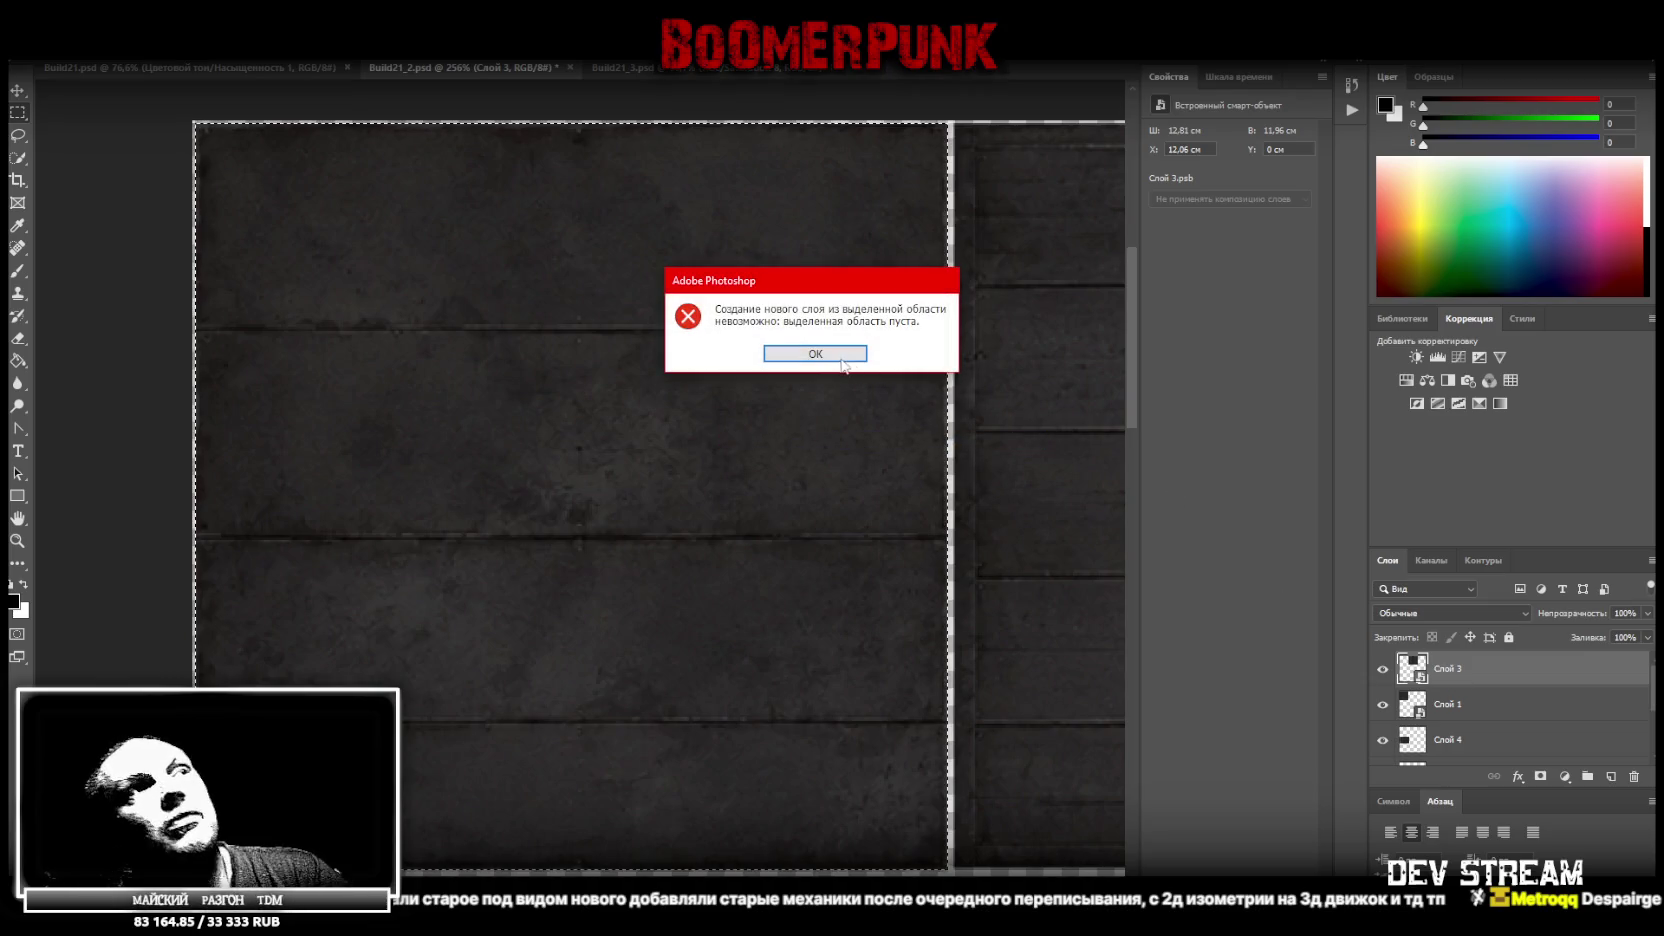
left_click(815, 353)
left_click(1460, 704)
right_click(530, 499)
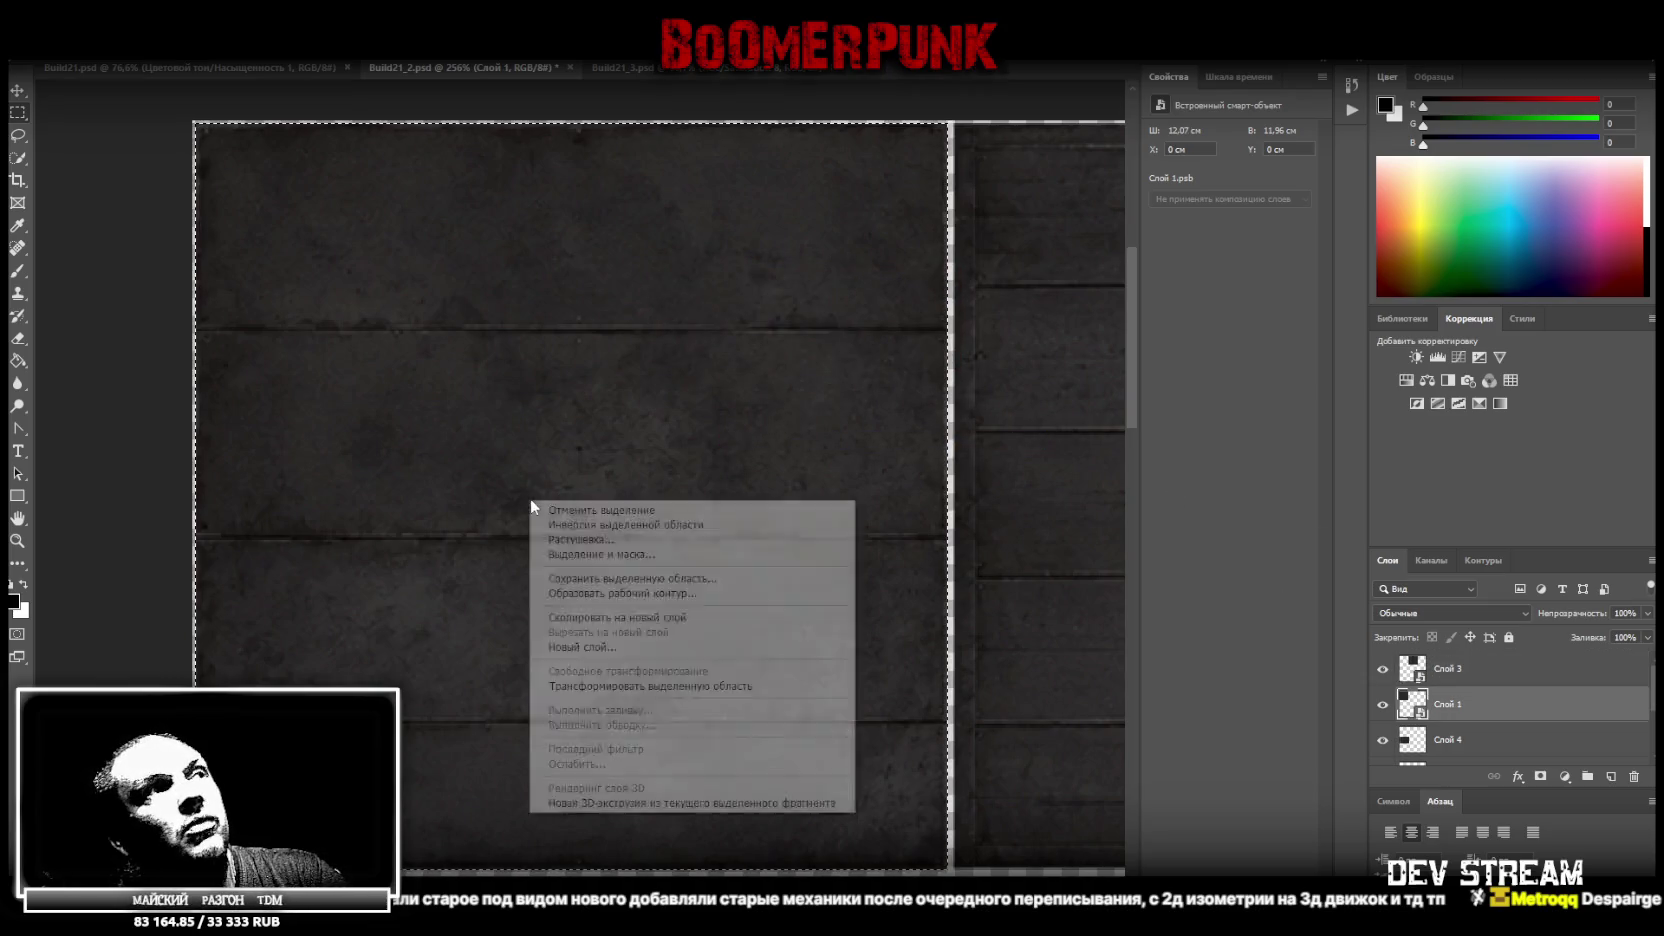
left_click(660, 617)
Convert the new layer Слой 7 into a smart object, leaving its position unchanged
left_click(1484, 740)
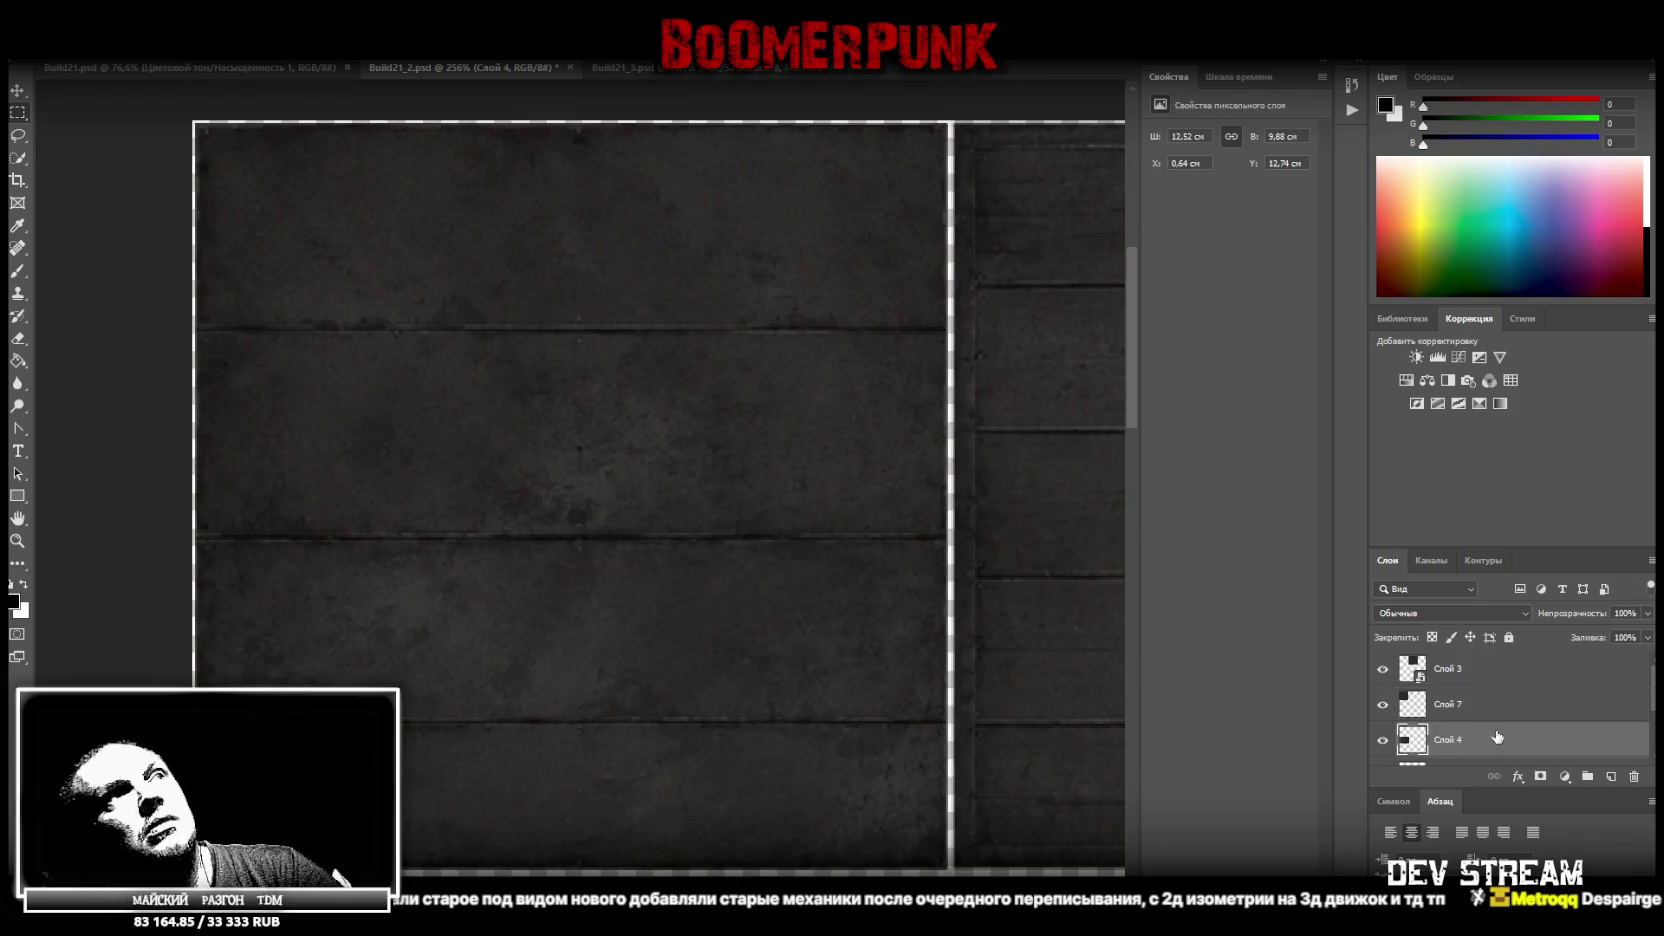
right_click(1459, 707)
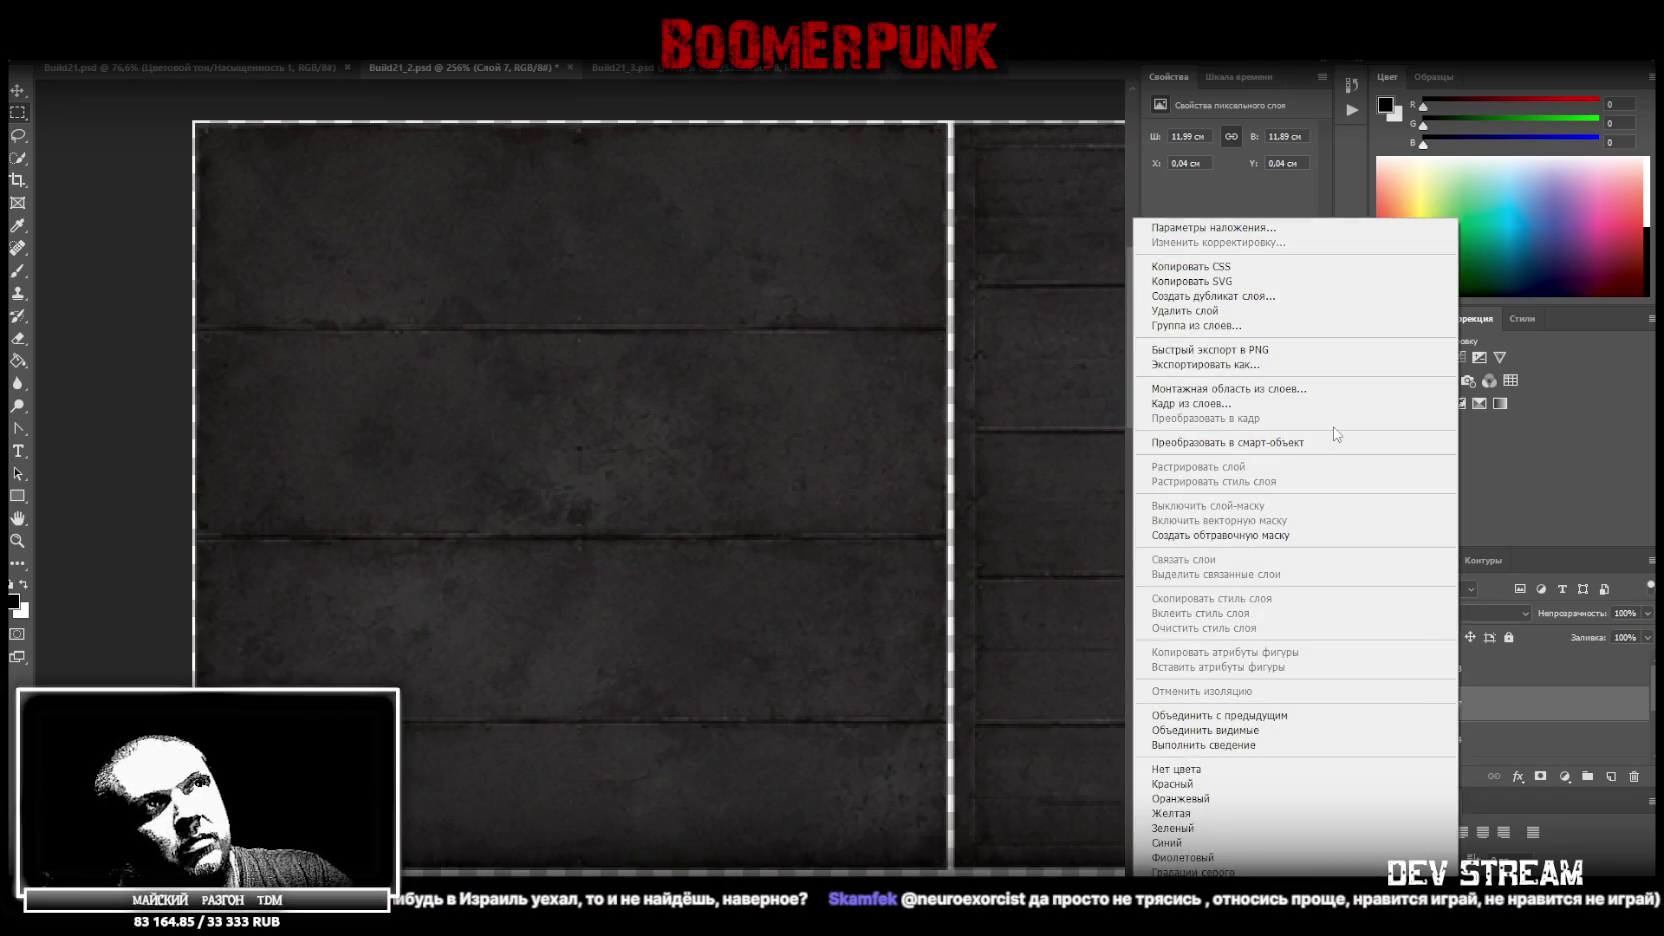
left_click(1293, 443)
key("ctrl+t")
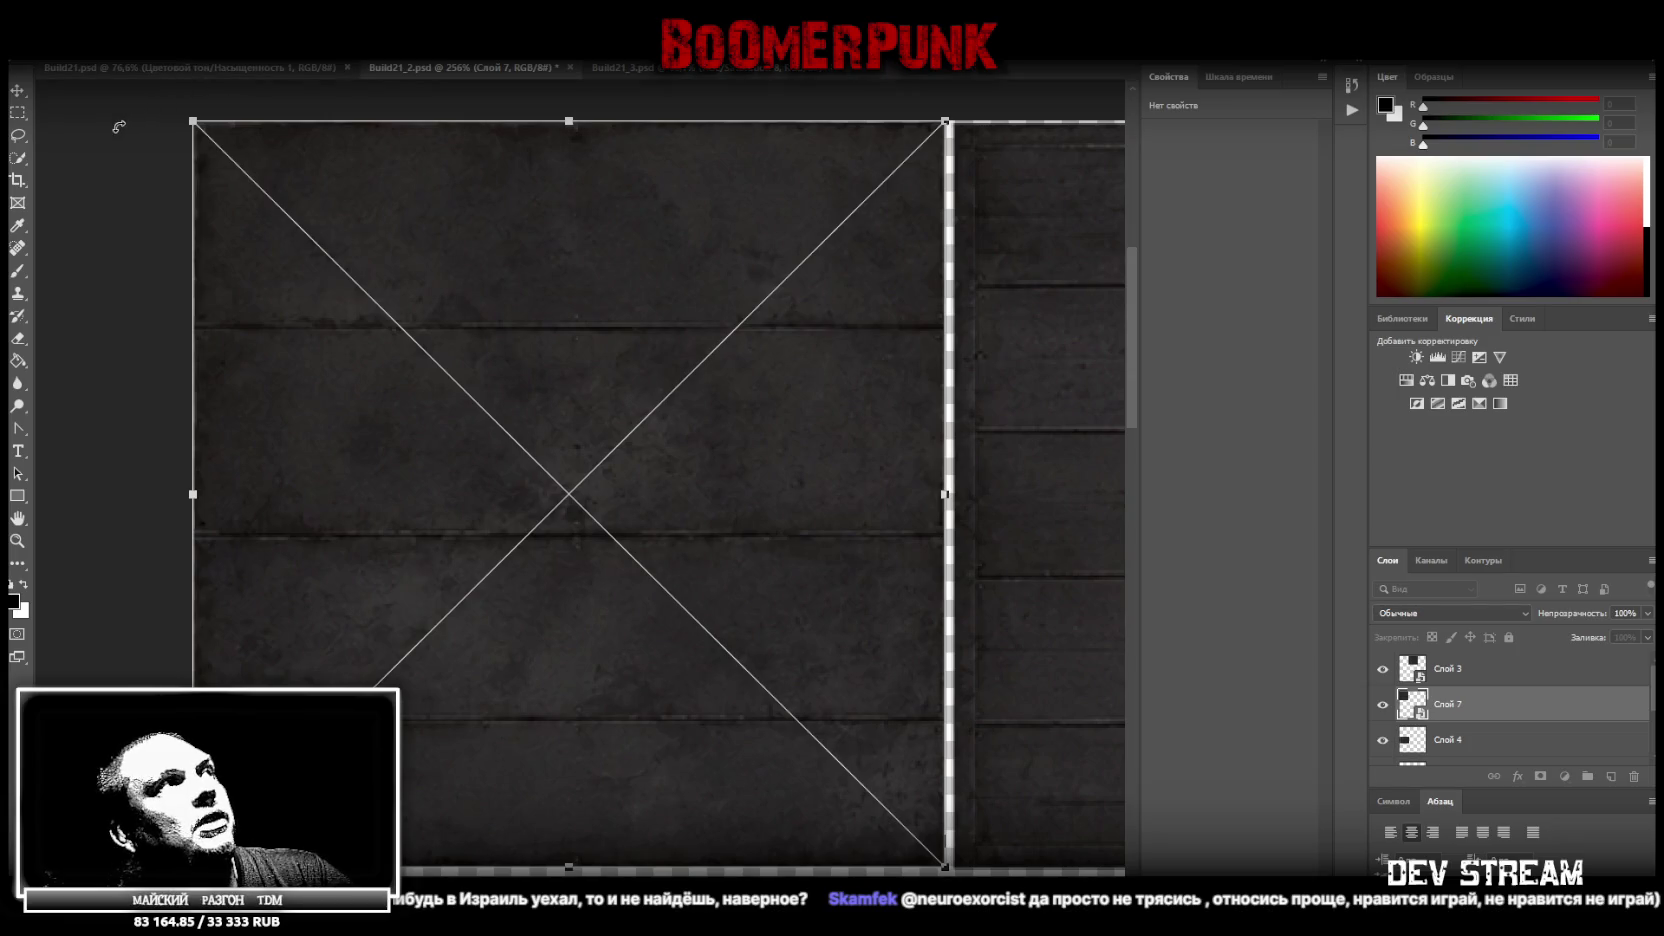
left_click(18, 90)
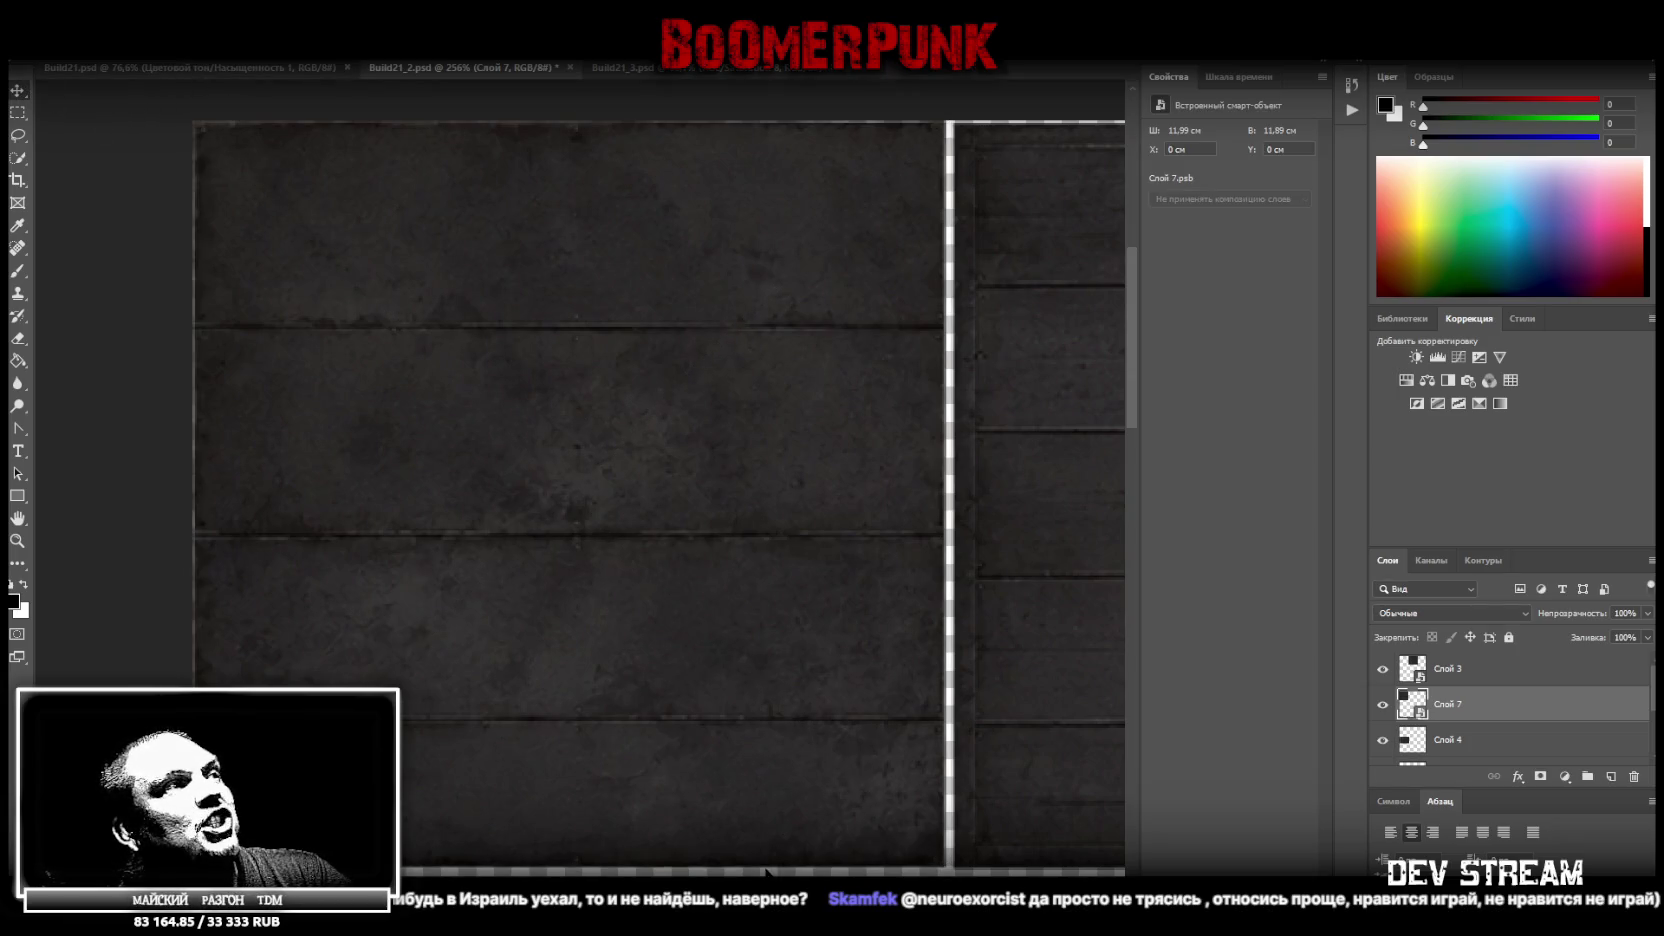
Marquee-select the upper-right beam panel on layer Слой 3 for copying
scroll(710, 735, "right", 10)
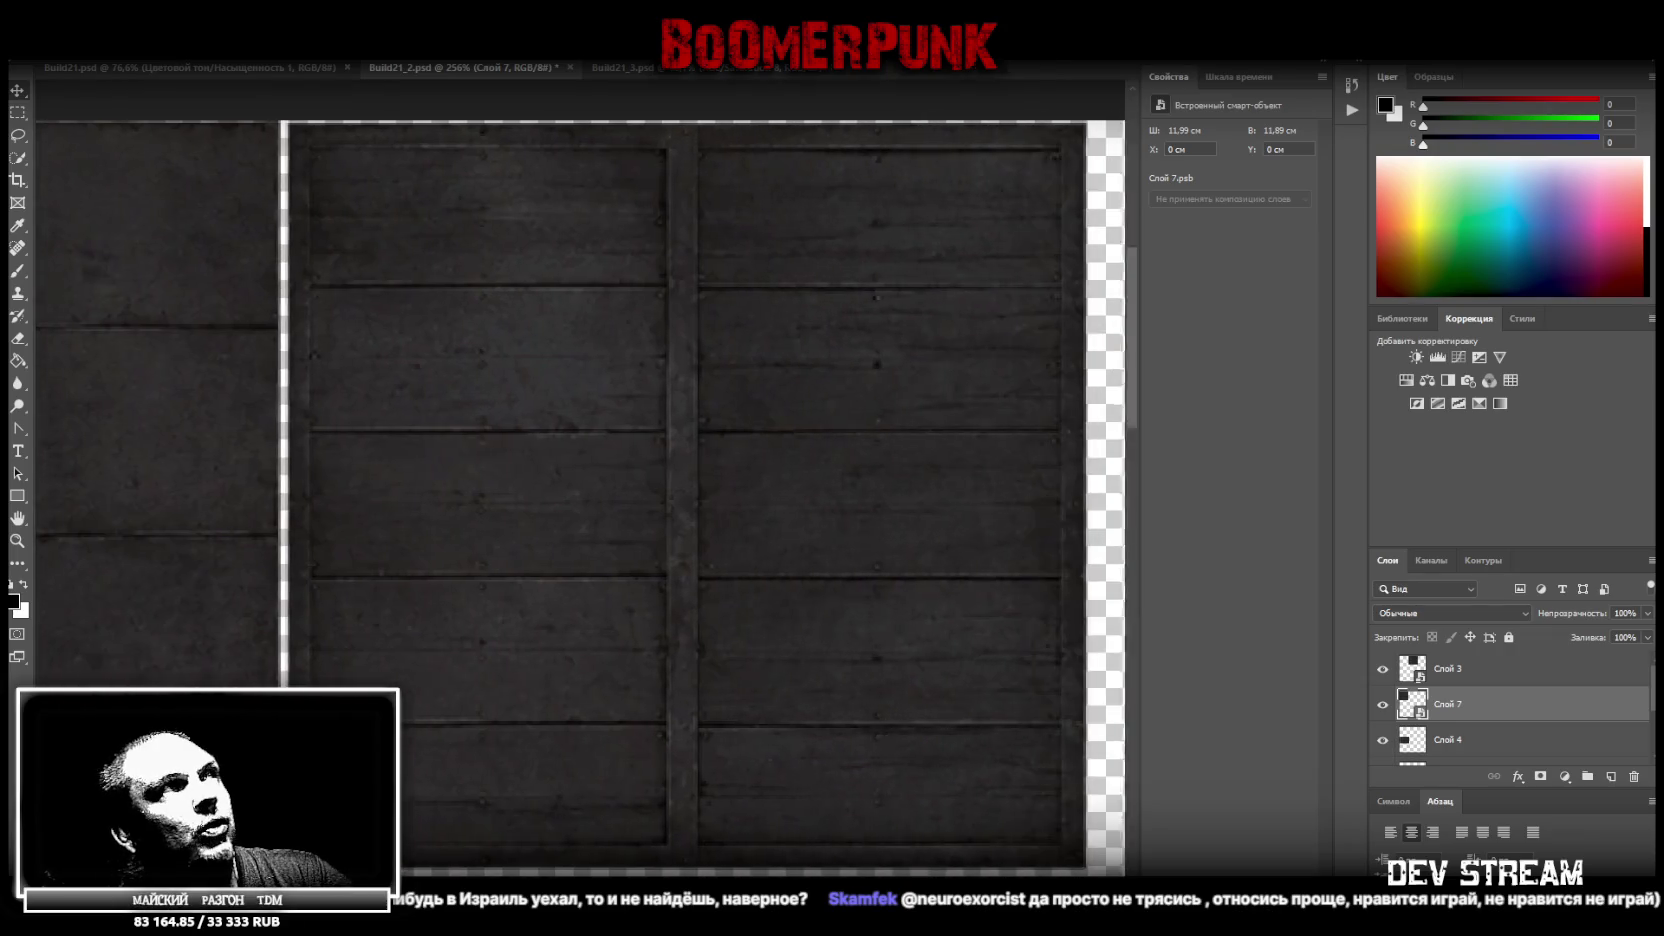
left_click(20, 115)
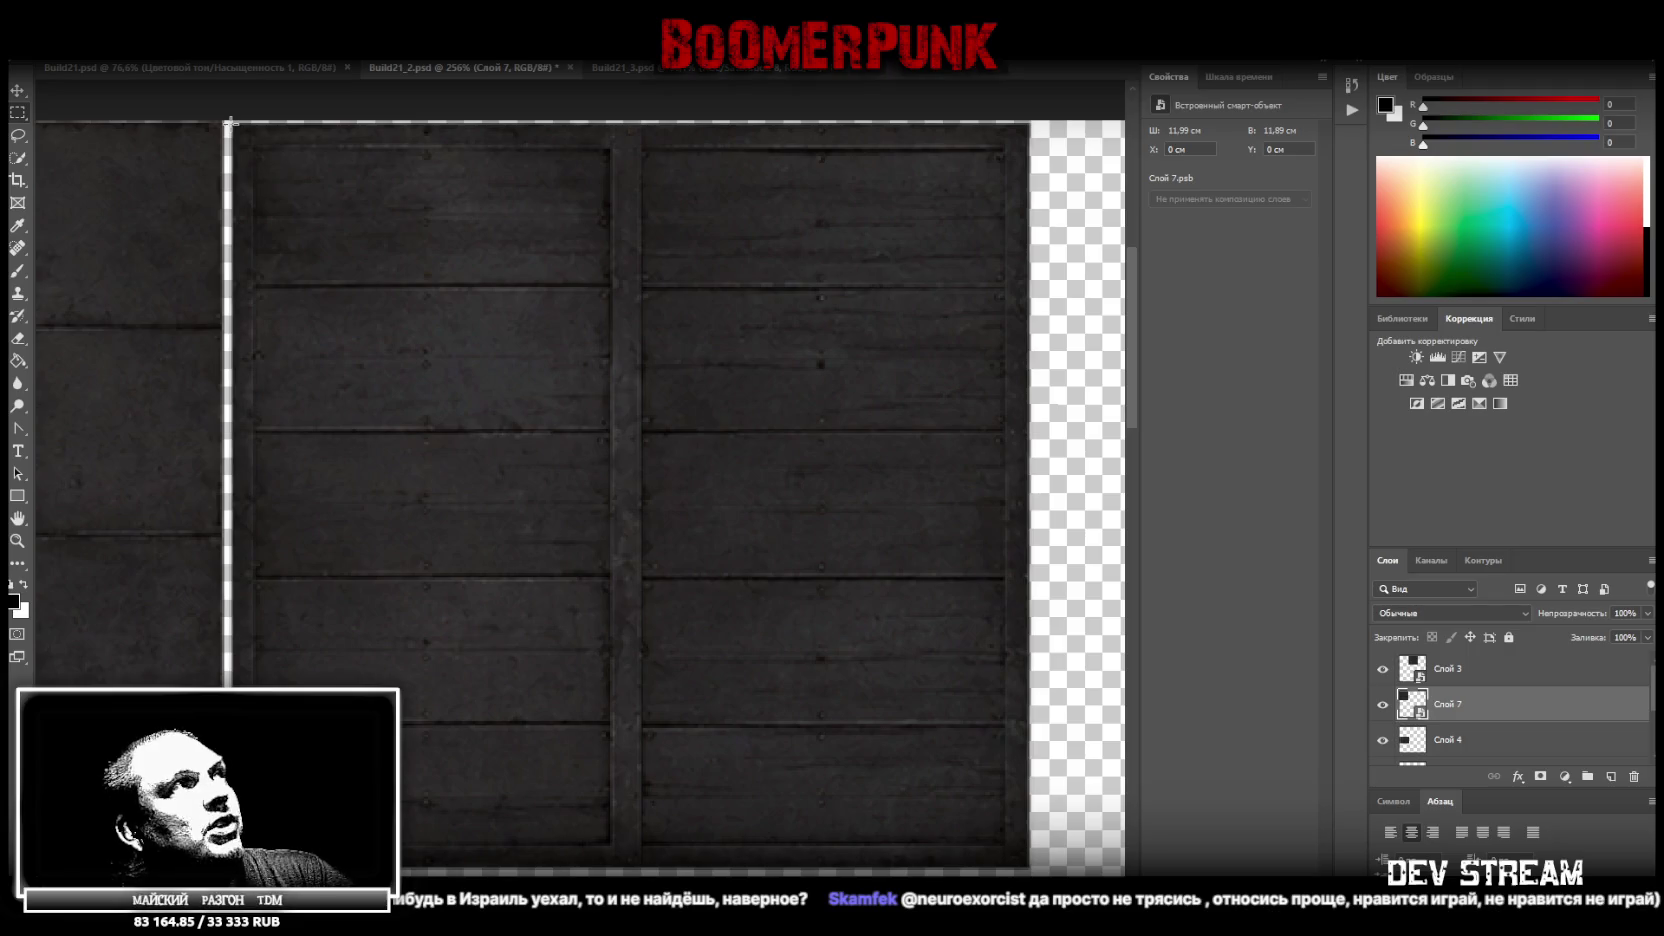
left_click_drag(230, 121, 1026, 865)
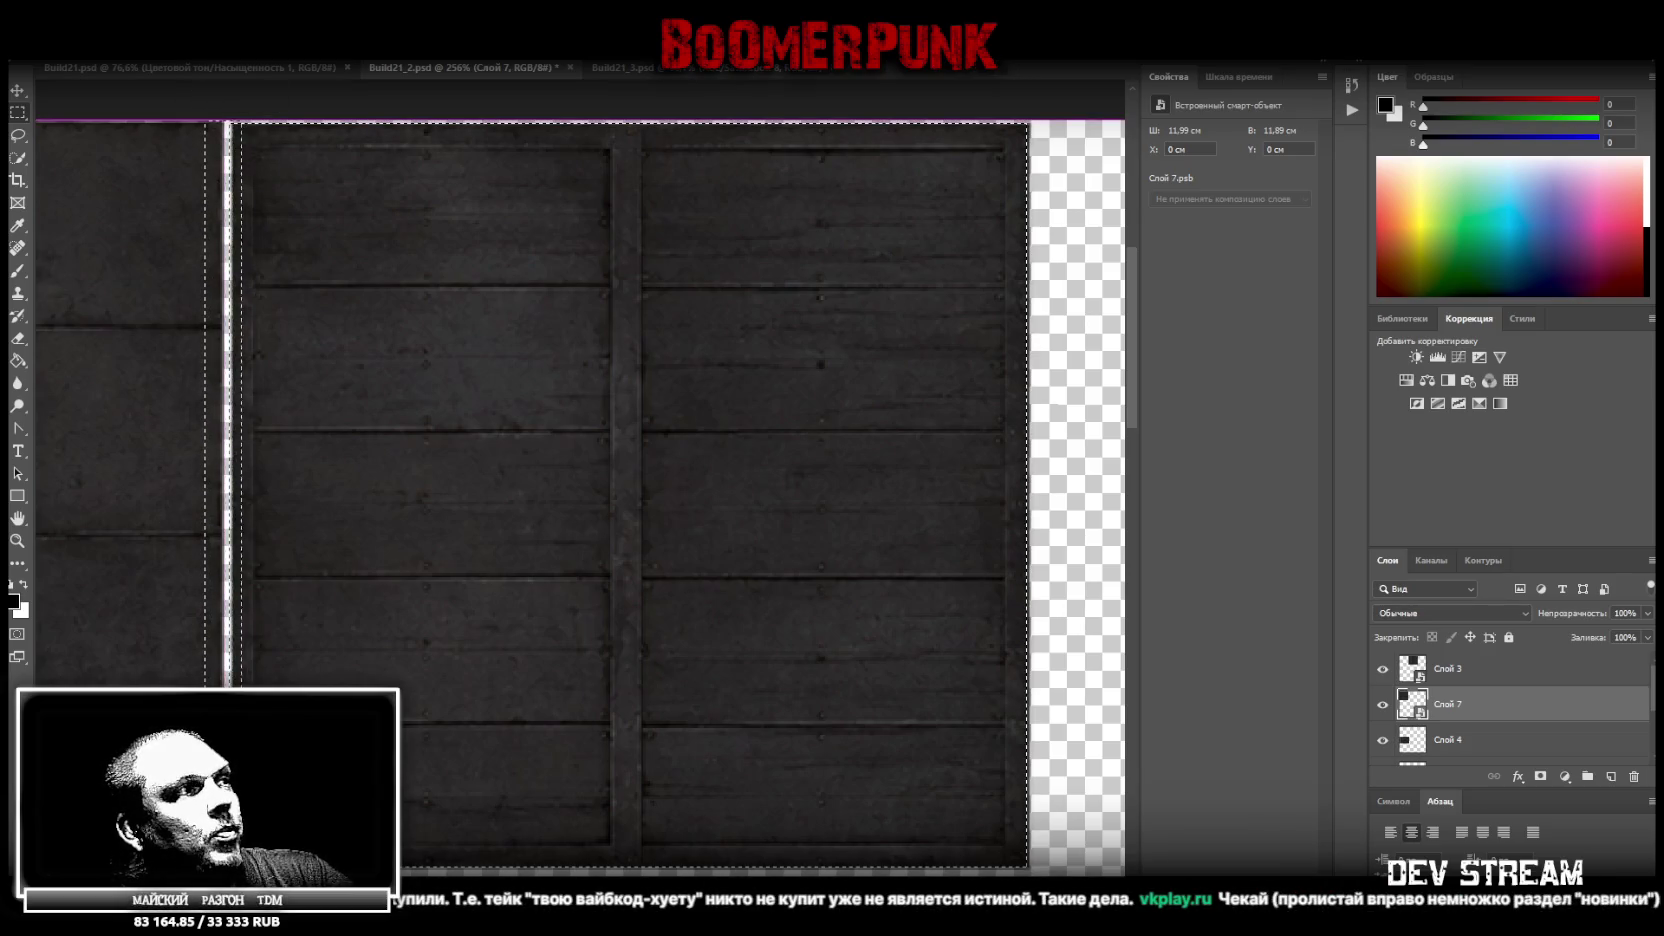
key("ctrl+d")
right_click(382, 652)
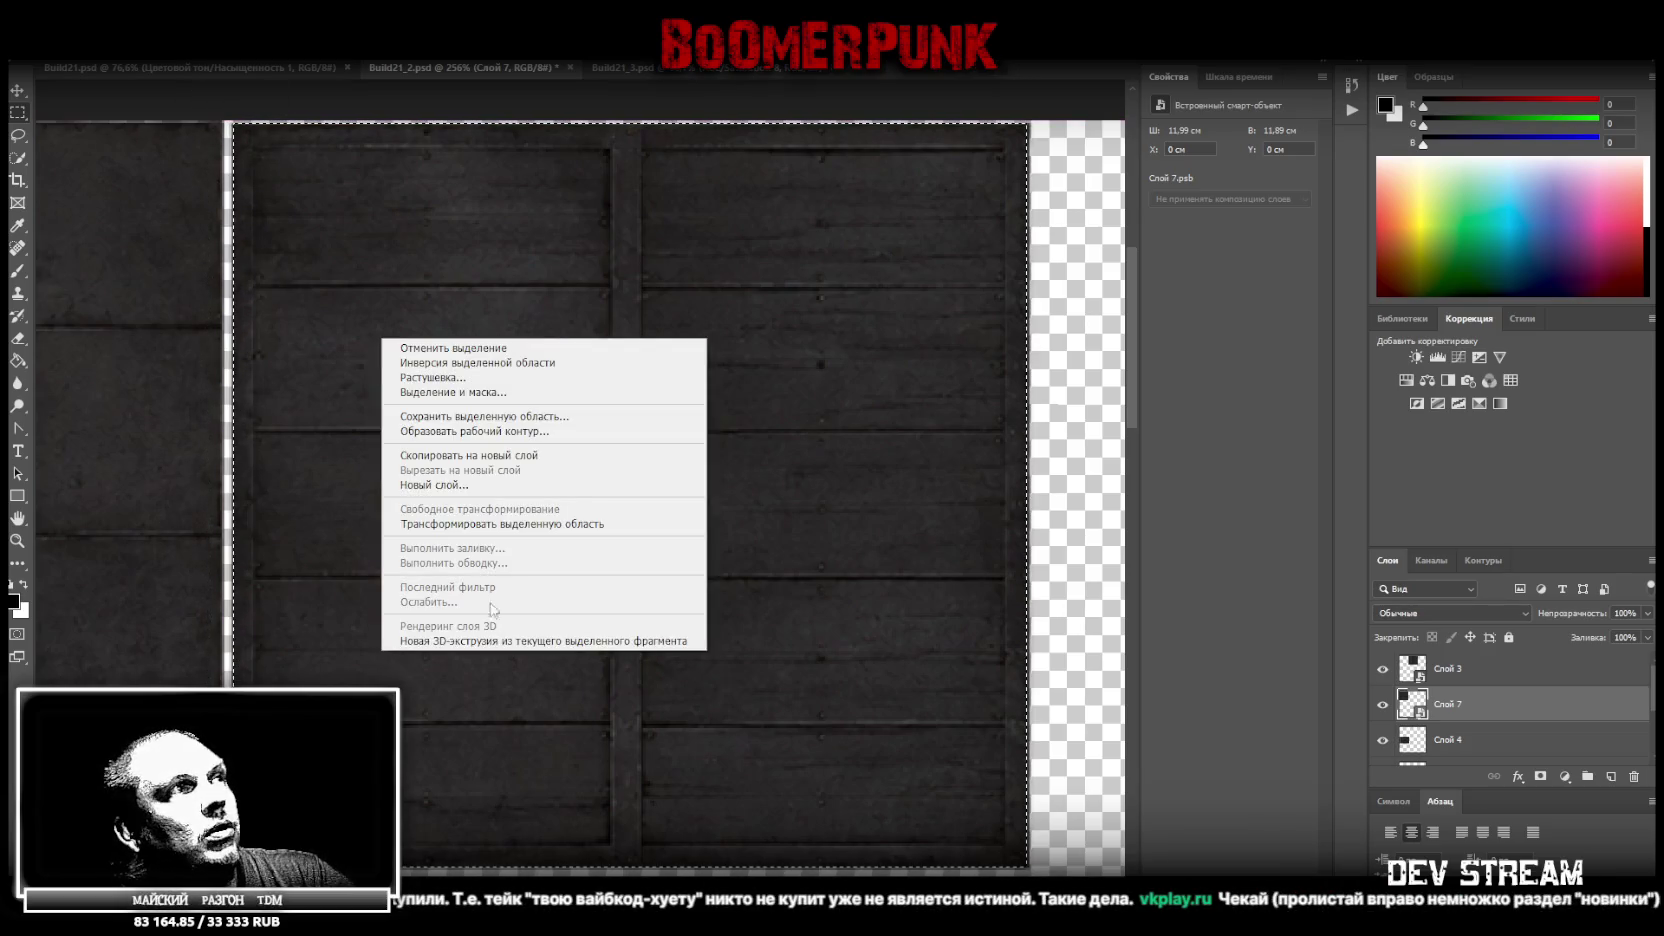
left_click(546, 462)
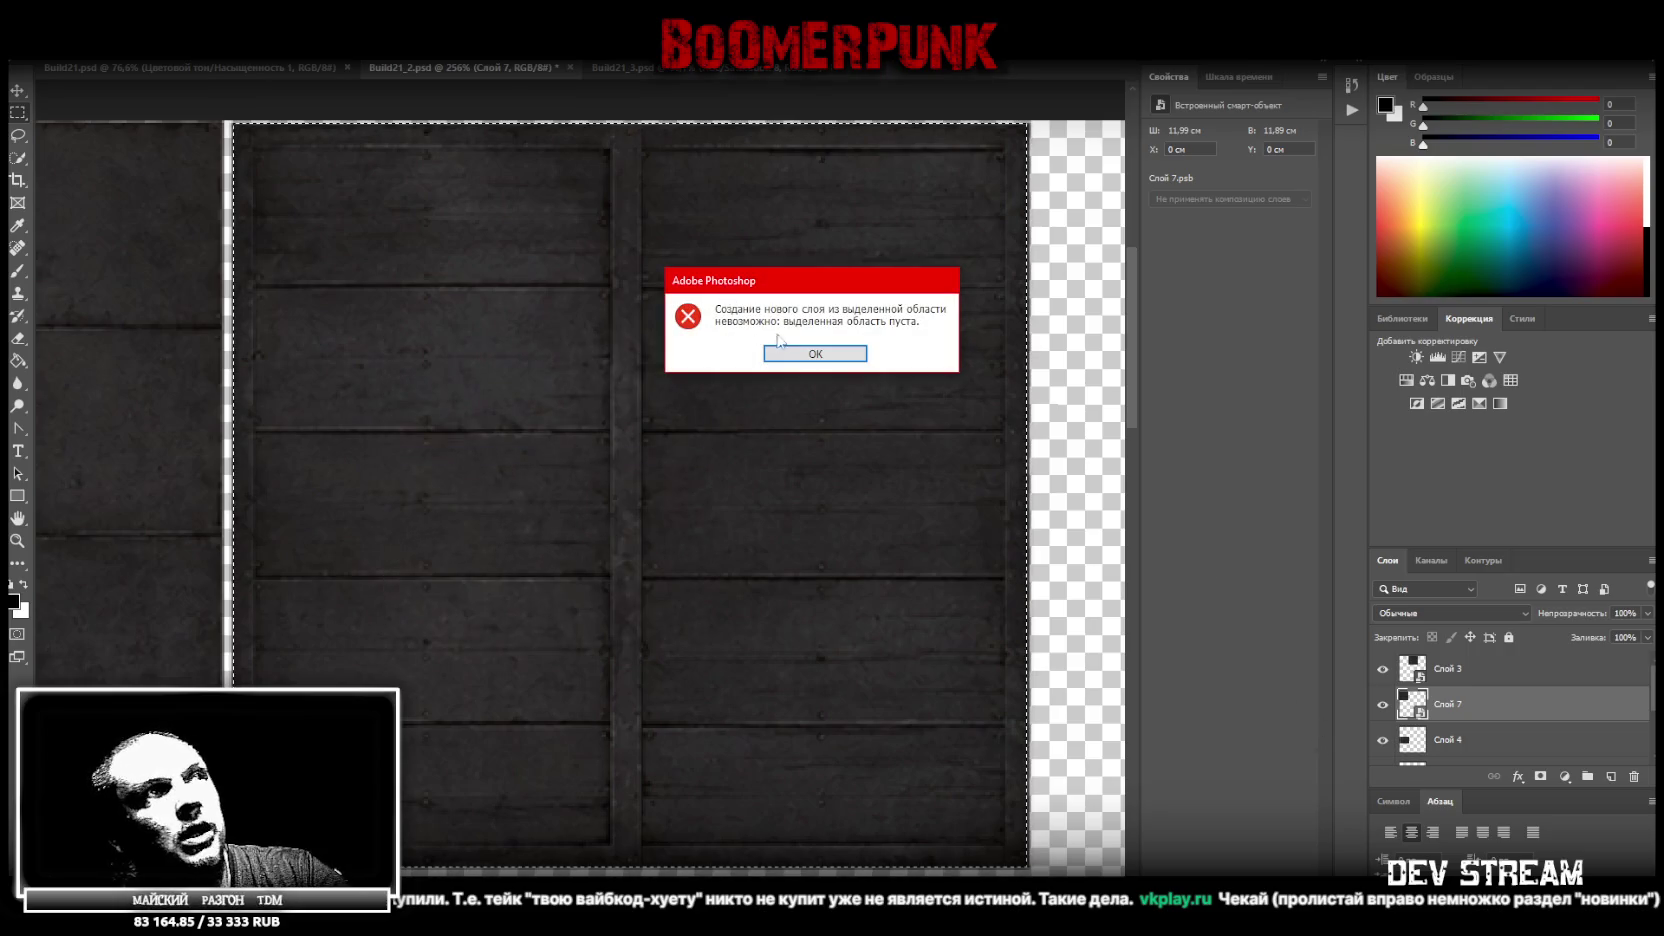
key("Return")
left_click(1470, 672)
right_click(695, 588)
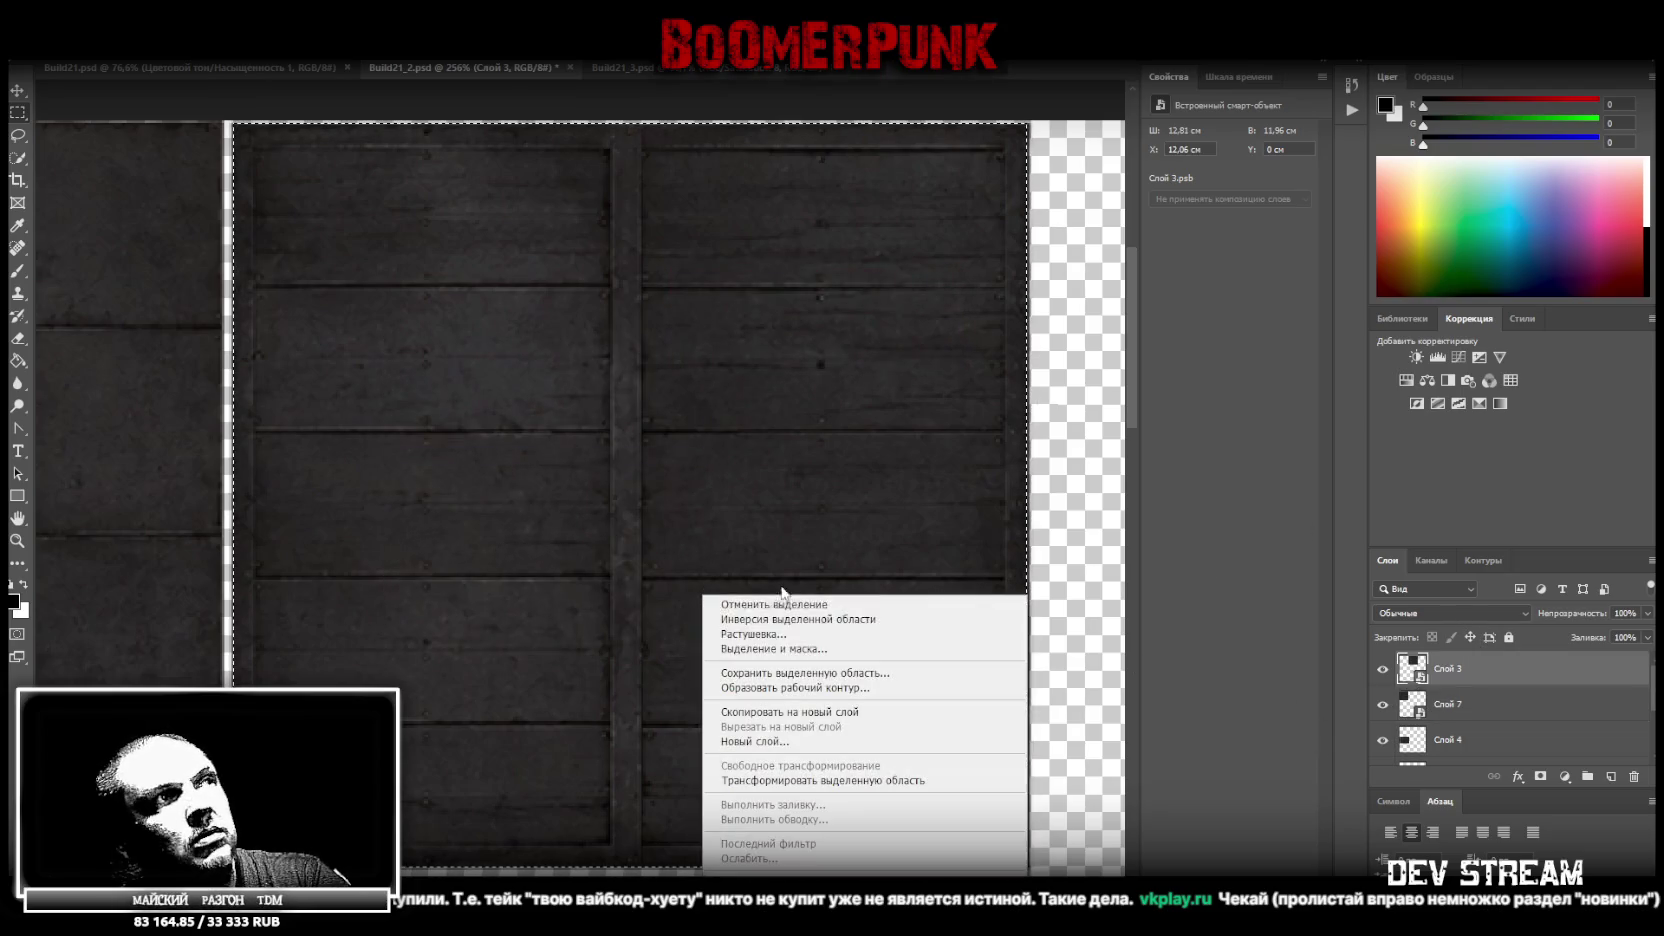
Copy the beam panel to new layer Слой 8 and delete the original Слой 3
left_click(820, 710)
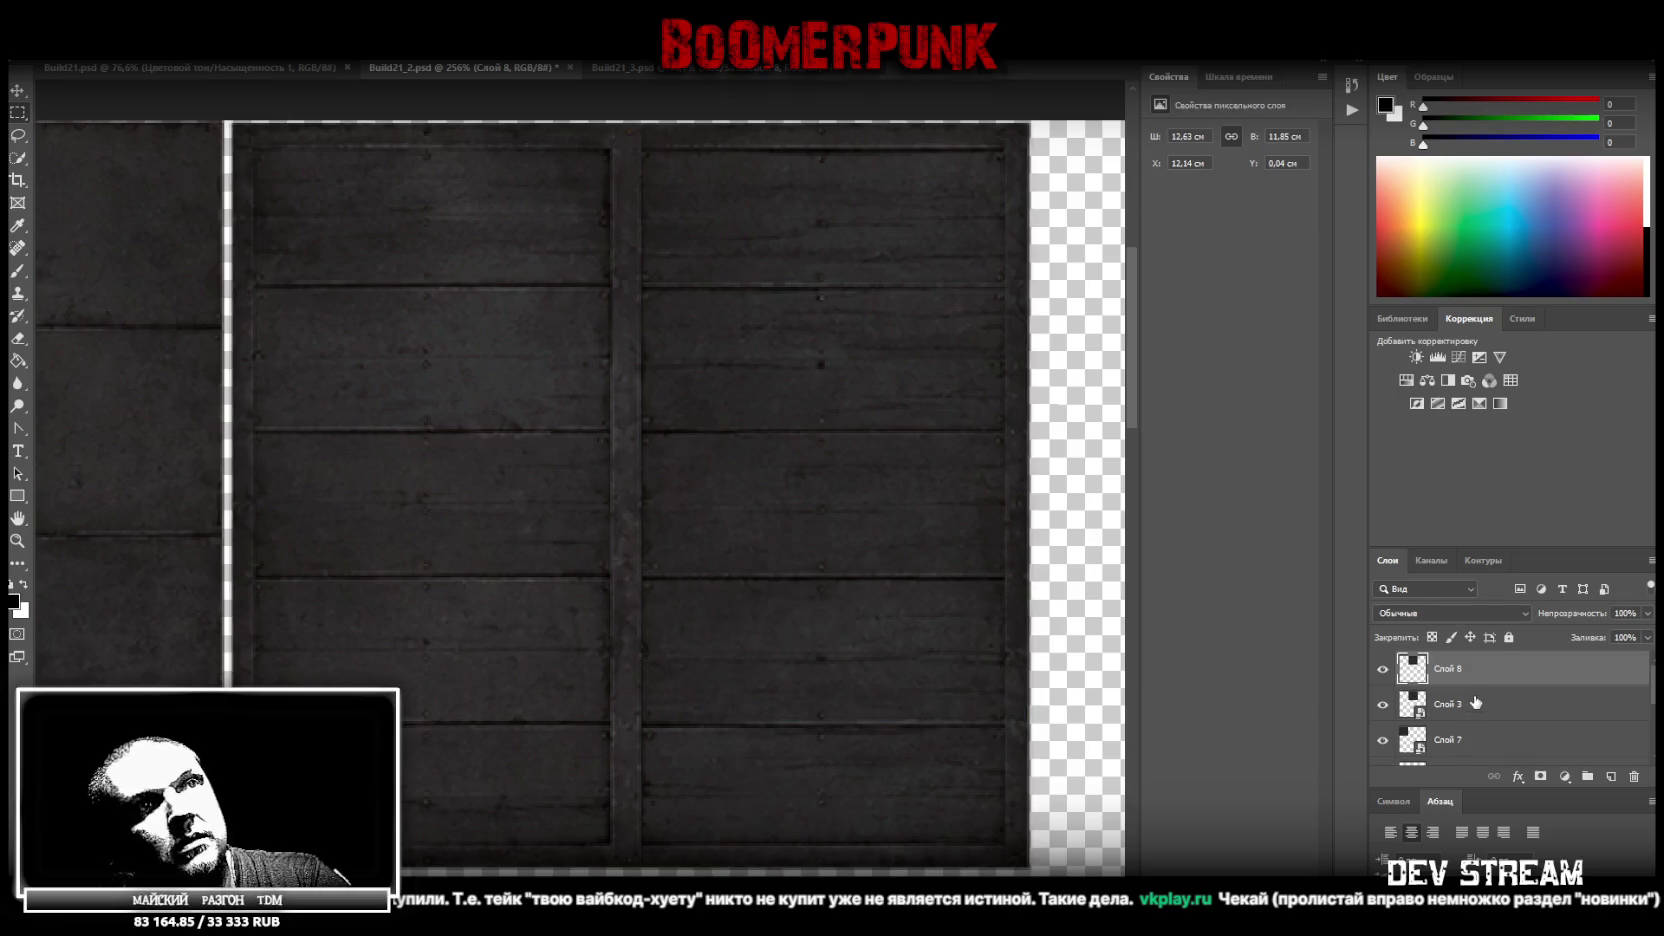
left_click(1472, 710)
key("Delete")
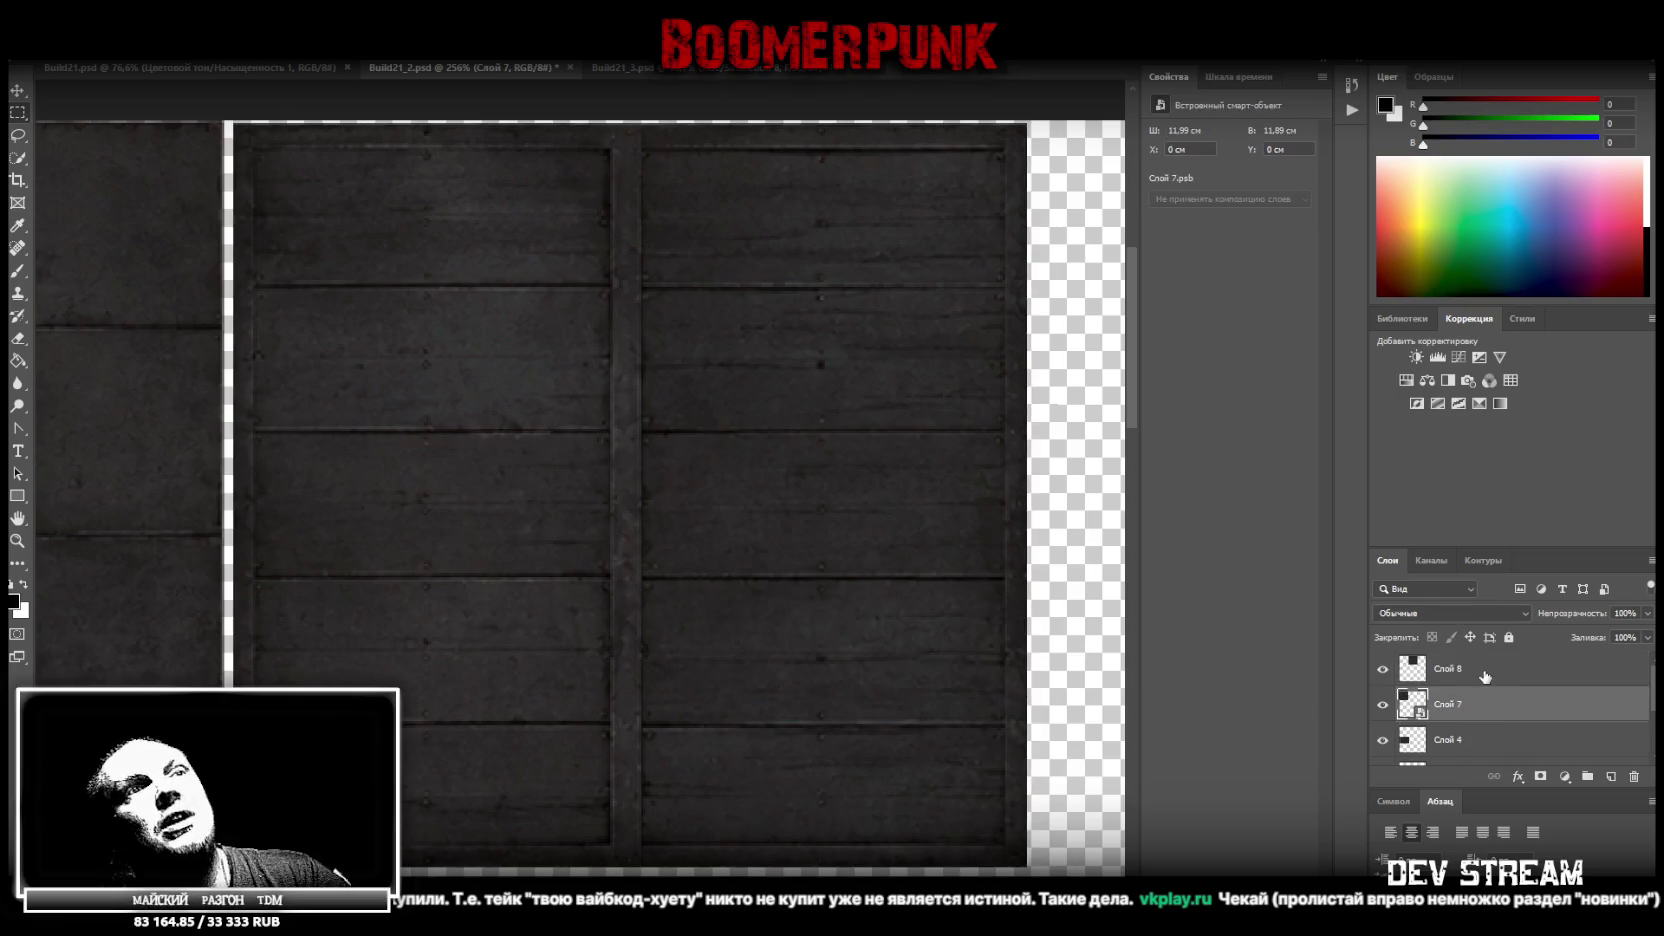
Make Слой 8 a smart object and align it at X 11.99 cm beside Слой 7
right_click(1484, 676)
left_click(1297, 443)
key("ctrl+t")
left_click_drag(453, 260, 447, 244)
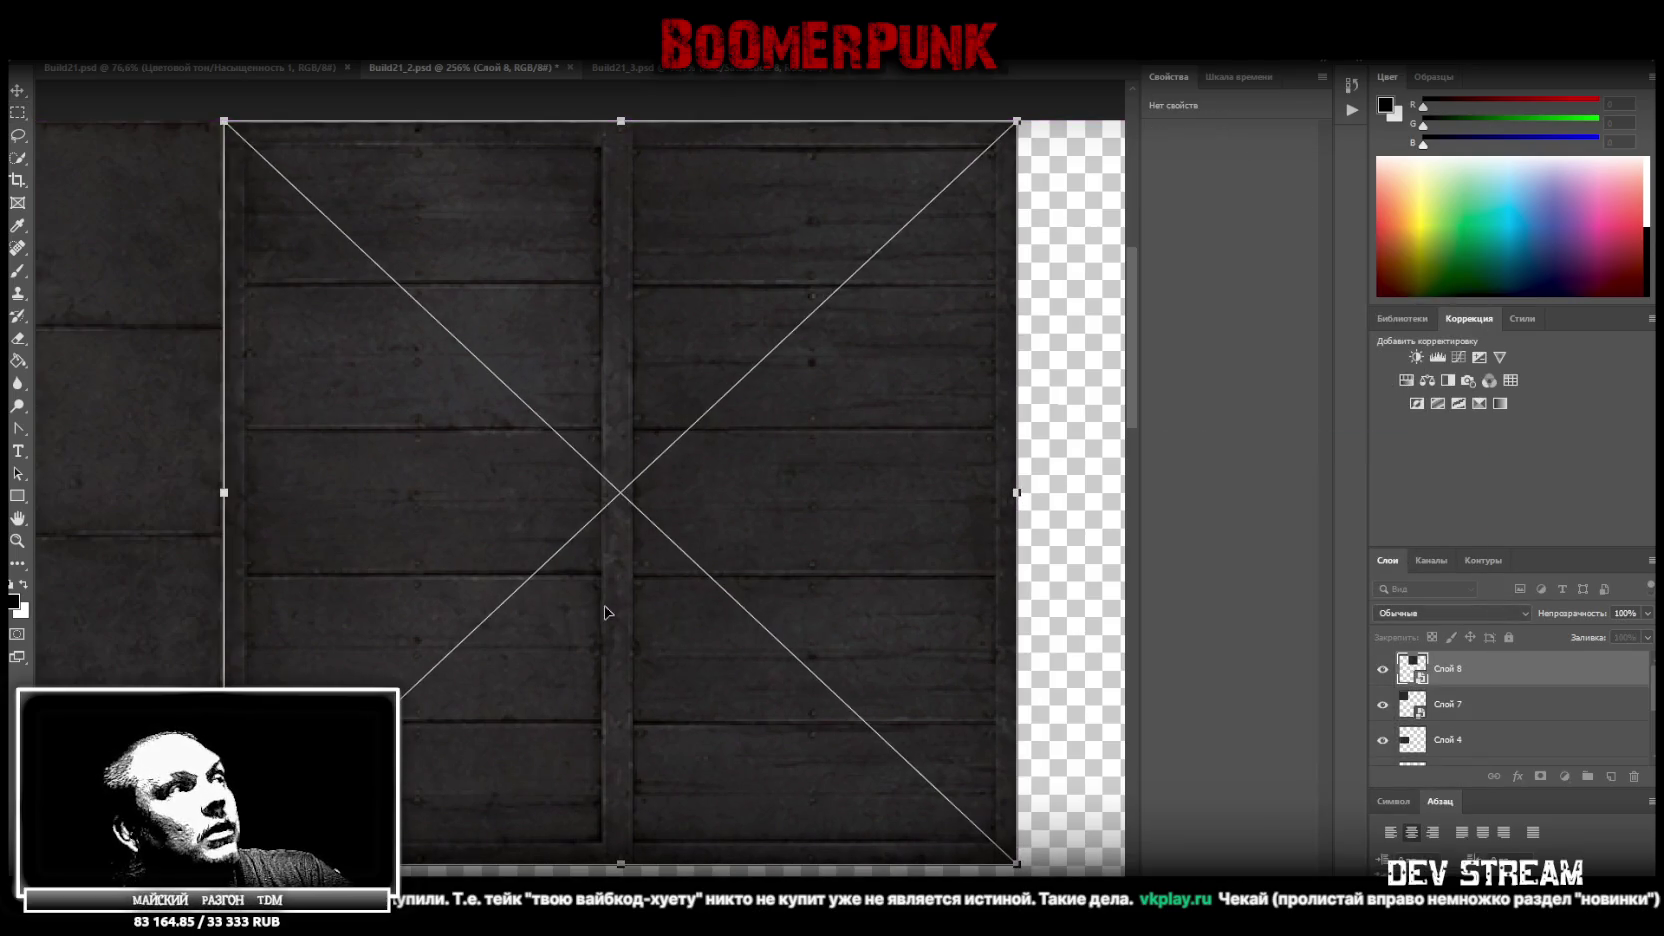
left_click_drag(621, 863, 621, 866)
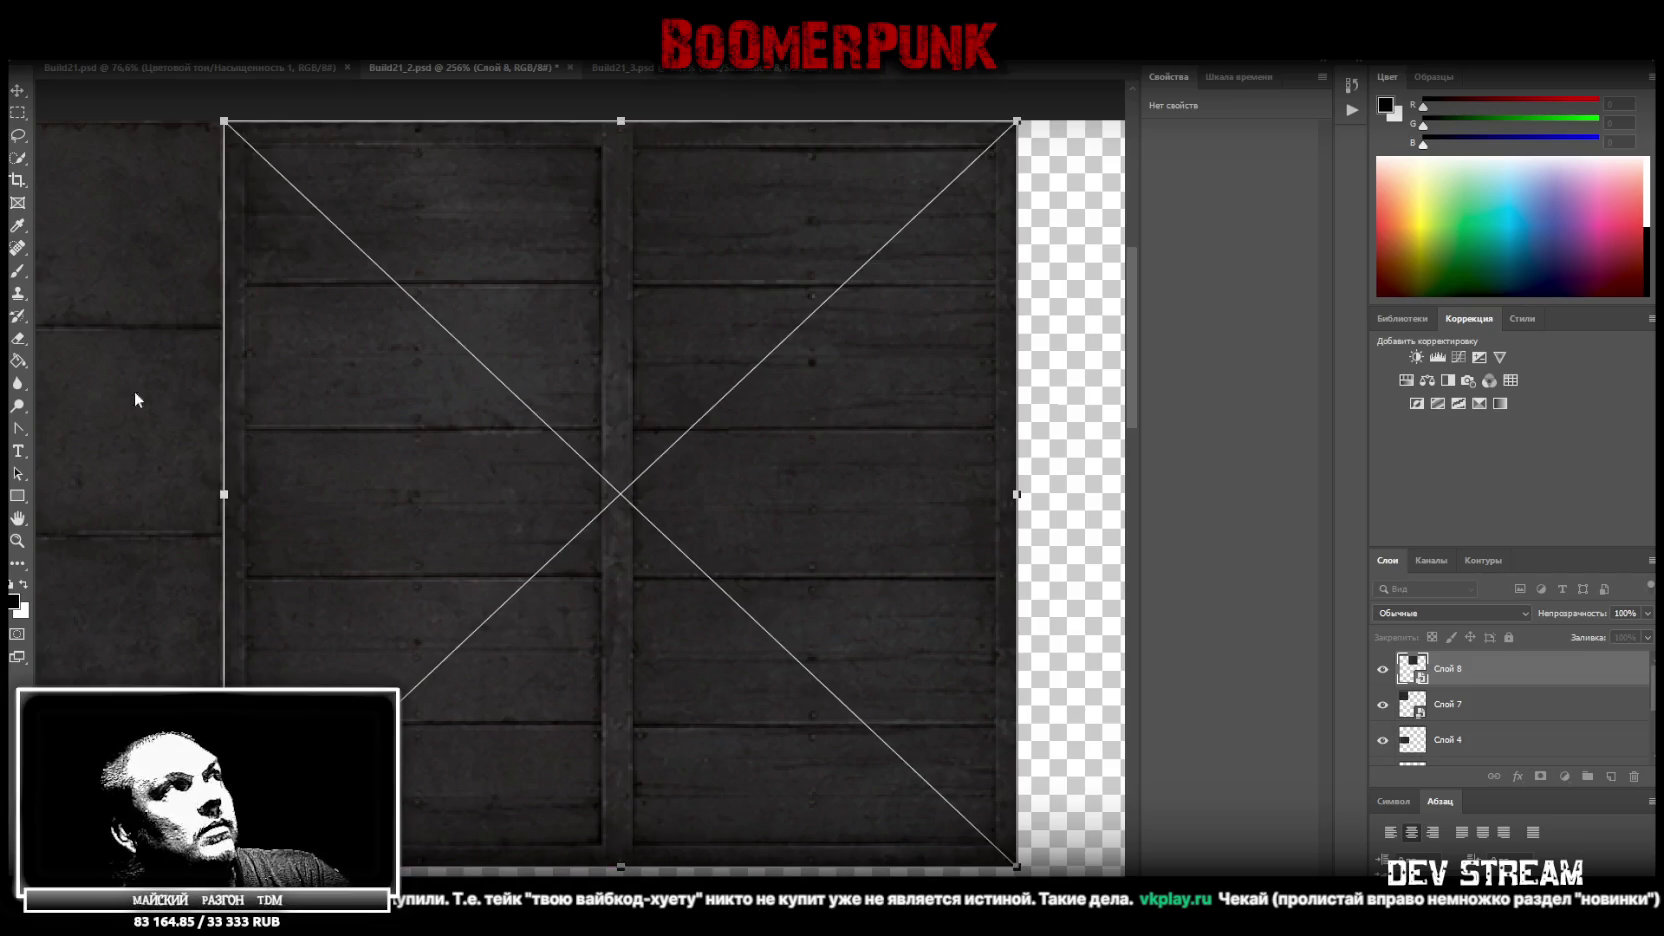
left_click(17, 540)
scroll(100, 568, "down", 3)
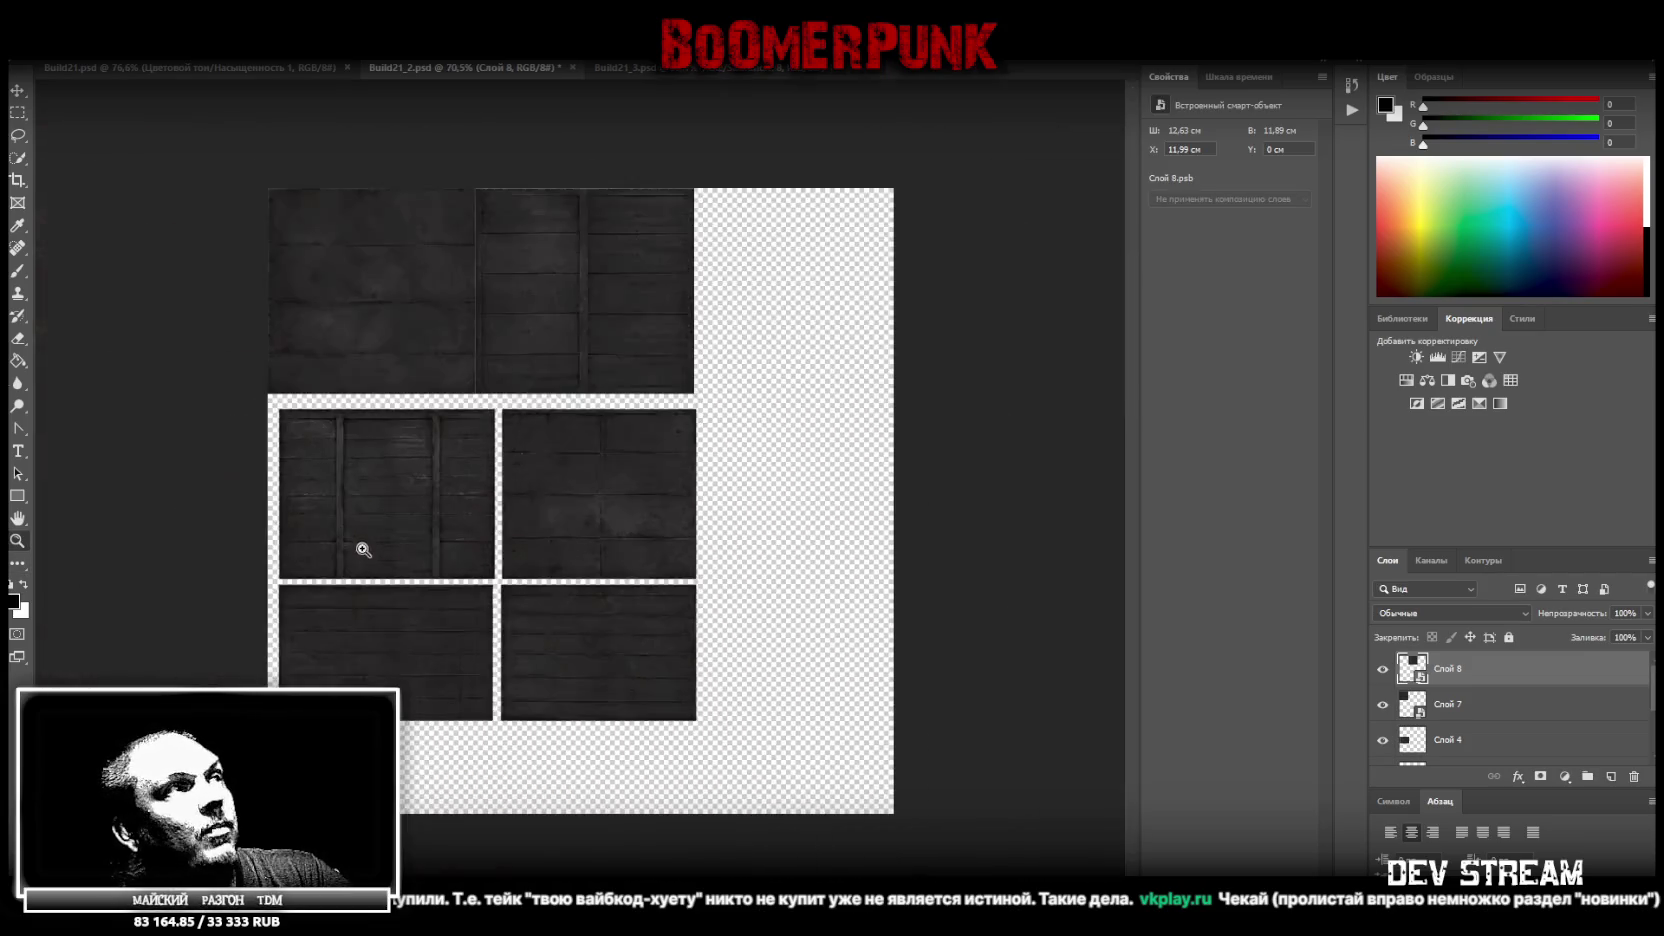
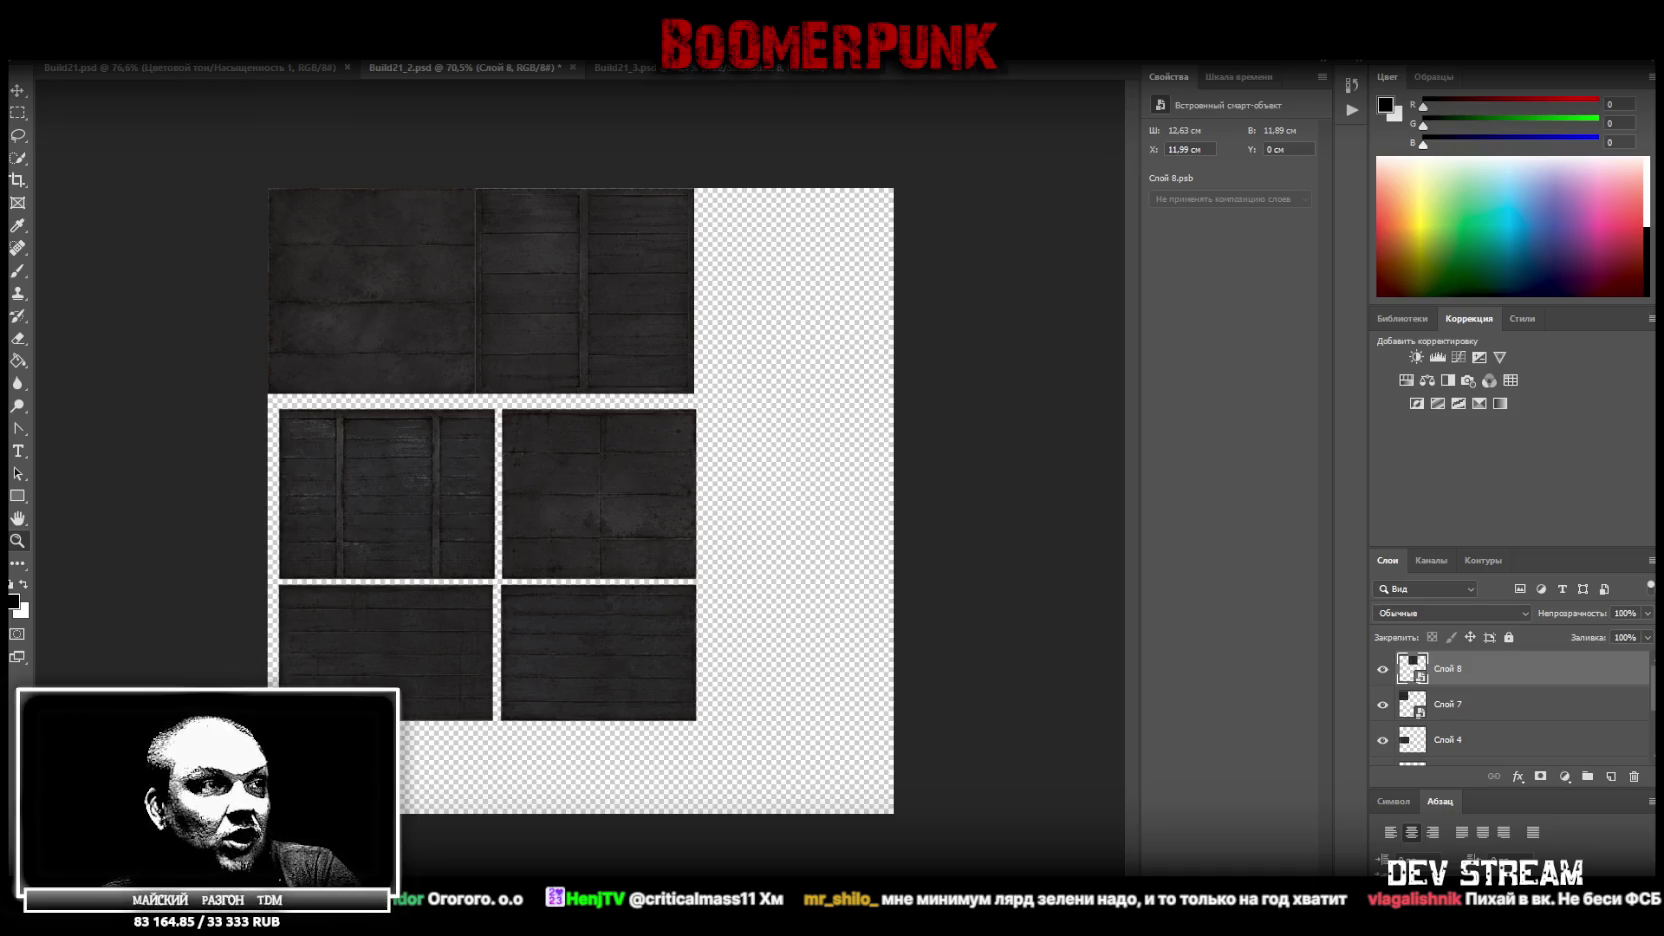
Switch from the wood-plank atlas to the VK Play store page in the browser
key("alt+Tab")
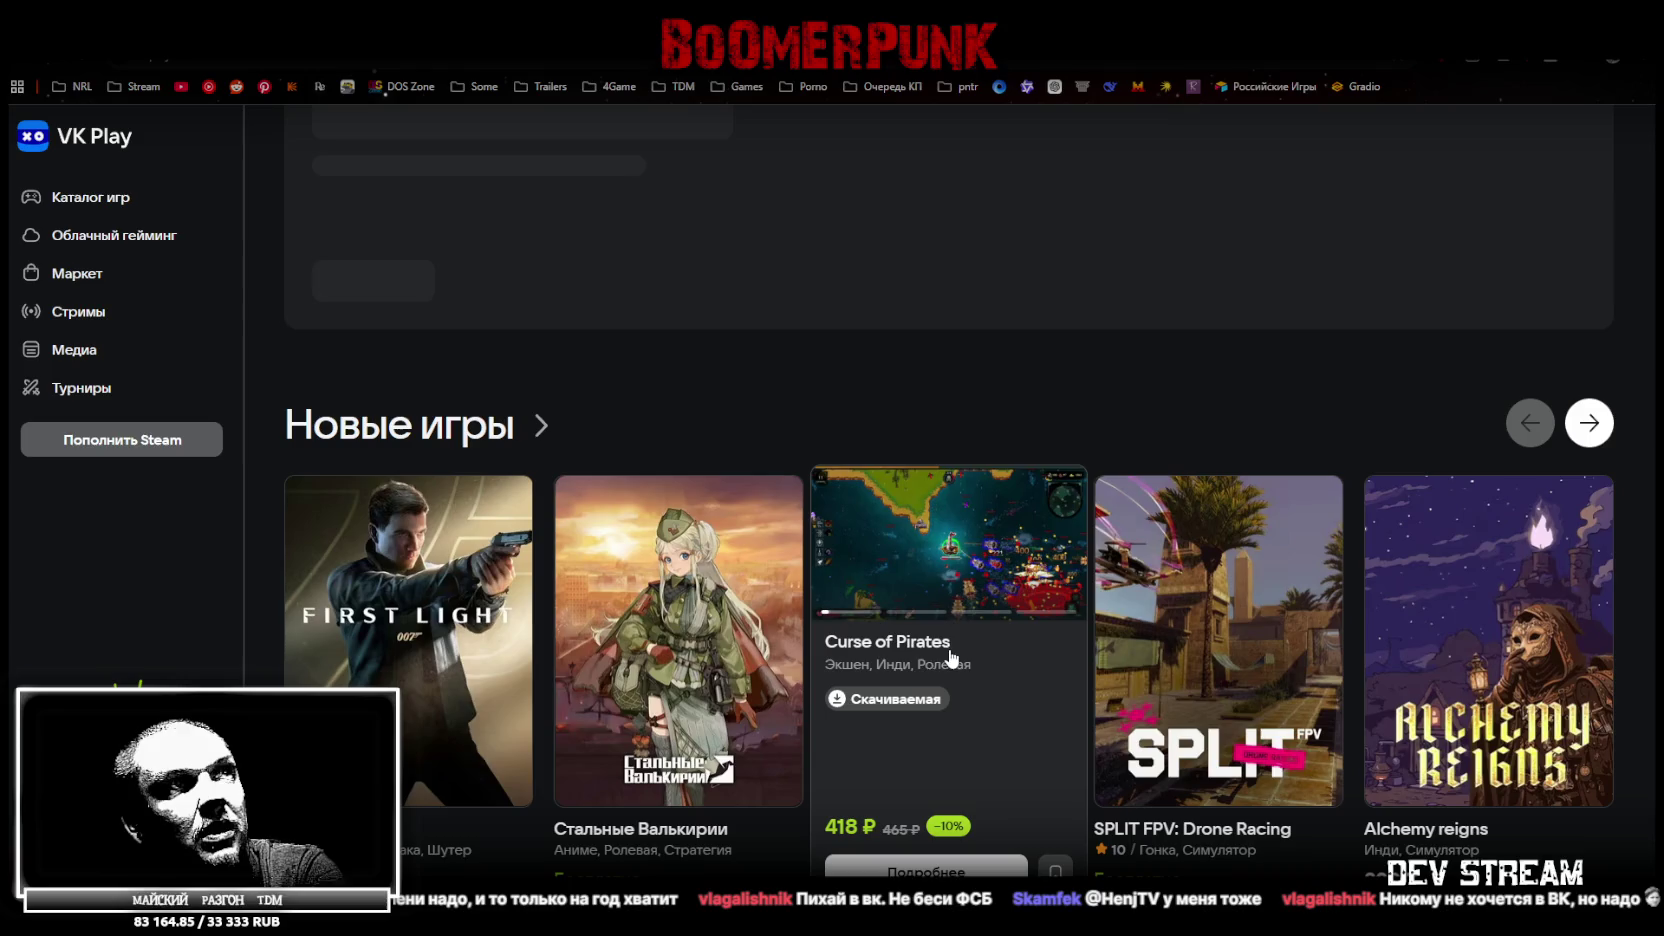
mouse_move(1488, 611)
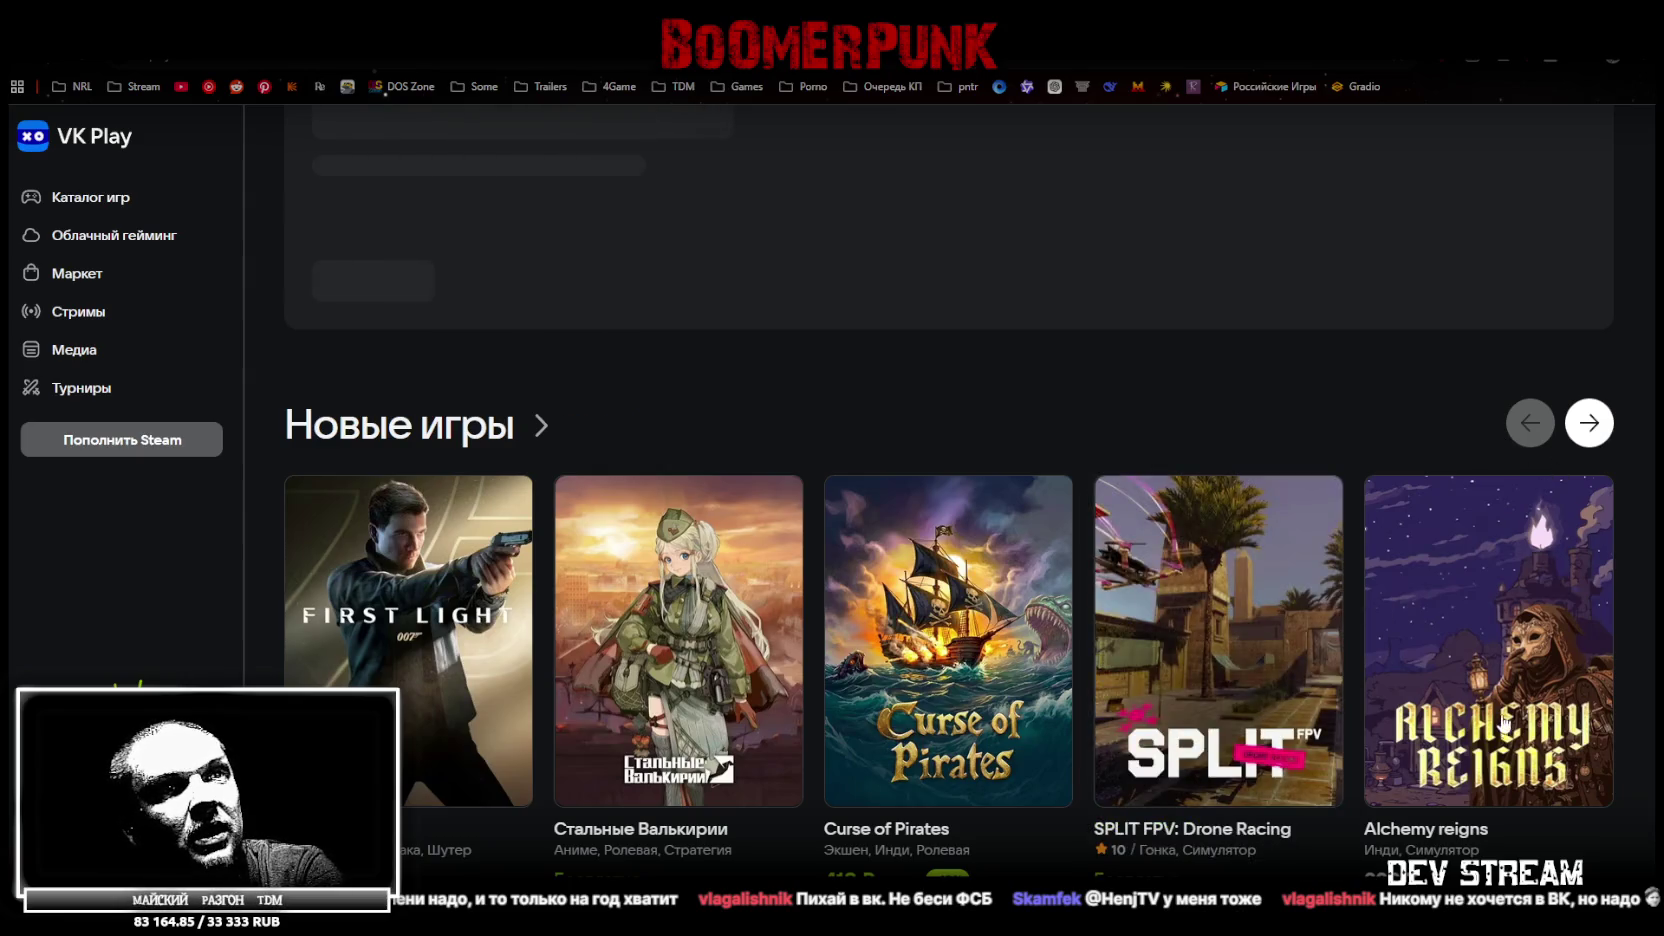
mouse_move(1488, 546)
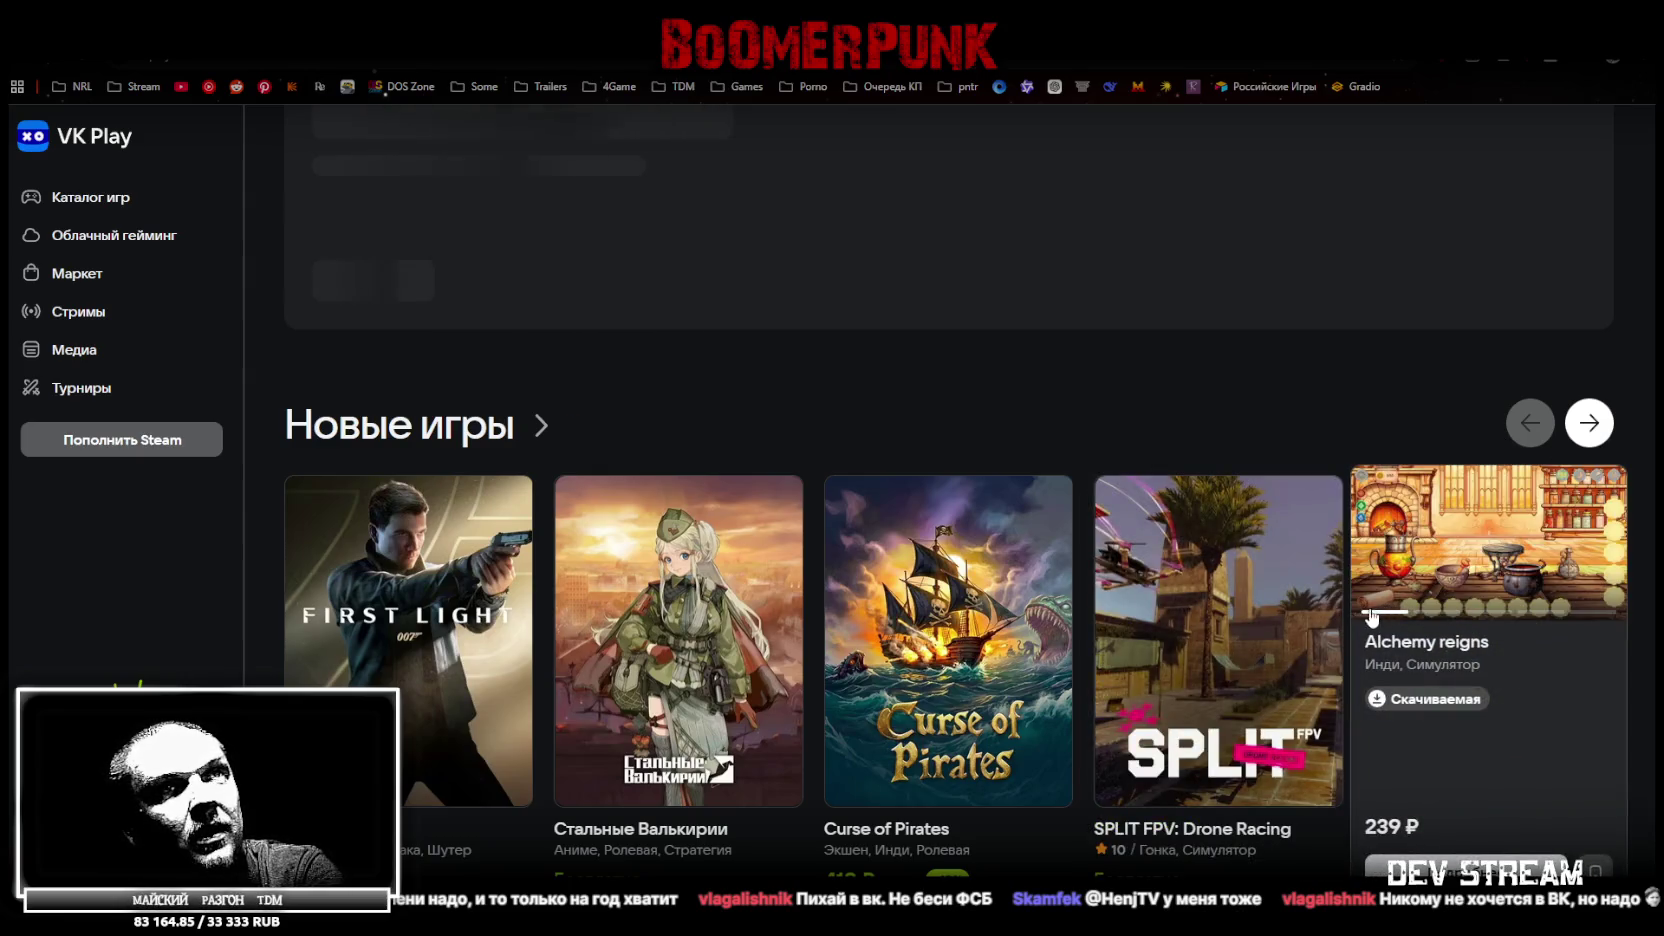
Advance the Новые игры carousel to the page starting with Ligmar Online
left_click(1589, 428)
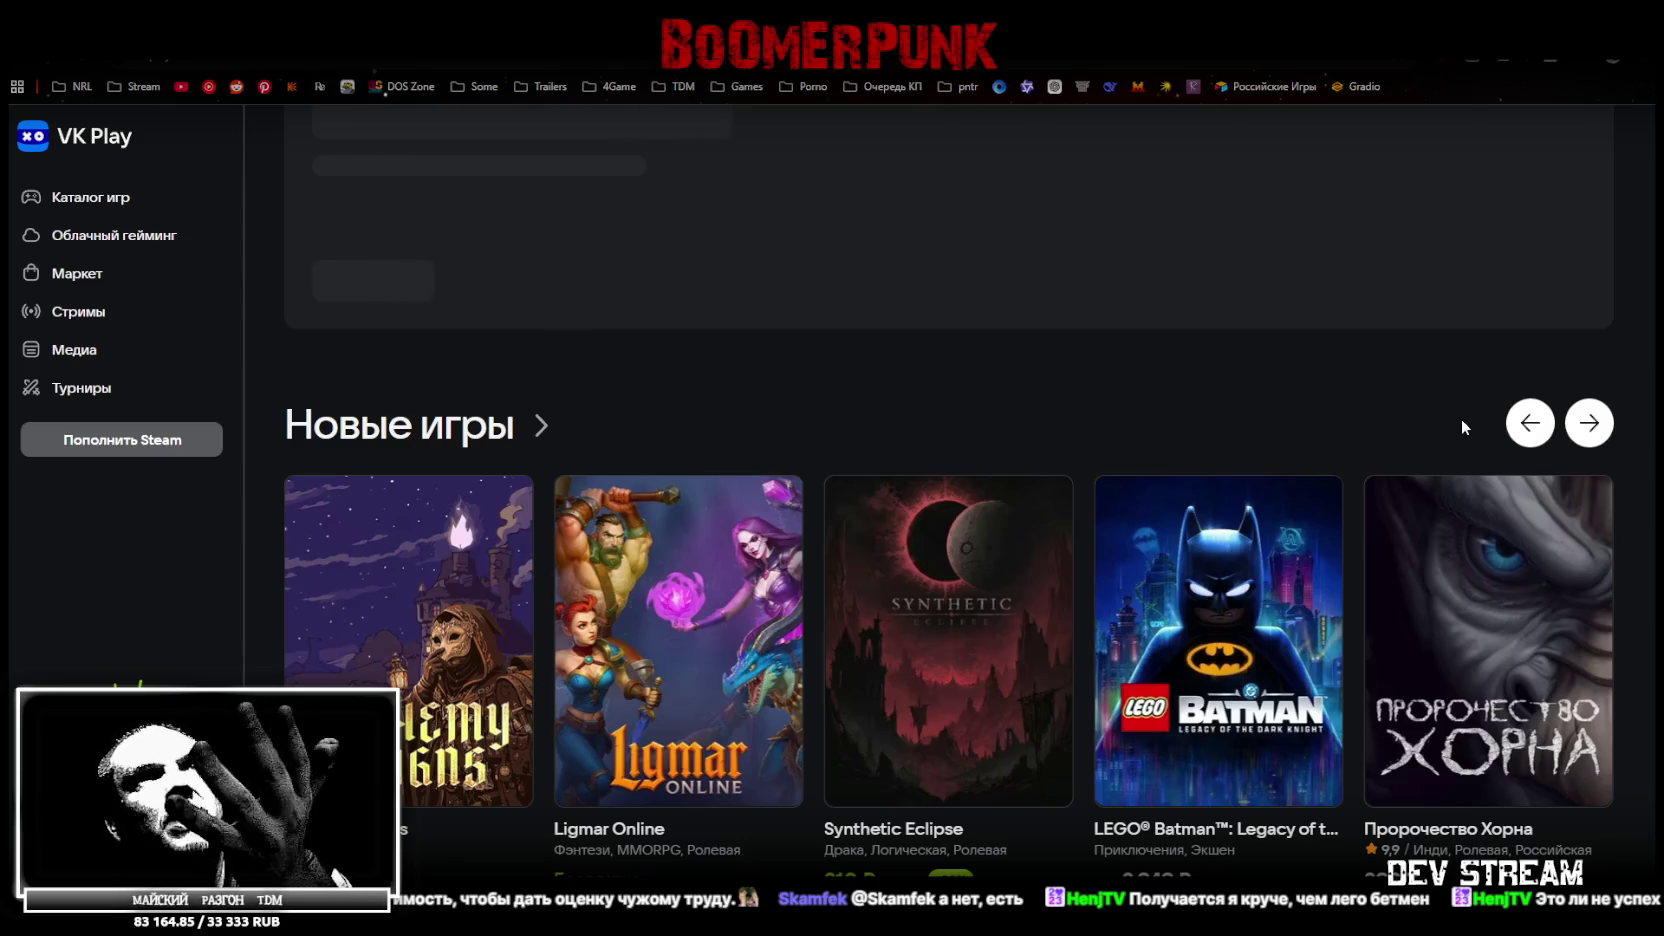
Move the Новые игры row to its last games, then return to Build21_2.psd in Photoshop
left_click(1590, 424)
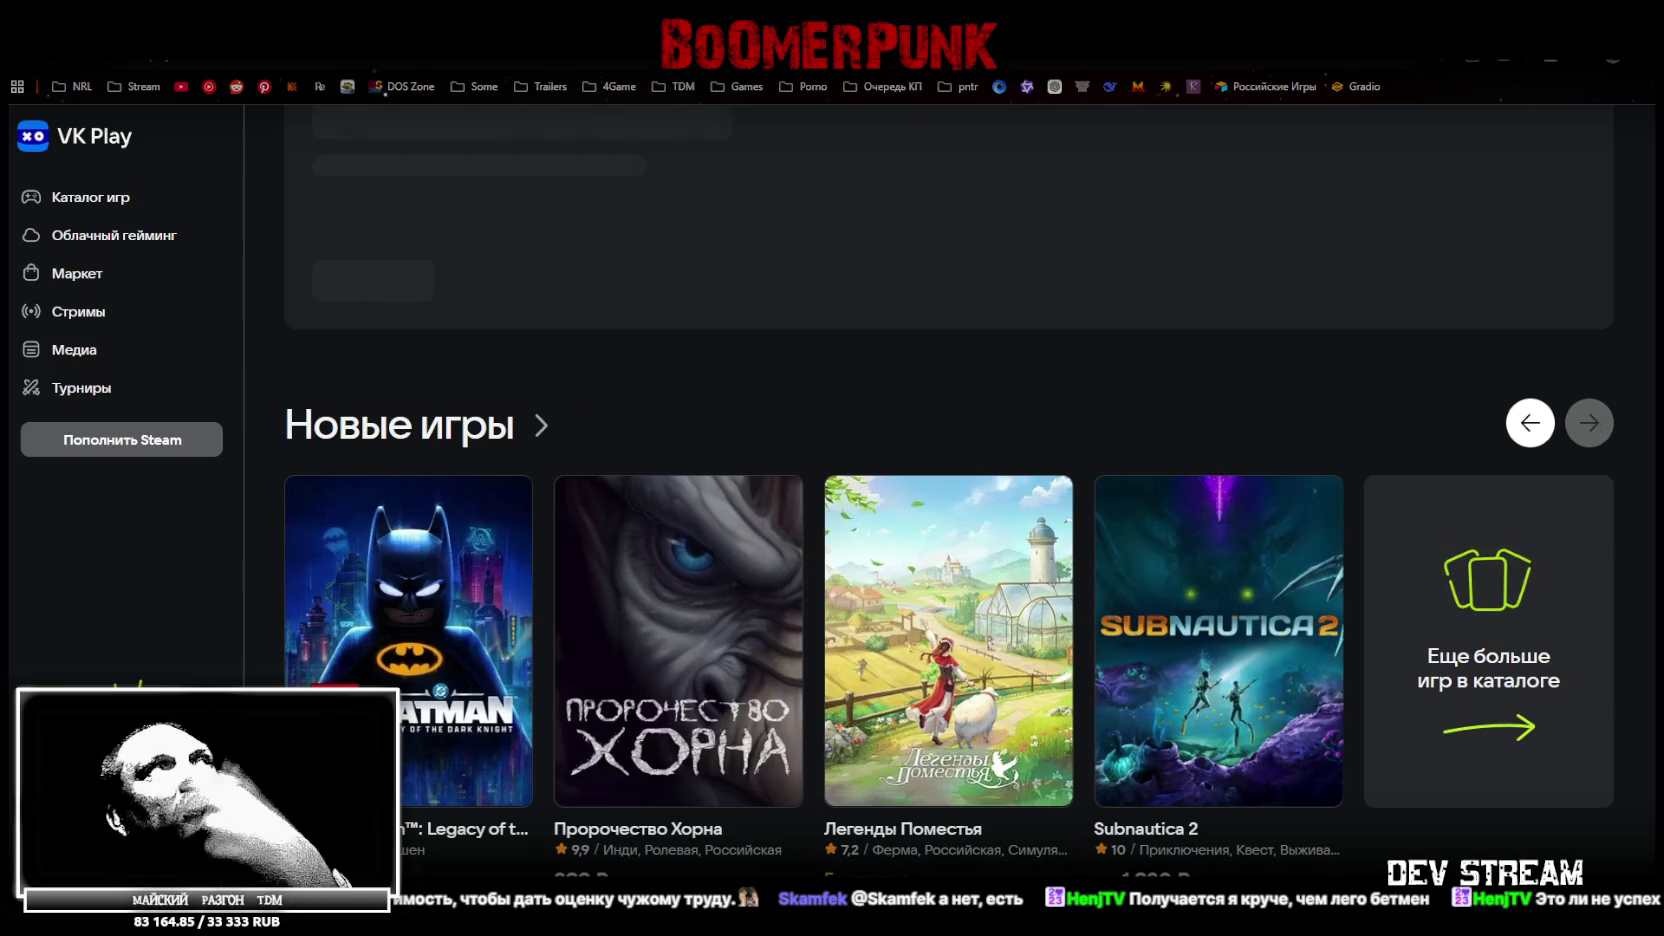
key("alt+Tab")
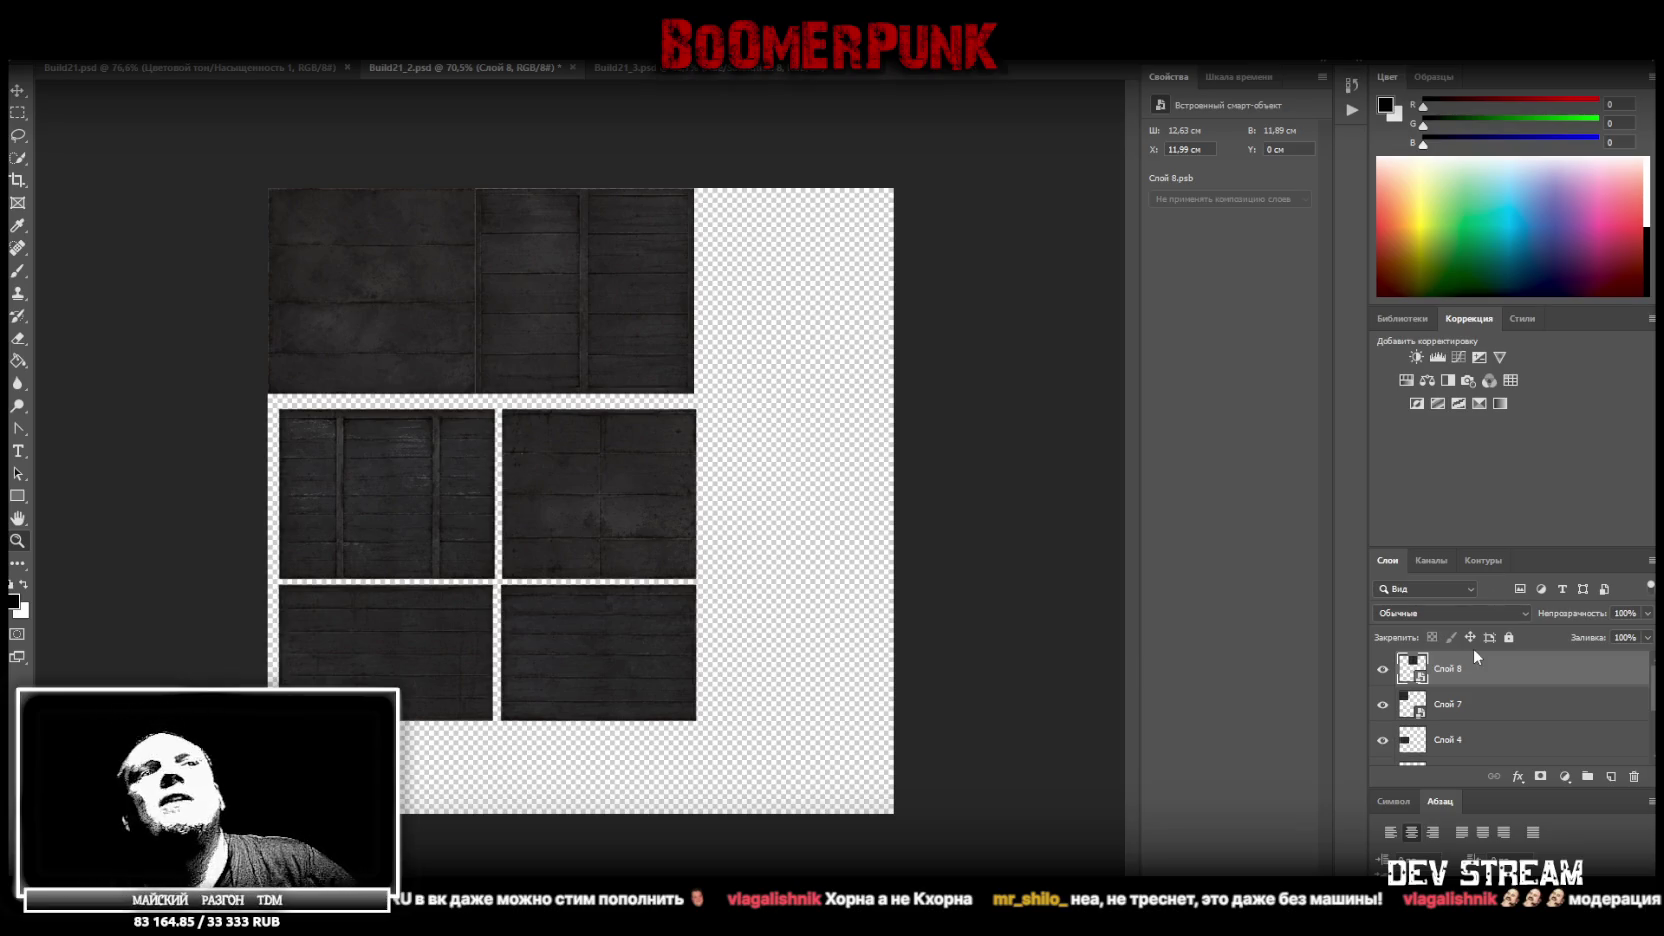
Clip Слой 7 onto Слой 4 and convert Слой 4 to a smart object
scroll(1476, 660, "down", 1)
right_click(1462, 706)
left_click(1530, 703)
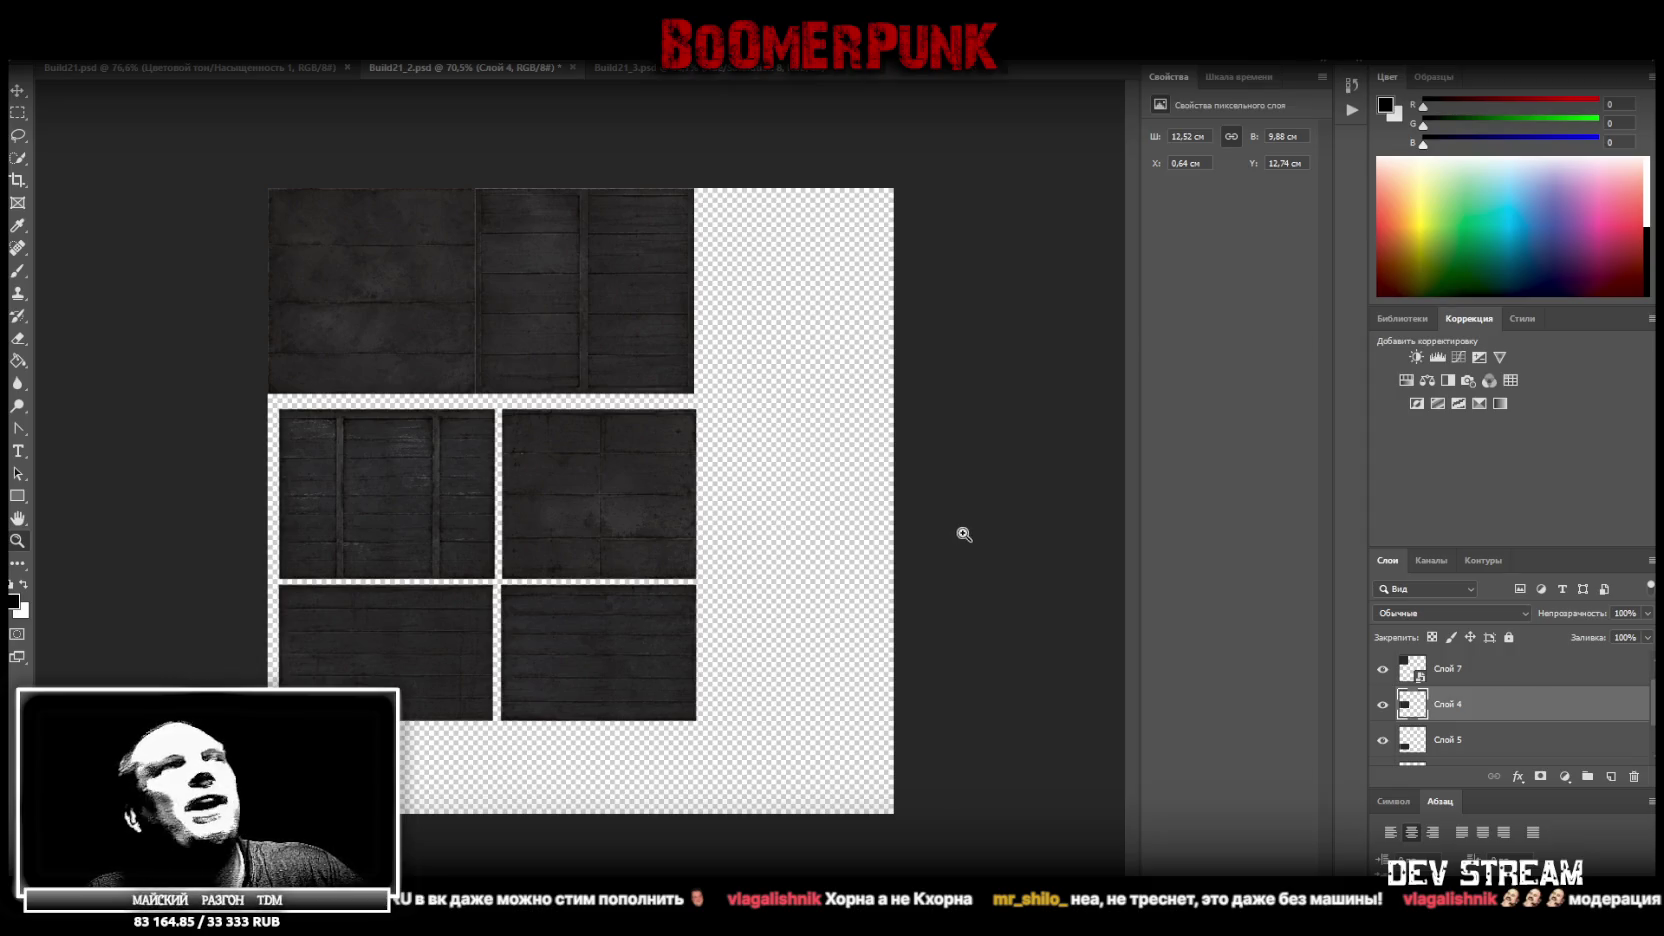
right_click(1440, 708)
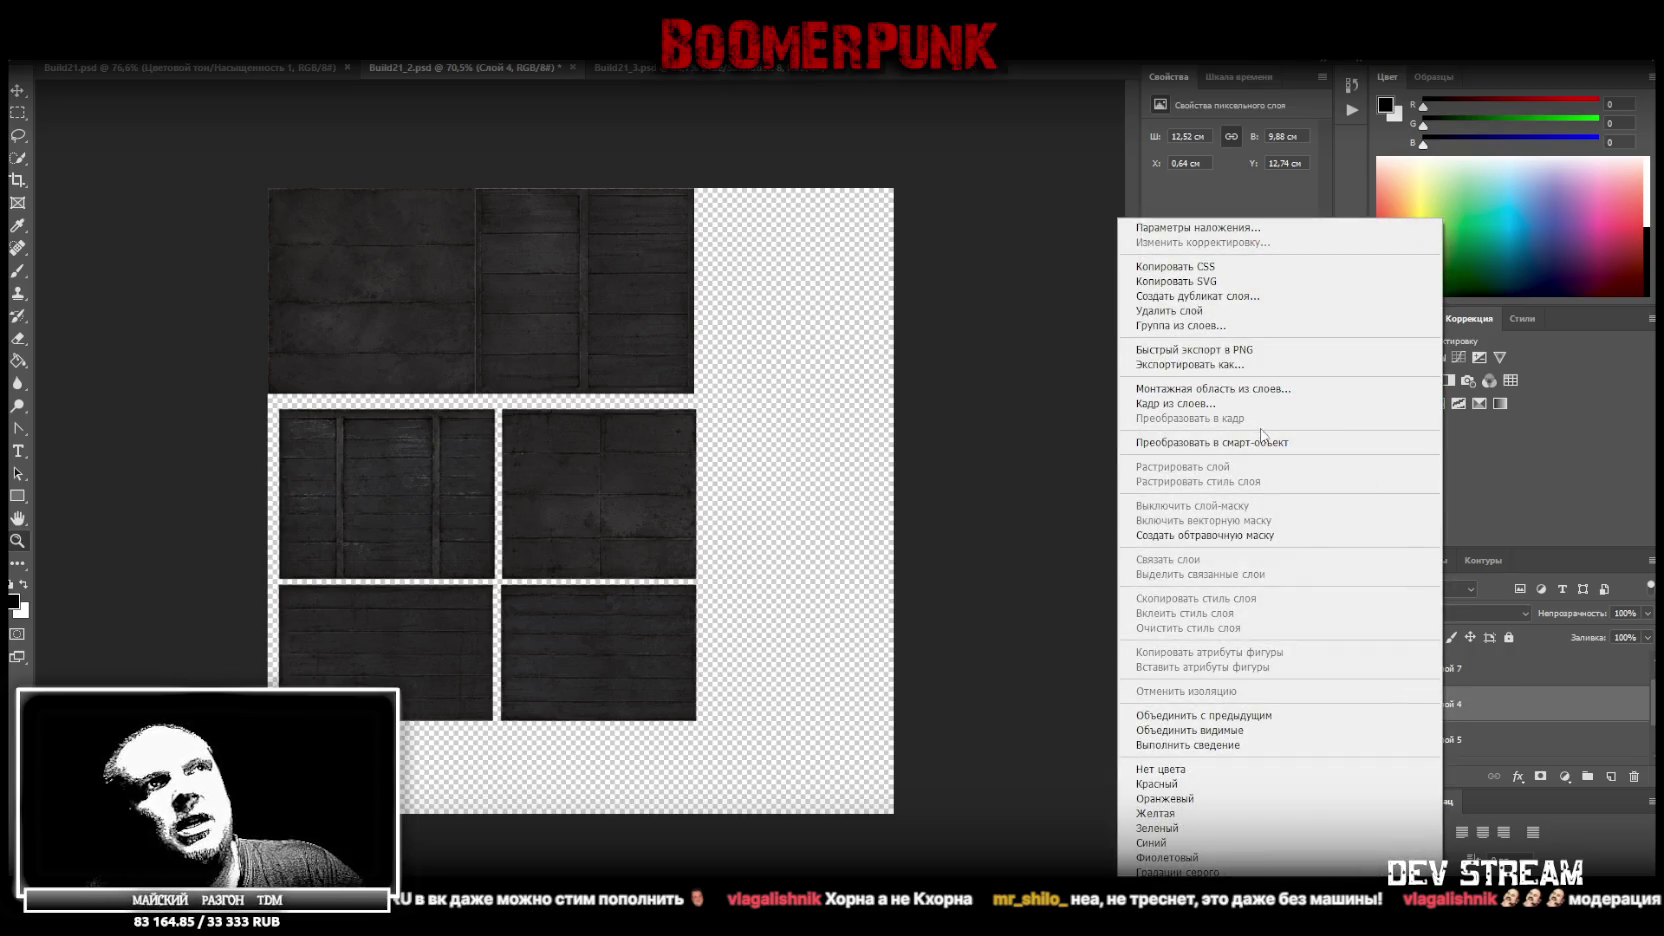
left_click(1346, 536)
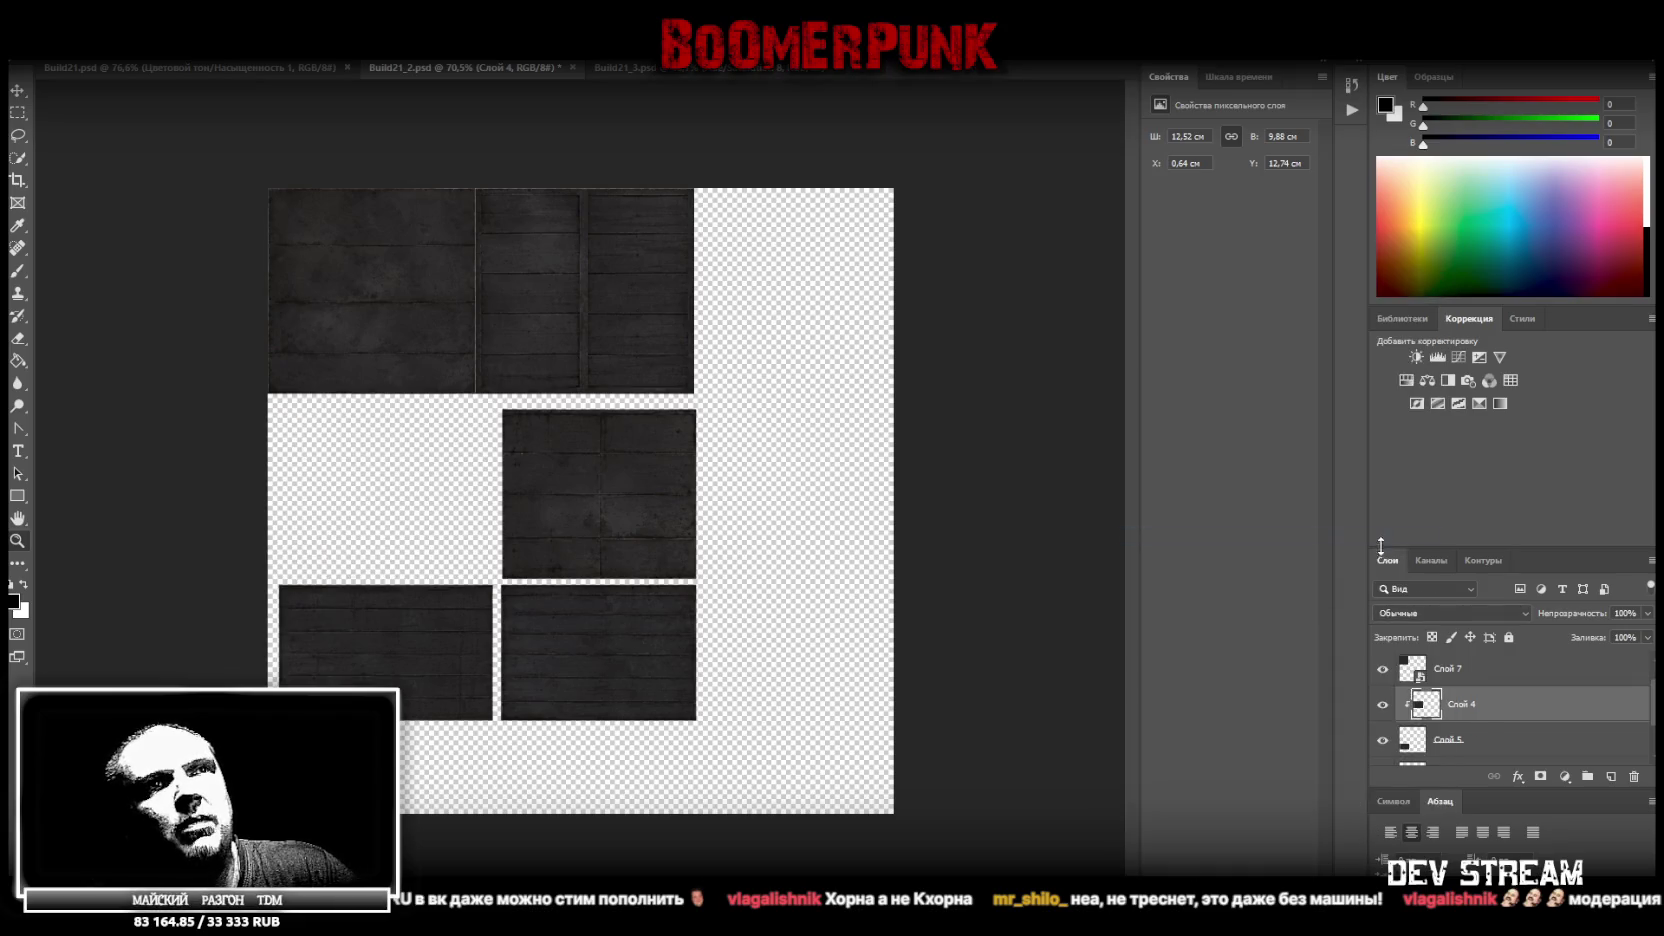
right_click(1486, 704)
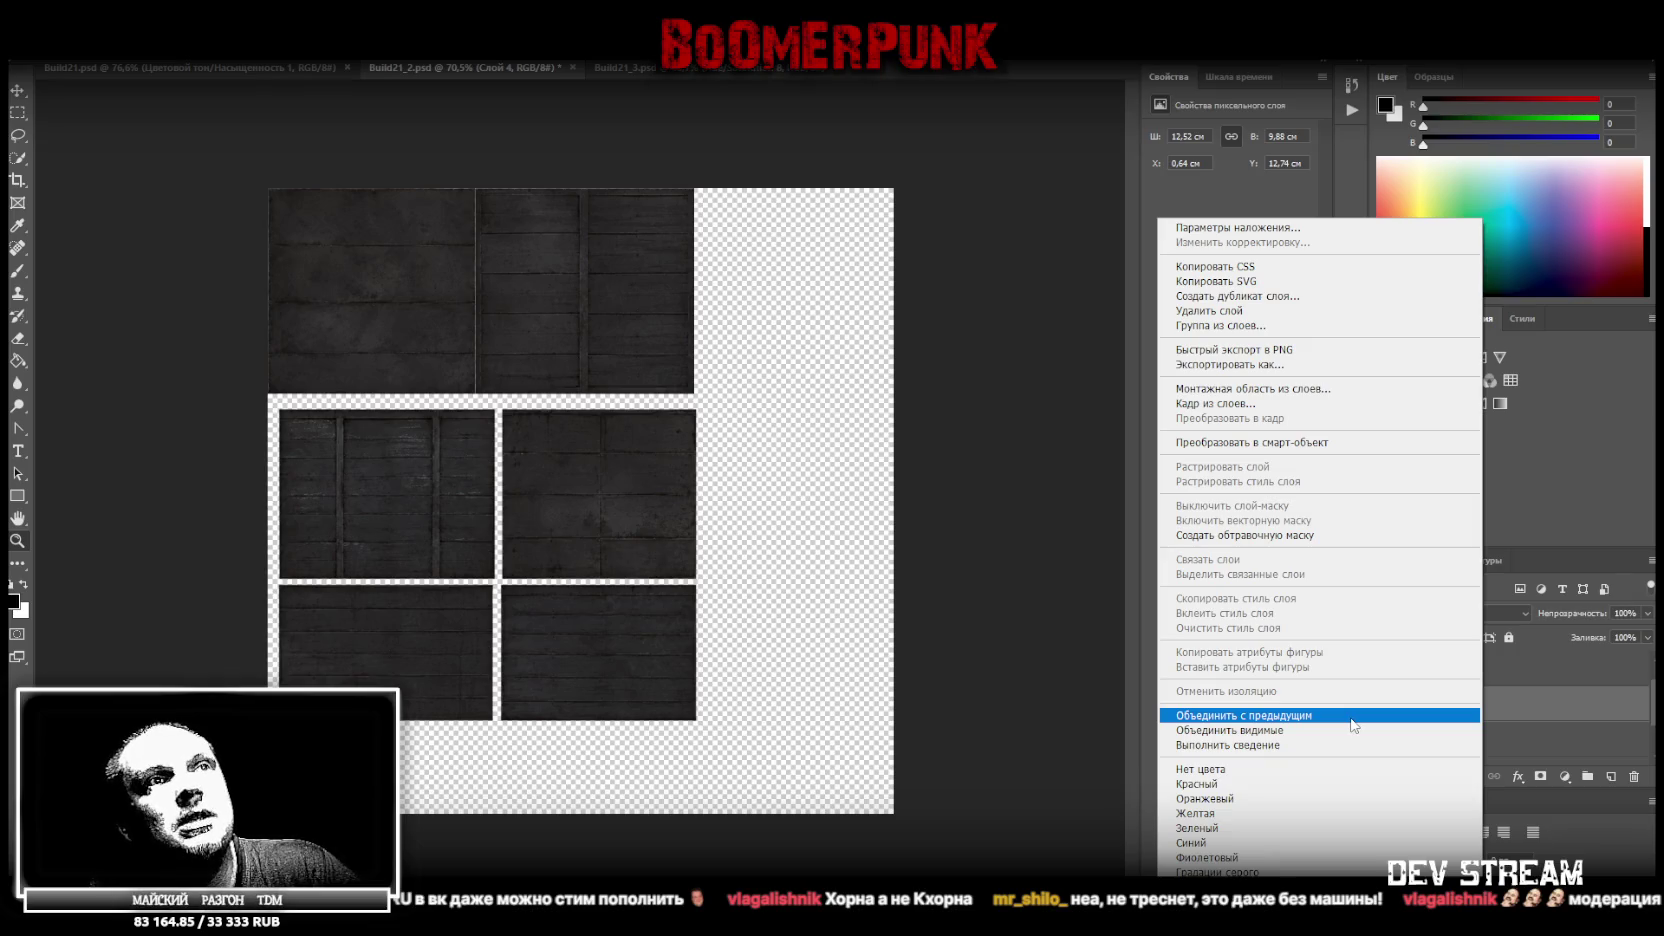
left_click(1386, 442)
Snap the Слой 4 tile under the top strip against the left edge, trimming its width slightly
key("ctrl+t")
left_click_drag(486, 497, 453, 483)
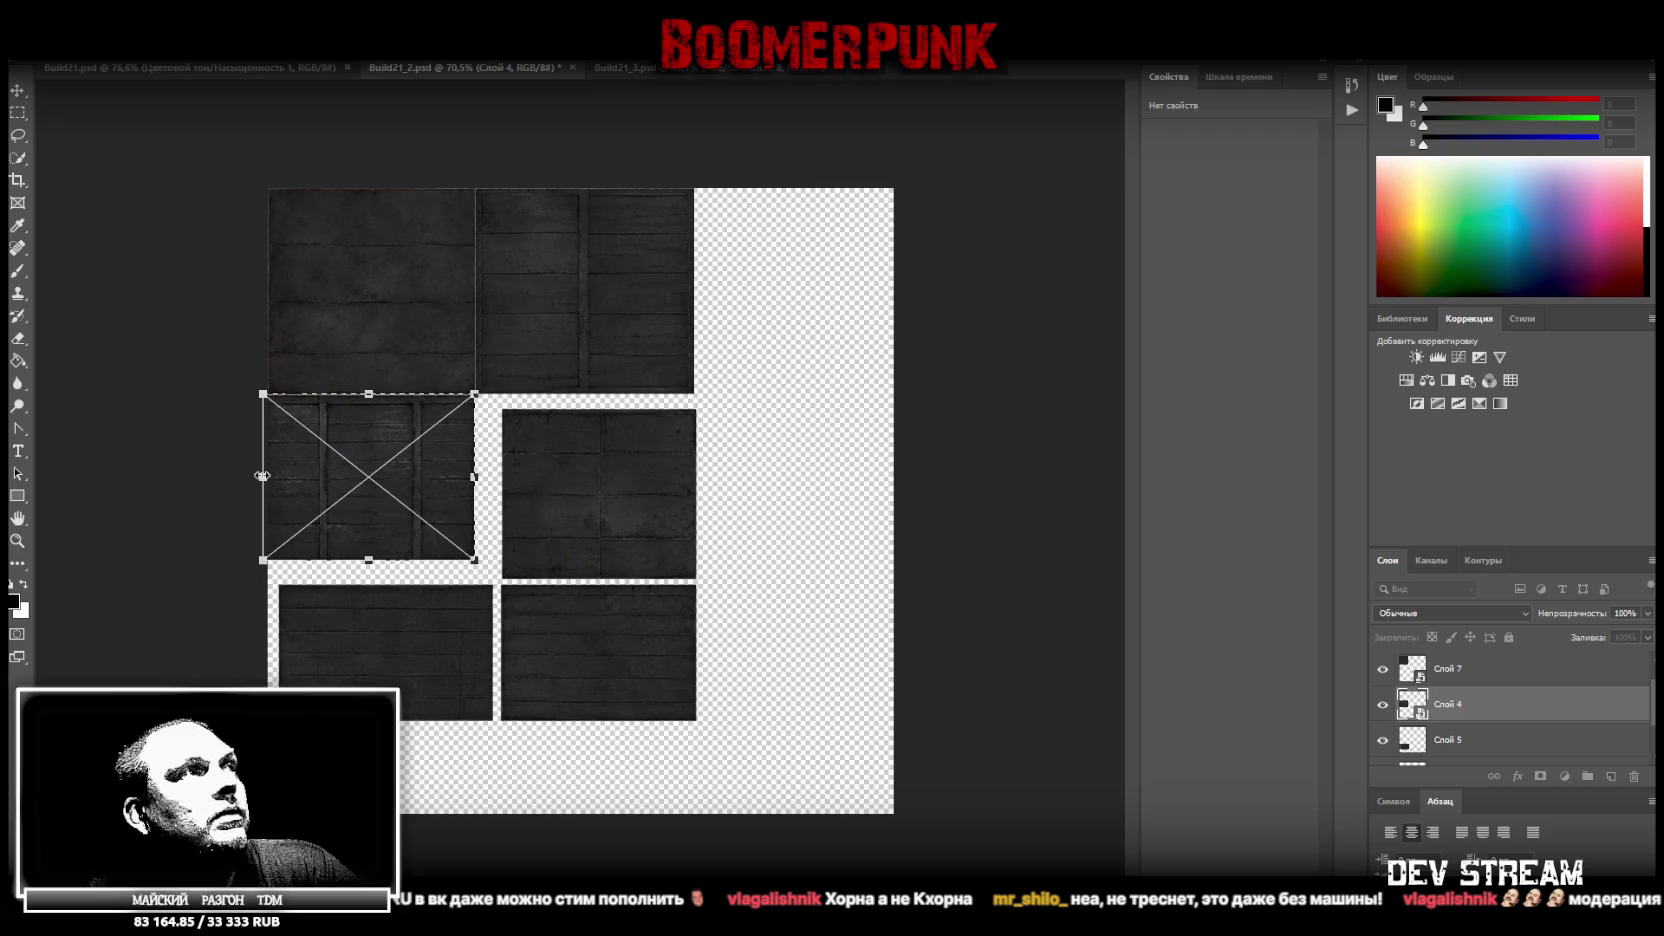
left_click_drag(264, 474, 268, 474)
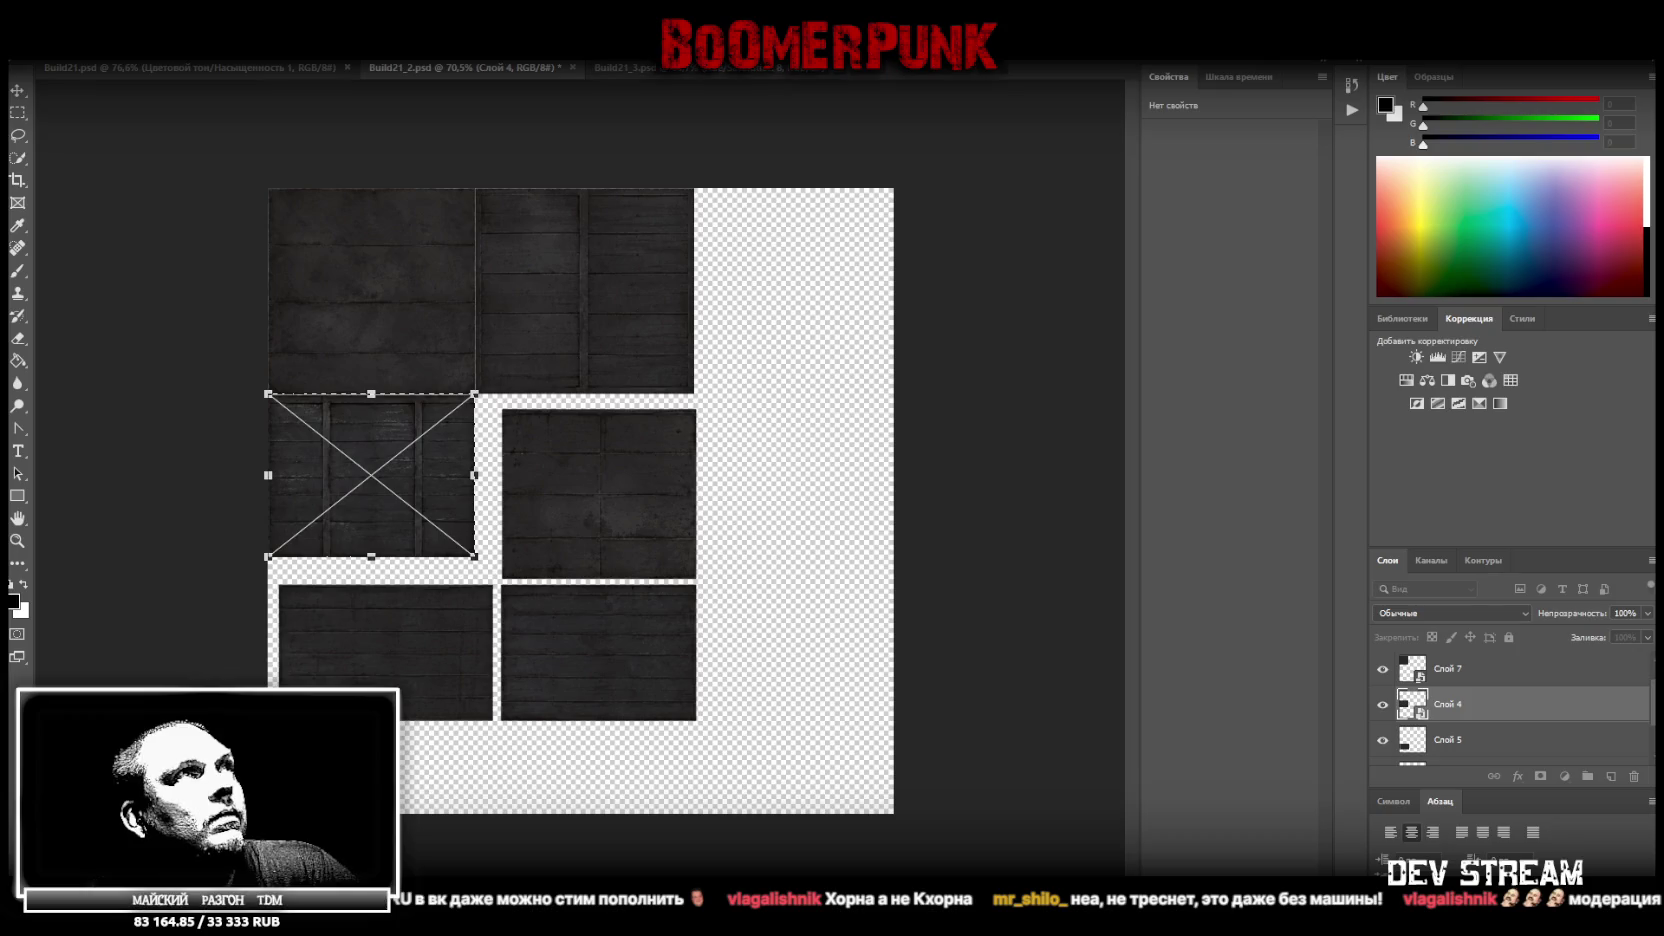
key("Return")
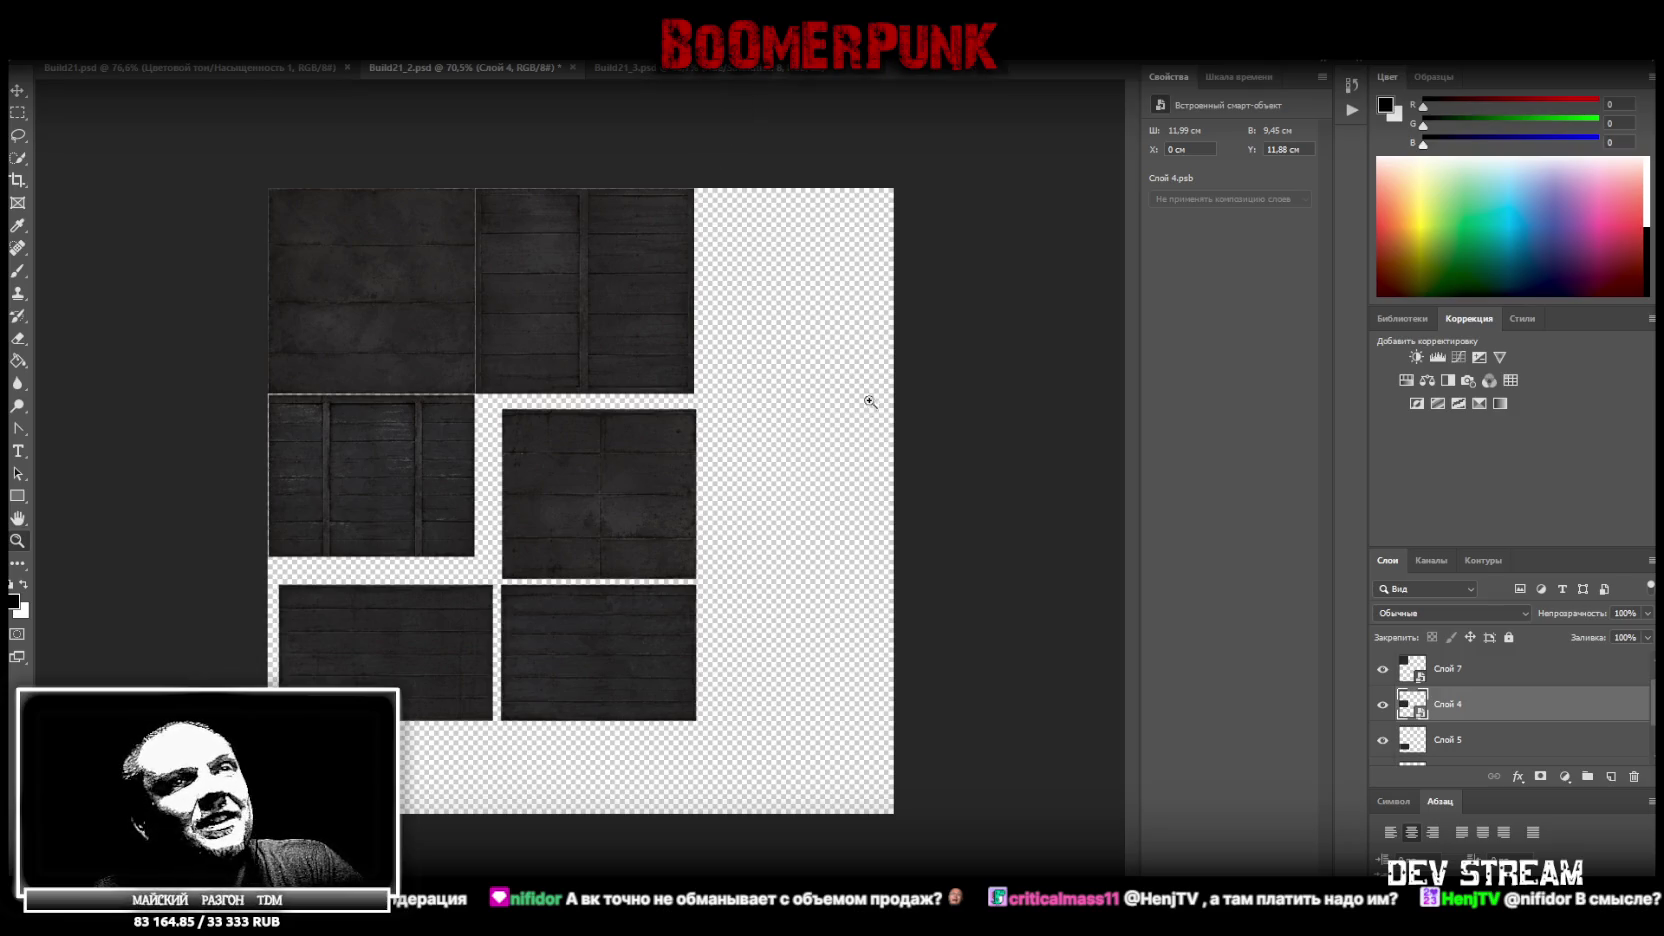
right_click(1450, 745)
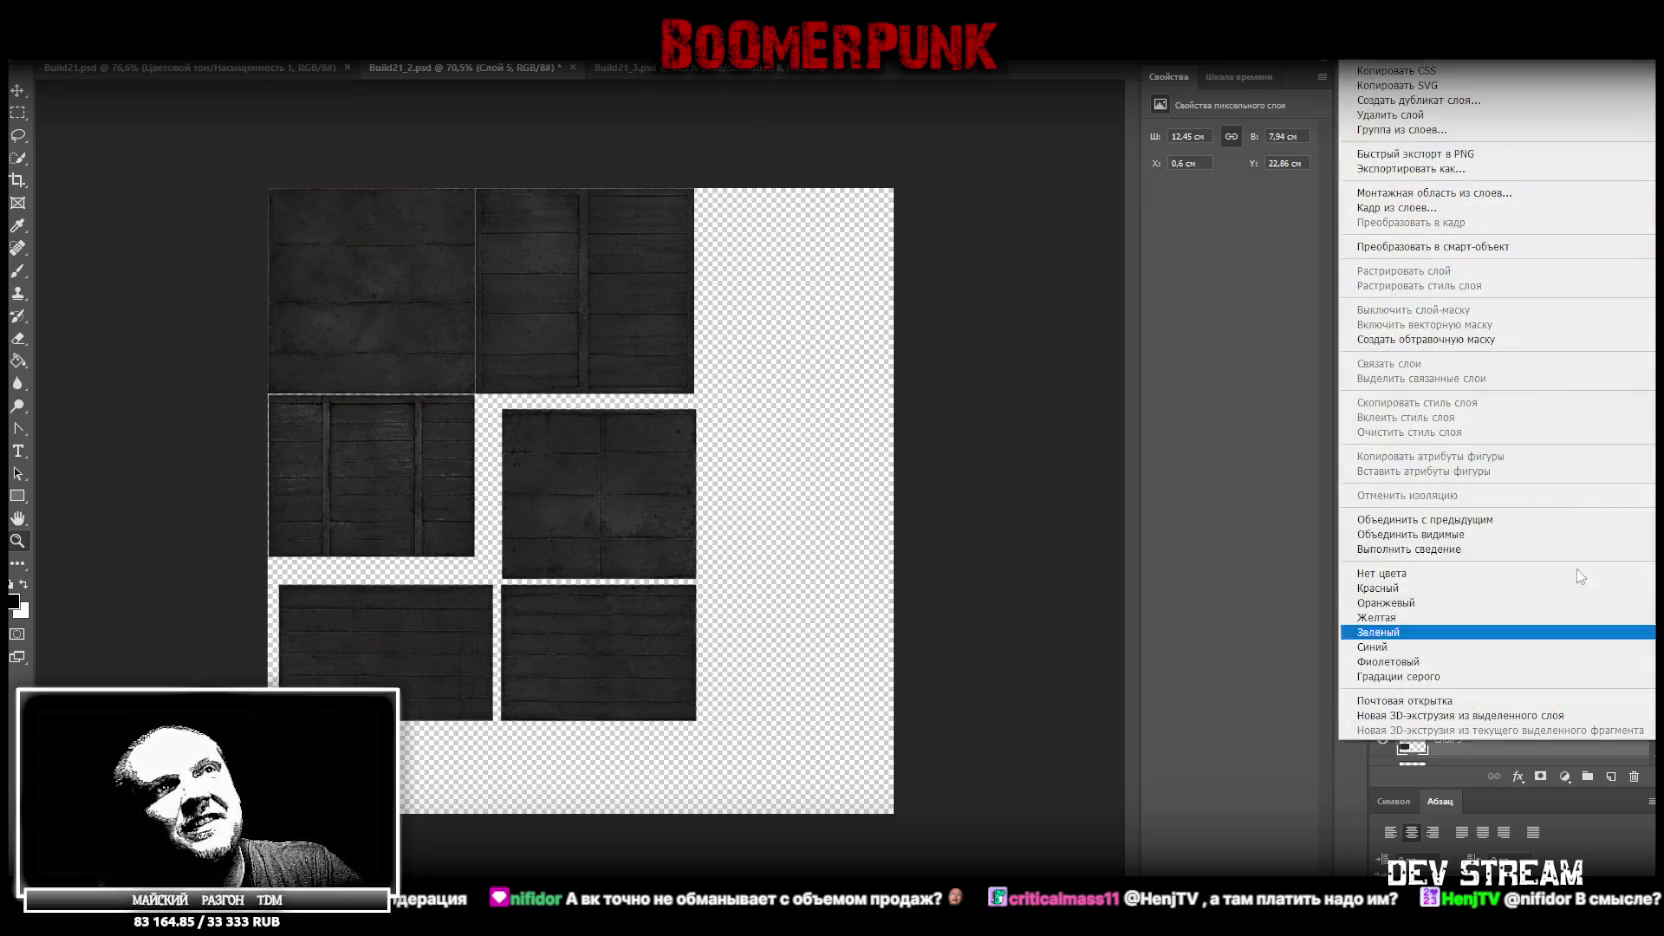
Convert Слой 5 to a smart object and move its tile up under the left tile
left_click(1499, 247)
key("ctrl+t")
mouse_move(427, 636)
left_mouse_down()
mouse_move(474, 636)
mouse_move(420, 625)
left_mouse_up()
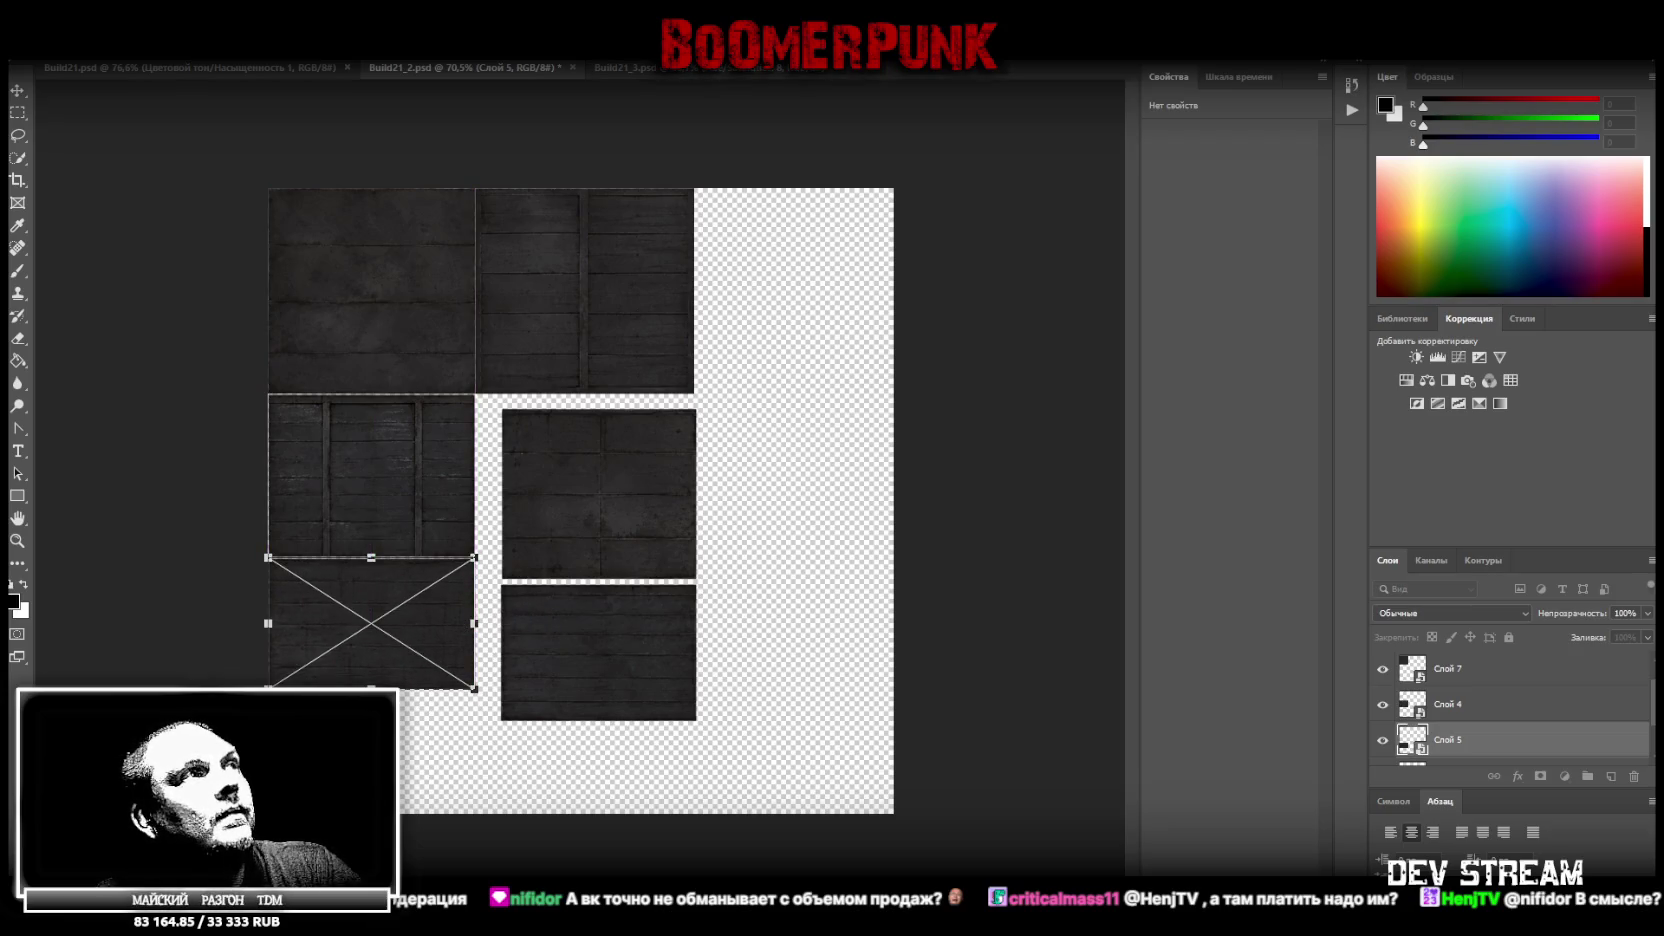
key("Return")
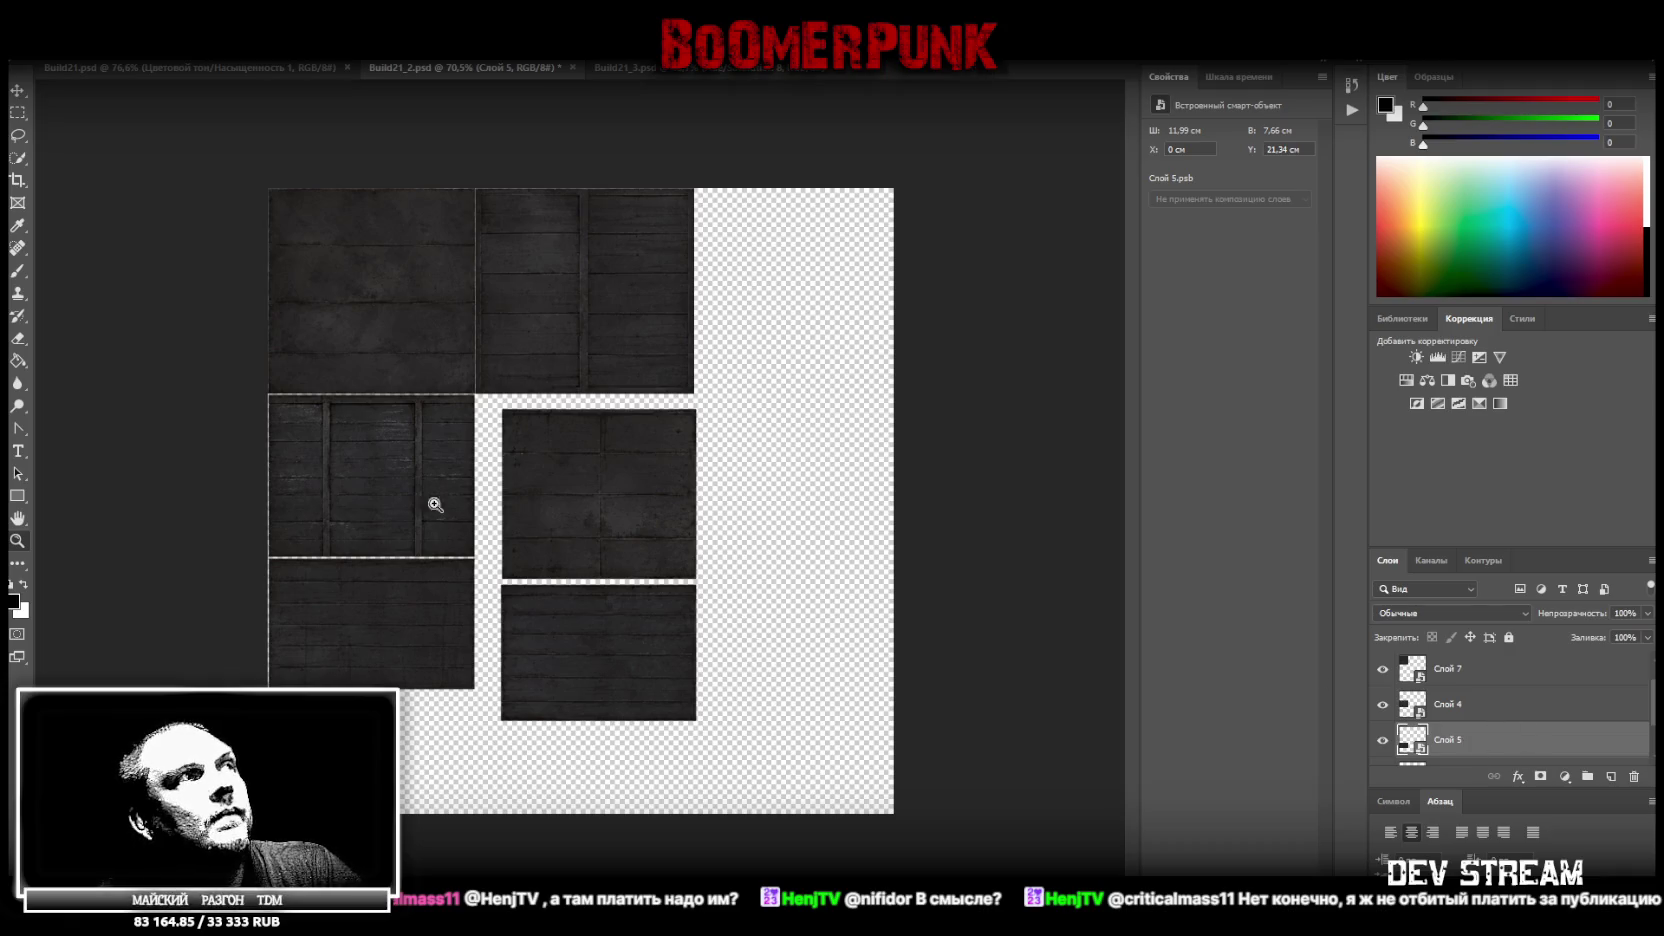
key("z")
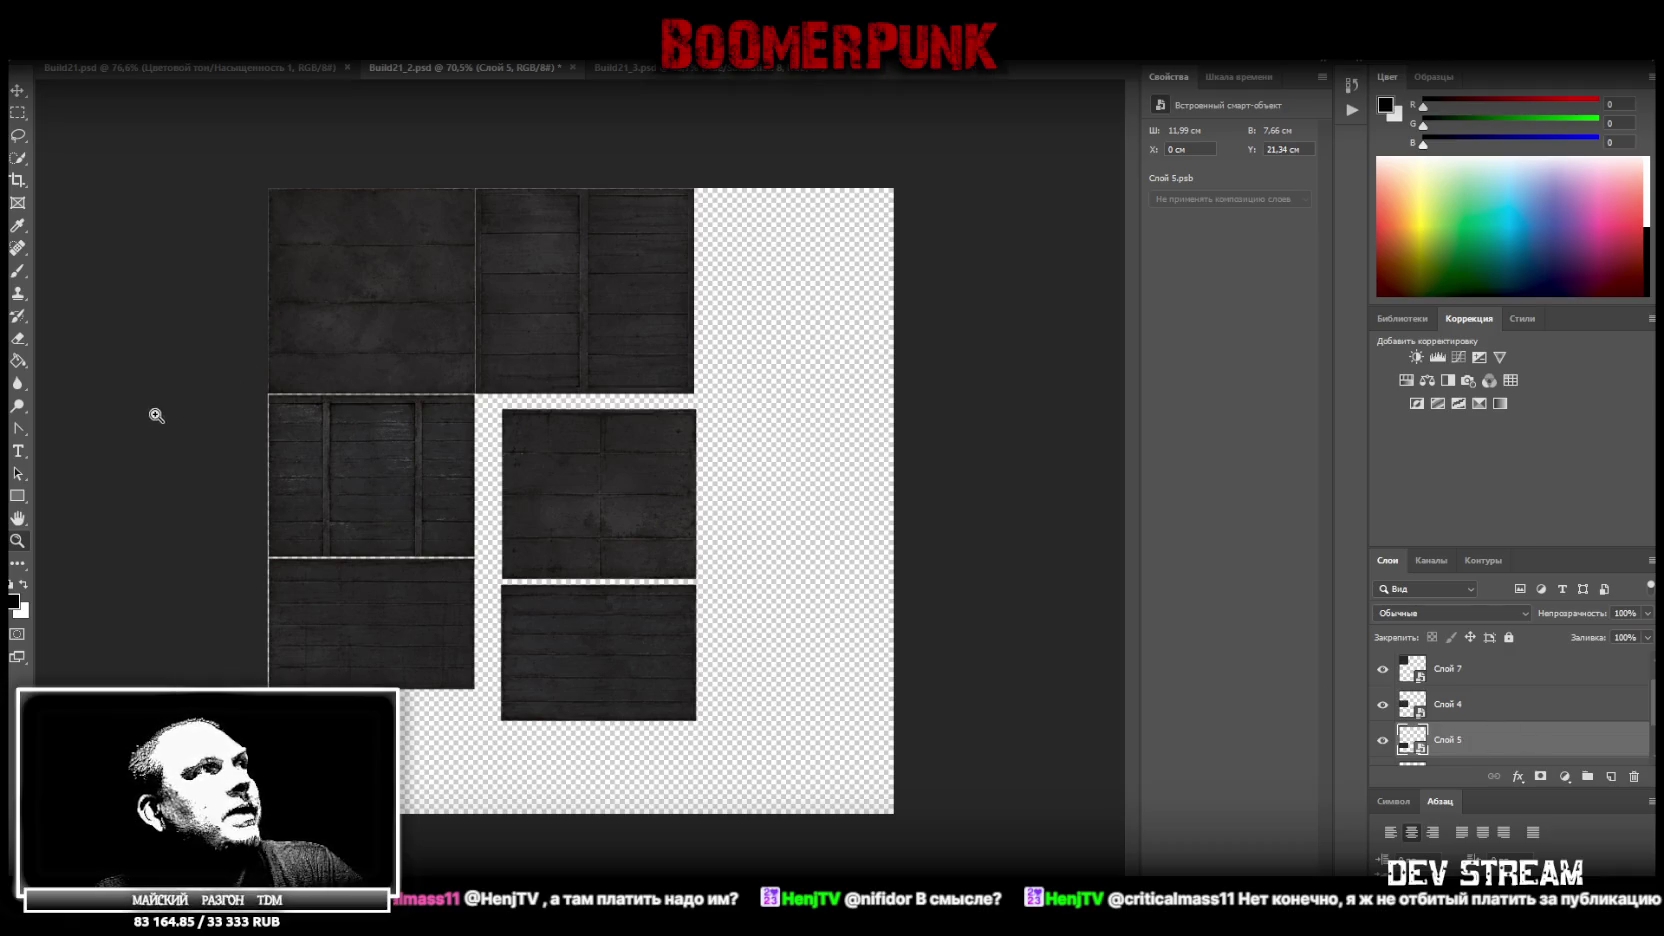
scroll(1457, 712, "down", 1)
Convert Слой 6 to a smart object and move and widen its tile flush beside Слой 5
left_click(1484, 744)
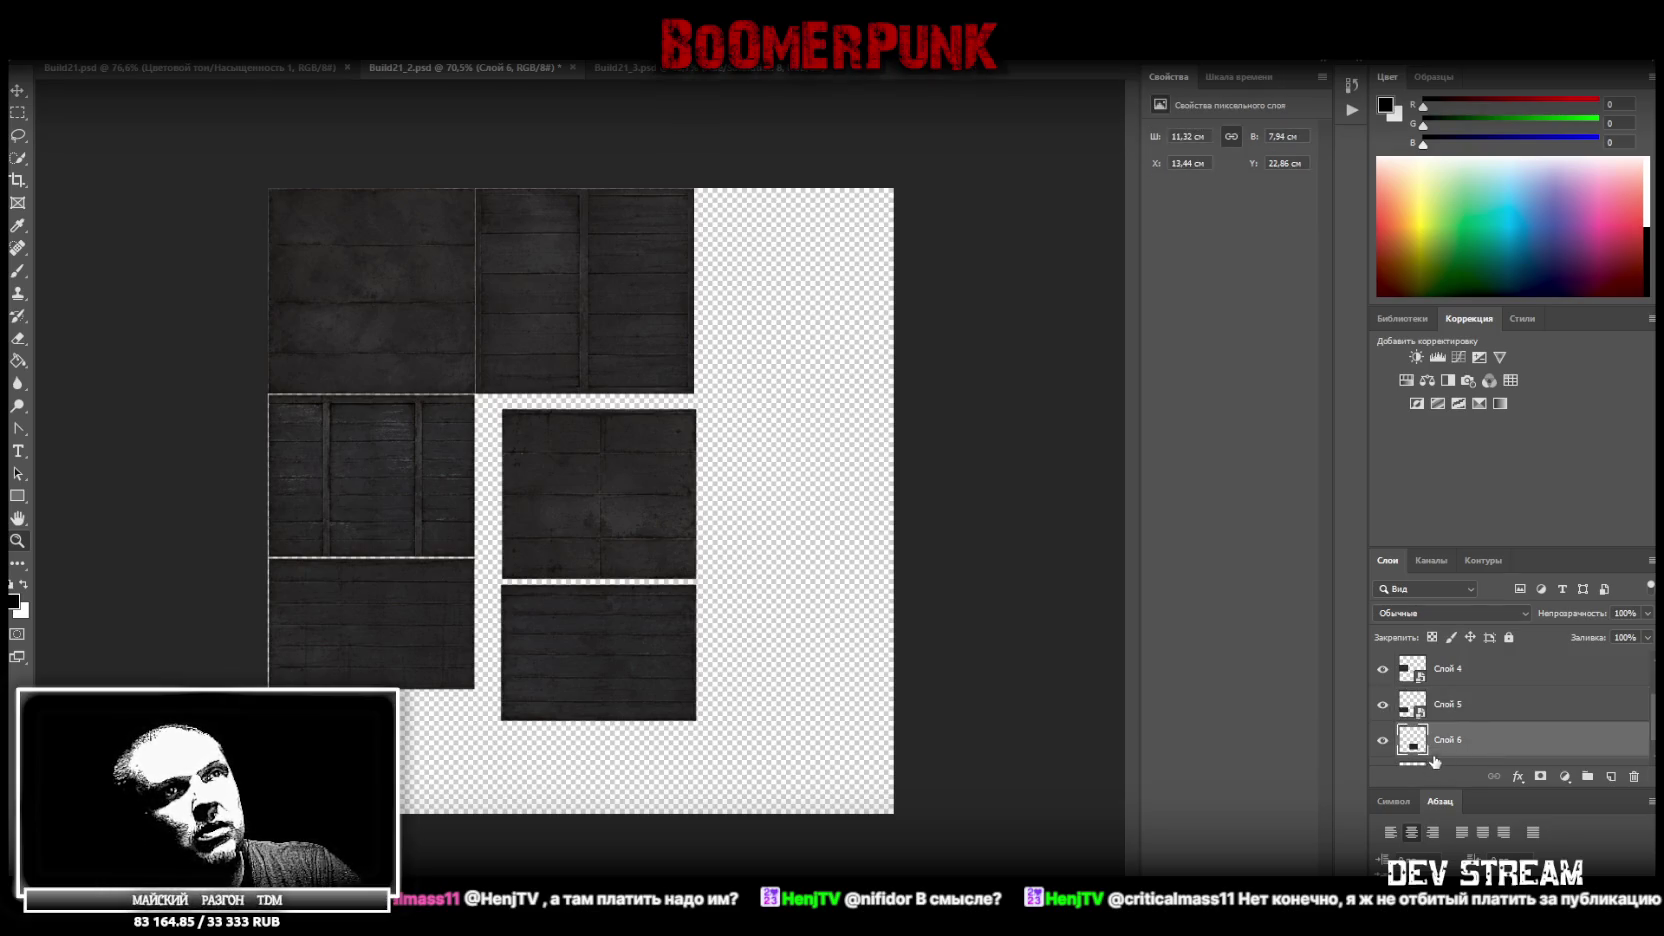
right_click(1435, 762)
left_click(1460, 255)
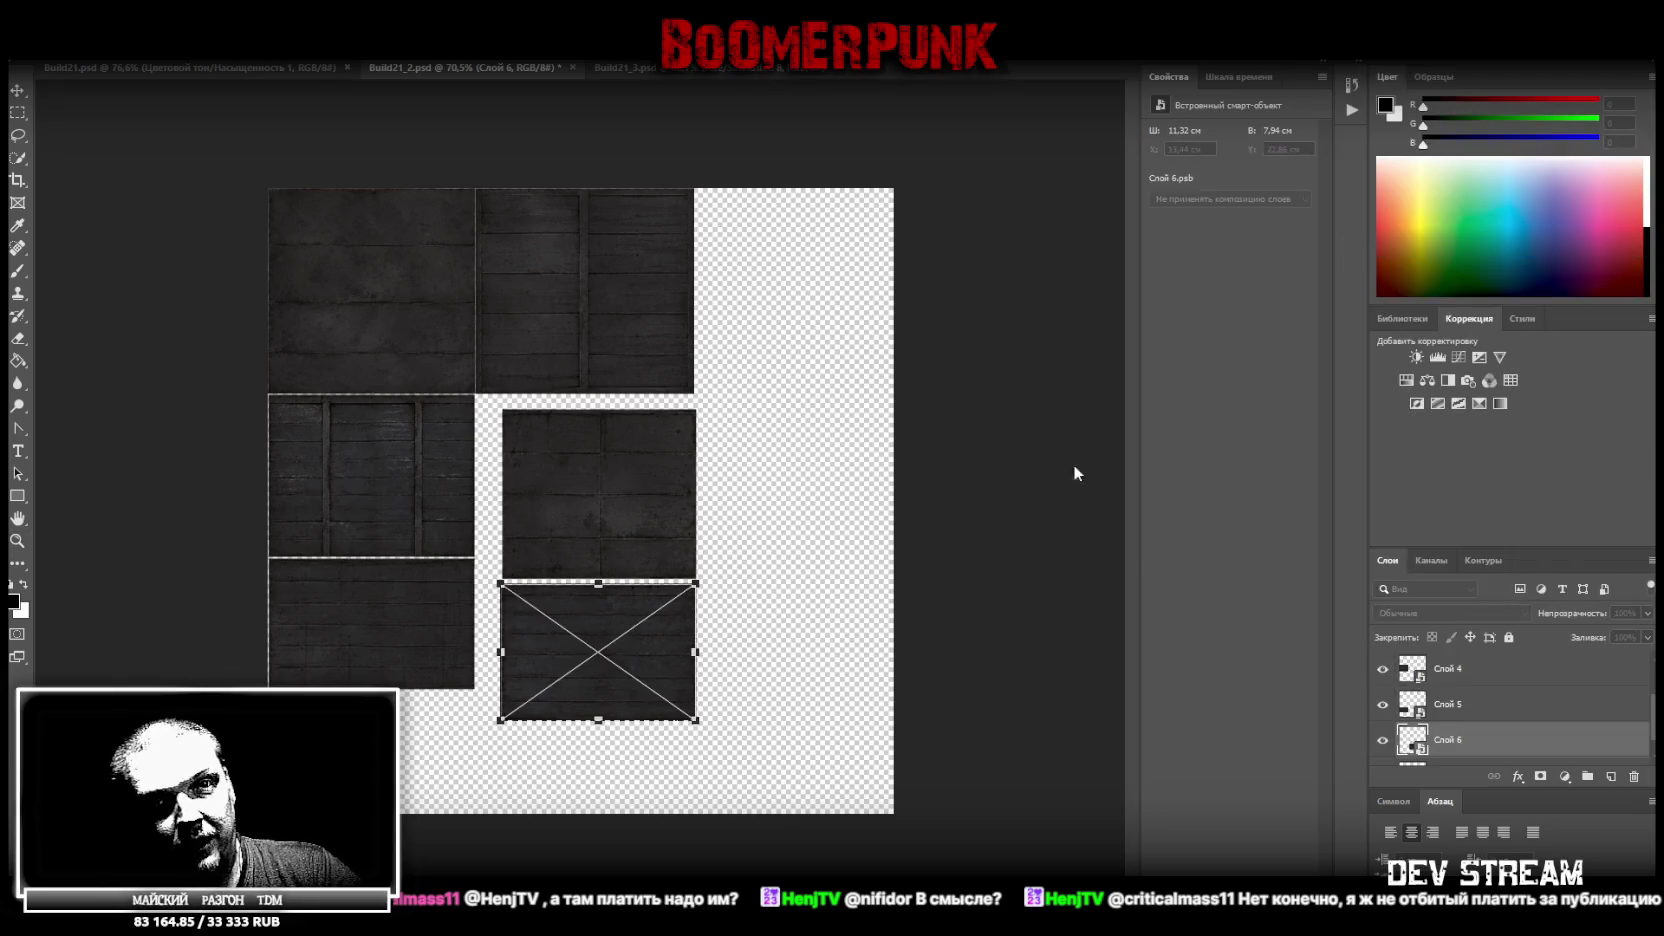
left_click_drag(577, 616, 557, 592)
left_click_drag(671, 624, 694, 624)
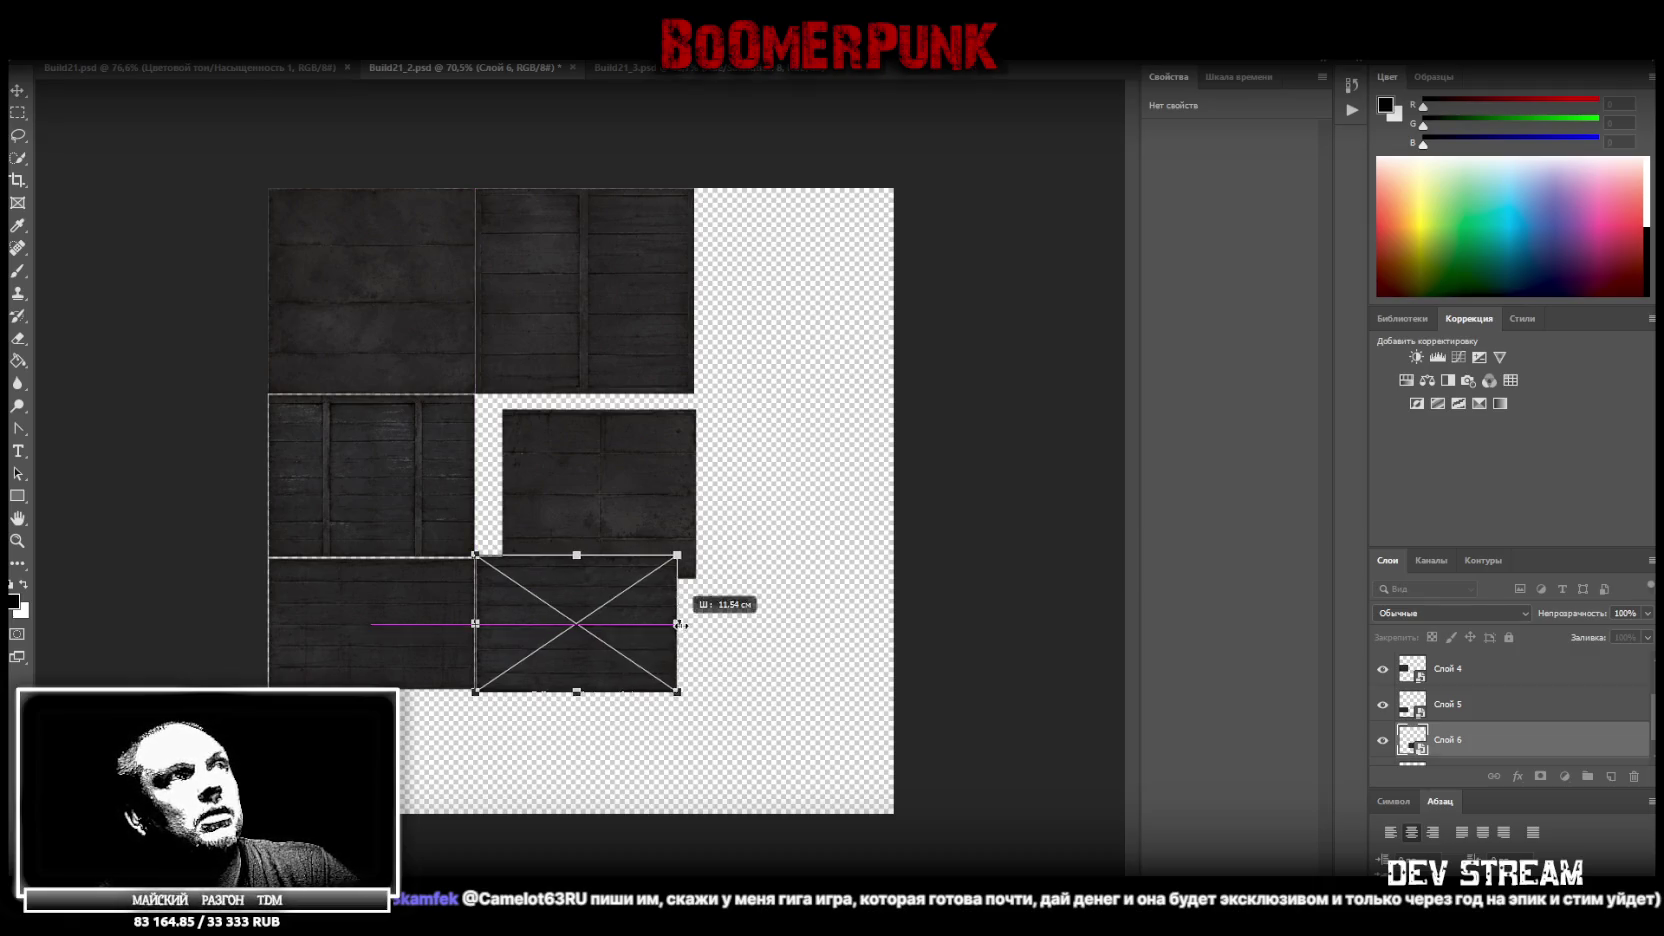
left_click_drag(586, 692, 586, 688)
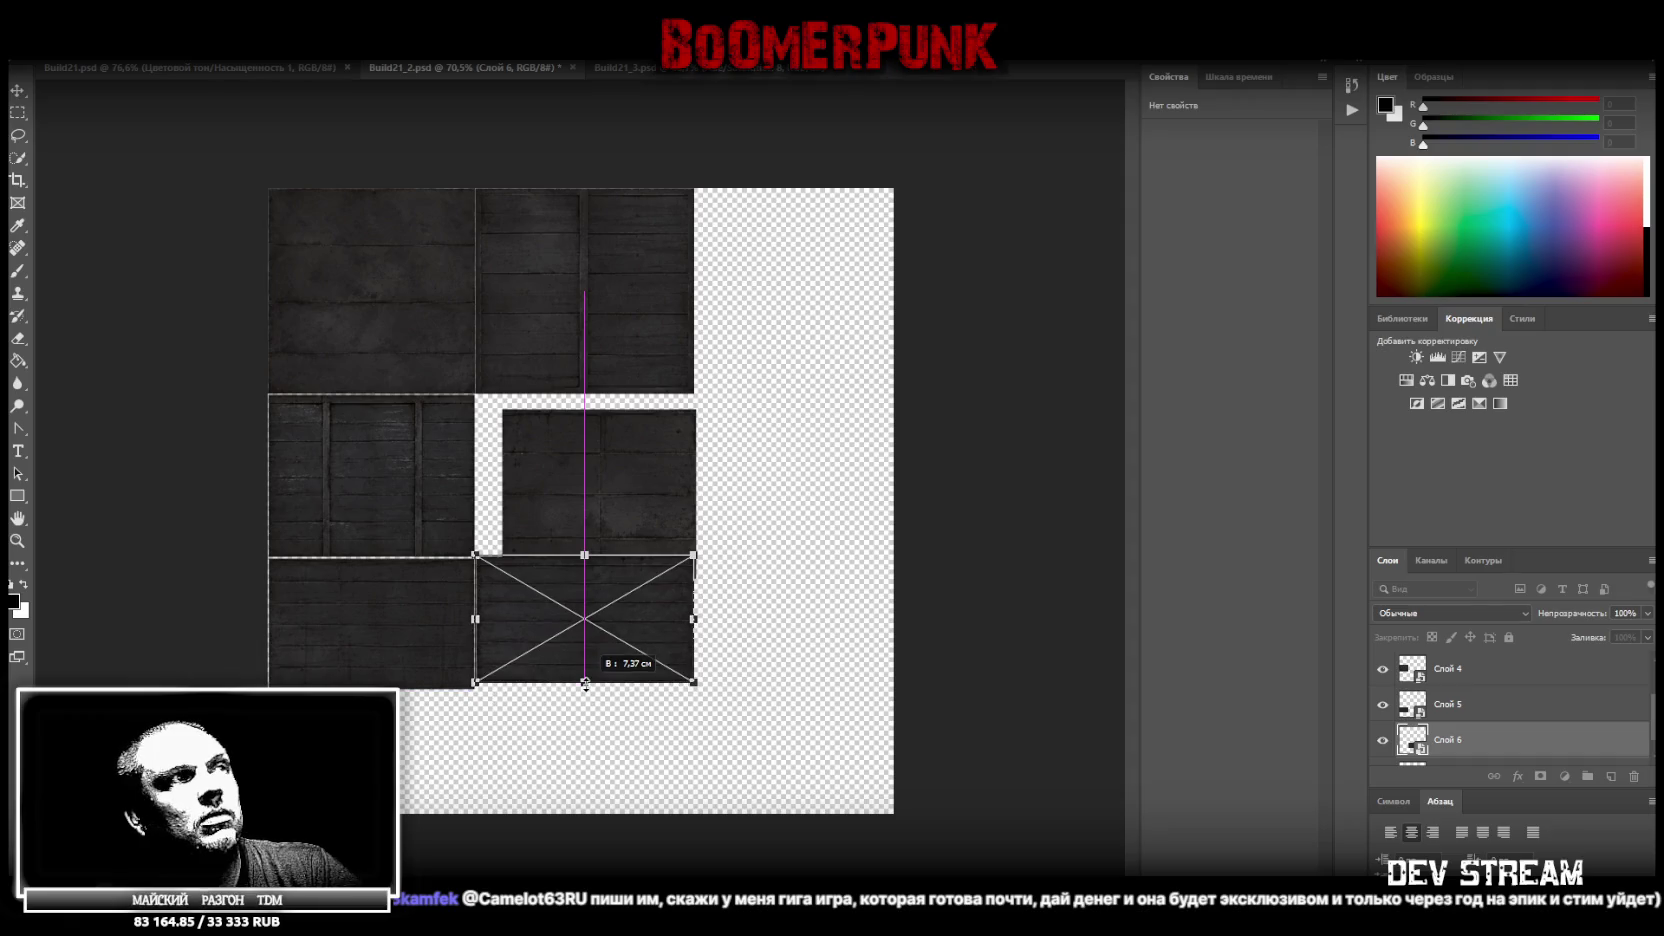
key("Return")
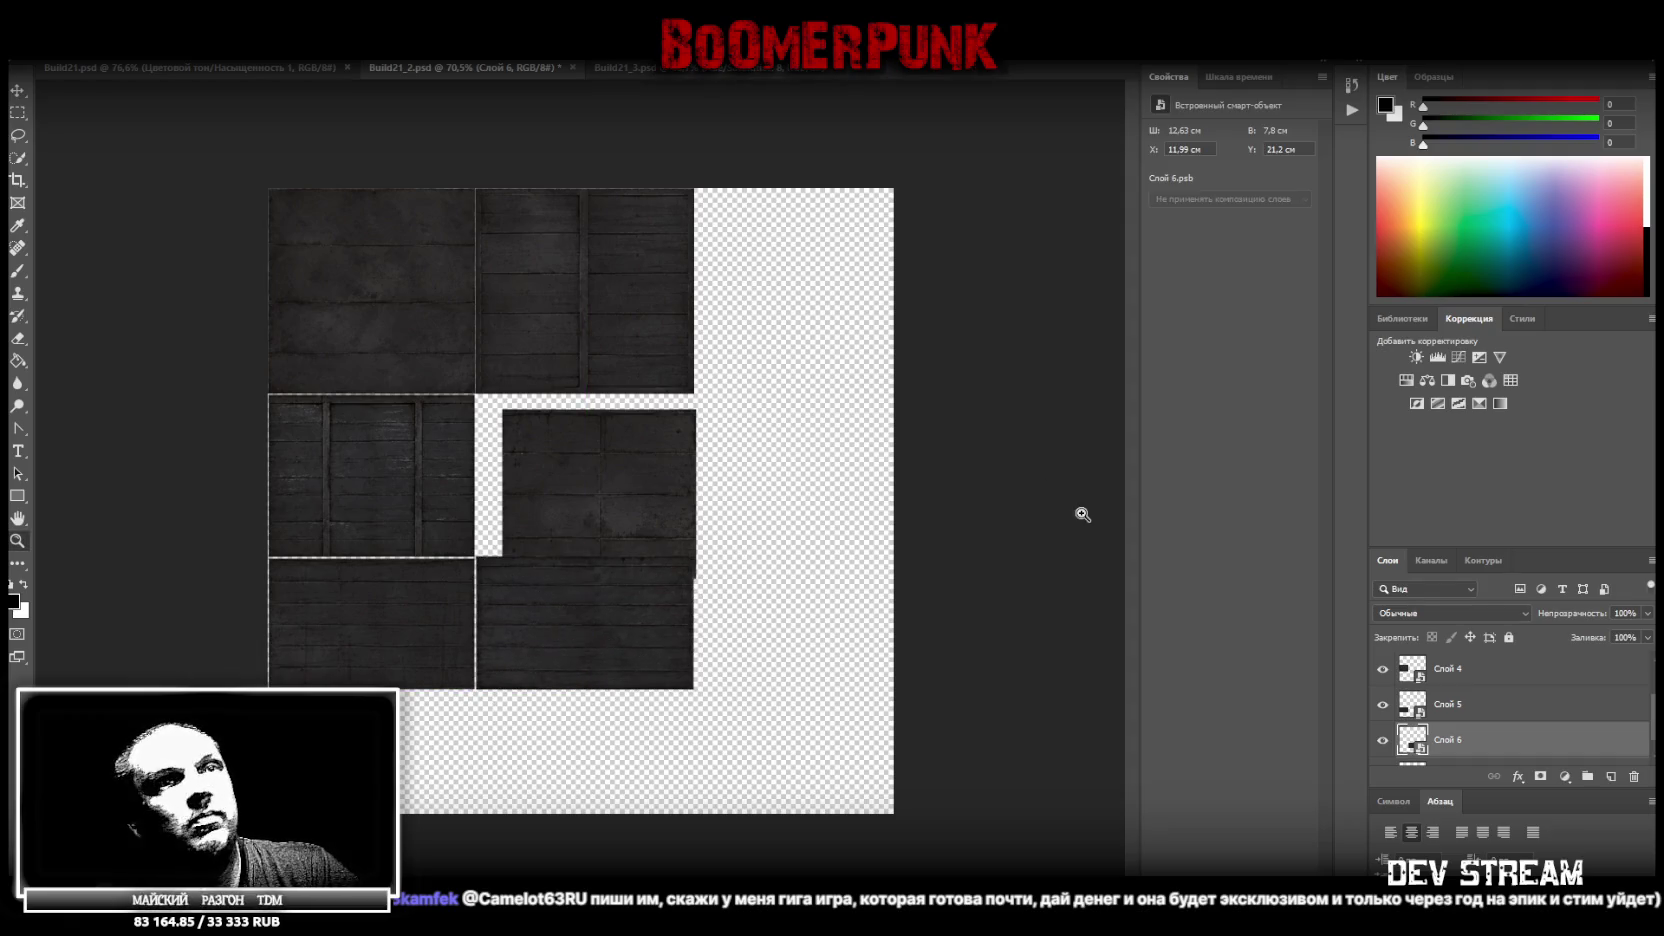
scroll(1485, 729, "down", 1)
left_click(1475, 746)
right_click(1475, 746)
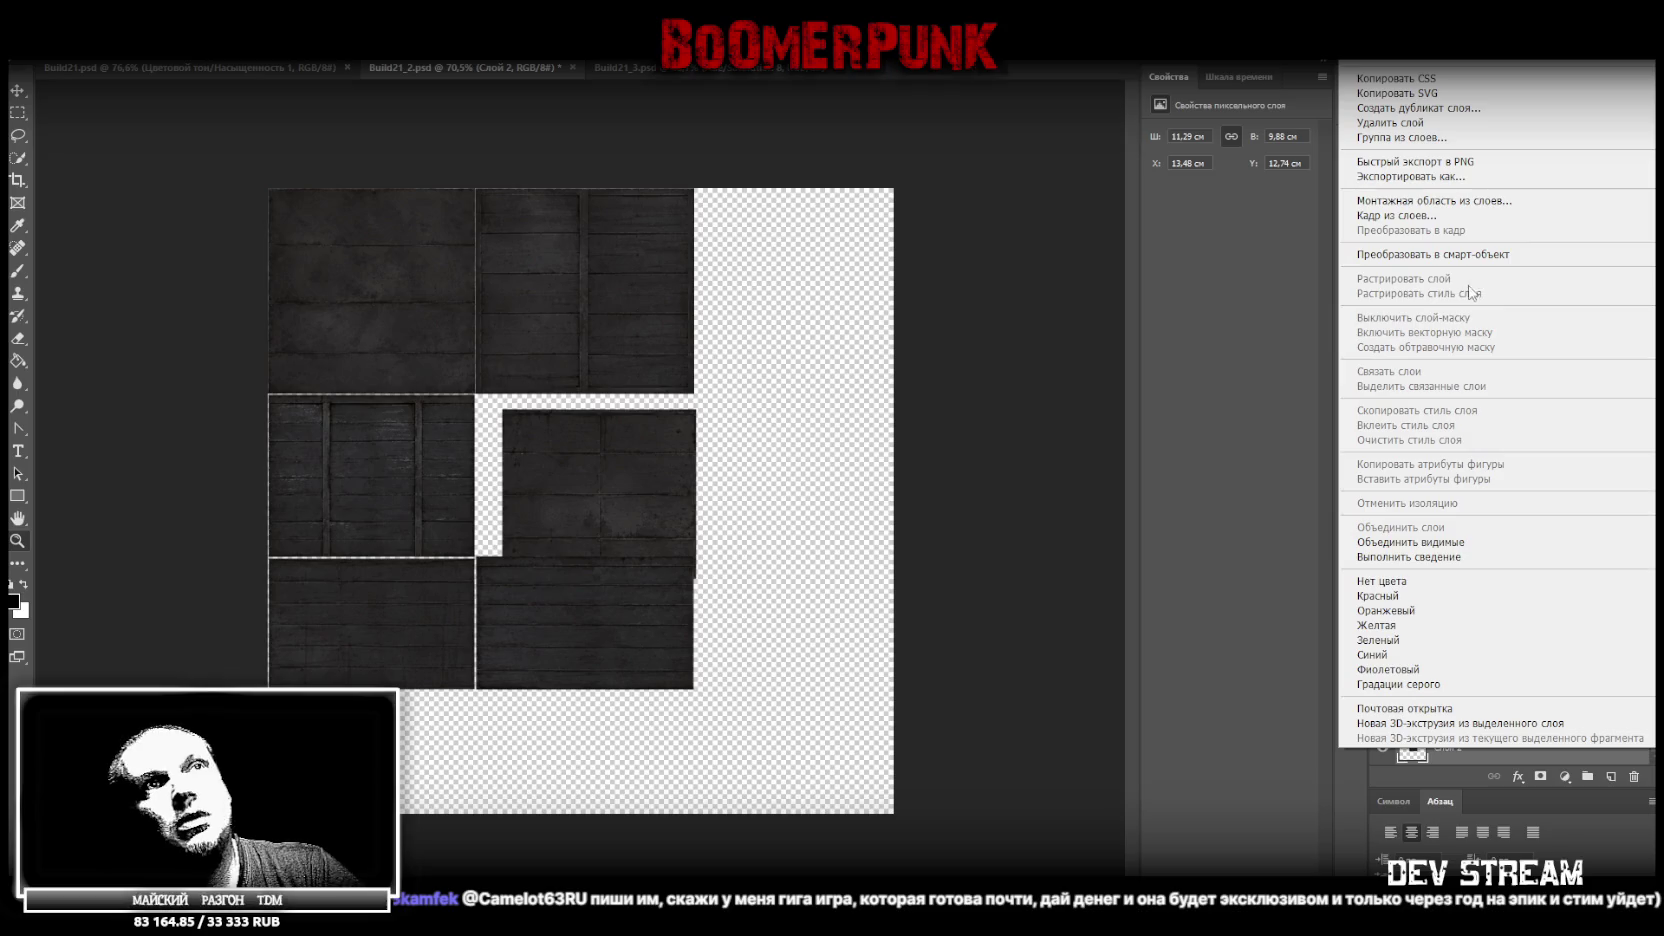
Convert Слой 2 to a smart object and scale its tile into the middle-right gap
left_click(1475, 252)
key("ctrl+t")
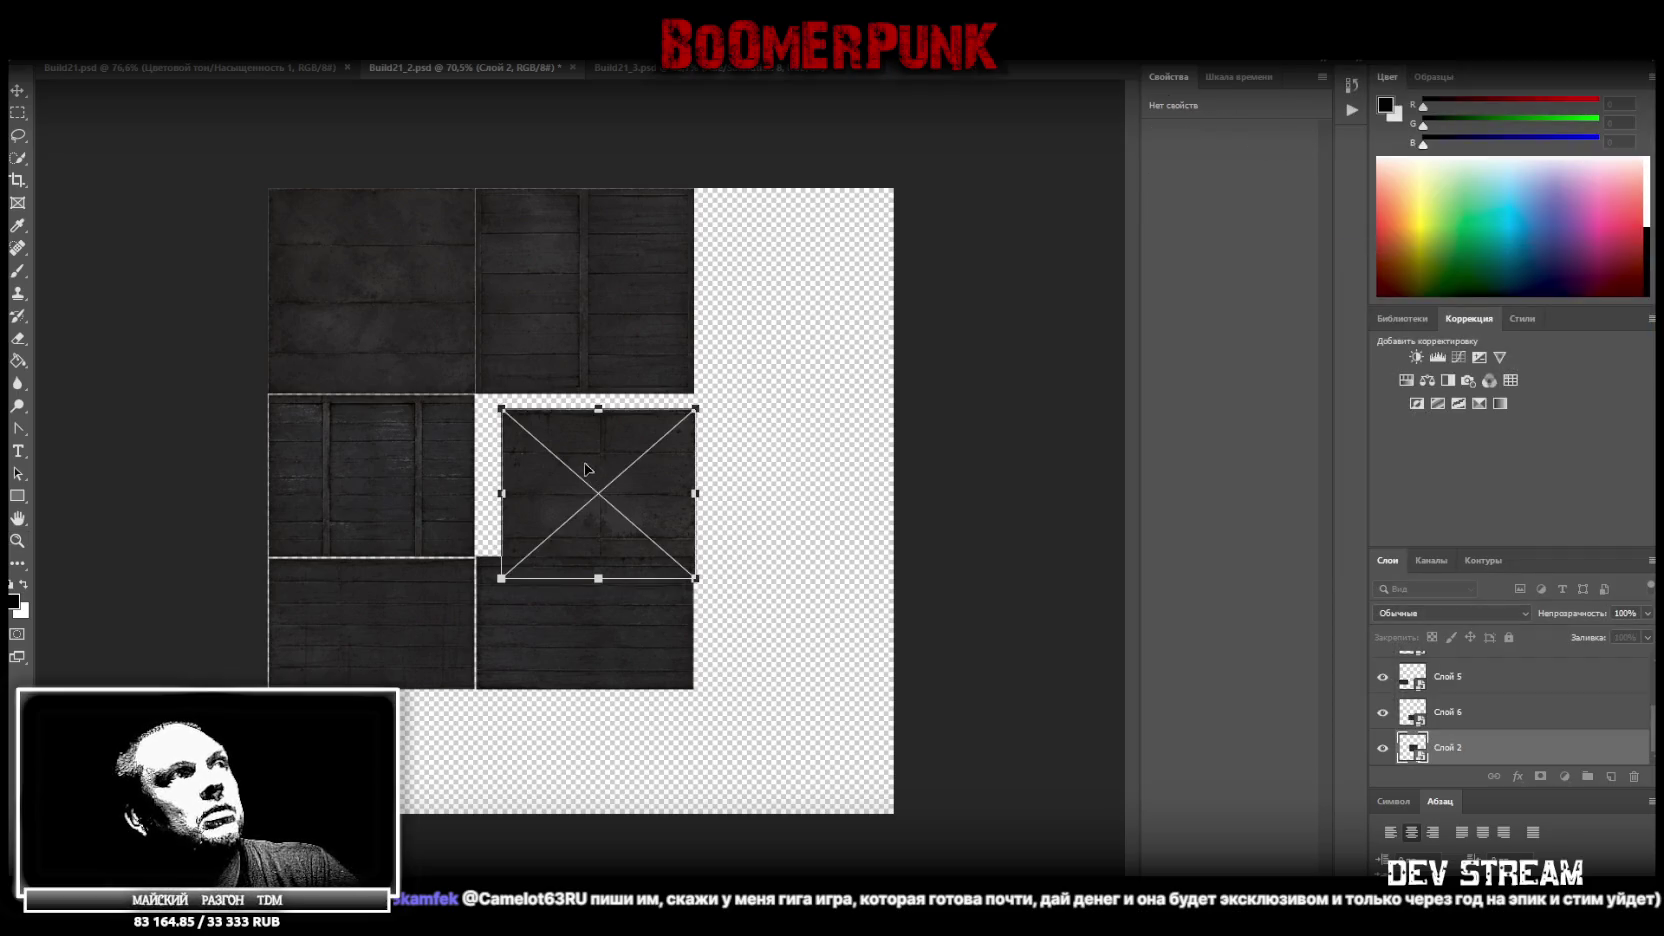
left_click_drag(600, 460, 573, 444)
left_click_drag(670, 564, 694, 558)
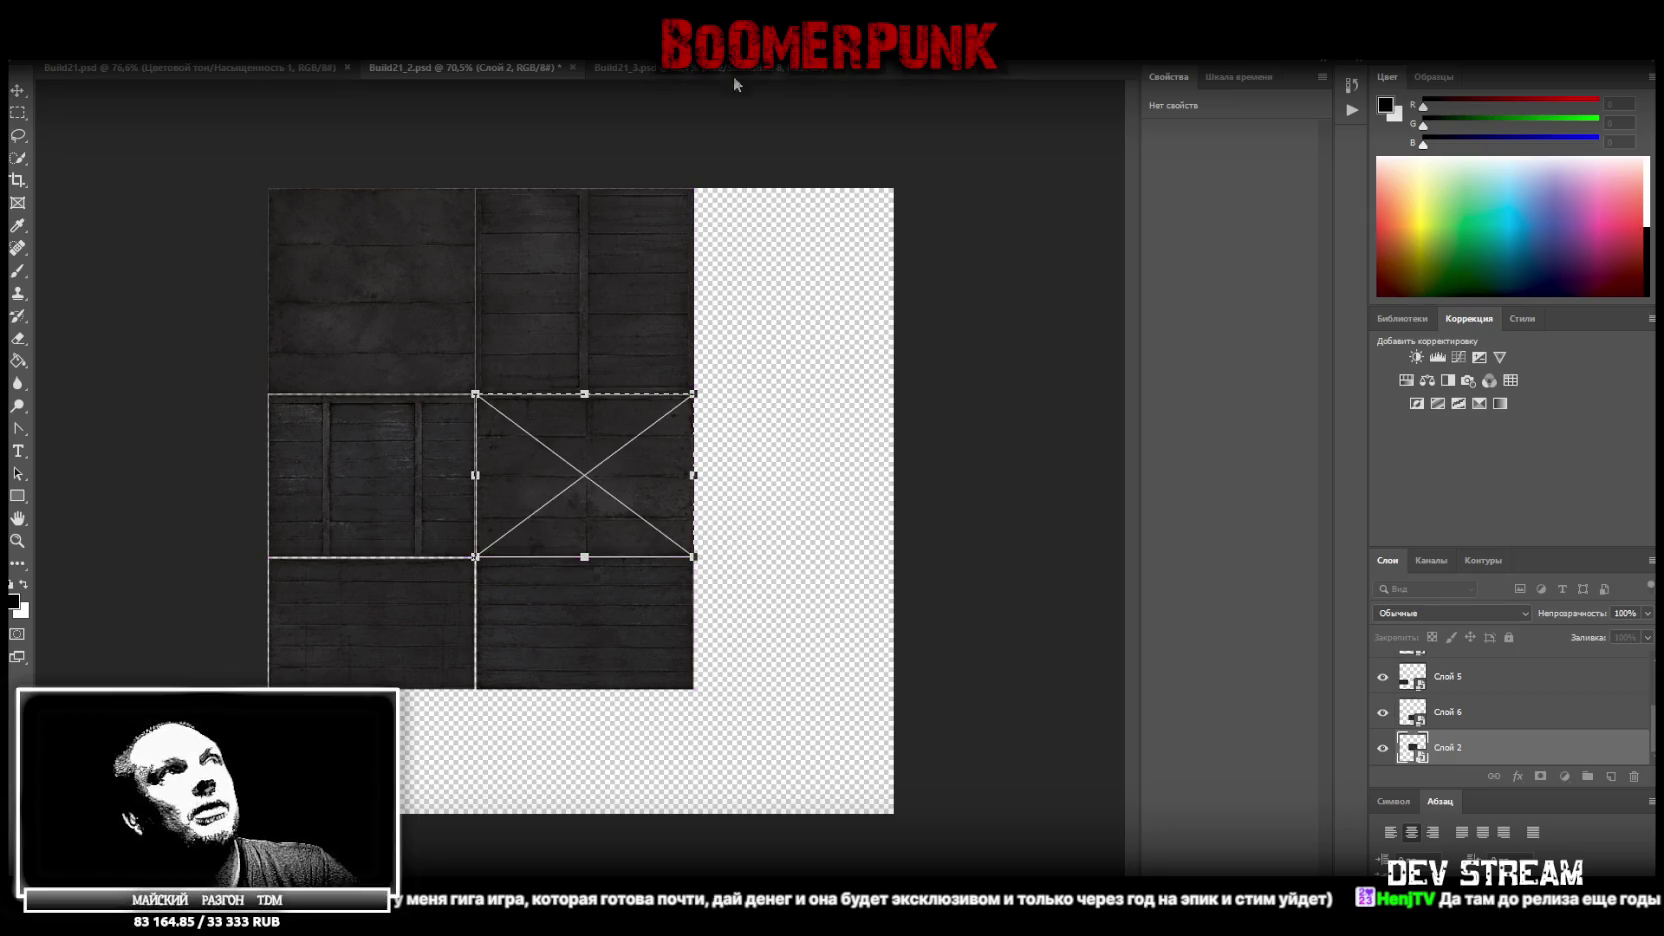
key("Return")
key("ctrl+t")
left_click_drag(583, 557, 587, 557)
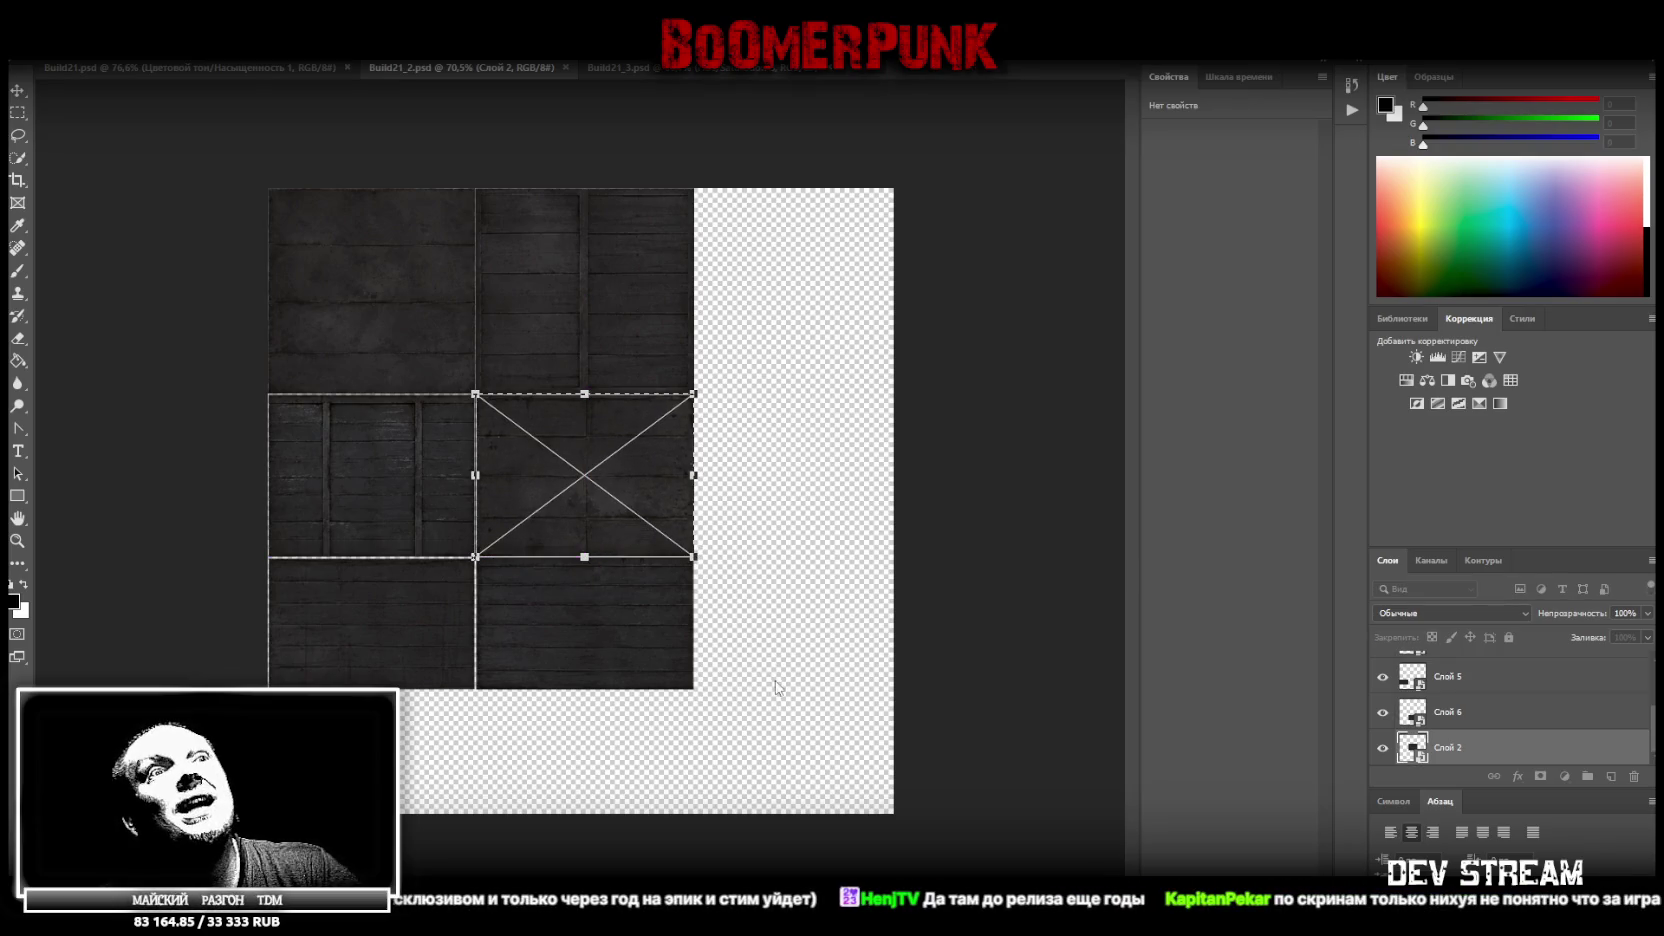
Lower the top edge of the Слой 6 tile so it meets the Слой 2 tile
left_click(1456, 712)
key("ctrl+t")
left_click_drag(585, 556, 585, 559)
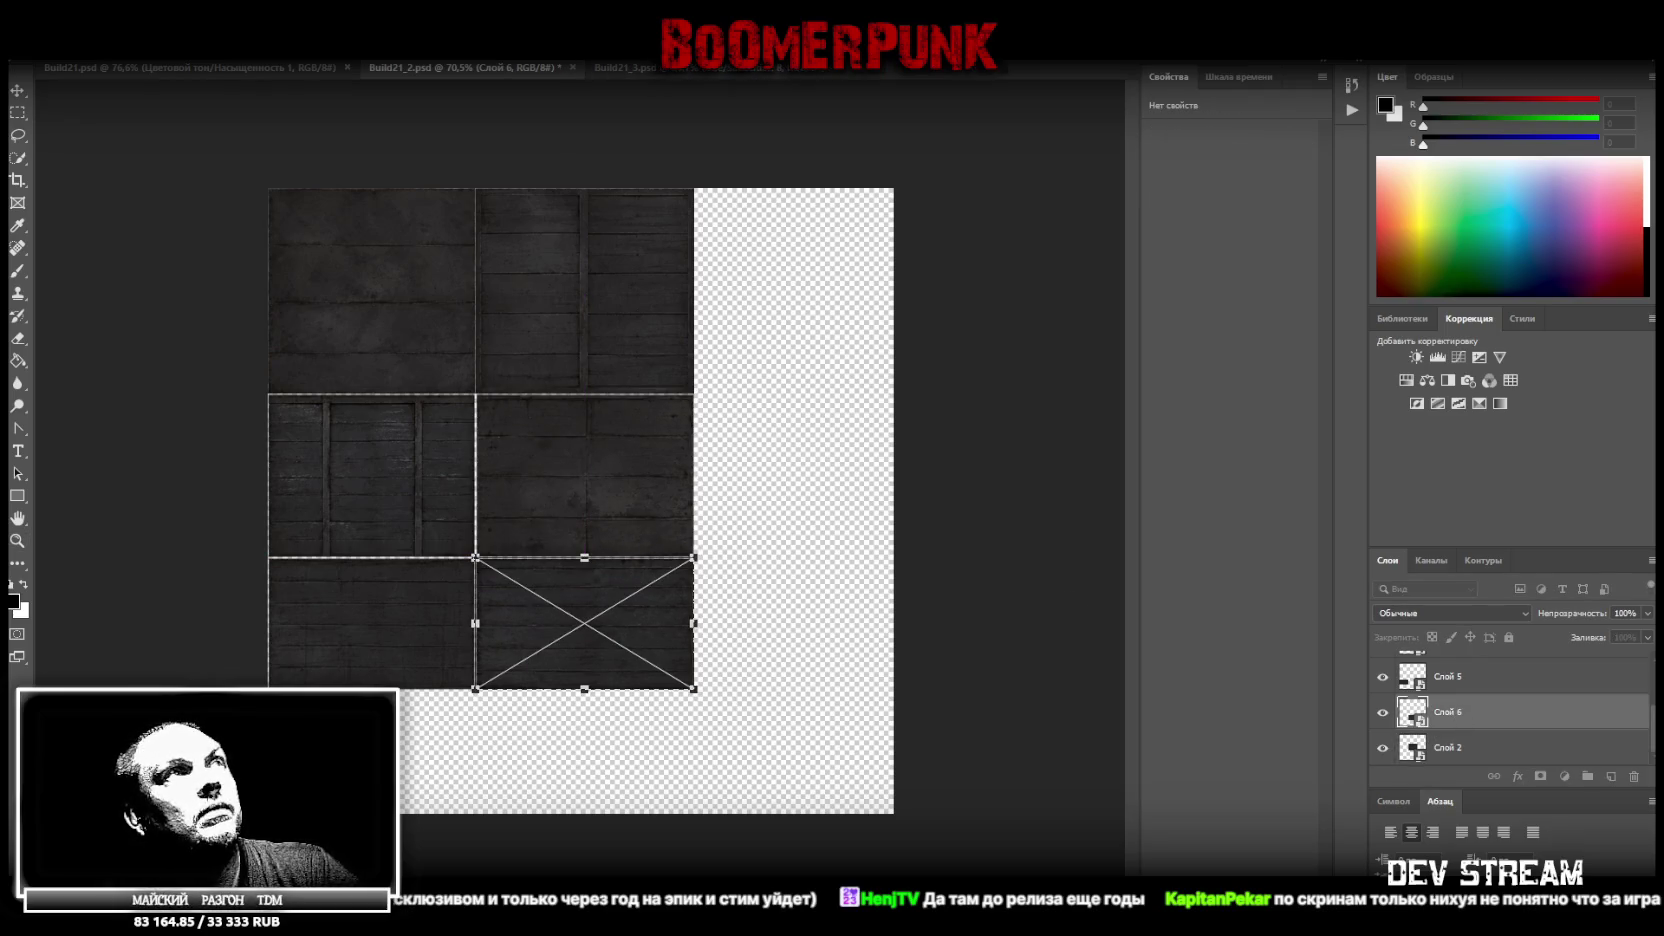
key("Return")
key("z")
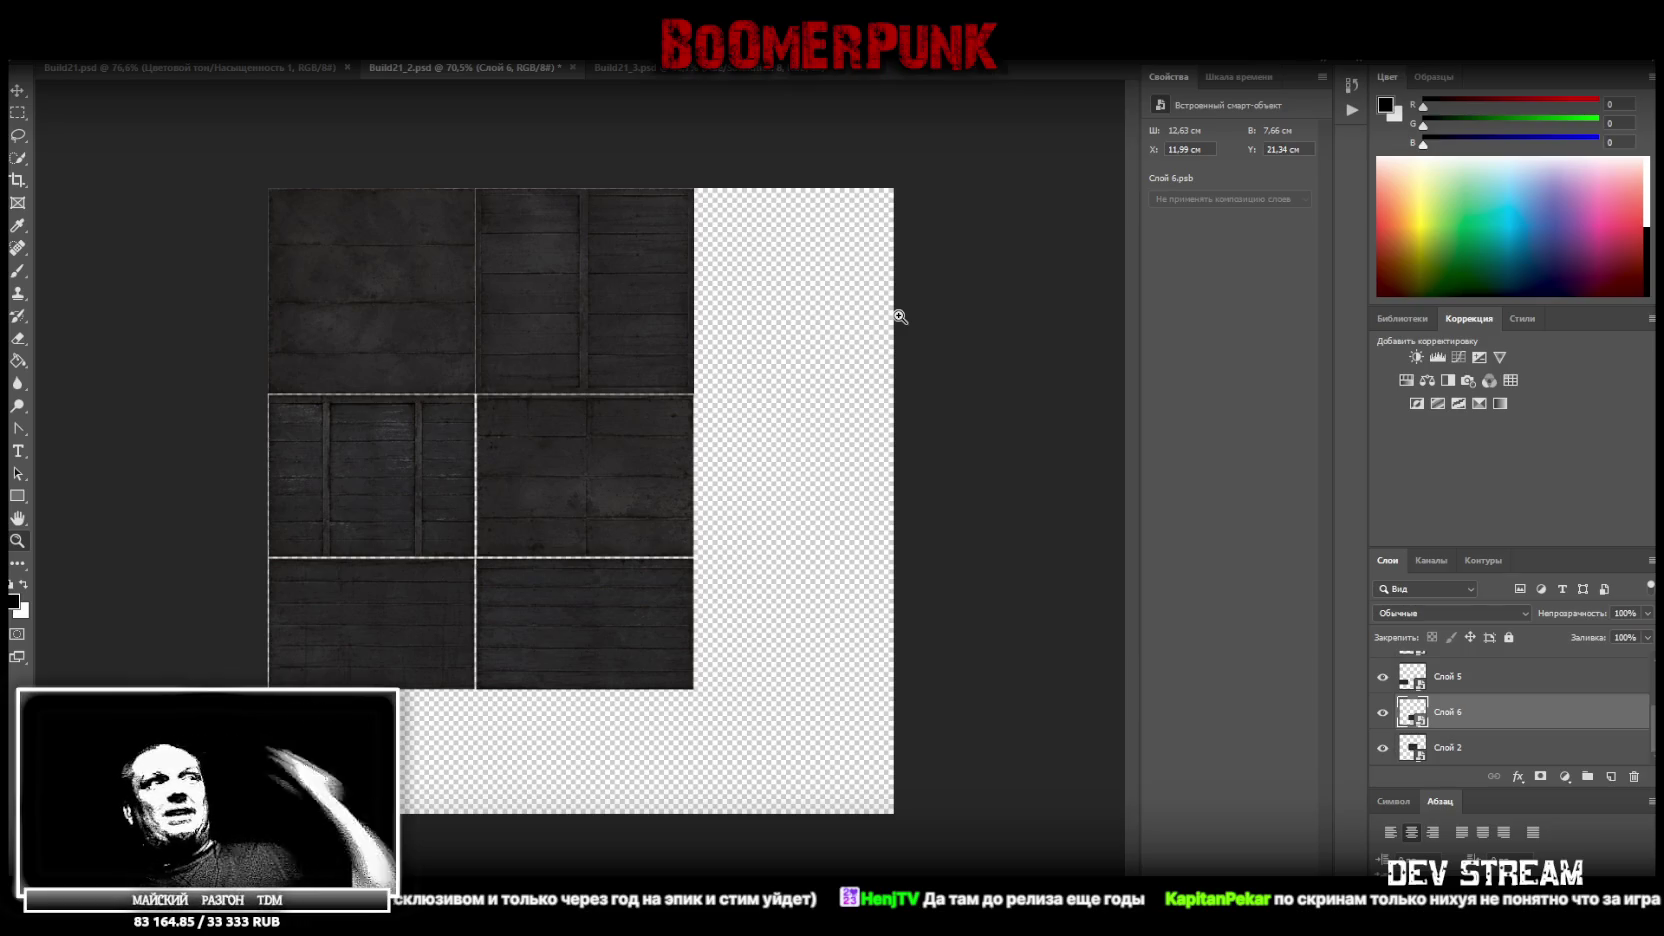
right_click(384, 467)
left_click(18, 90)
Check the edges of the Слой 4 and Слой 2 tiles by re-transforming each from the canvas
right_click(358, 487)
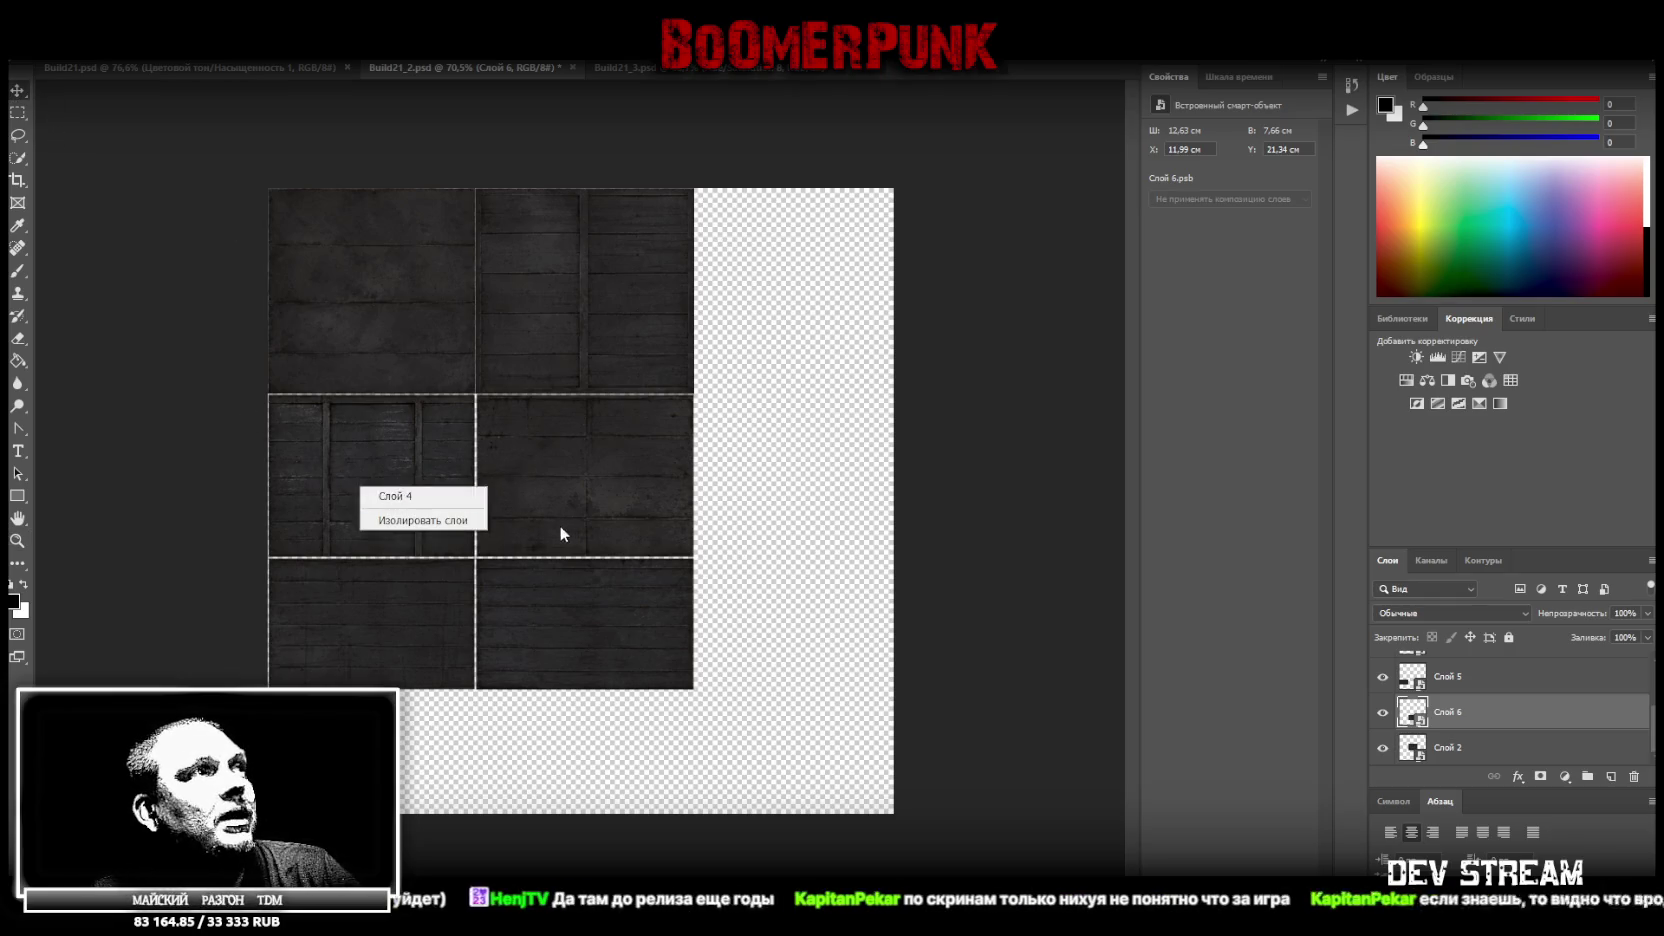
left_click(422, 494)
left_click_drag(475, 476, 475, 476)
key("Return")
right_click(583, 453)
left_click(660, 463)
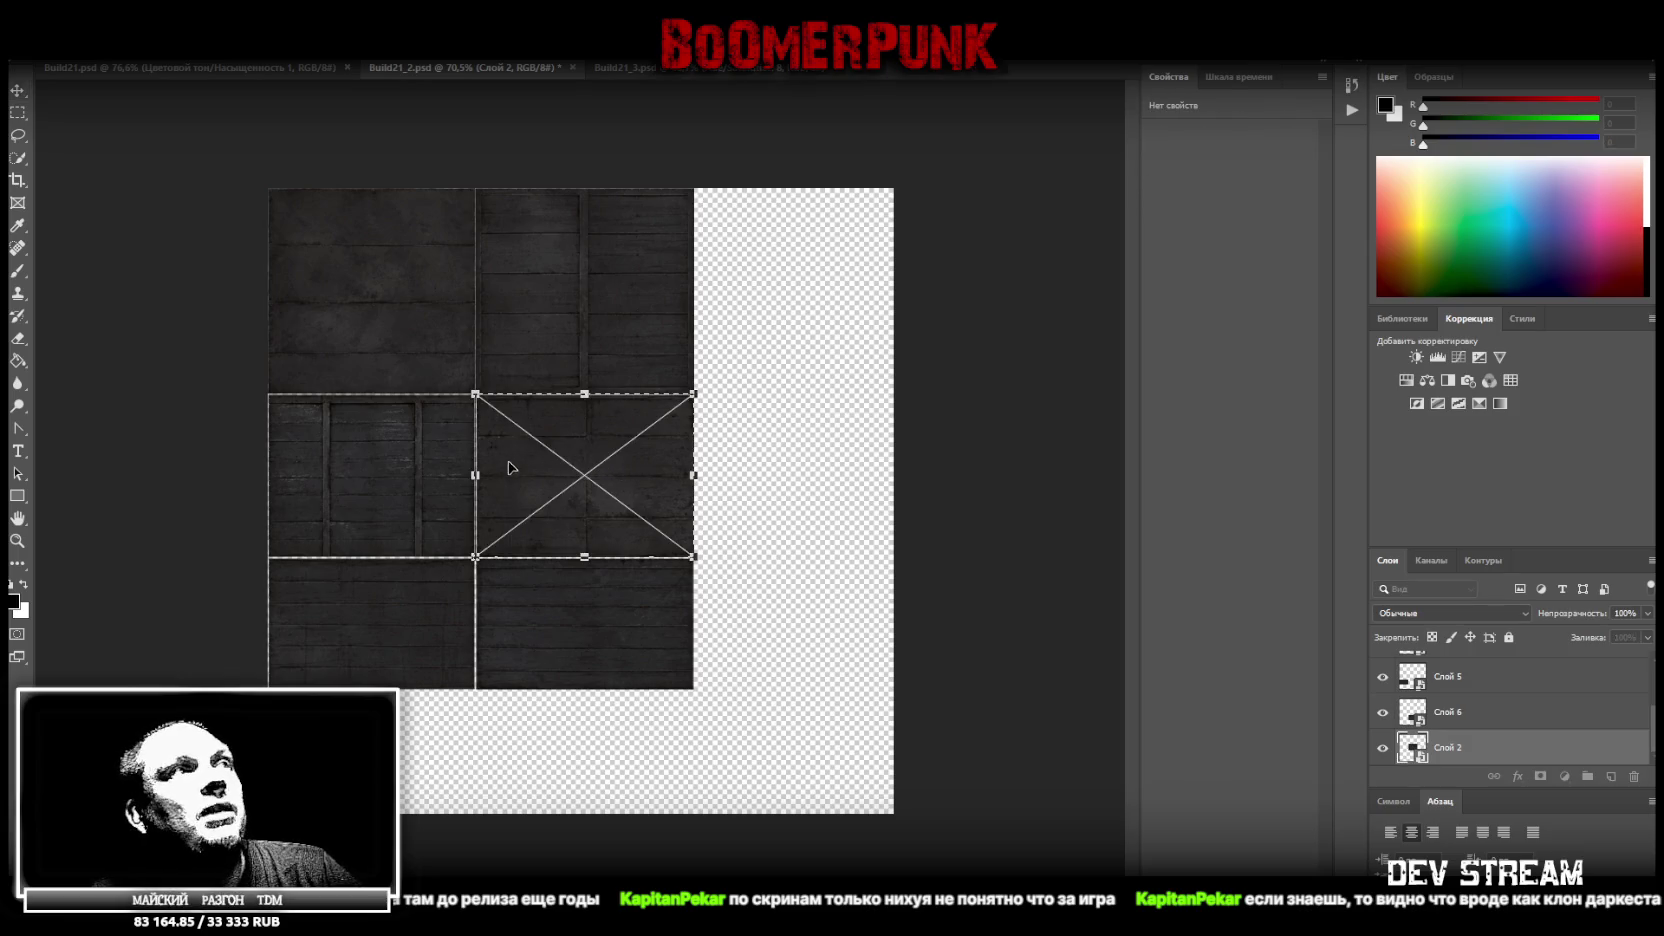
left_click_drag(481, 474, 476, 474)
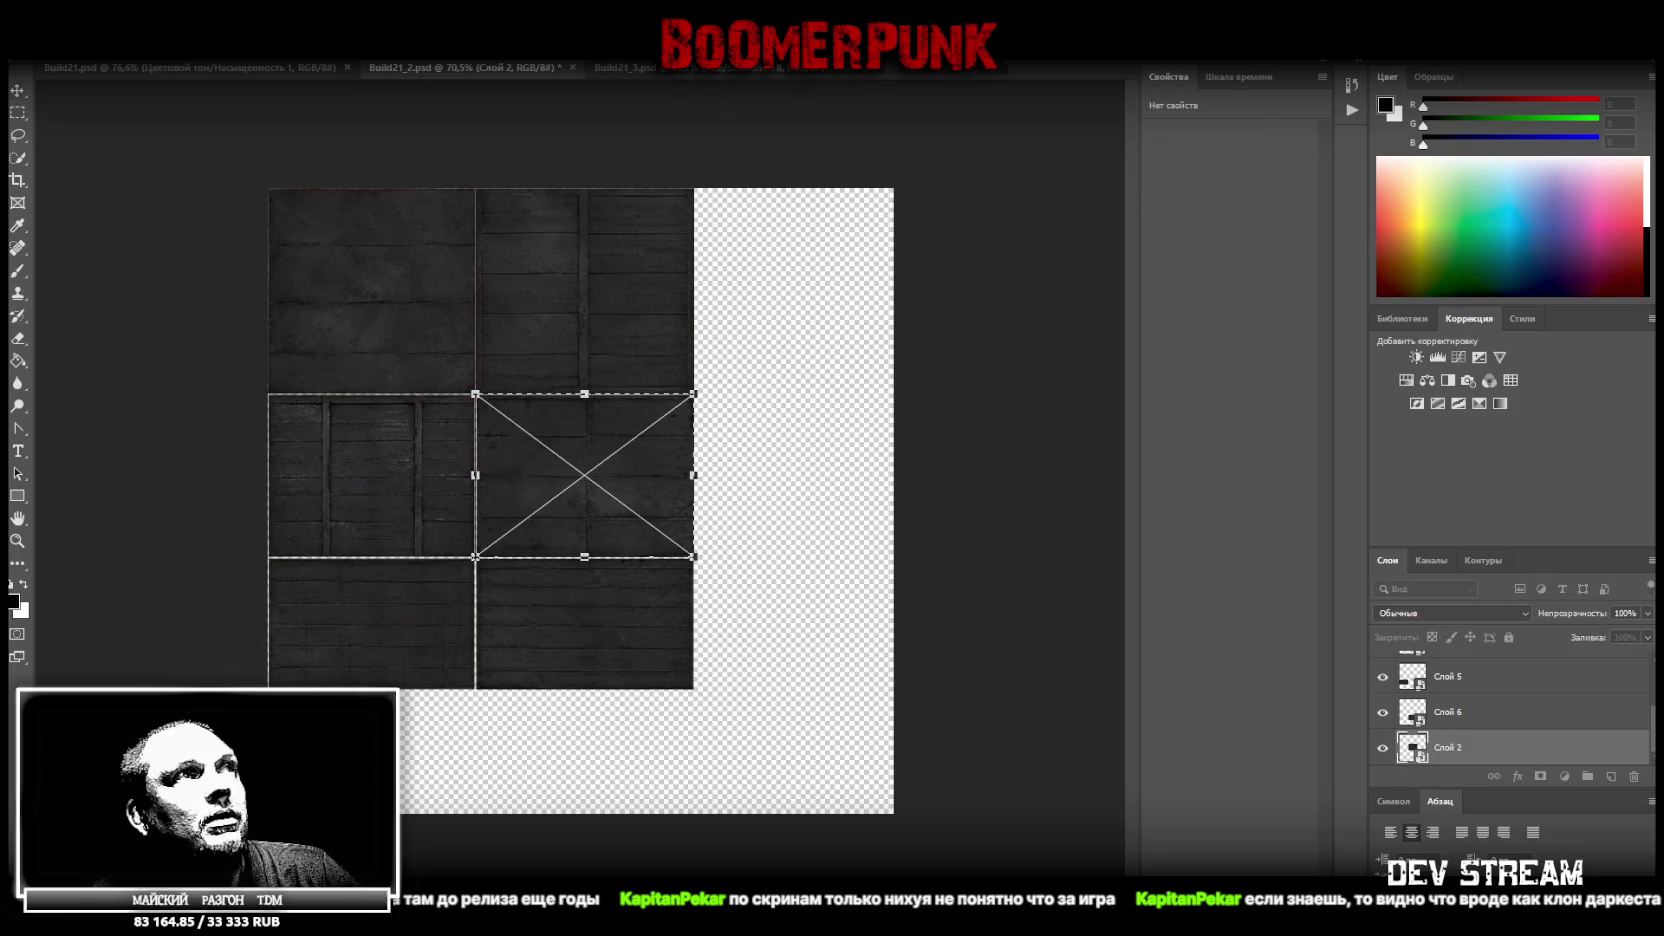
key("Return")
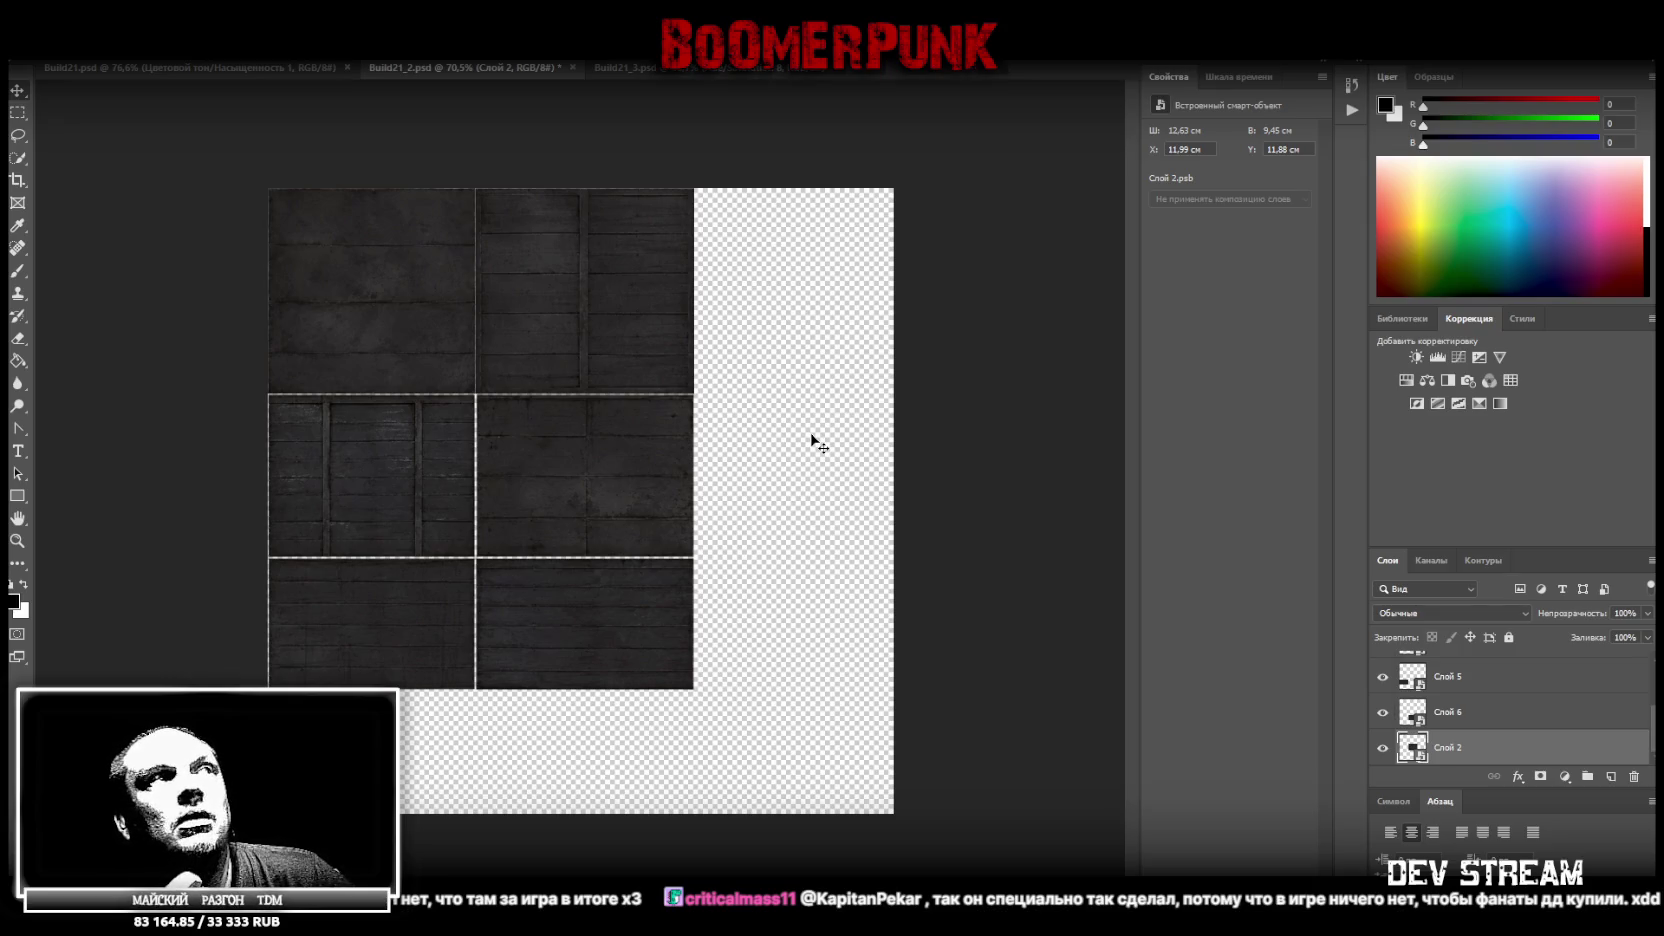
Widen the middle-left Слой 4 tile to 11,99 × 9,45 cm so it fills its cell
right_click(388, 455)
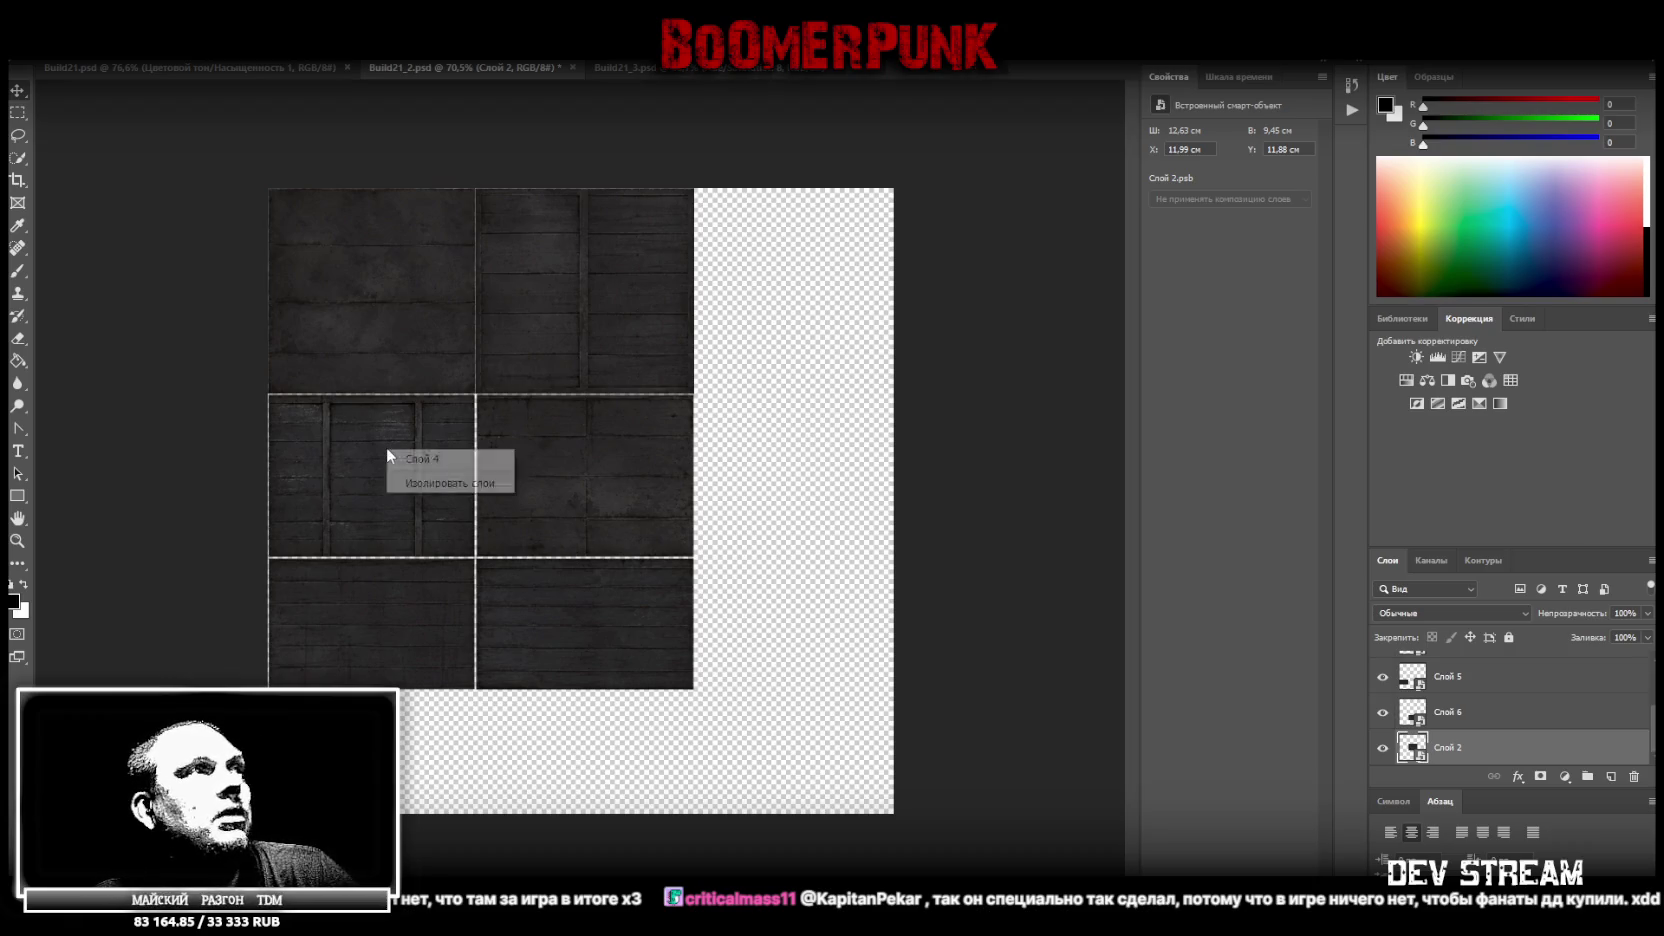
left_click(447, 460)
key("ctrl+t")
left_click_drag(475, 476, 475, 476)
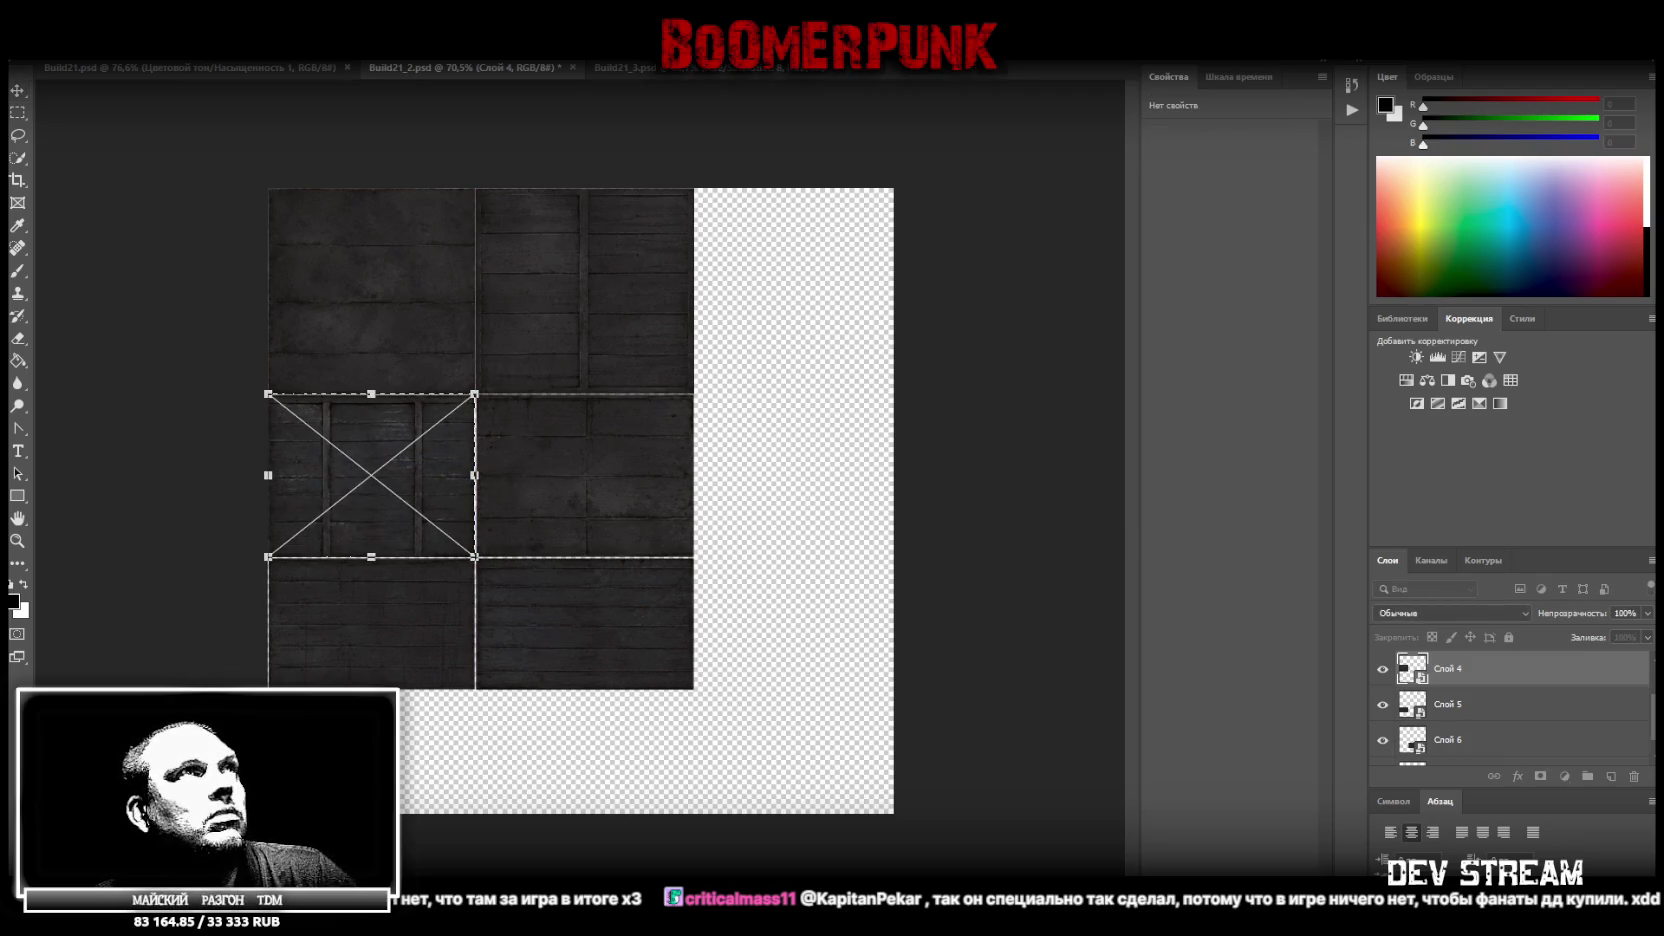
key("Return")
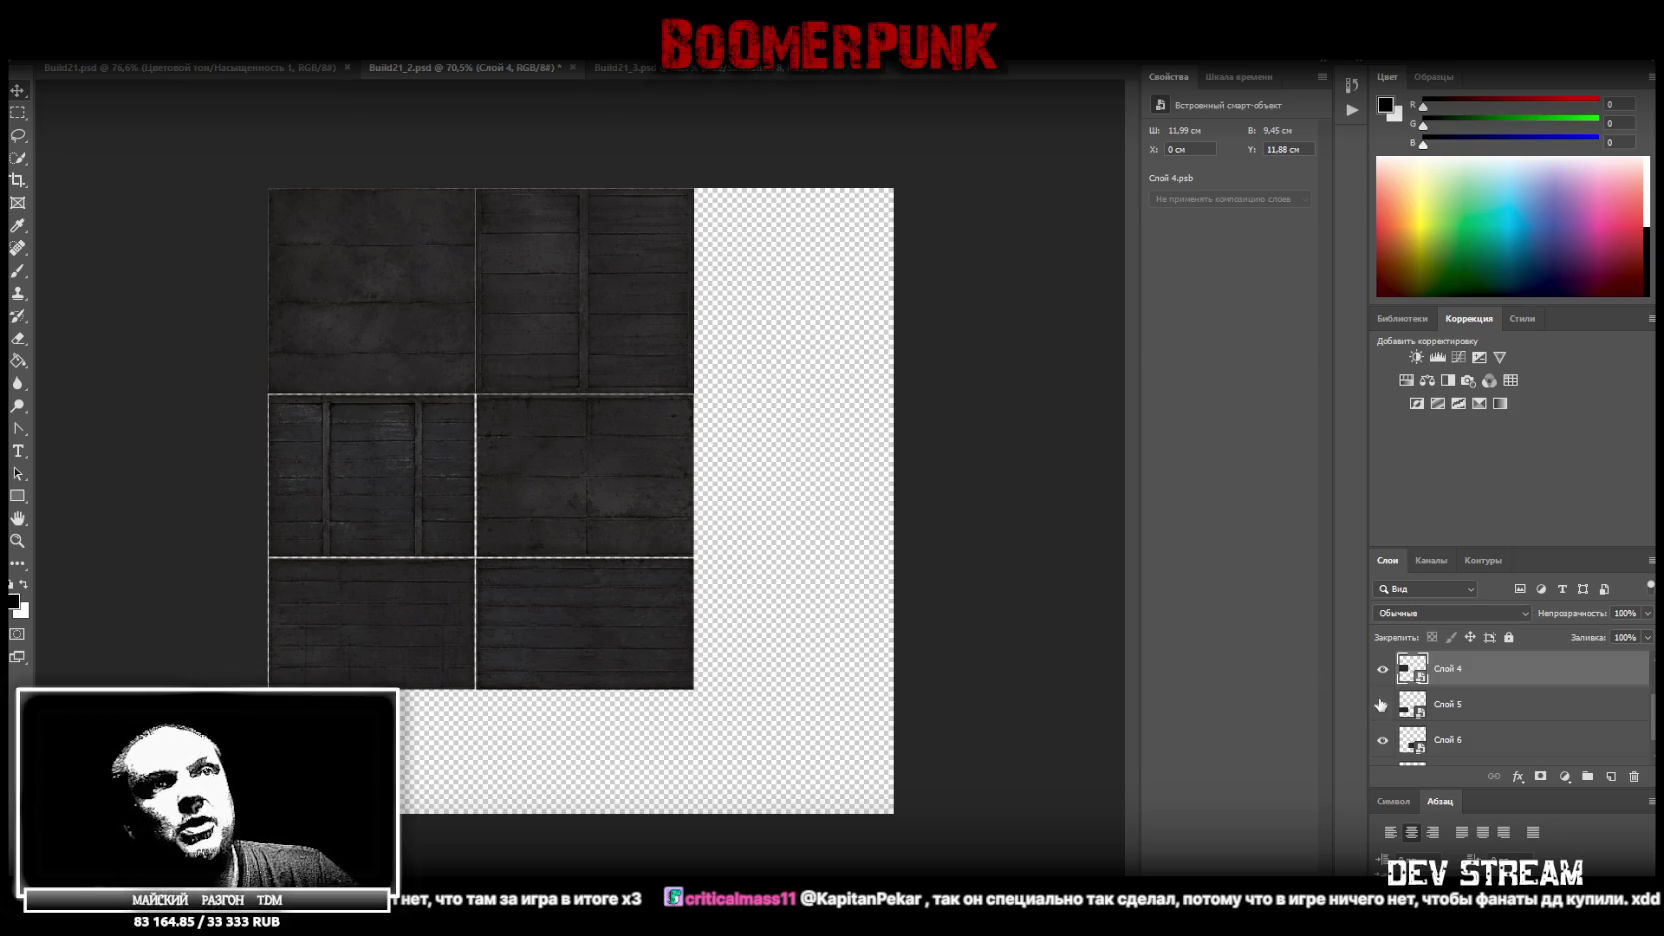
scroll(1533, 692, "up", 2)
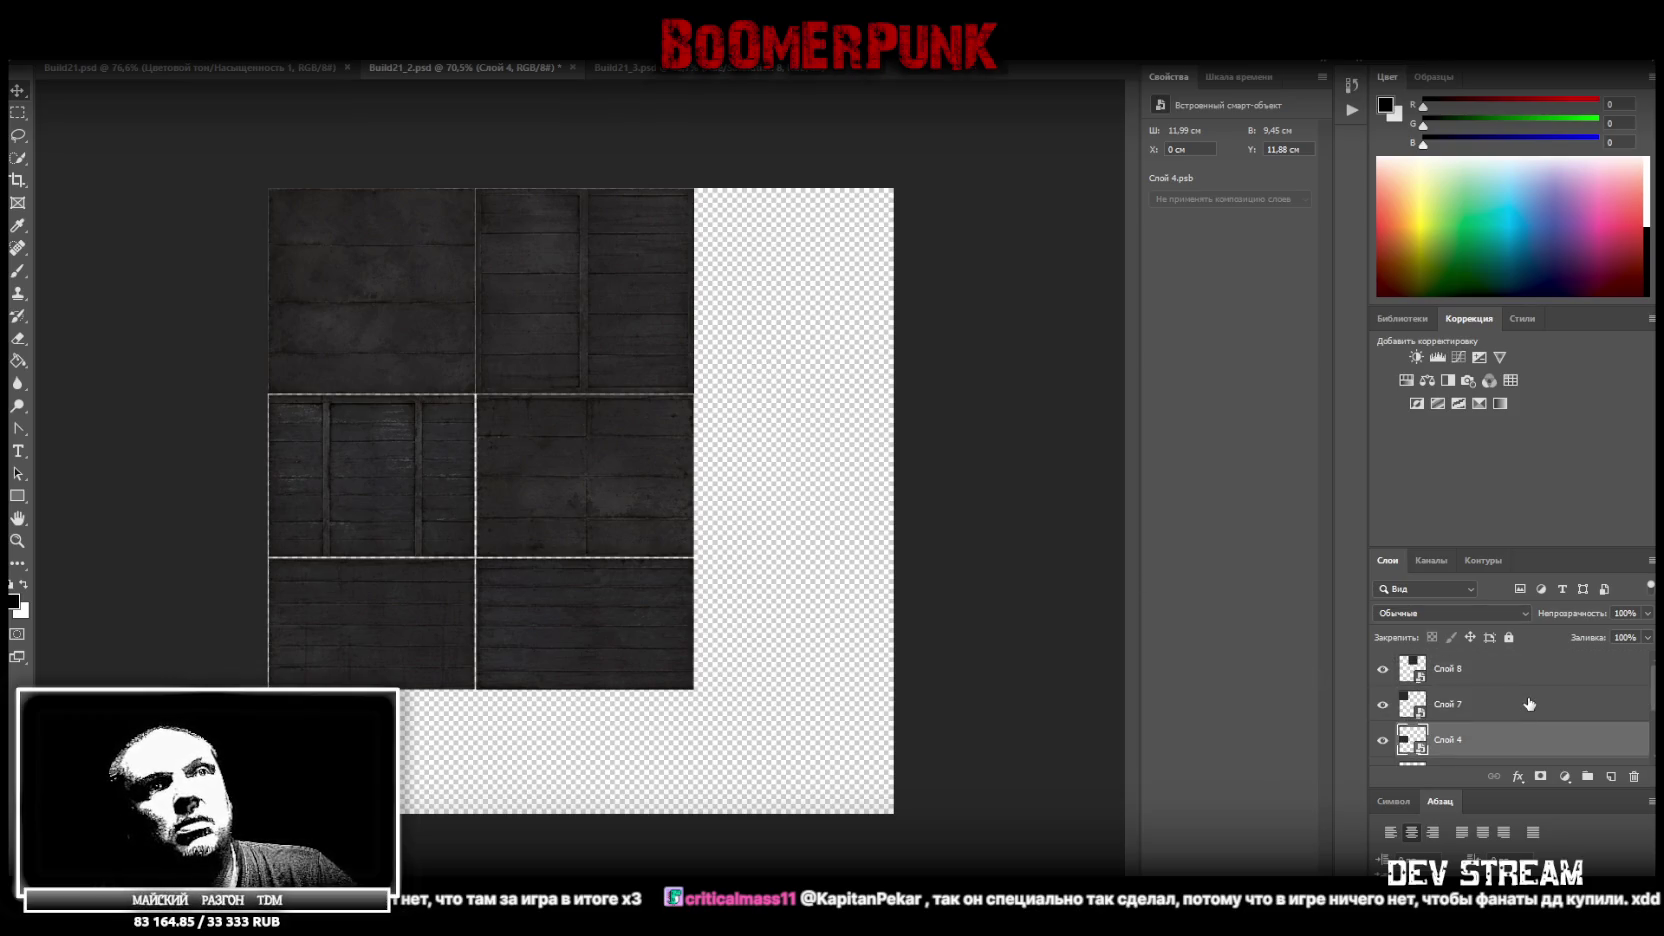
left_click(1500, 670)
scroll(1500, 713, "down", 3)
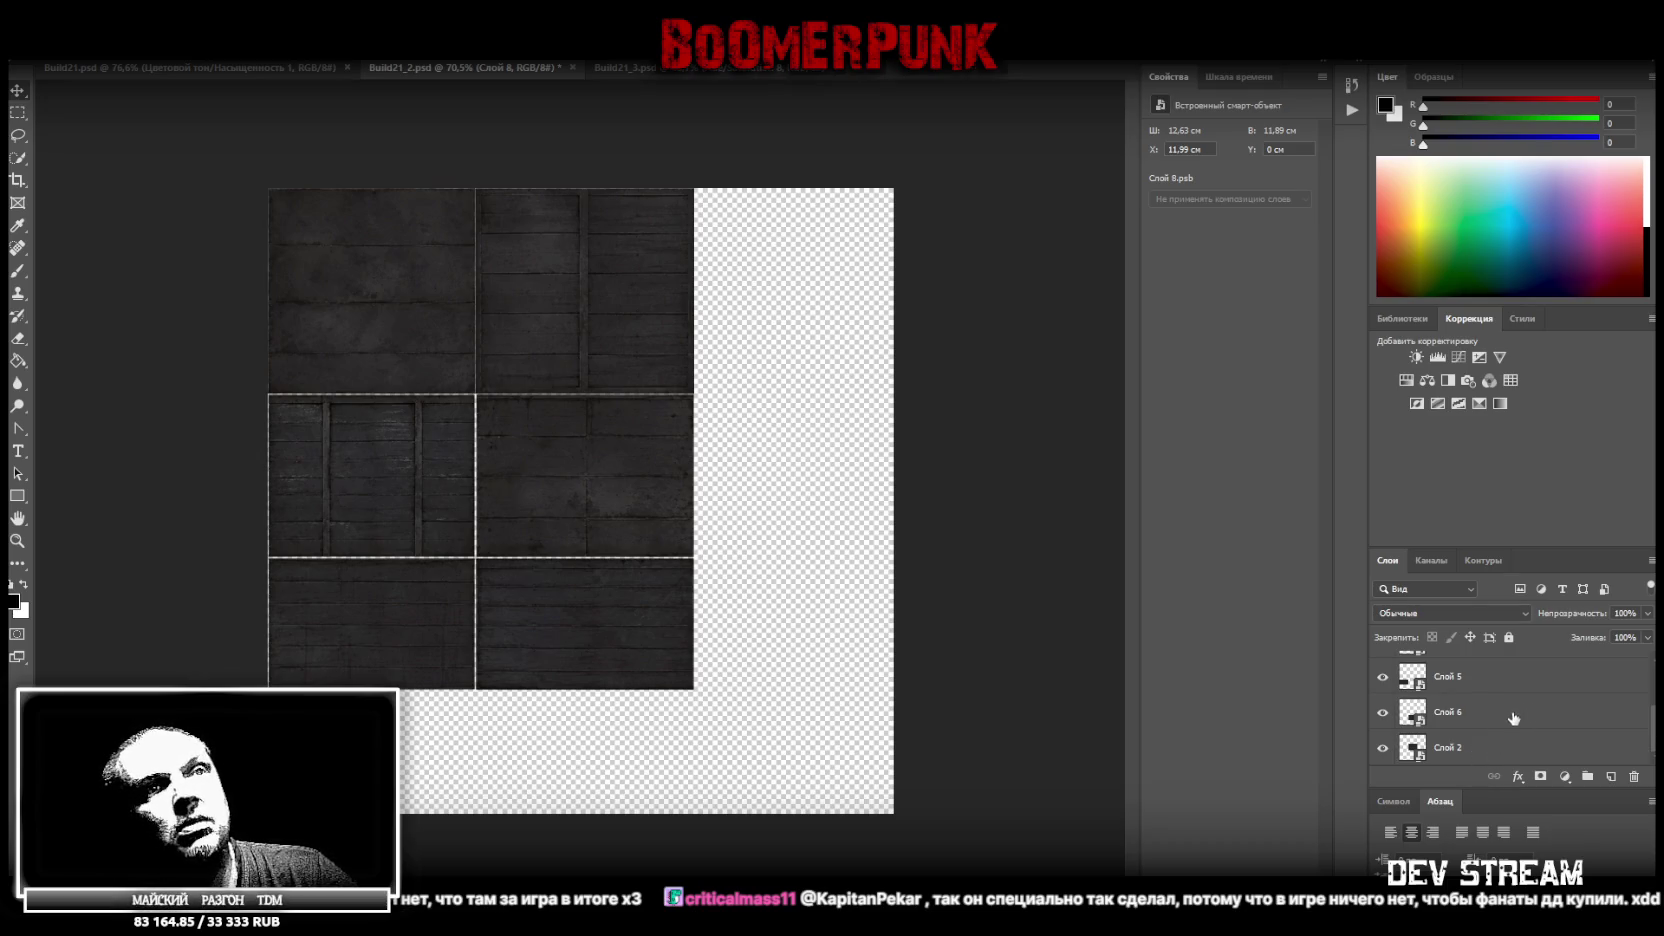
Select all tile layers and shrink, rotate and move the block against the left canvas edge
left_click(1496, 752, "shift")
key("ctrl+t")
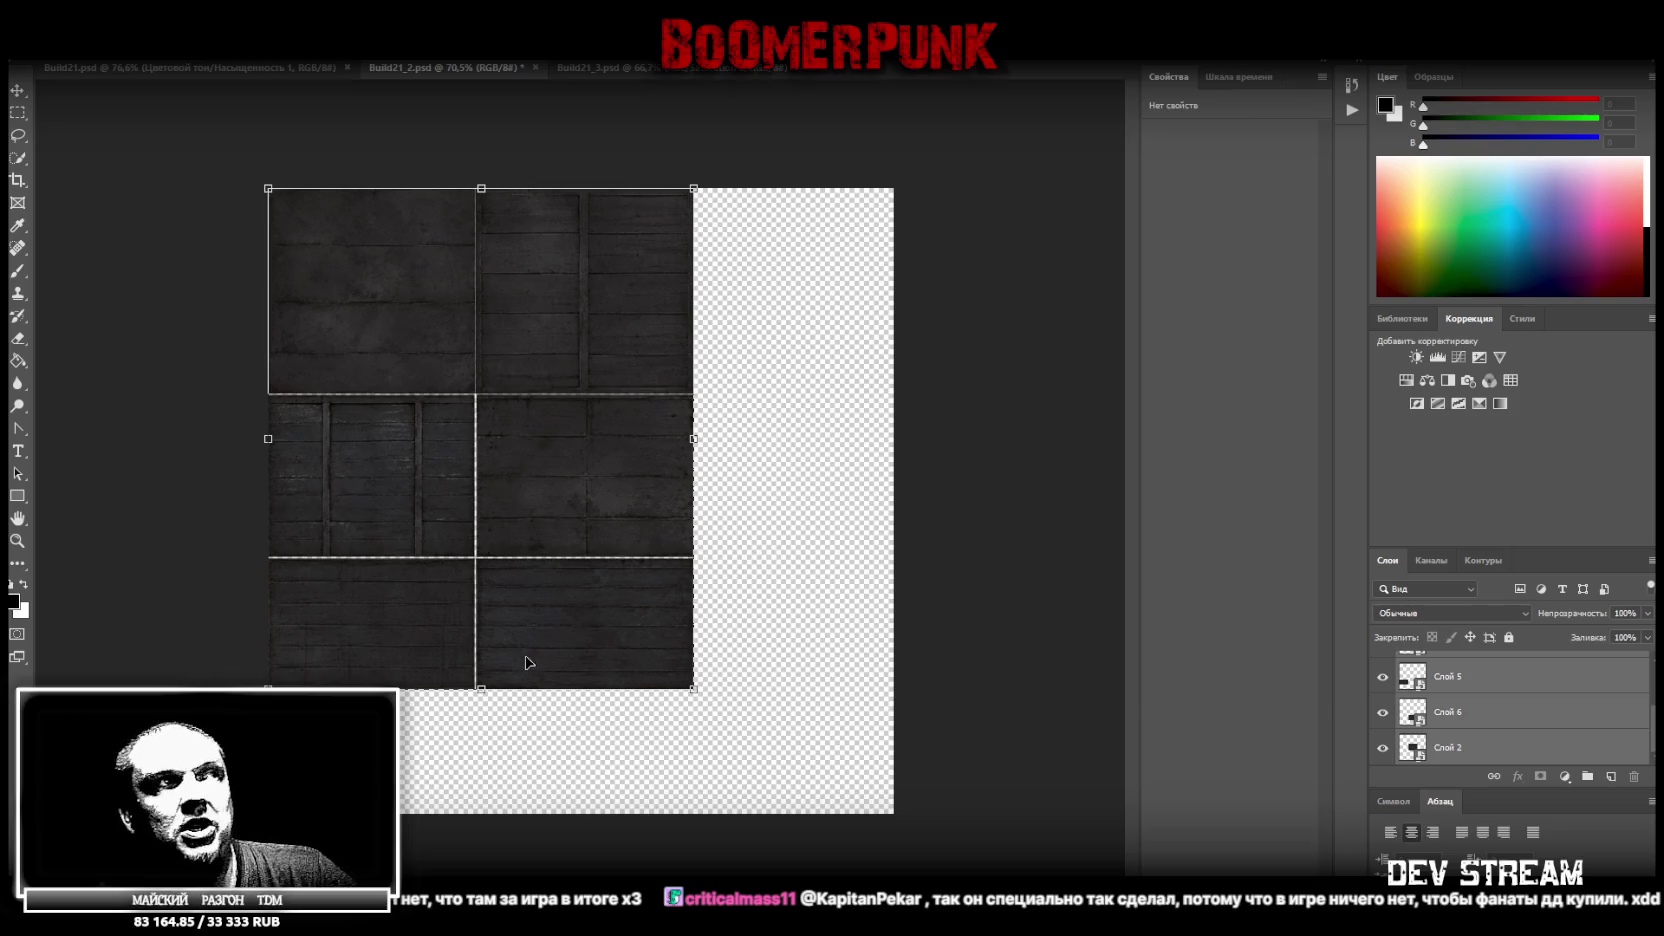
left_click_drag(481, 688, 500, 502)
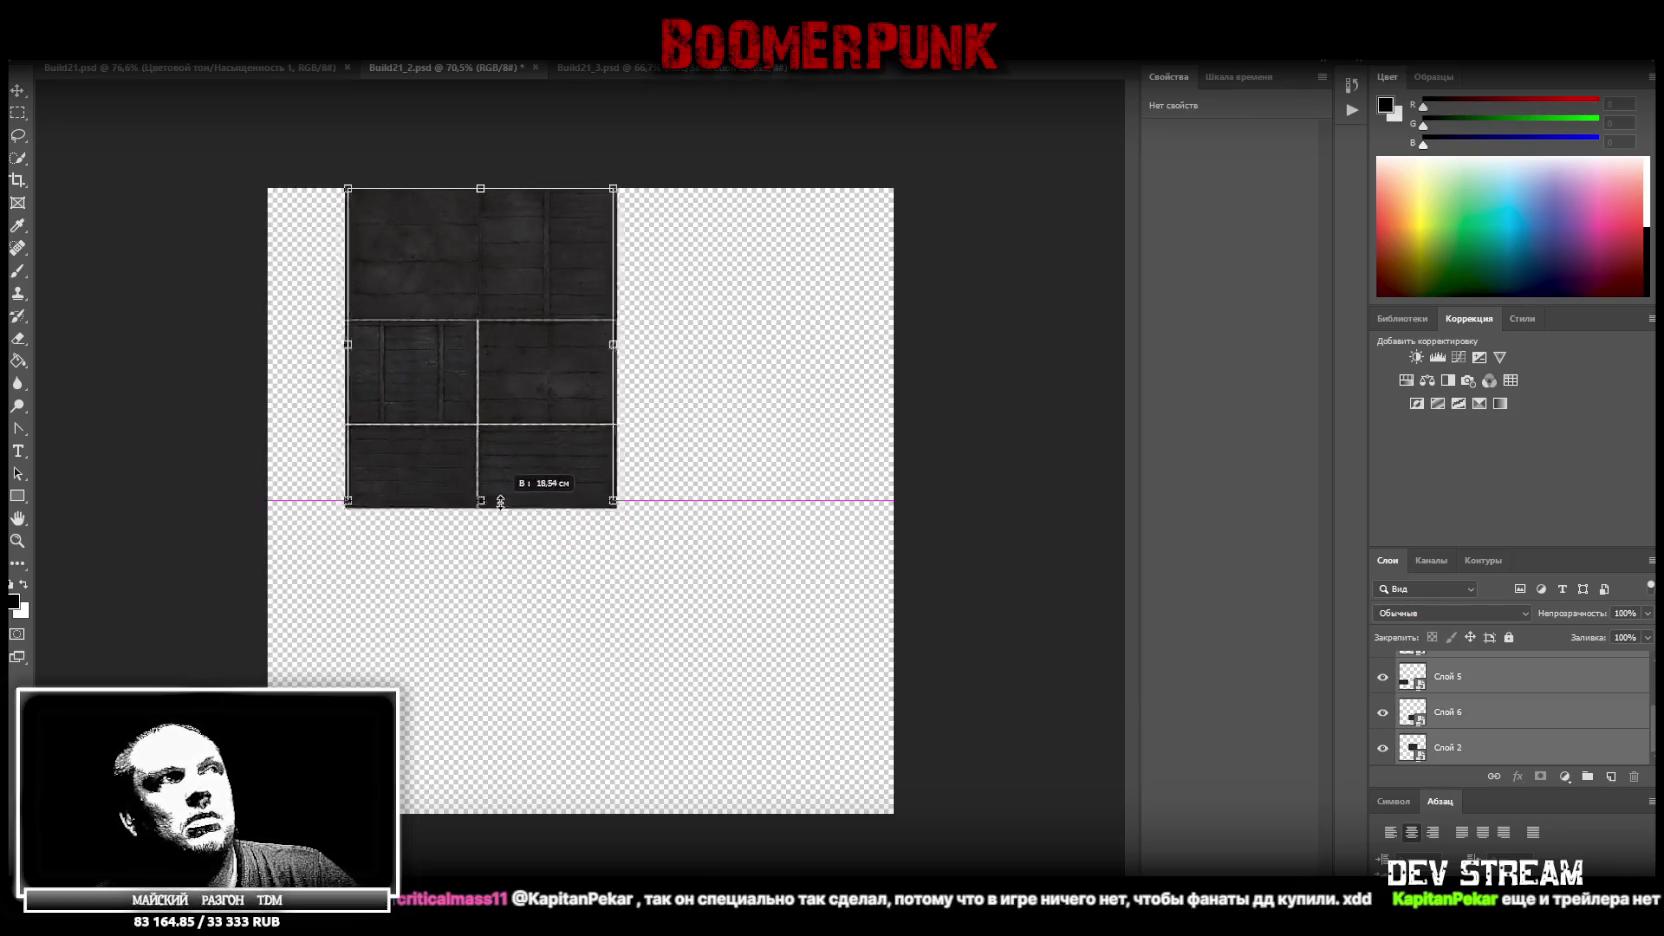
left_click_drag(570, 470, 490, 473)
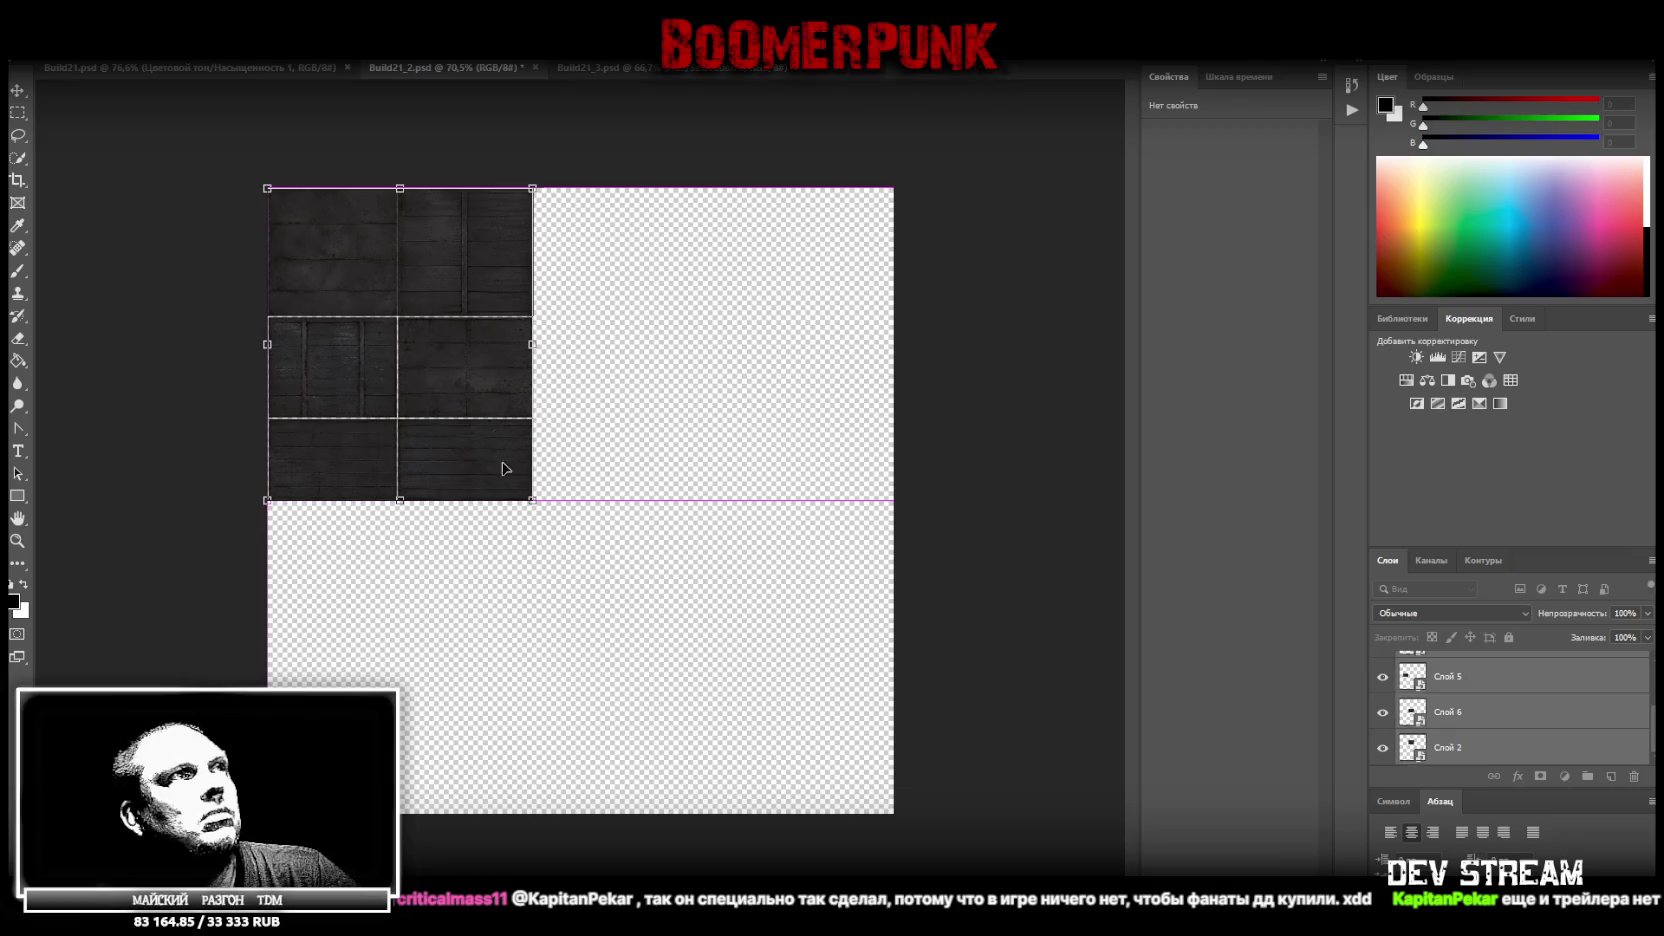
mouse_move(568, 160)
left_mouse_down()
mouse_move(313, 282)
mouse_move(371, 241)
left_mouse_up()
mouse_move(424, 455)
left_mouse_down()
mouse_move(424, 499)
mouse_move(371, 470)
left_mouse_up()
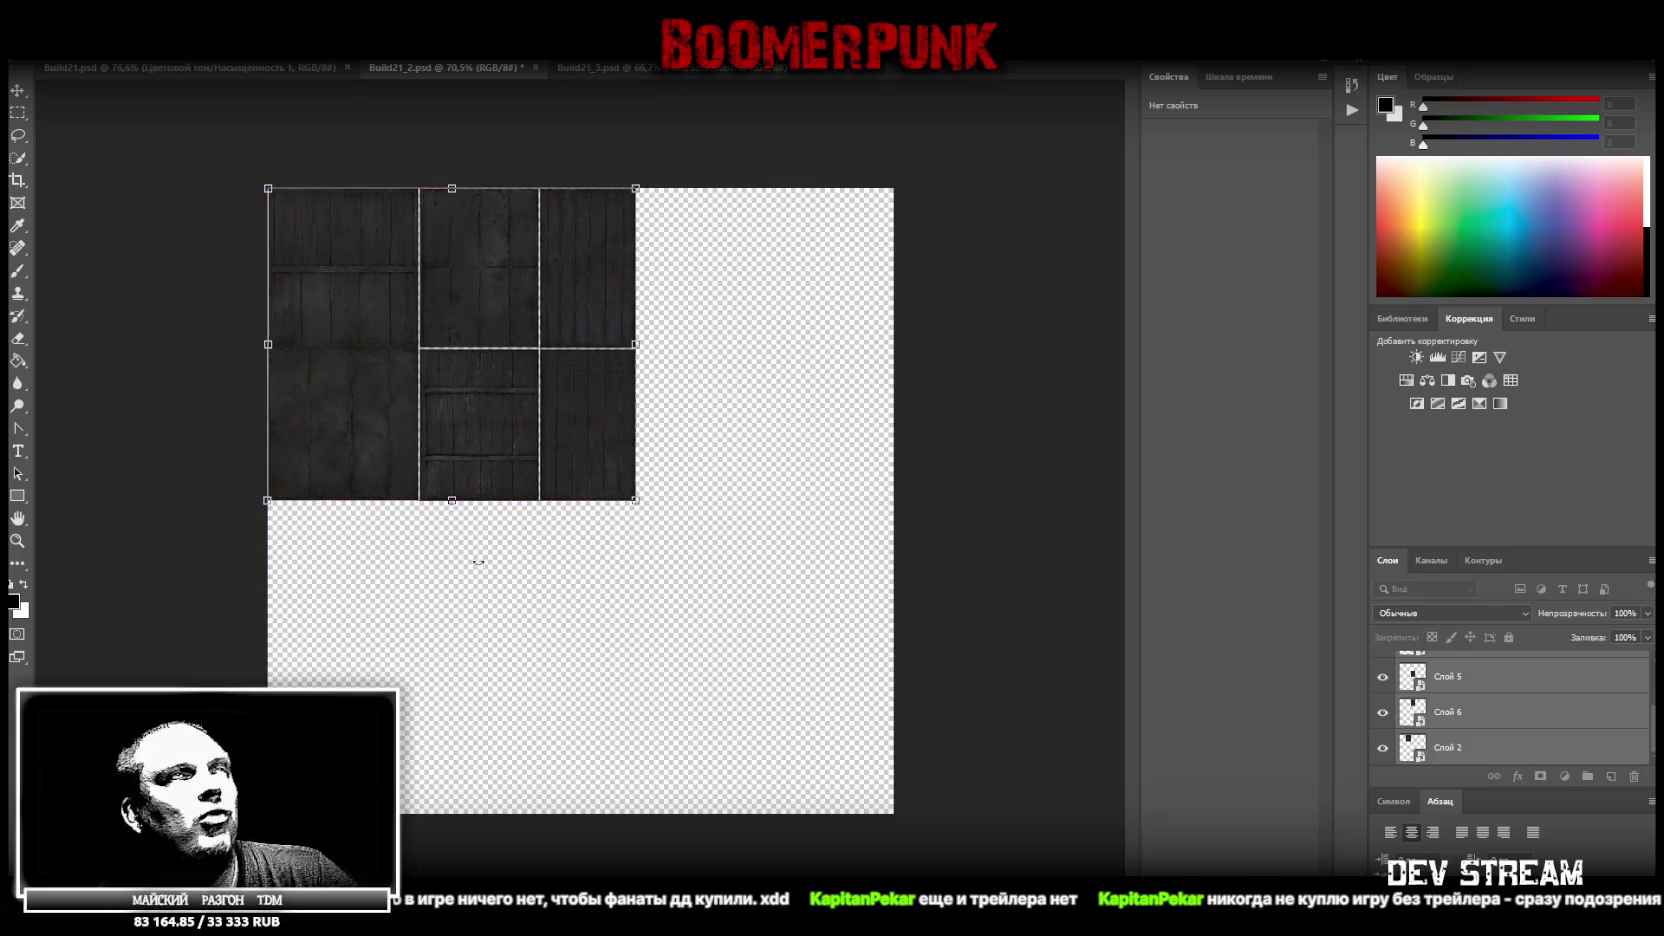
key("Return")
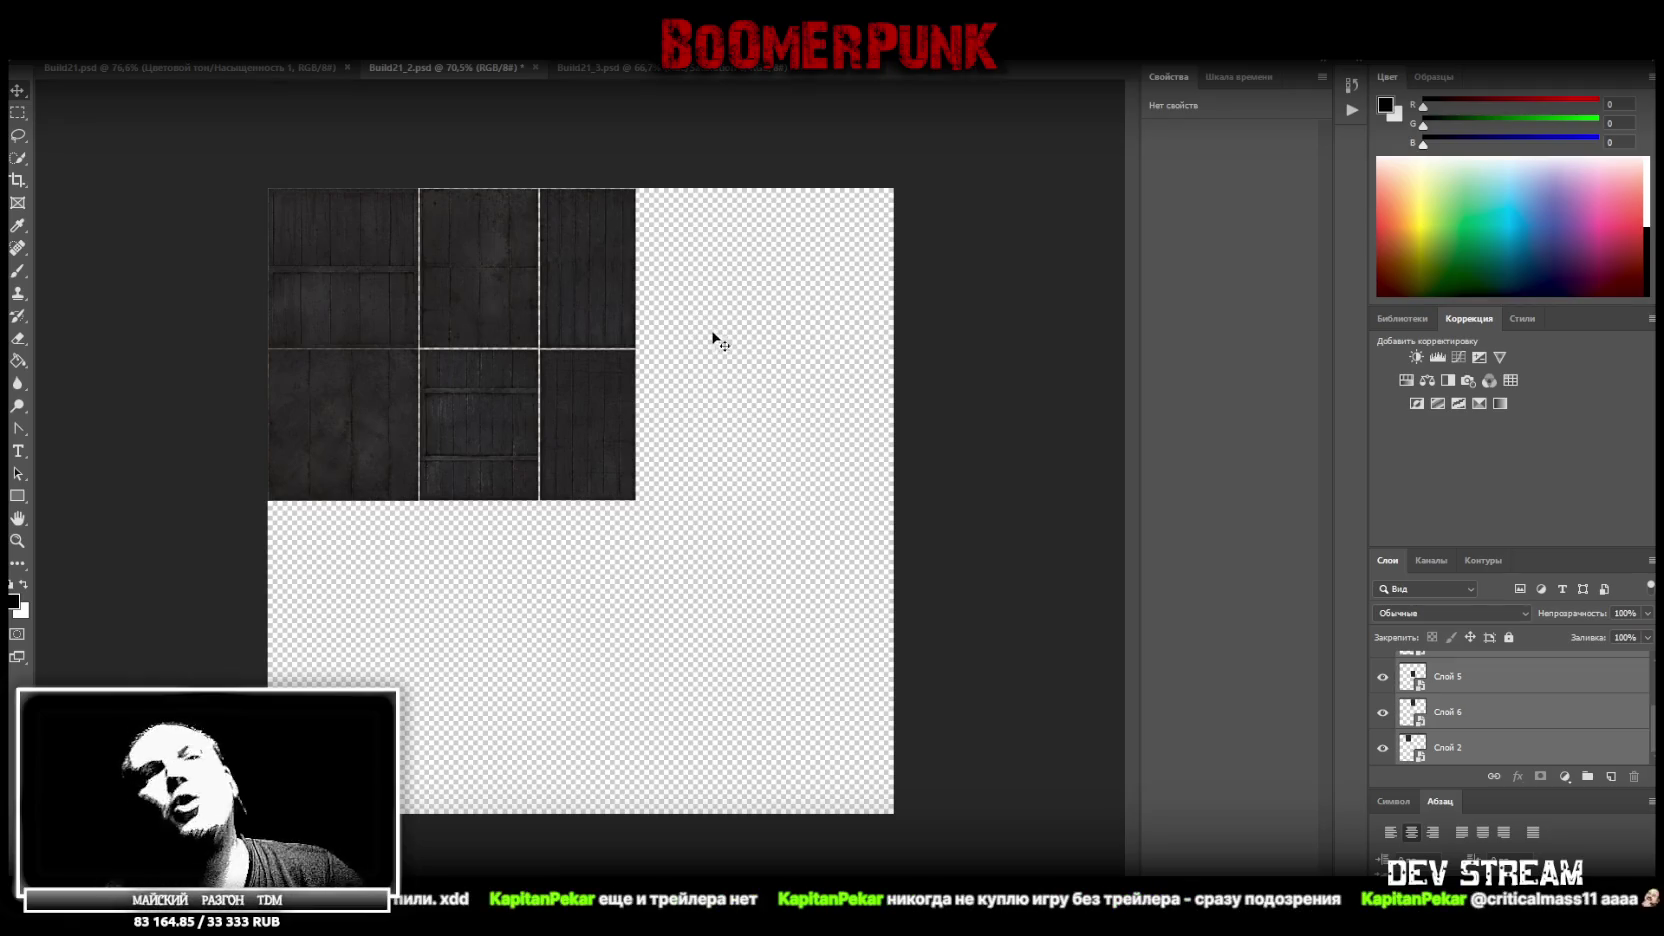
Rotate the tile block back 90 degrees and settle it into the top-left corner
key("ctrl+t")
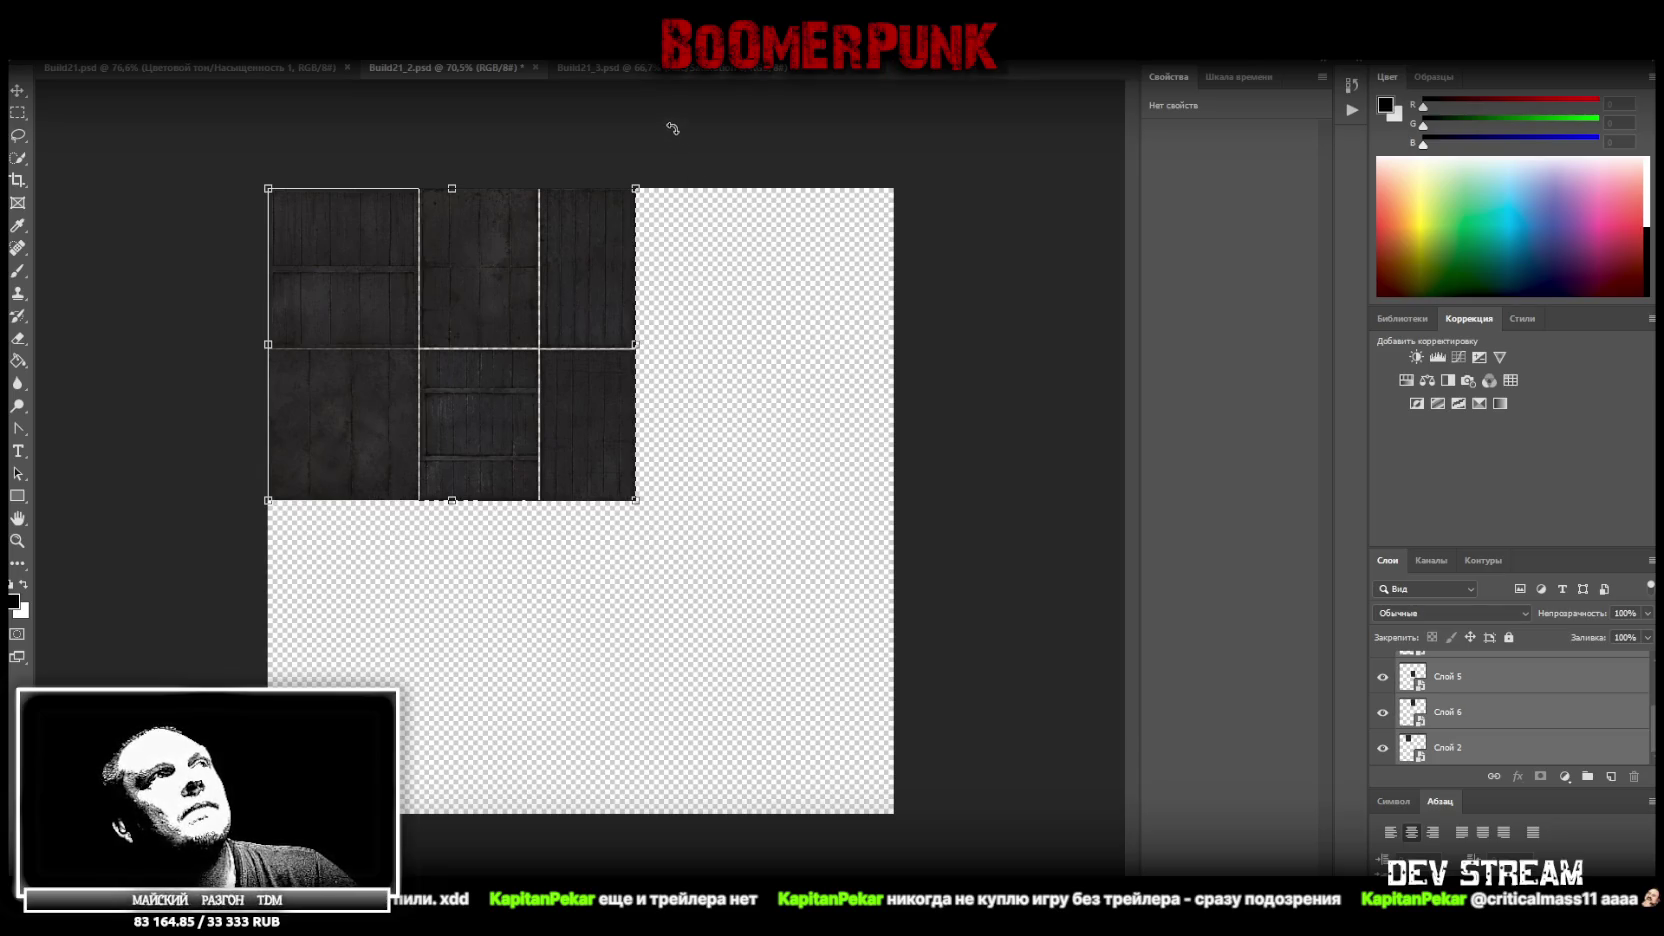
left_click_drag(672, 128, 557, 438)
left_click_drag(546, 256, 529, 277)
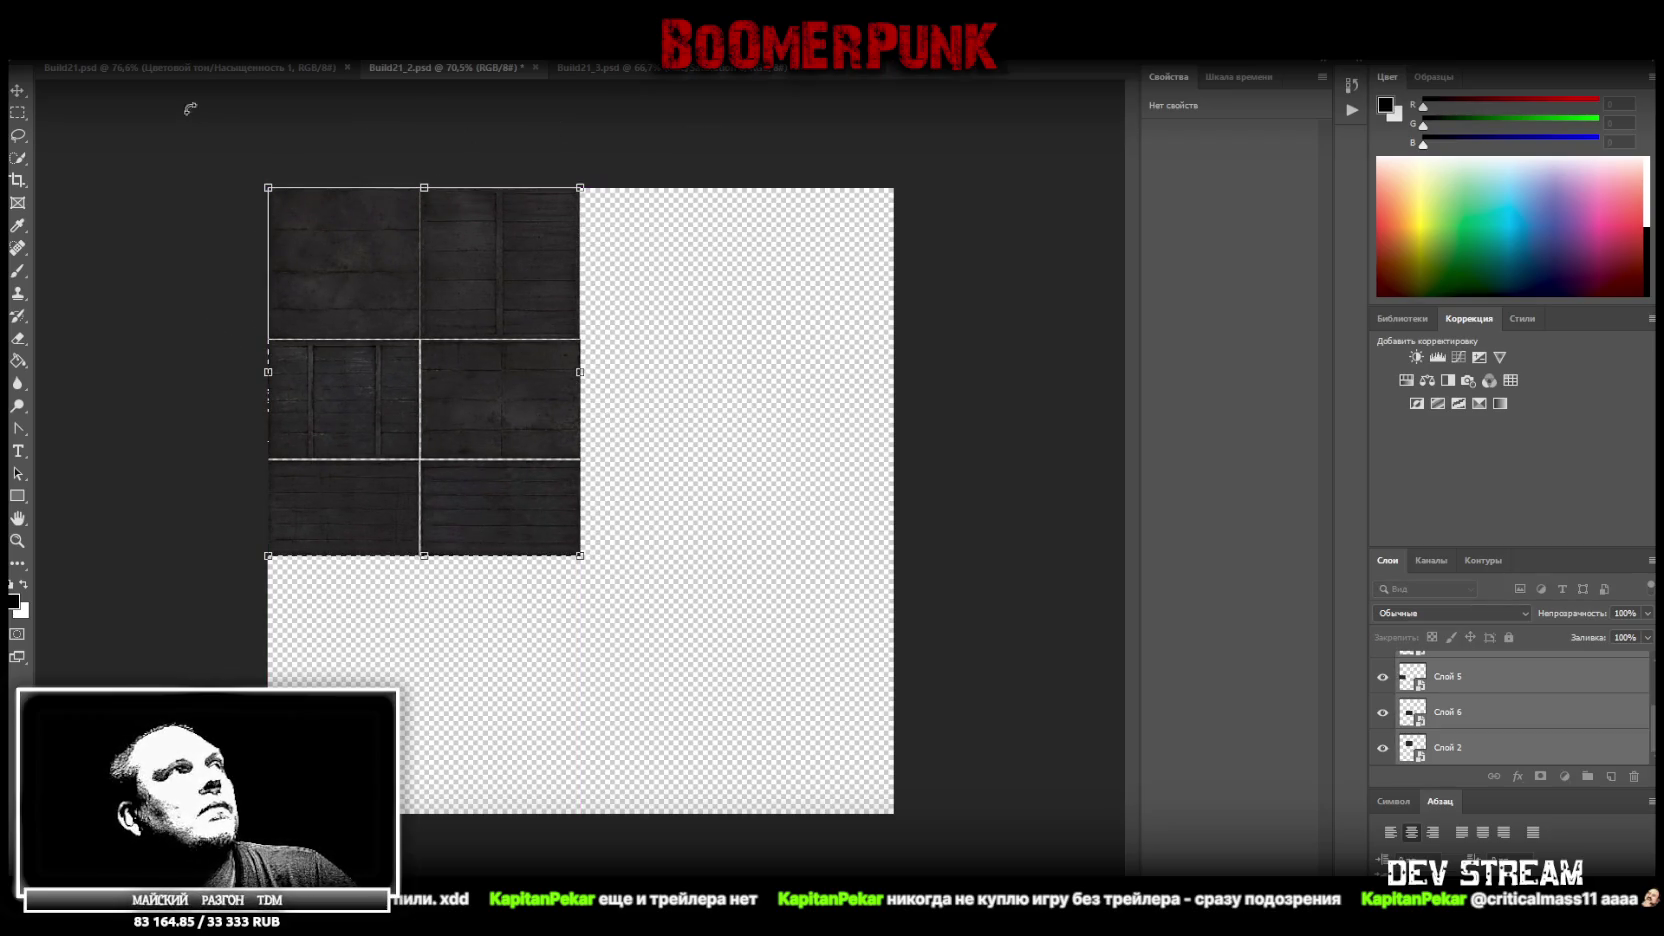
key("Return")
left_click(17, 540)
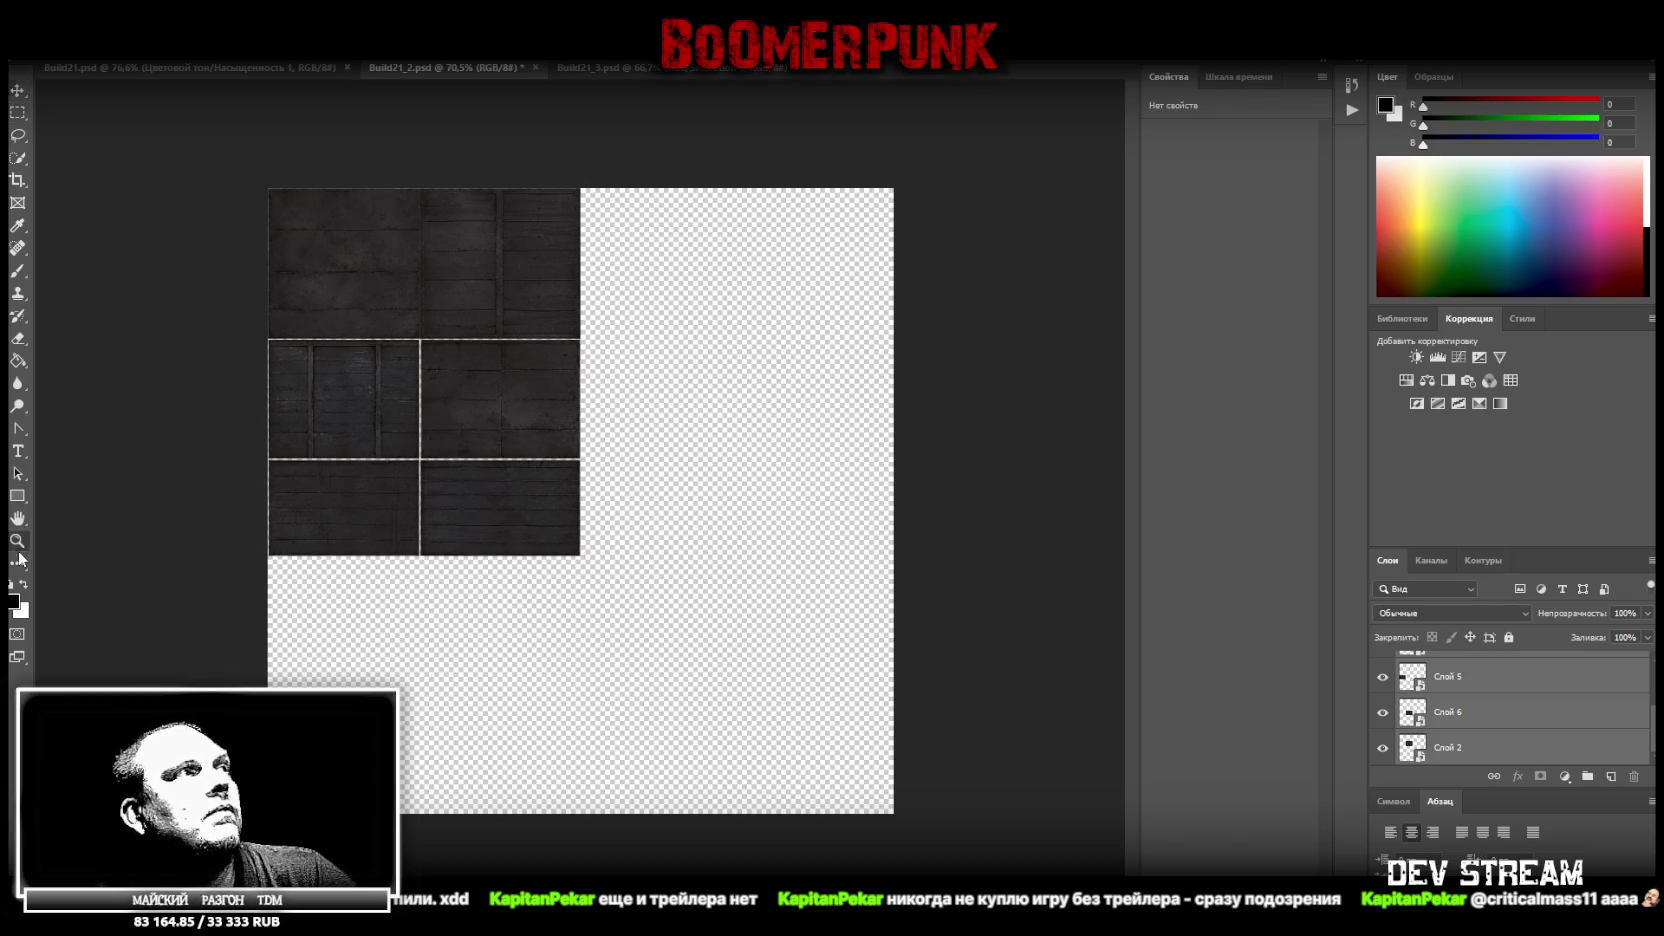
mouse_move(446, 305)
left_mouse_down()
mouse_move(549, 341)
mouse_move(475, 386)
mouse_move(413, 467)
mouse_move(487, 498)
mouse_move(501, 420)
mouse_move(550, 423)
mouse_move(512, 427)
left_mouse_up()
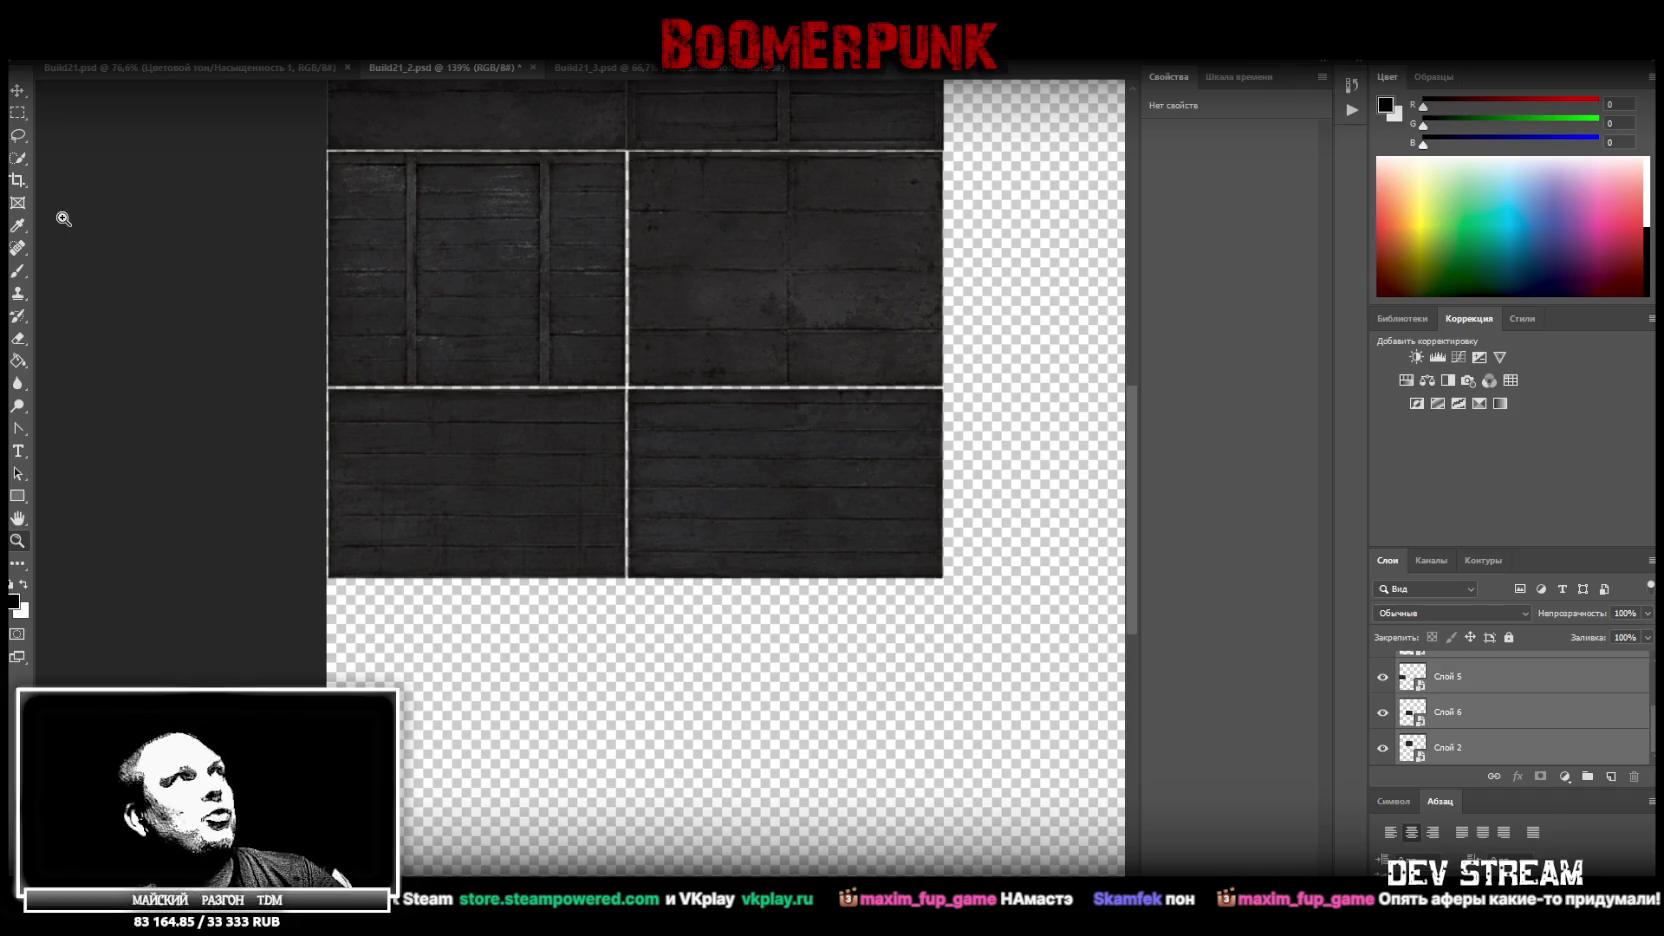
left_click(16, 110)
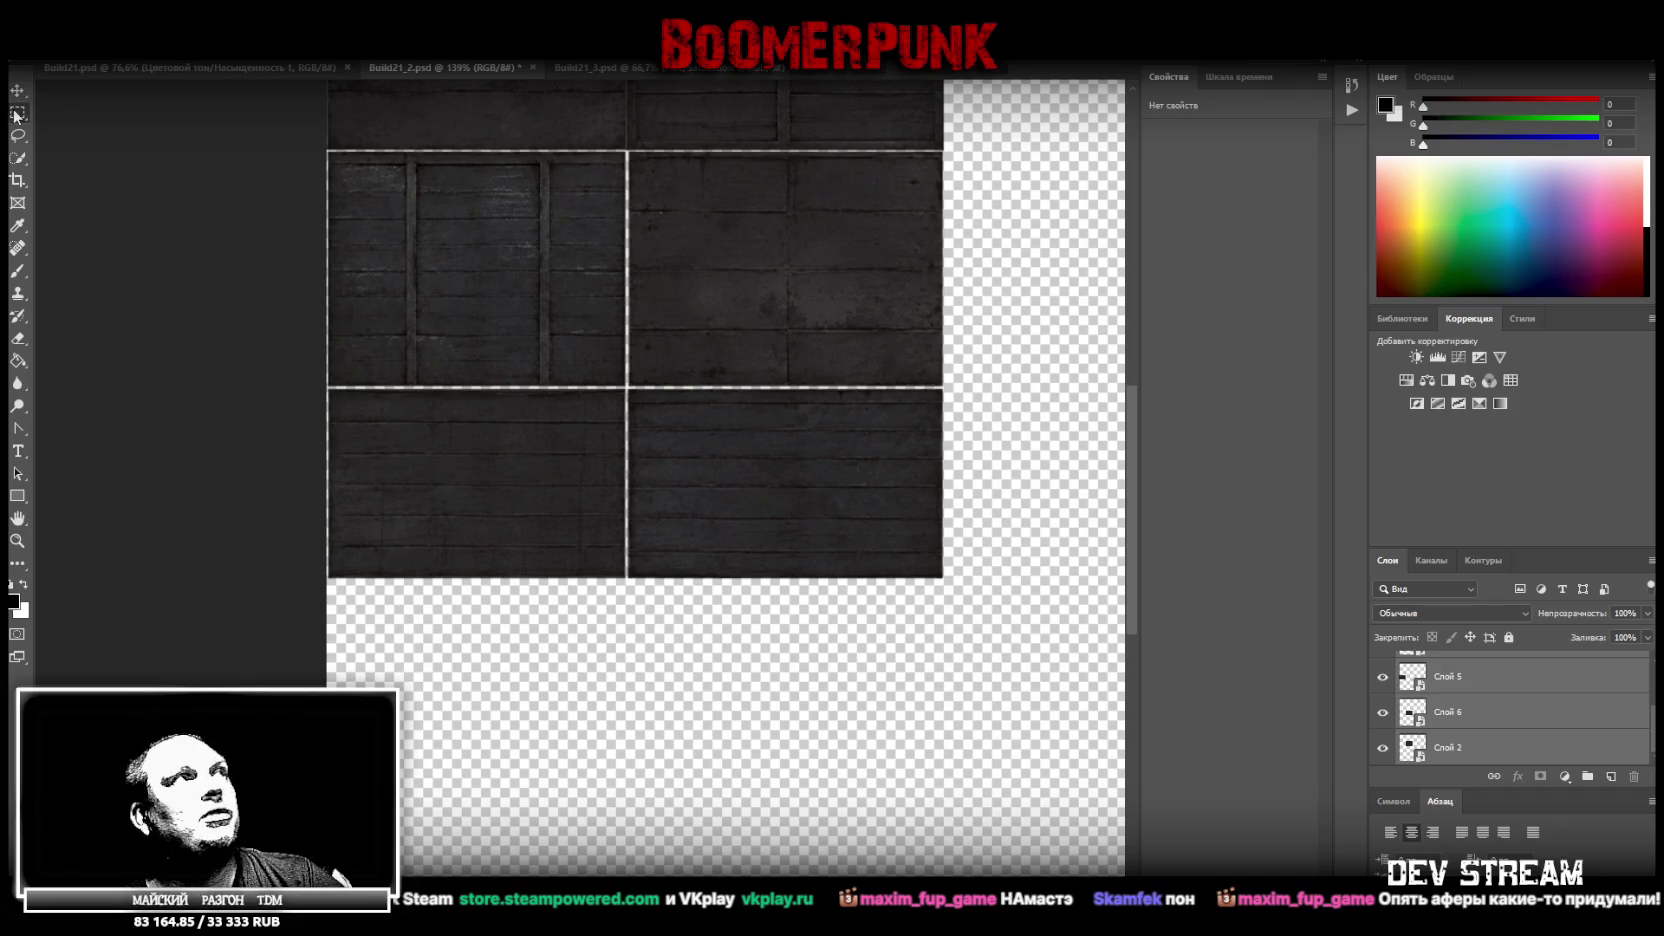
scroll(1466, 742, "up", 2)
left_click(1466, 706)
scroll(1466, 741, "up", 1)
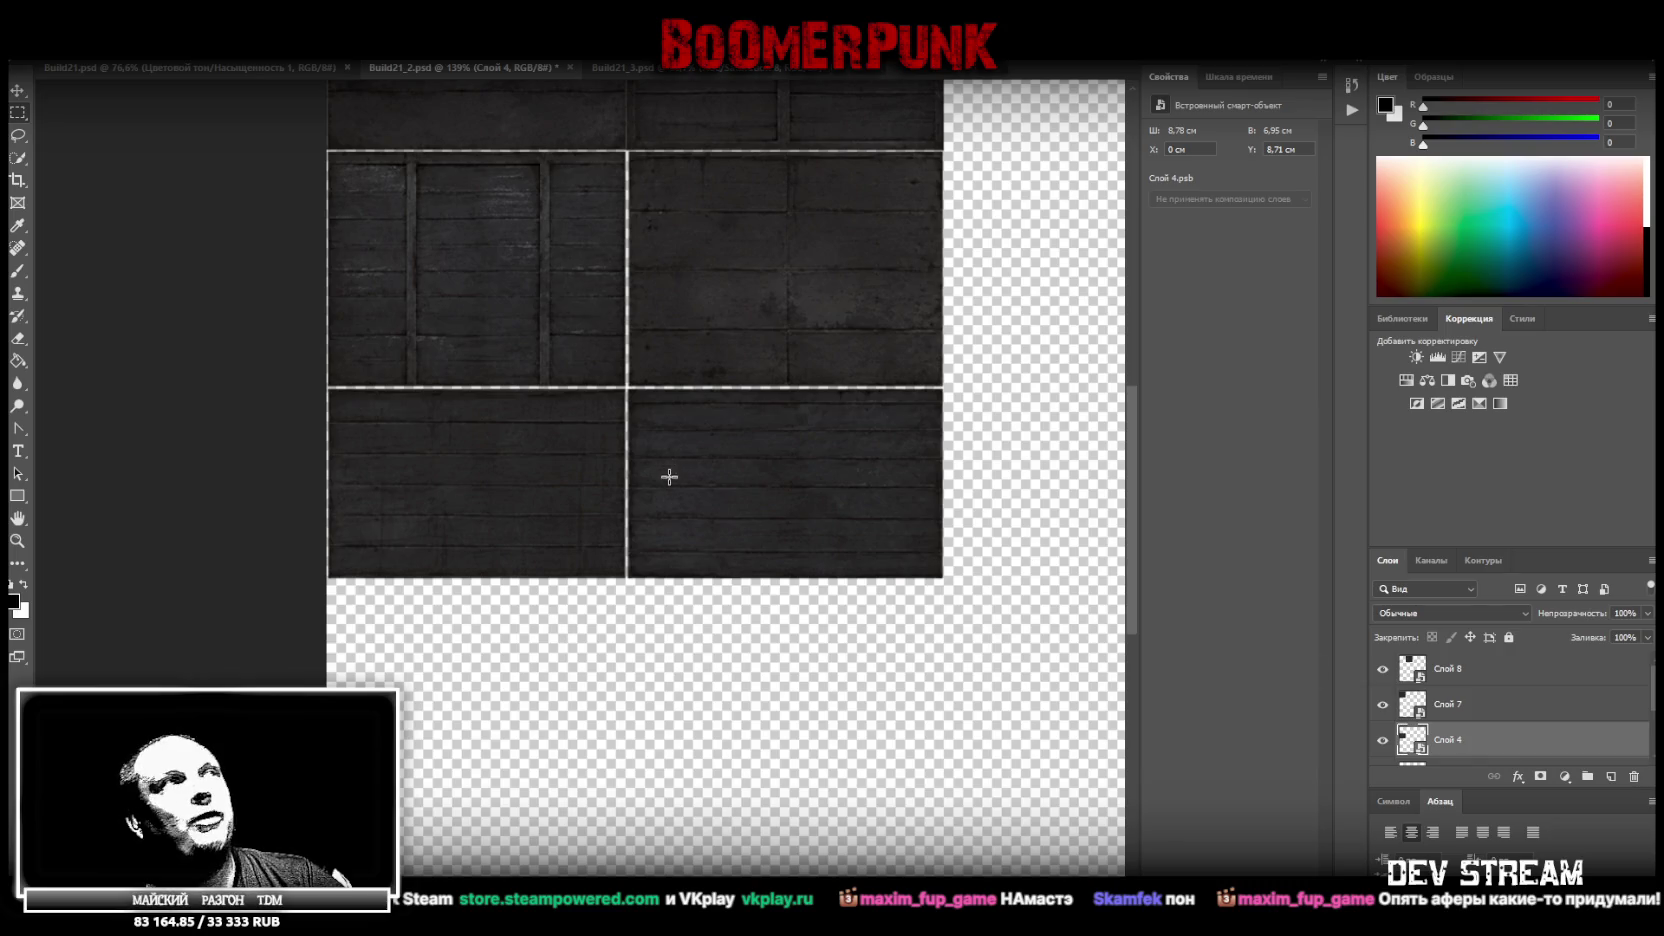
left_click(17, 540)
mouse_move(754, 327)
left_mouse_down()
mouse_move(692, 378)
mouse_move(706, 375)
left_mouse_up()
left_click(17, 113)
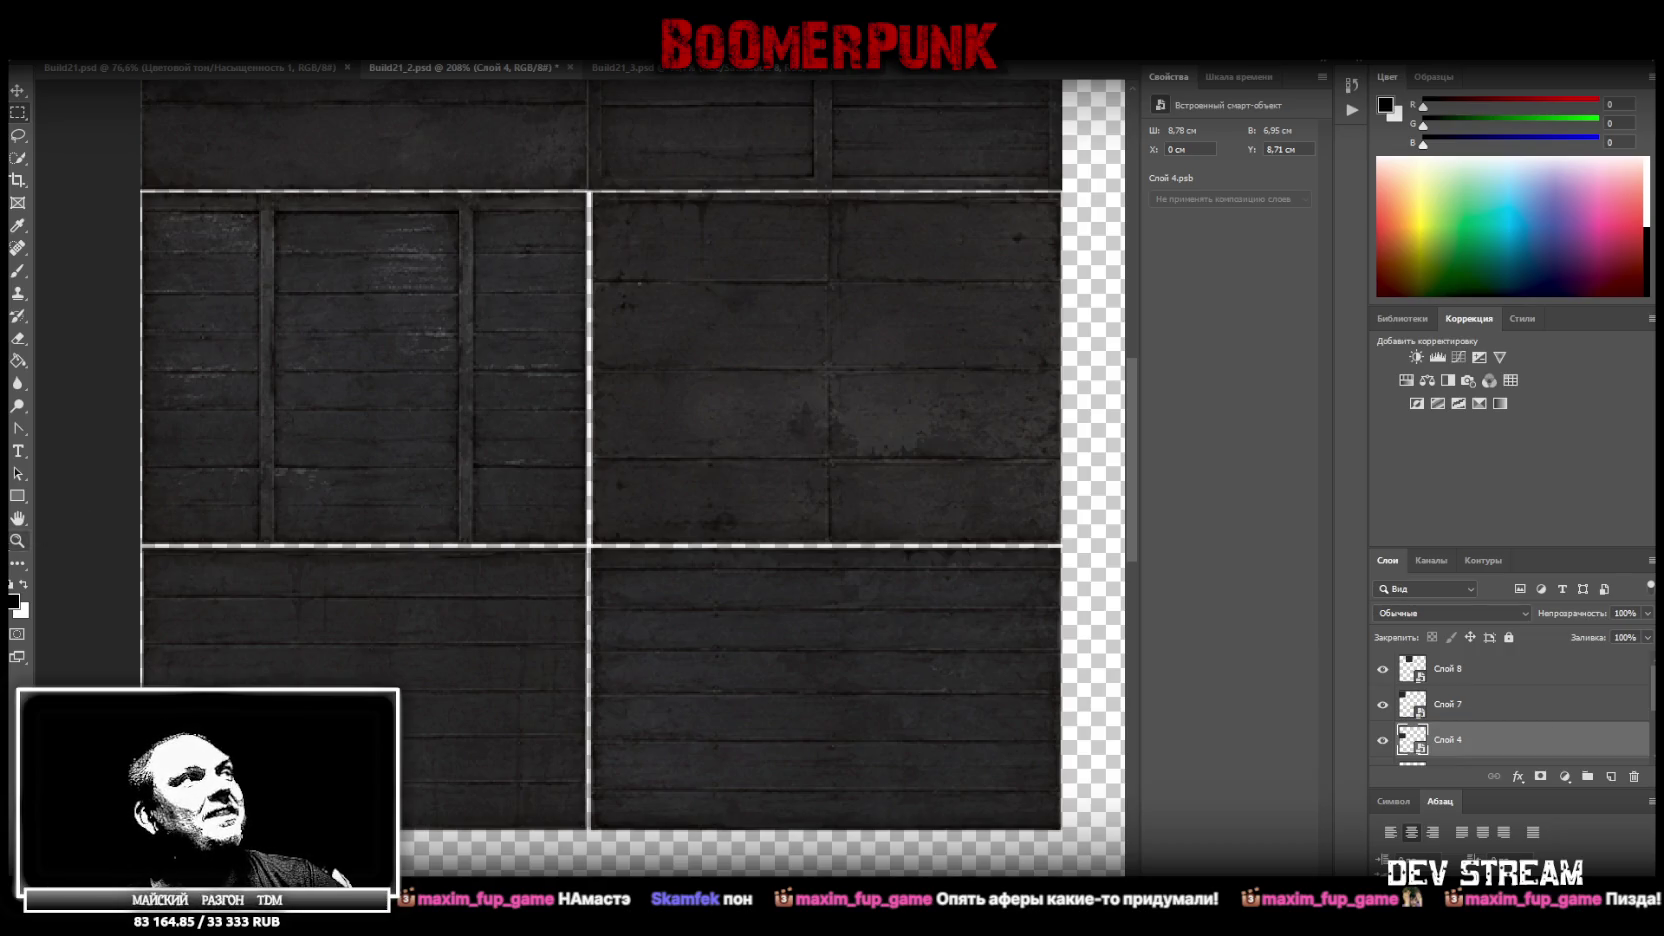
left_click(17, 540)
Zoom in on the middle-left tile and marquee its framed plank panel on Слой 4
left_click(530, 512, "alt")
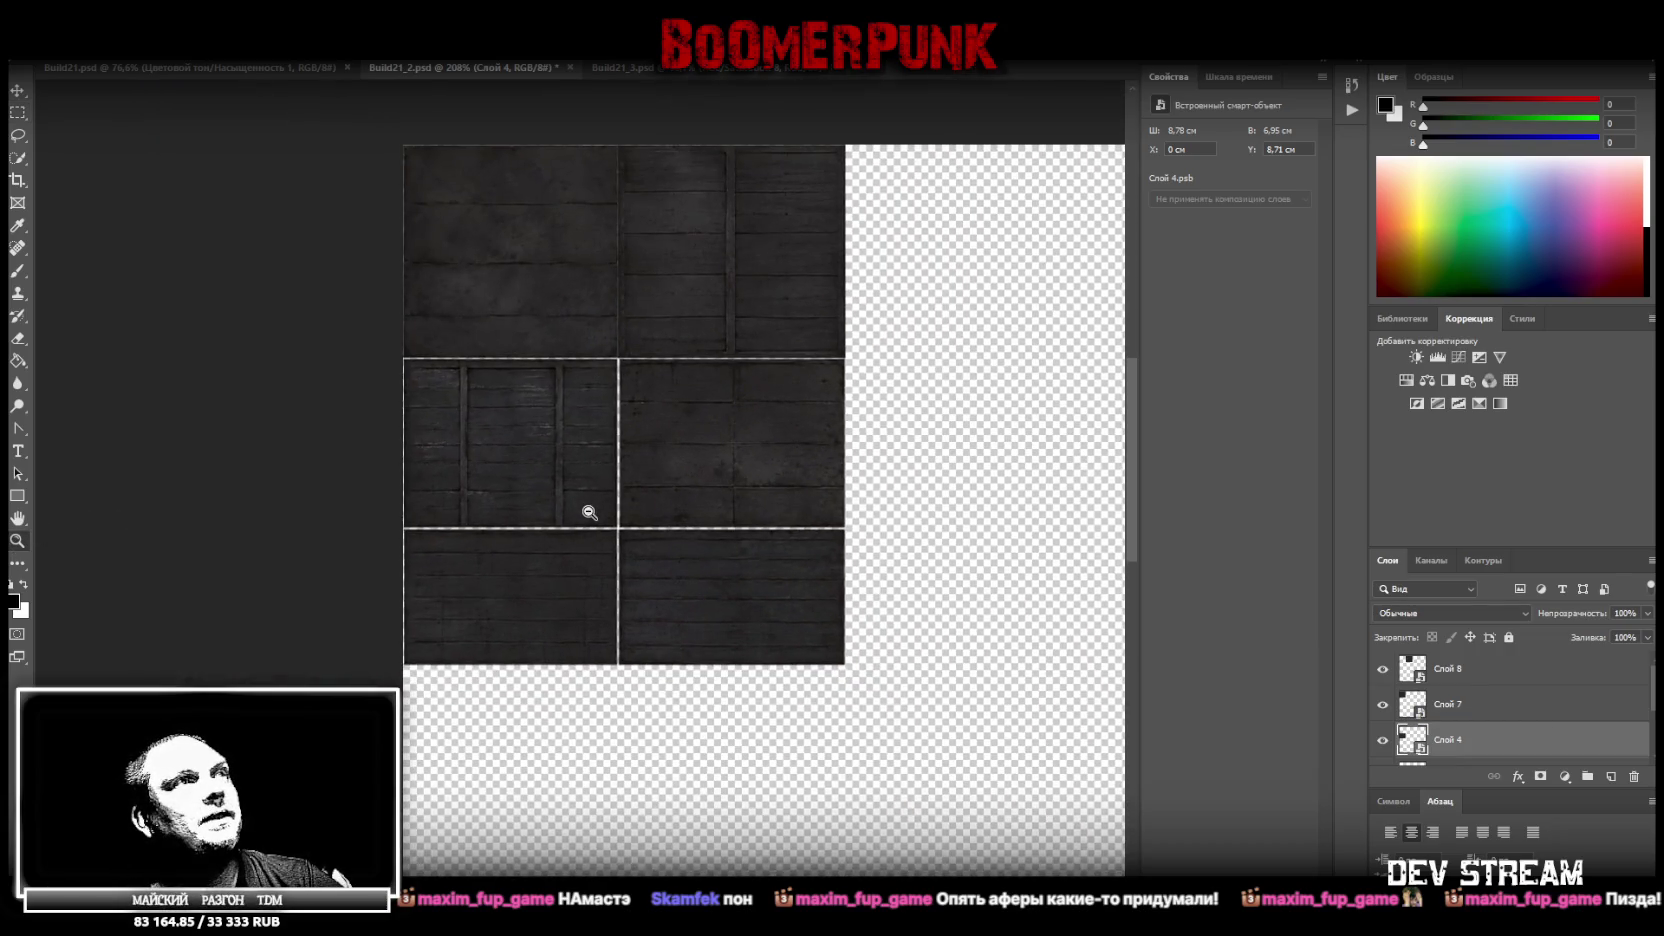
left_click(595, 512)
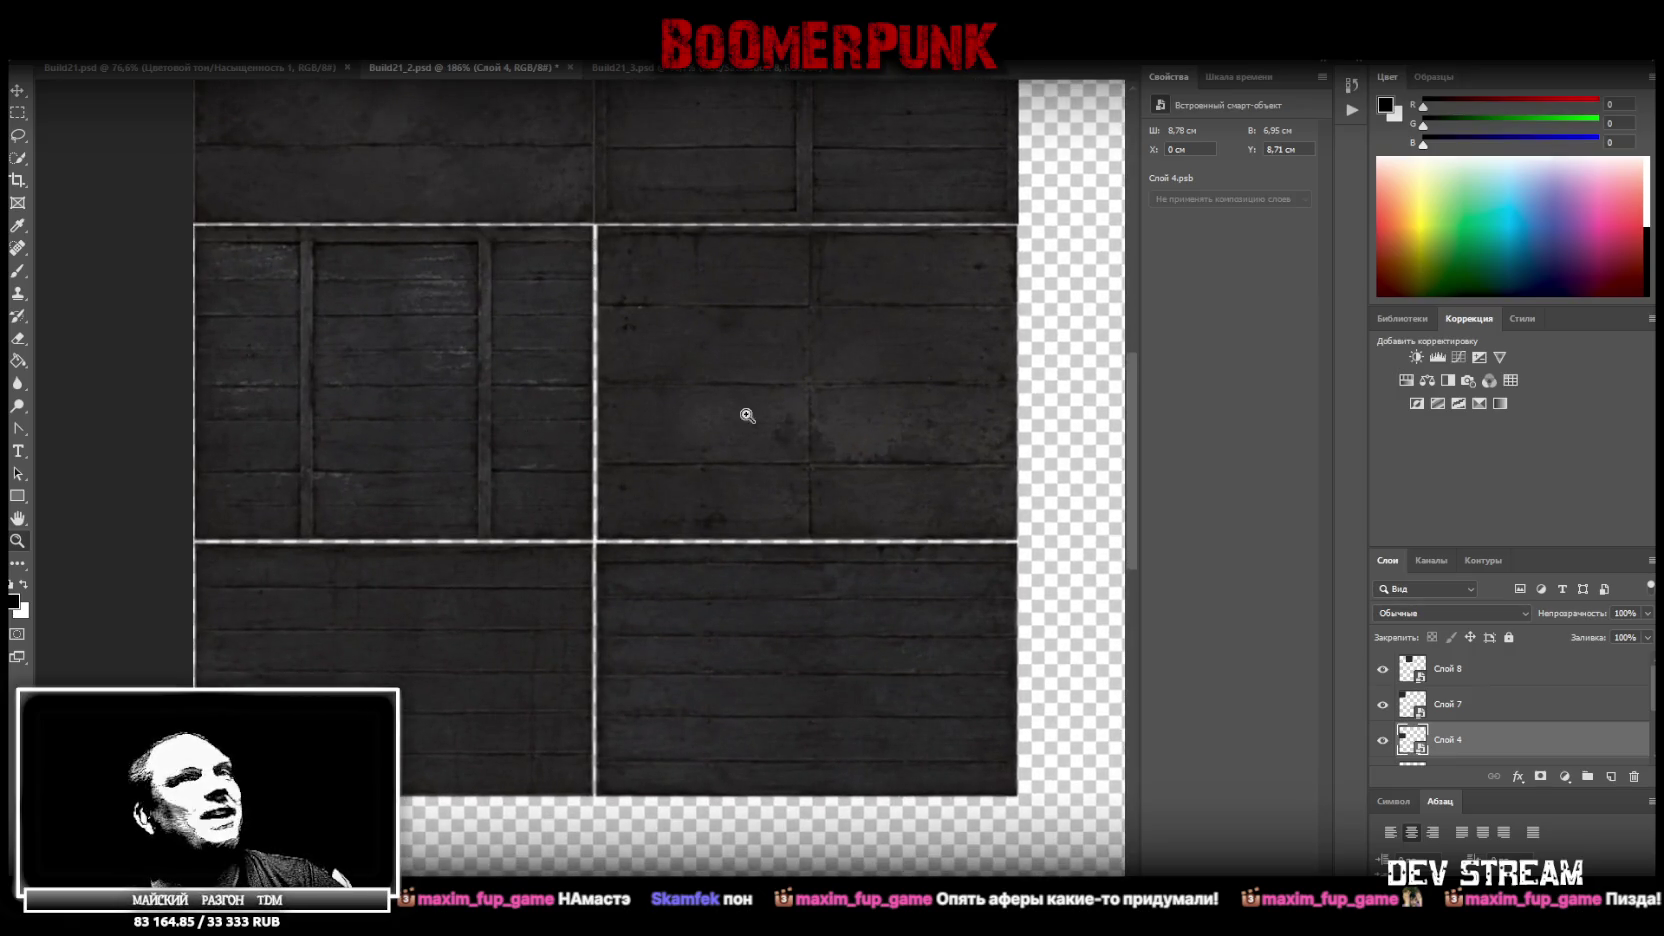
left_click(1463, 714)
left_click(1421, 742)
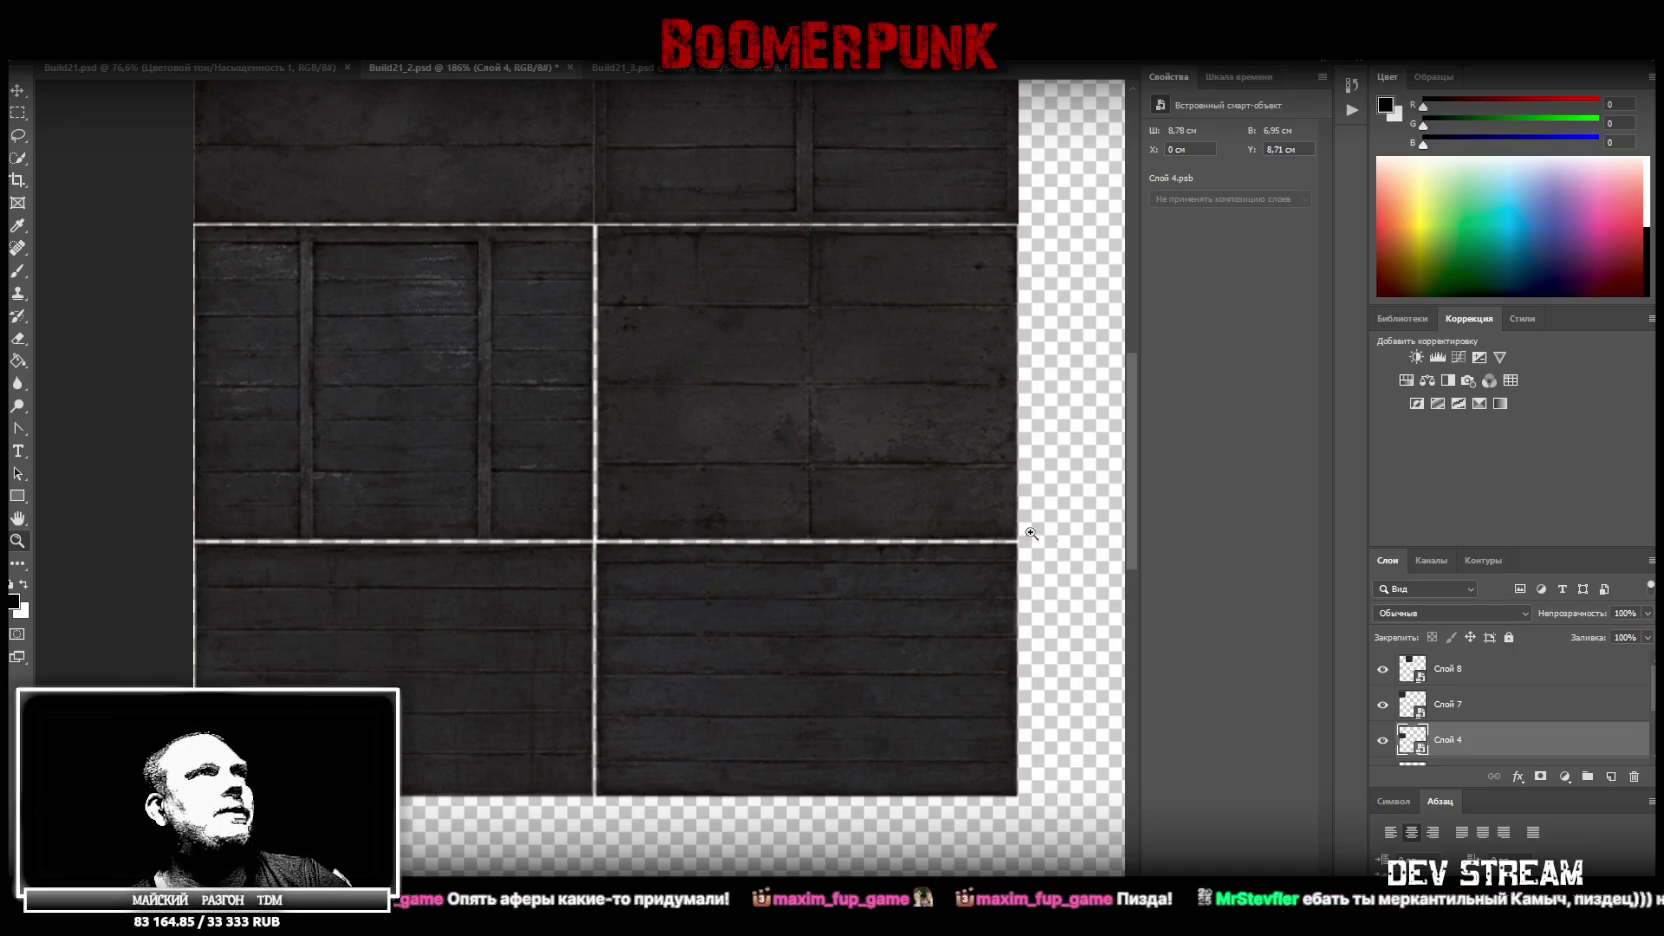
left_click(18, 115)
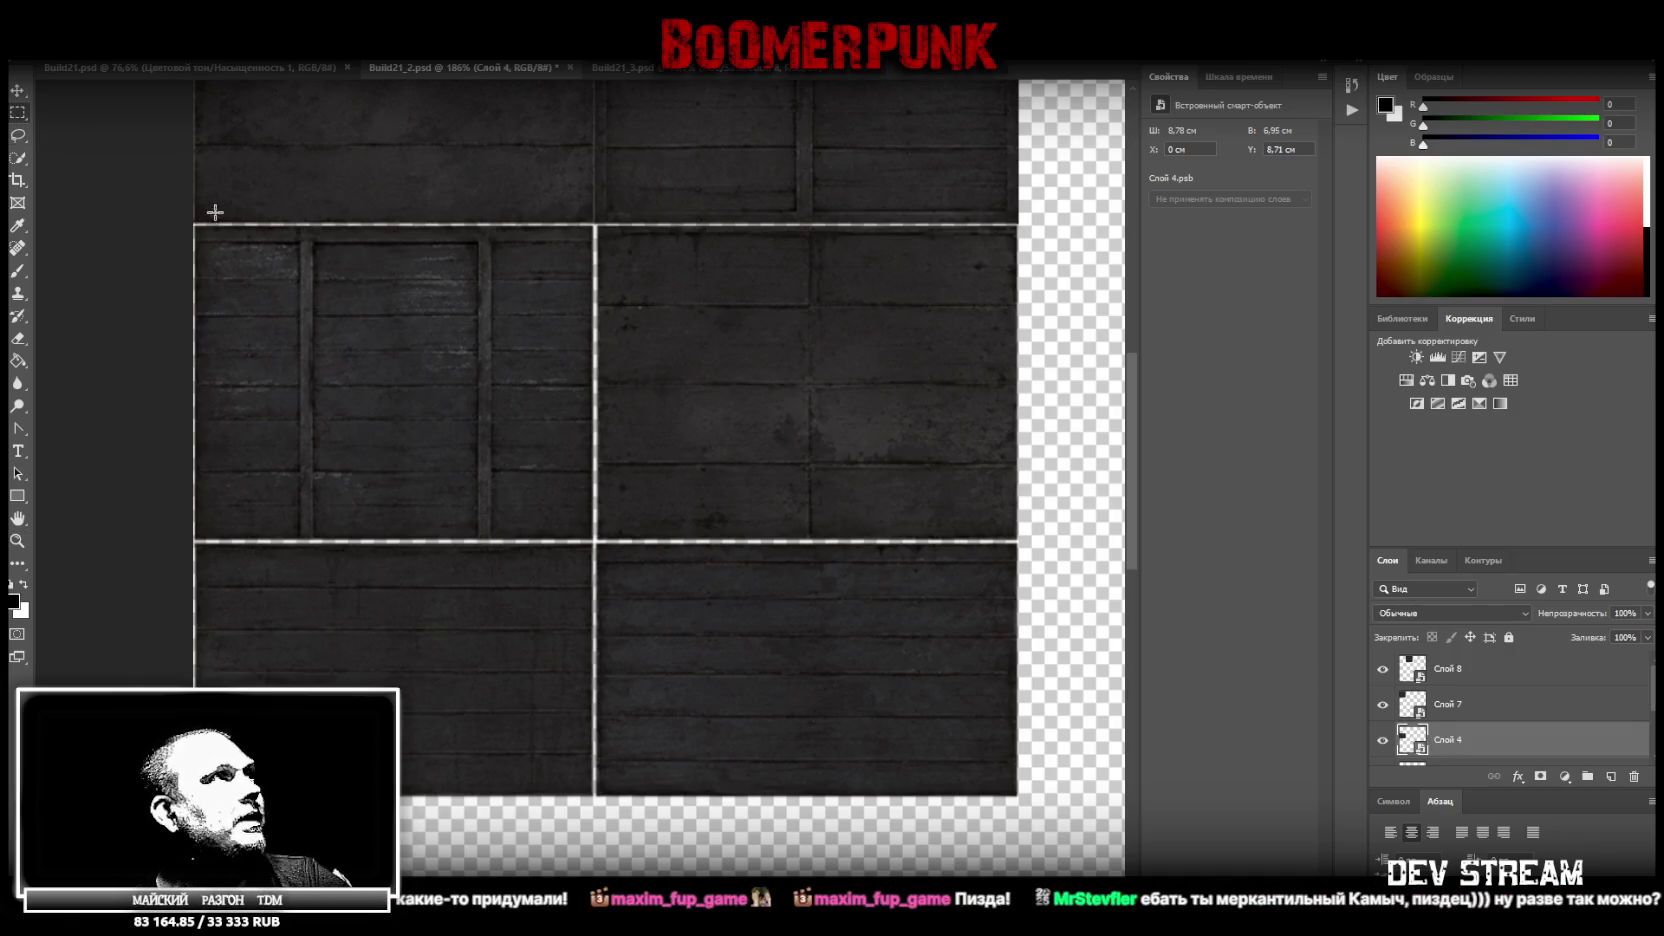
left_click(18, 540)
left_click_drag(45, 322, 624, 404)
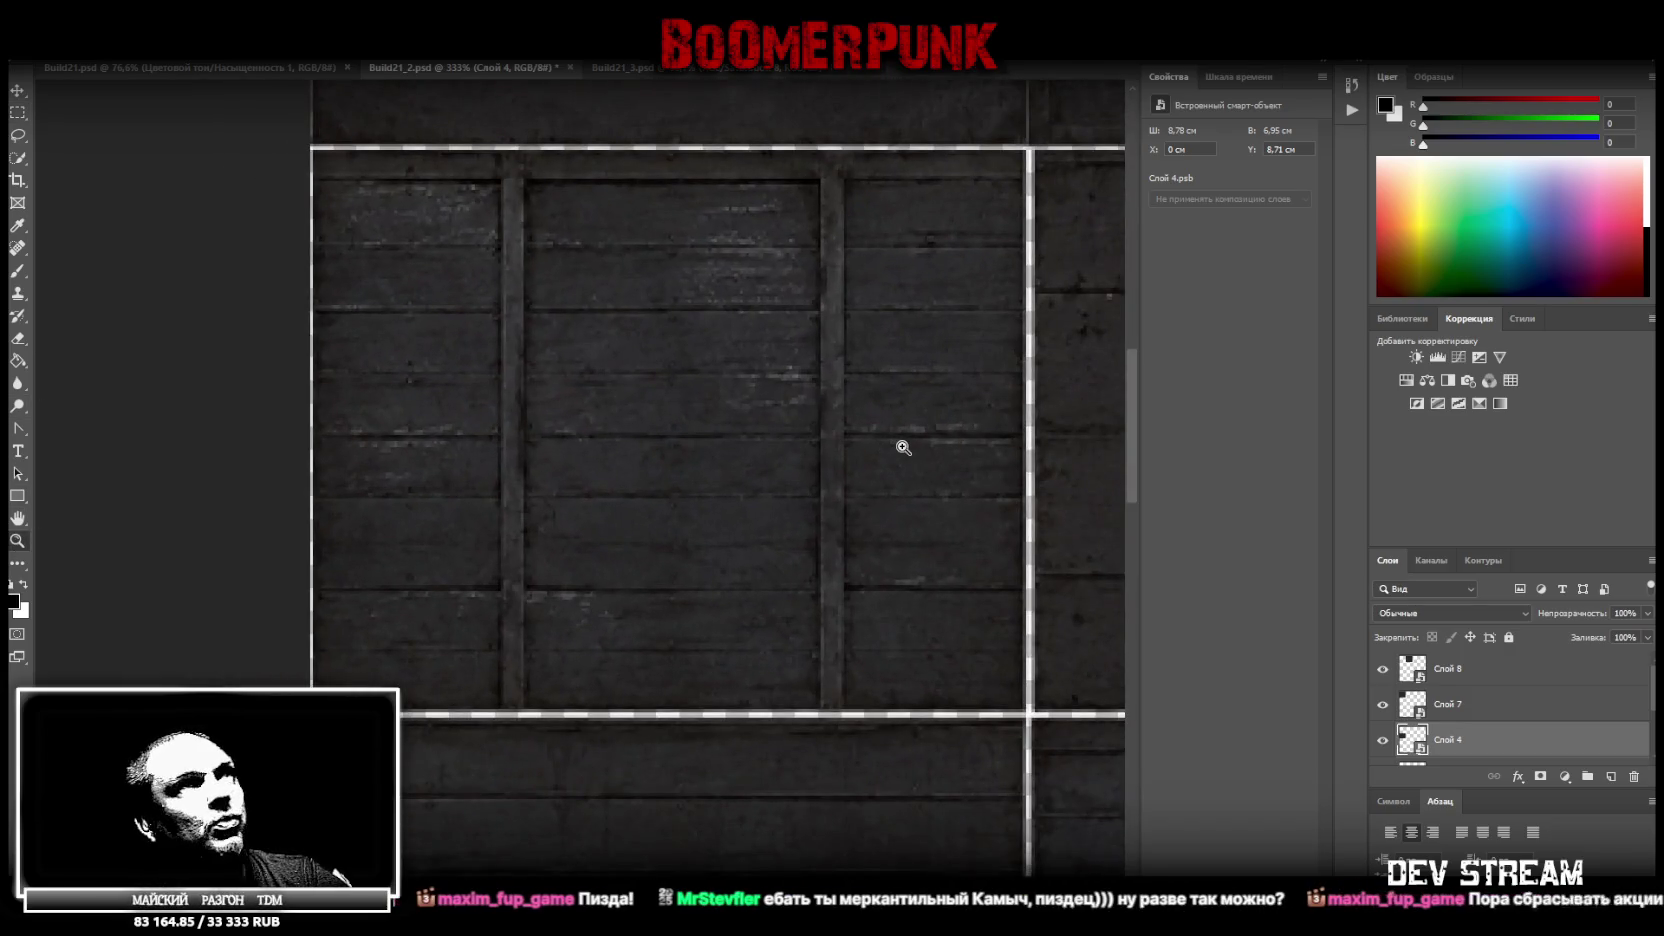
left_click_drag(899, 446, 905, 446)
left_click(18, 112)
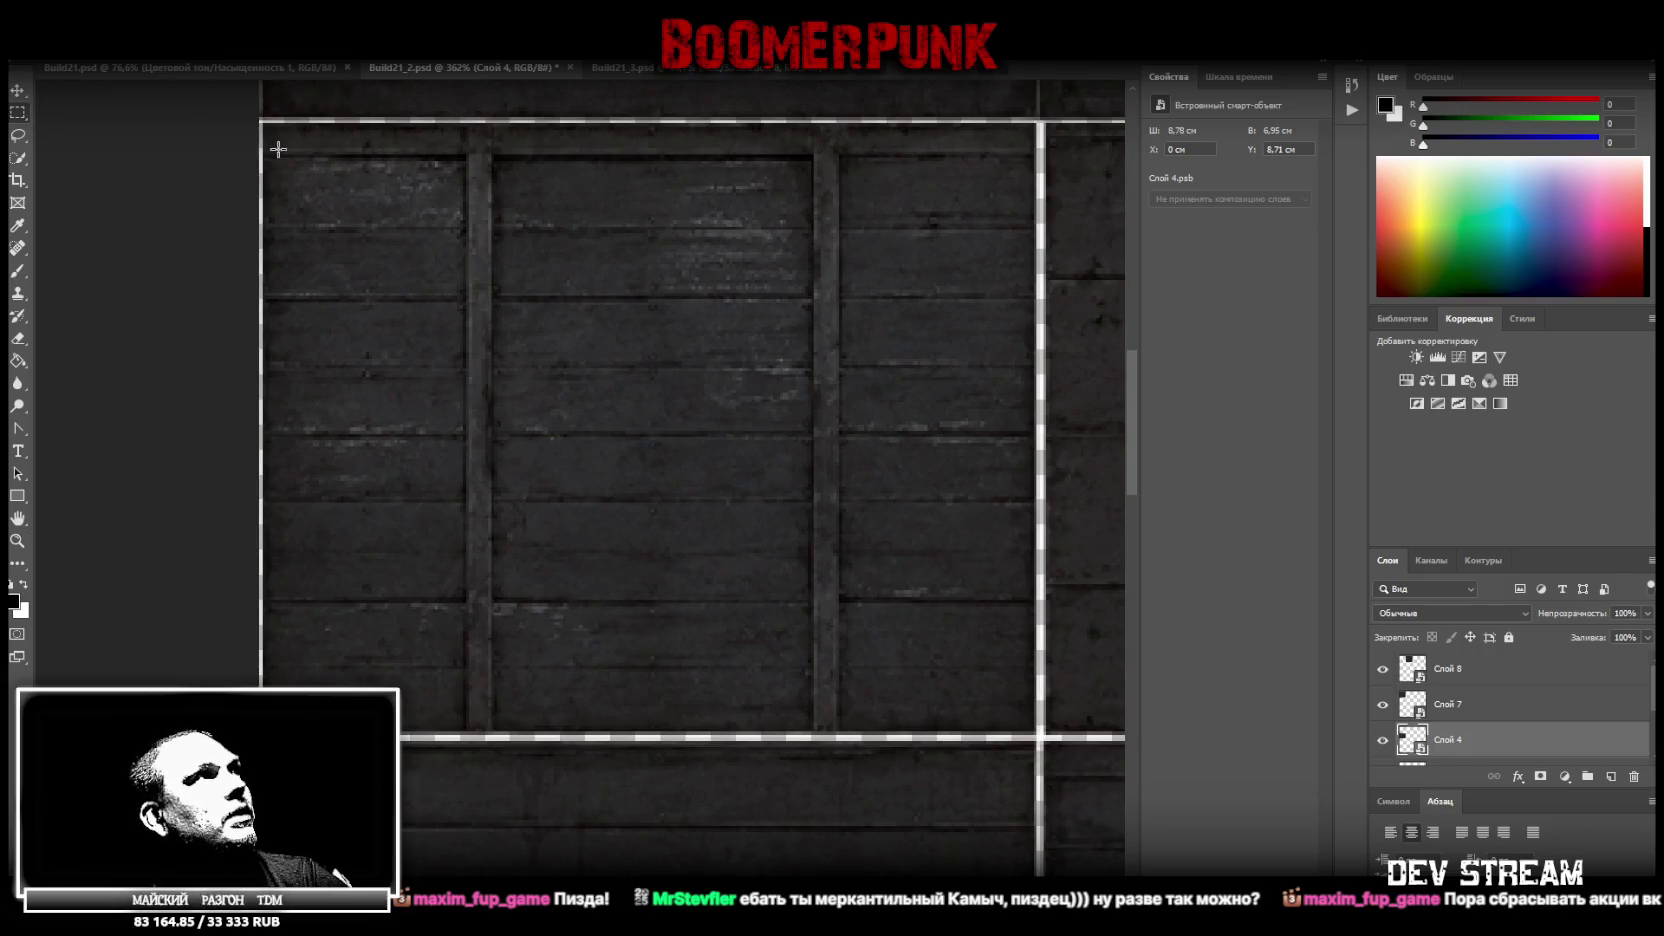
left_click_drag(263, 124, 1035, 729)
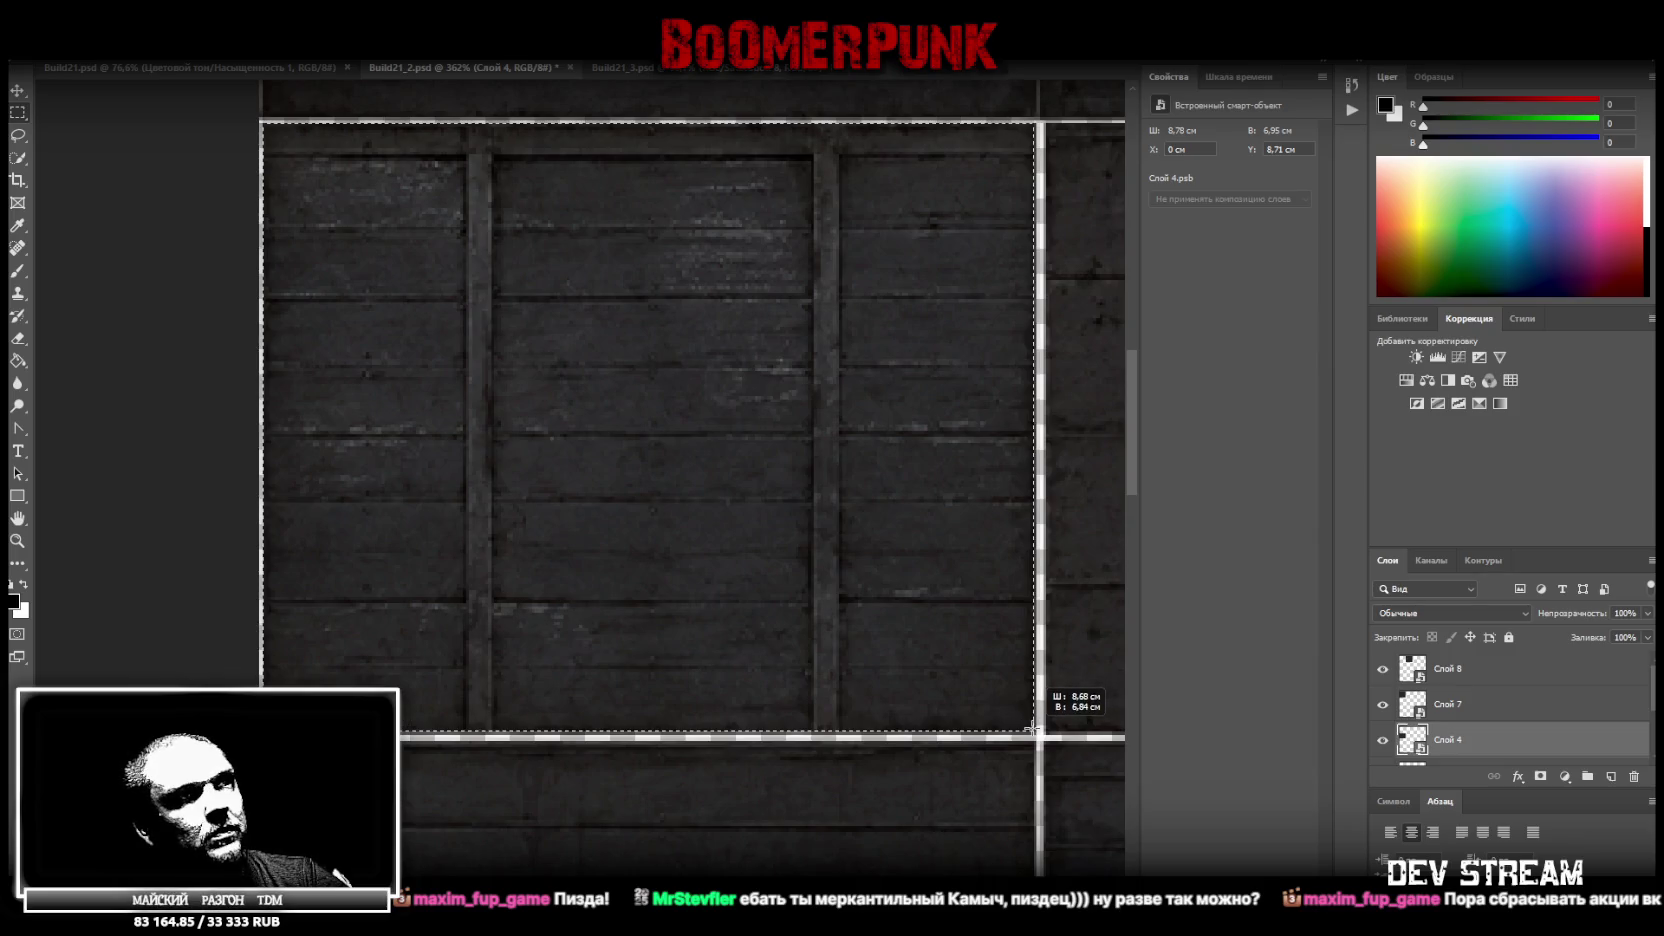
Copy the selected panel onto a new layer, Слой 9
right_click(873, 538)
left_click(991, 656)
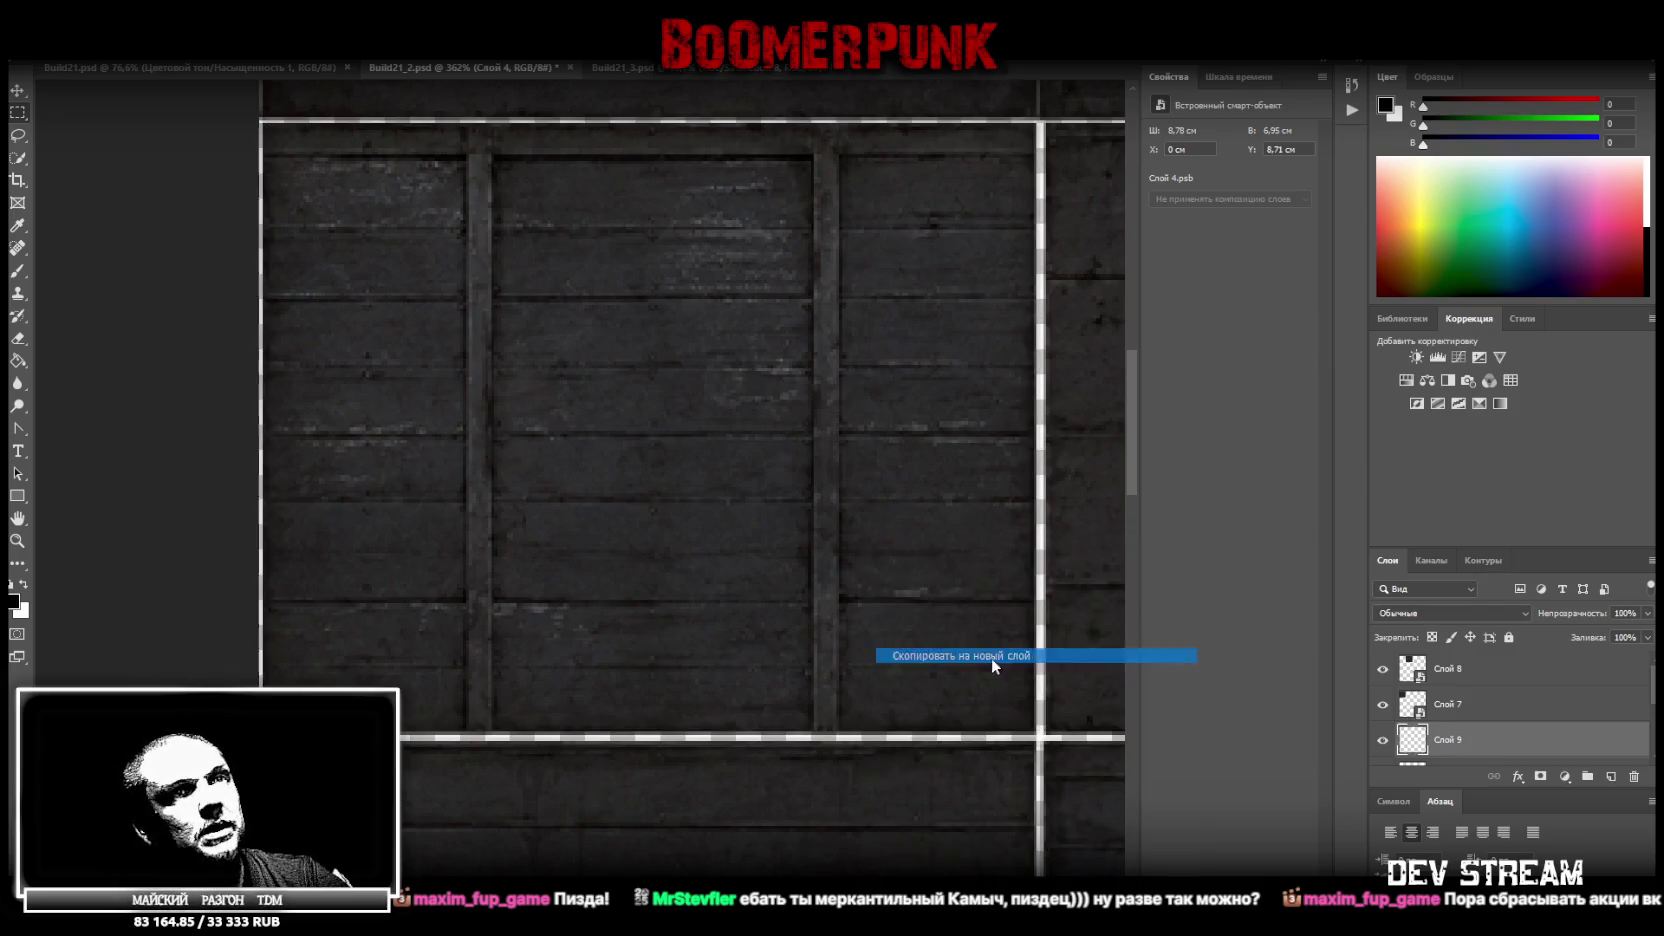
right_click(1460, 668)
left_click(1479, 743)
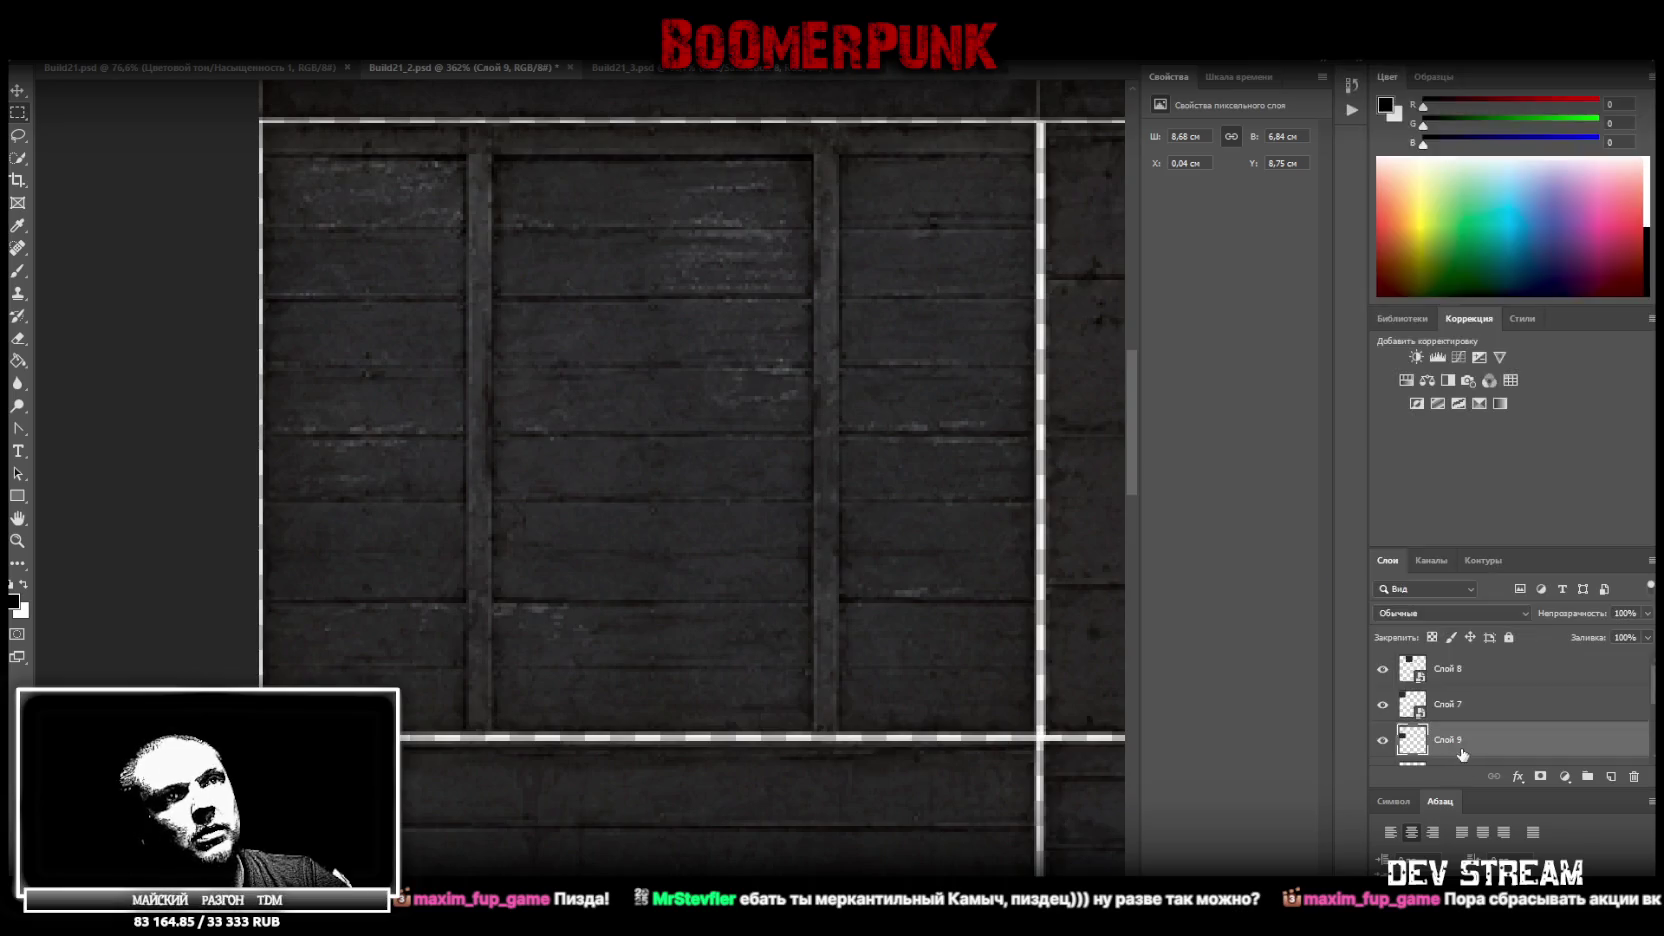
left_click(1478, 750)
Convert Слой 9 to a smart object and stretch it to its cell, 8,78 × 6,88 cm
right_click(1466, 707)
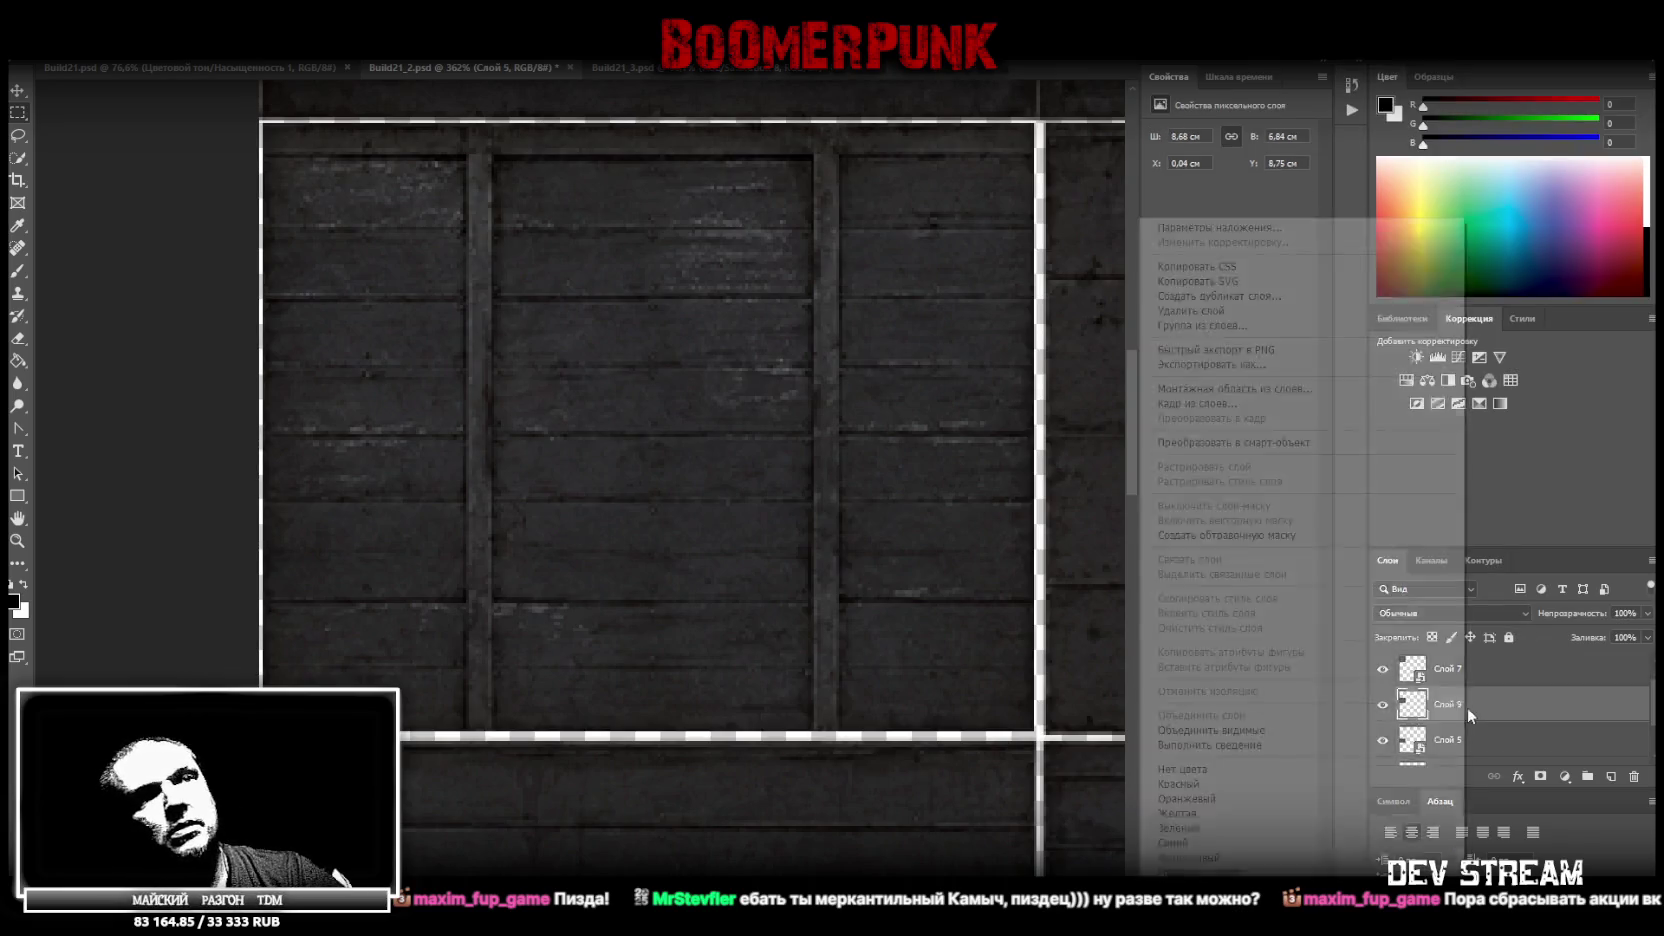
left_click(1222, 446)
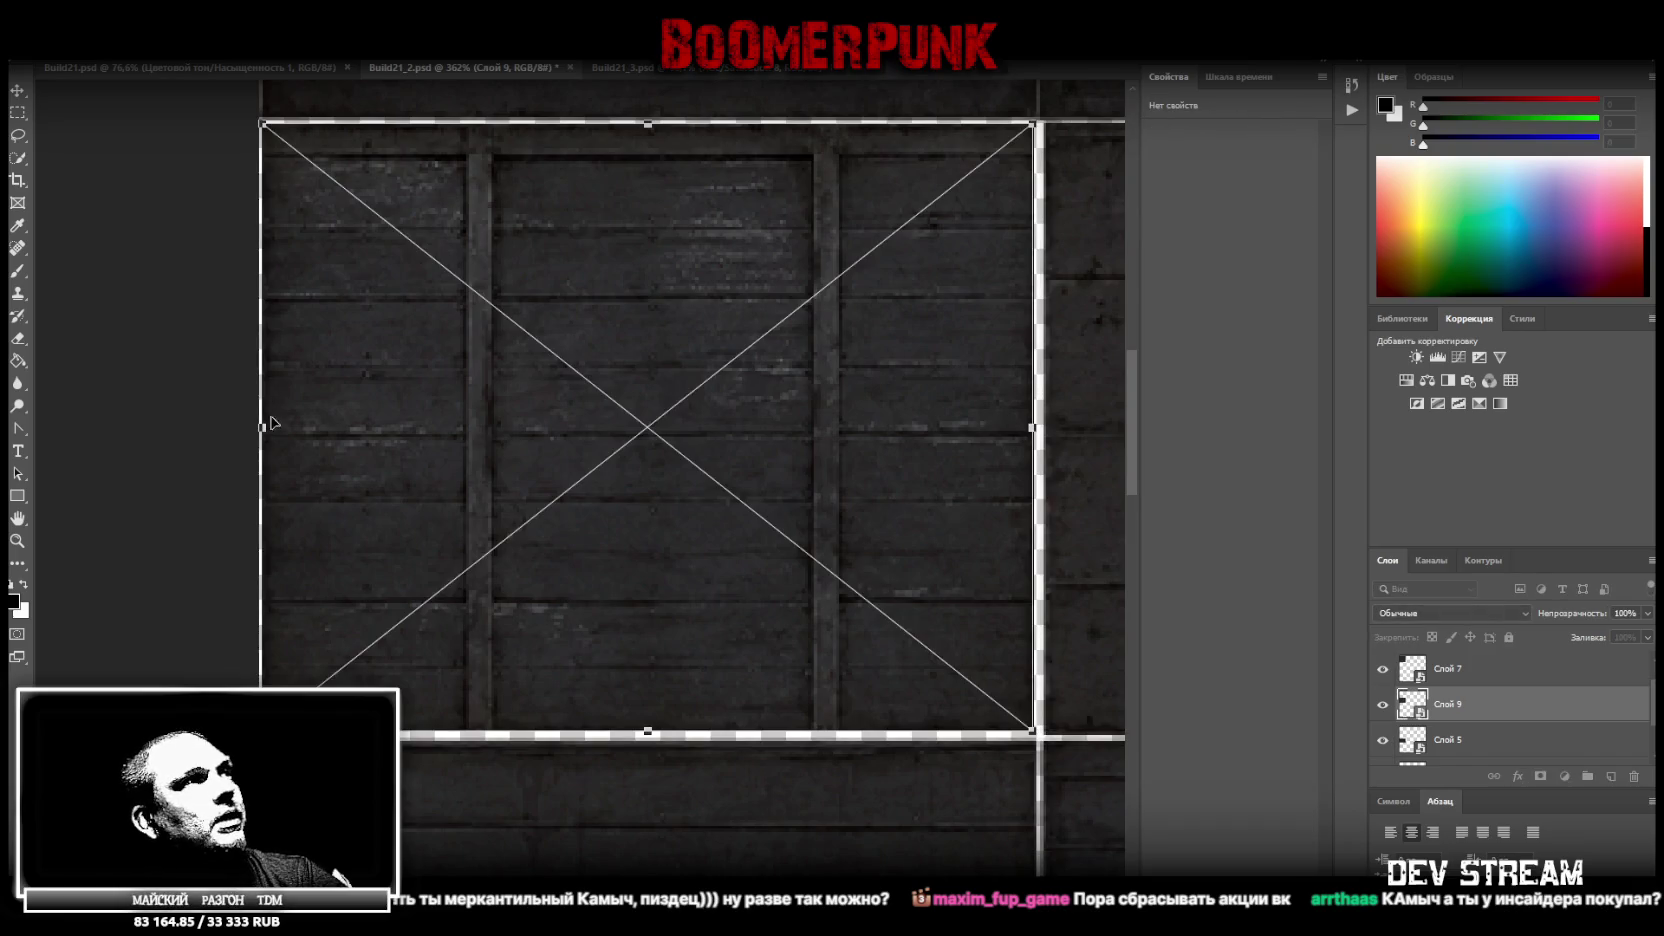
left_click_drag(648, 124, 648, 120)
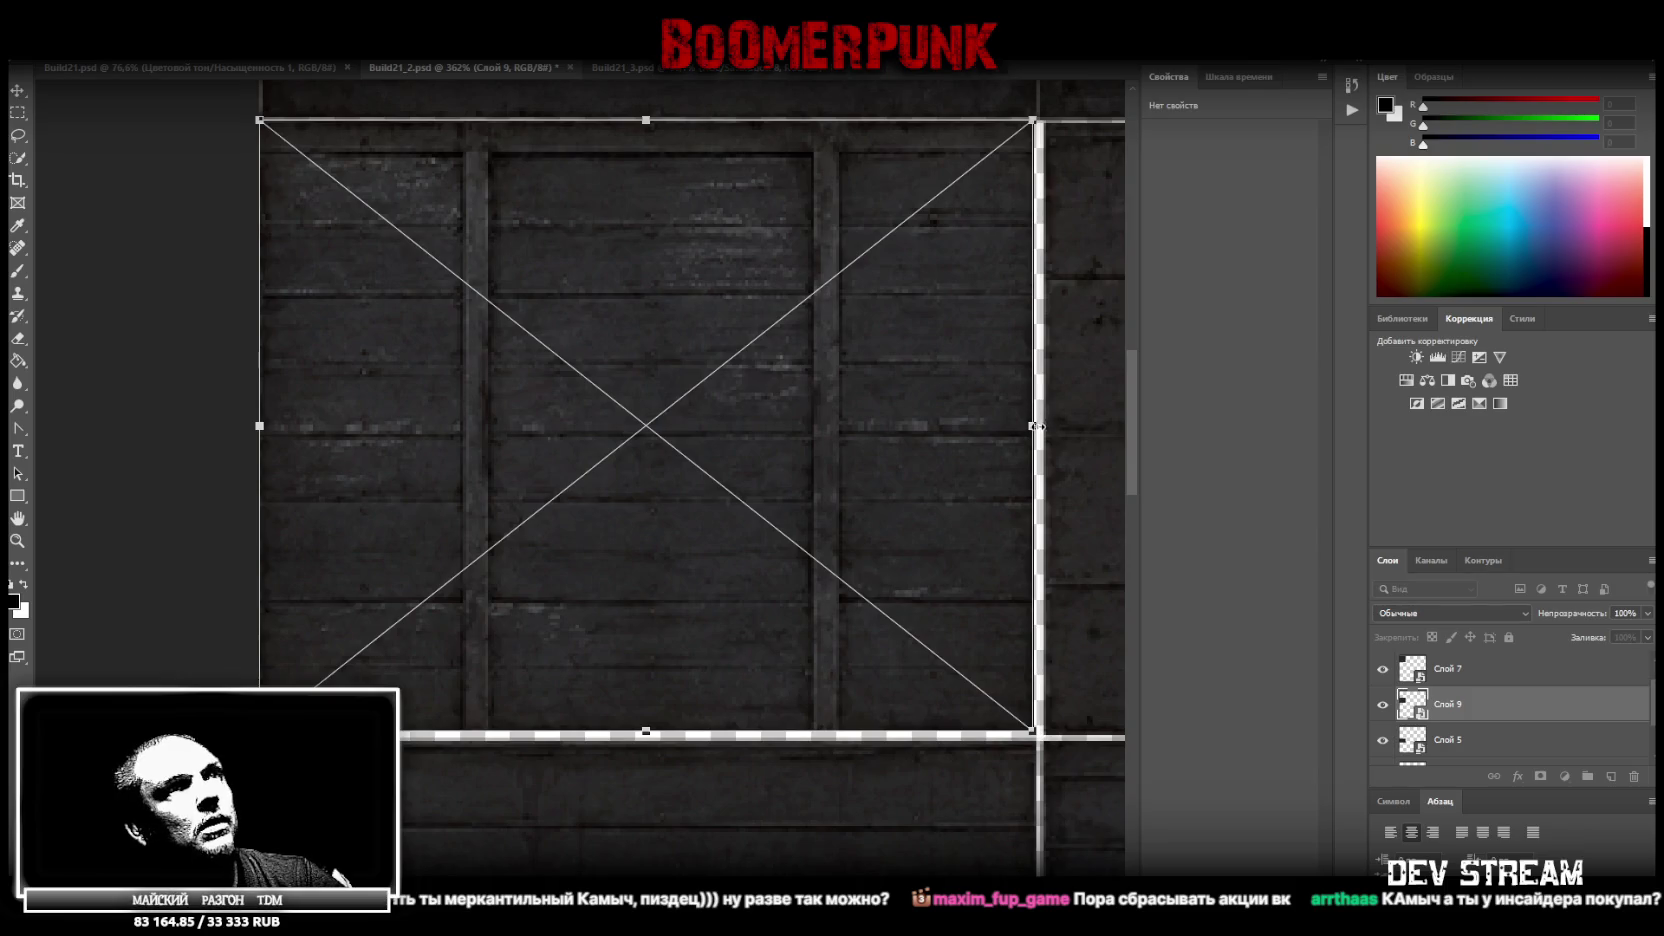
left_click_drag(1032, 422, 1036, 427)
key("Return")
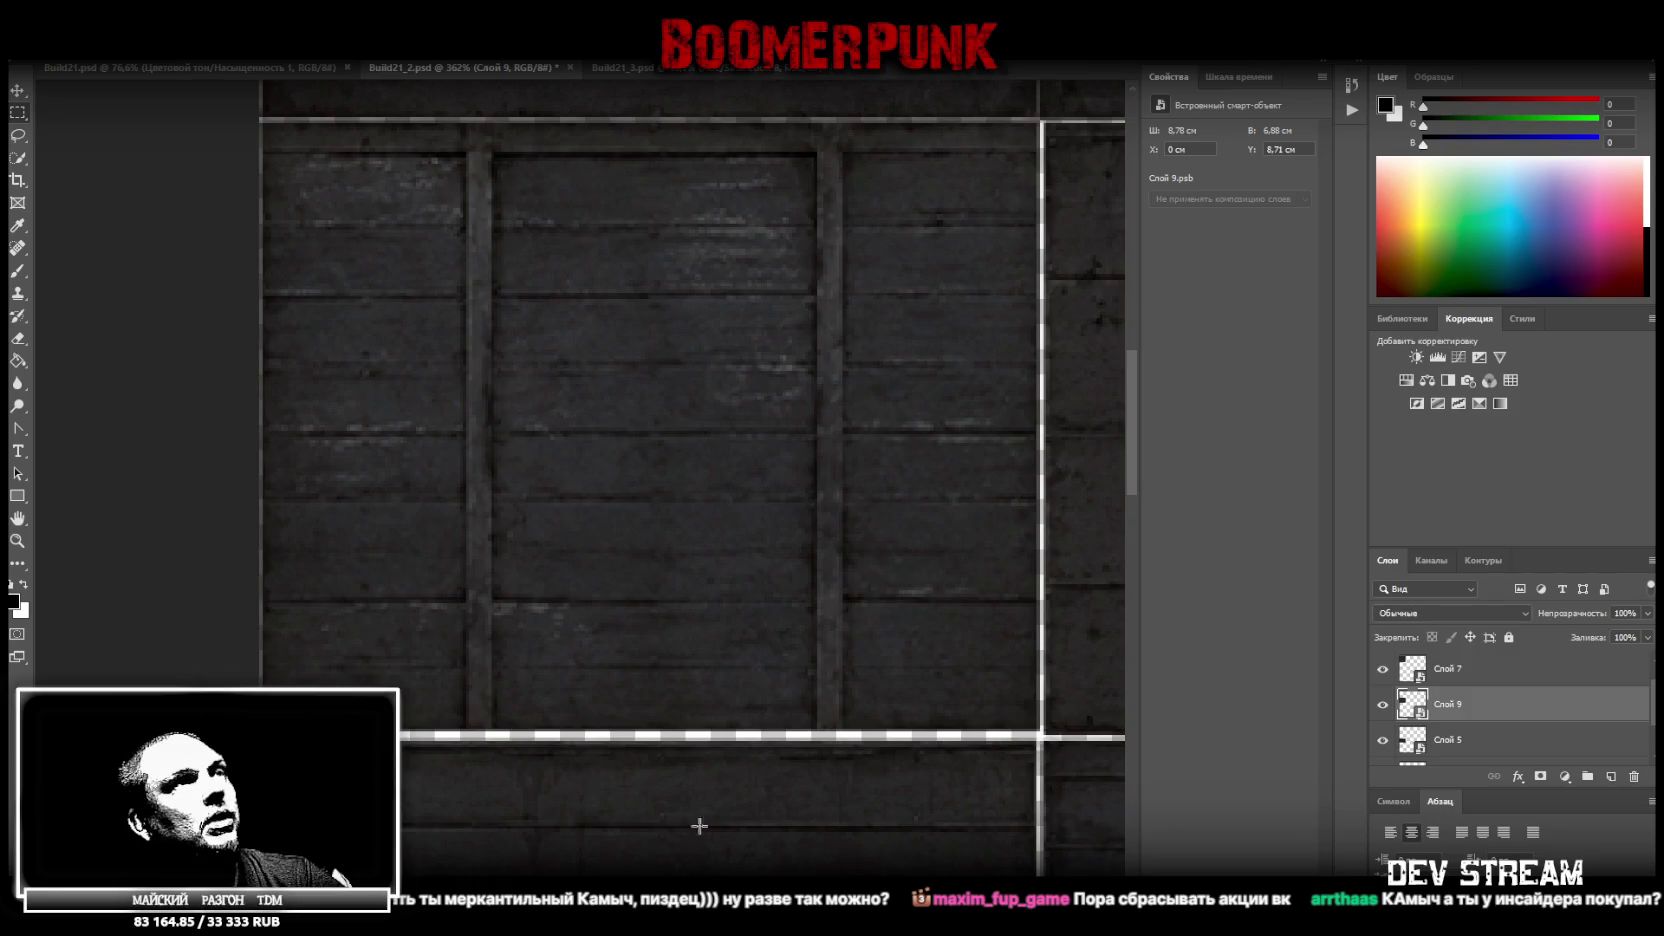
Select Слой 5 and marquee the large left plank block up to its seam
scroll(690, 420, "right", 5)
scroll(690, 420, "right", 4)
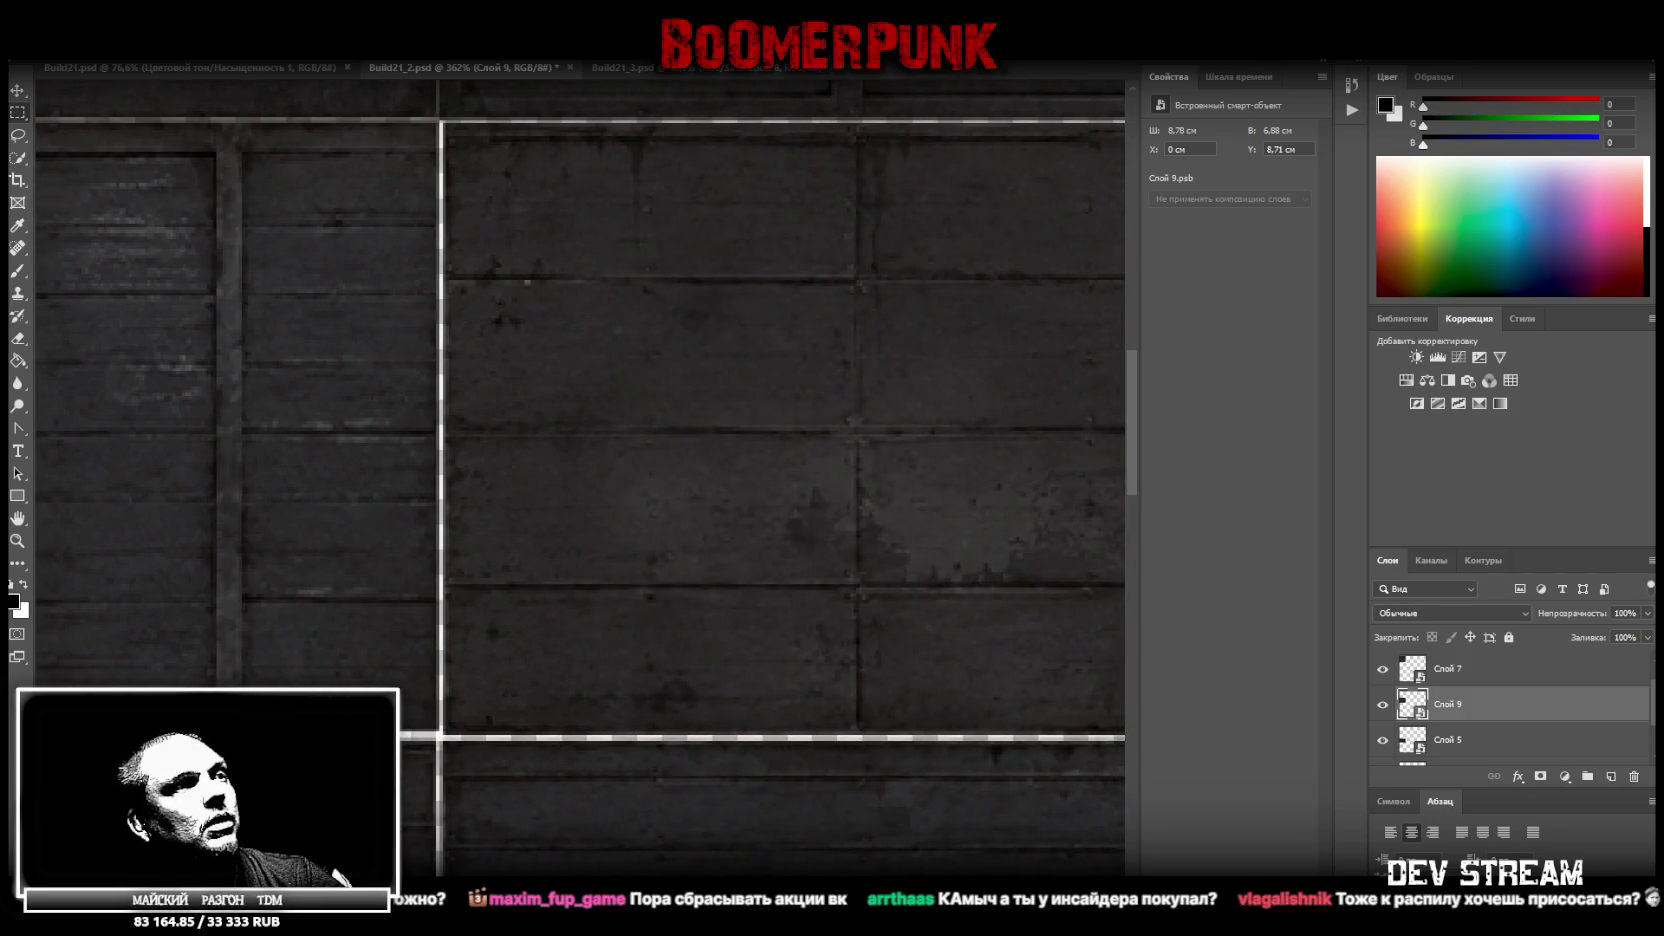
scroll(690, 420, "right", 2)
scroll(790, 860, "right", 3)
scroll(790, 860, "left", 1)
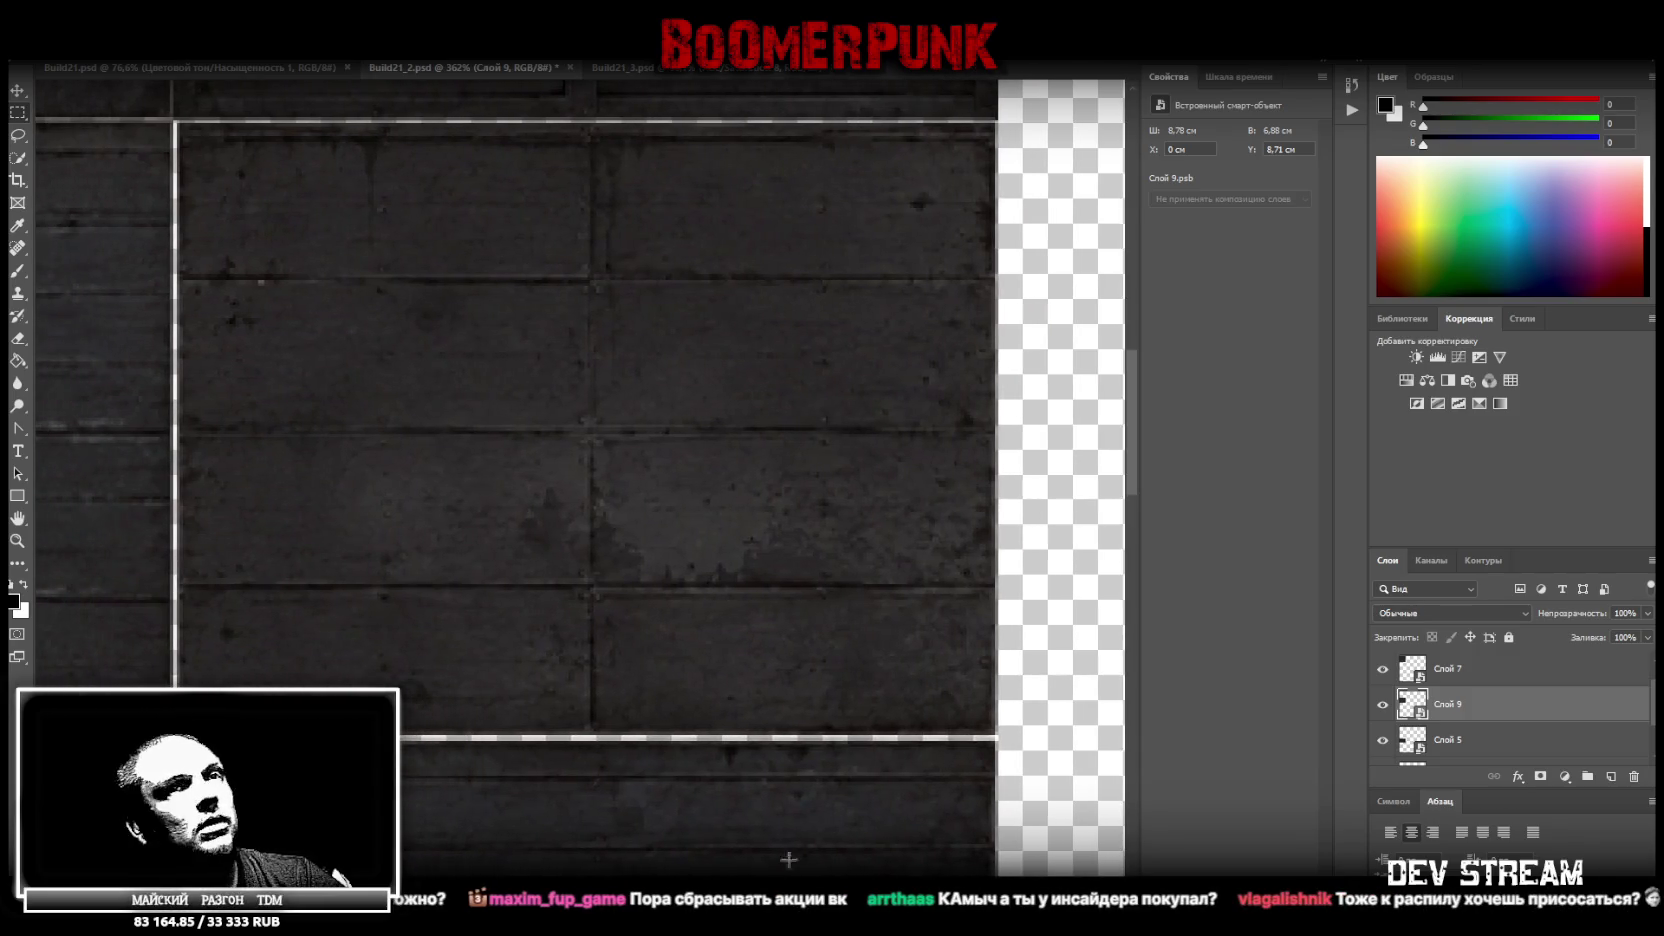
left_click(1474, 741)
scroll(1474, 741, "down", 2)
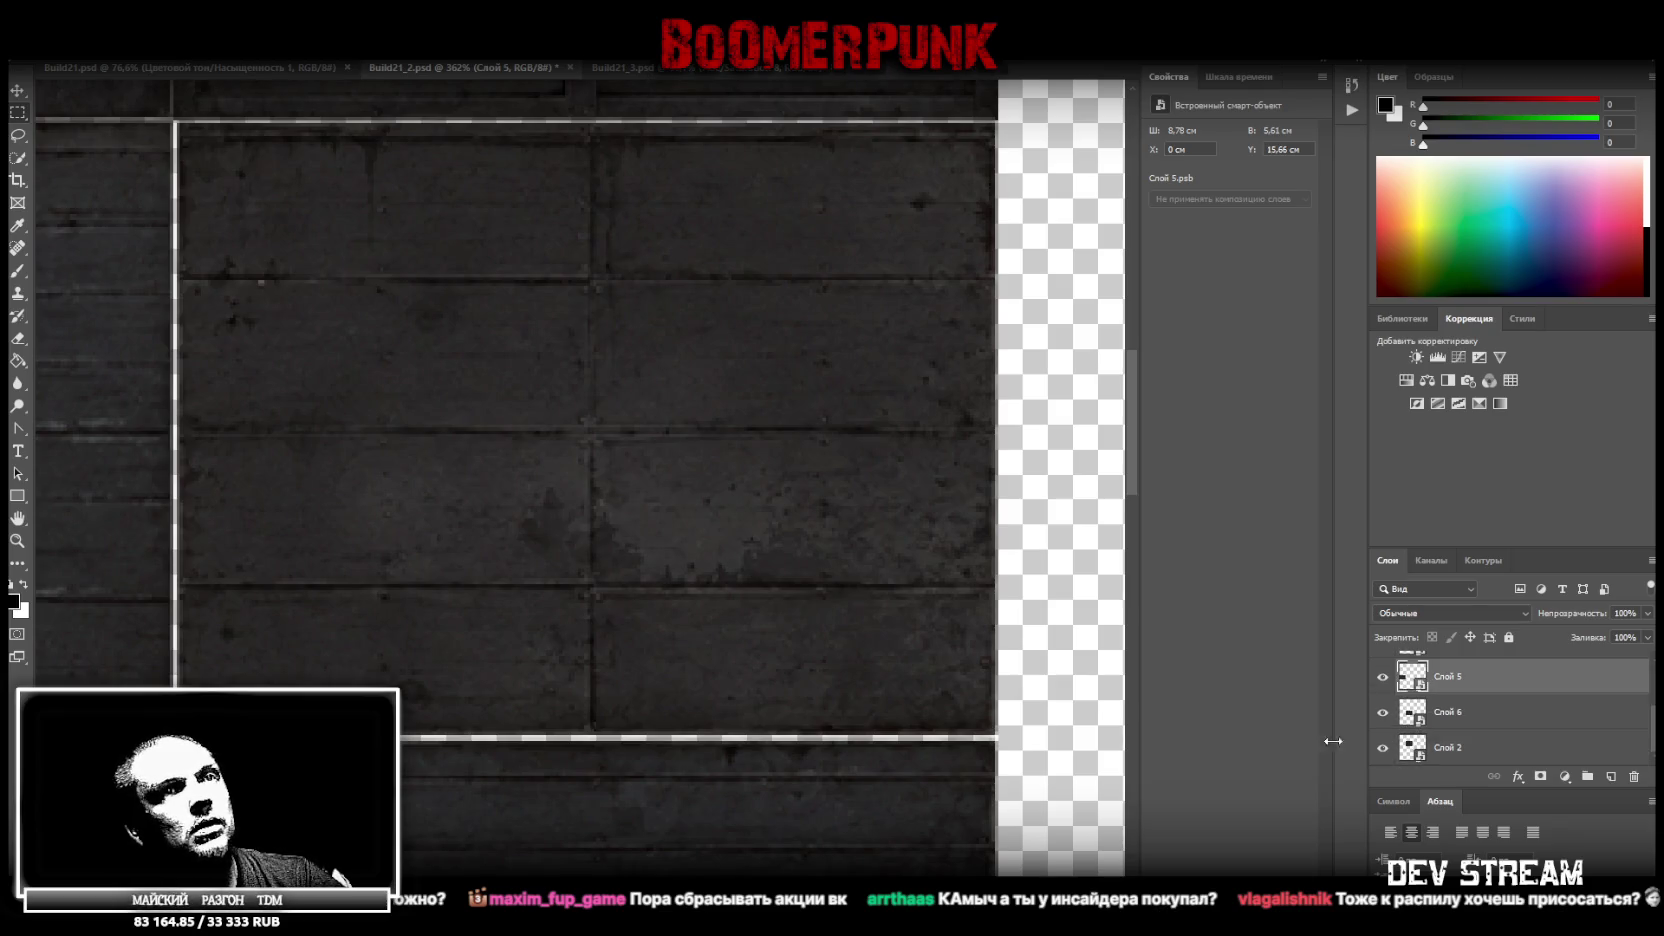
scroll(632, 842, "down", 1)
scroll(632, 842, "left", 6)
scroll(700, 820, "down", 3)
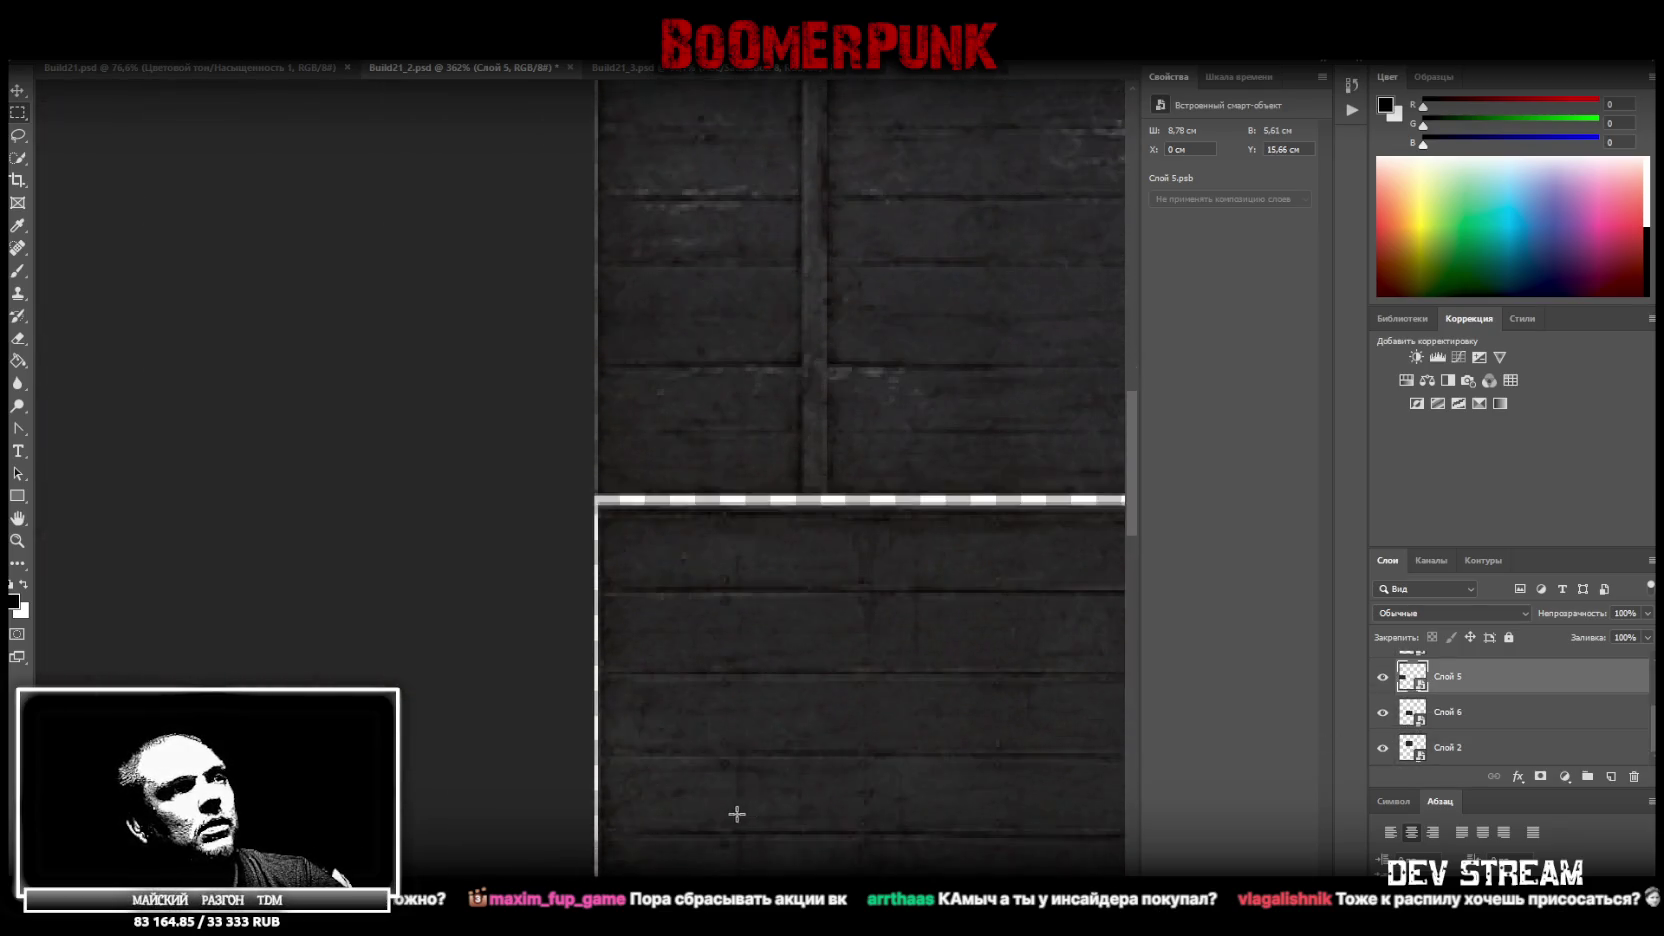
scroll(721, 820, "down", 3)
scroll(1017, 805, "right", 2)
scroll(1017, 805, "right", 3)
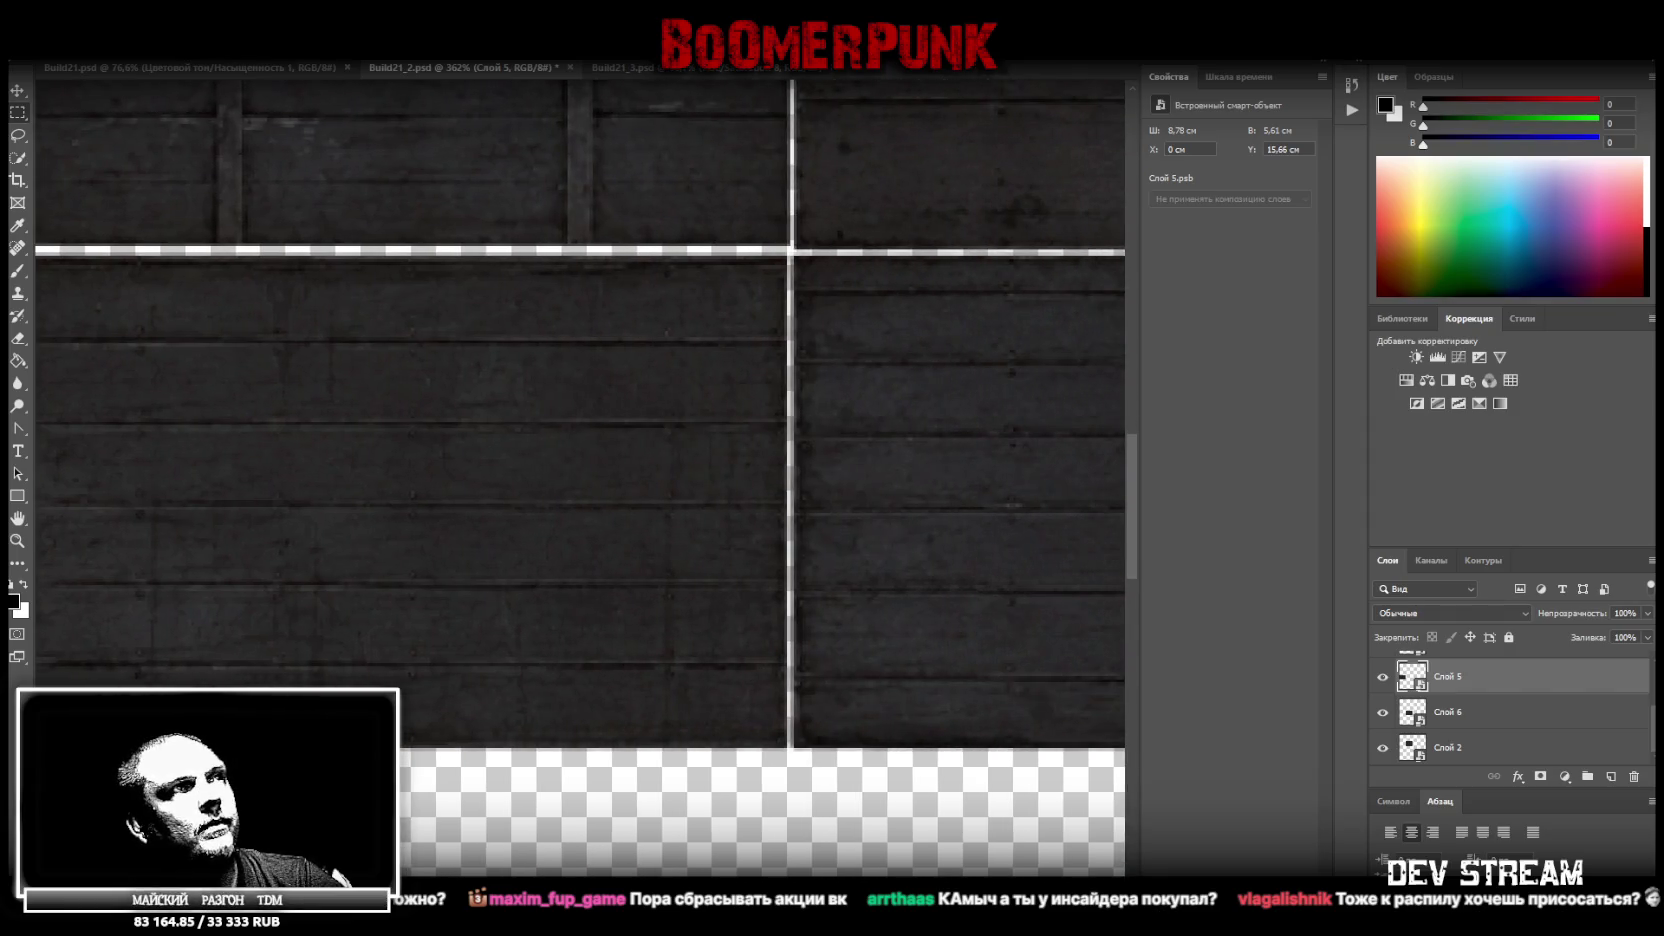
scroll(1017, 805, "left", 1)
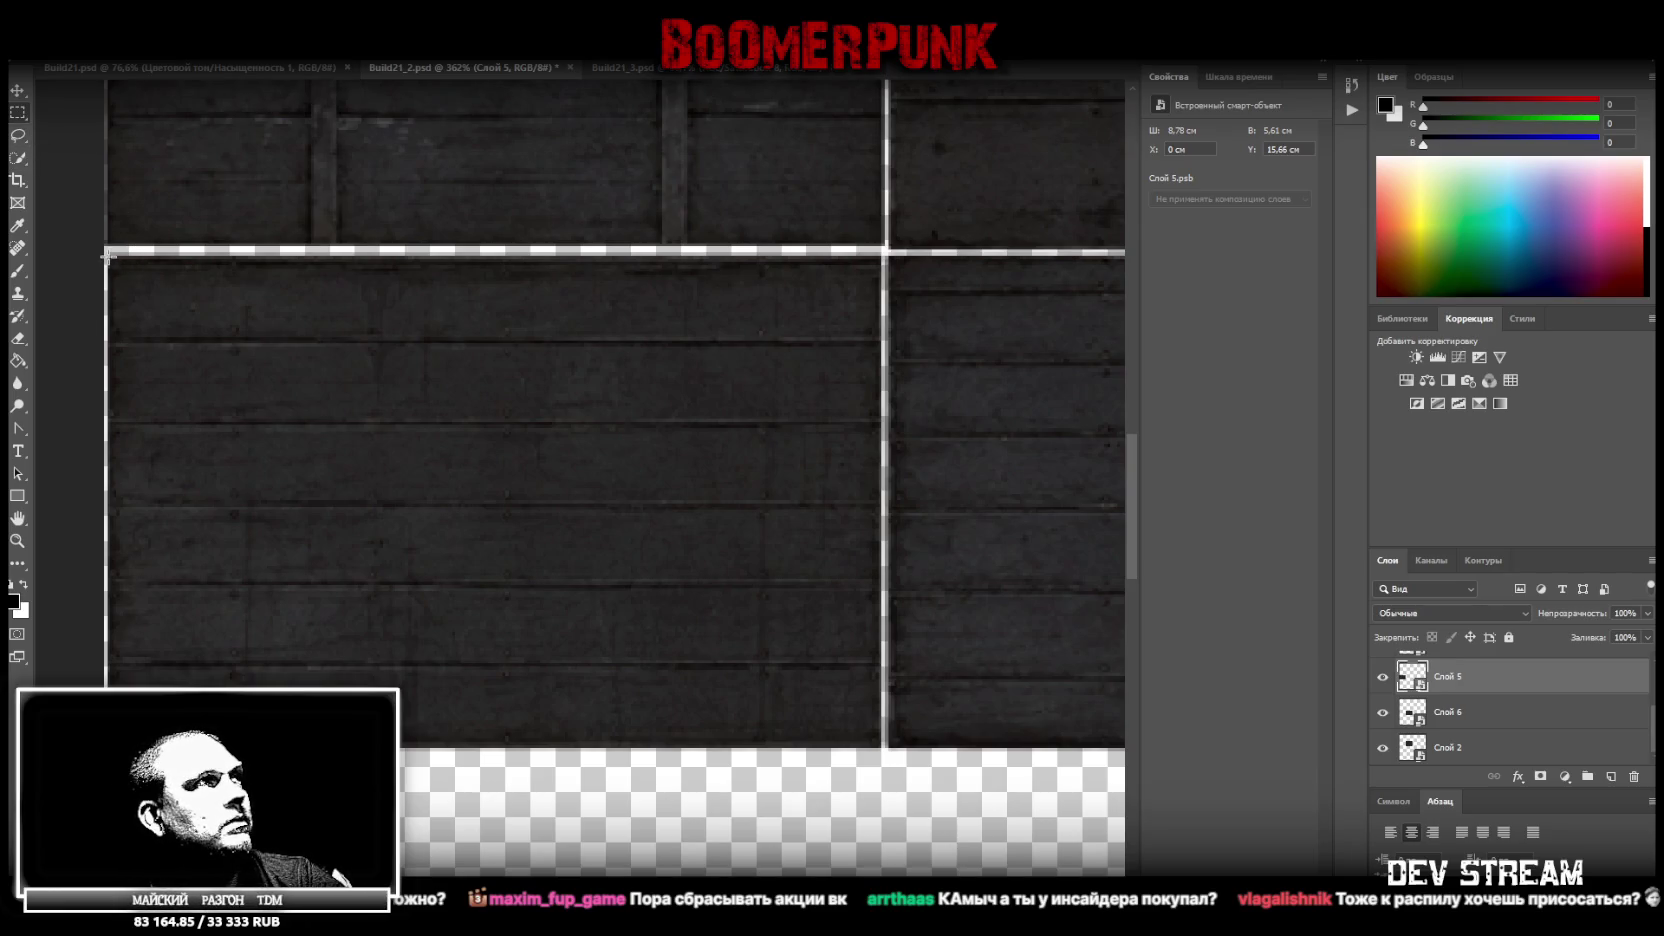
left_click_drag(108, 255, 873, 741)
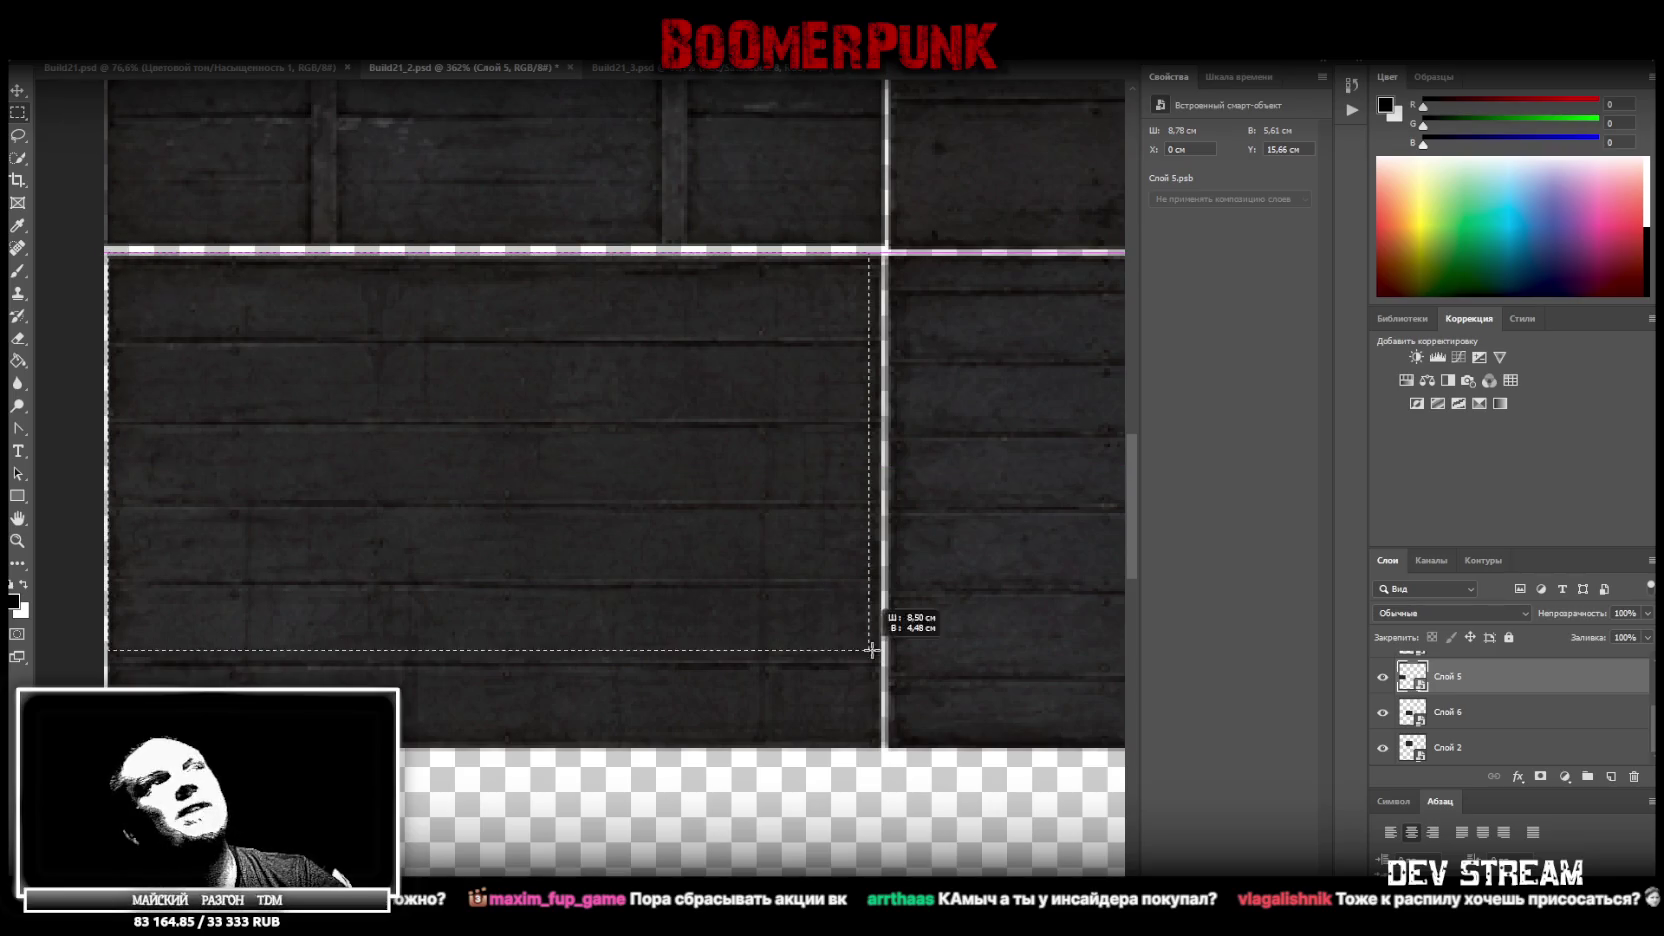
left_click_drag(873, 741, 882, 745)
left_click_drag(105, 221, 966, 253)
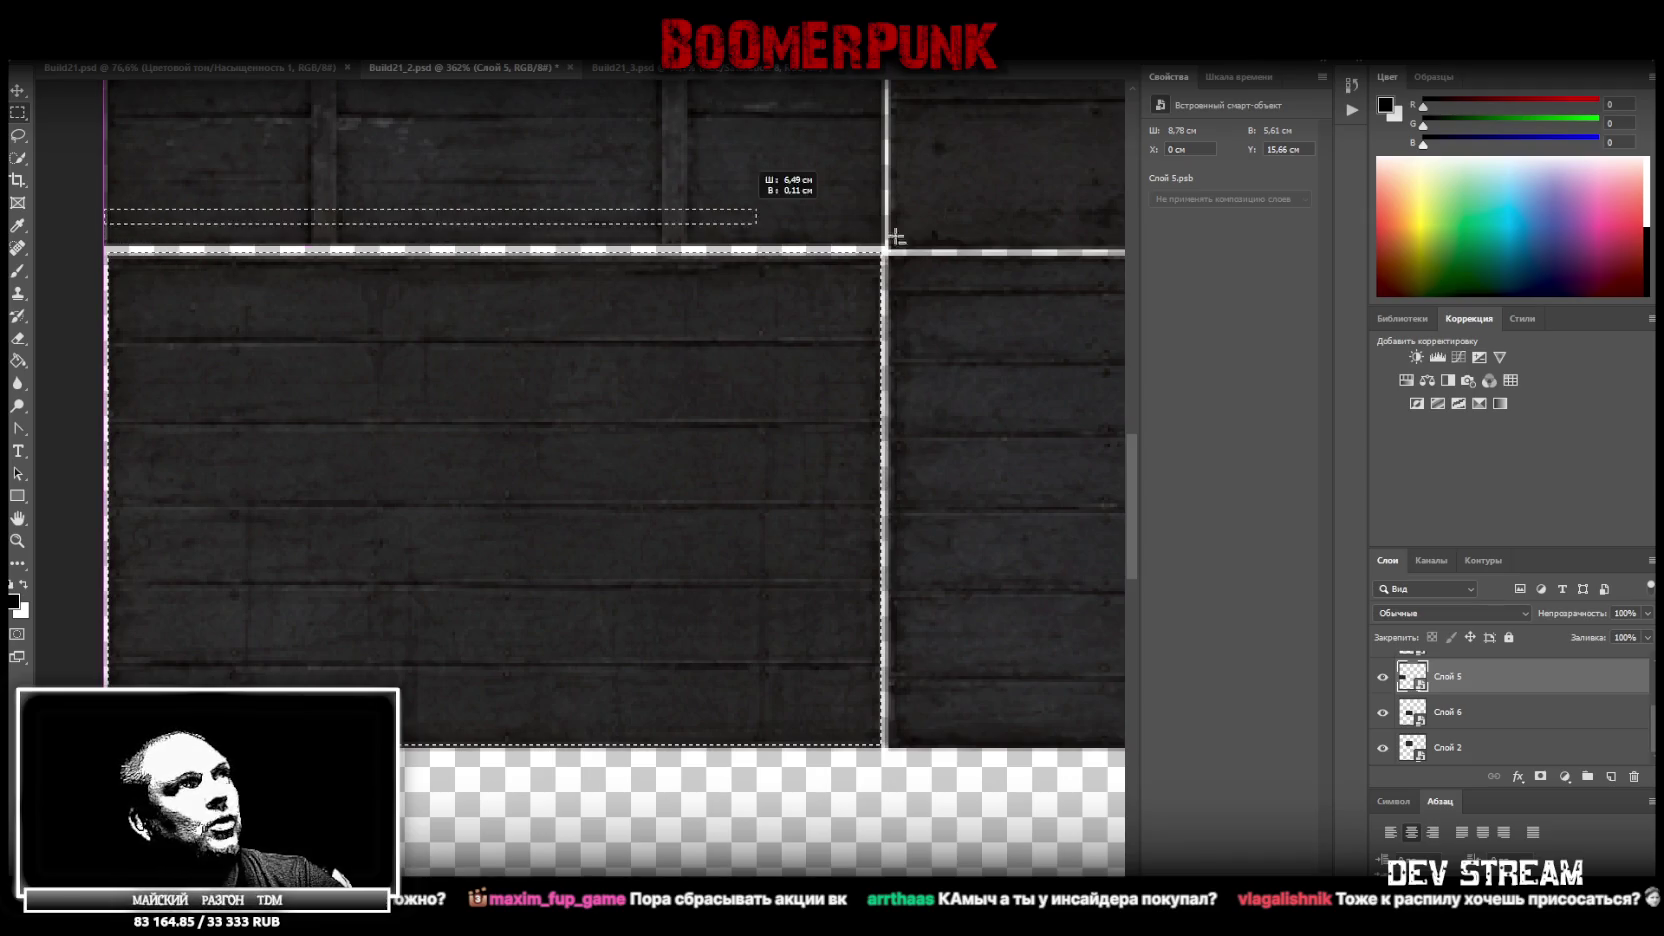
Cut the selected block to a new layer, Слой 10, and convert it to a smart object
right_click(630, 412)
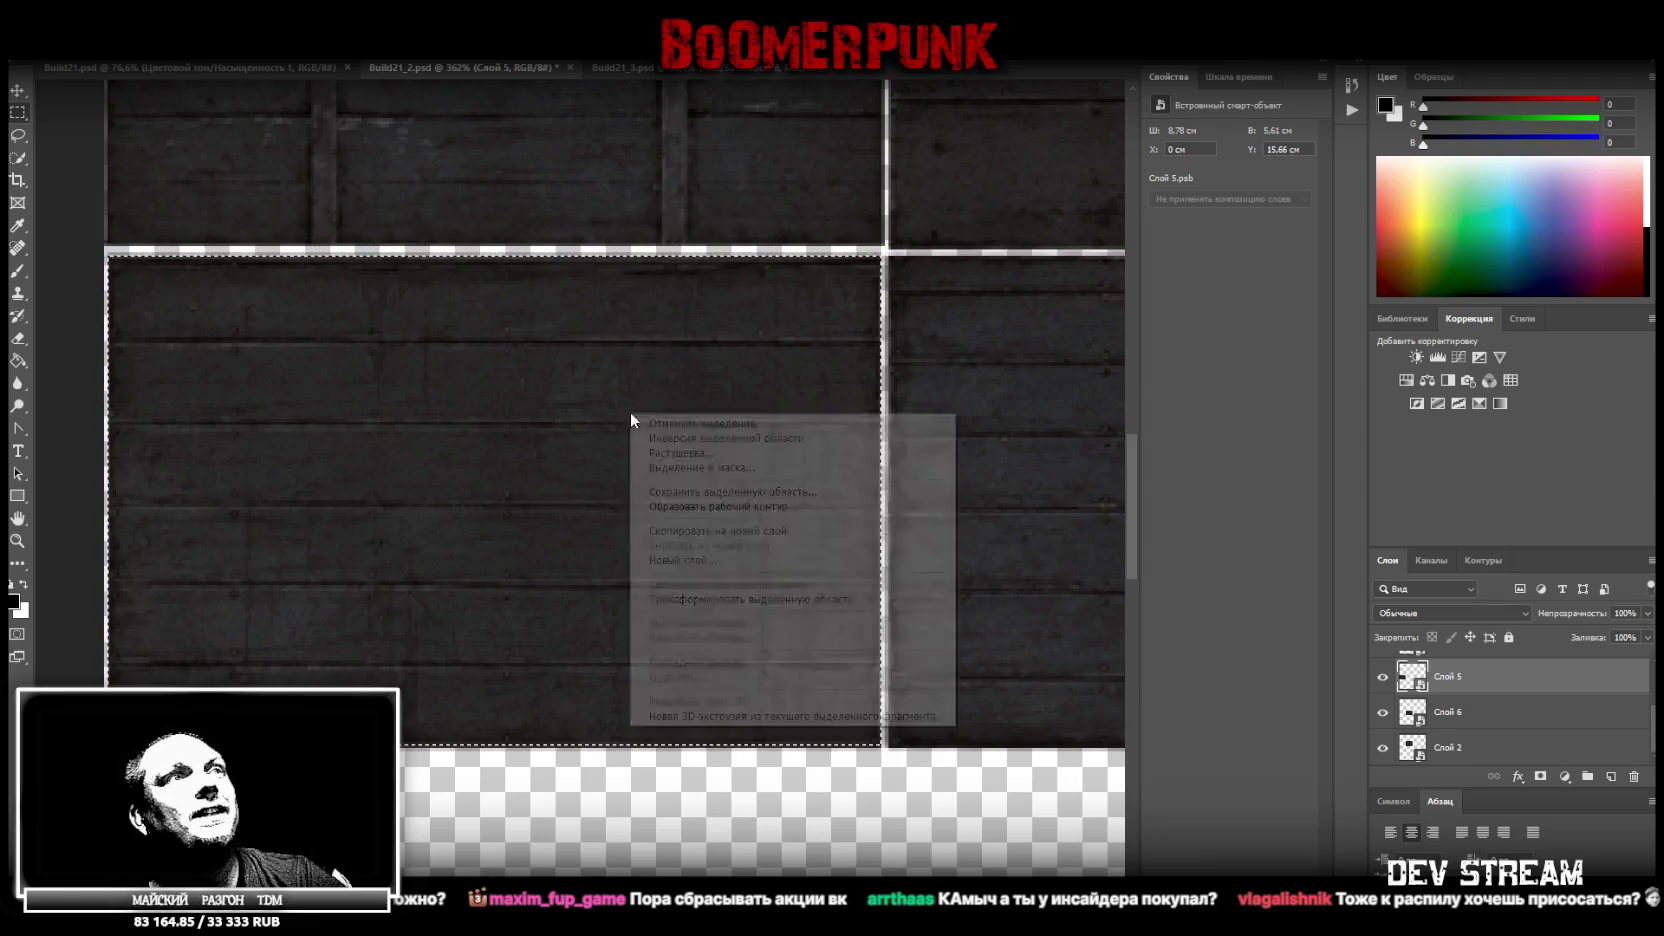
left_click(760, 531)
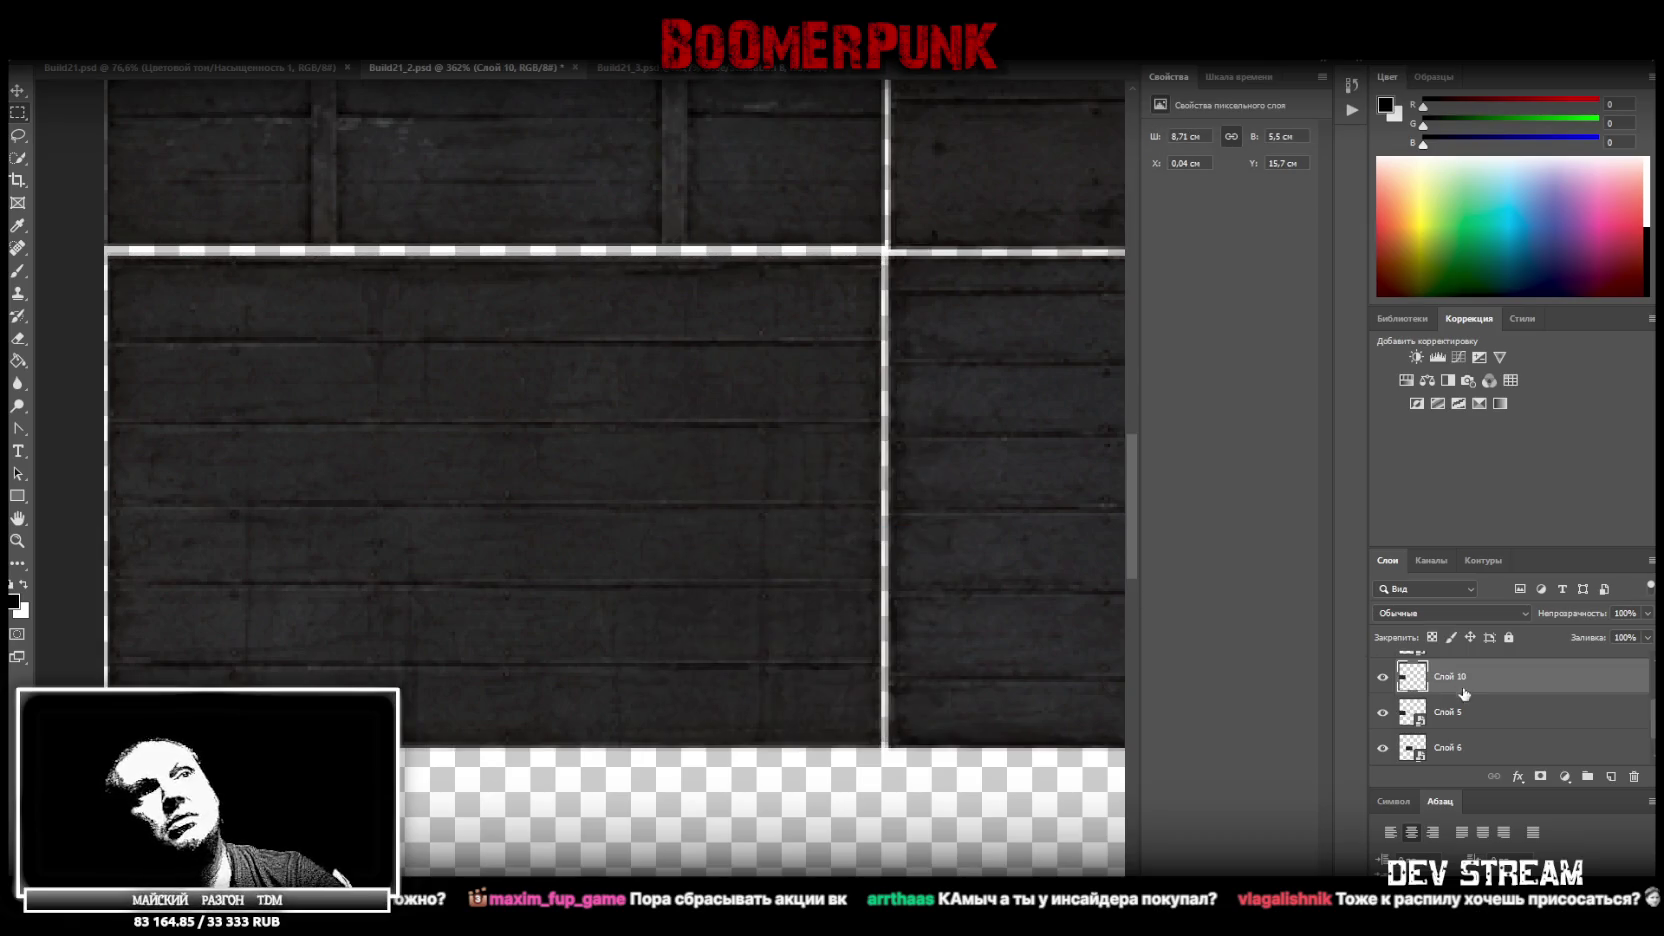
left_click(1484, 724)
right_click(1487, 670)
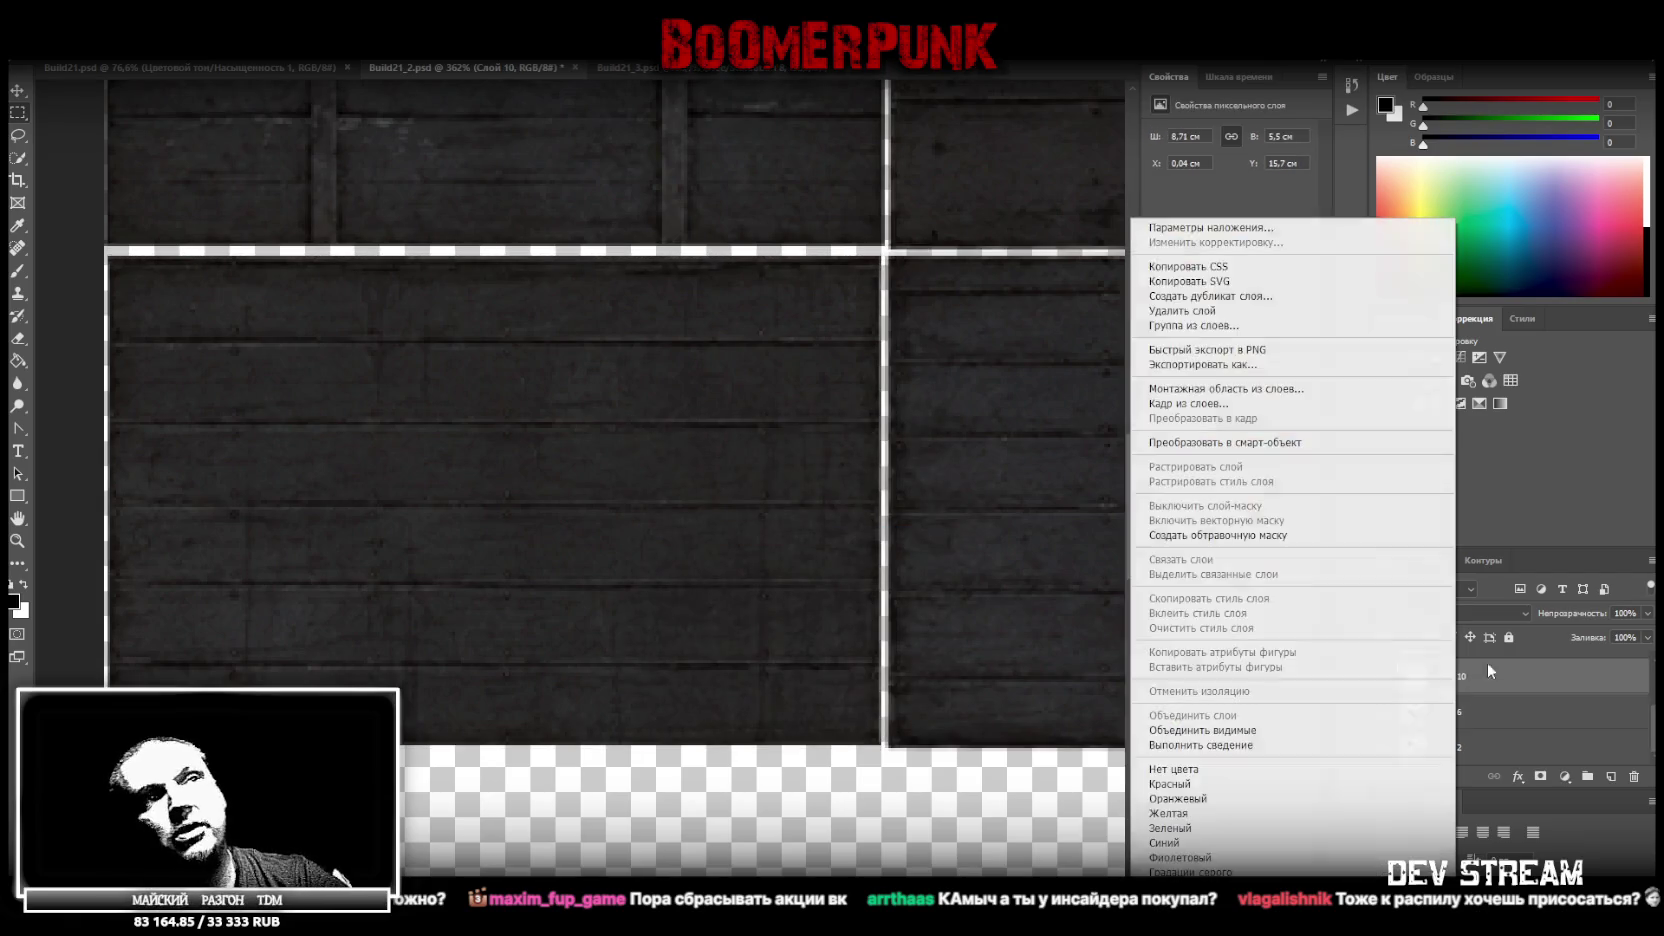
left_click(1272, 444)
Stretch Слой 10's top, left and right edges slightly to cover the transparent seam
key("ctrl+t")
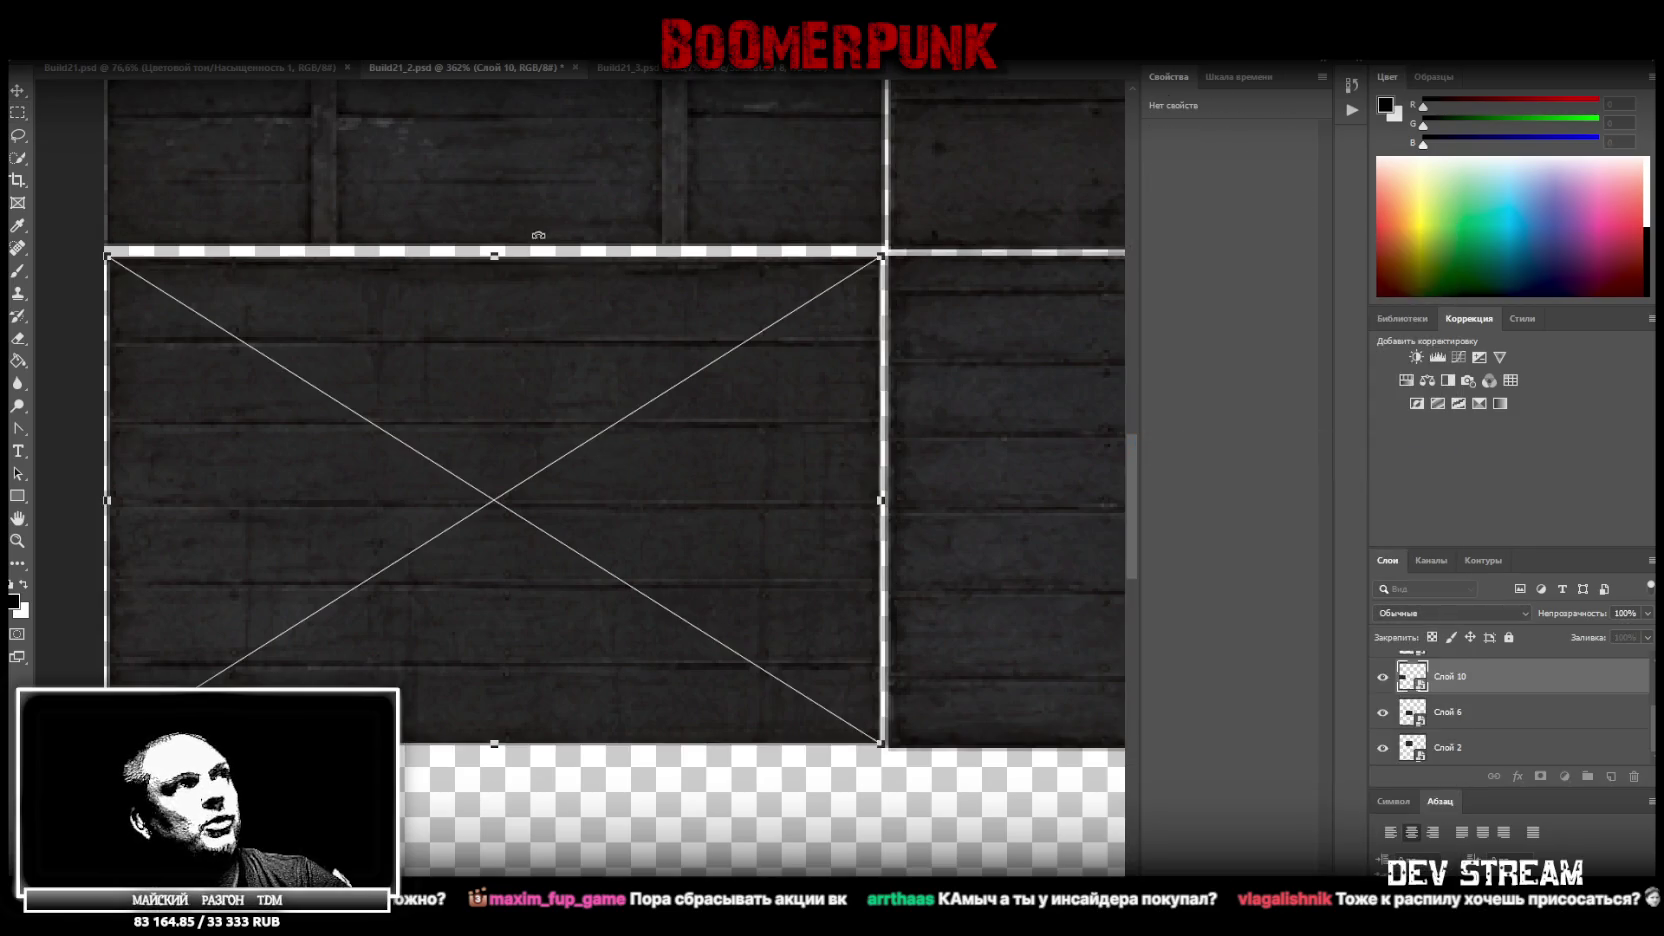
left_click_drag(495, 258, 494, 246)
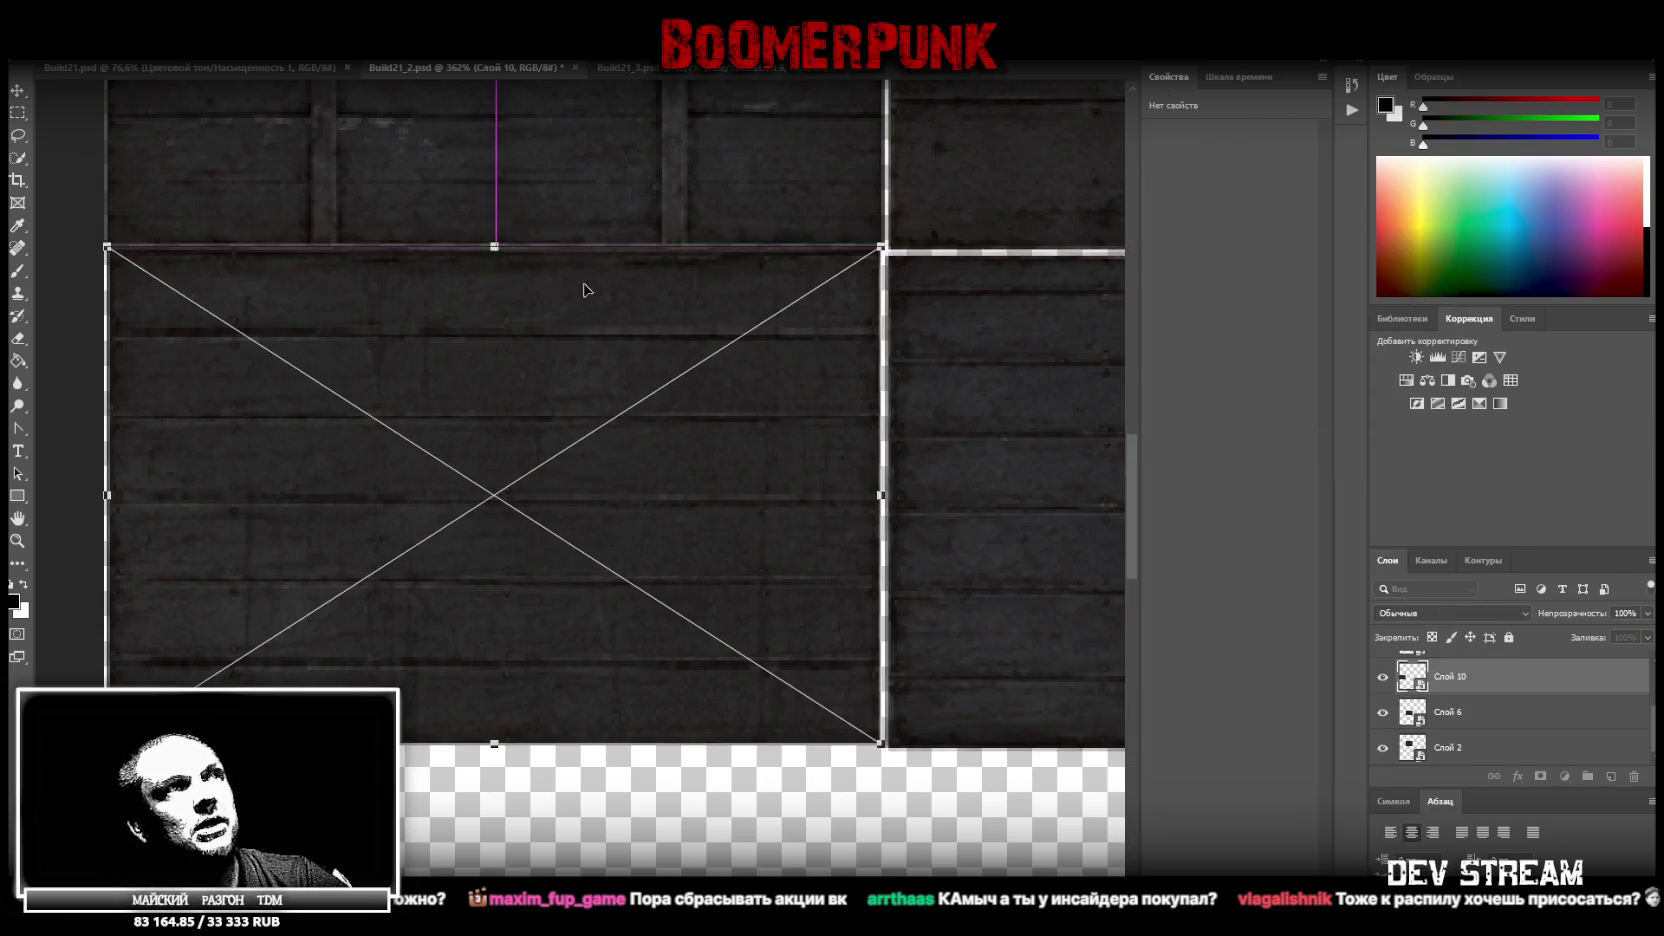
left_click_drag(876, 492, 884, 490)
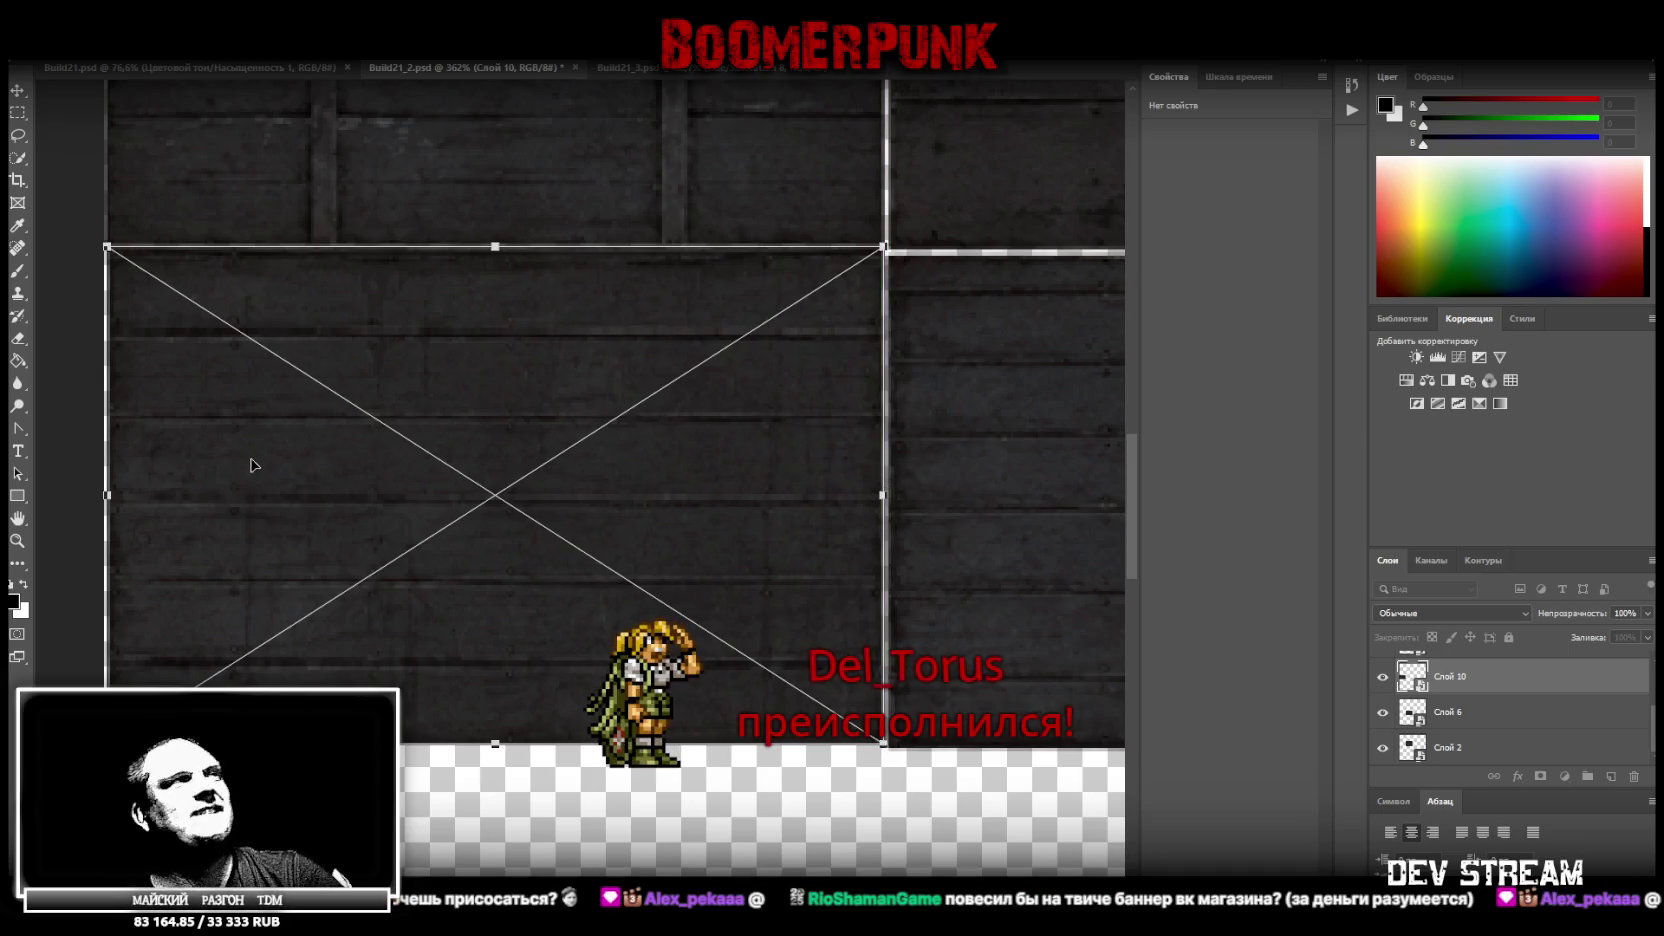
left_click_drag(106, 497, 105, 495)
key("Return")
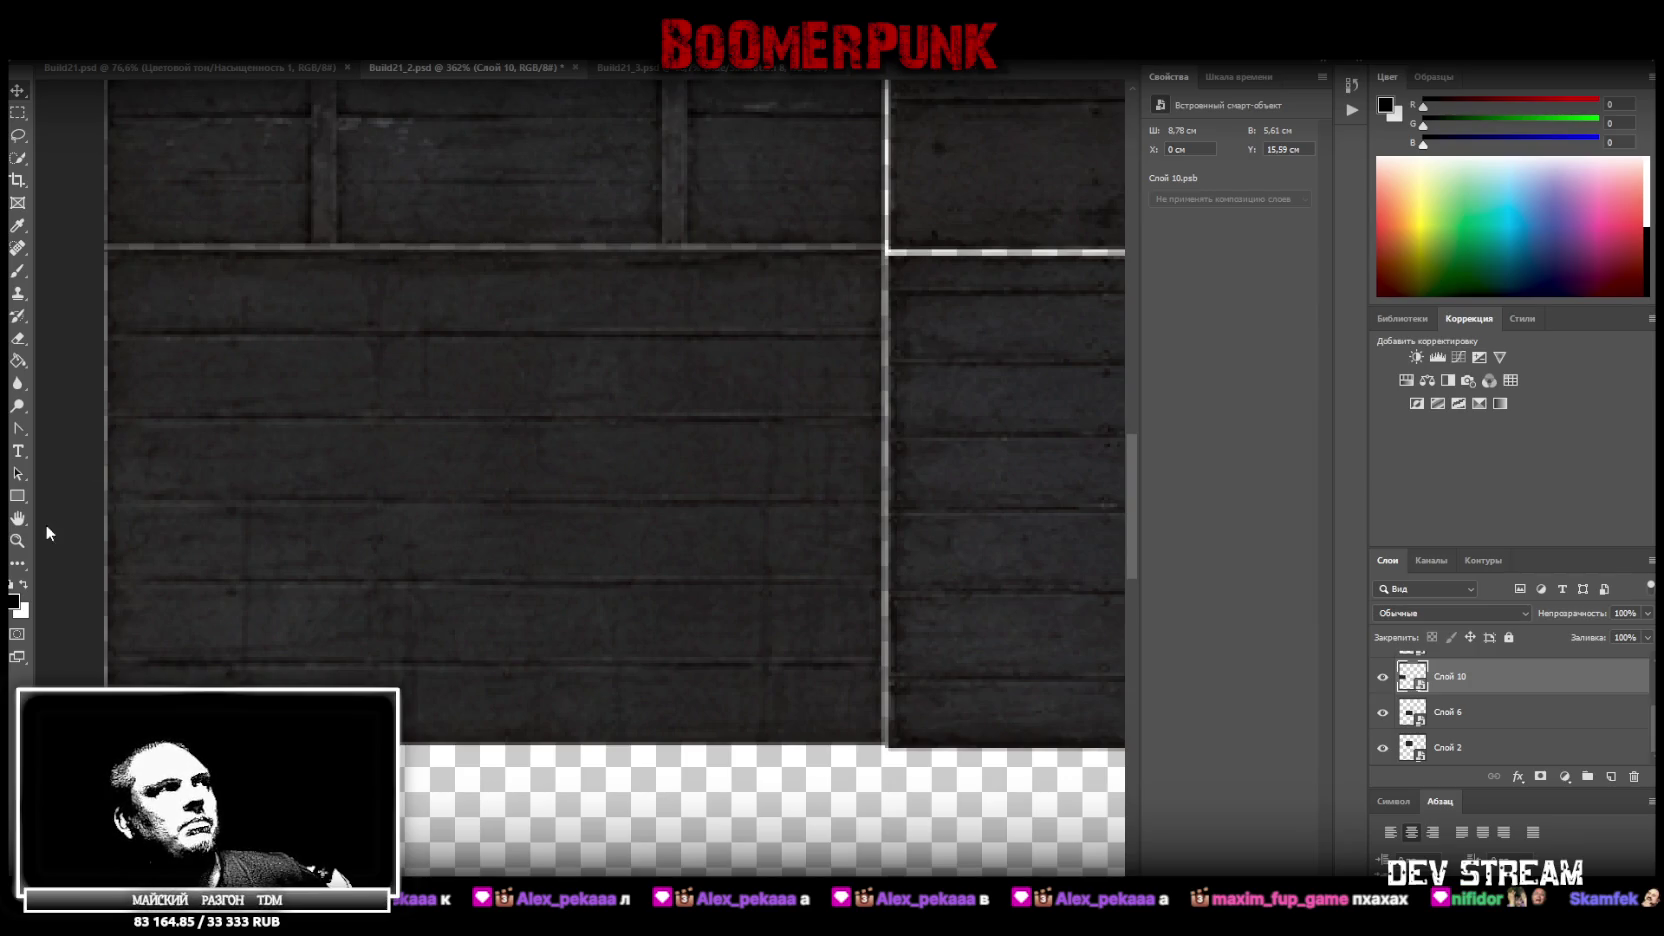
Zoom in on the square plank block in the atlas
left_click(17, 540)
scroll(582, 516, "down", 1)
scroll(600, 530, "down", 1)
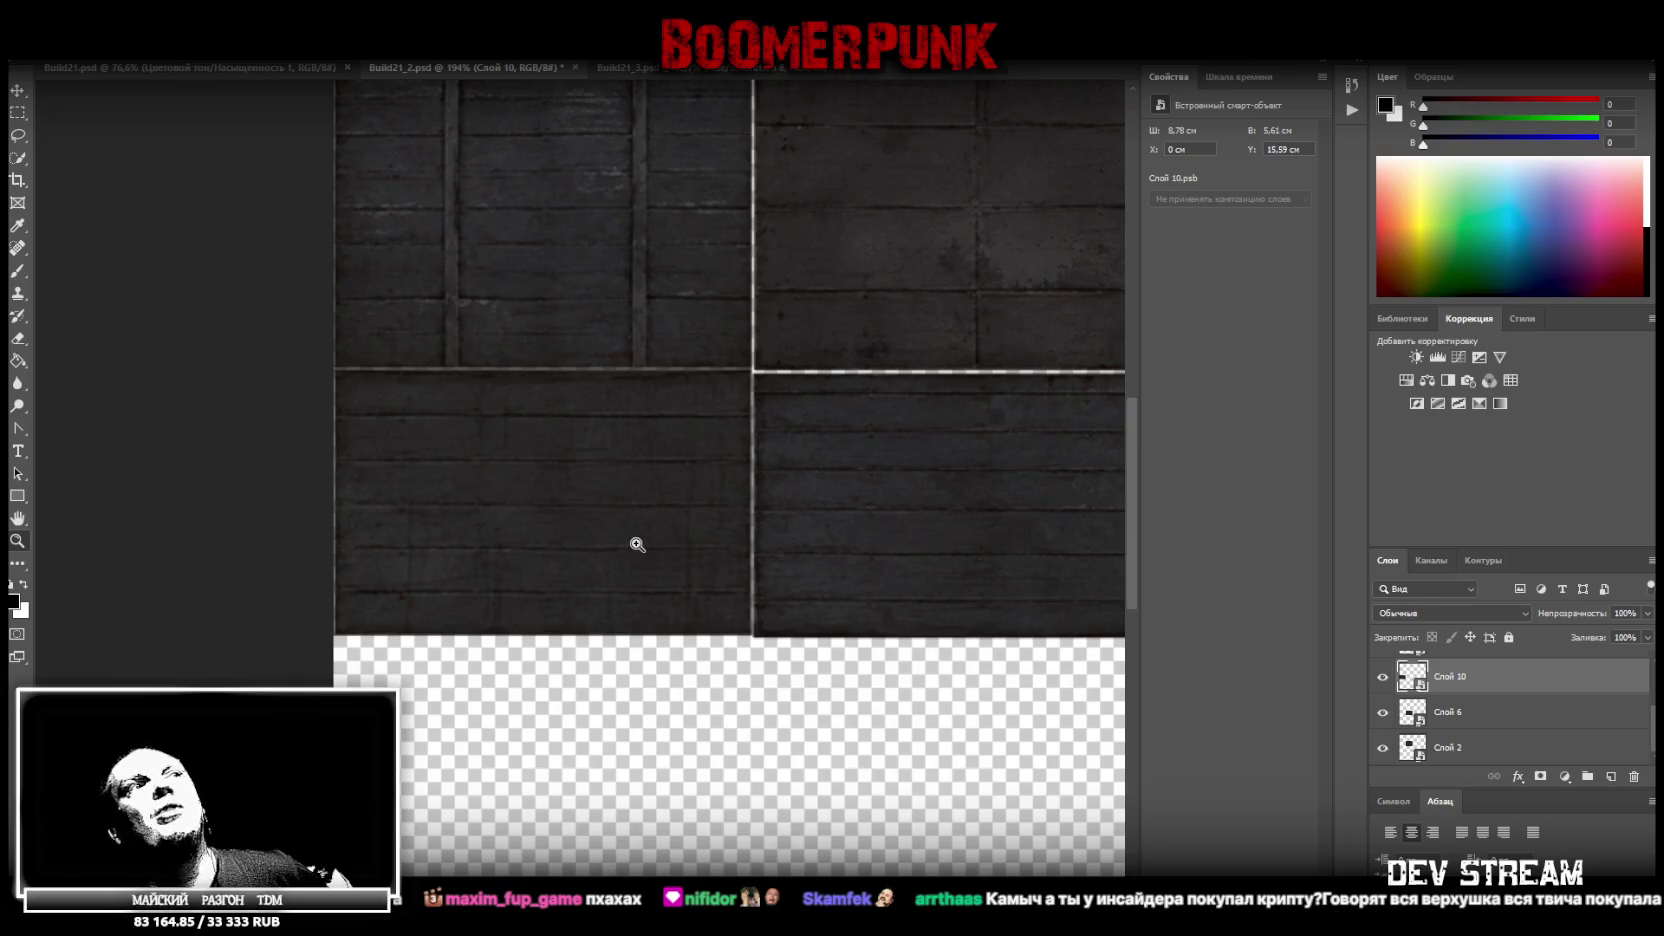
scroll(700, 548, "down", 5)
scroll(610, 485, "up", 2)
scroll(634, 473, "up", 4)
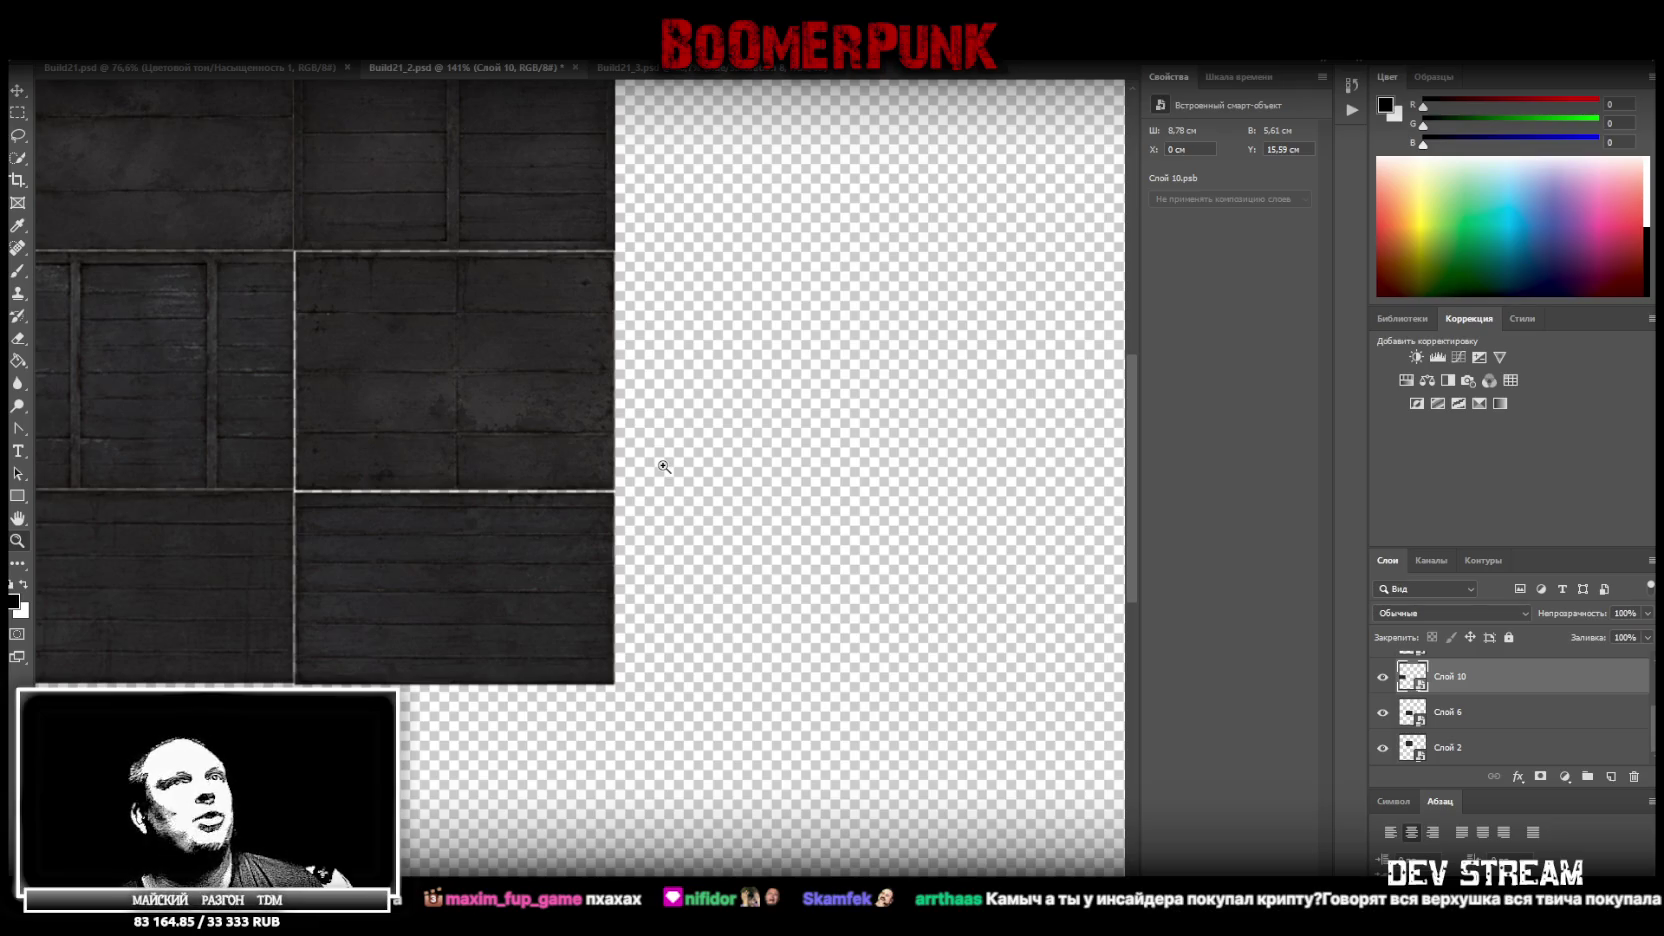
left_click_drag(175, 378, 435, 385)
left_click(938, 435)
left_click(1472, 716)
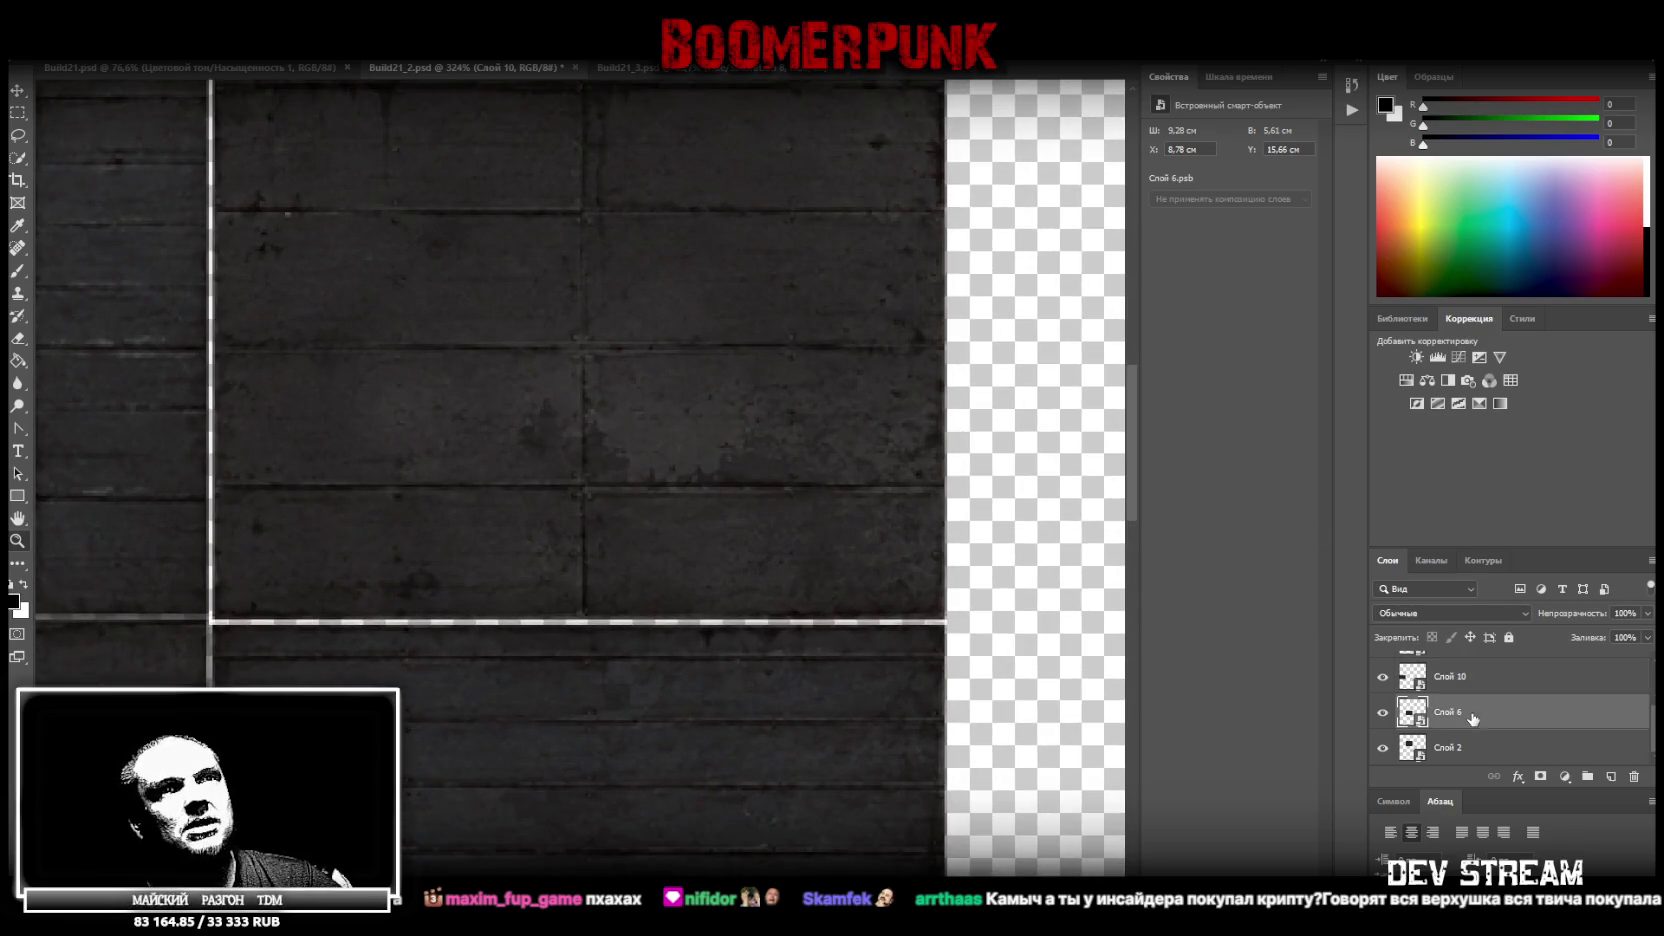
scroll(590, 165, "up", 2)
scroll(650, 235, "up", 1)
left_click(625, 254, "alt")
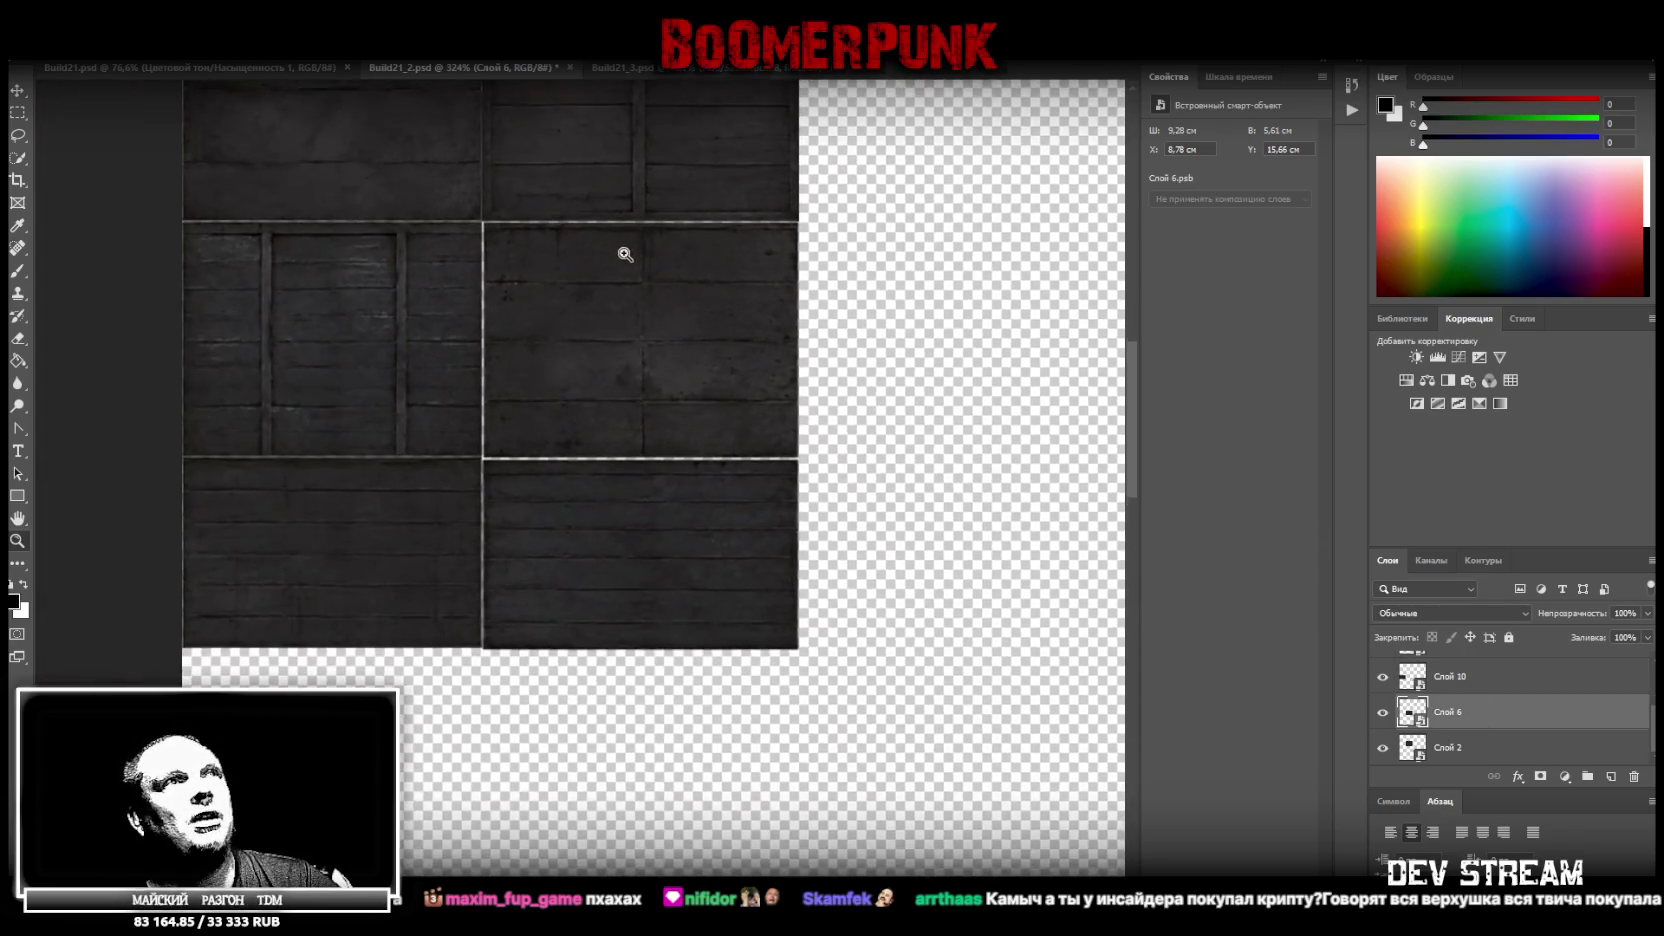
scroll(660, 230, "up", 1)
scroll(720, 226, "up", 2)
scroll(710, 400, "up", 1)
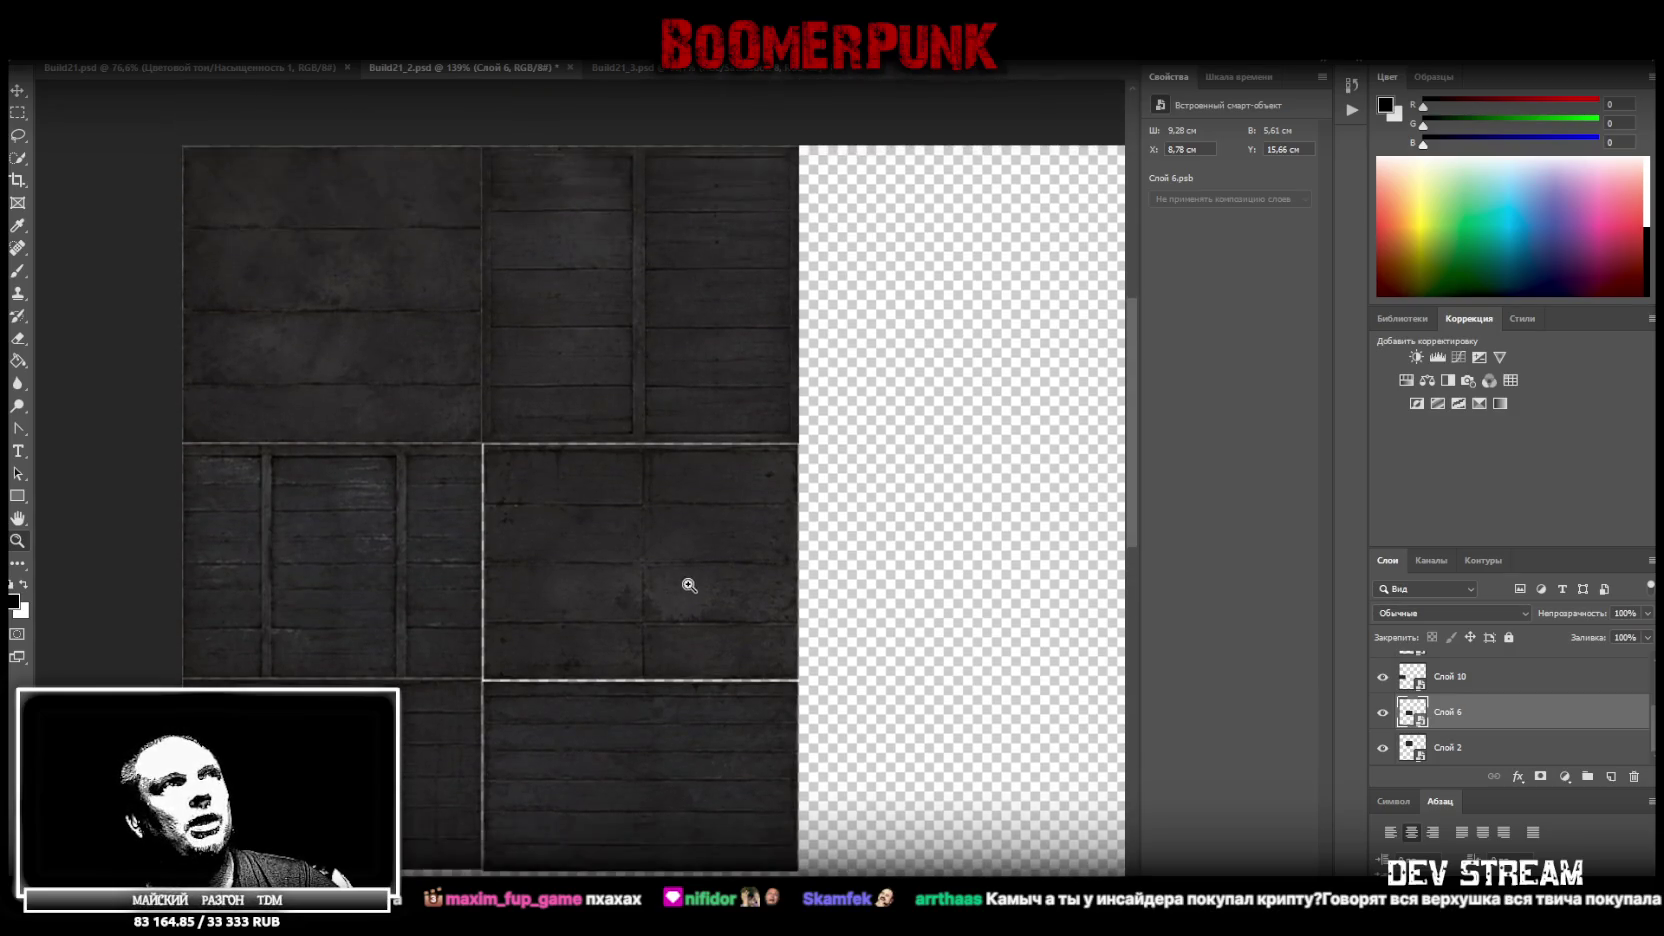
left_click_drag(689, 585, 724, 557)
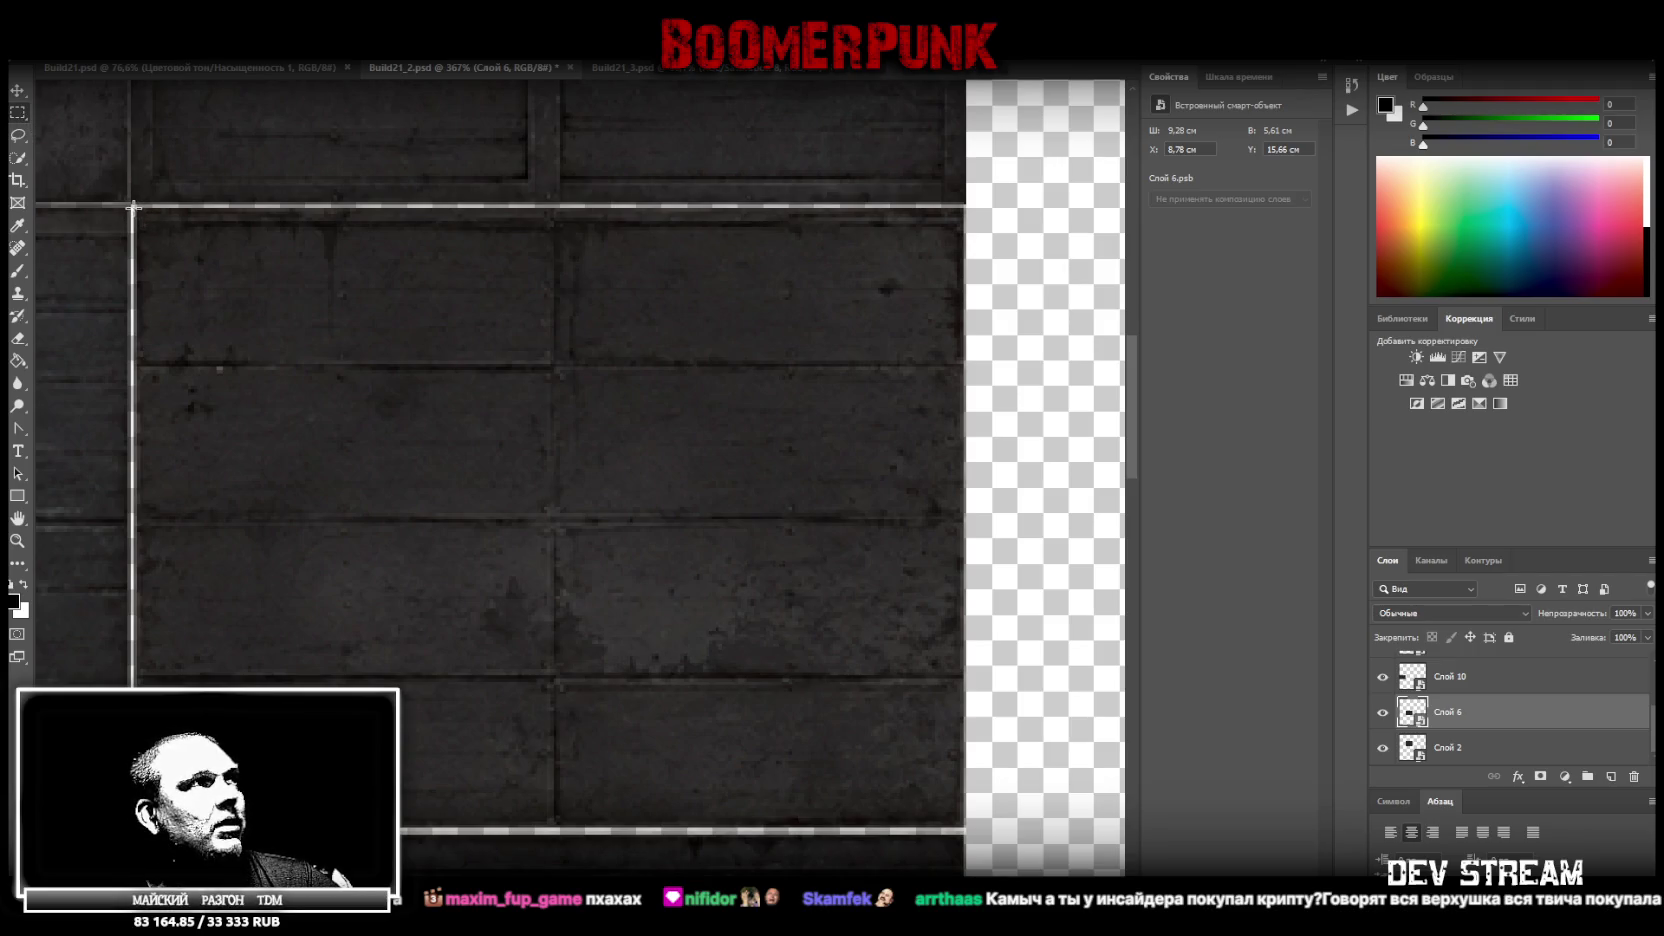
Marquee the plank block and copy it from Слой 2 onto new layer Слой 11
left_click_drag(134, 207, 962, 828)
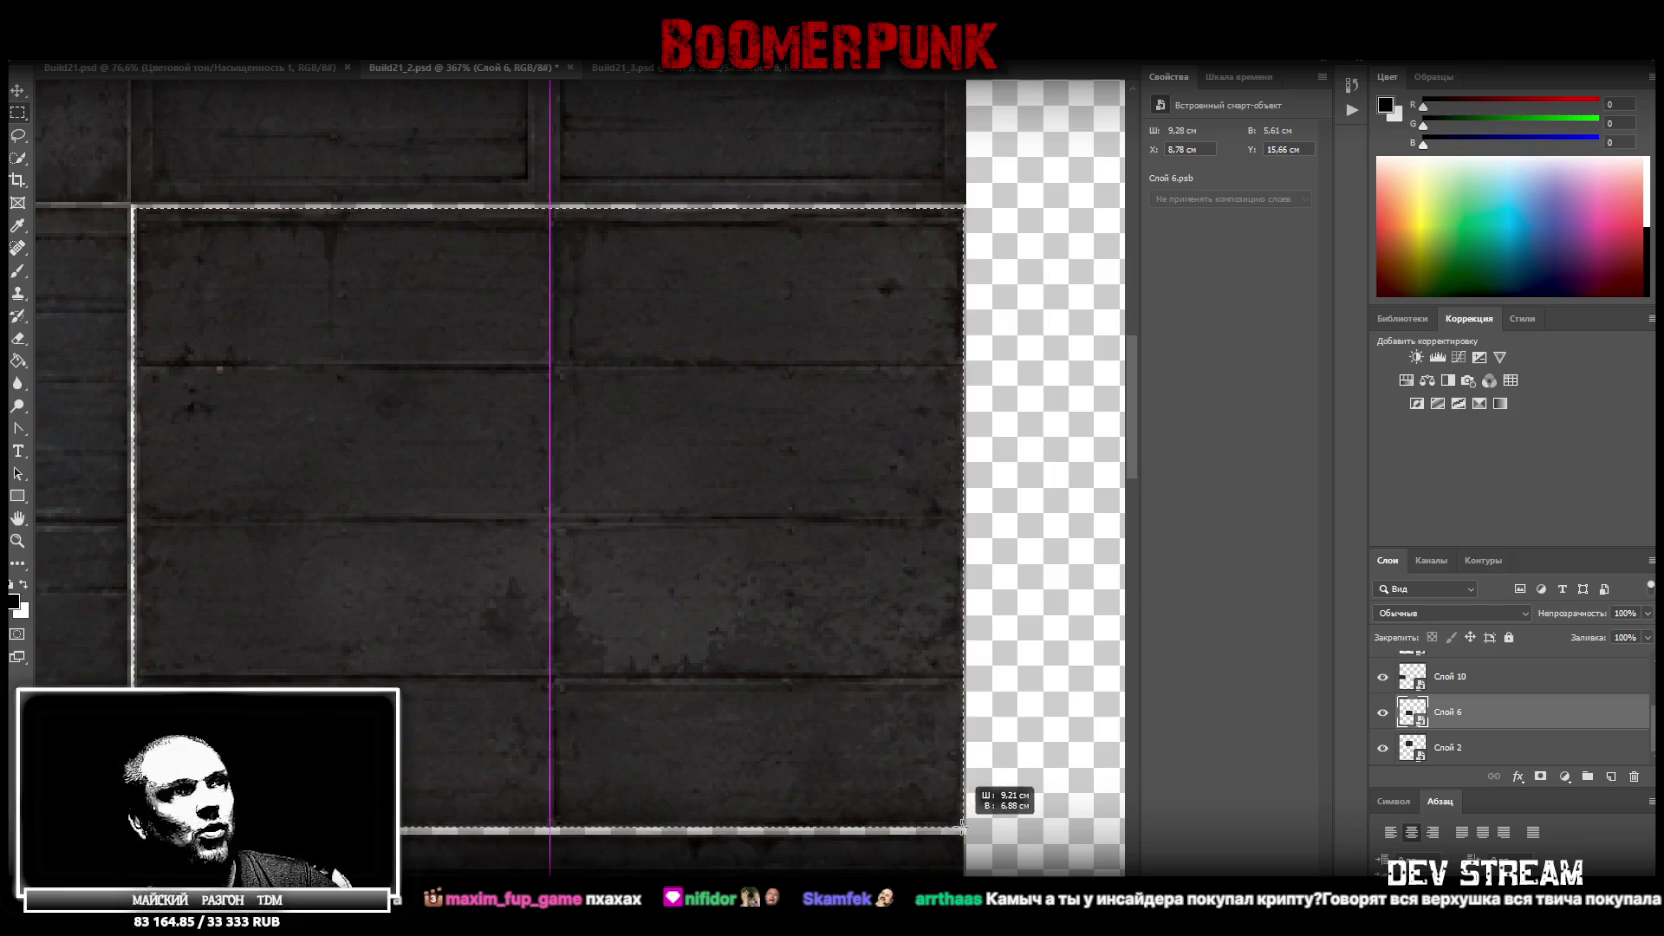
right_click(631, 668)
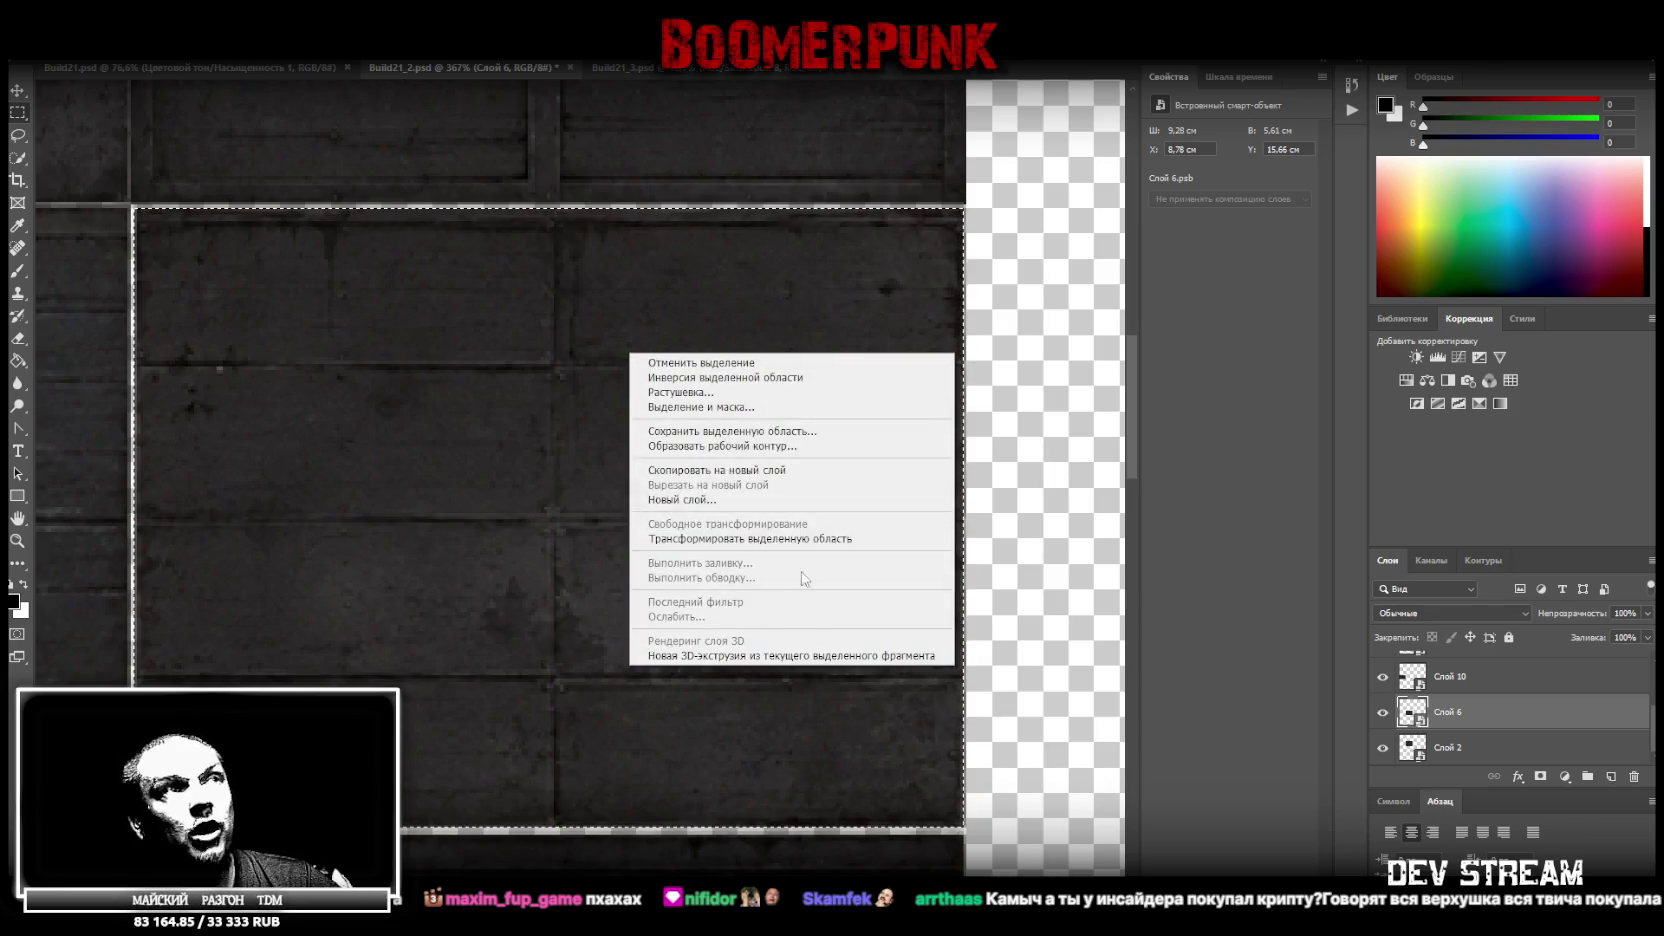
left_click(757, 471)
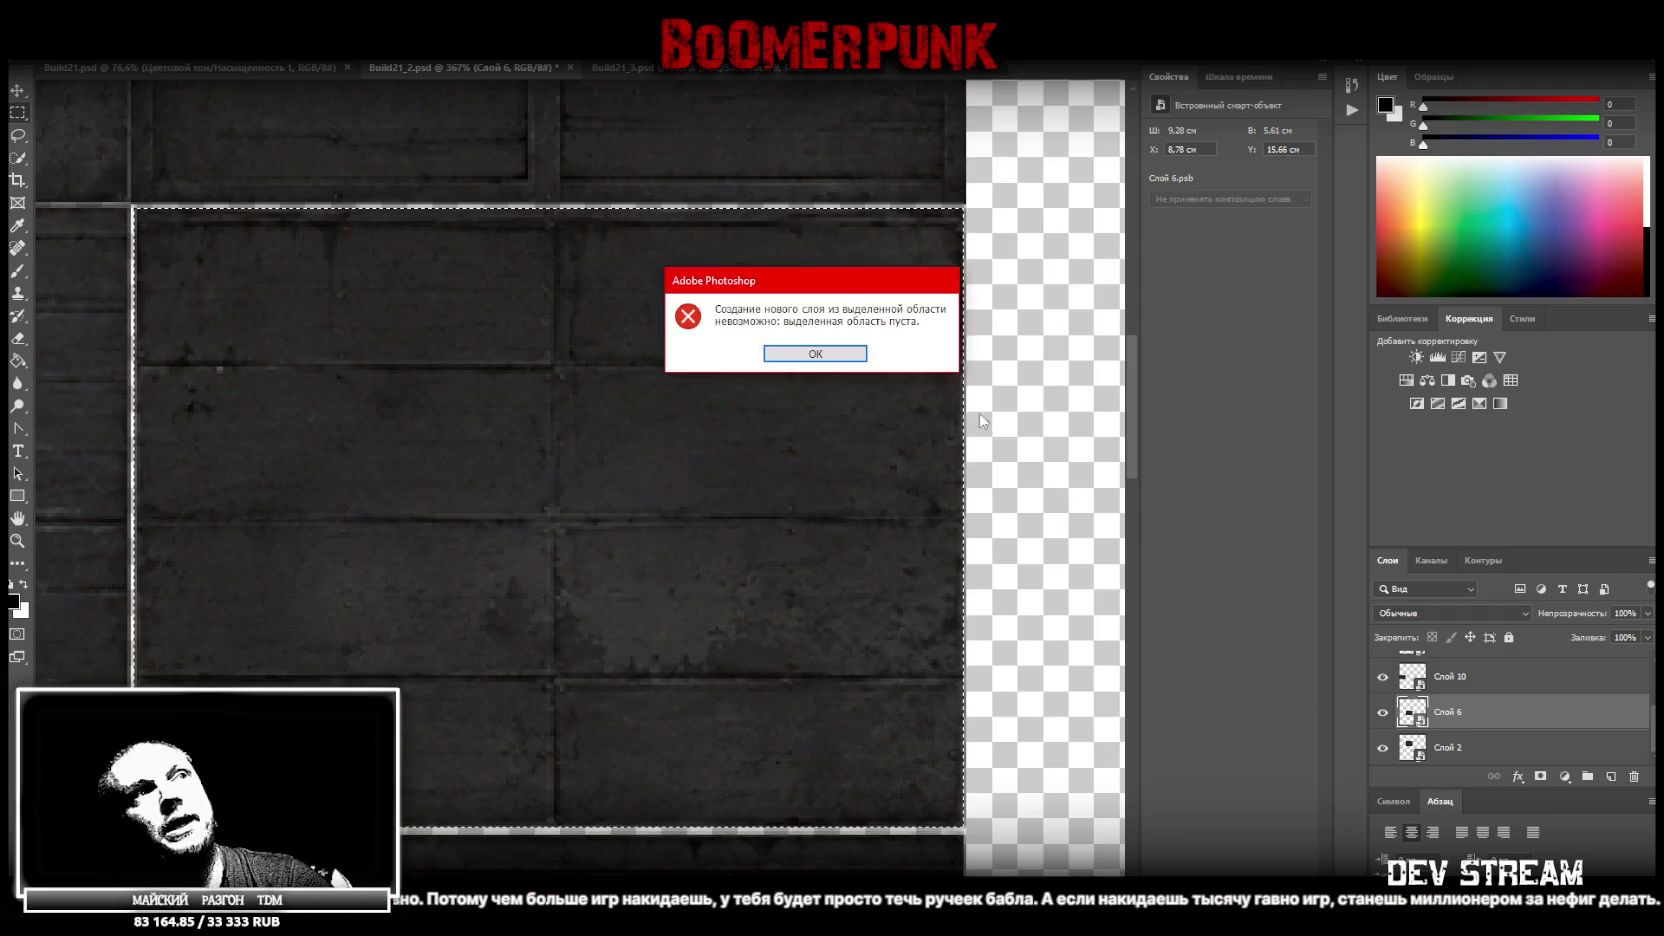
left_click(800, 352)
scroll(1499, 735, "up", 3)
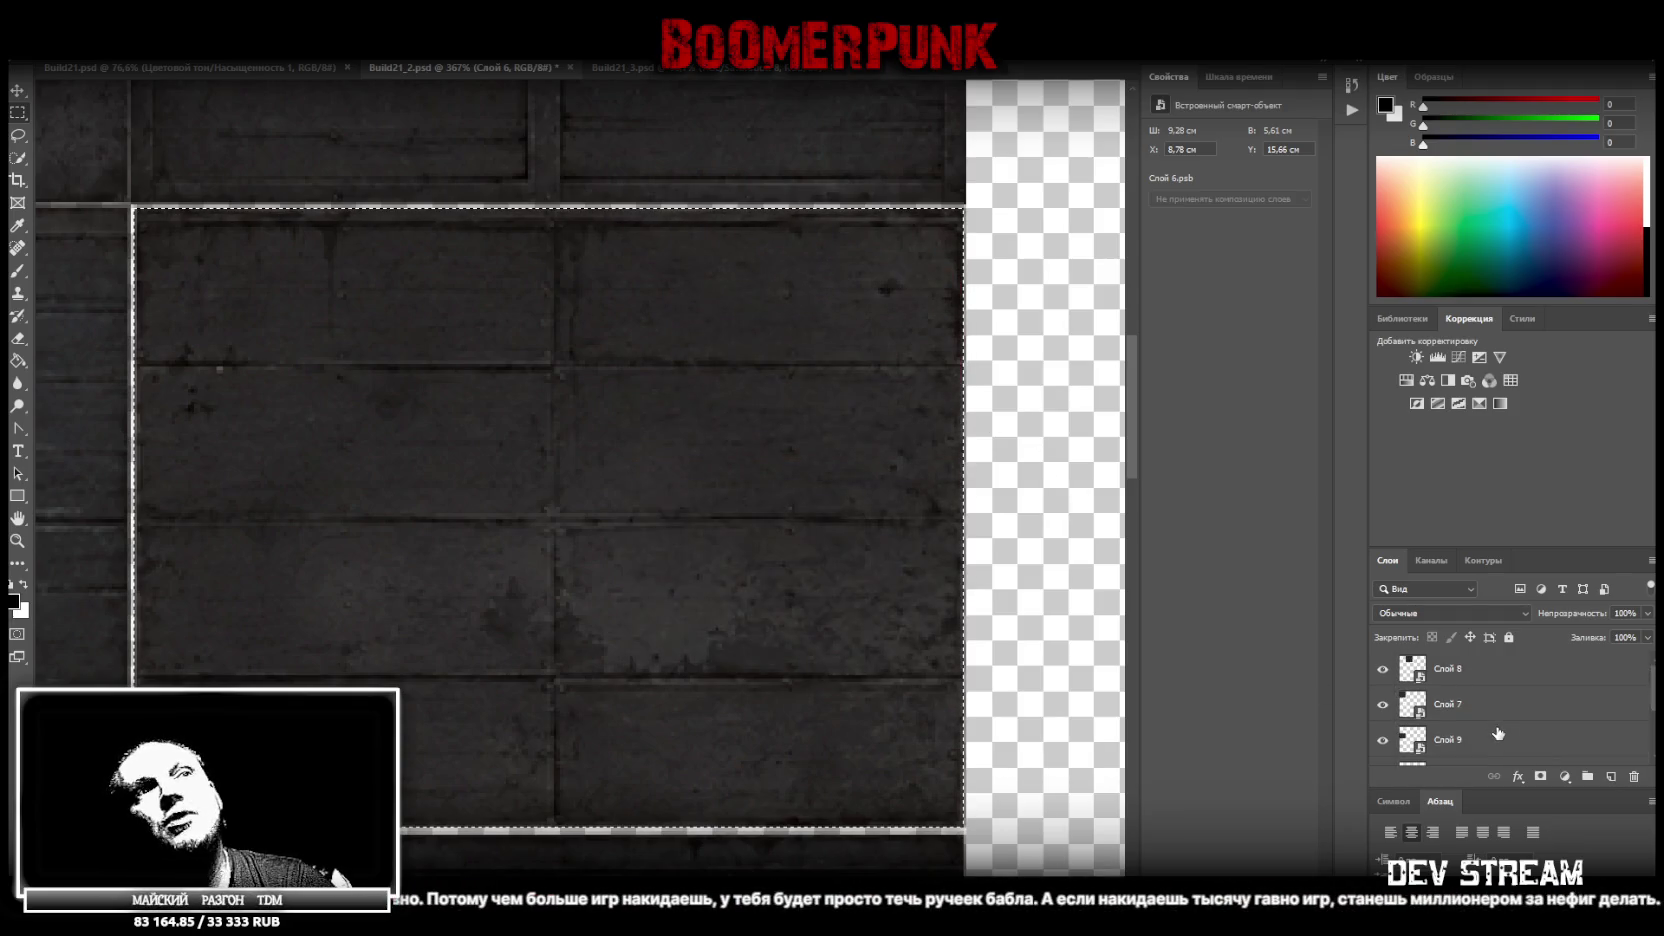
scroll(1498, 734, "down", 3)
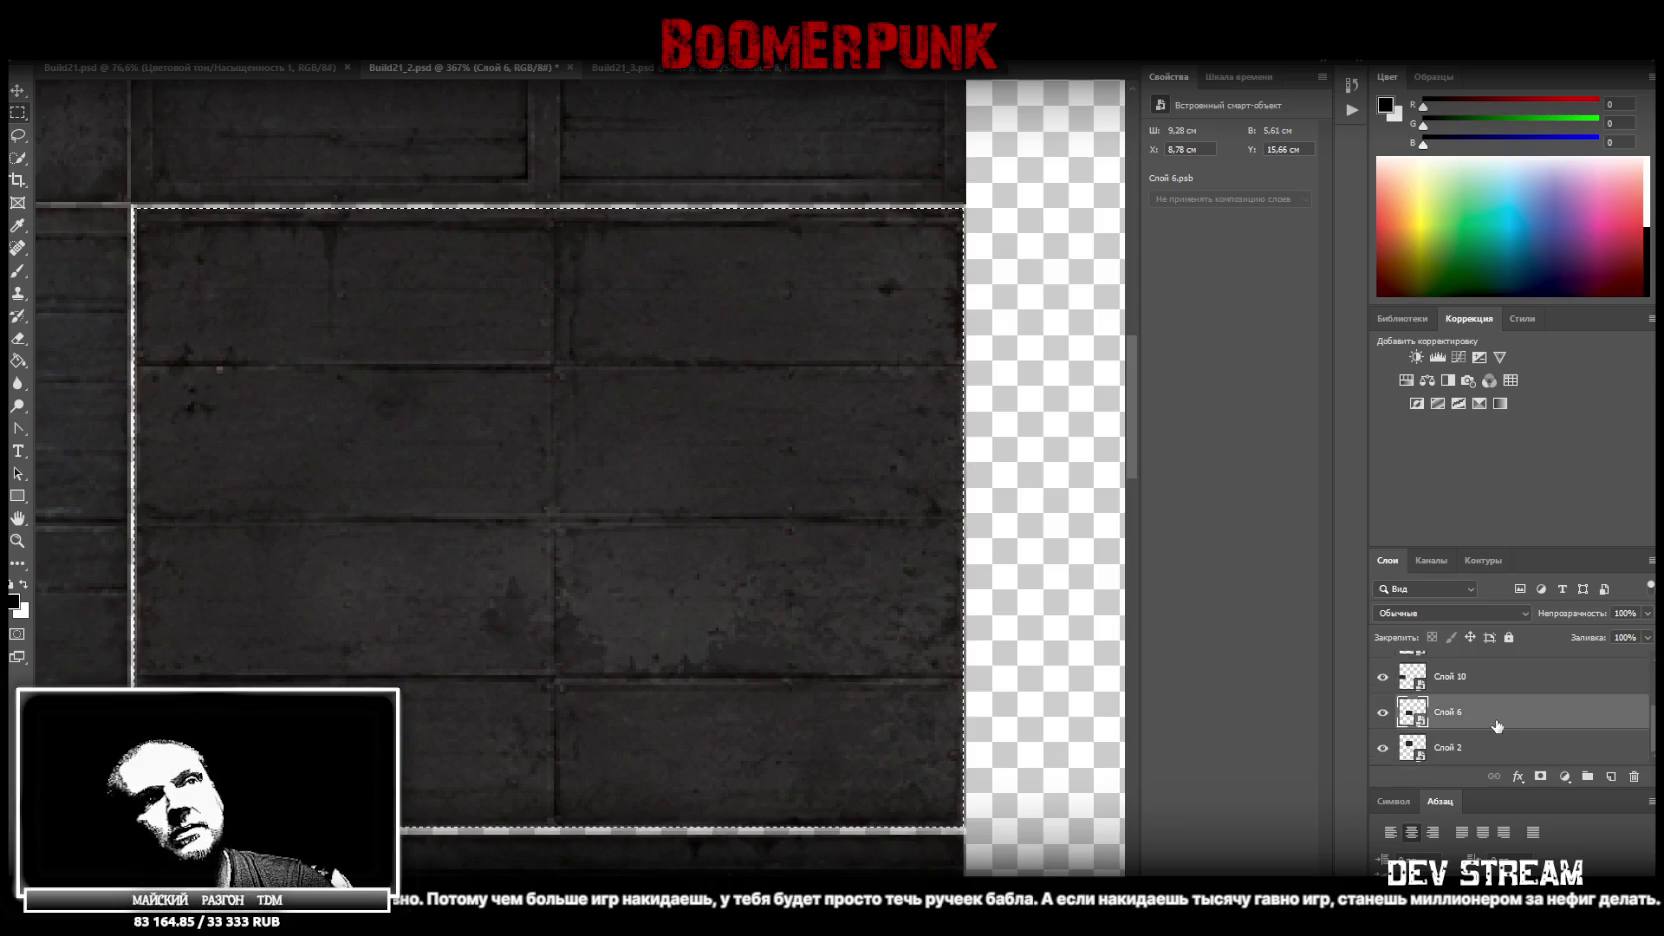
left_click(1477, 752)
right_click(762, 518)
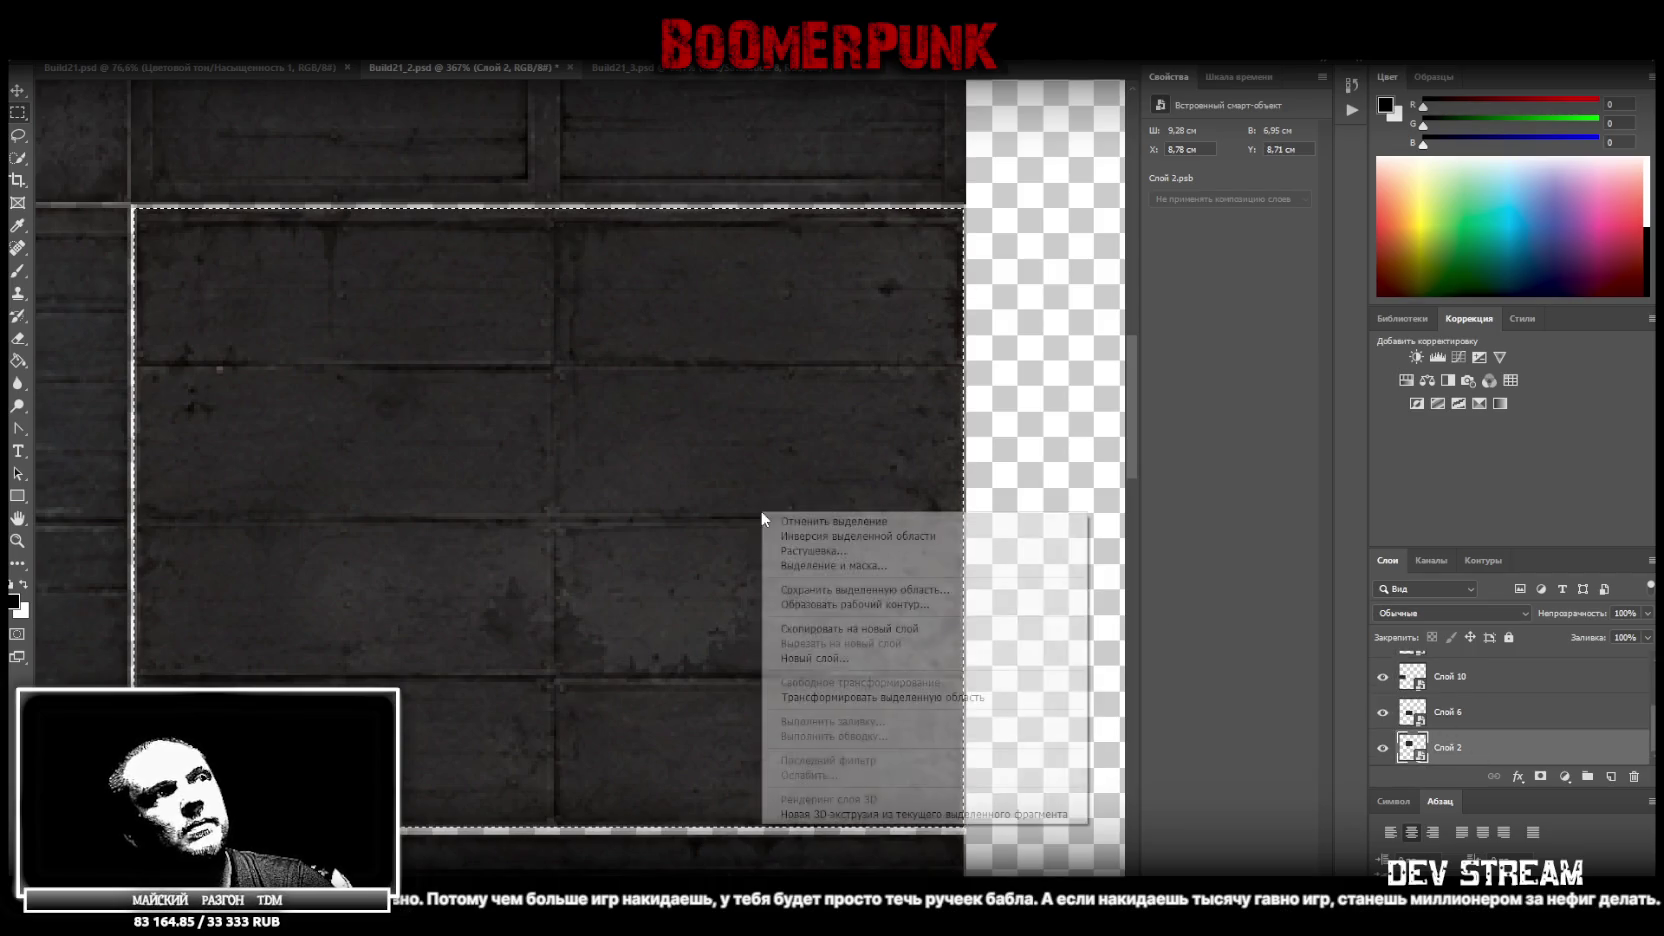
left_click(840, 628)
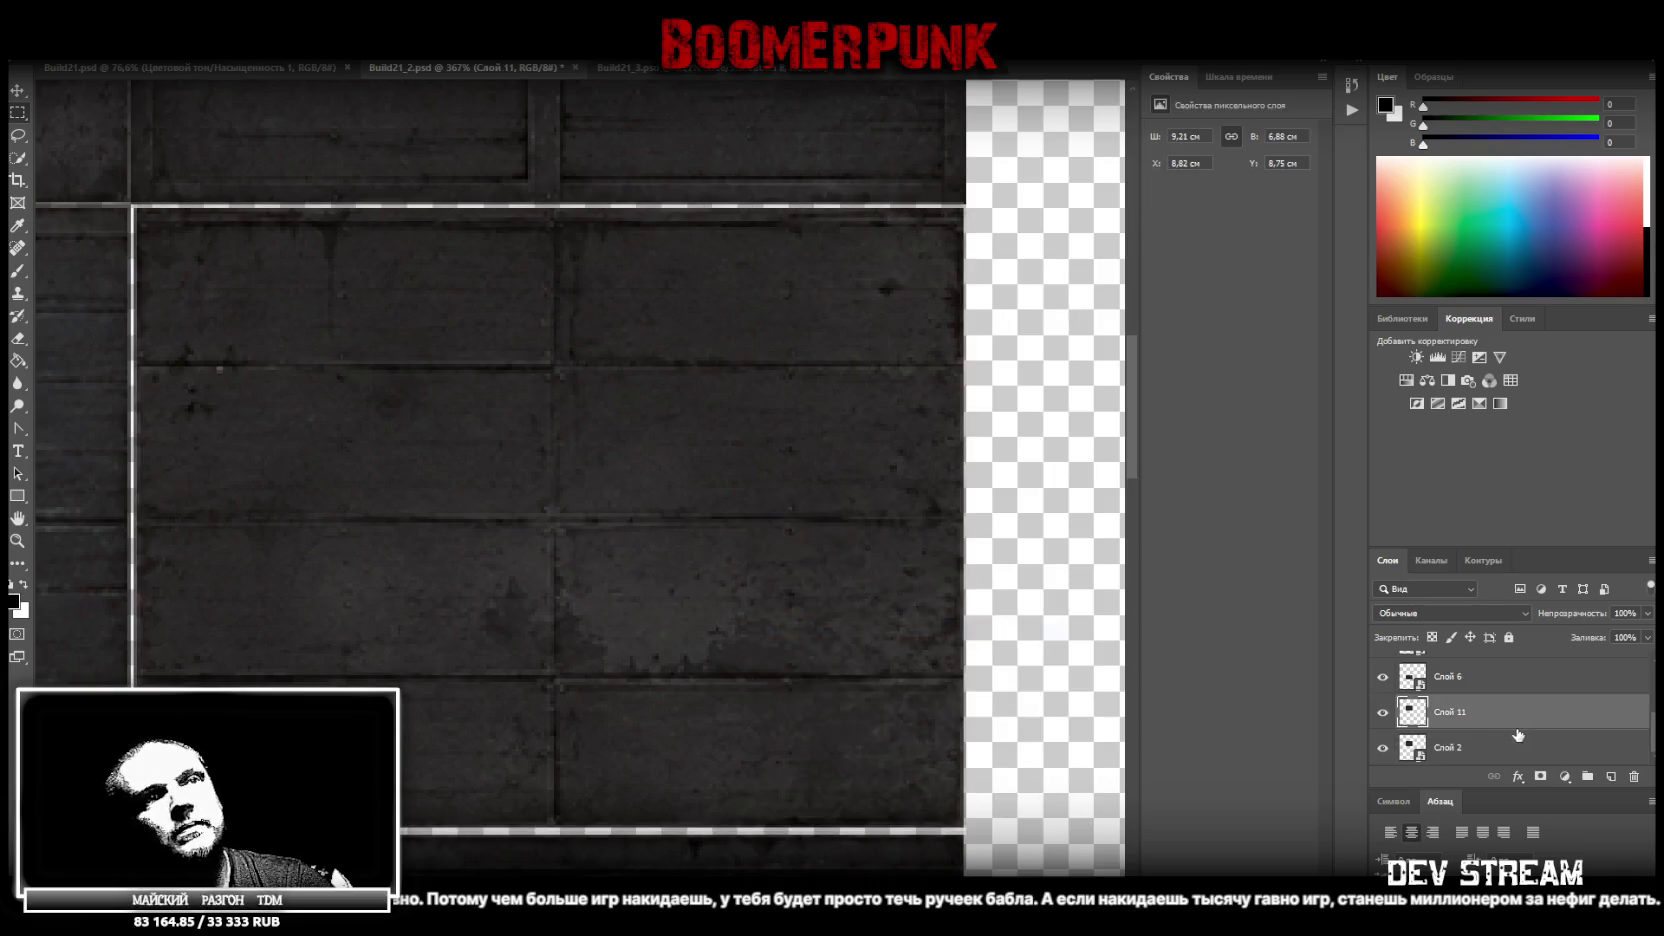
Delete the original Слой 2 layer
left_click(1490, 755)
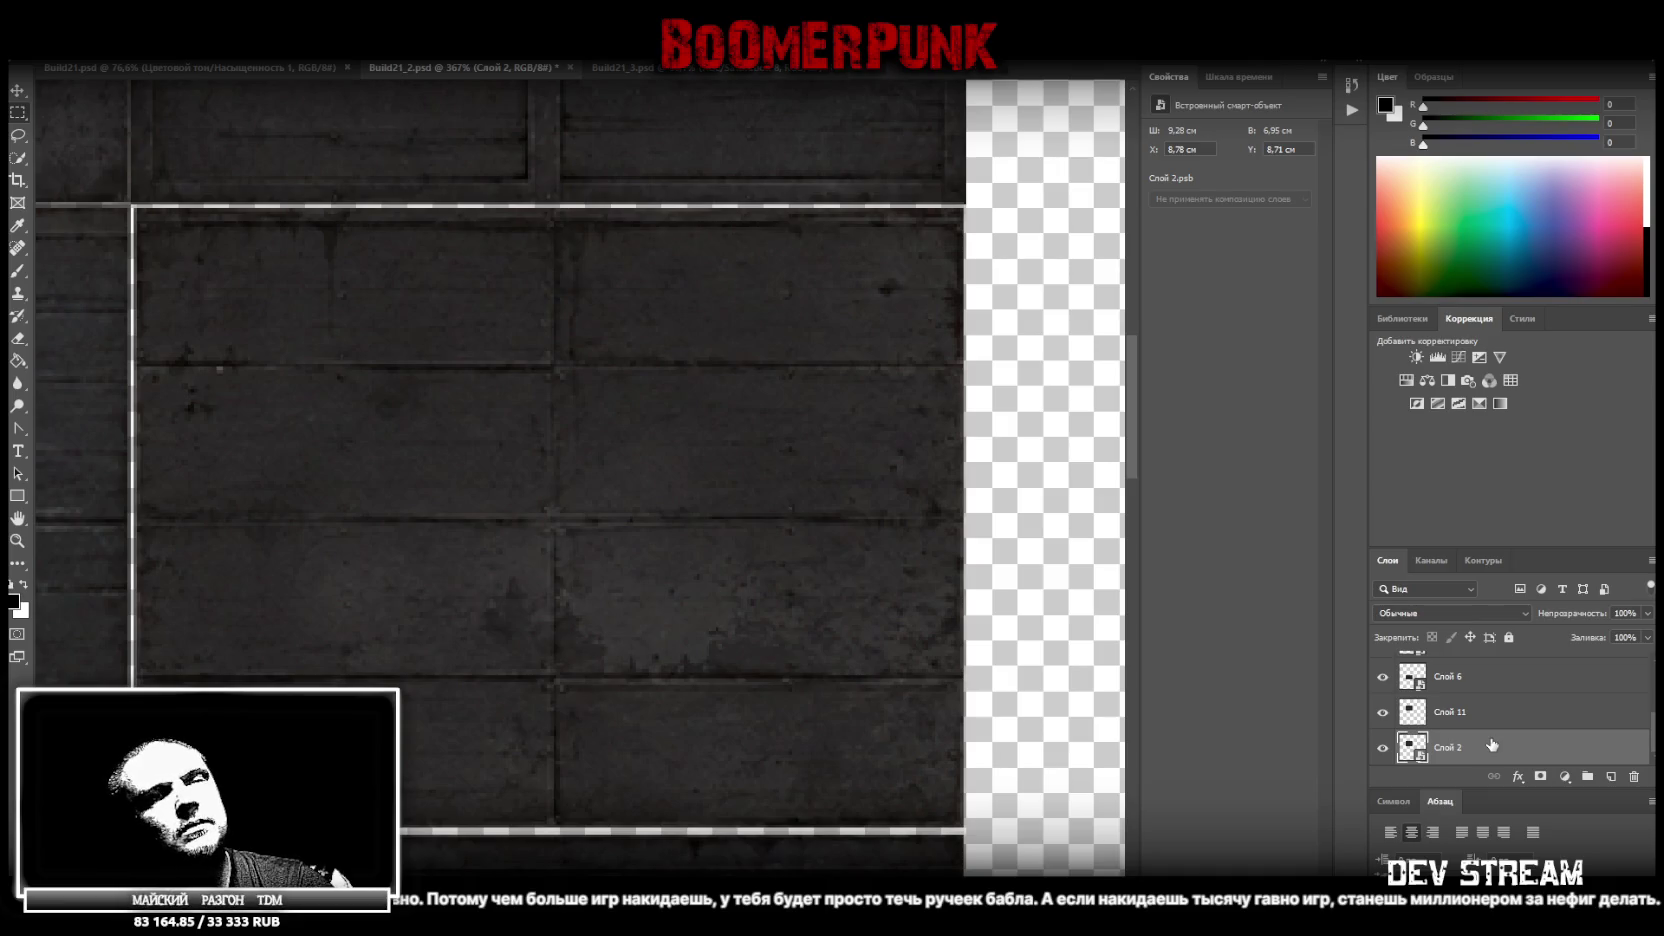
left_click(1488, 718)
left_click(1477, 750)
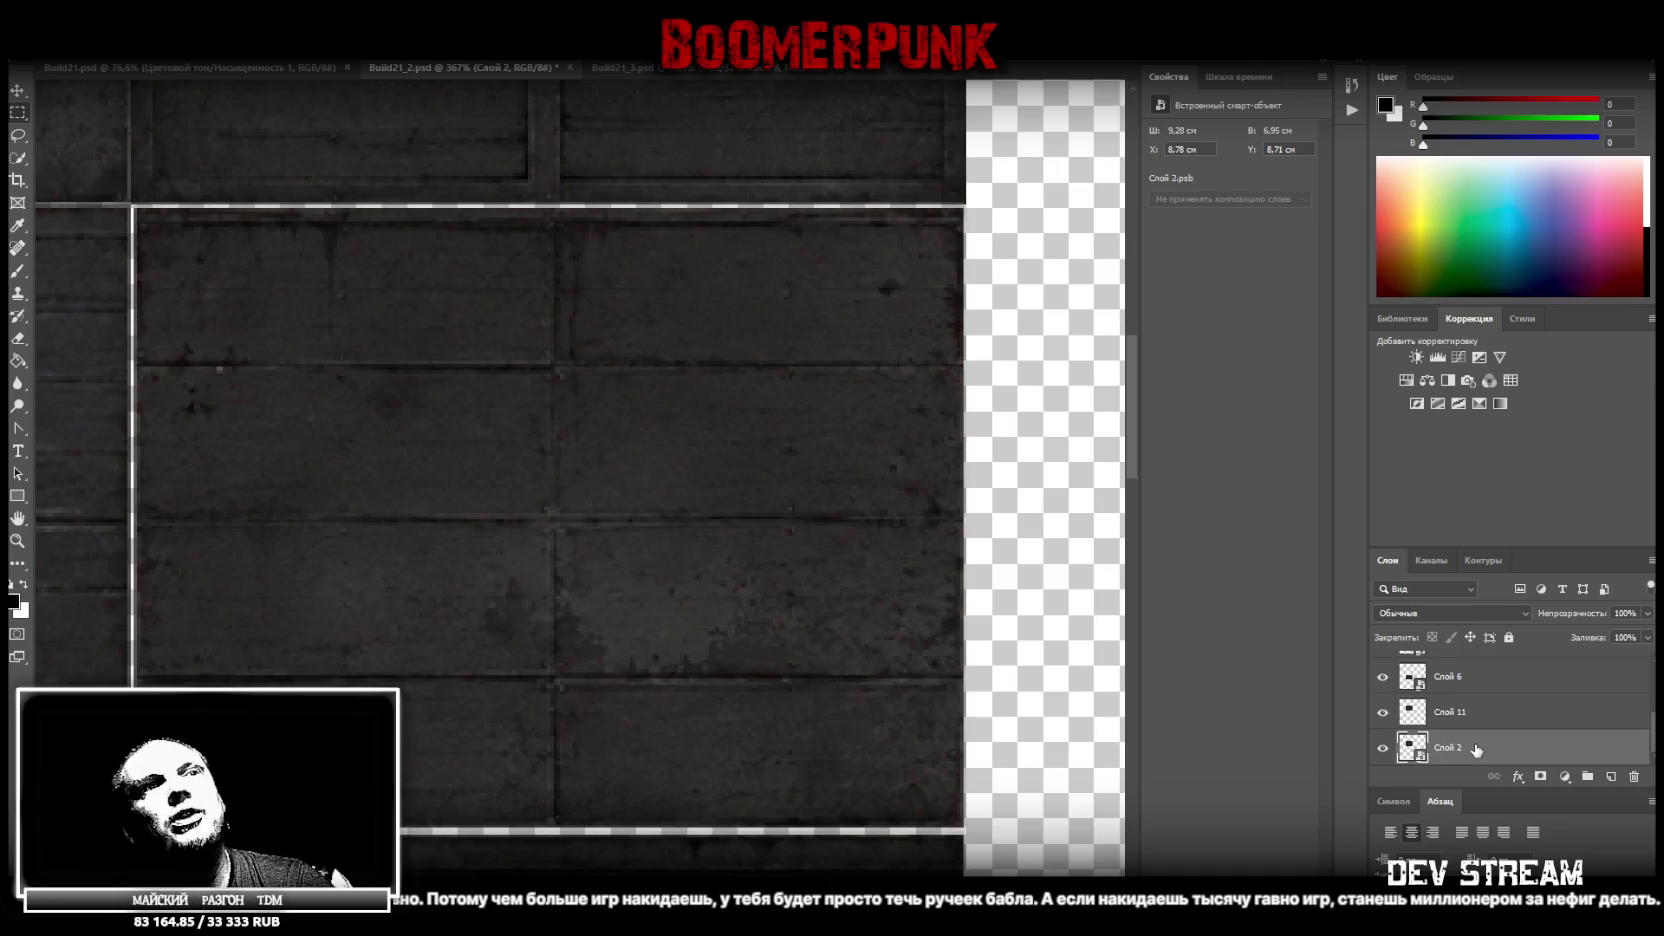
key("Delete")
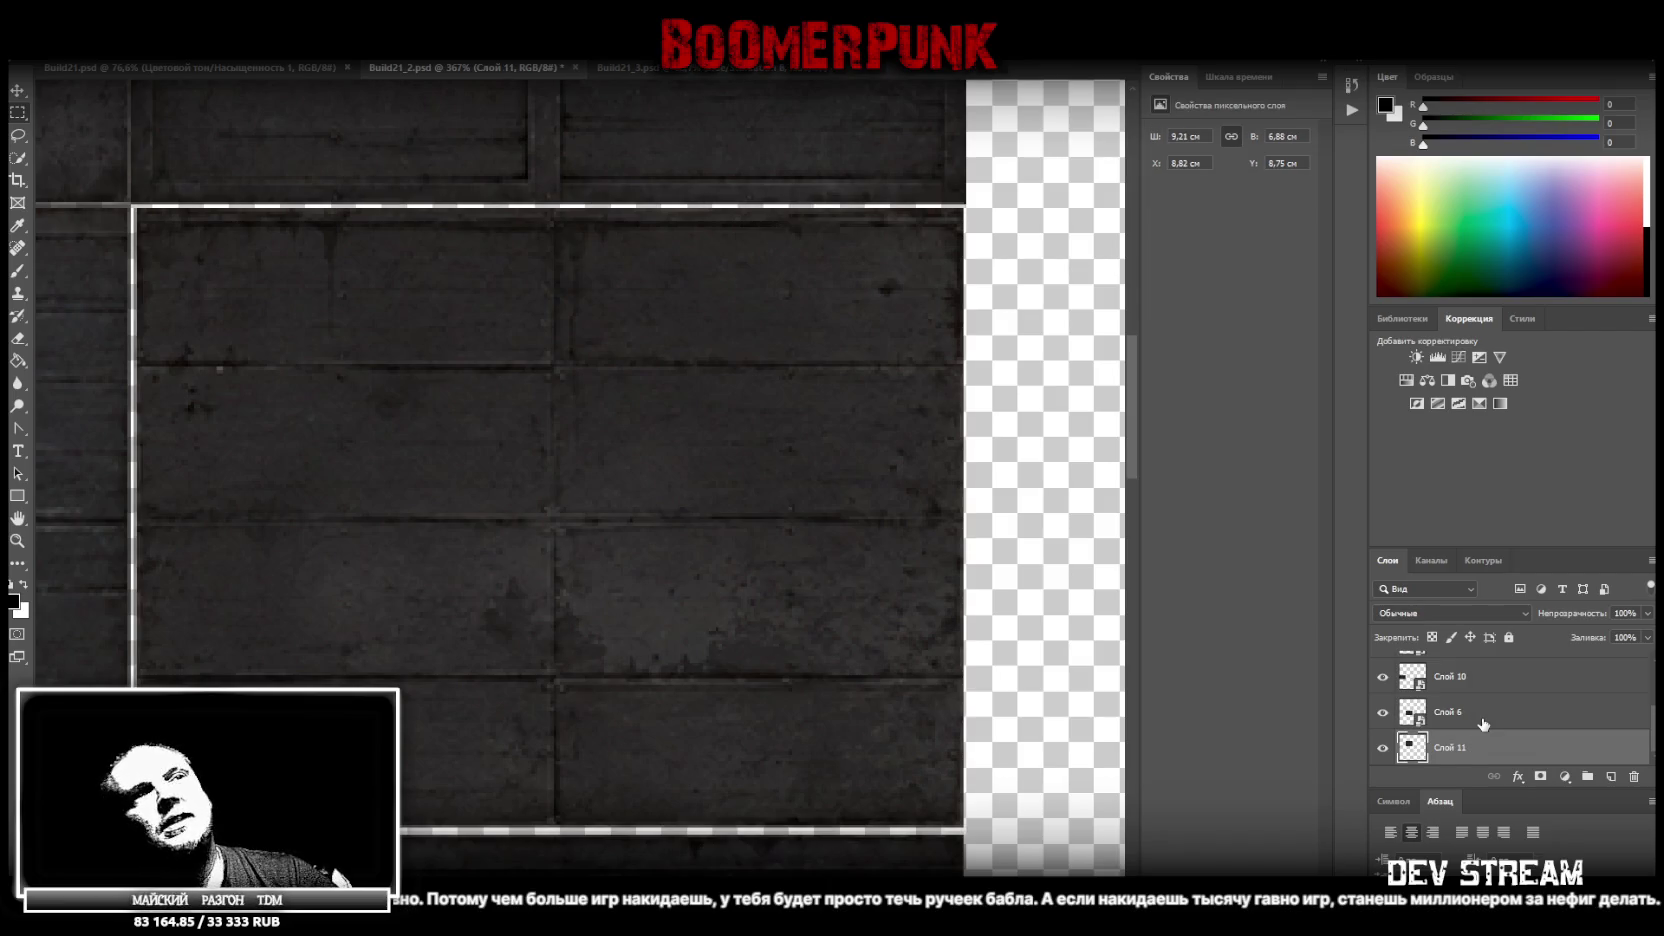
Convert Слой 11 into a smart object
left_click(1484, 720)
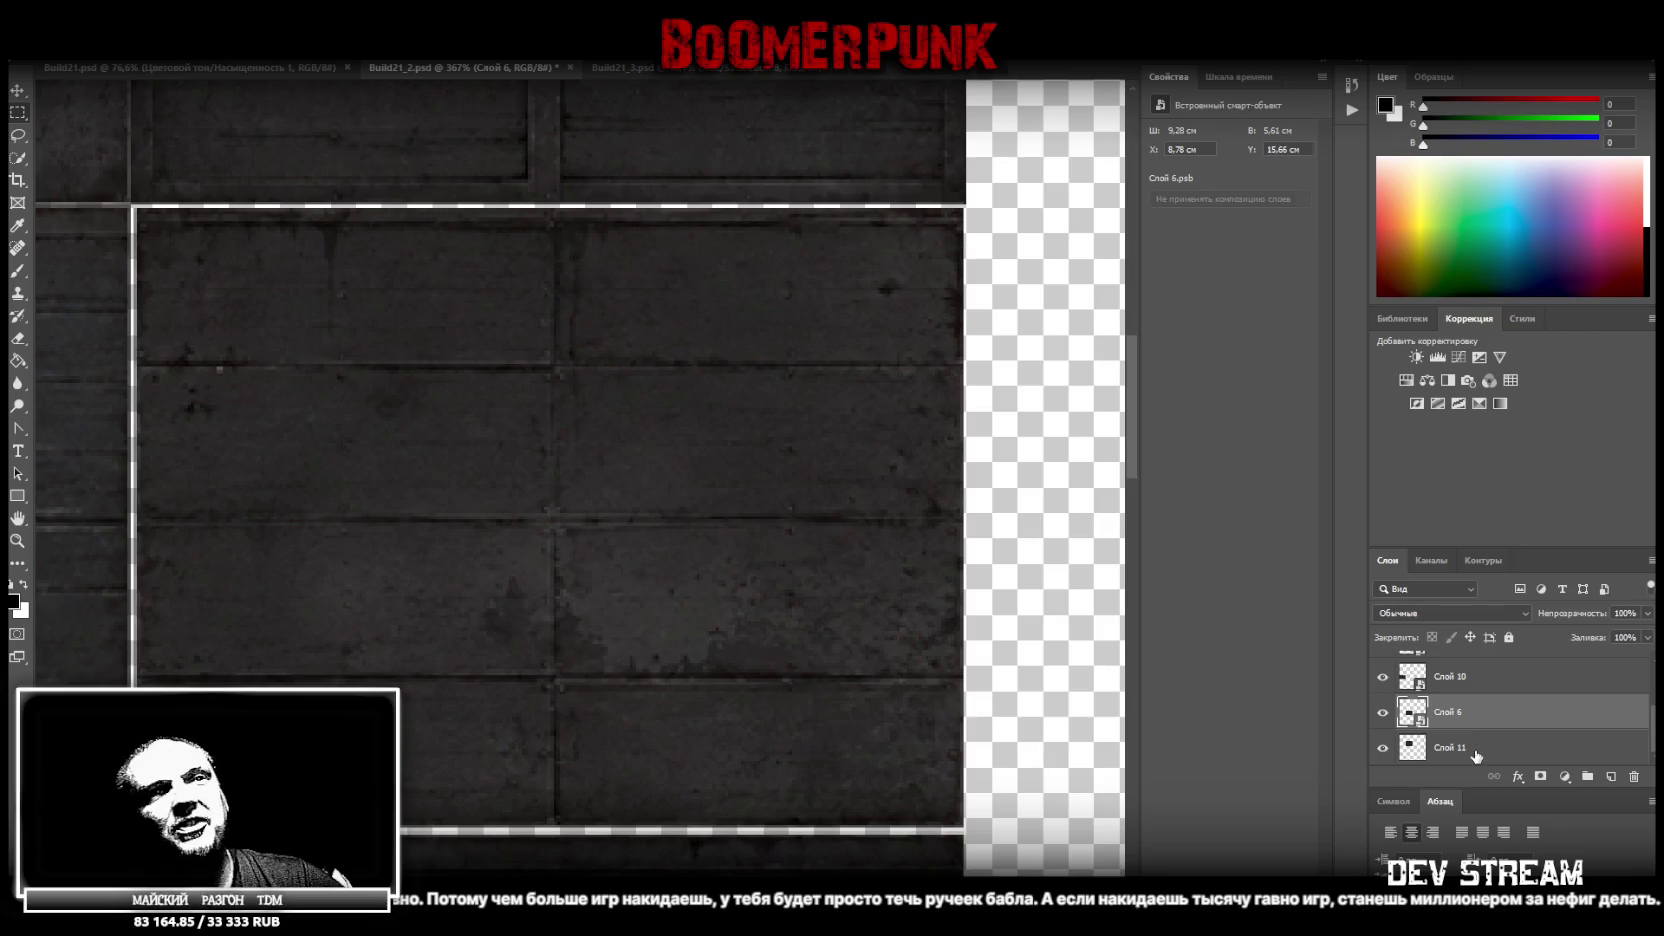
left_click(1477, 750)
left_click(1384, 748)
left_click(1384, 750)
right_click(1488, 758)
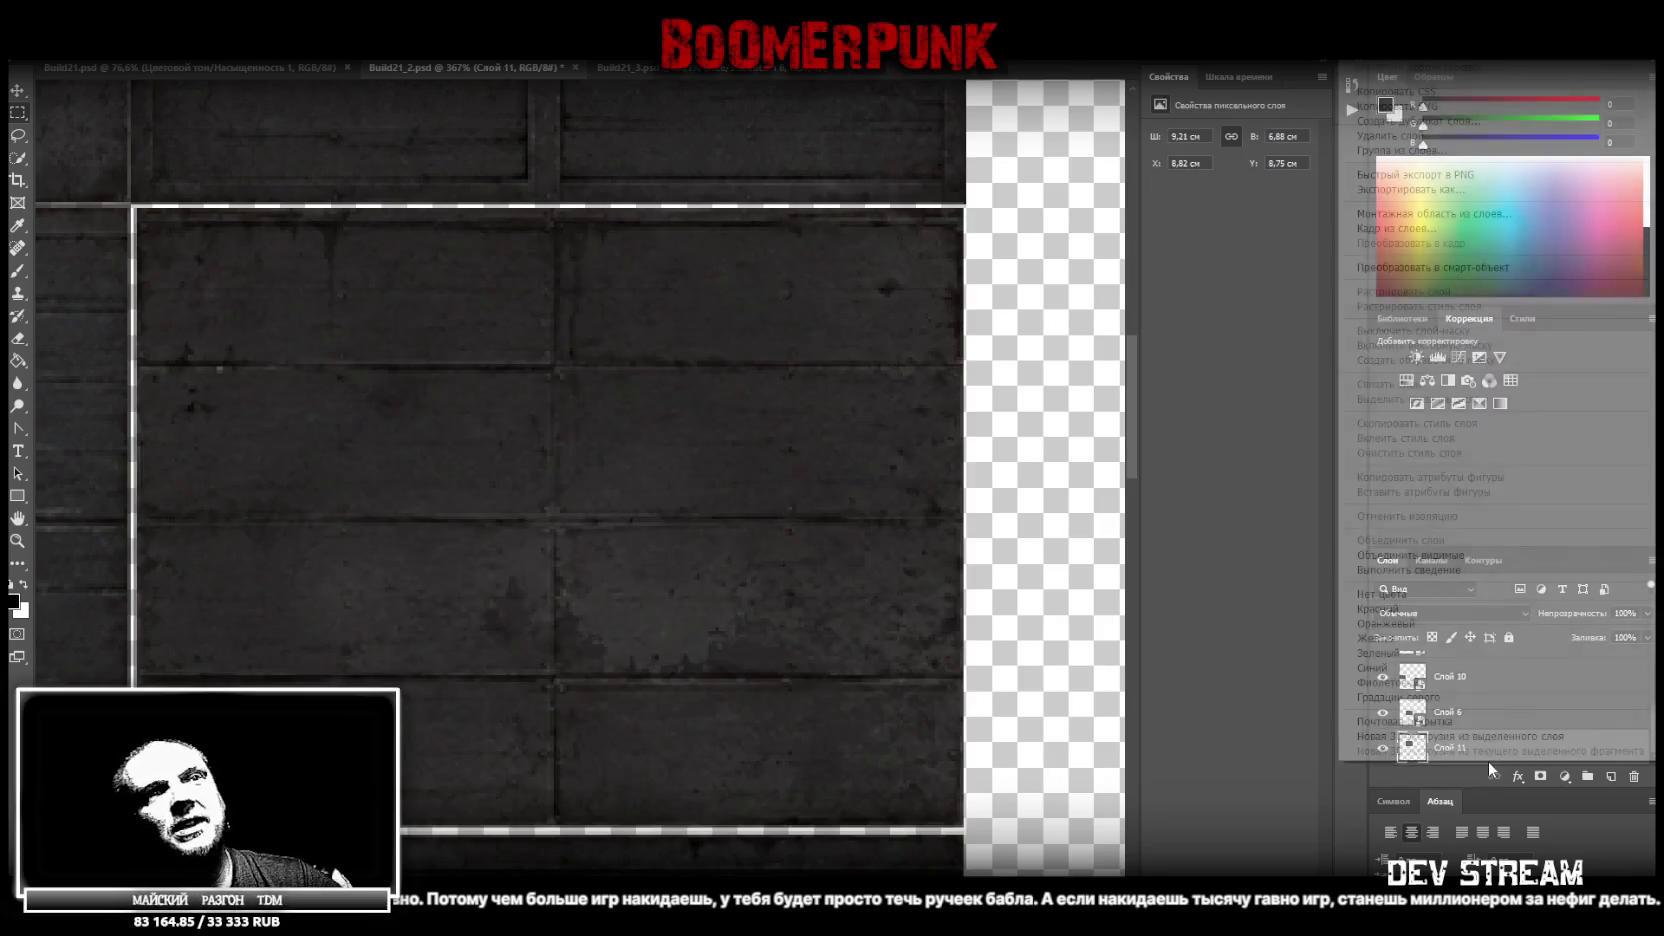
left_click(1475, 268)
Stretch Слой 11 to the seams at 9,28 × 6,88 cm, X 8,78, Y 8,71 cm
key("ctrl+t")
left_click_drag(553, 209, 553, 205)
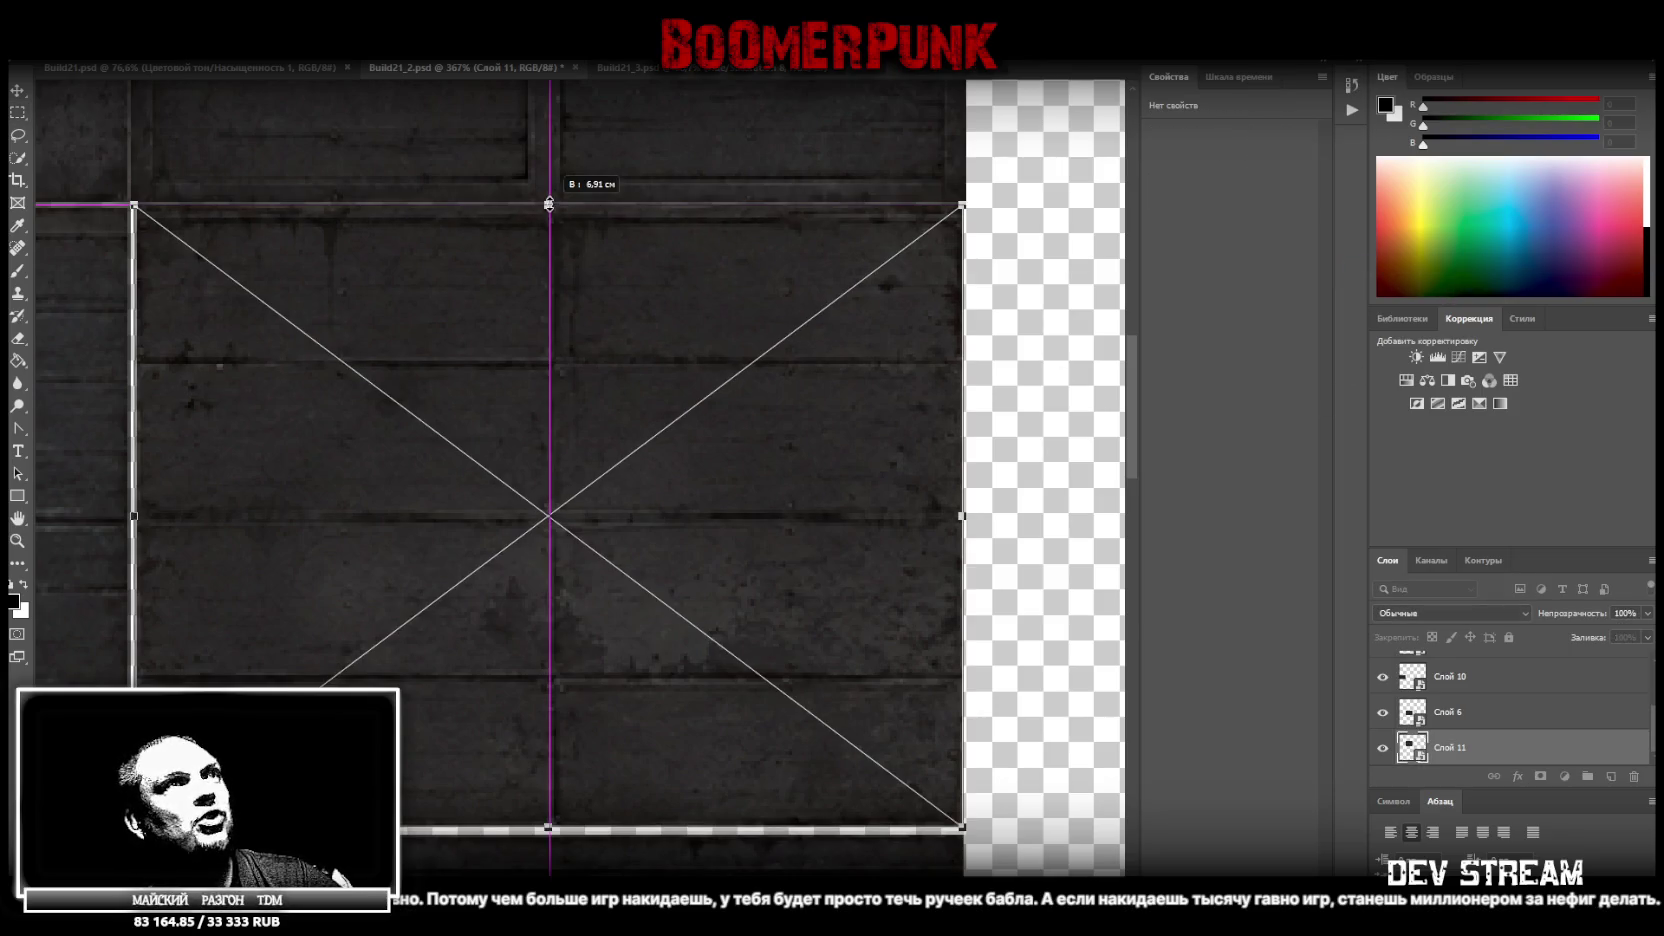
left_click_drag(962, 510, 966, 510)
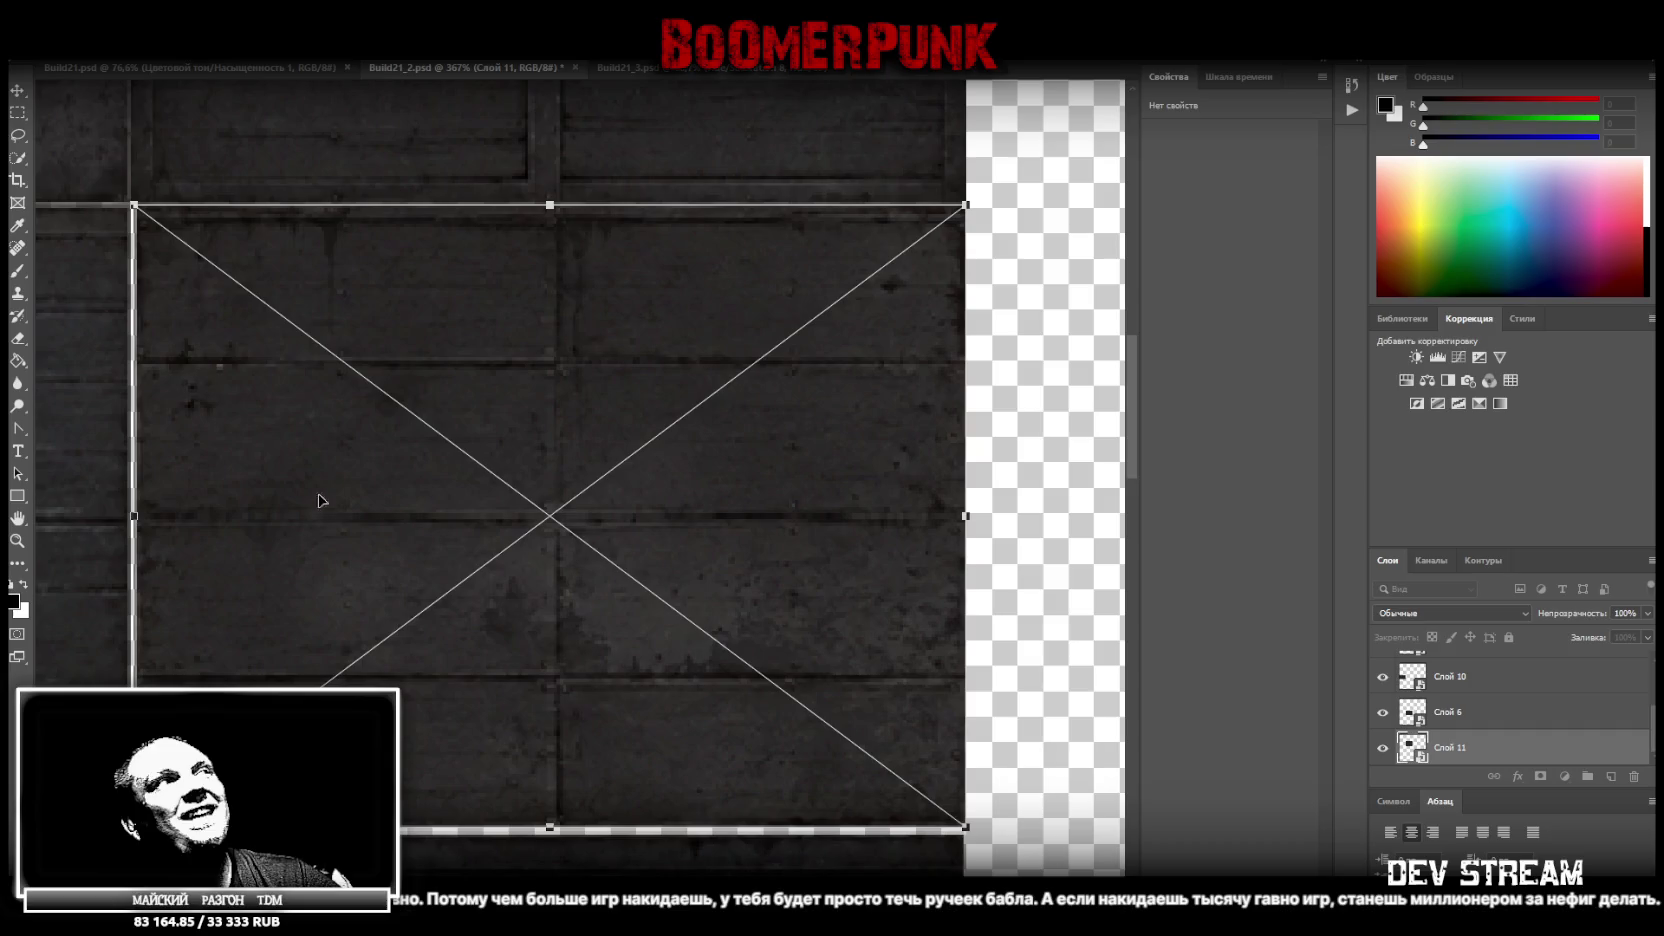
left_click_drag(134, 514, 130, 514)
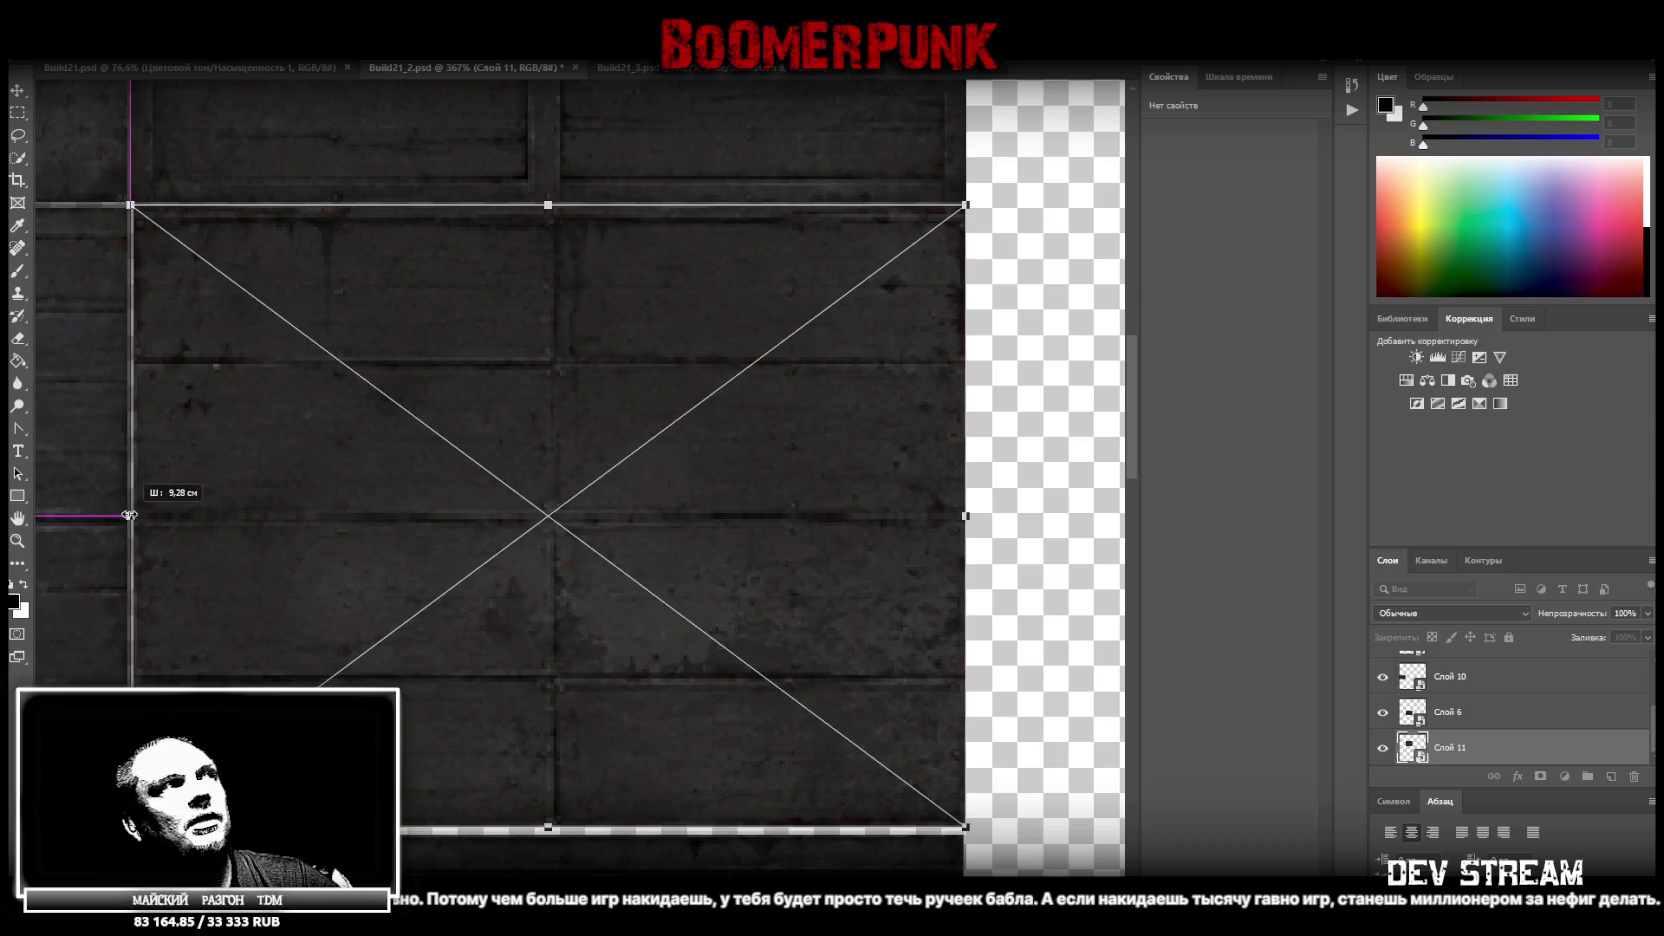
left_click_drag(549, 829, 549, 825)
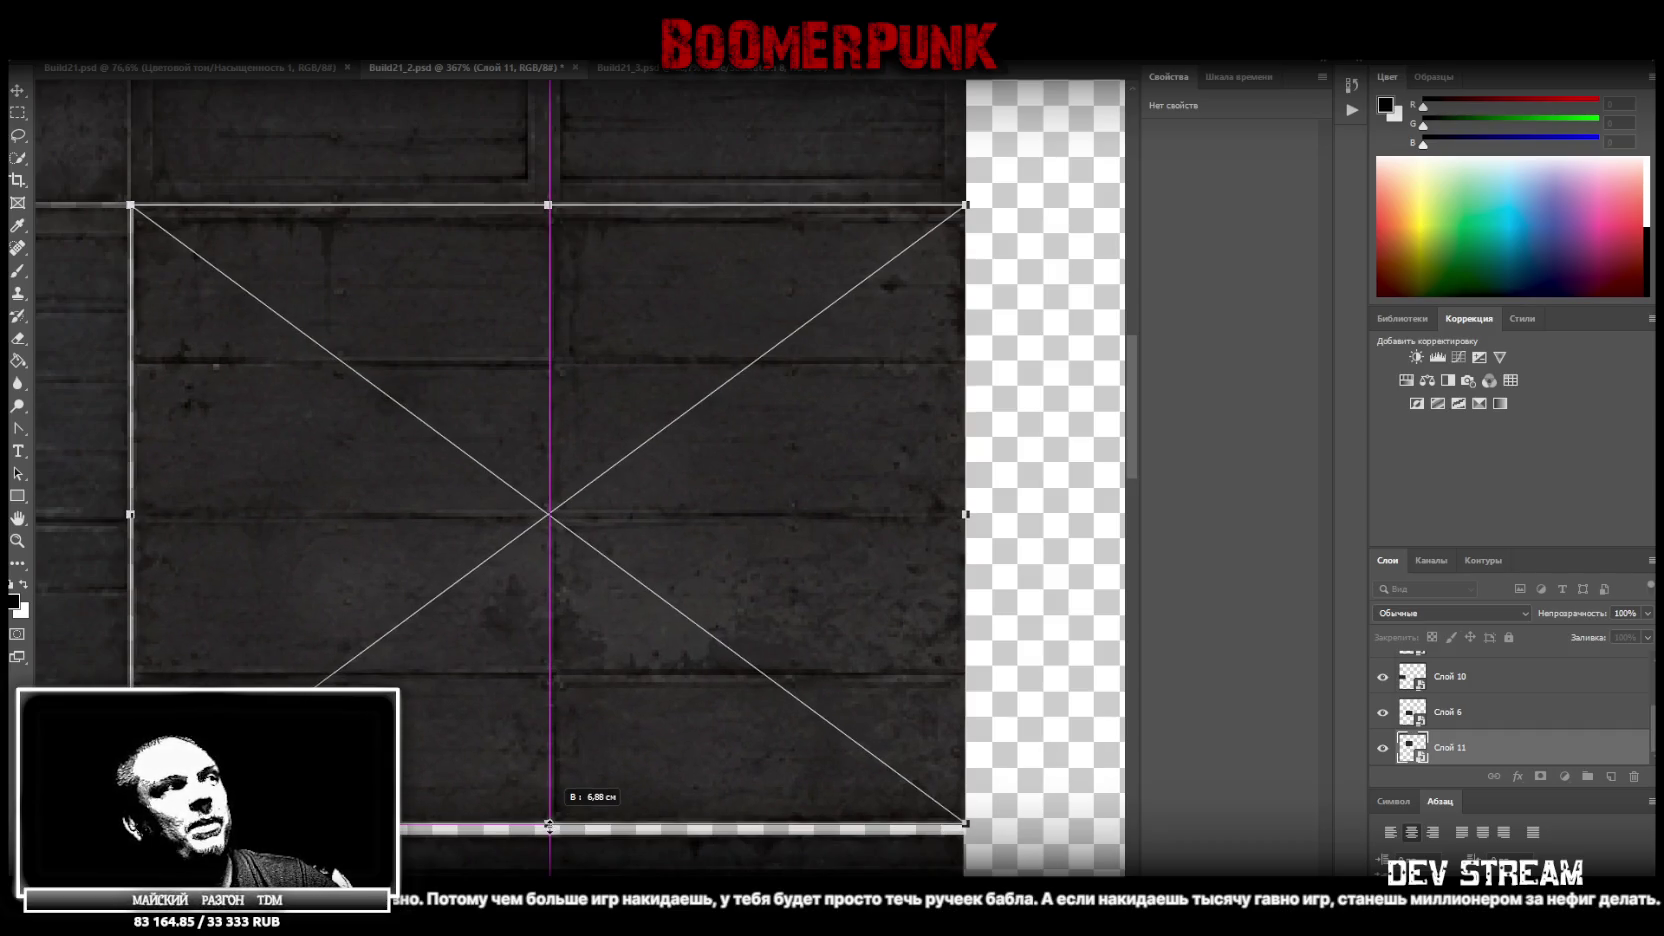
left_click(18, 540)
scroll(472, 650, "down", 1)
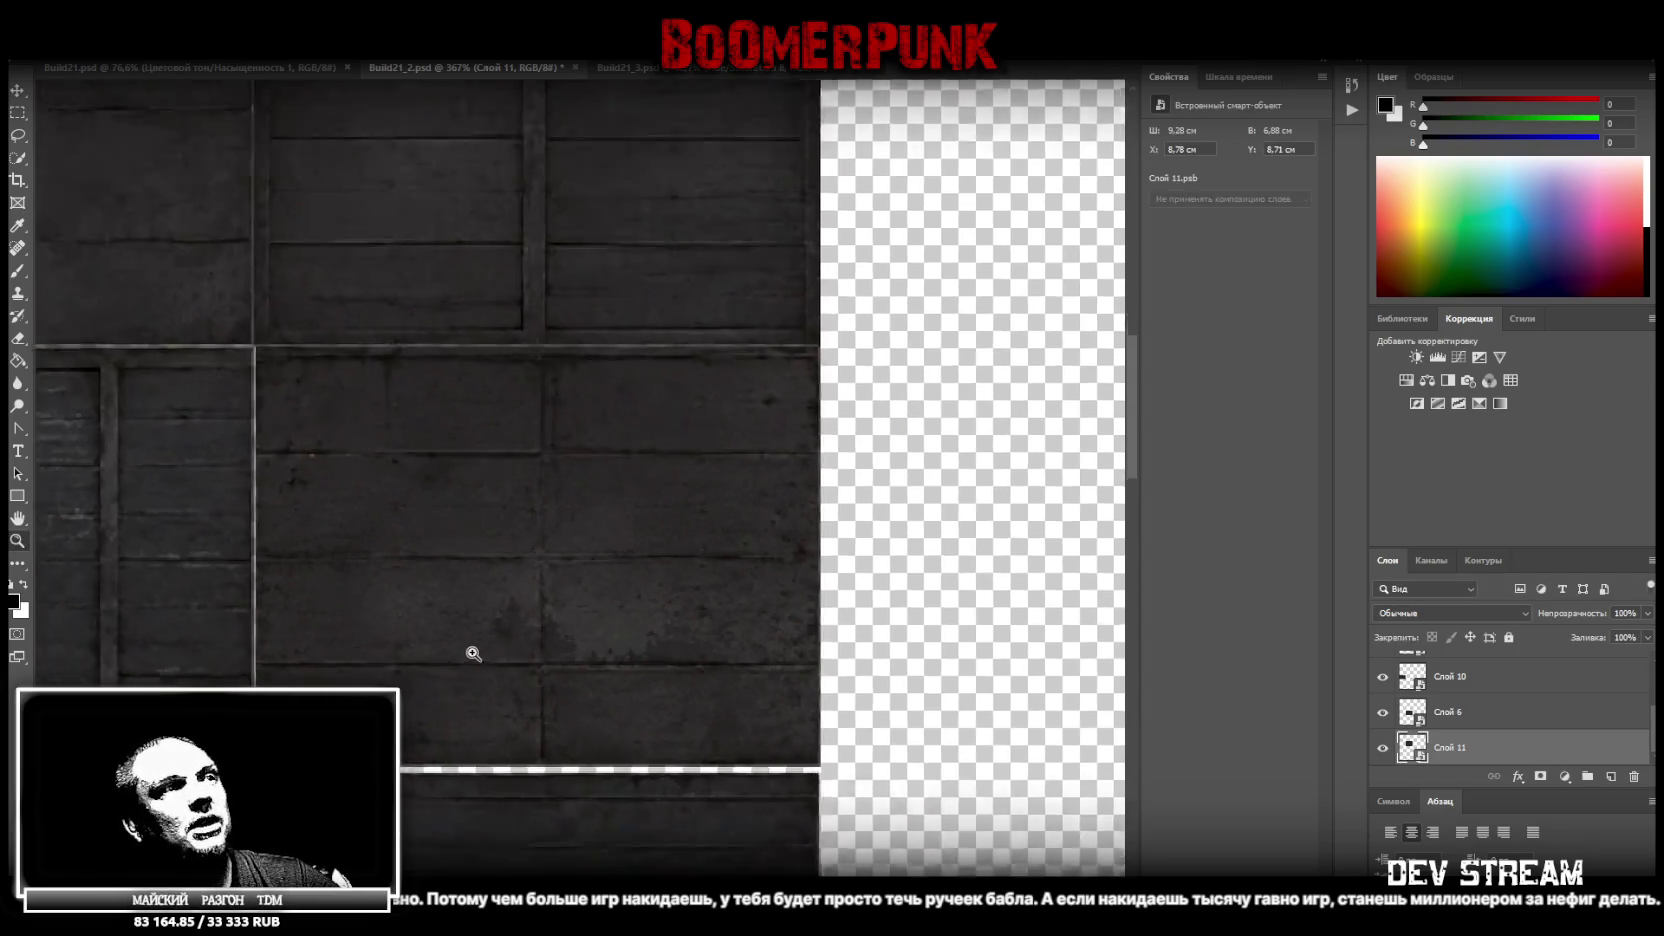
Select the Слой 6 plank layer
scroll(455, 690, "down", 2)
scroll(497, 790, "down", 1)
scroll(497, 790, "down", 2)
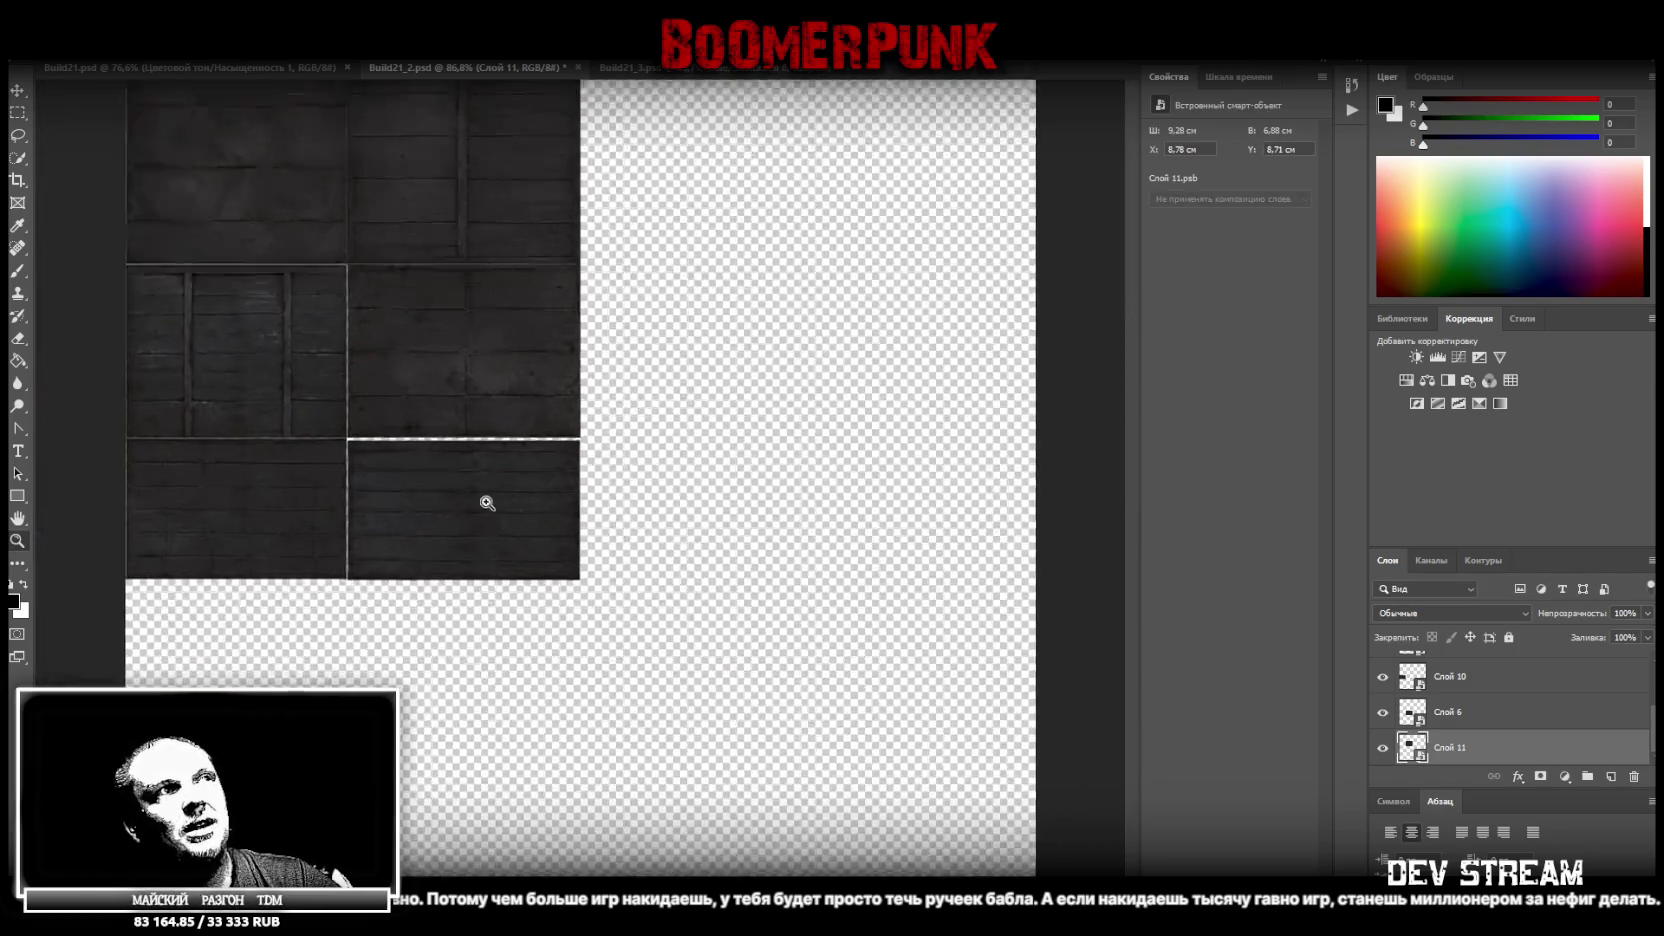
scroll(487, 498, "up", 2)
scroll(509, 509, "up", 2)
left_click(1444, 714)
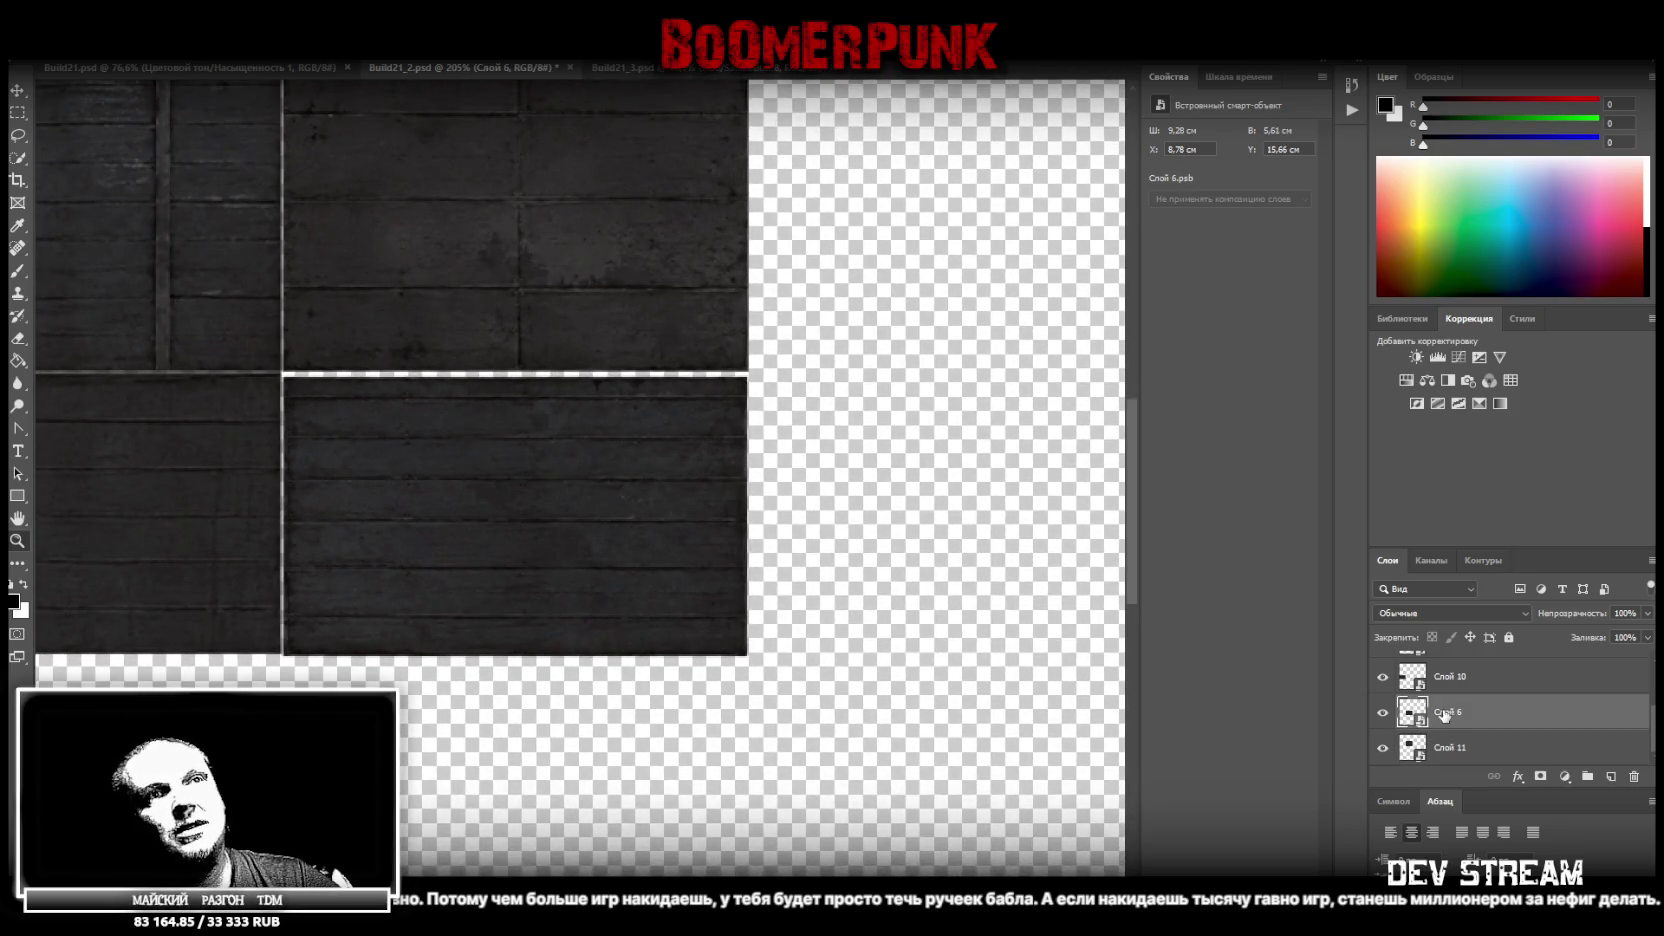
scroll(501, 509, "up", 2)
scroll(531, 509, "up", 3)
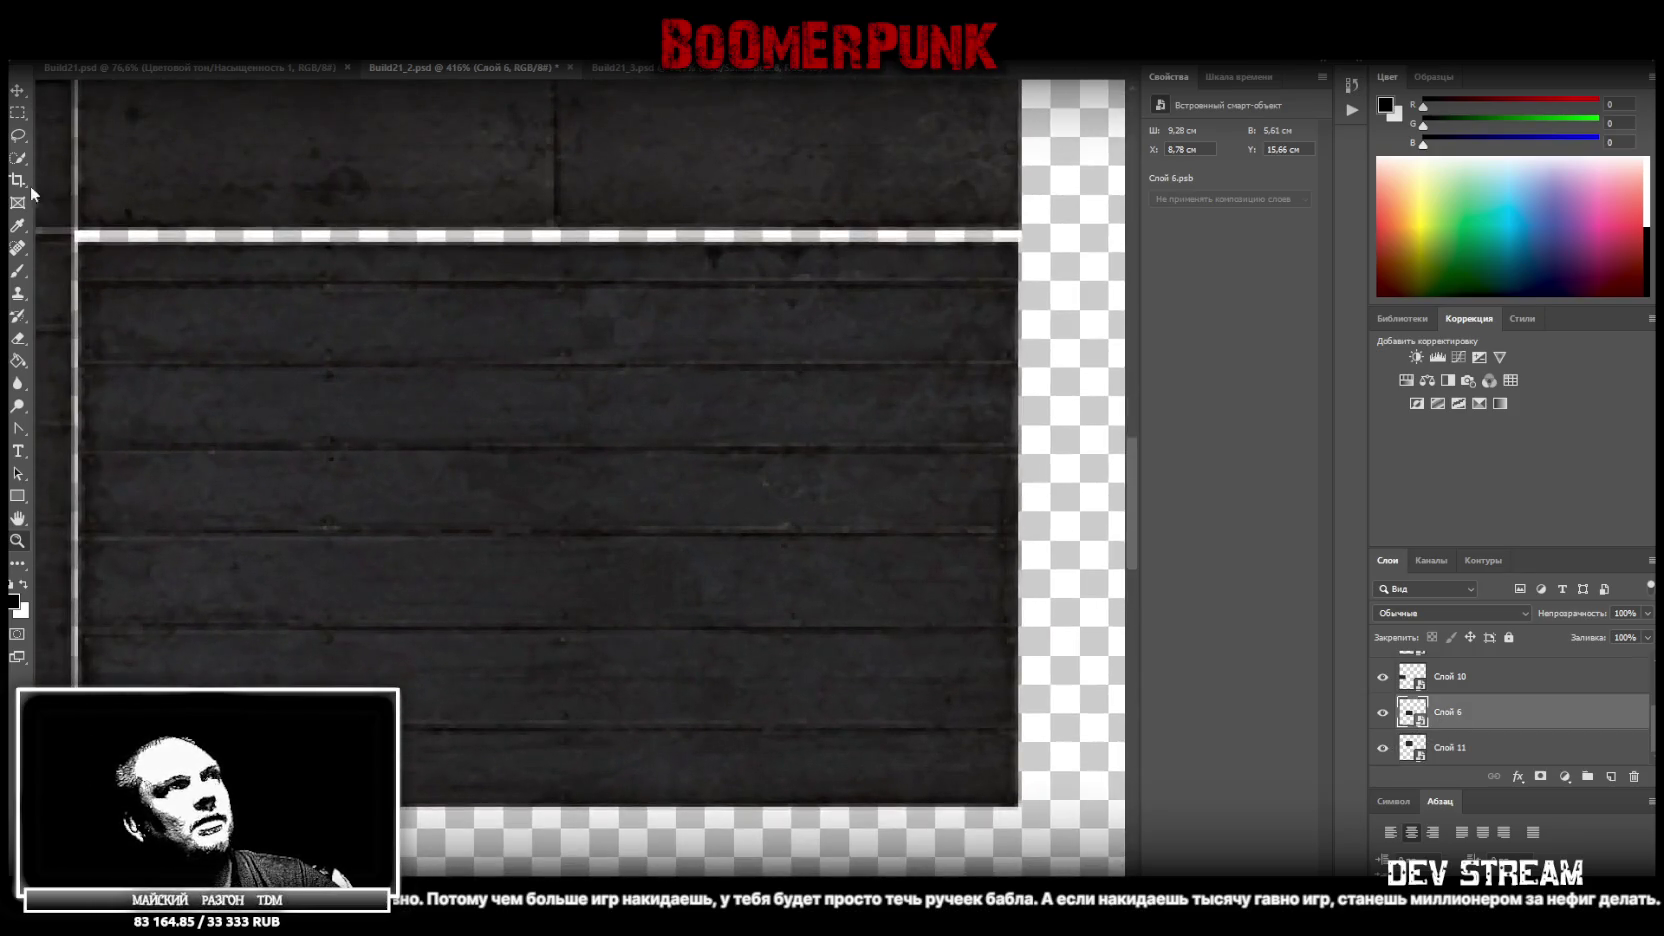
Marquee the plank tile and copy it into new layer Слой 12 (9,21 × 5,54 cm)
key("m")
left_click_drag(79, 243, 1009, 801)
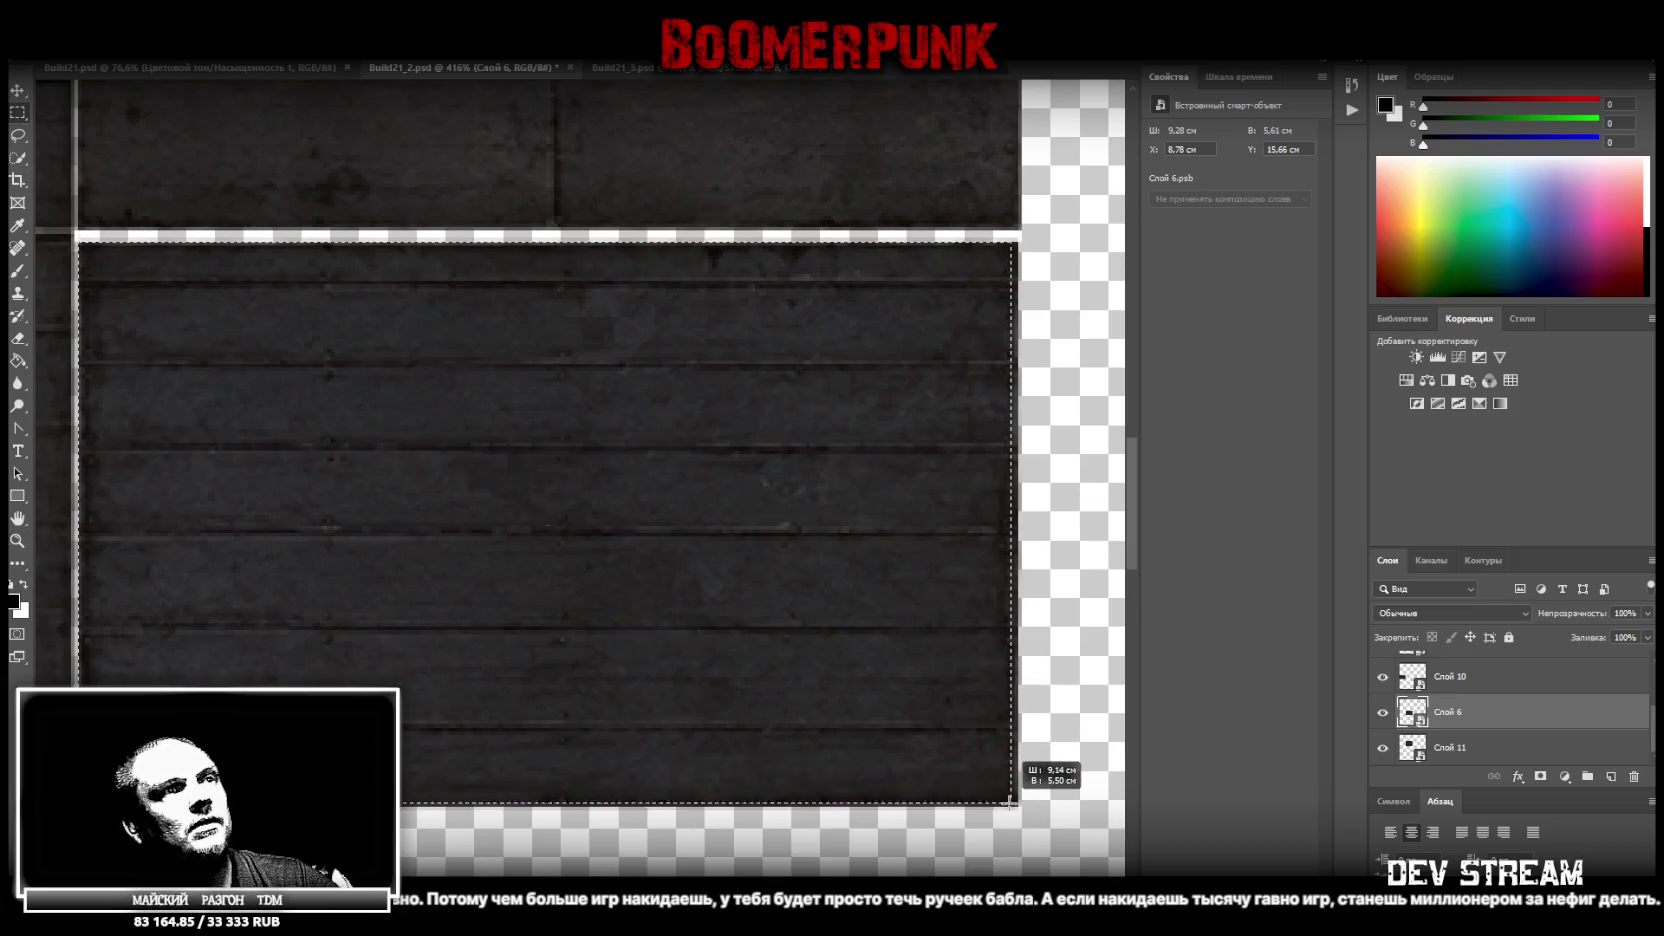
left_click_drag(1009, 801, 1017, 806)
right_click(799, 565)
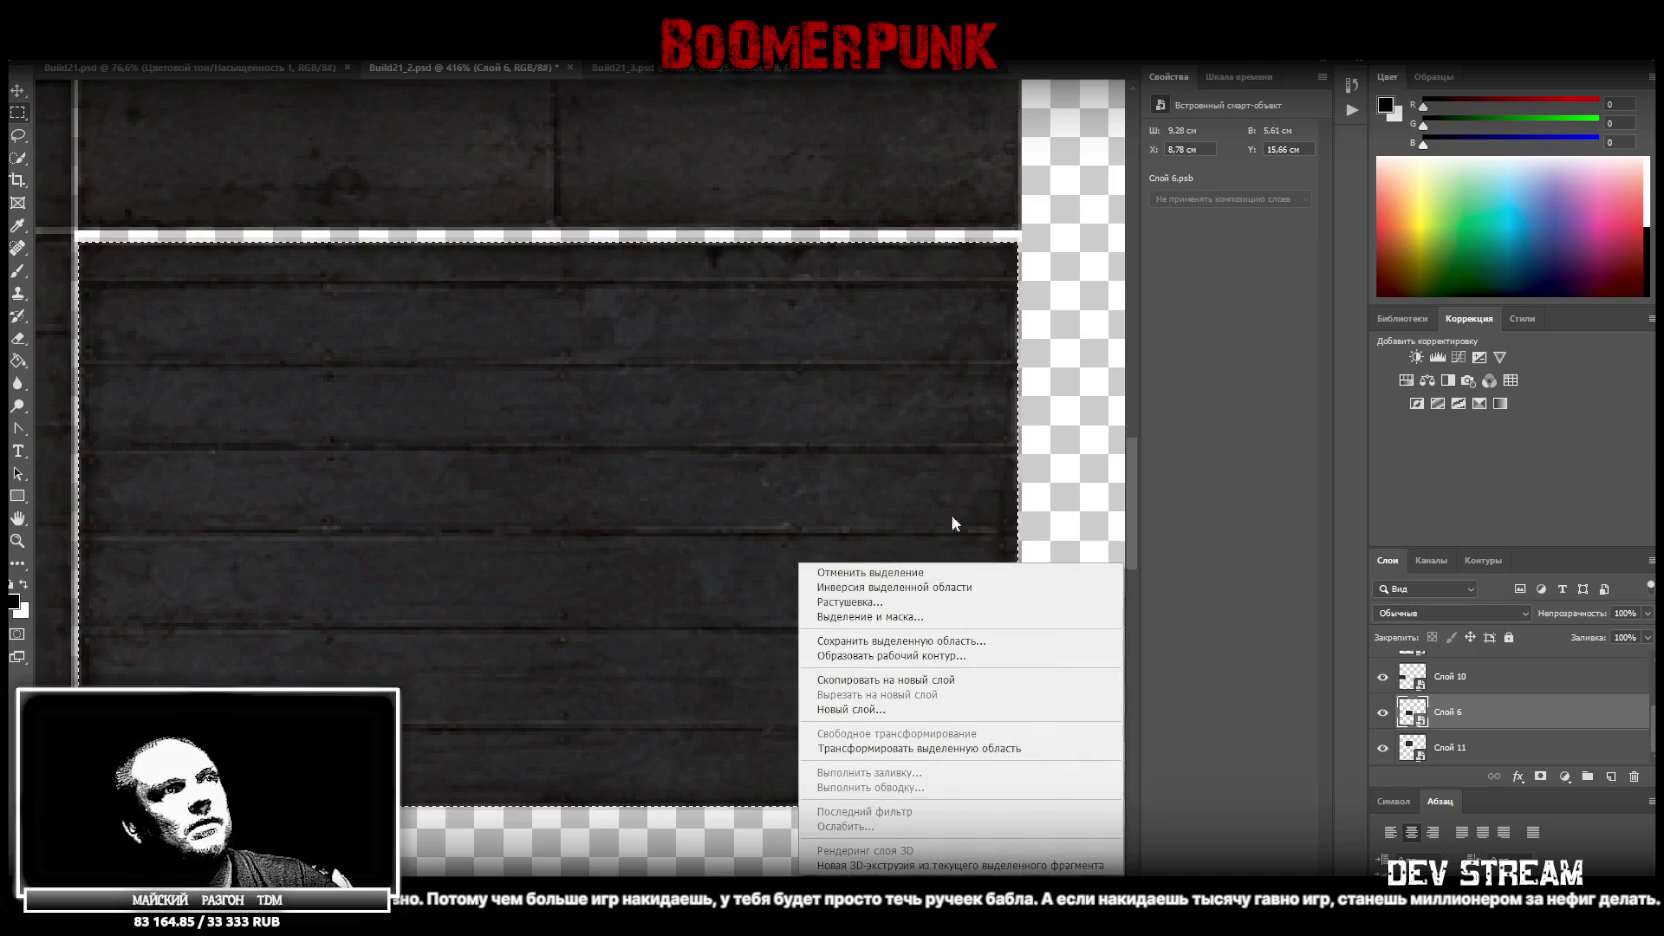
left_click(900, 680)
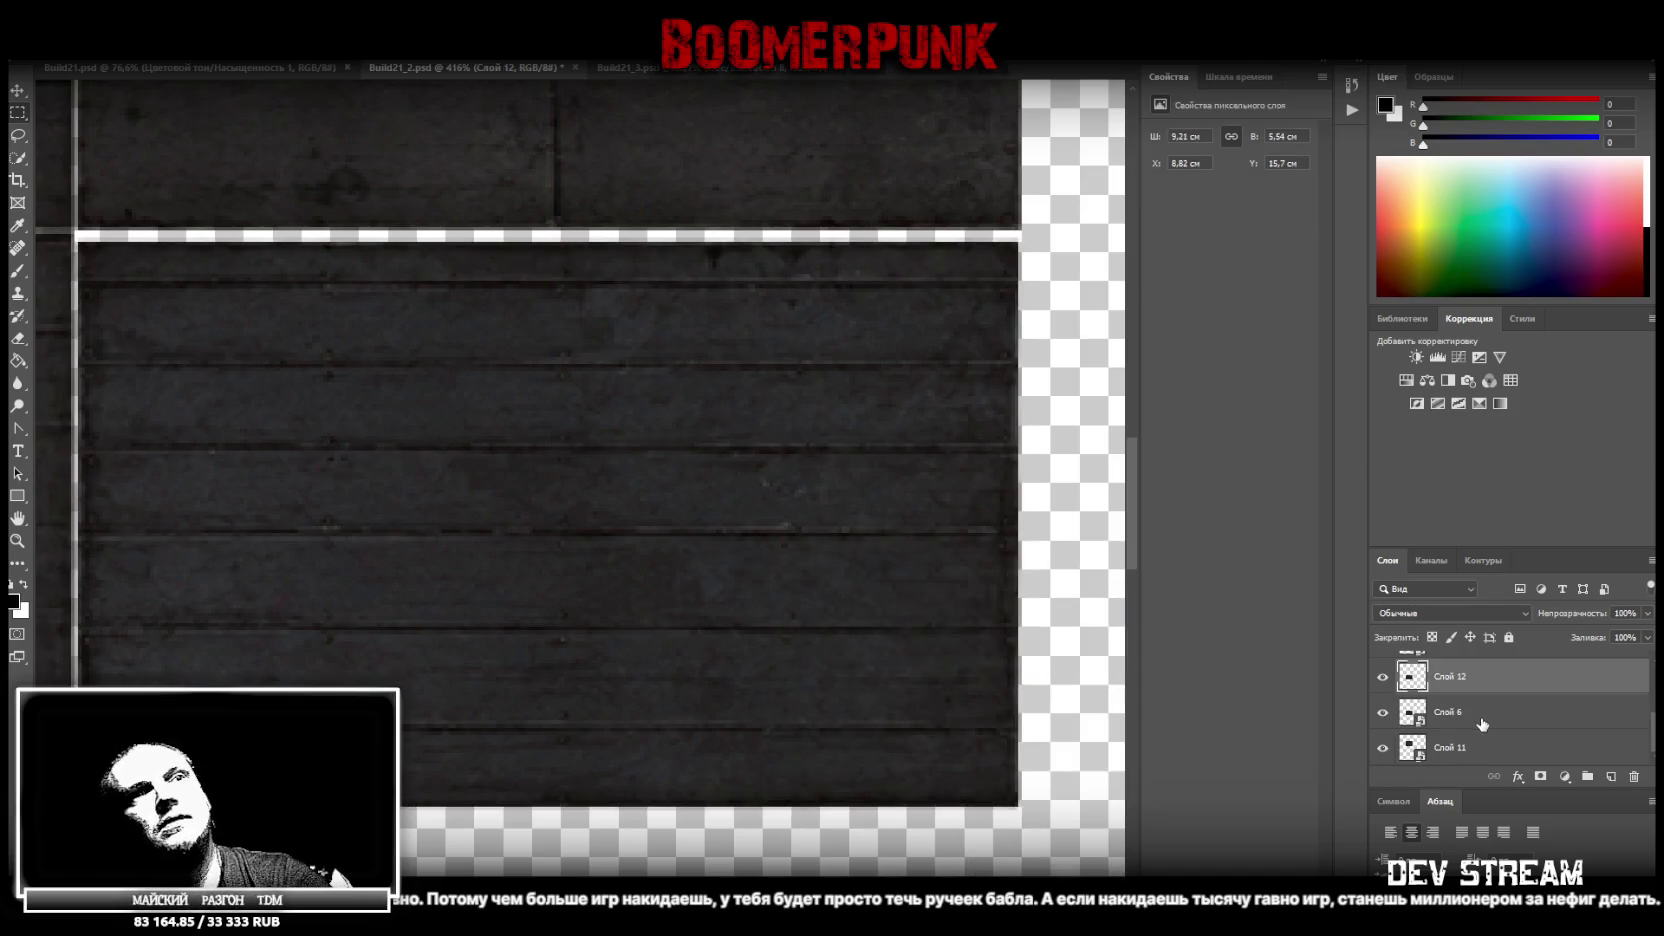
Delete the original Слой 6 layer and zoom out to the surrounding tiles
left_click_drag(1481, 724, 1441, 690)
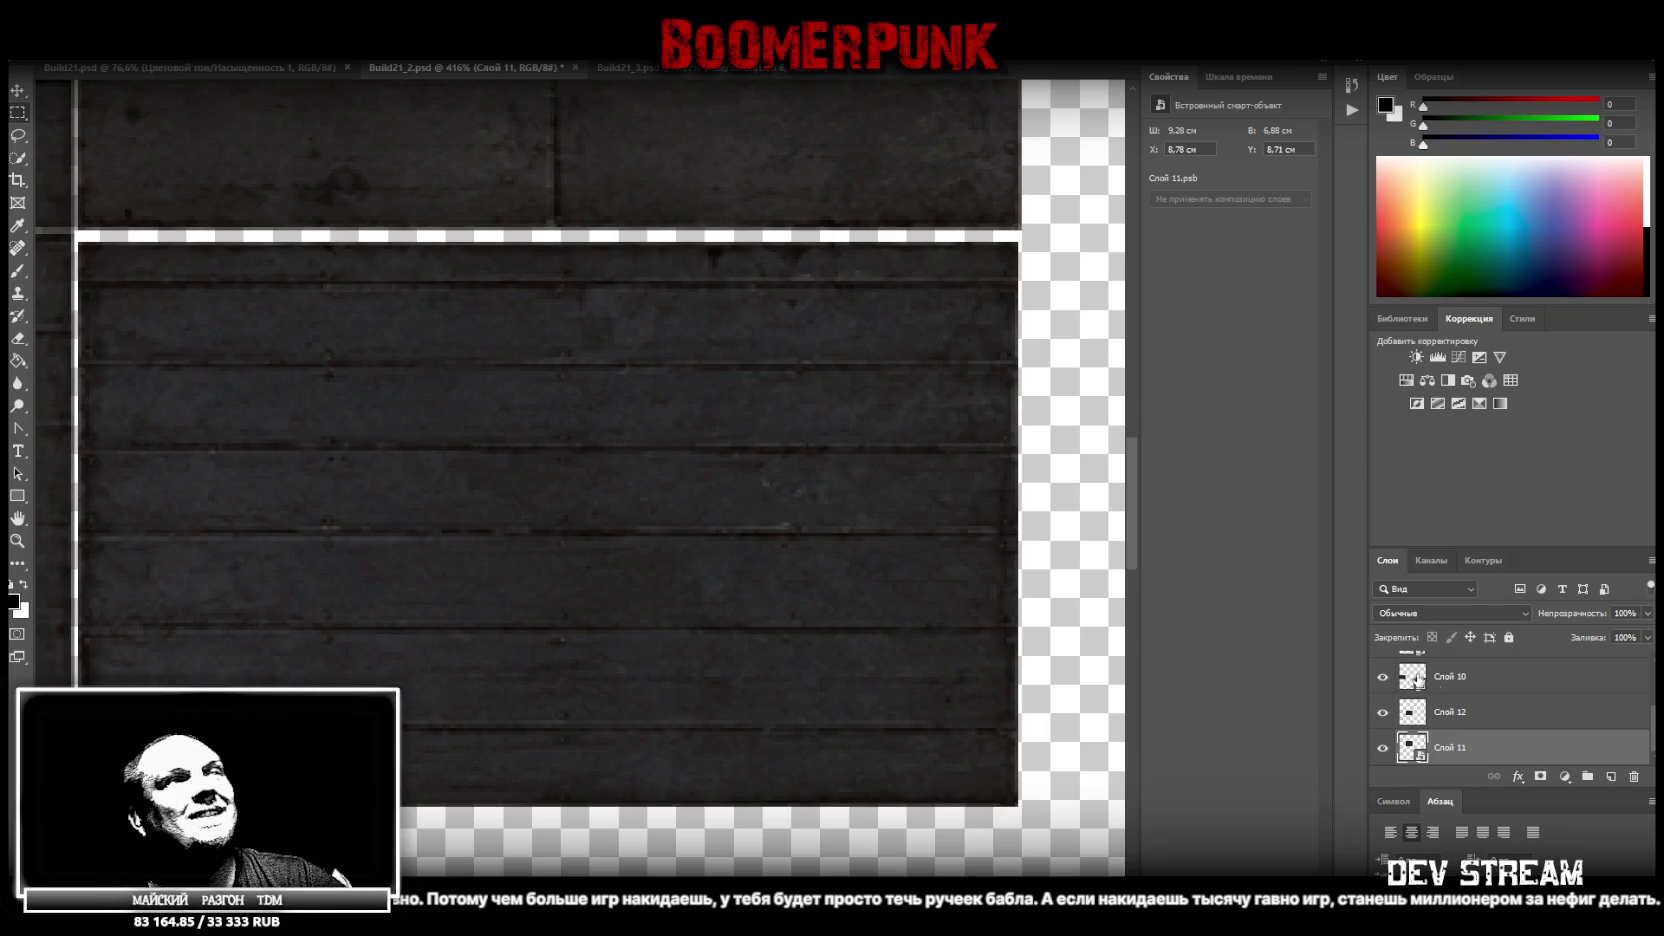
left_click(17, 540)
mouse_move(420, 493)
left_mouse_down()
mouse_move(392, 500)
mouse_move(449, 520)
mouse_move(427, 530)
mouse_move(438, 516)
left_mouse_up()
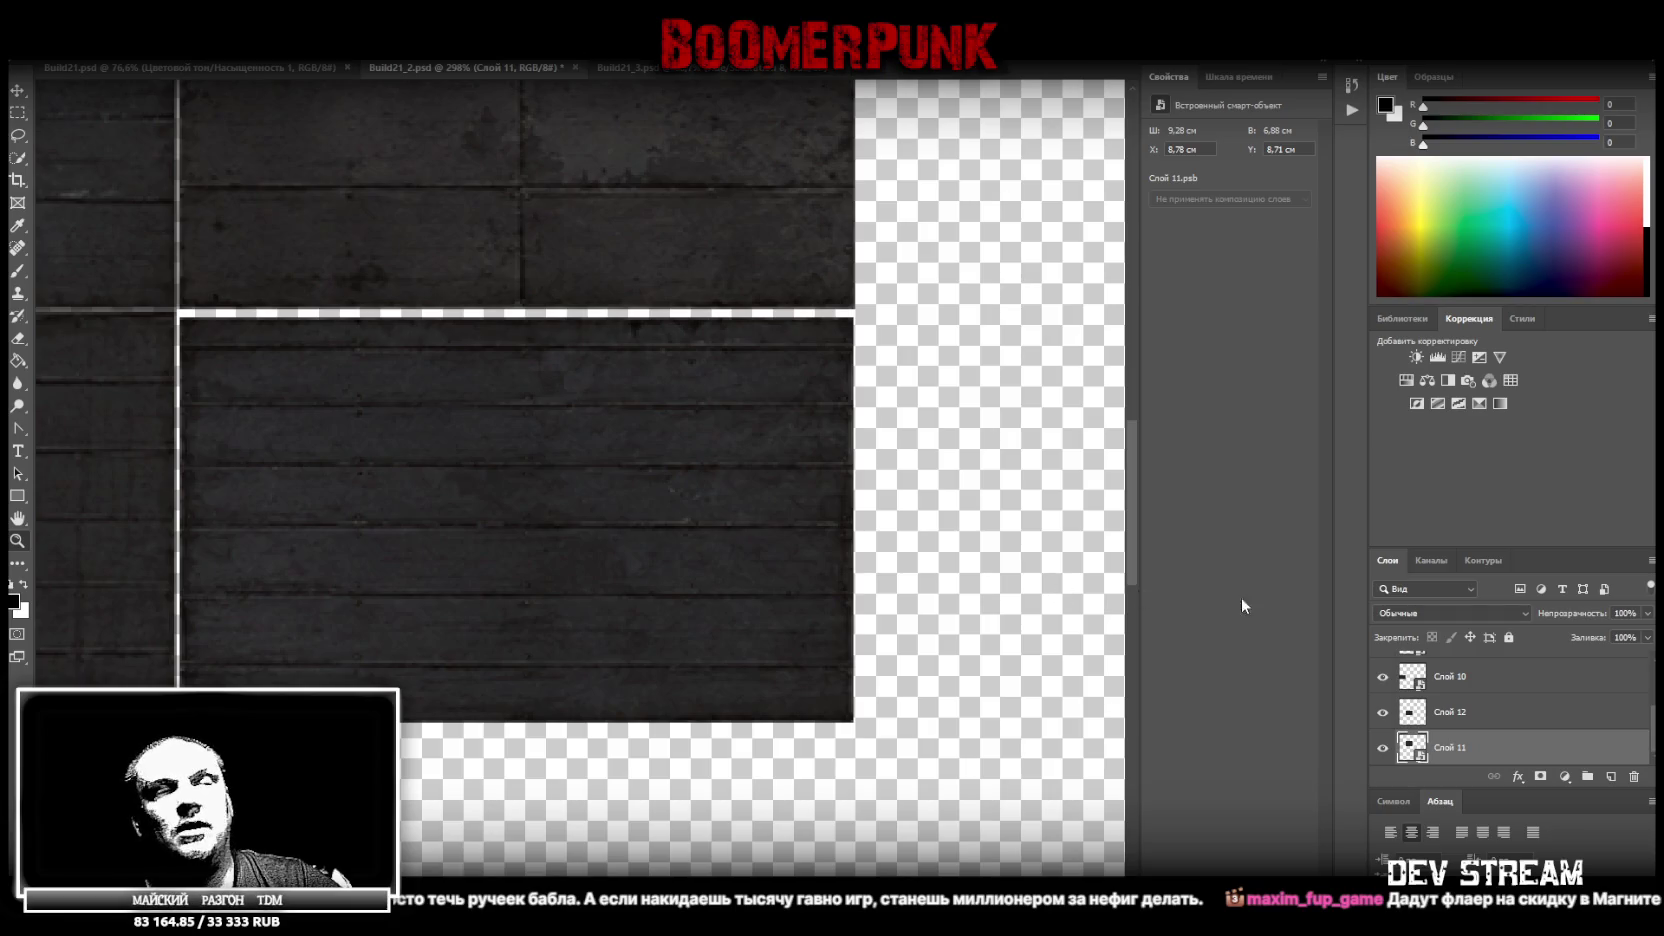
right_click(1408, 746)
Convert Слой 12 into a smart object
left_click(1468, 763)
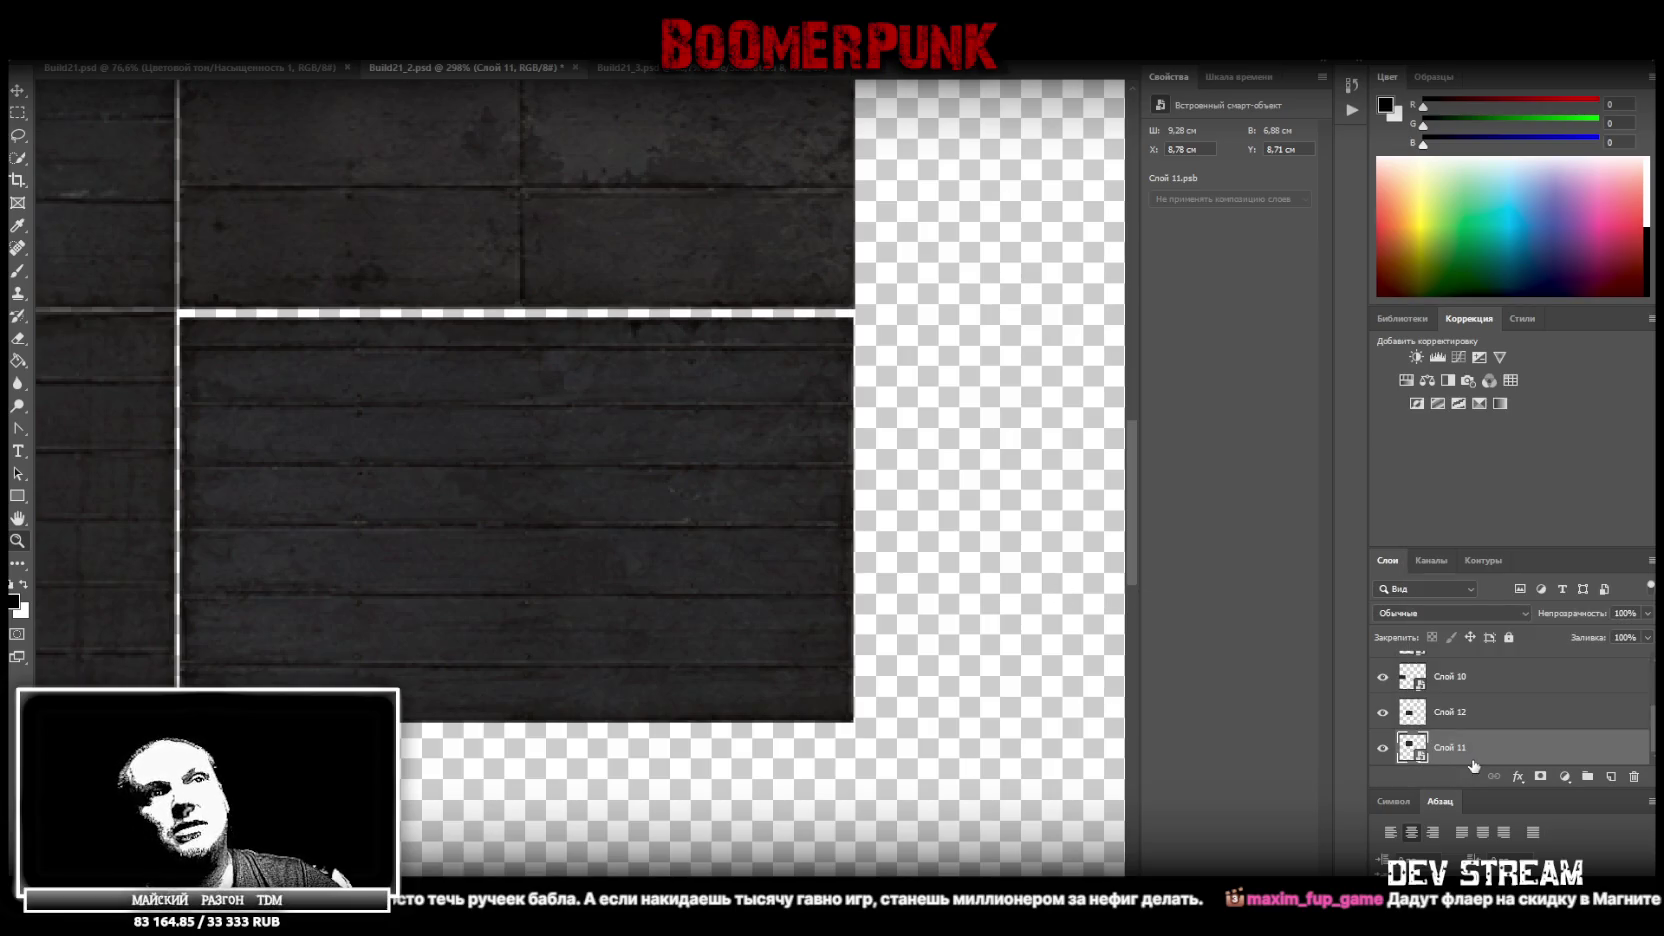
left_click(1478, 713)
left_click(1383, 712)
left_click(1383, 712)
right_click(1470, 720)
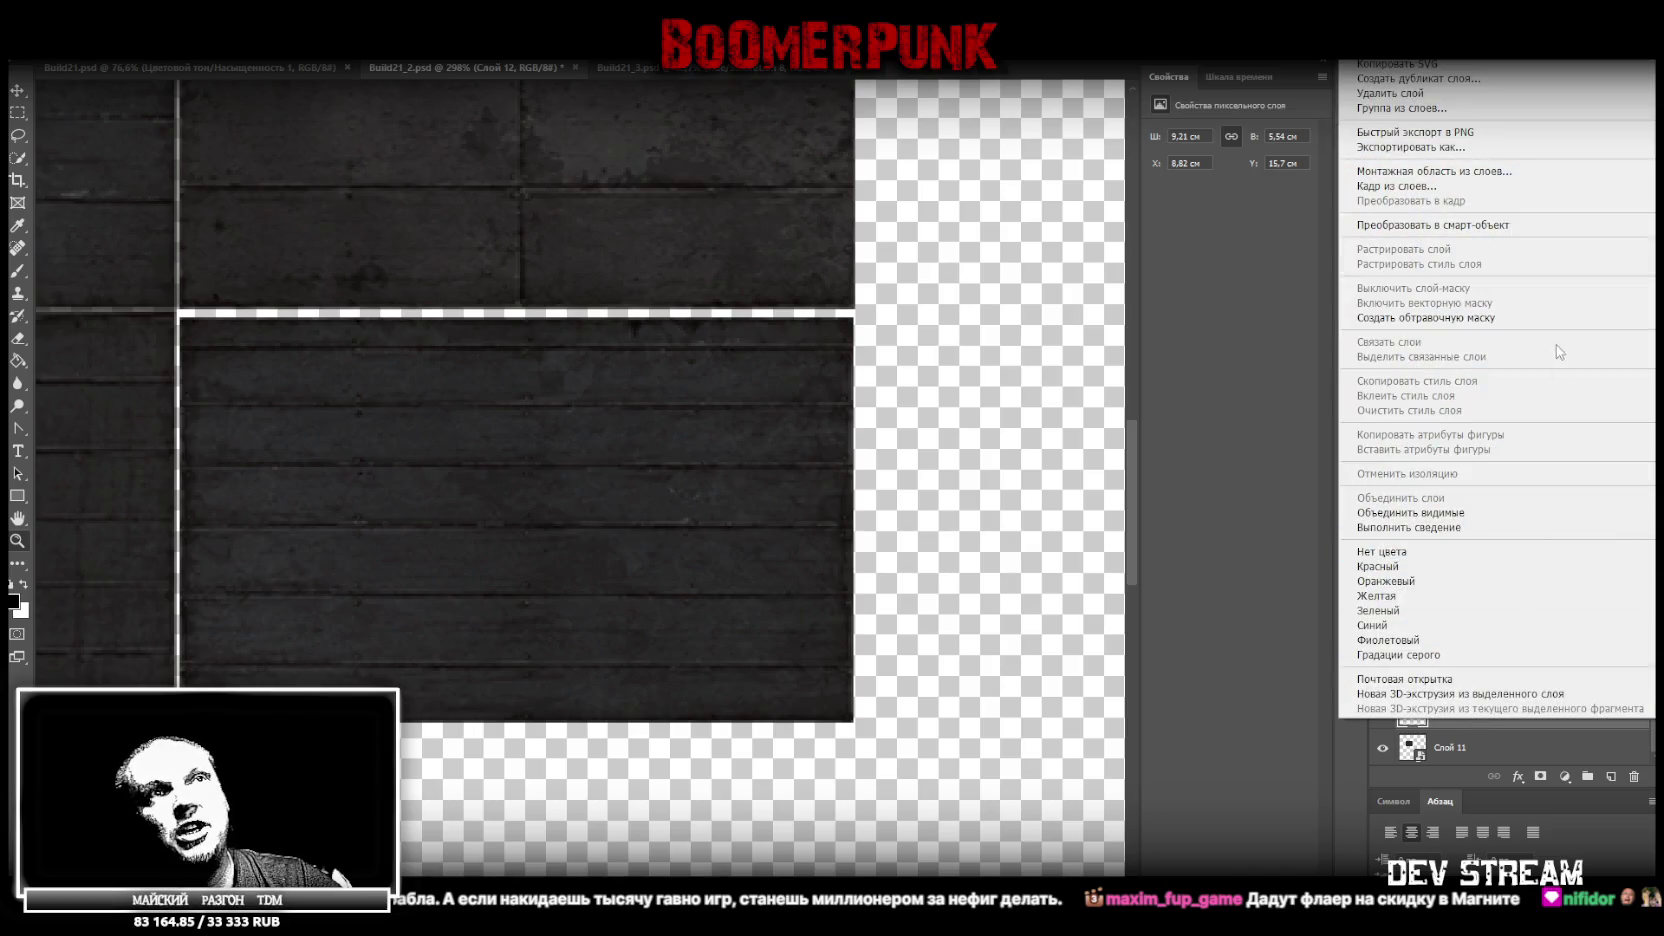
left_click(1499, 225)
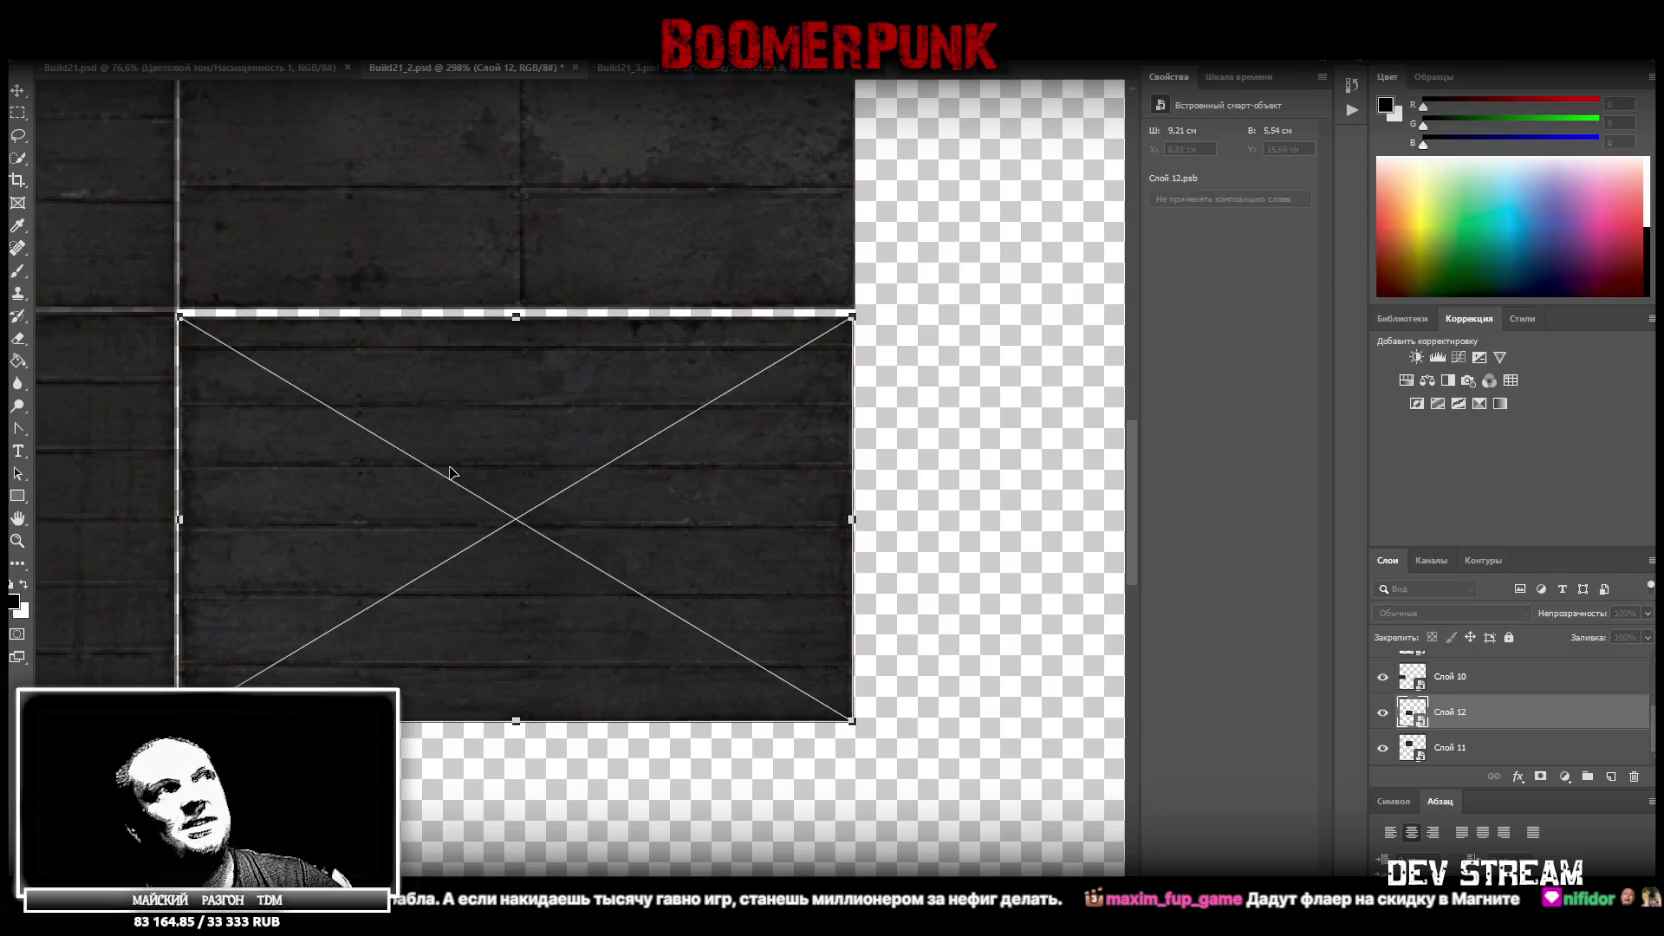
Stretch Слой 12 flush to its neighbours at 9,28 × 5,61 cm, X 8,78, Y 15,59 cm
left_click_drag(445, 431, 440, 428)
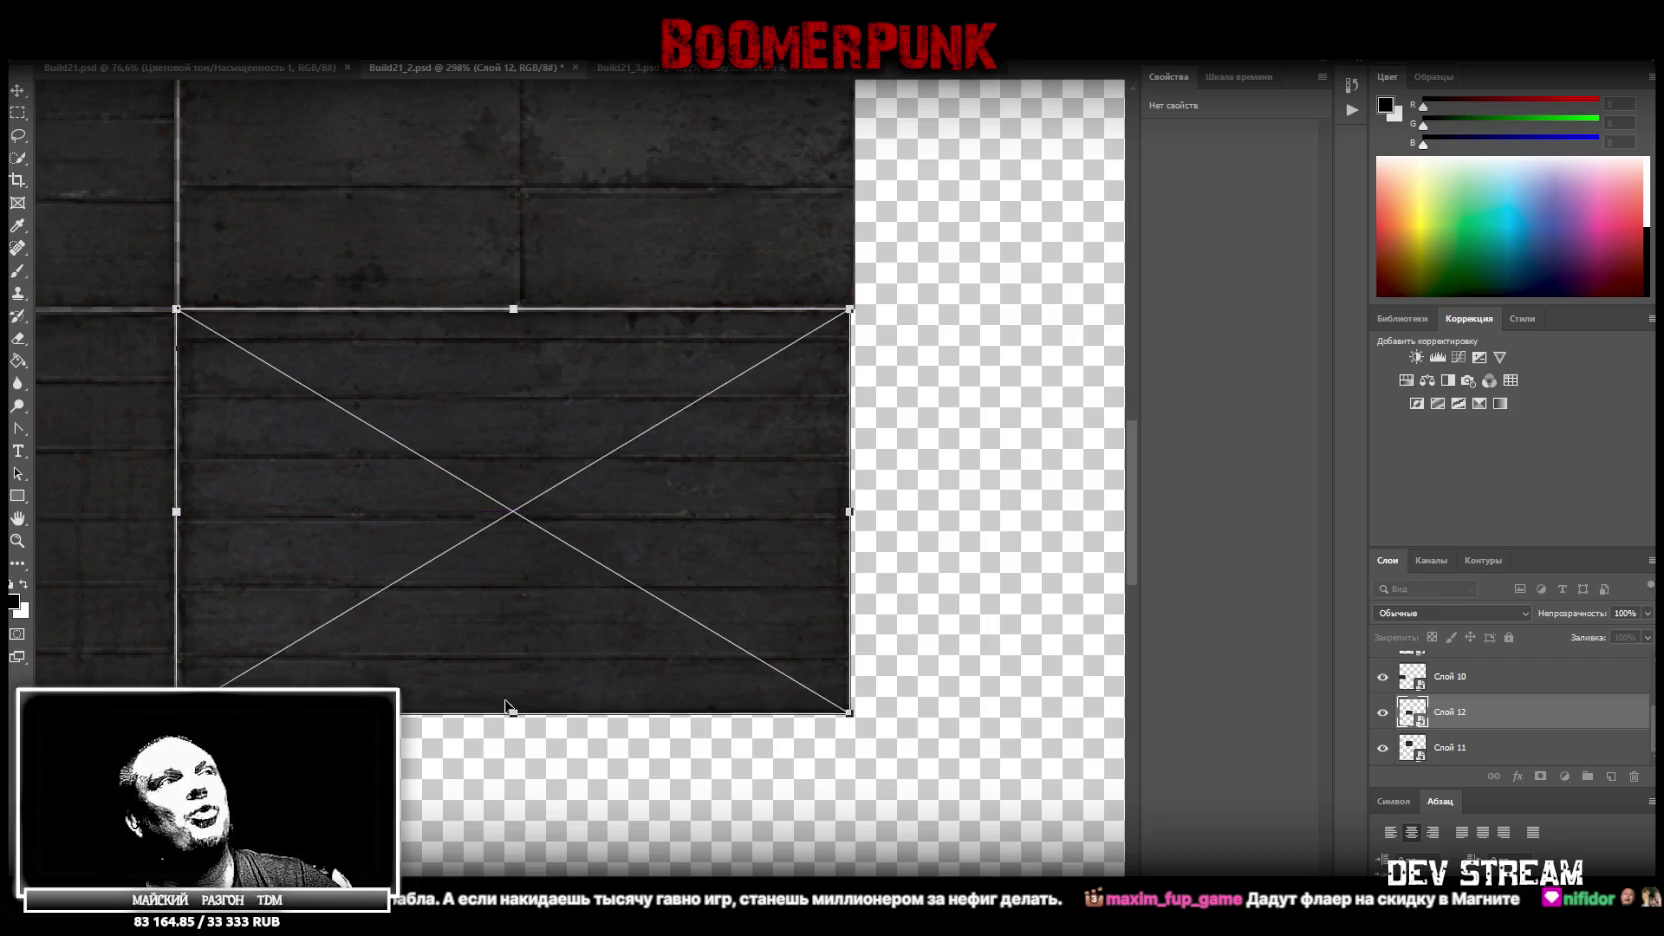
left_click_drag(516, 712, 516, 718)
left_click_drag(850, 512, 856, 516)
left_click_drag(518, 309, 518, 310)
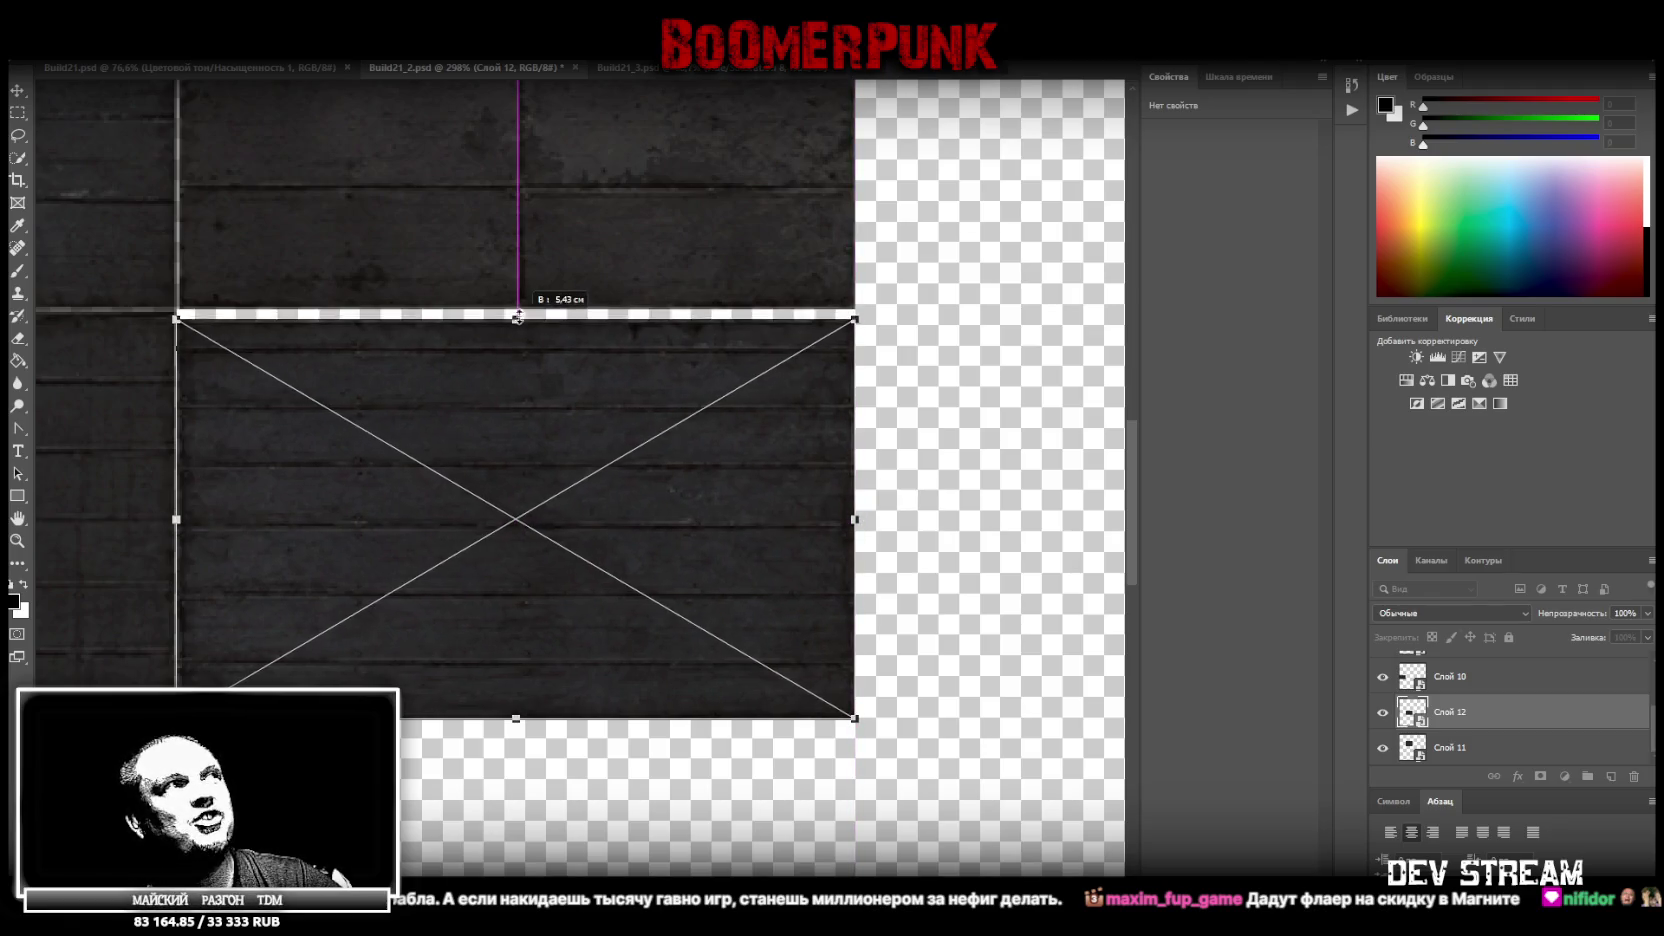
left_click(18, 92)
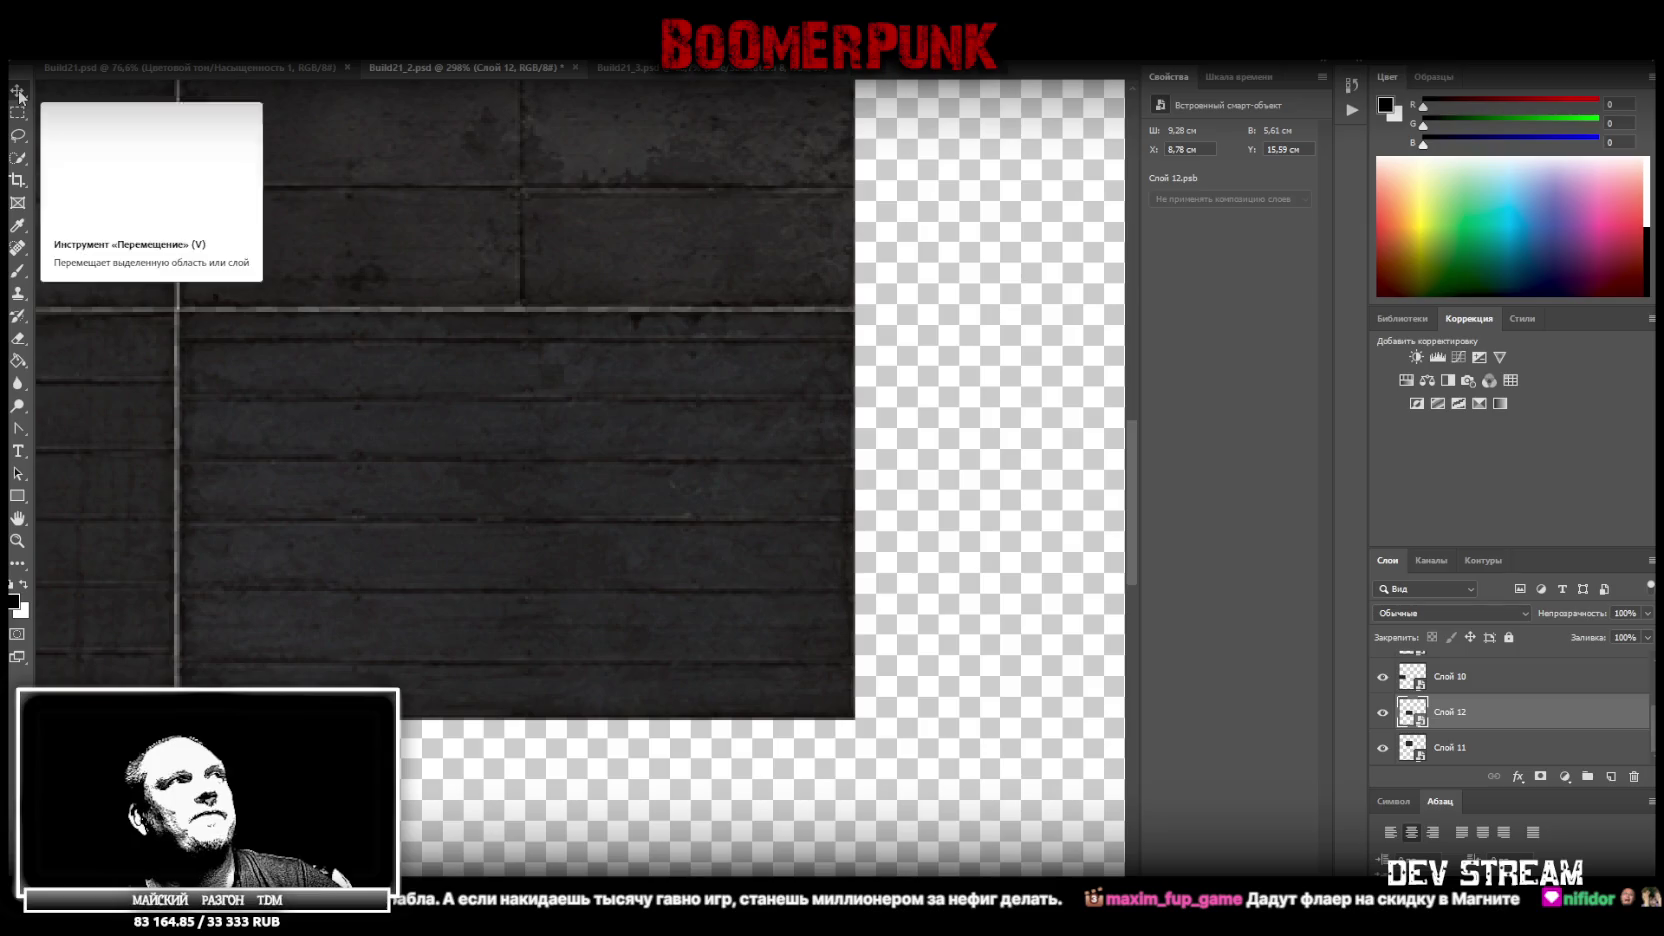
key("z")
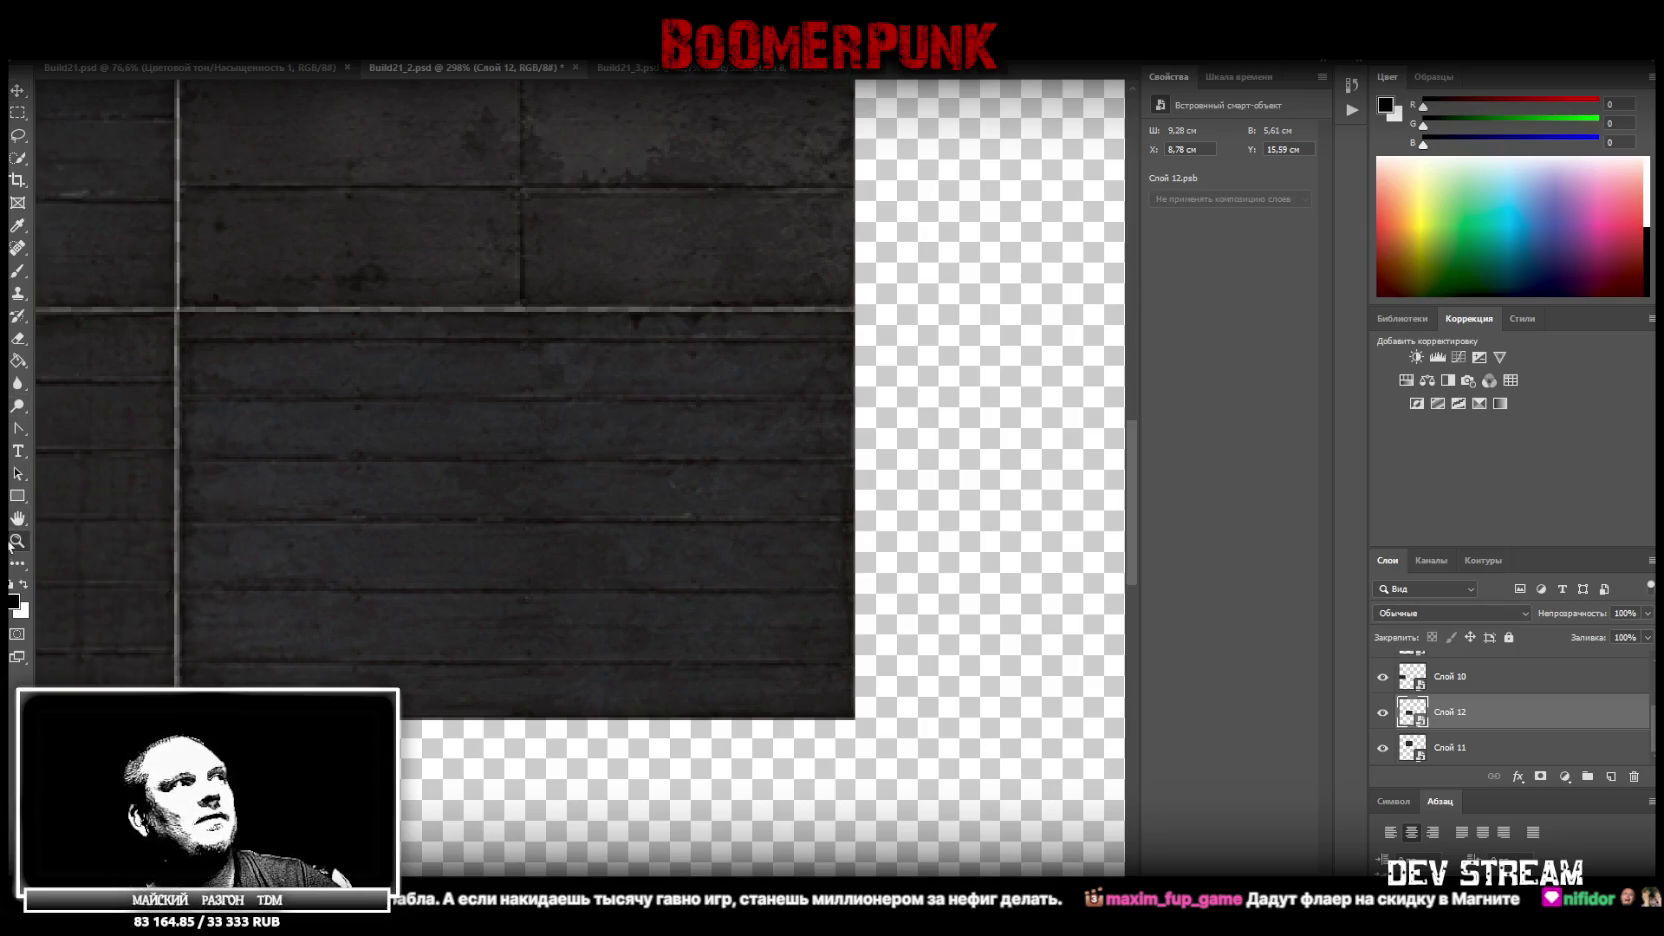
scroll(291, 496, "down", 5)
Review the plank tiles Слой 10, 11 and 12 and save Build21_2.psd with Ctrl+S
scroll(397, 408, "up", 3)
scroll(357, 386, "down", 2)
scroll(357, 386, "down", 1)
scroll(371, 338, "up", 1)
scroll(390, 400, "up", 2)
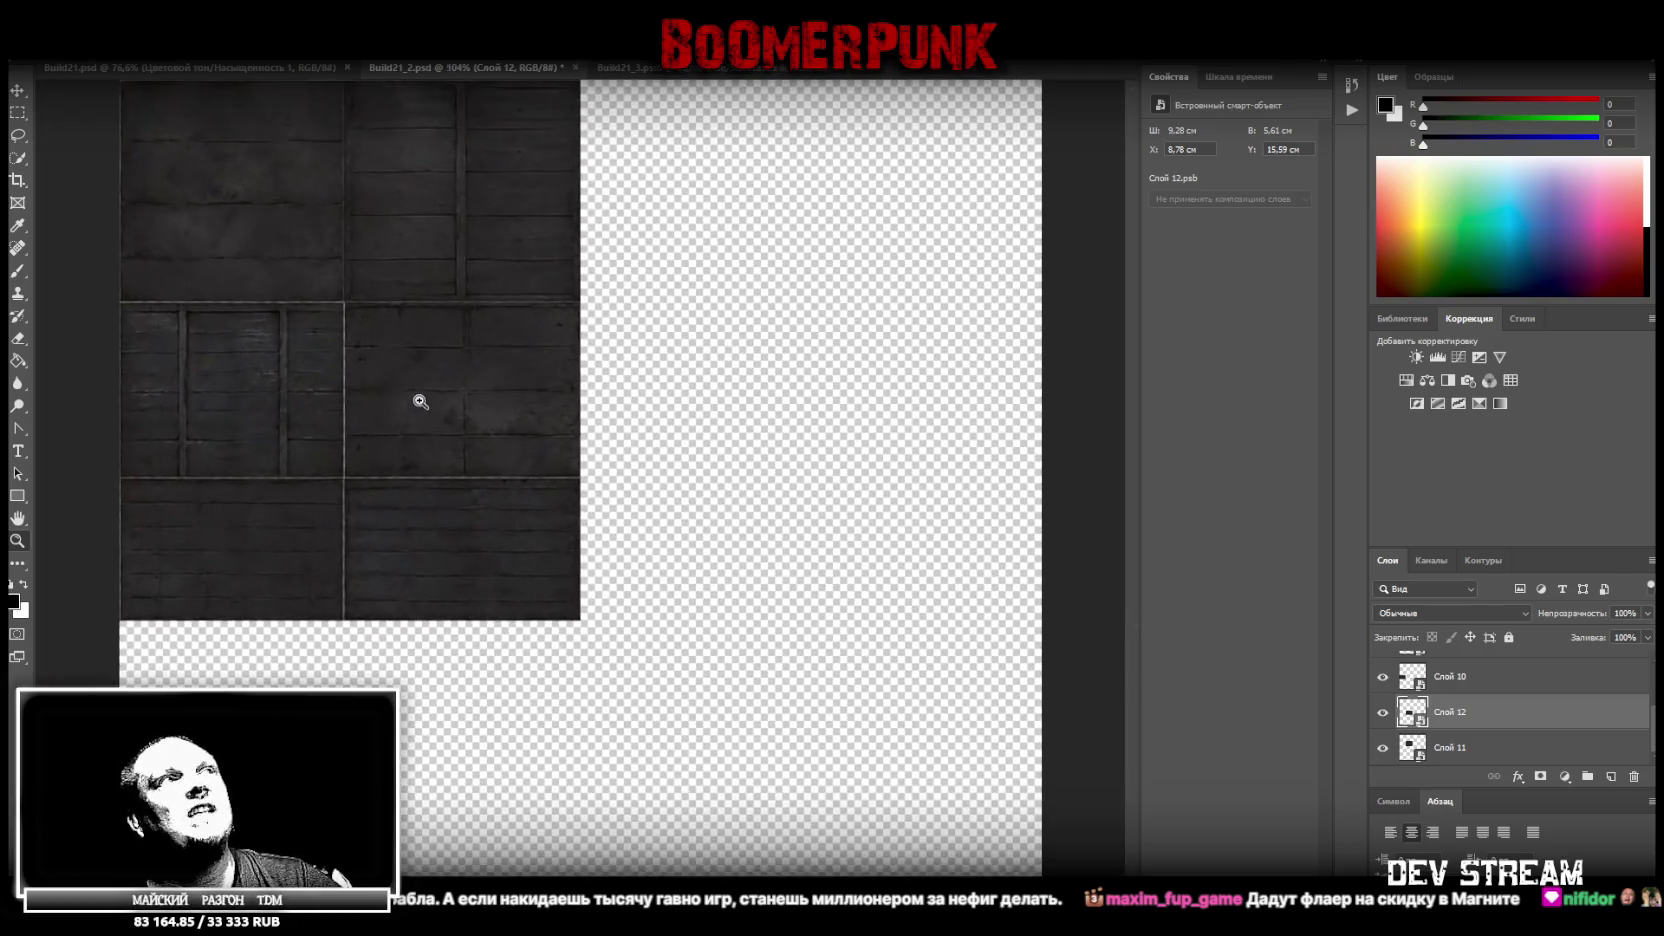
scroll(420, 327, "up", 3)
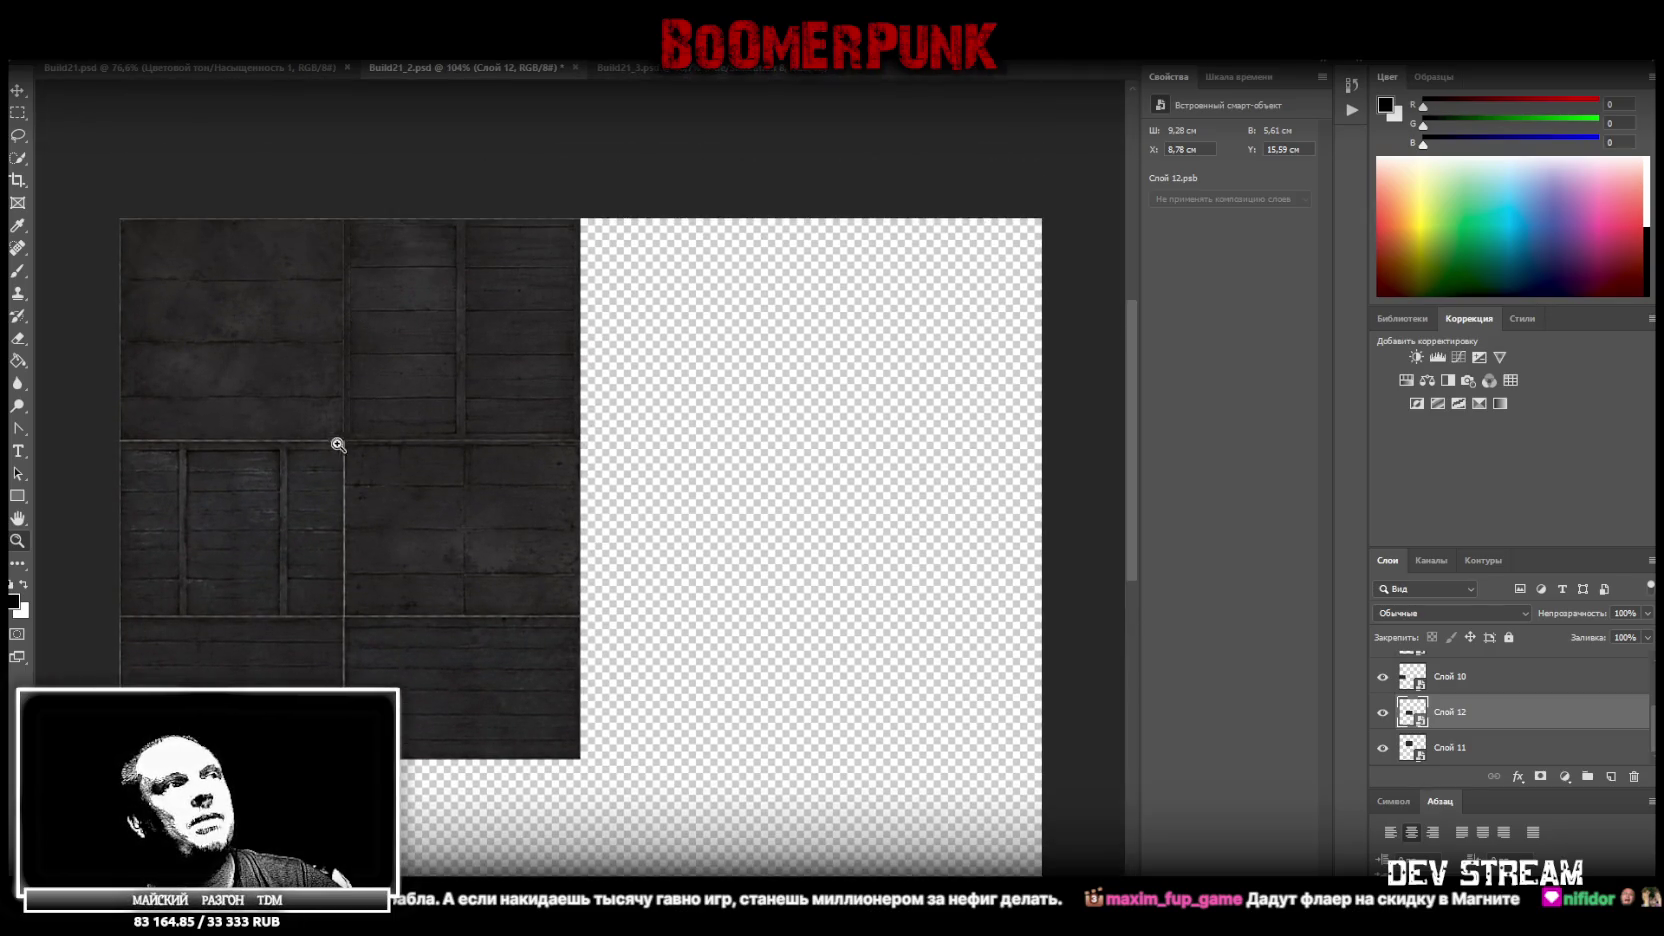
scroll(599, 817, "left", 5)
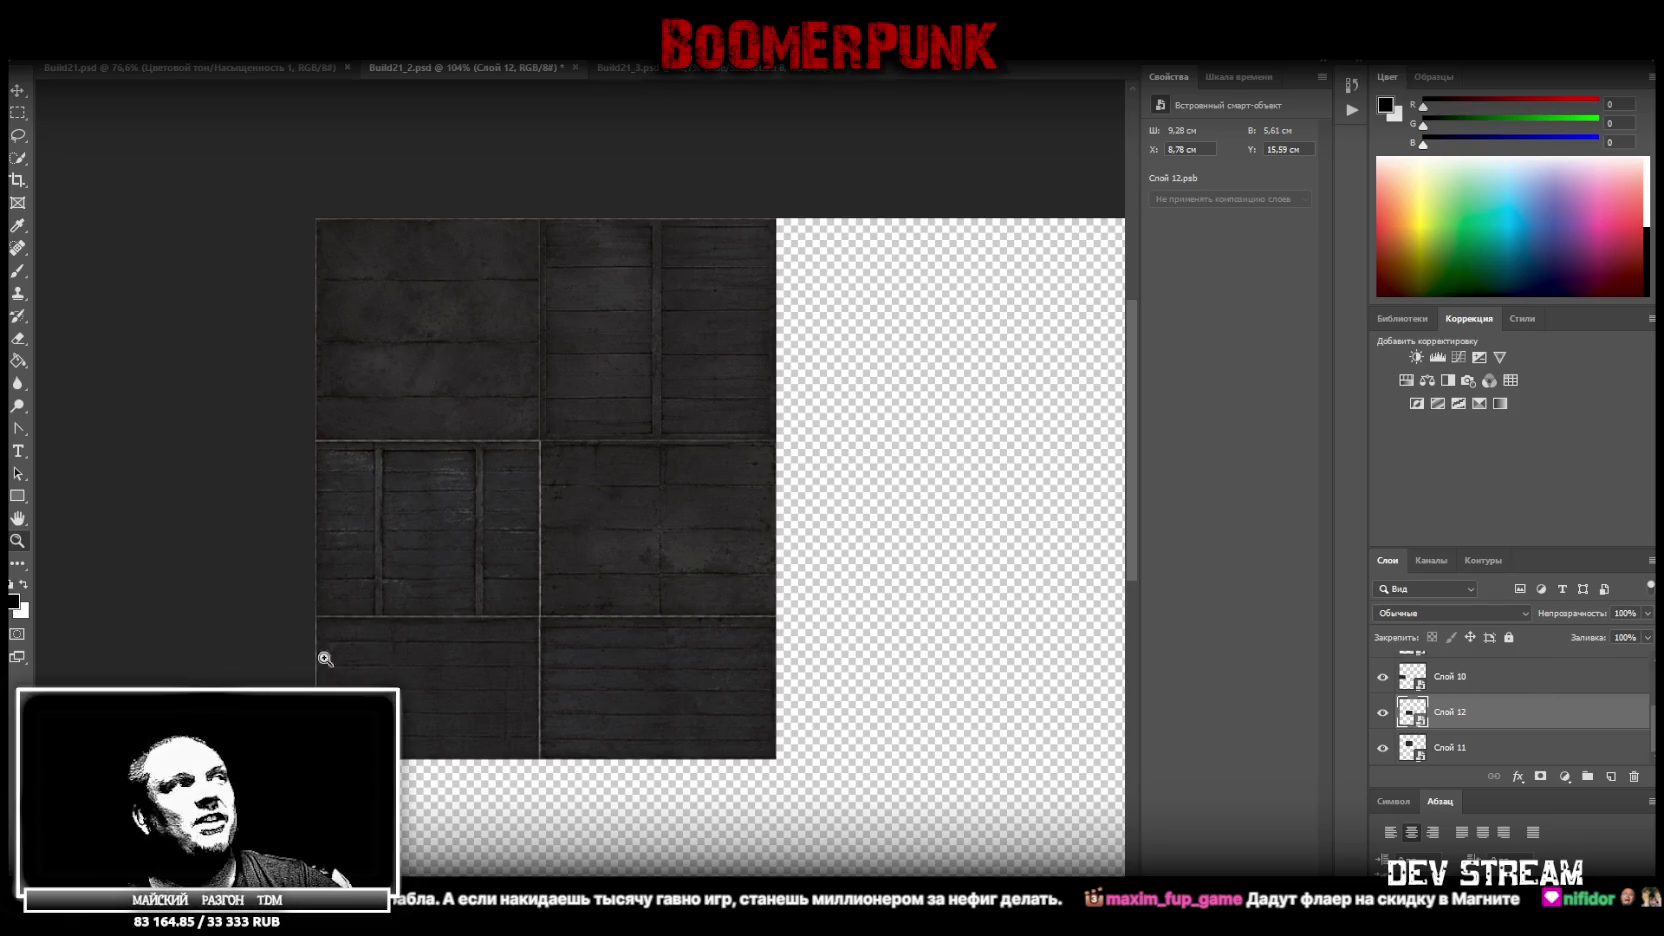
scroll(831, 596, "down", 5)
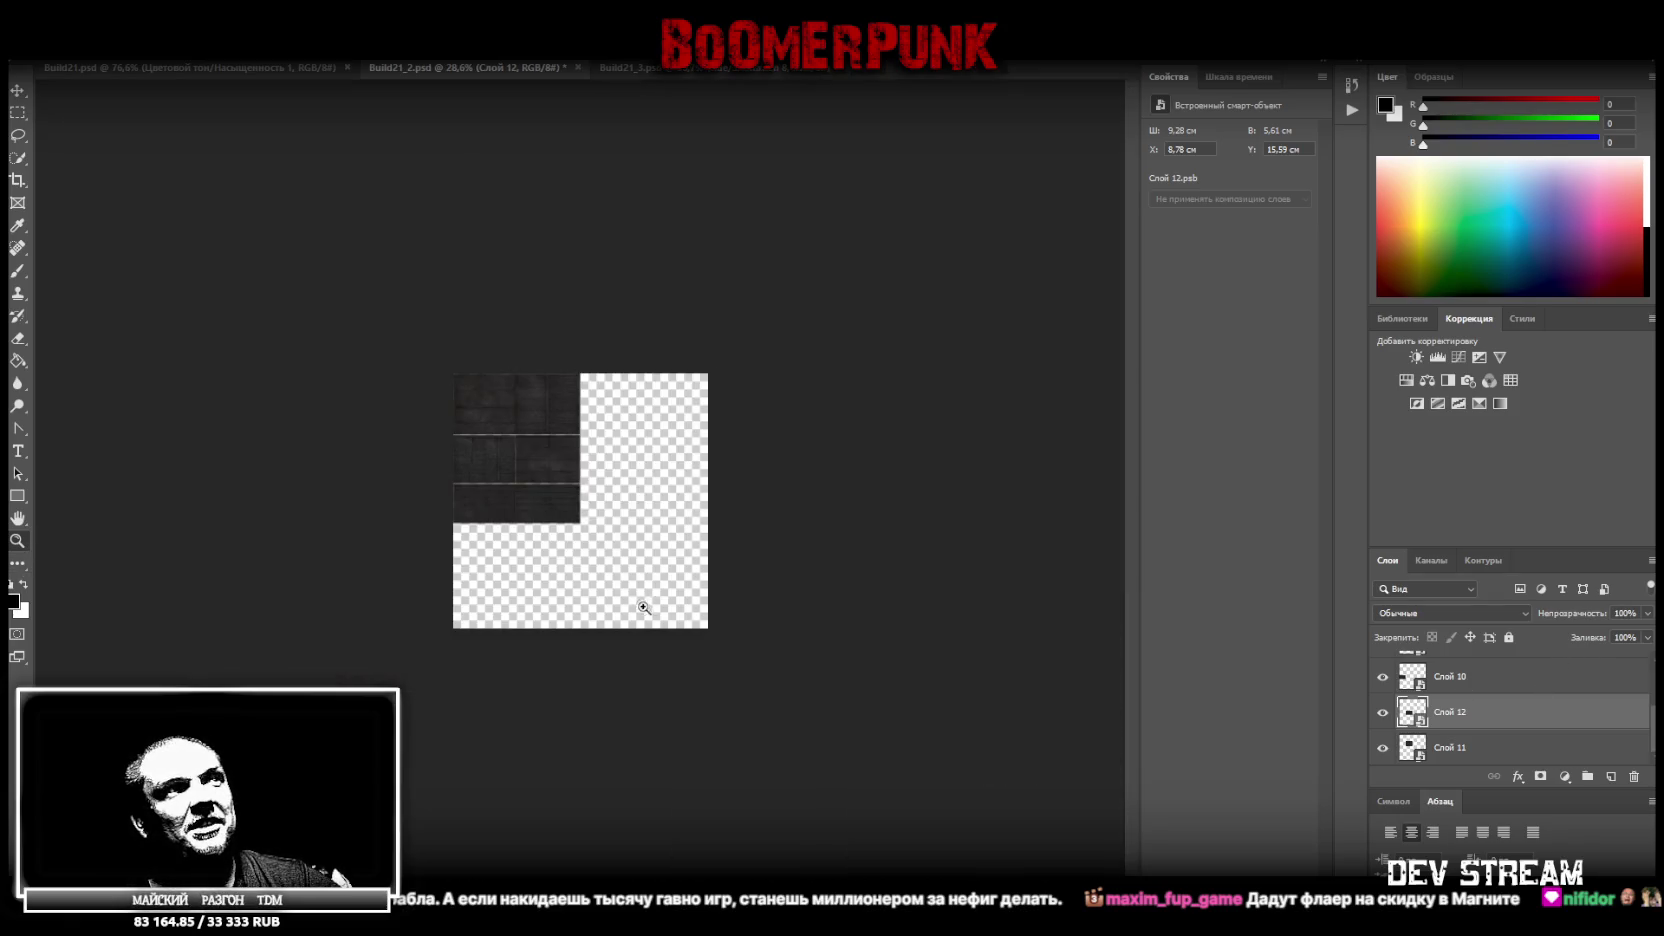
scroll(643, 602, "up", 2)
scroll(683, 612, "up", 2)
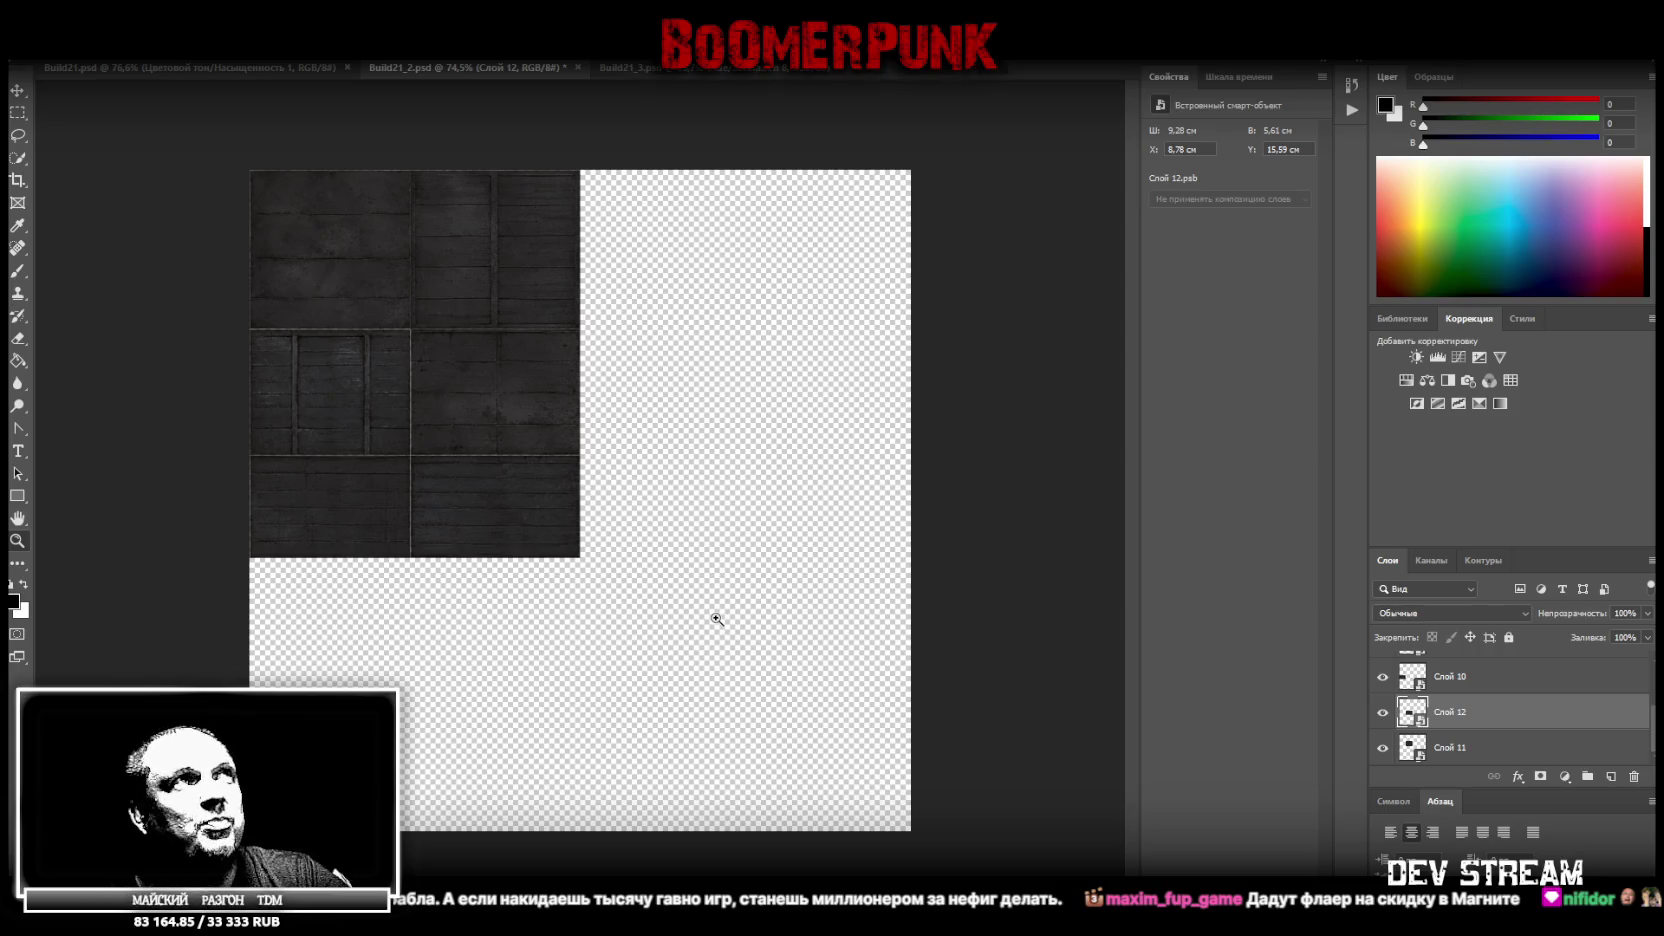
key("ctrl+s")
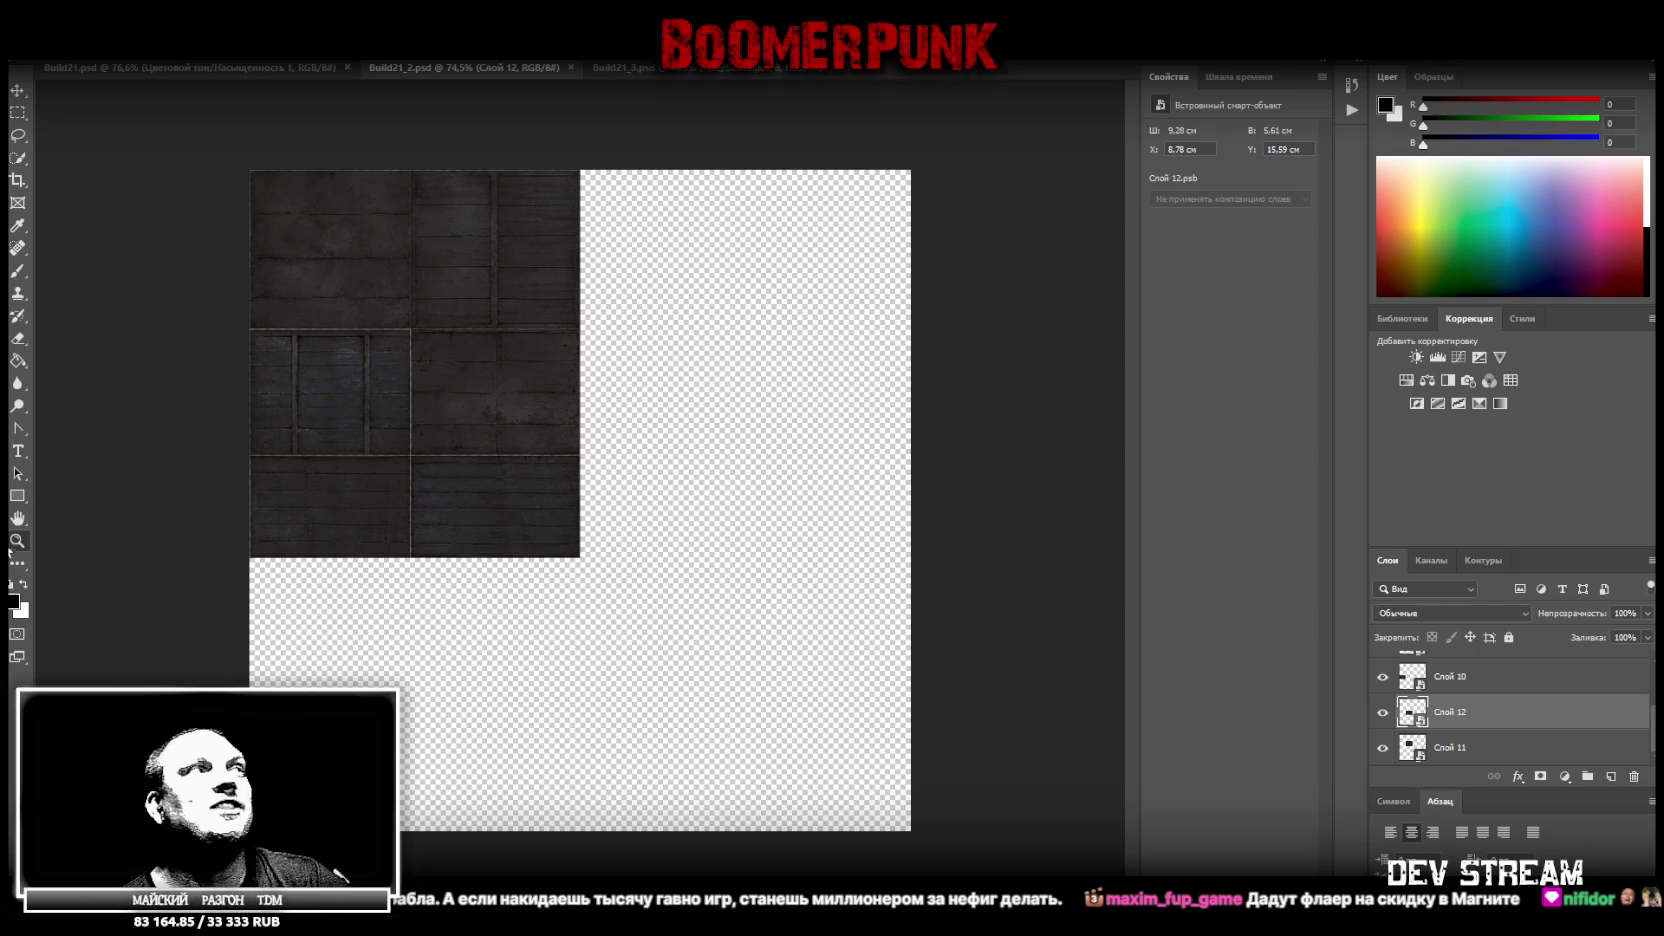
left_click(15, 543)
mouse_move(227, 577)
left_mouse_down()
mouse_move(204, 594)
mouse_move(305, 646)
left_mouse_up()
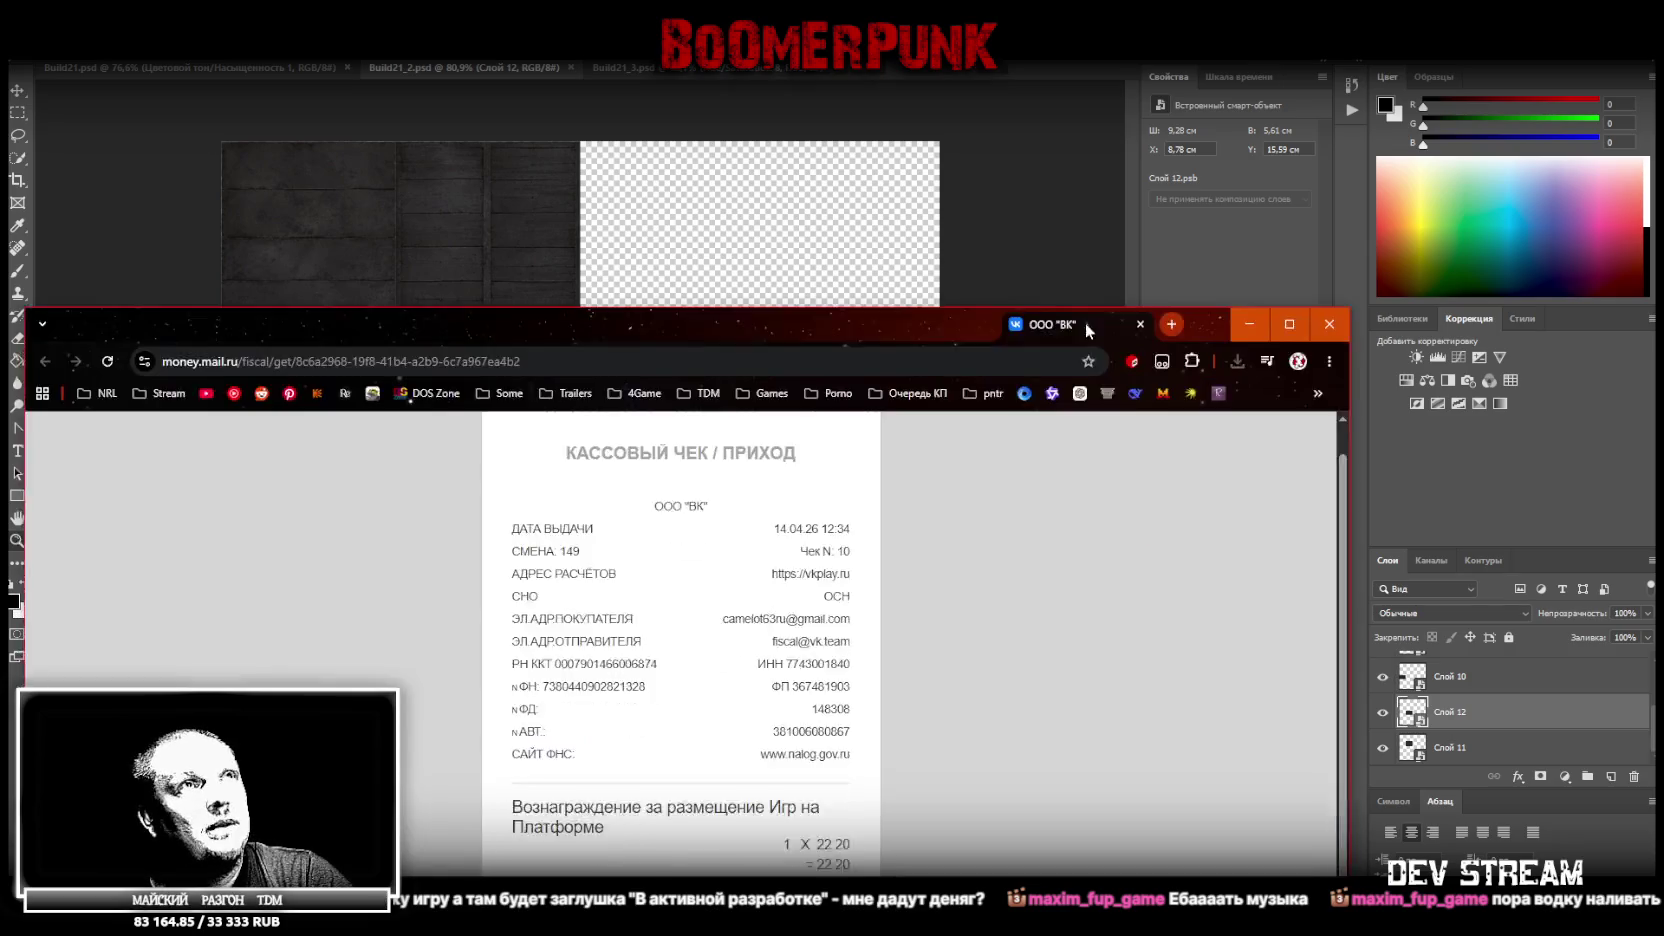
left_click_drag(1086, 322, 1232, 144)
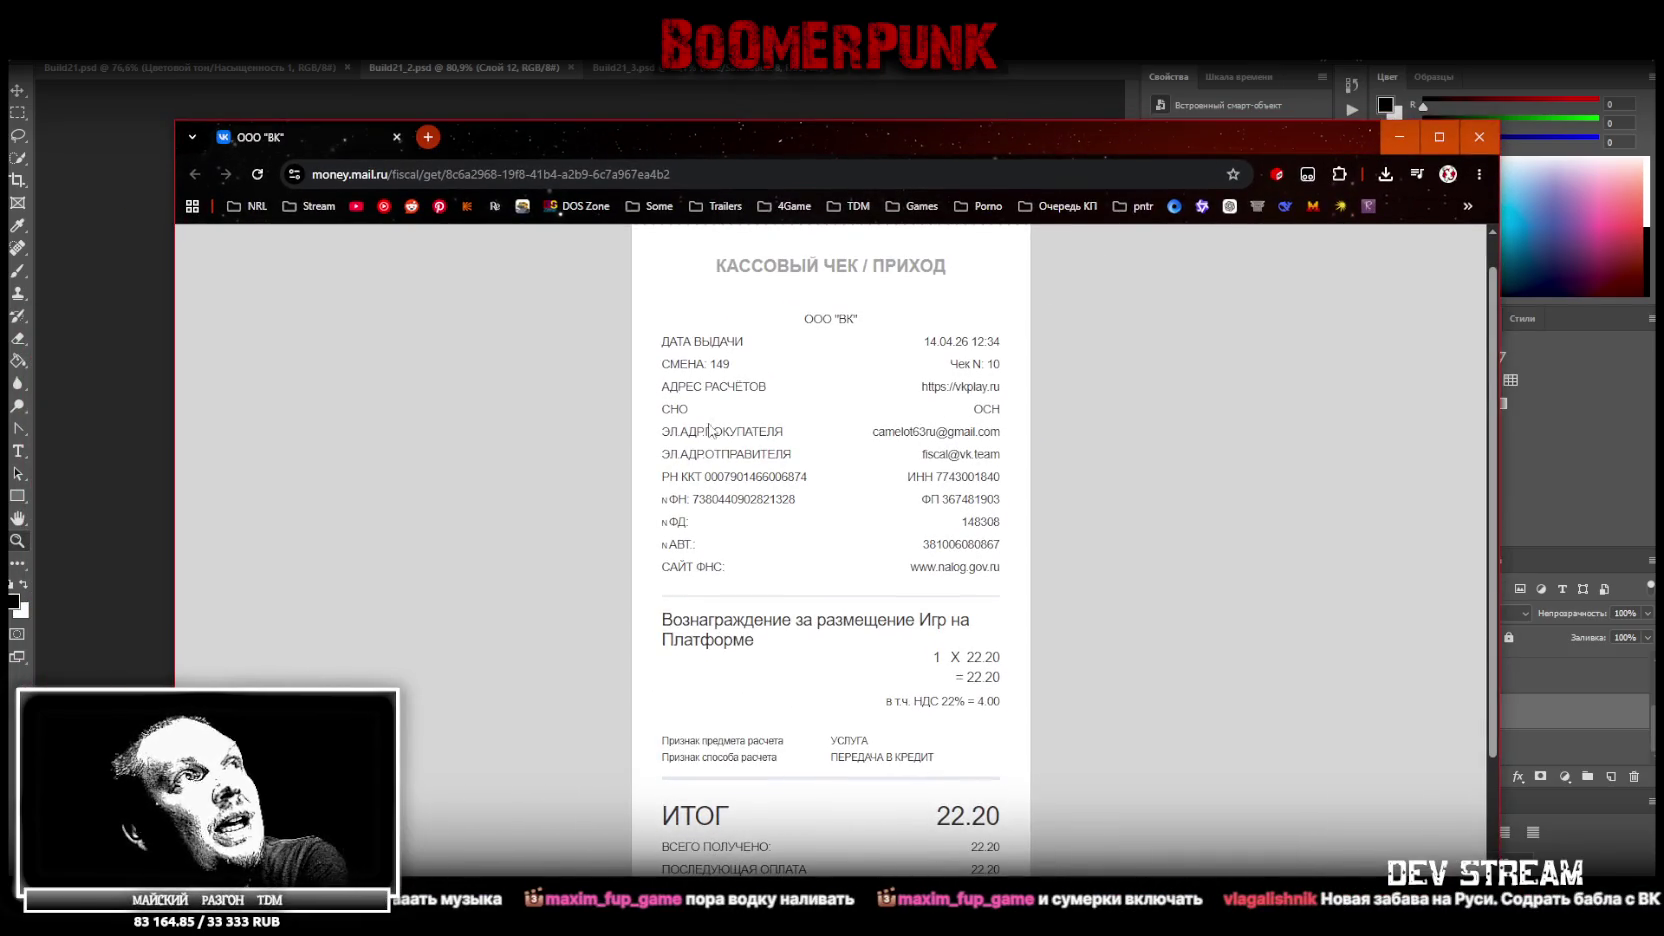
Highlight the buyer and sender e-mail fields and the item description on the receipt
double_click(745, 431)
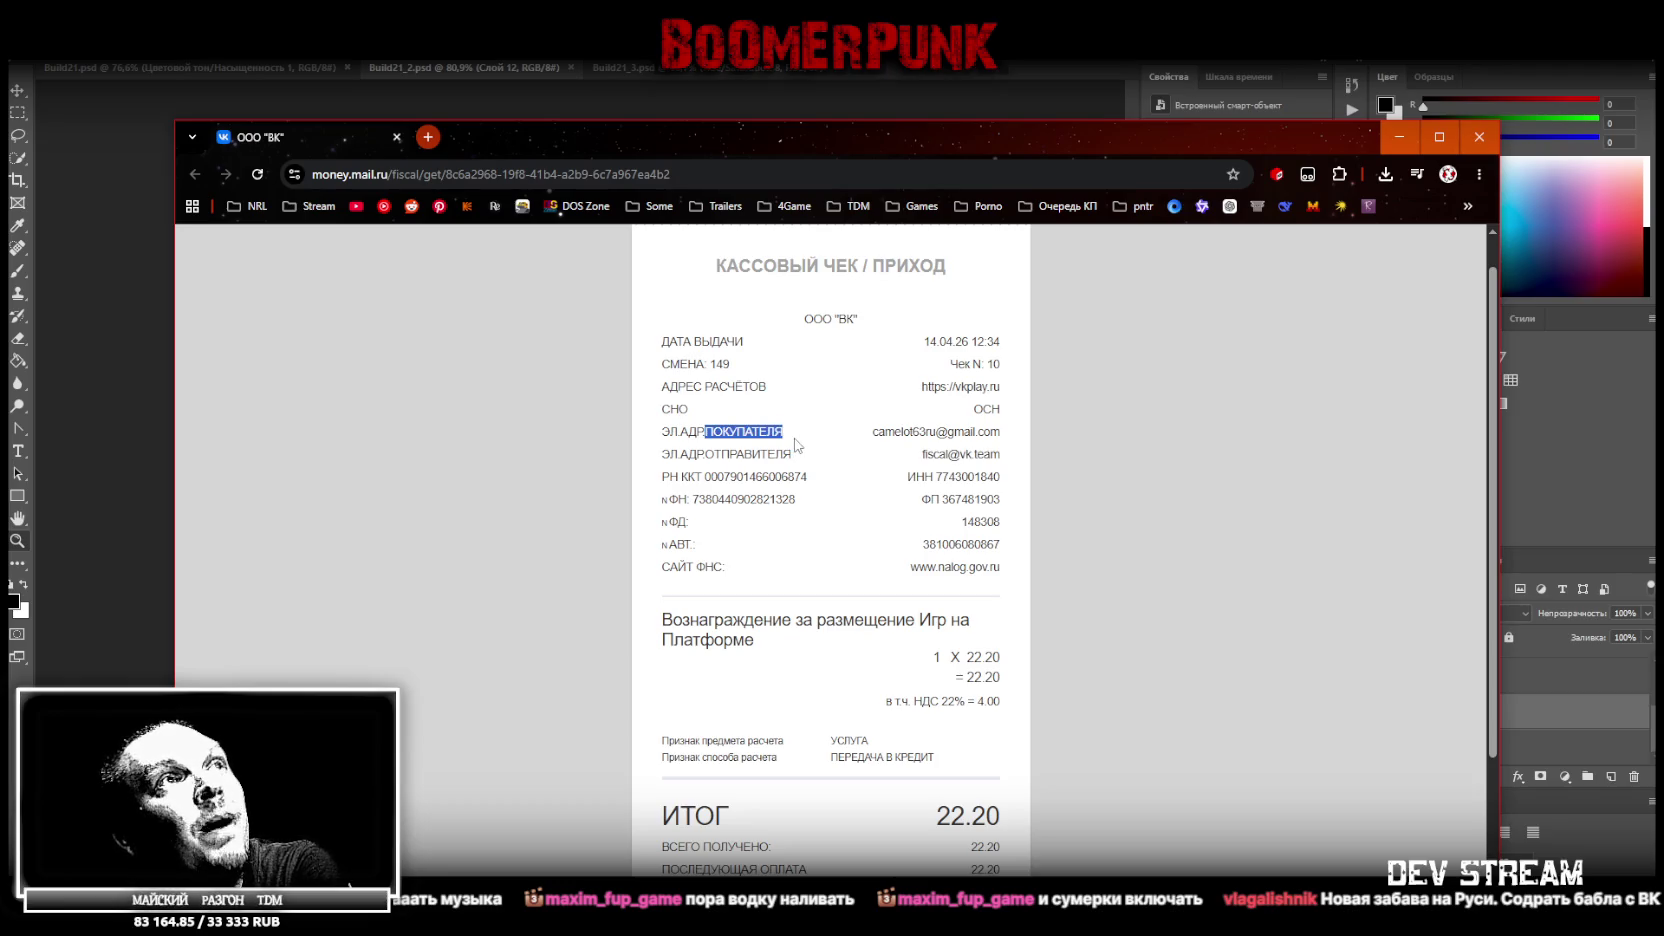
left_click_drag(873, 433, 1001, 430)
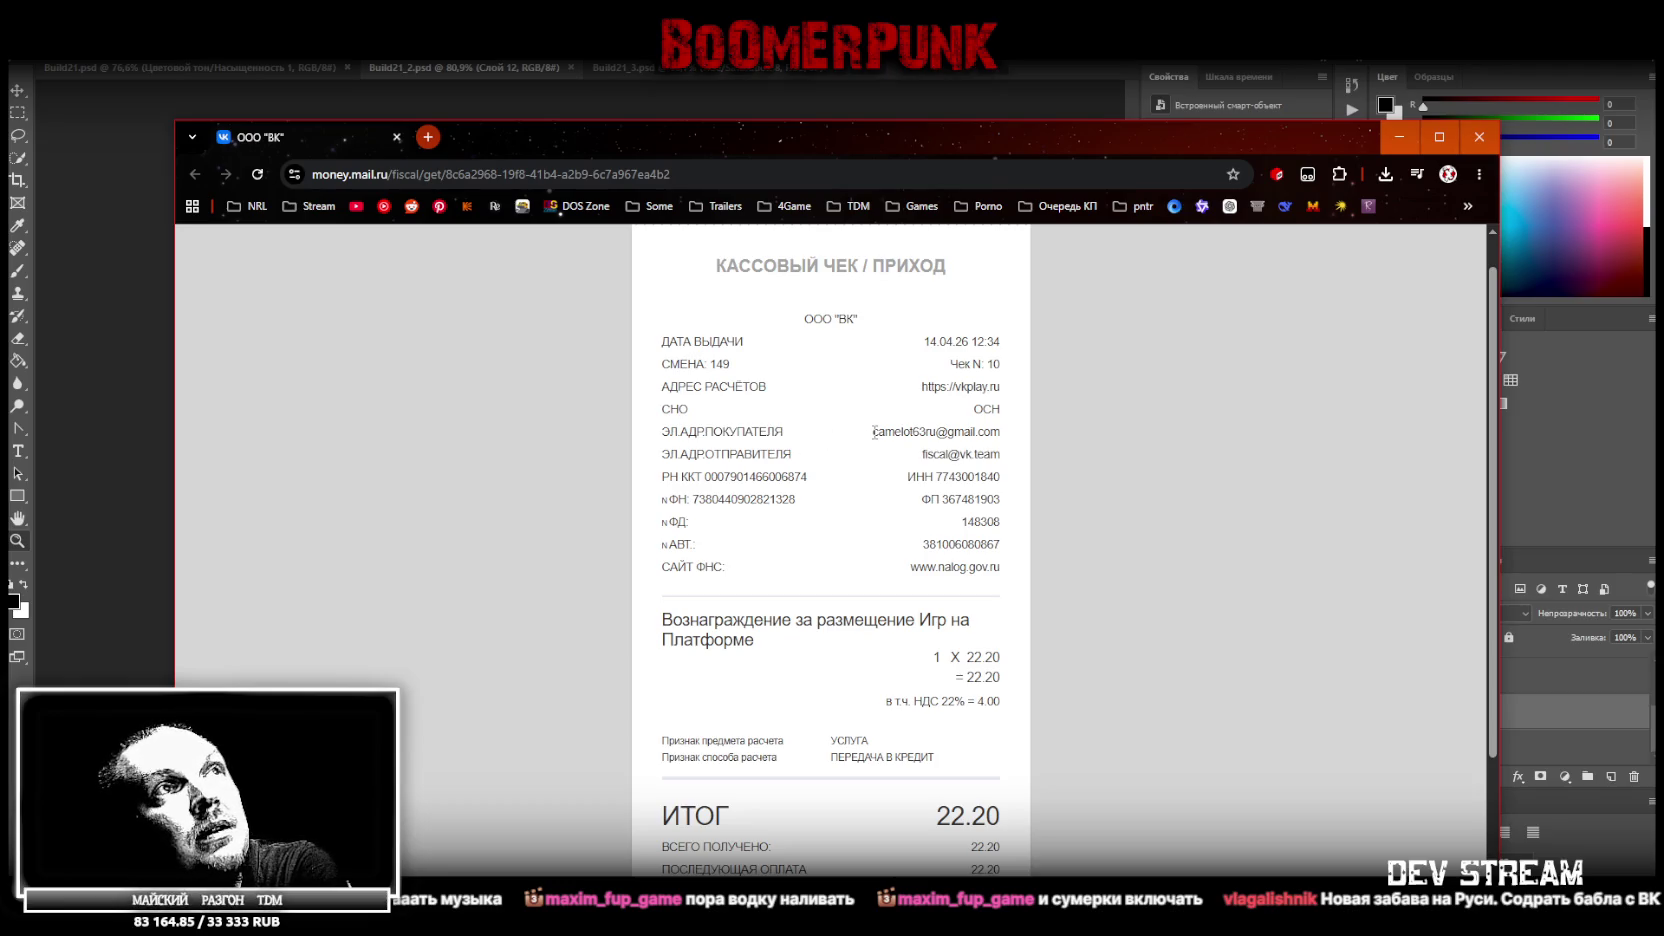
left_click(1001, 431)
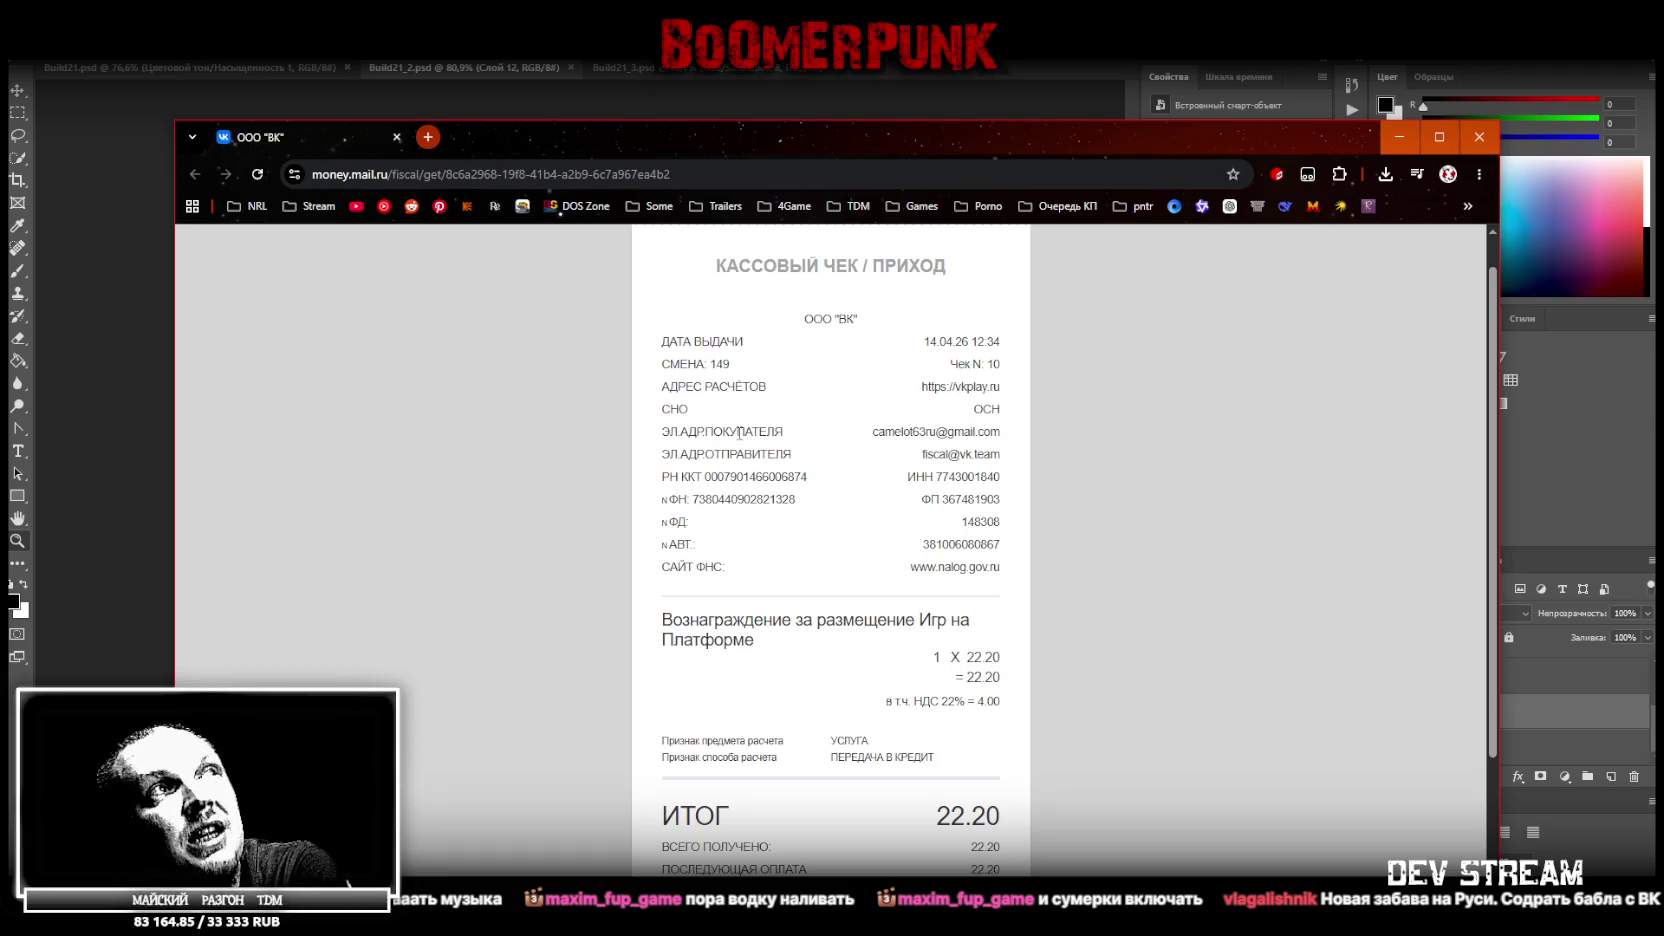
left_click_drag(722, 432, 783, 432)
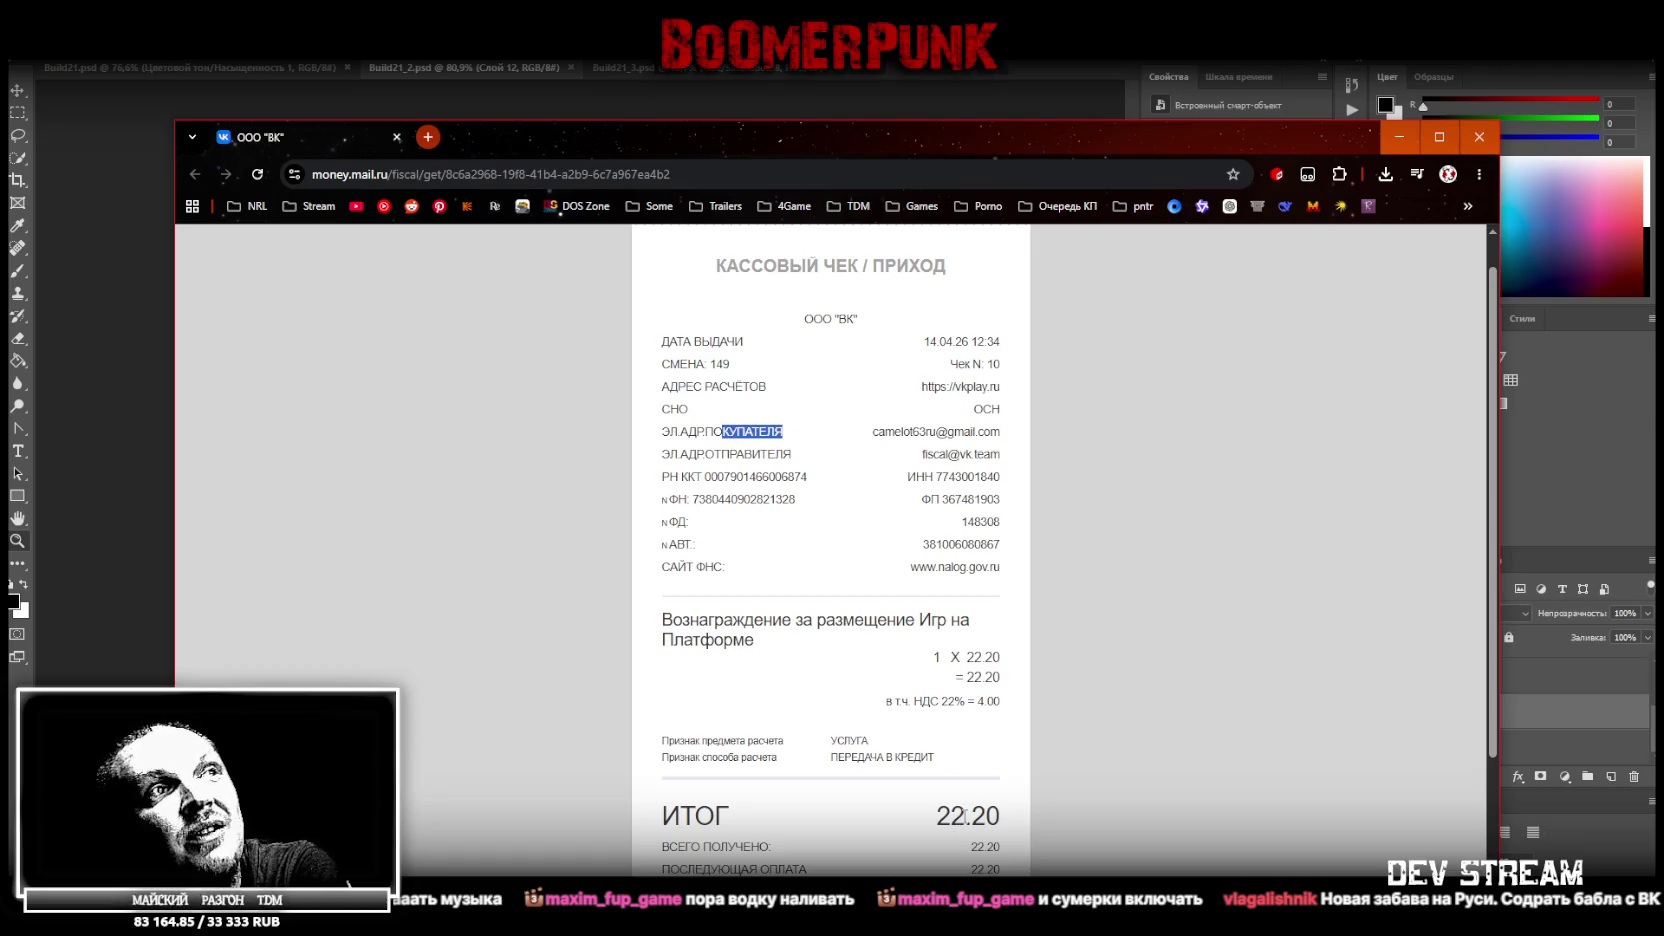
left_click_drag(670, 620, 918, 620)
left_click(800, 645)
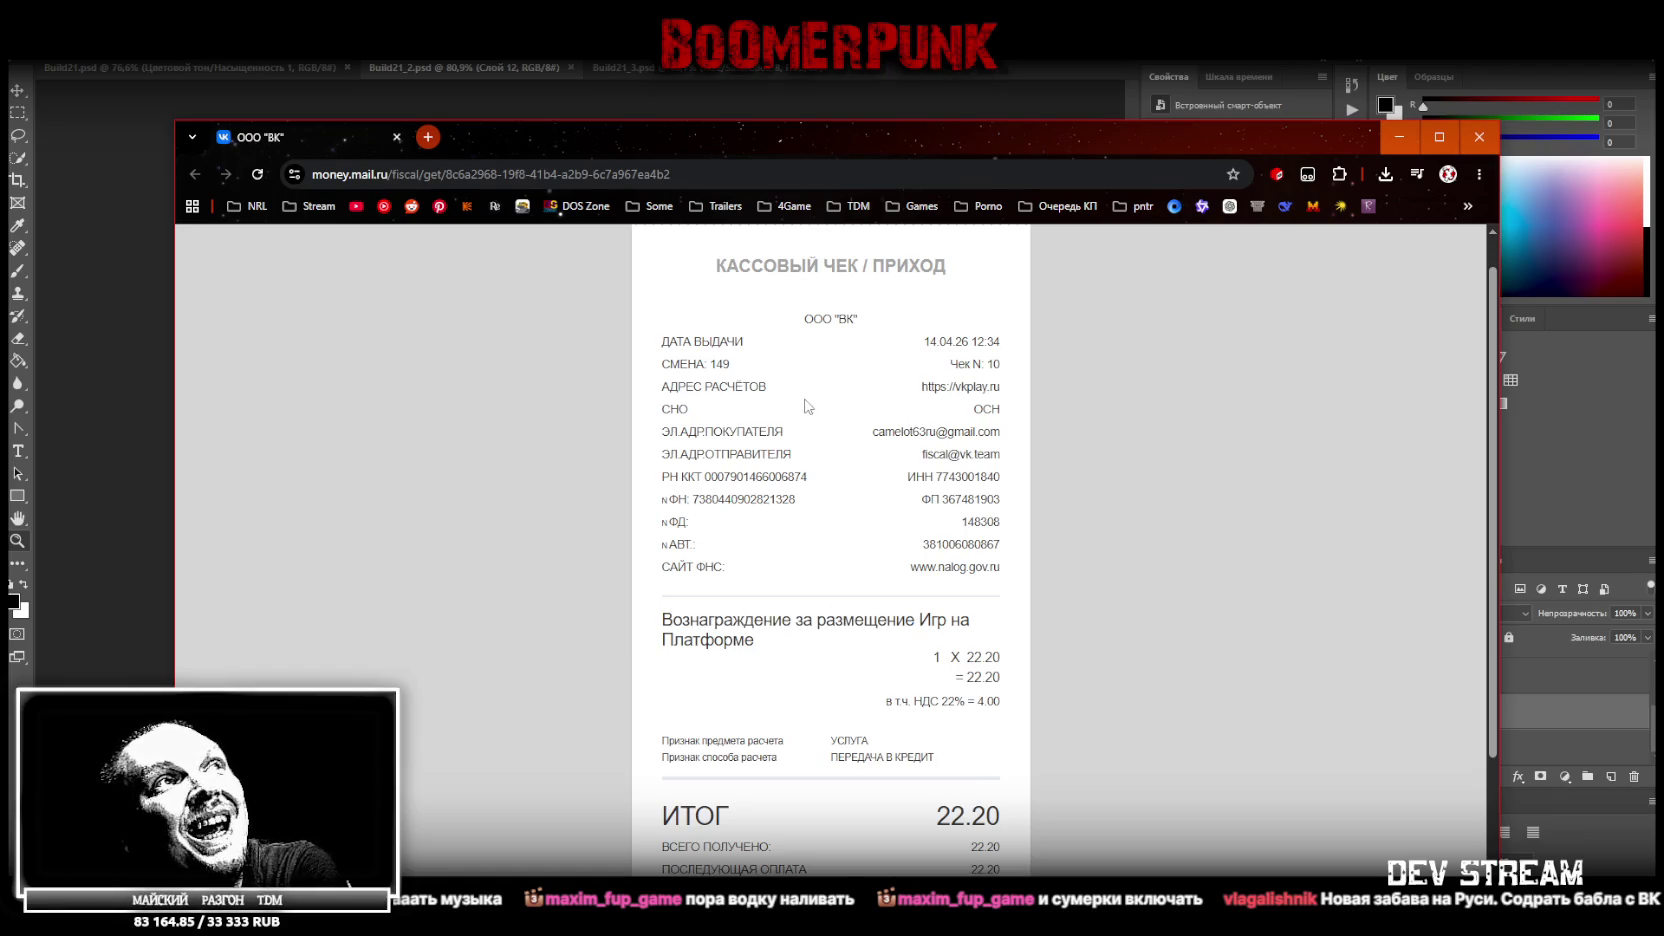
left_click_drag(730, 454, 792, 455)
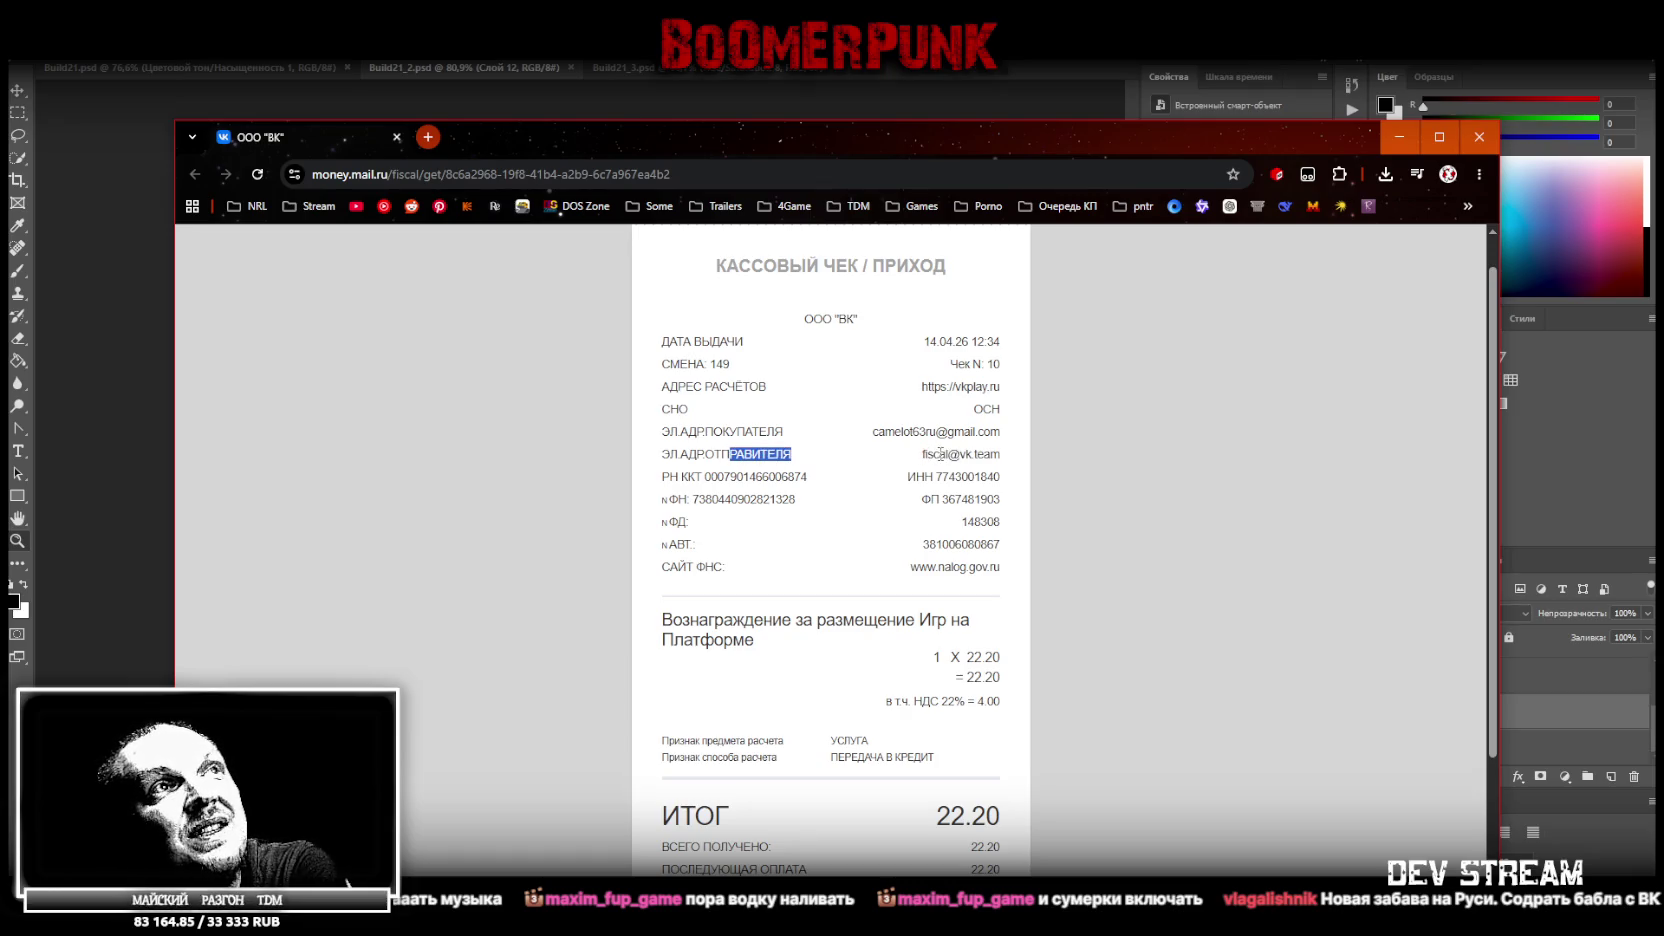
left_click(791, 454)
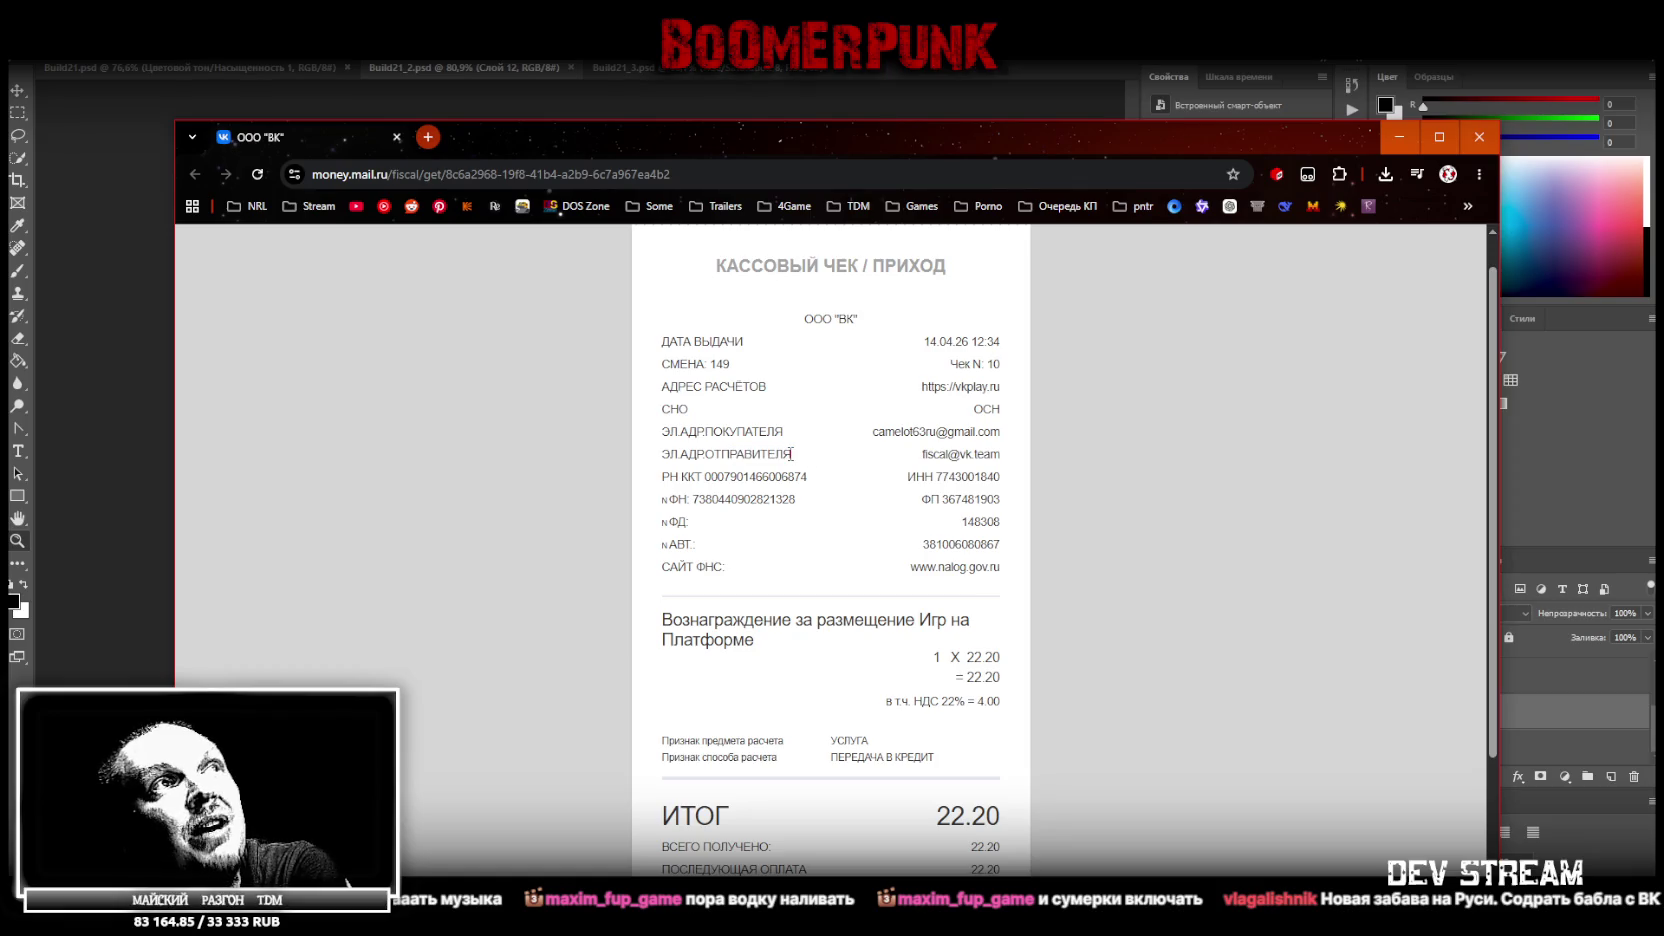
left_click_drag(722, 432, 766, 433)
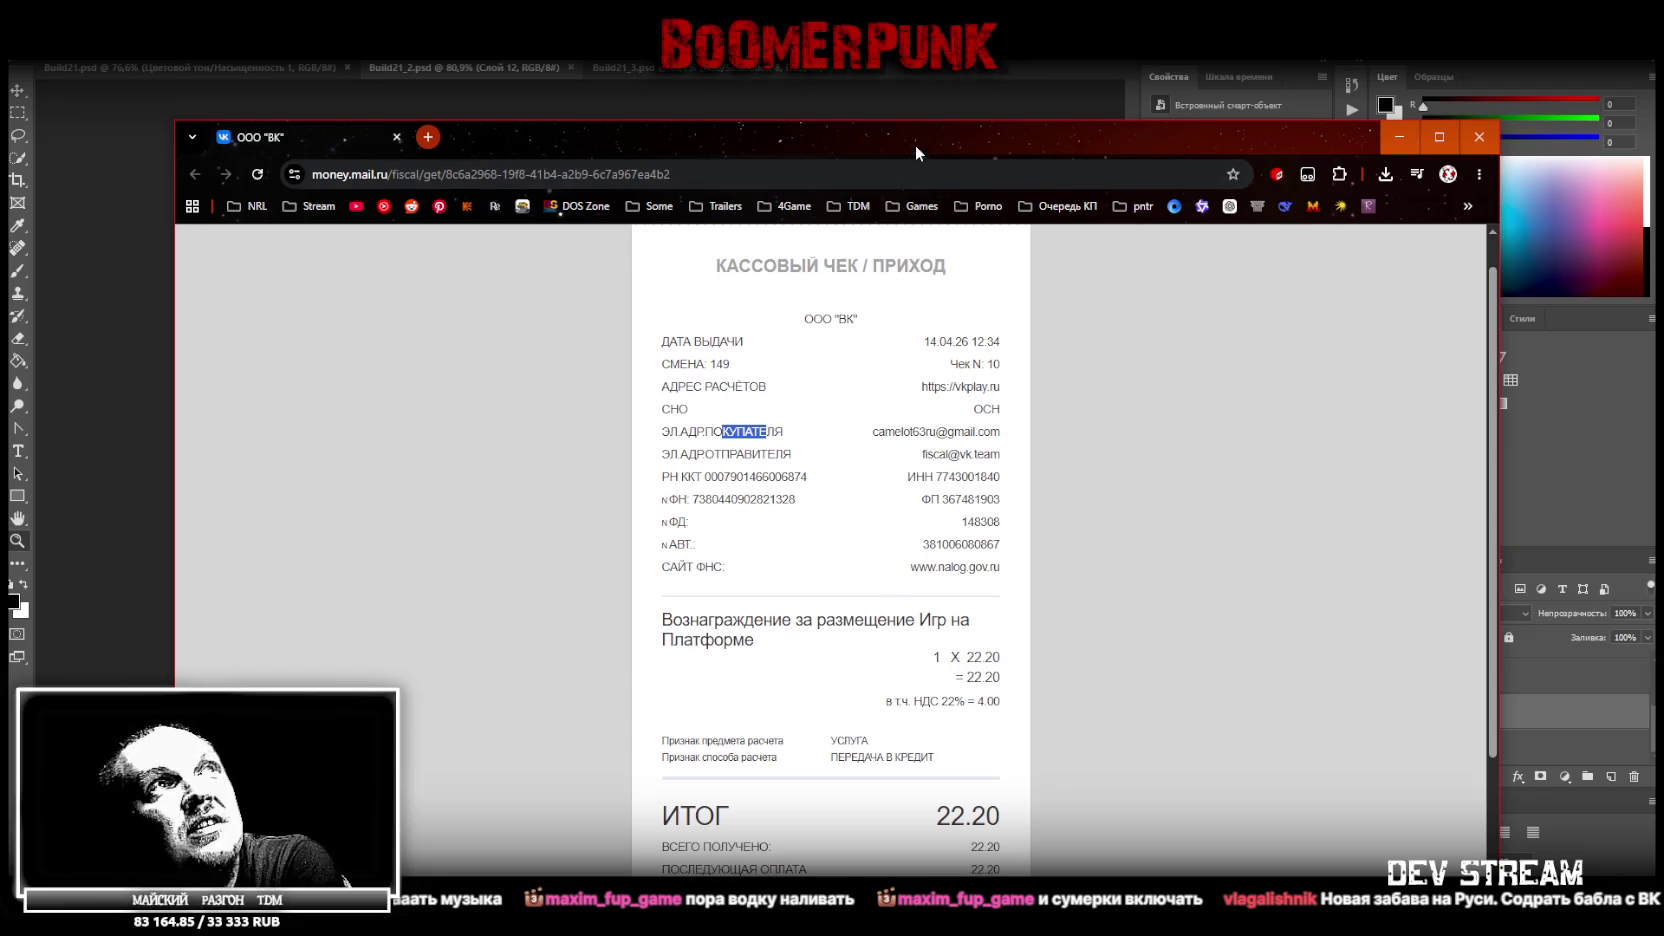
Return to Photoshop and make Слой 8 the active layer
key("alt+Tab")
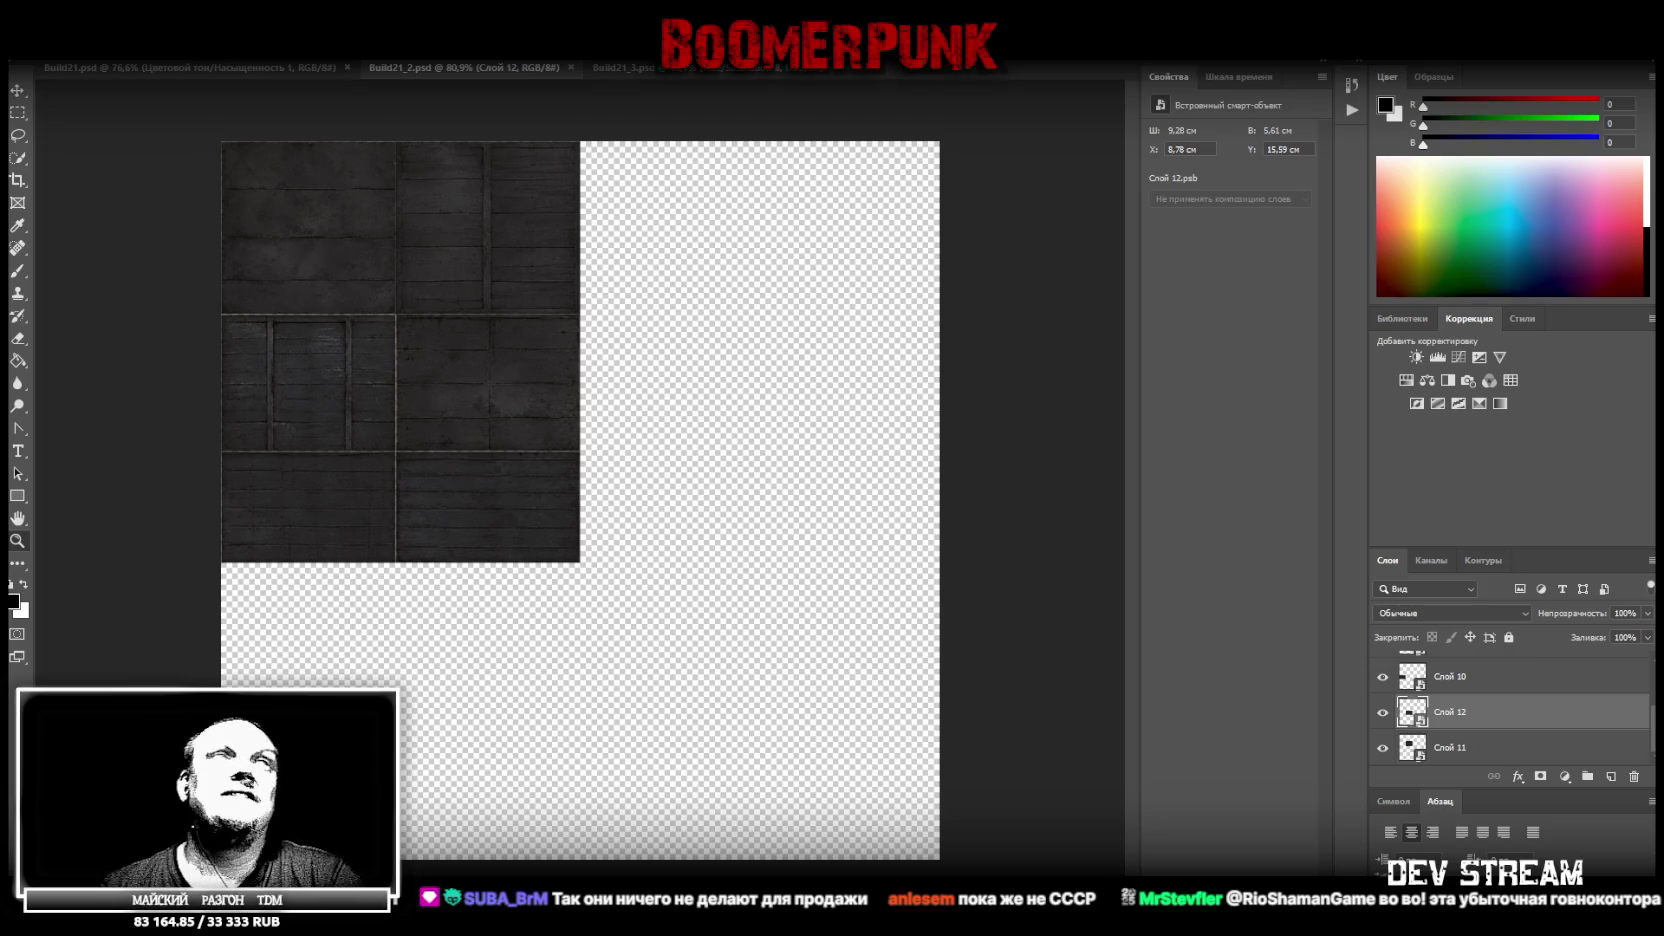
scroll(1517, 667, "up", 3)
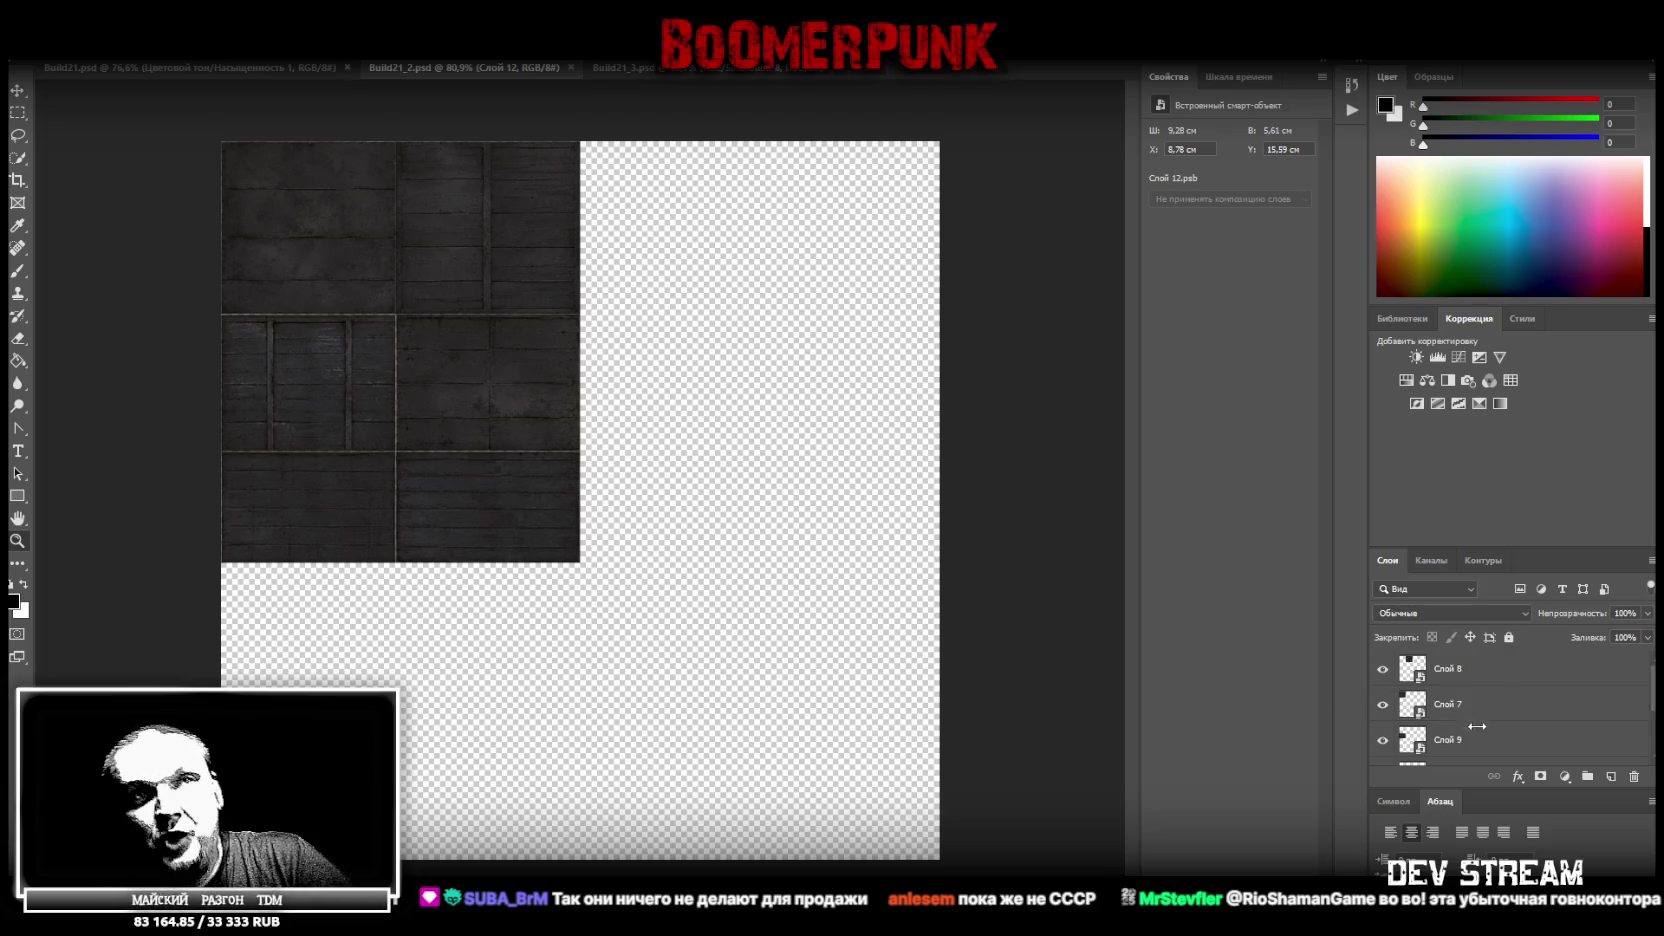
left_click(1500, 678)
scroll(1500, 677, "down", 3)
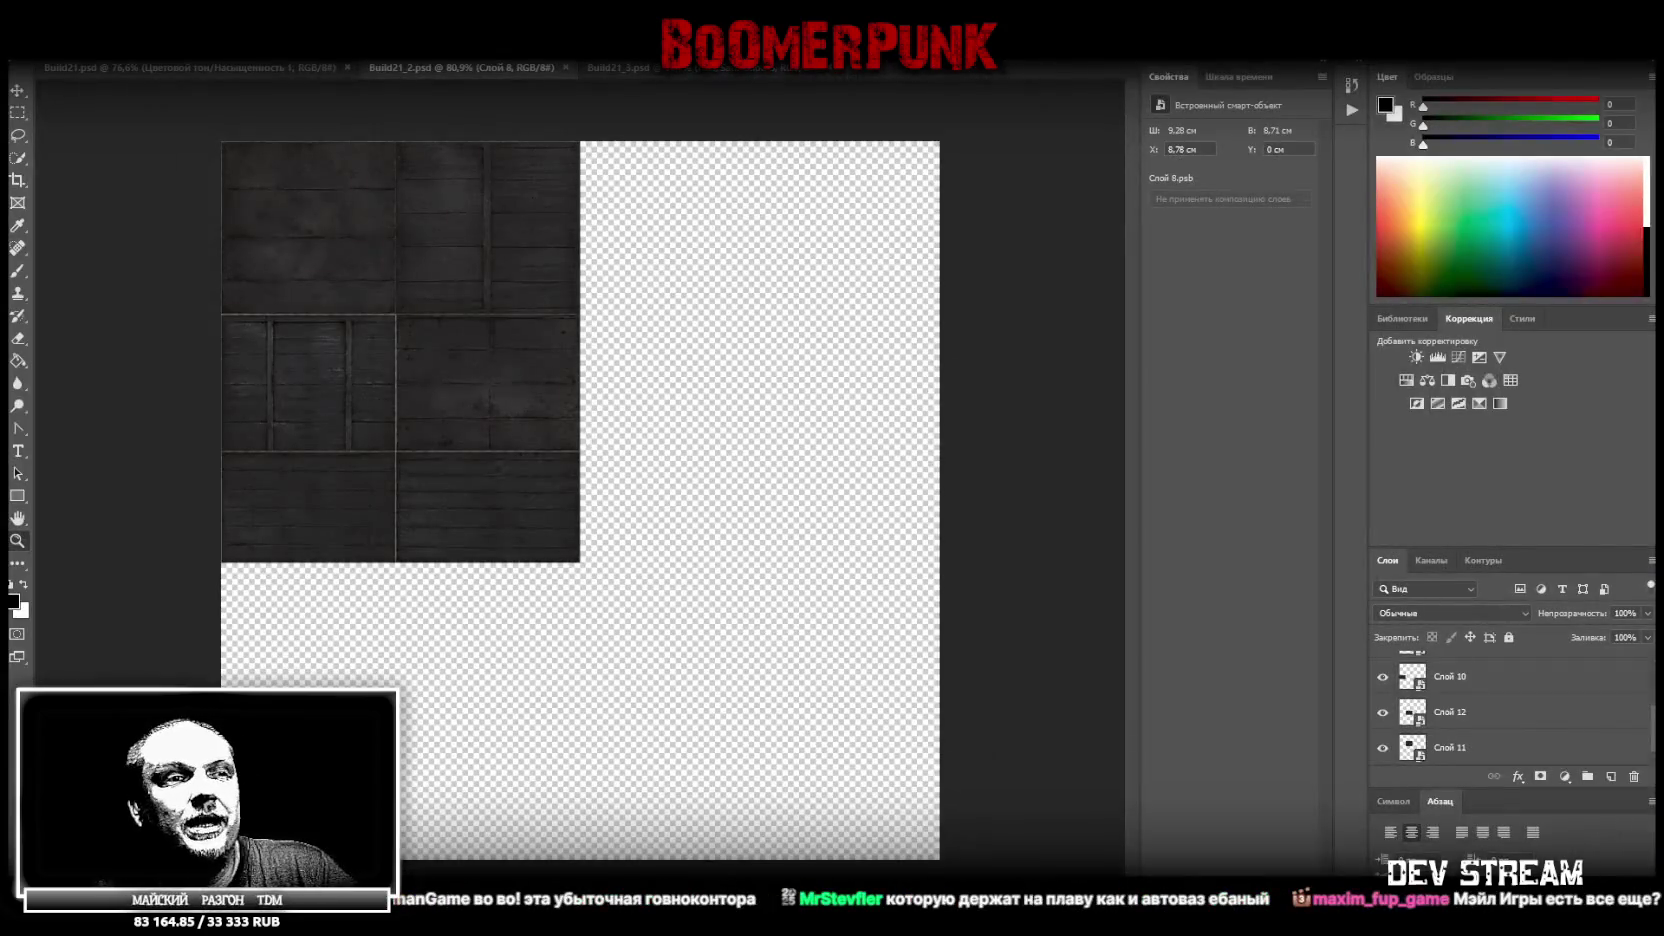
Place the ChatGPT rusty building texture as a 36,12 cm smart object filling the canvas
left_click_drag(686, 634, 716, 620)
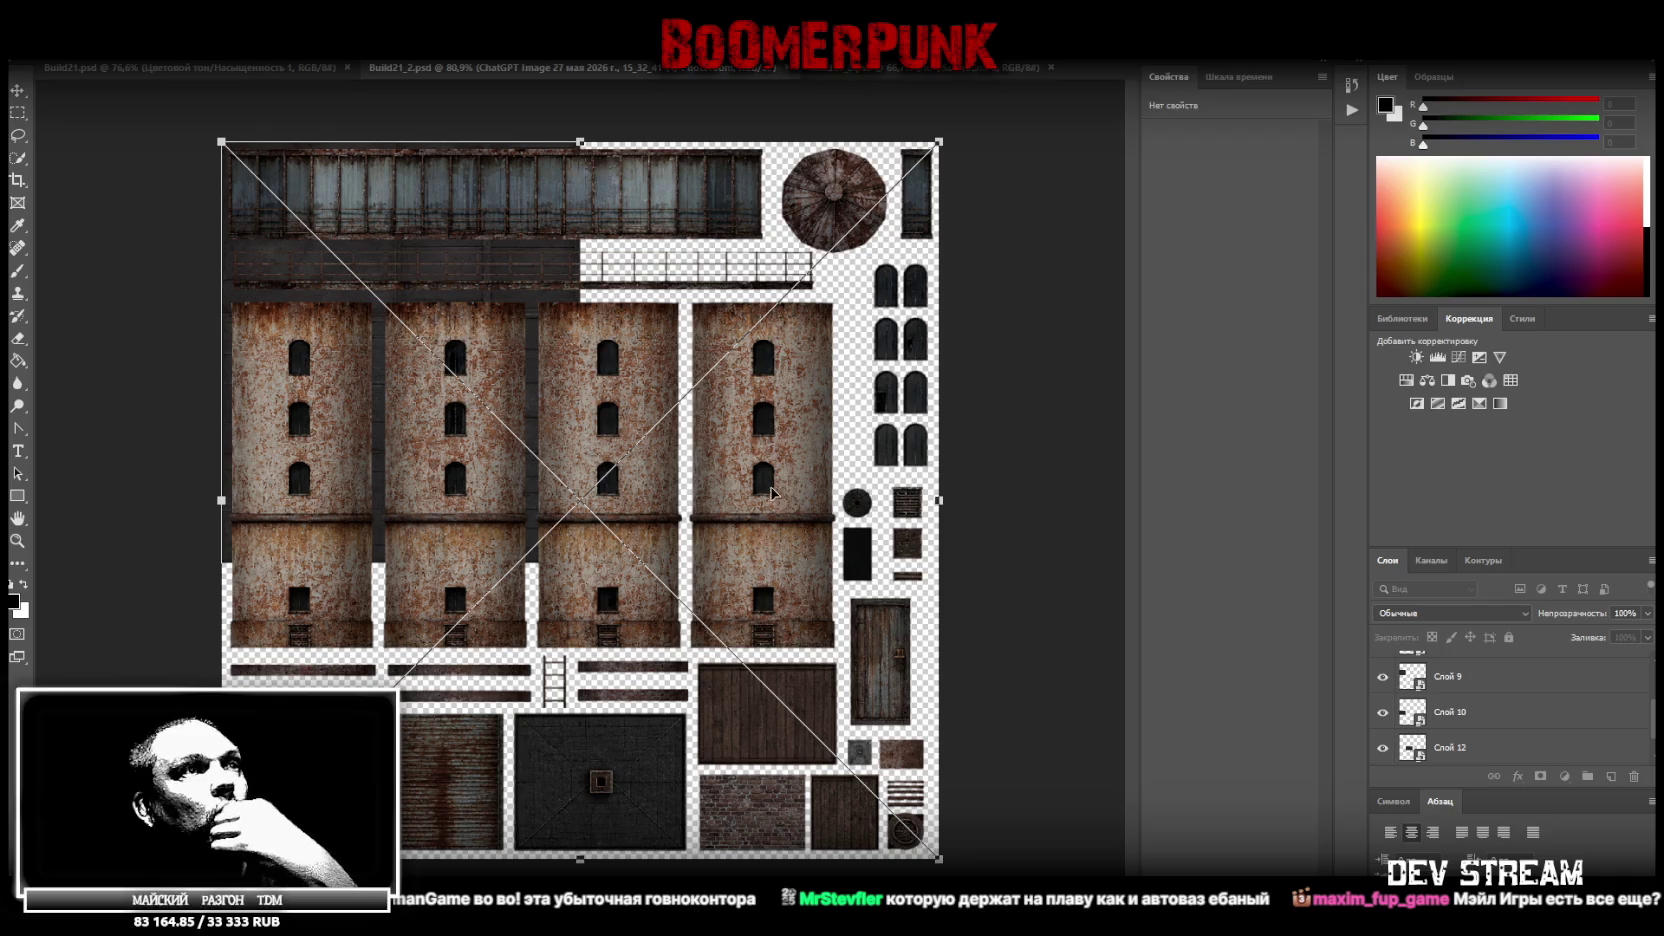
left_click_drag(779, 463, 808, 441)
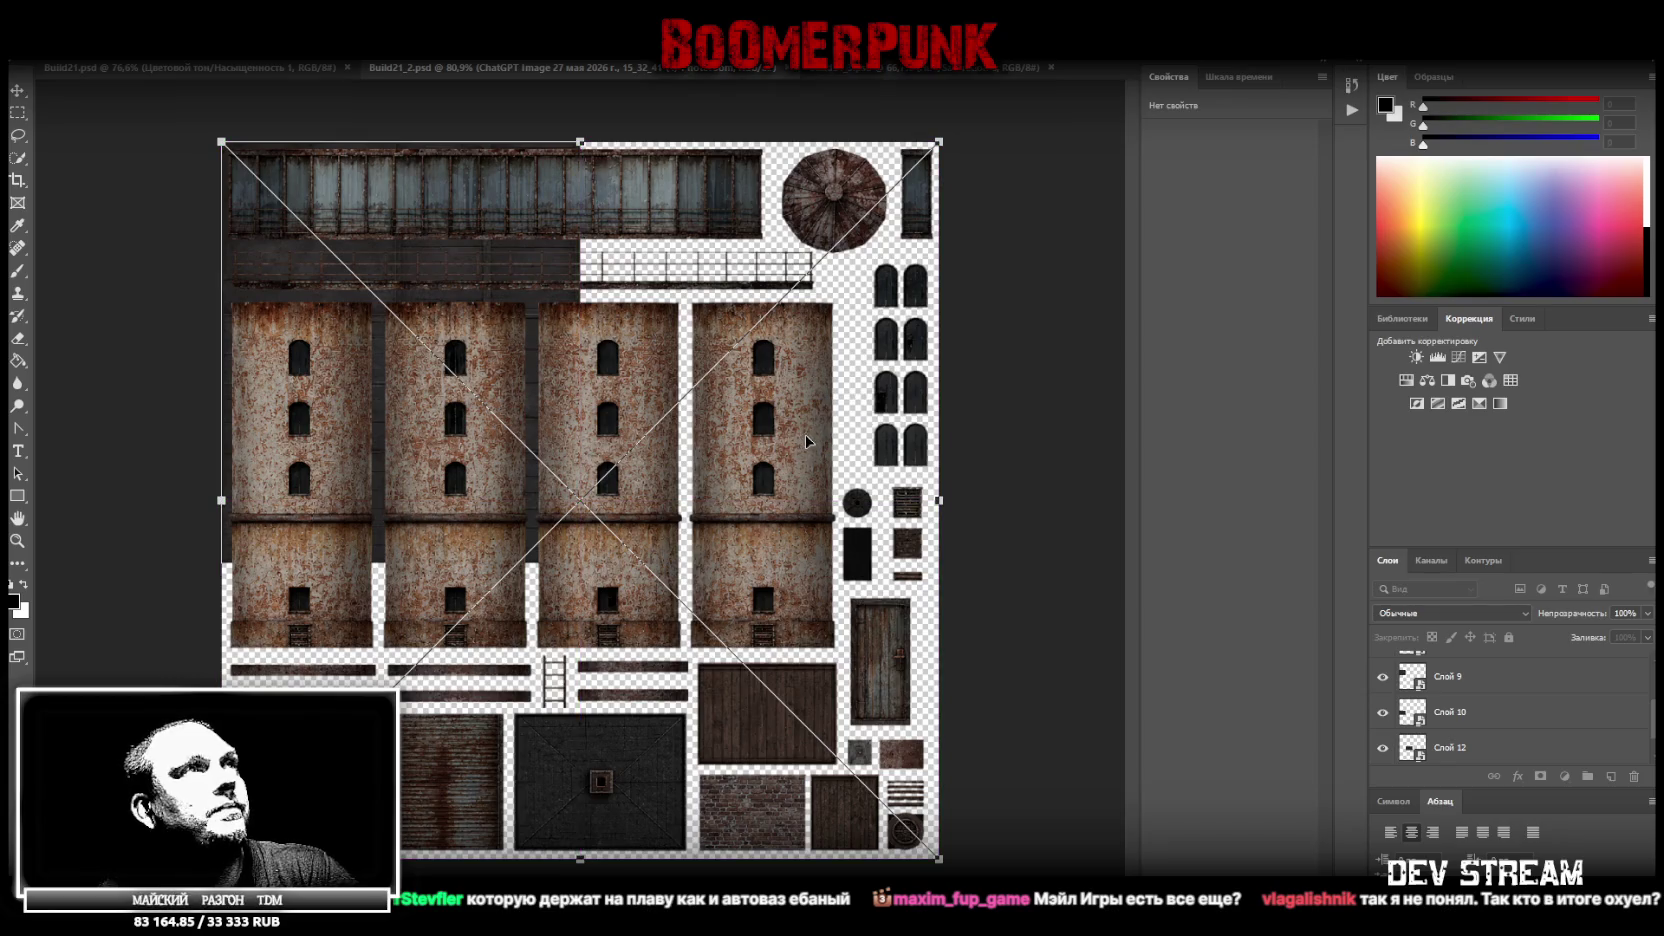
key("Return")
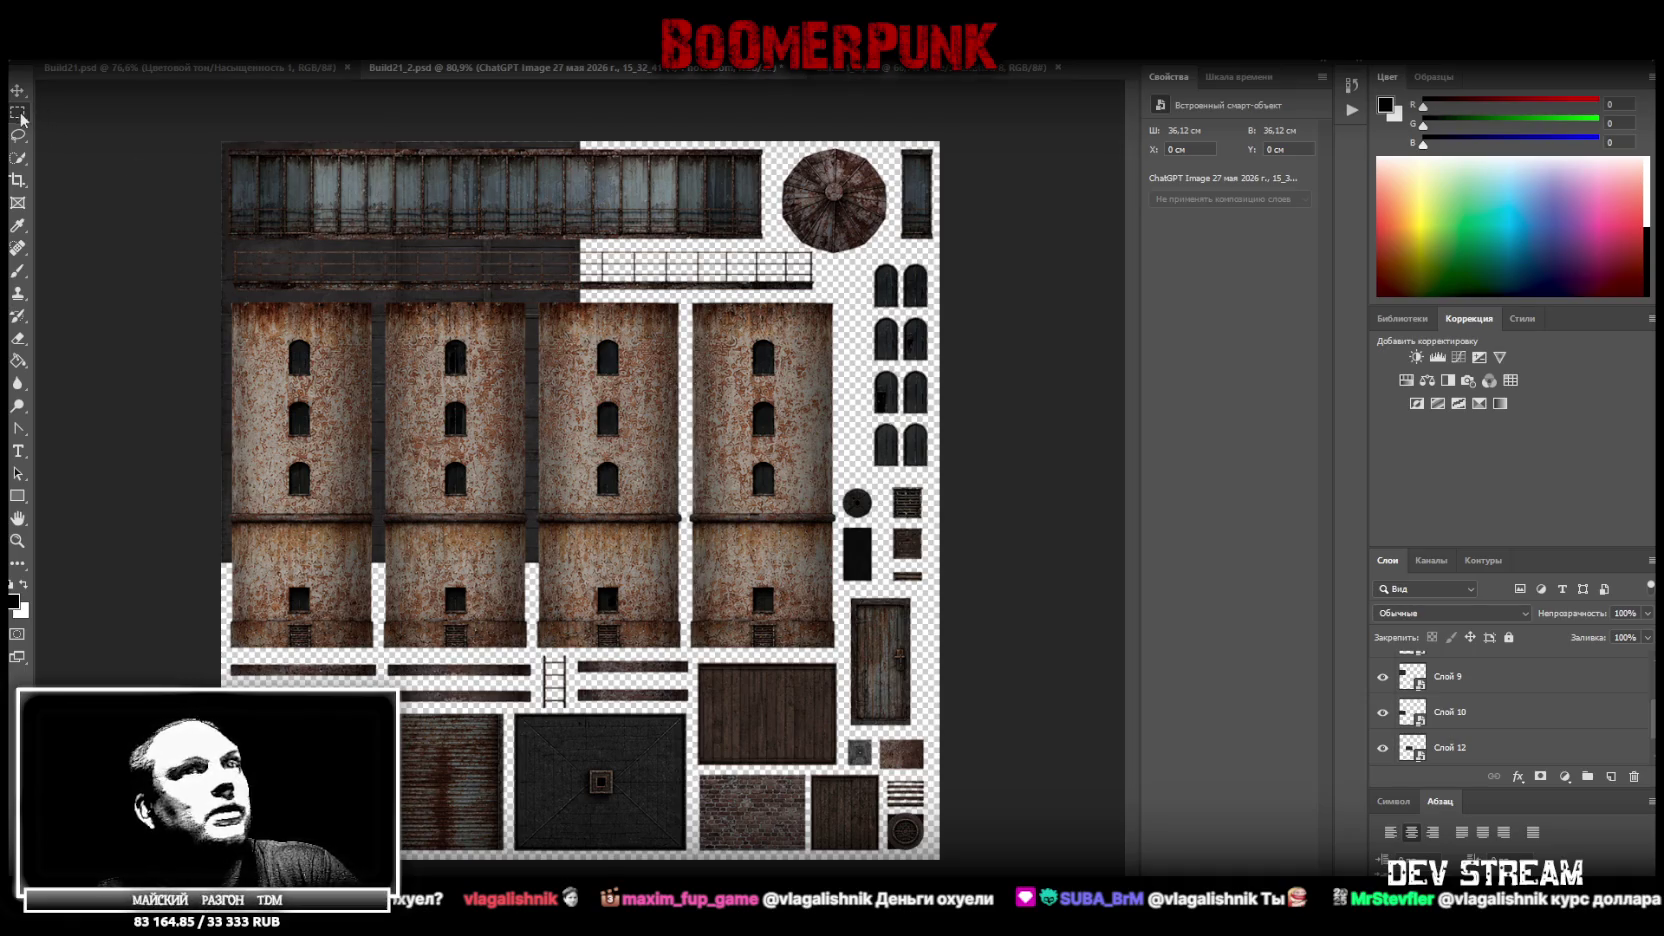
Zoom in on the upper window strip of the rusty texture
scroll(1420, 688, "up", 5)
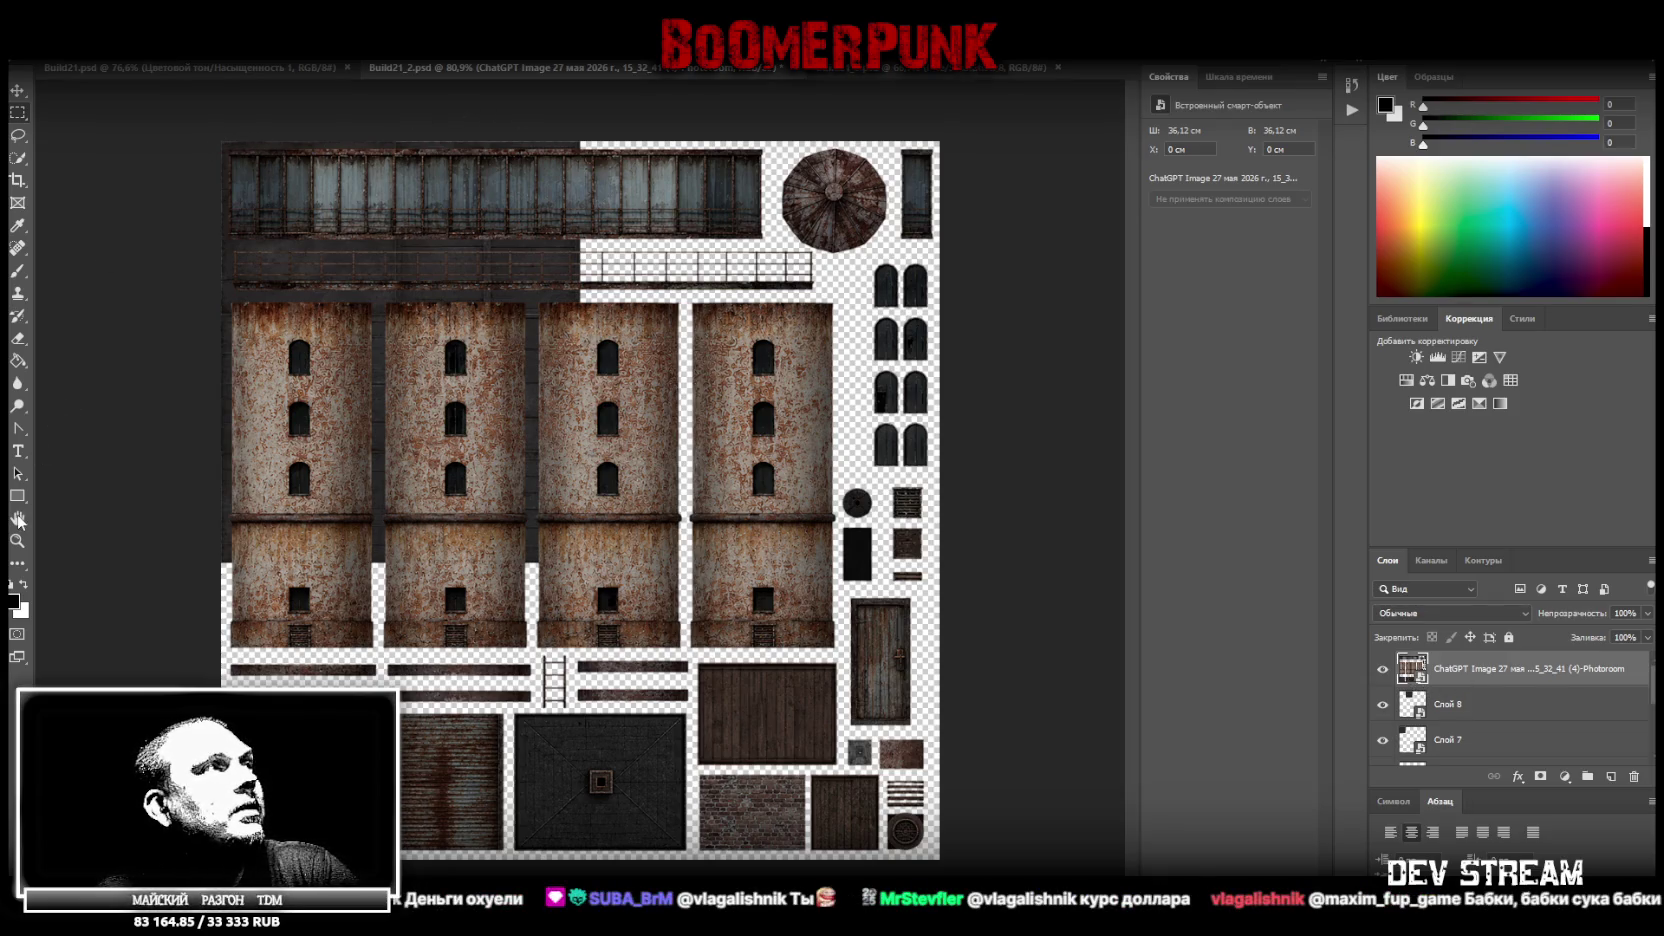
left_click_drag(407, 160, 659, 182)
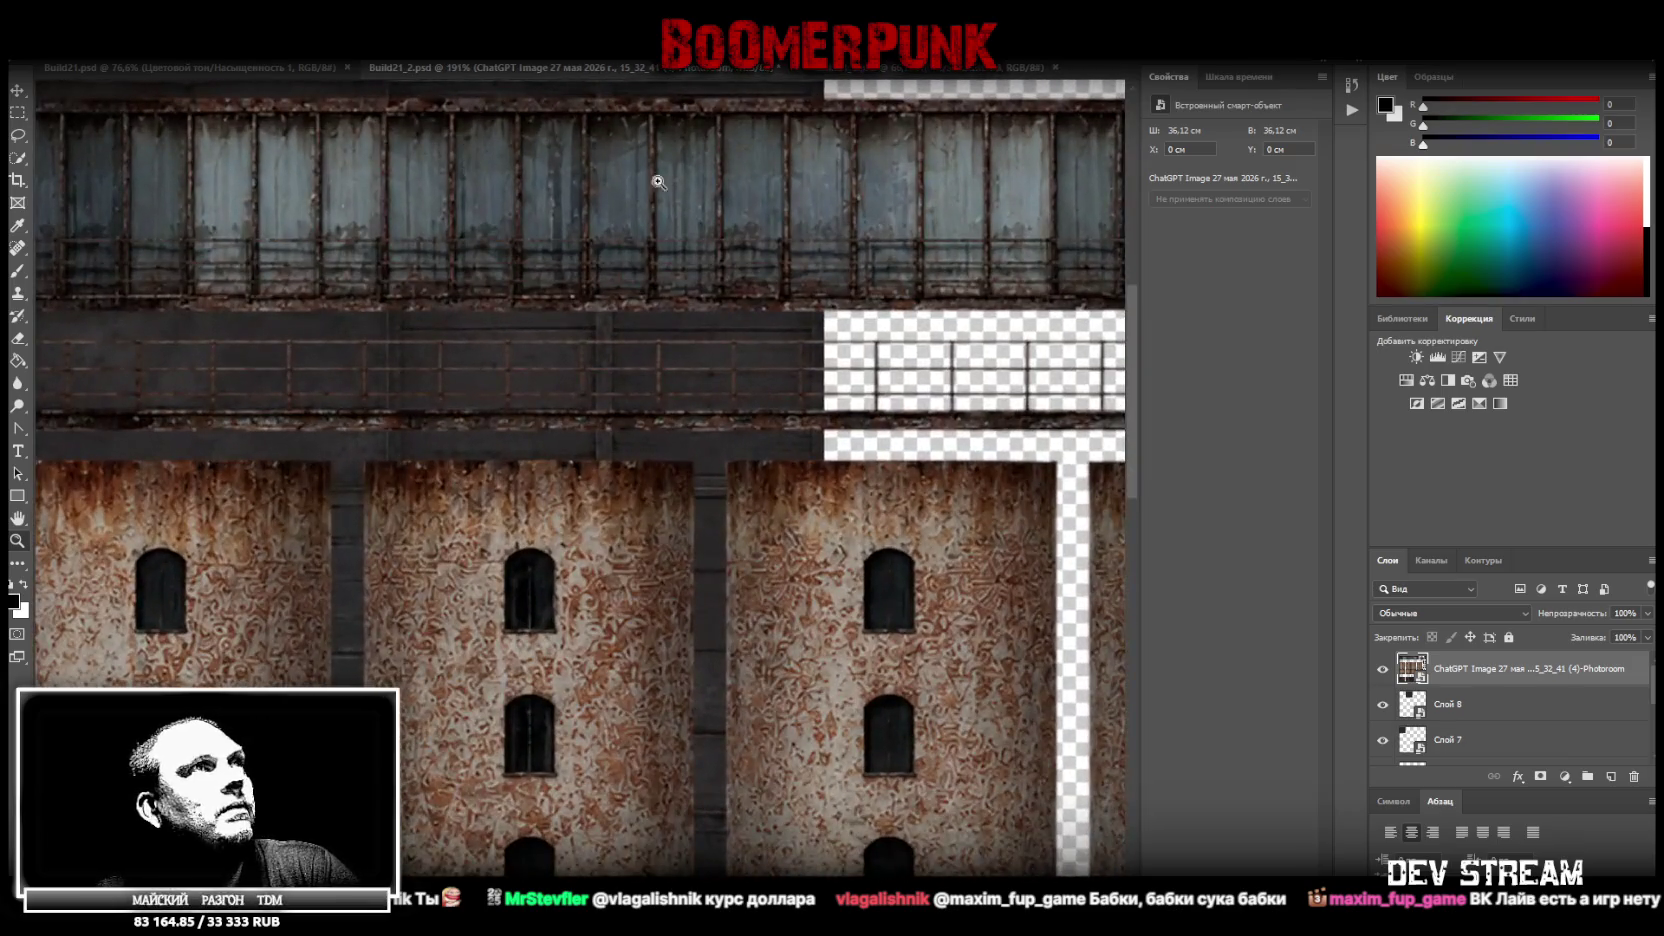
scroll(776, 368, "down", 3)
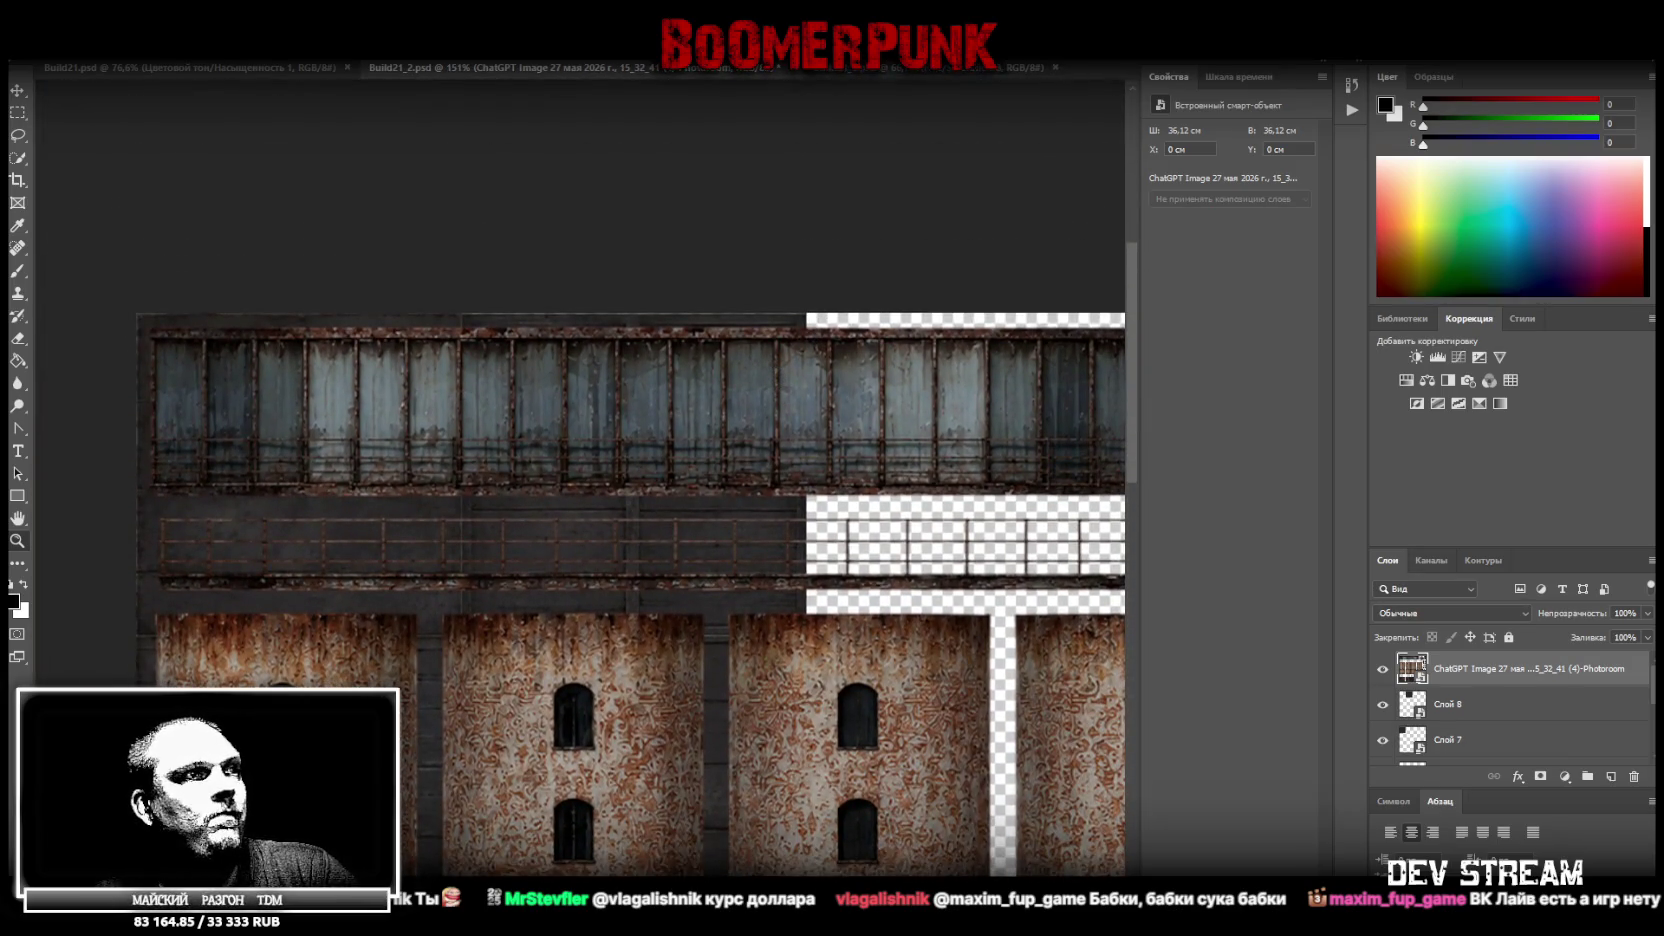
scroll(580, 595, "right", 2)
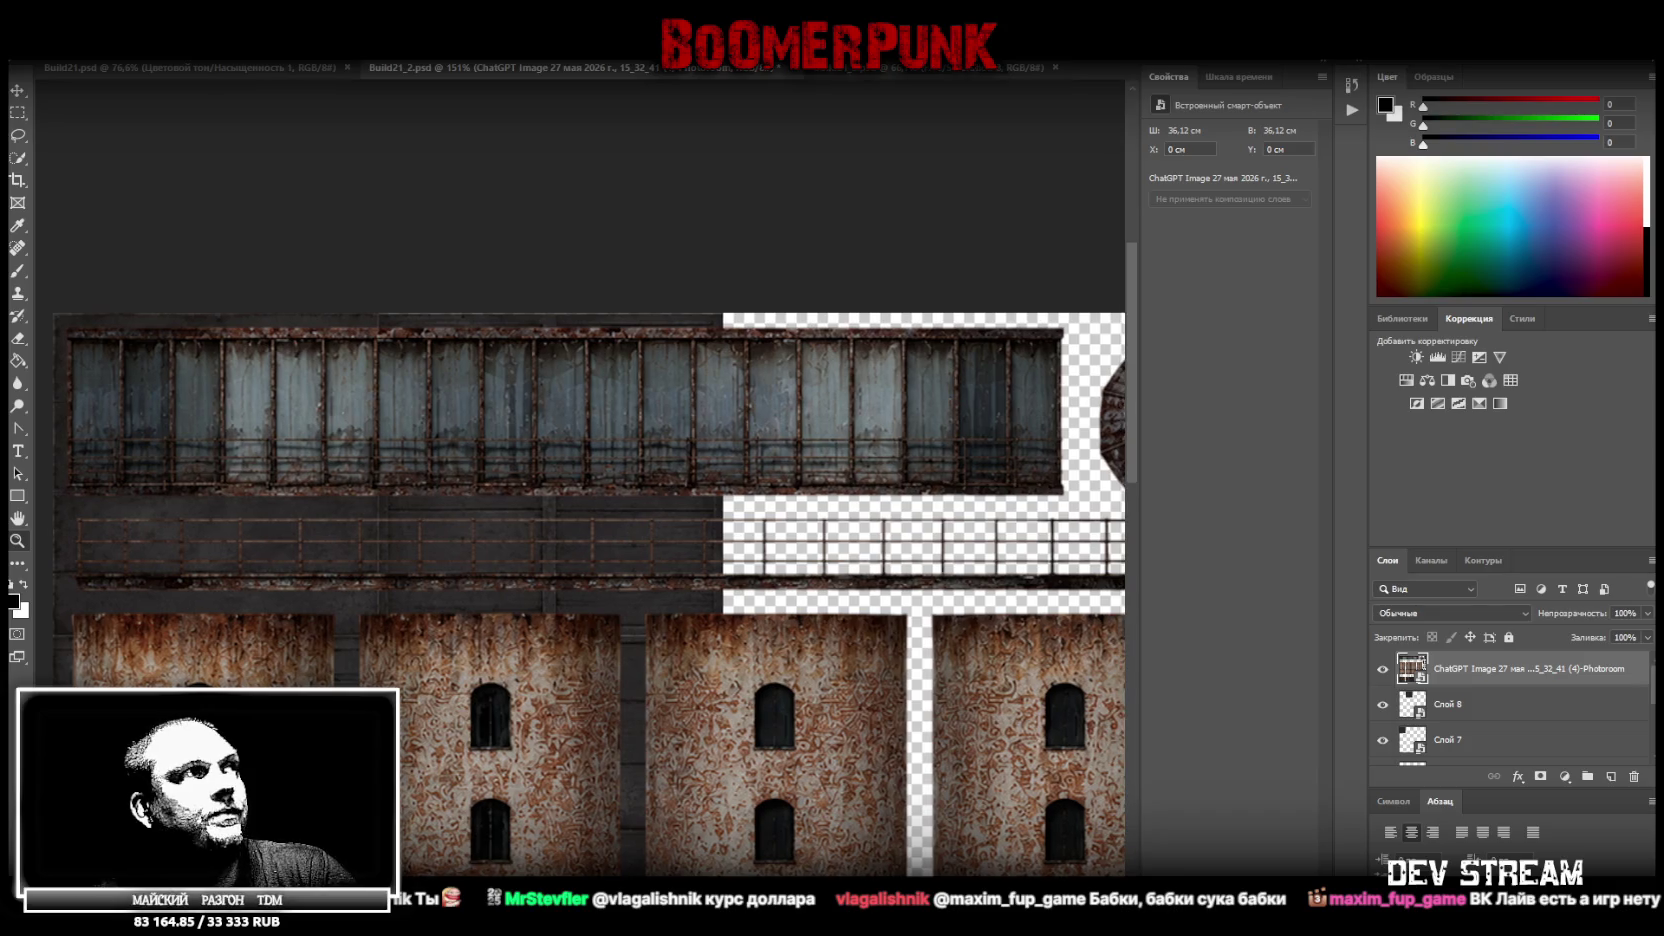
Marquee the long windowed strip, trimming the selection's top, right and left edges tightly
left_click(17, 113)
left_click_drag(61, 321, 1078, 492)
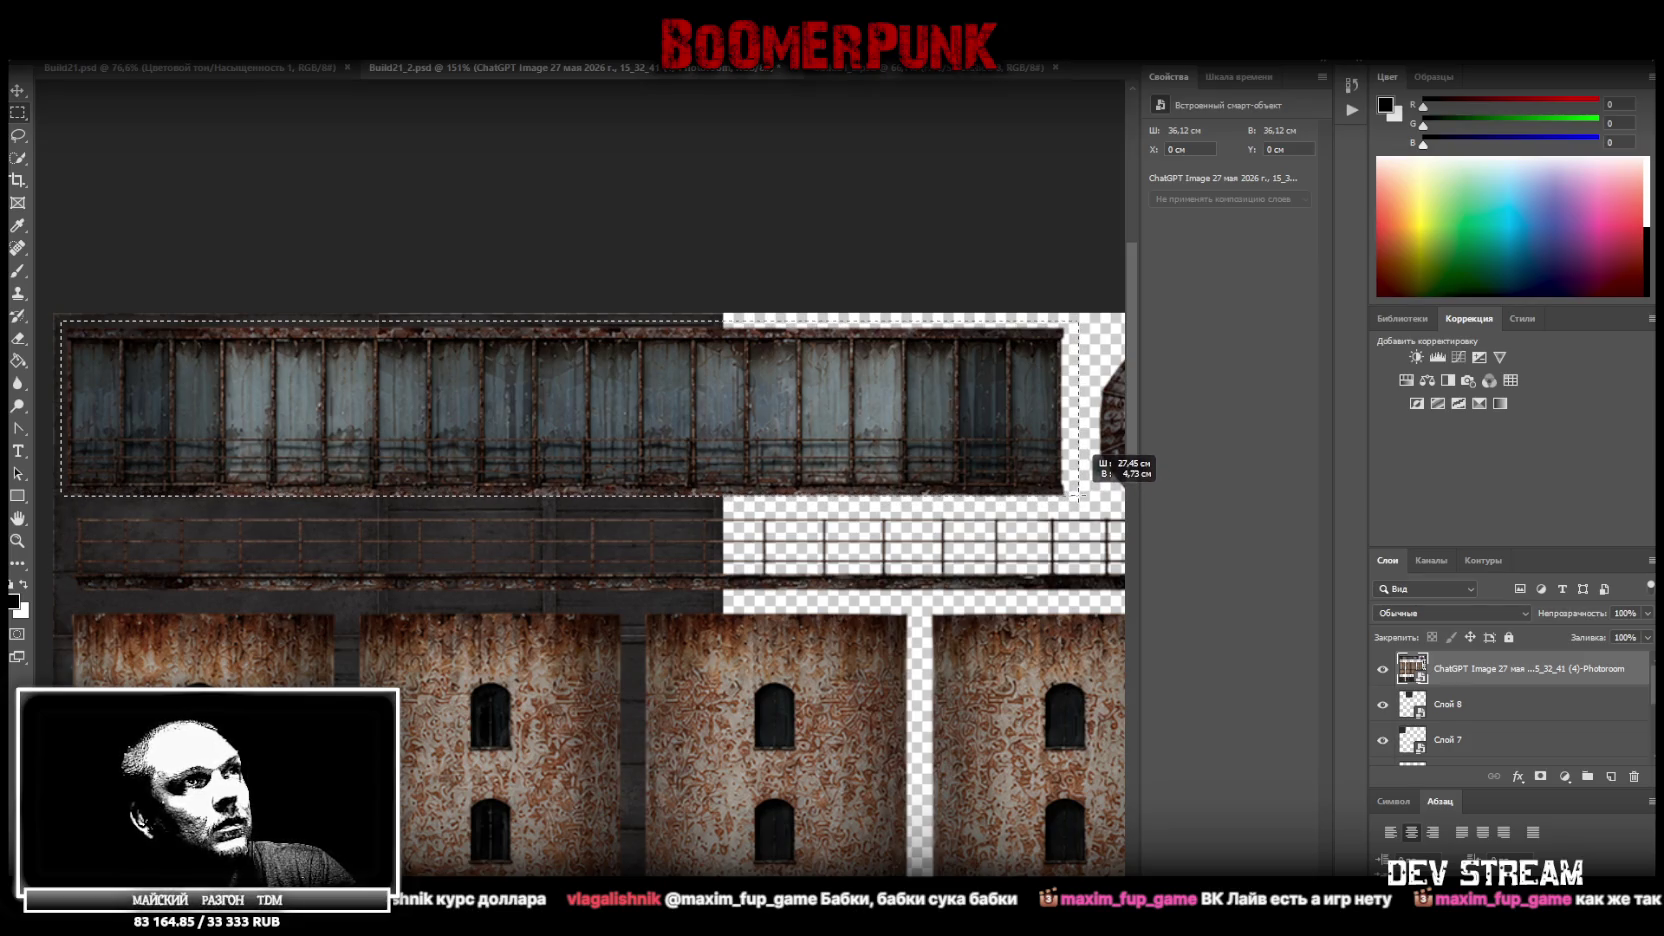
left_click_drag(1078, 492, 1078, 493)
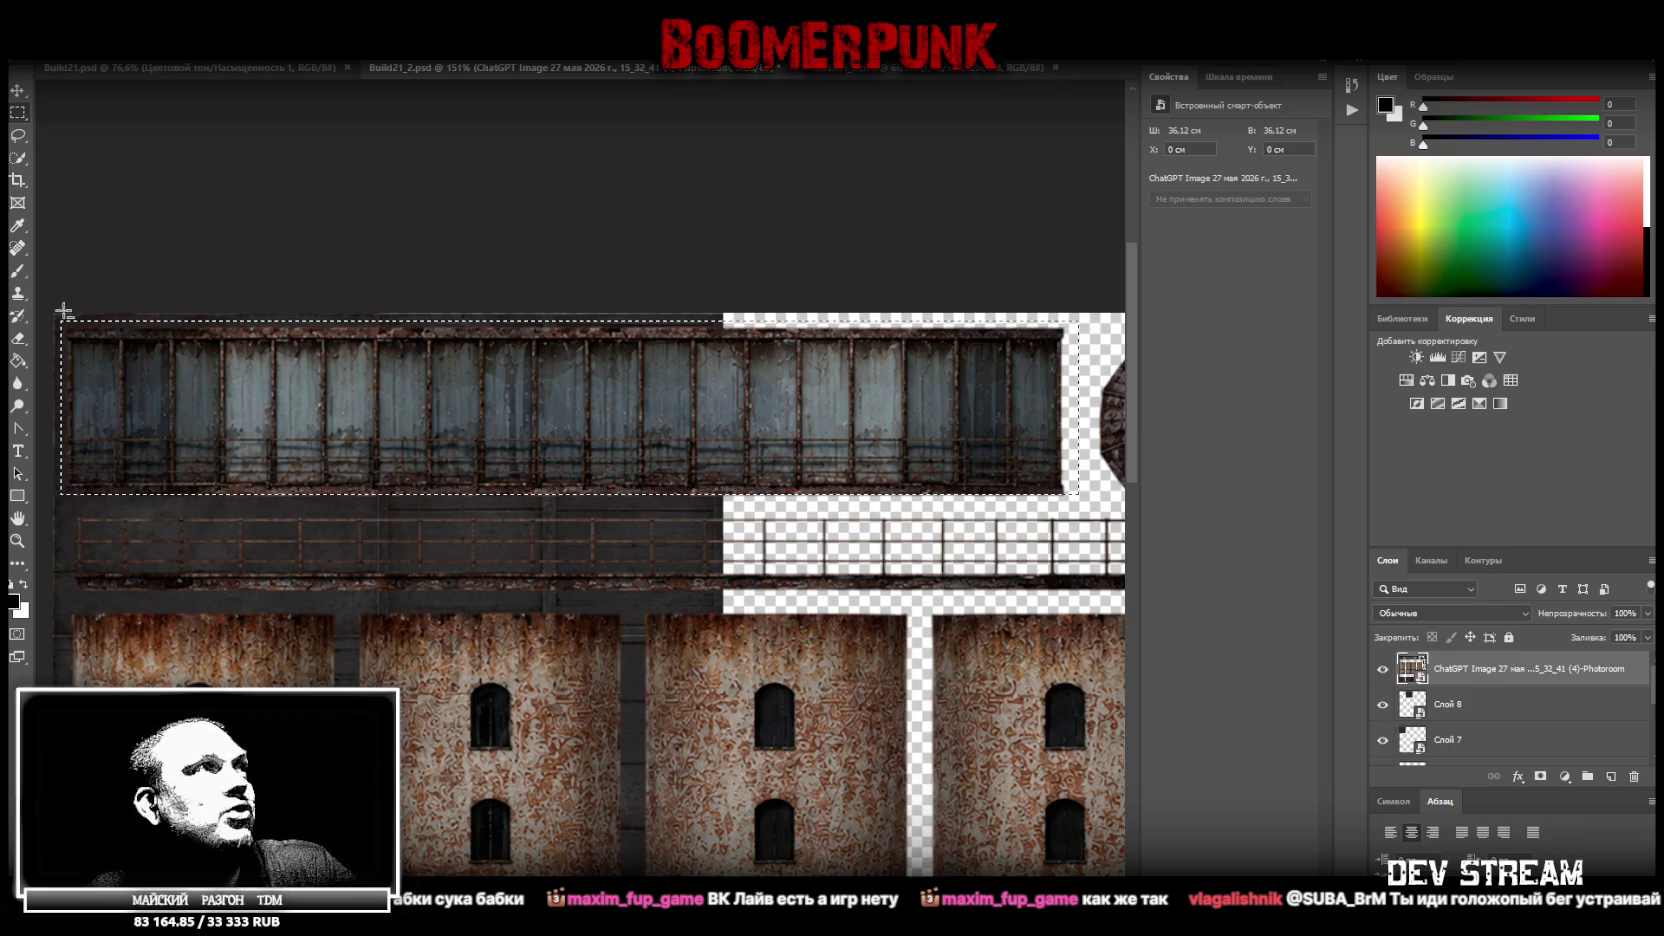
left_click_drag(55, 316, 1092, 327)
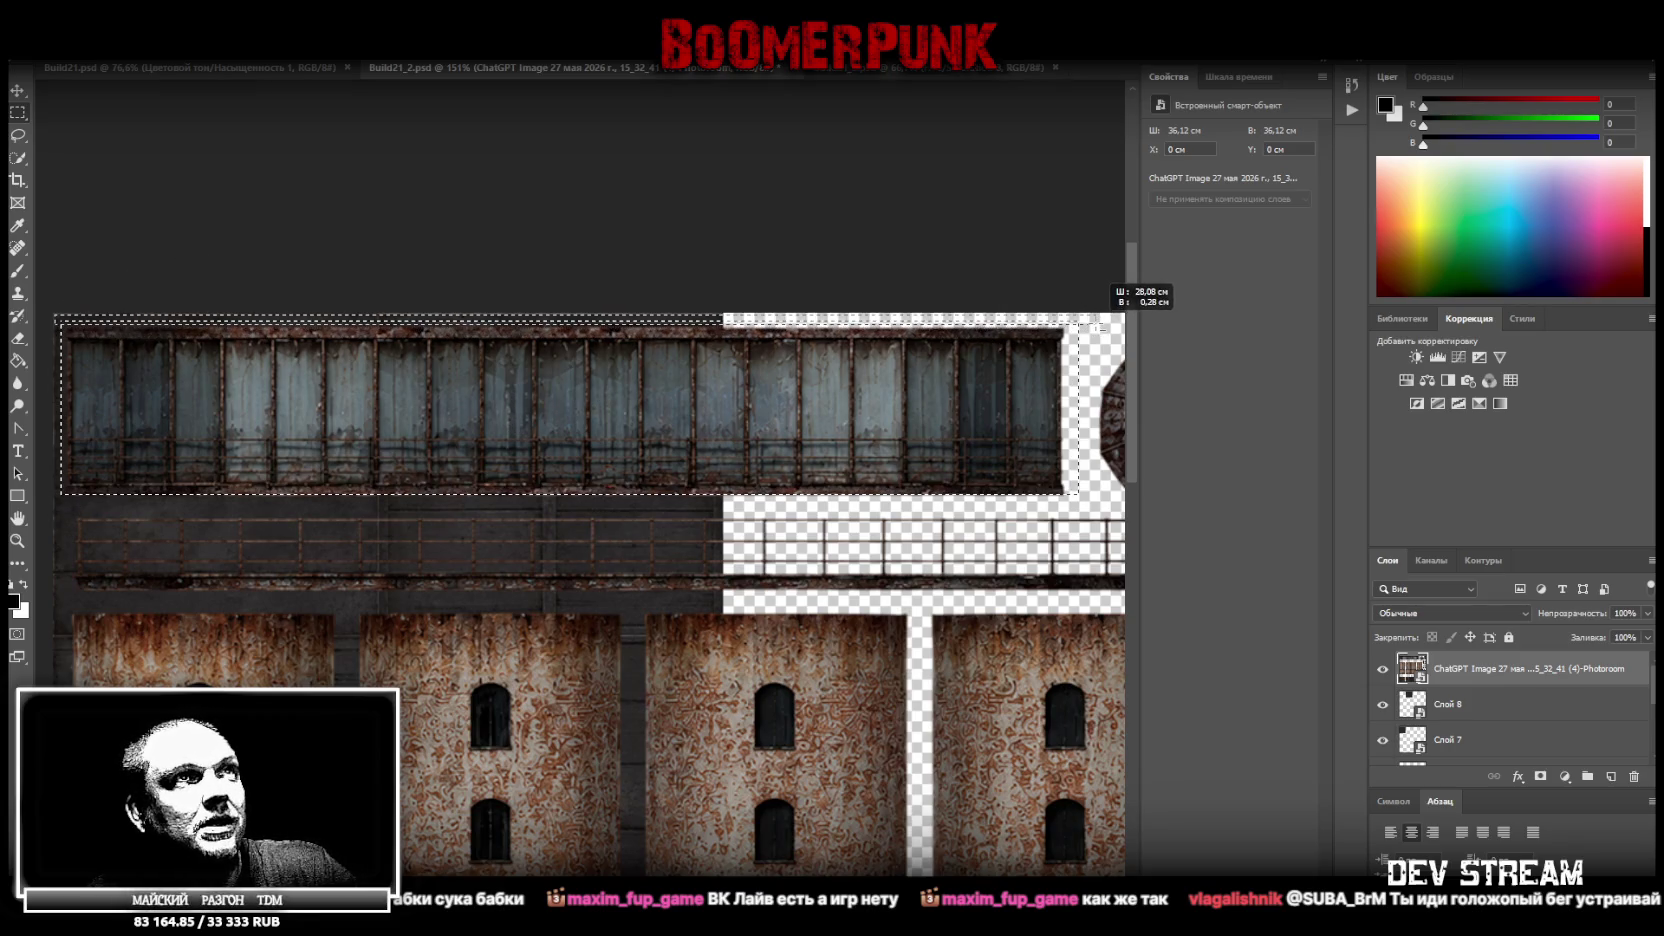
left_click_drag(1092, 327, 1085, 328)
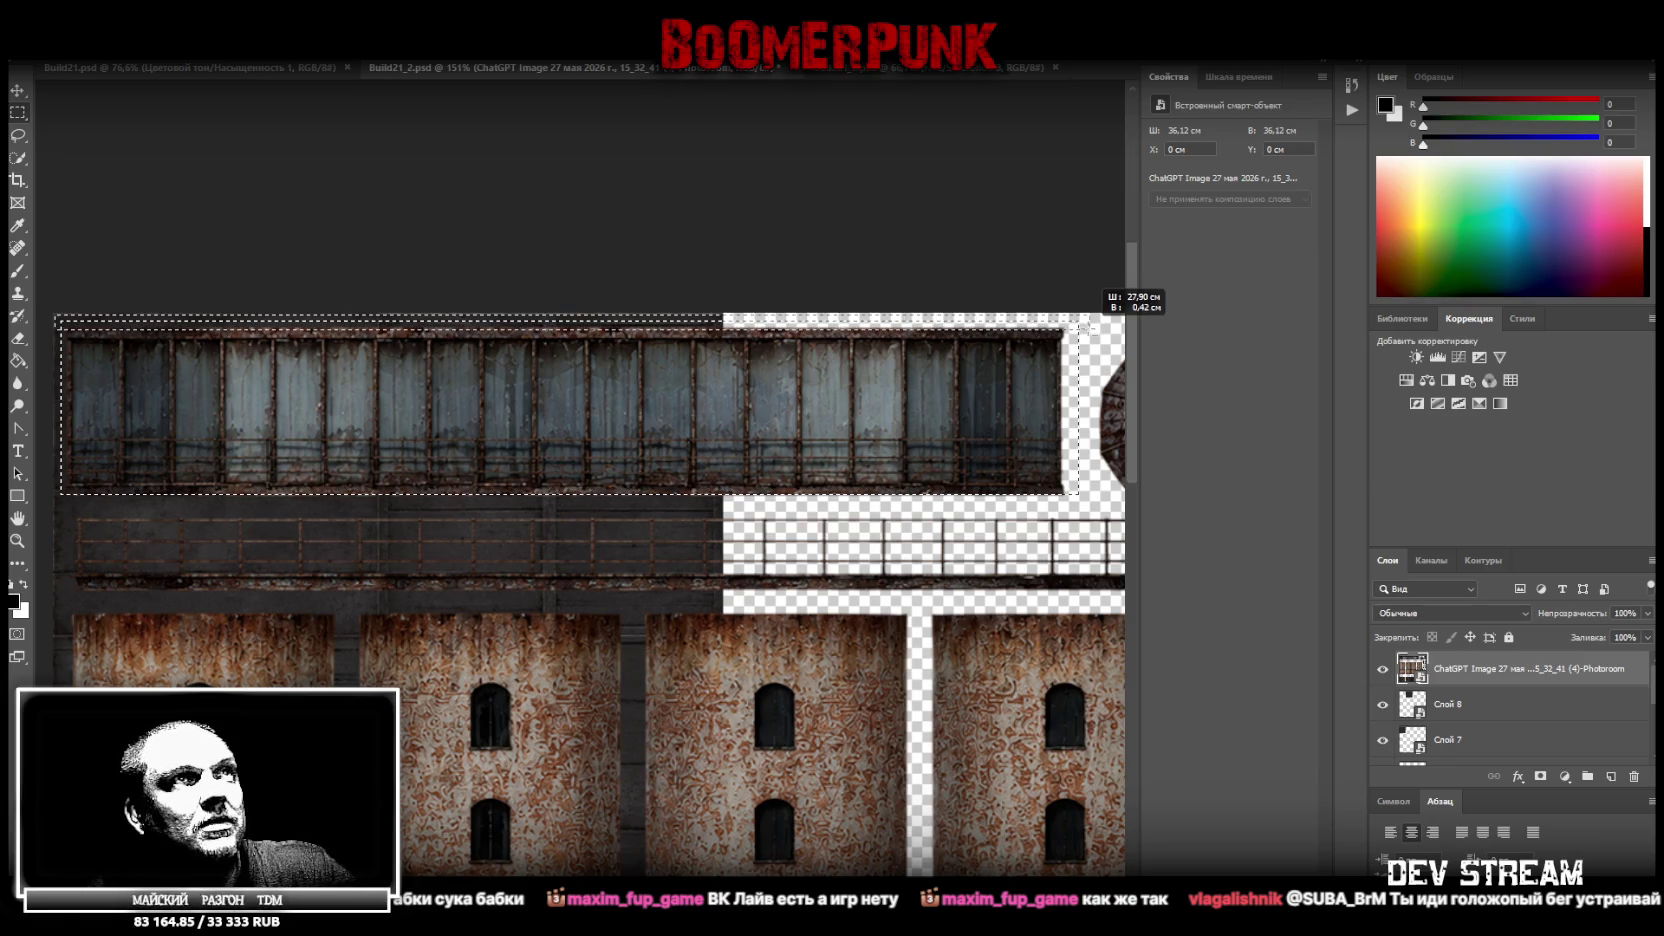
left_click_drag(1085, 328, 1061, 532)
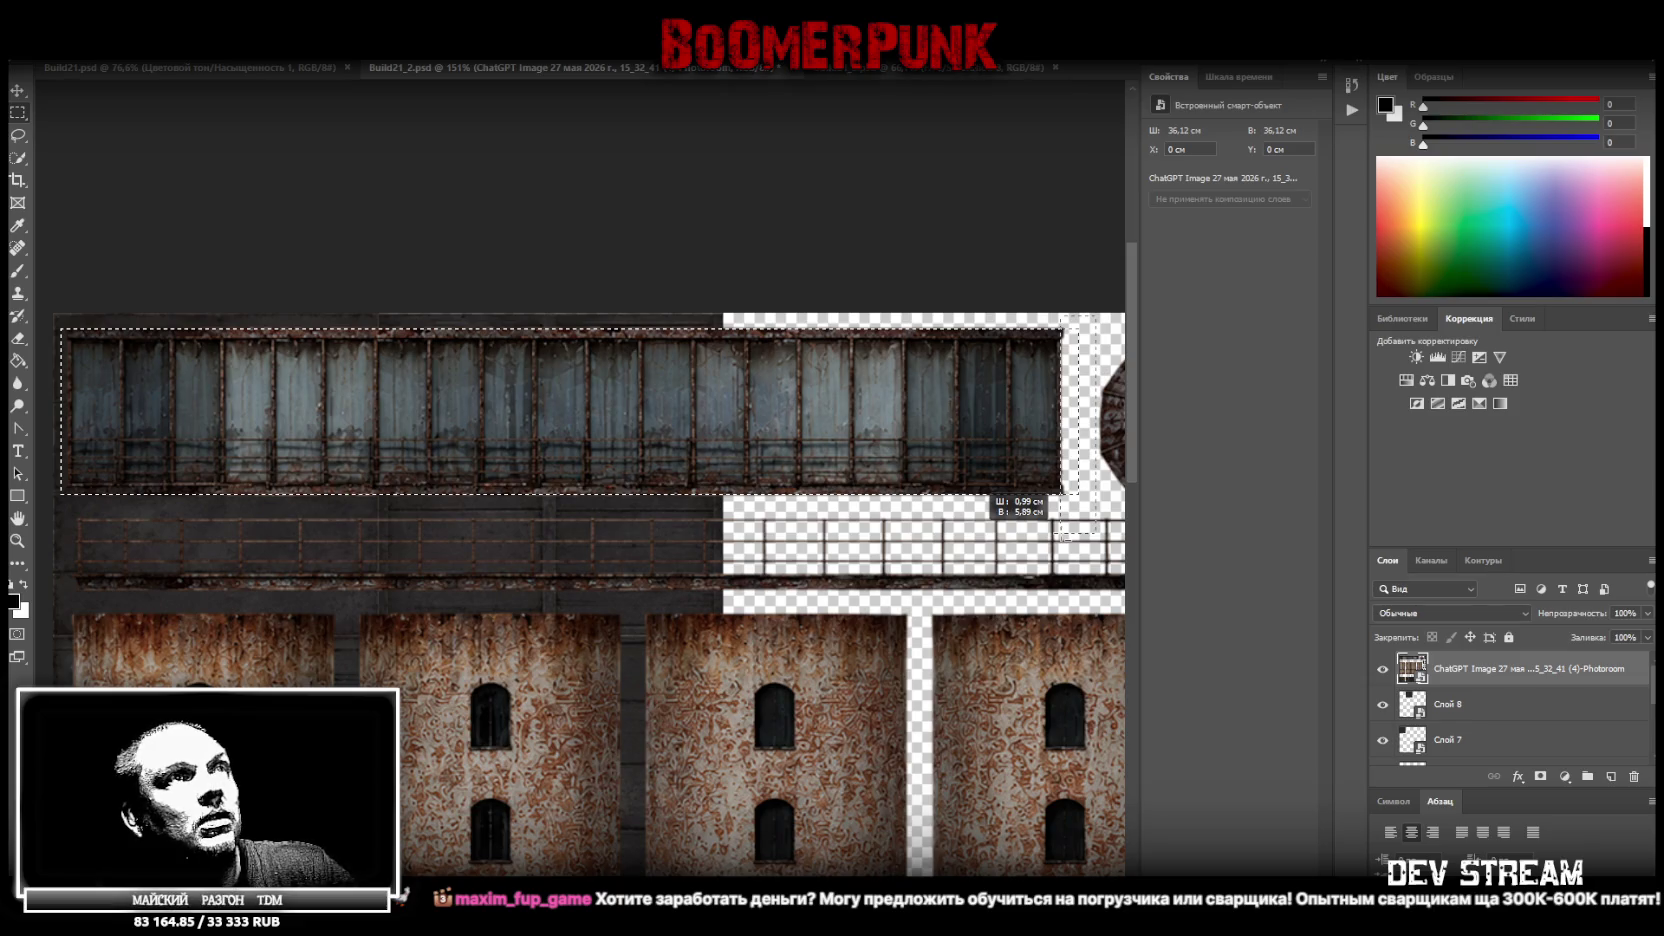
left_click_drag(1066, 535, 1065, 535)
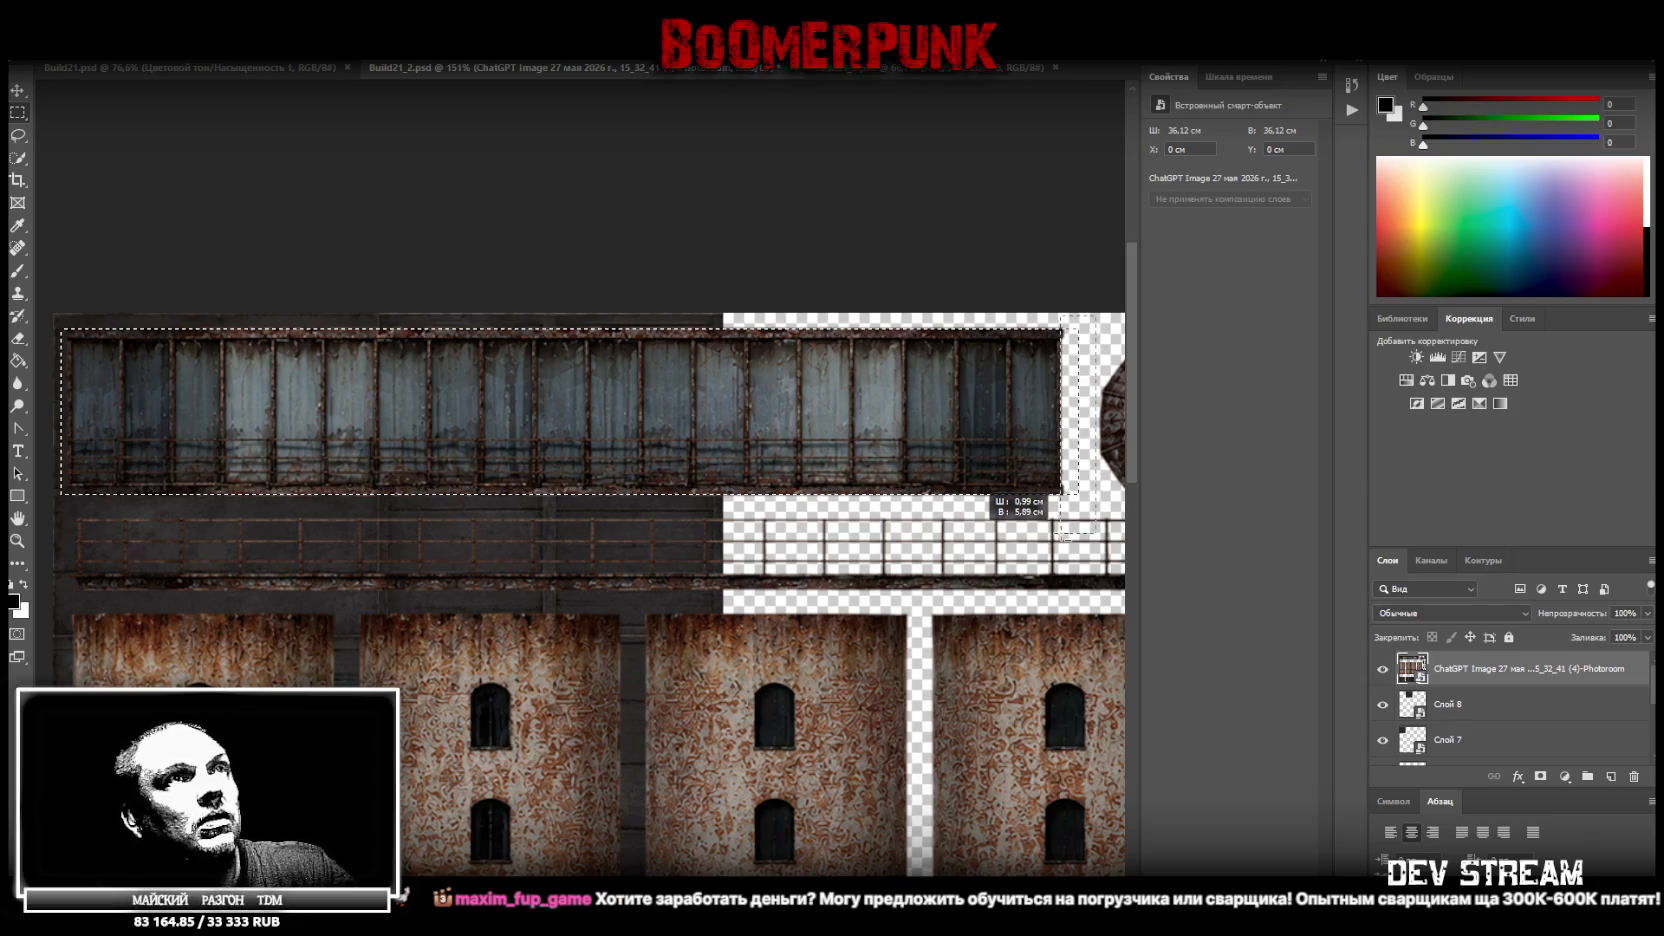
left_click_drag(1065, 535, 1061, 532)
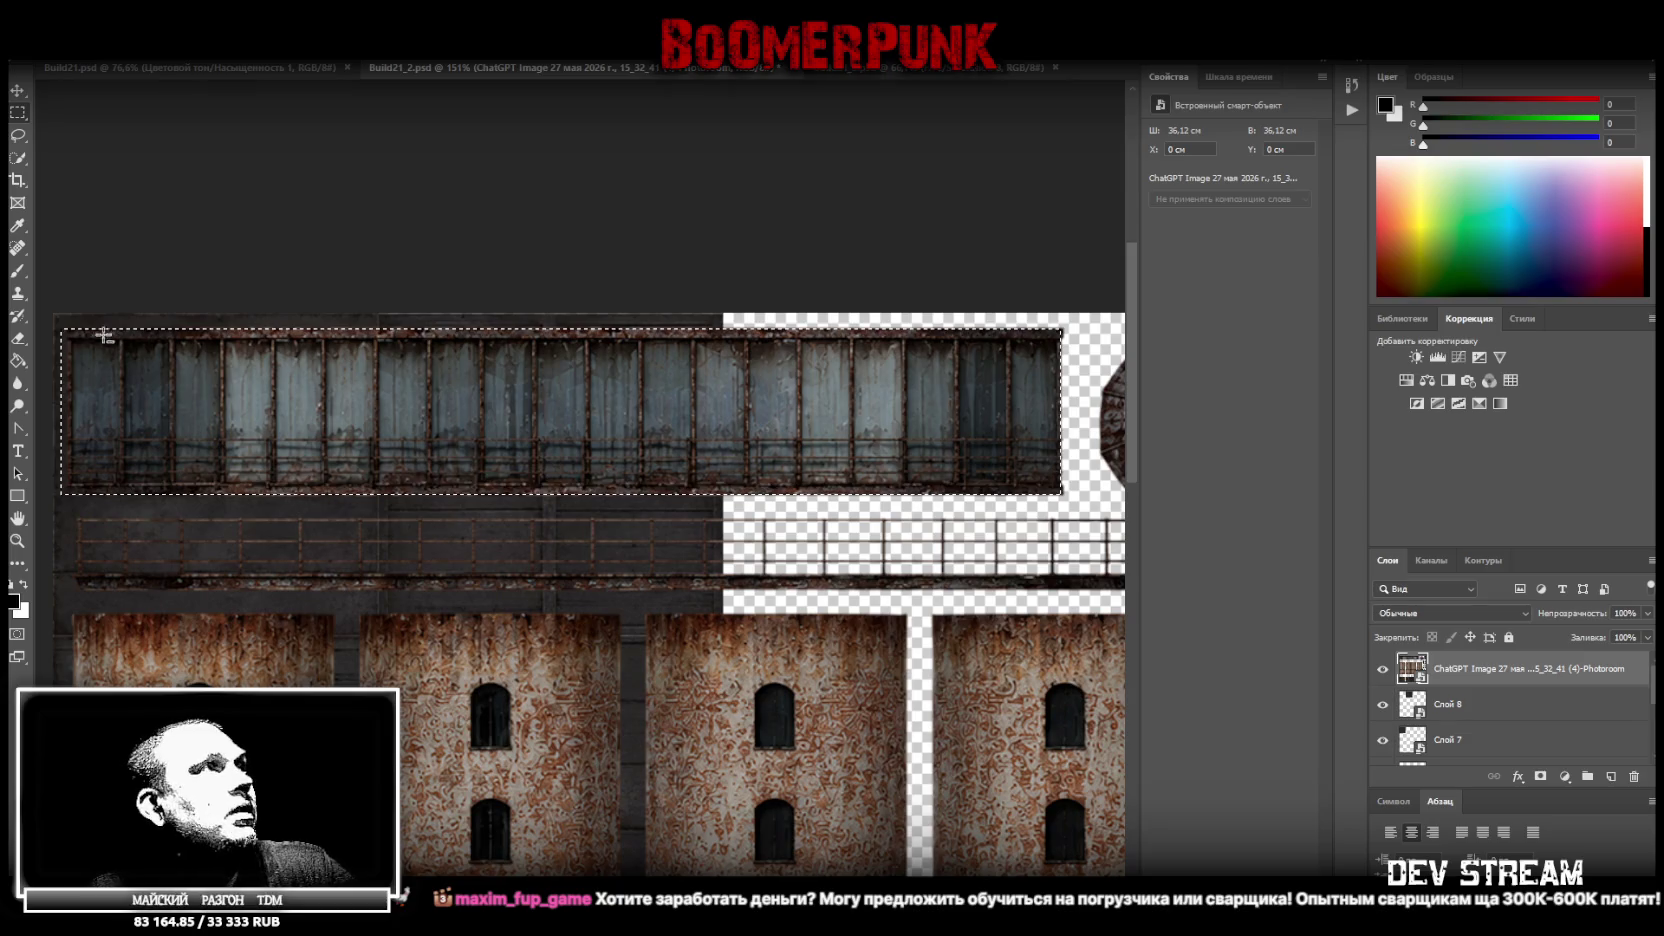
left_click_drag(53, 318, 65, 520)
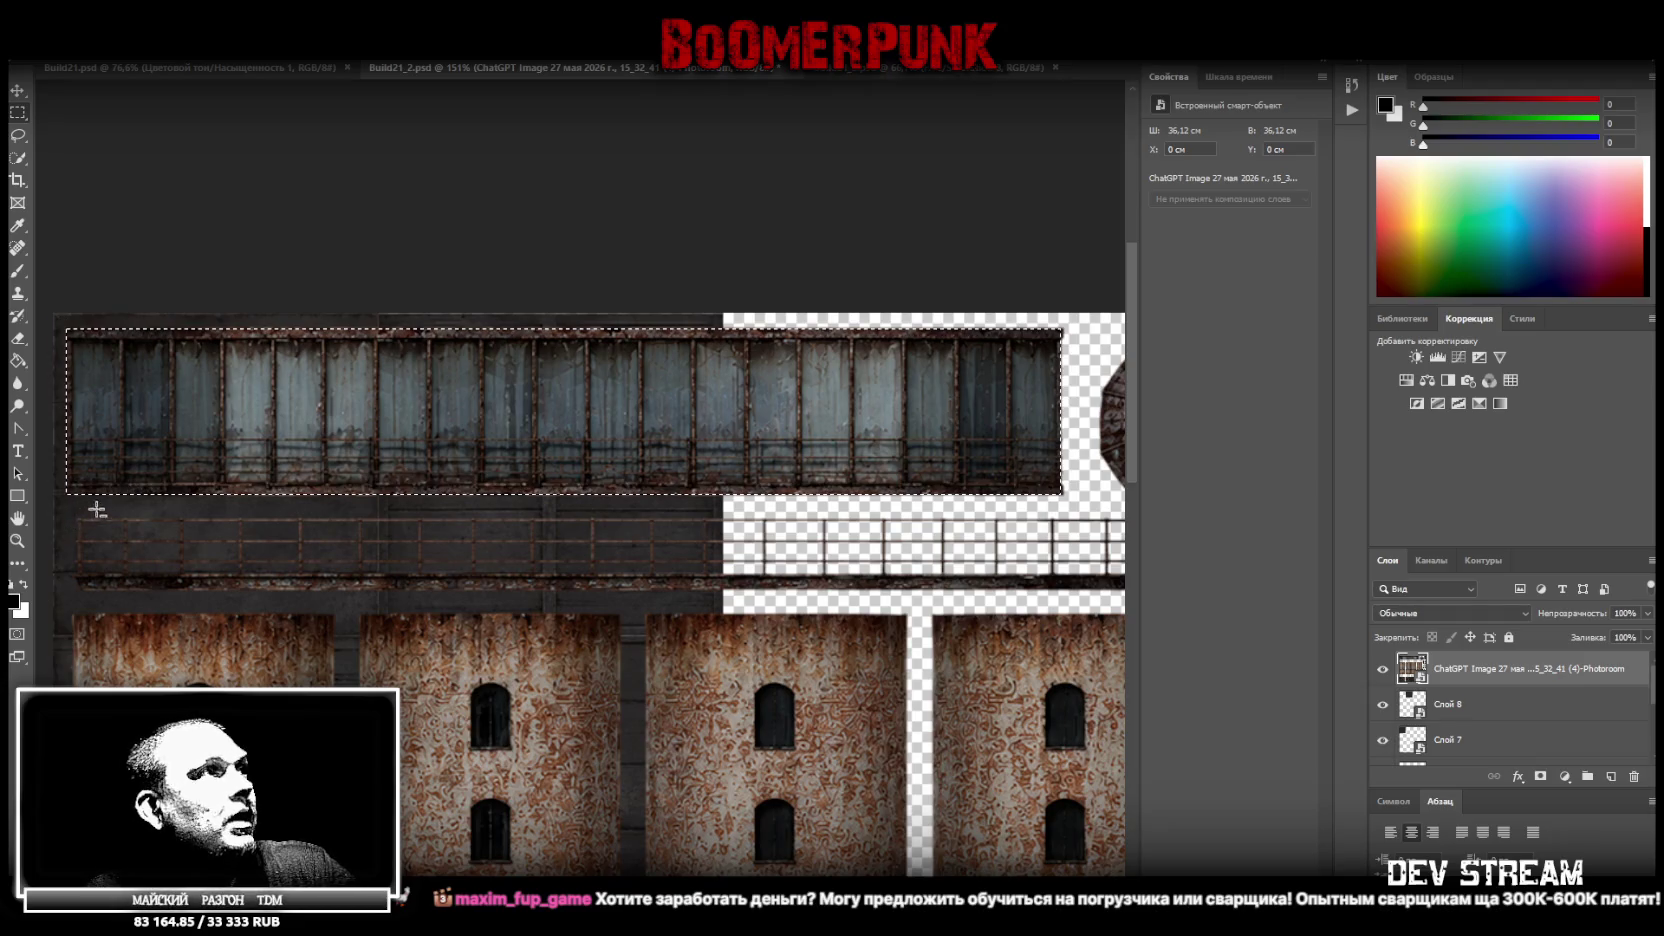
Copy the window strip to its own layer, hide the full texture, and make it a smart object
right_click(624, 399)
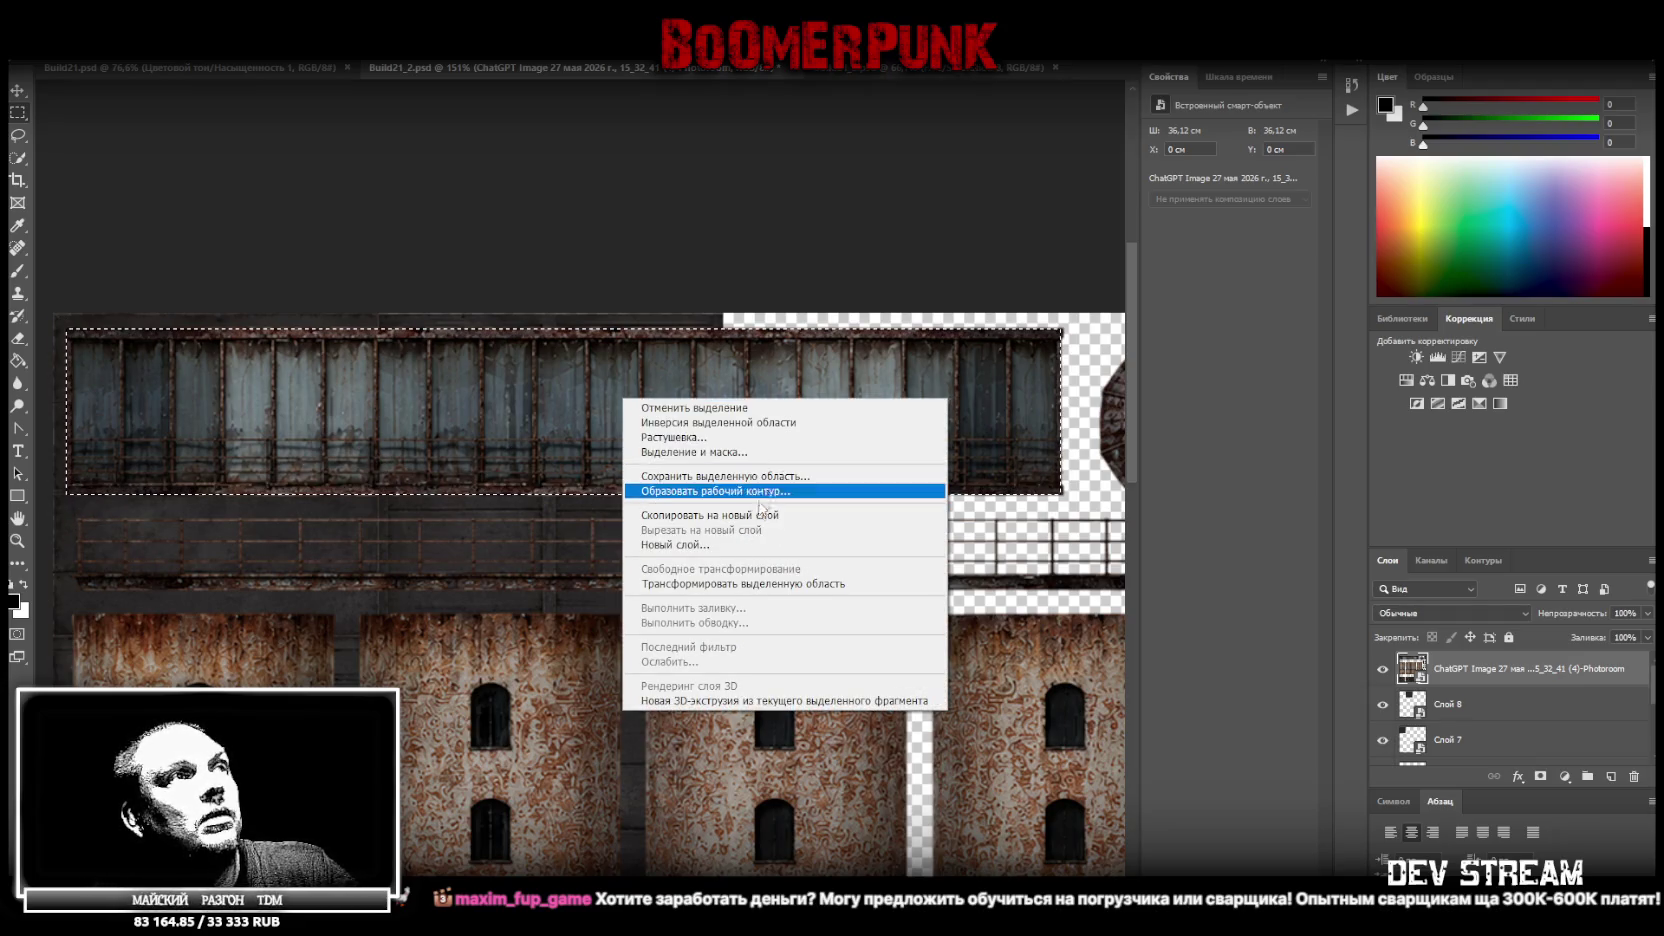
left_click(710, 515)
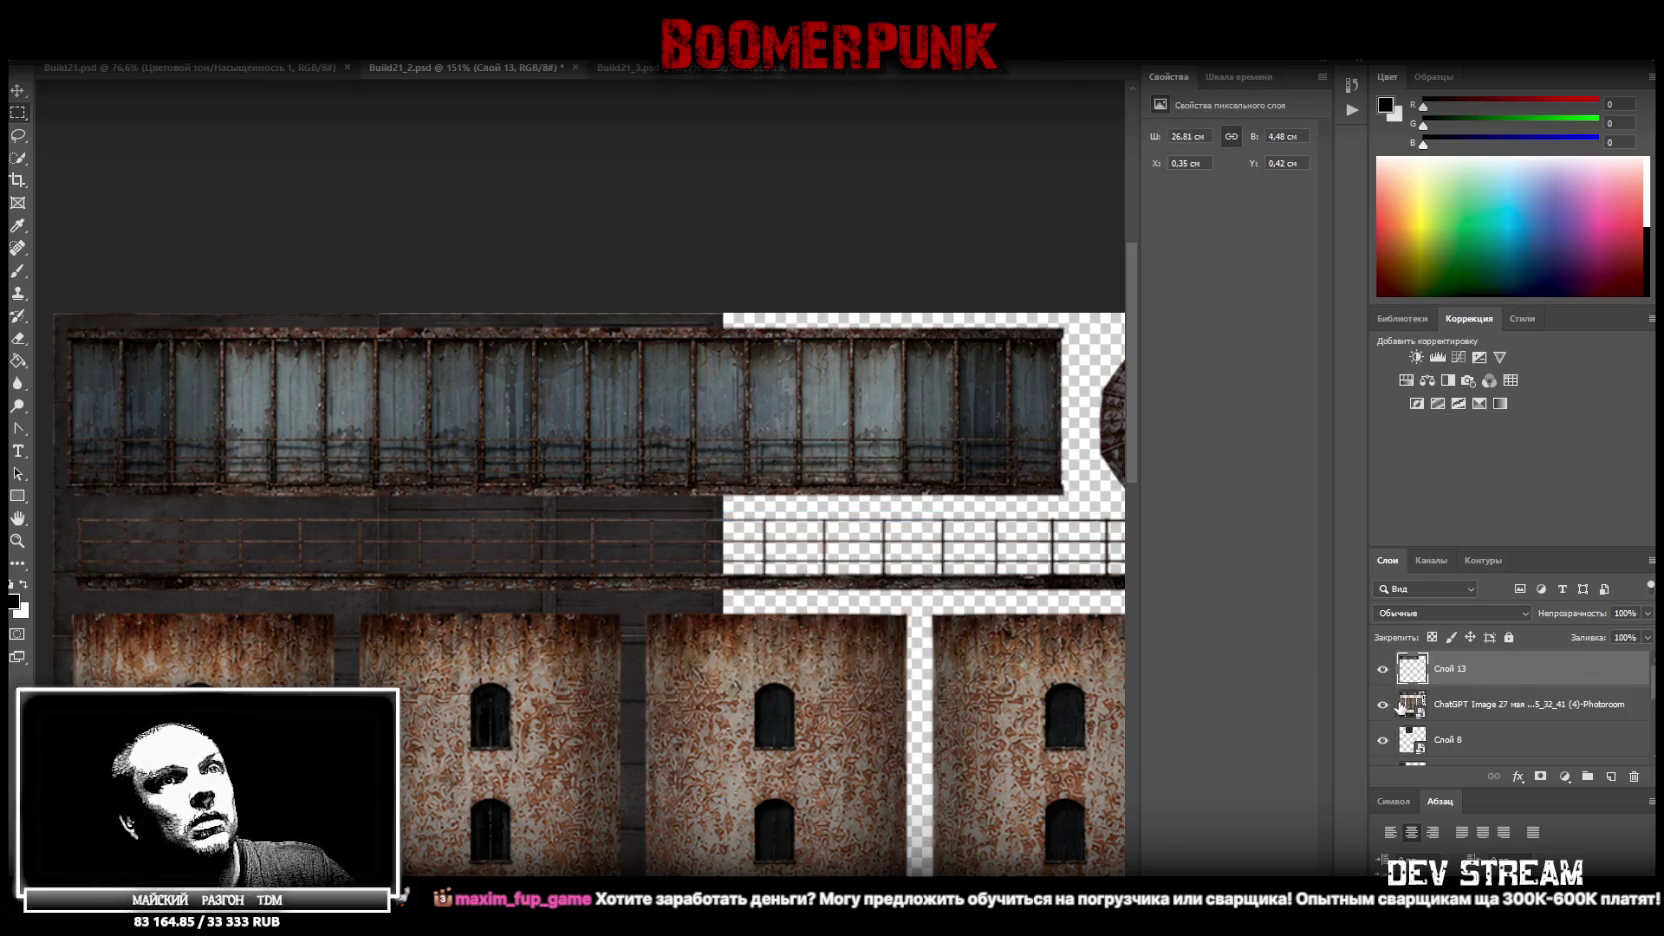
left_click(1383, 704)
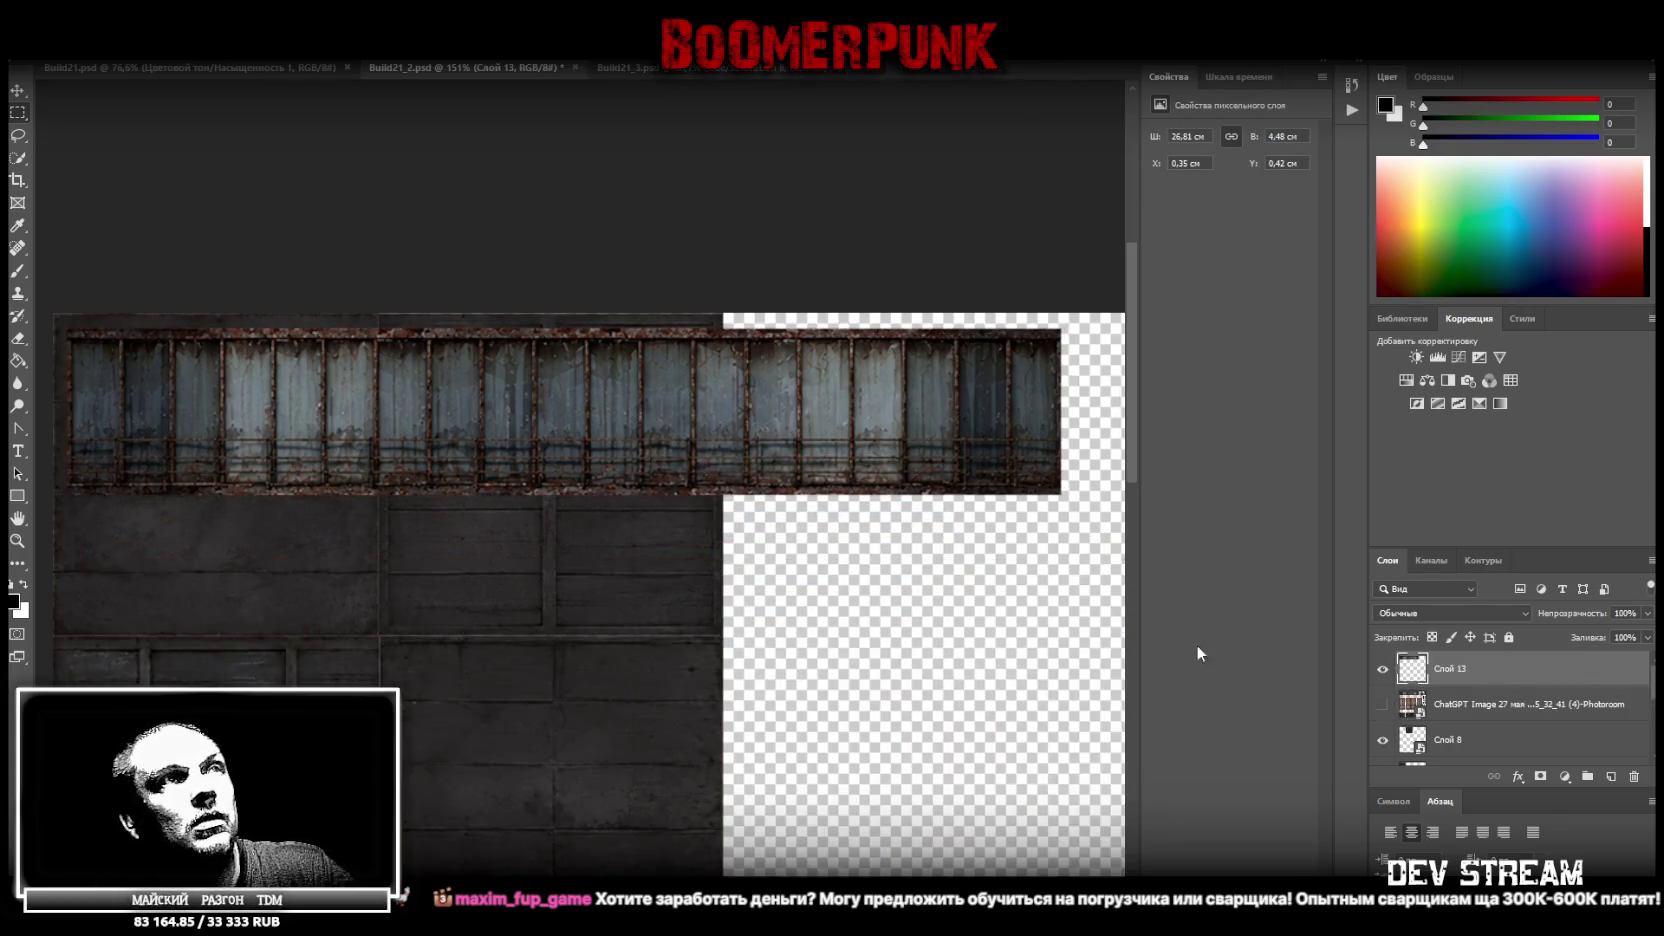
left_click(17, 540)
left_click_drag(565, 639, 501, 725)
left_click_drag(564, 530, 646, 549)
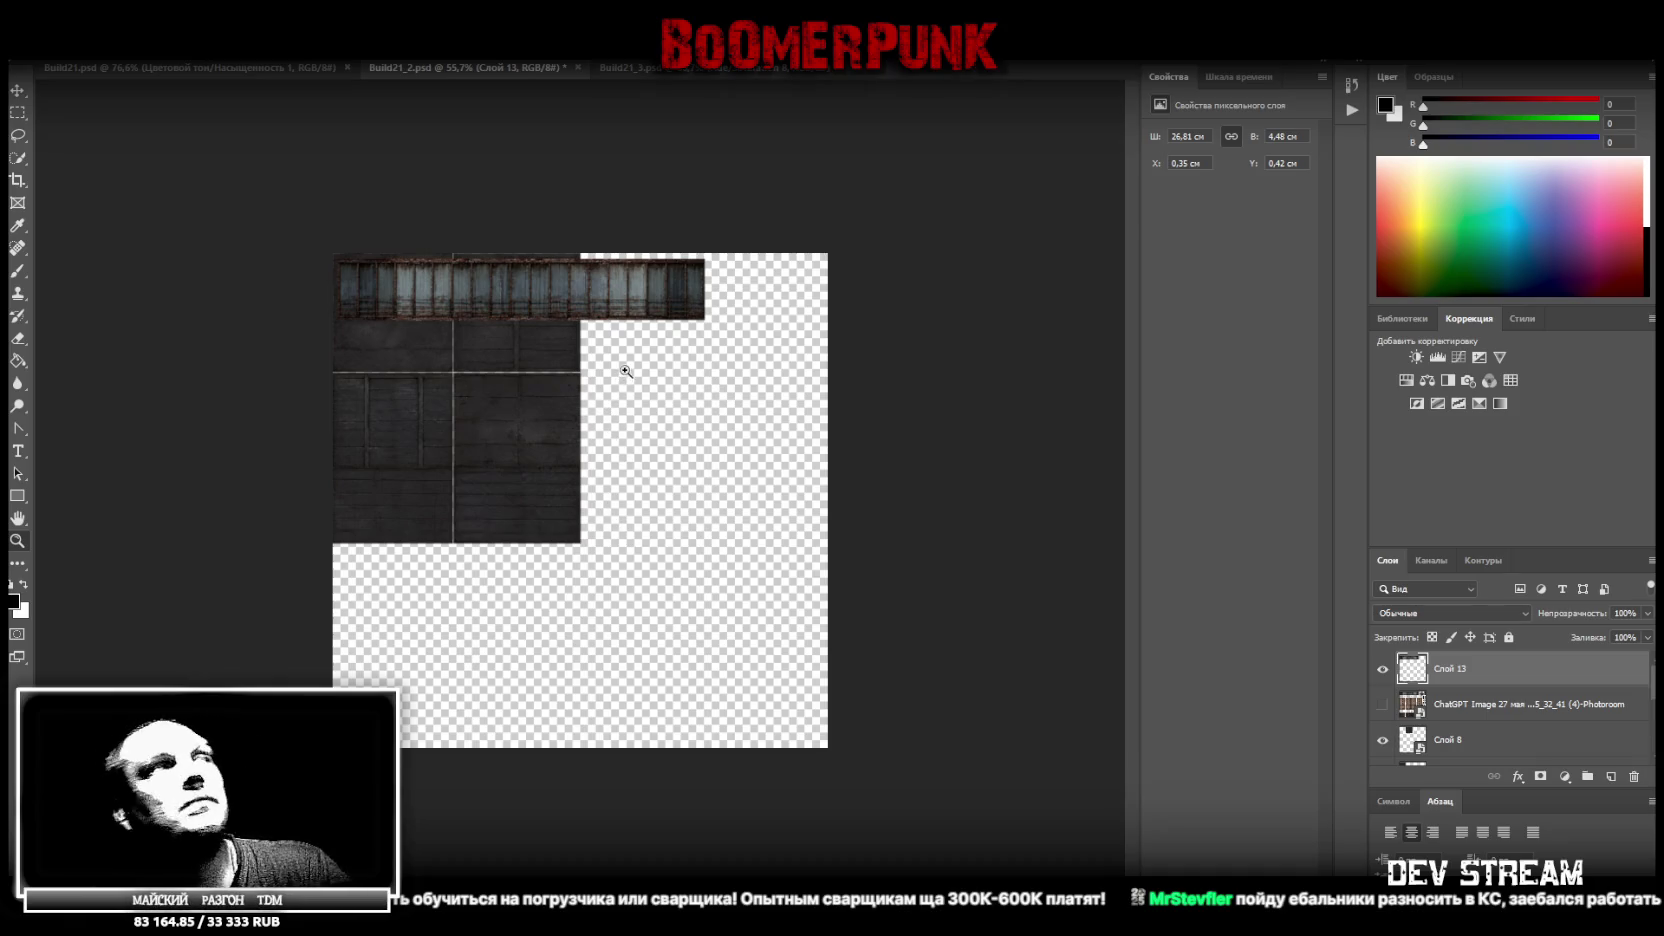
right_click(1451, 680)
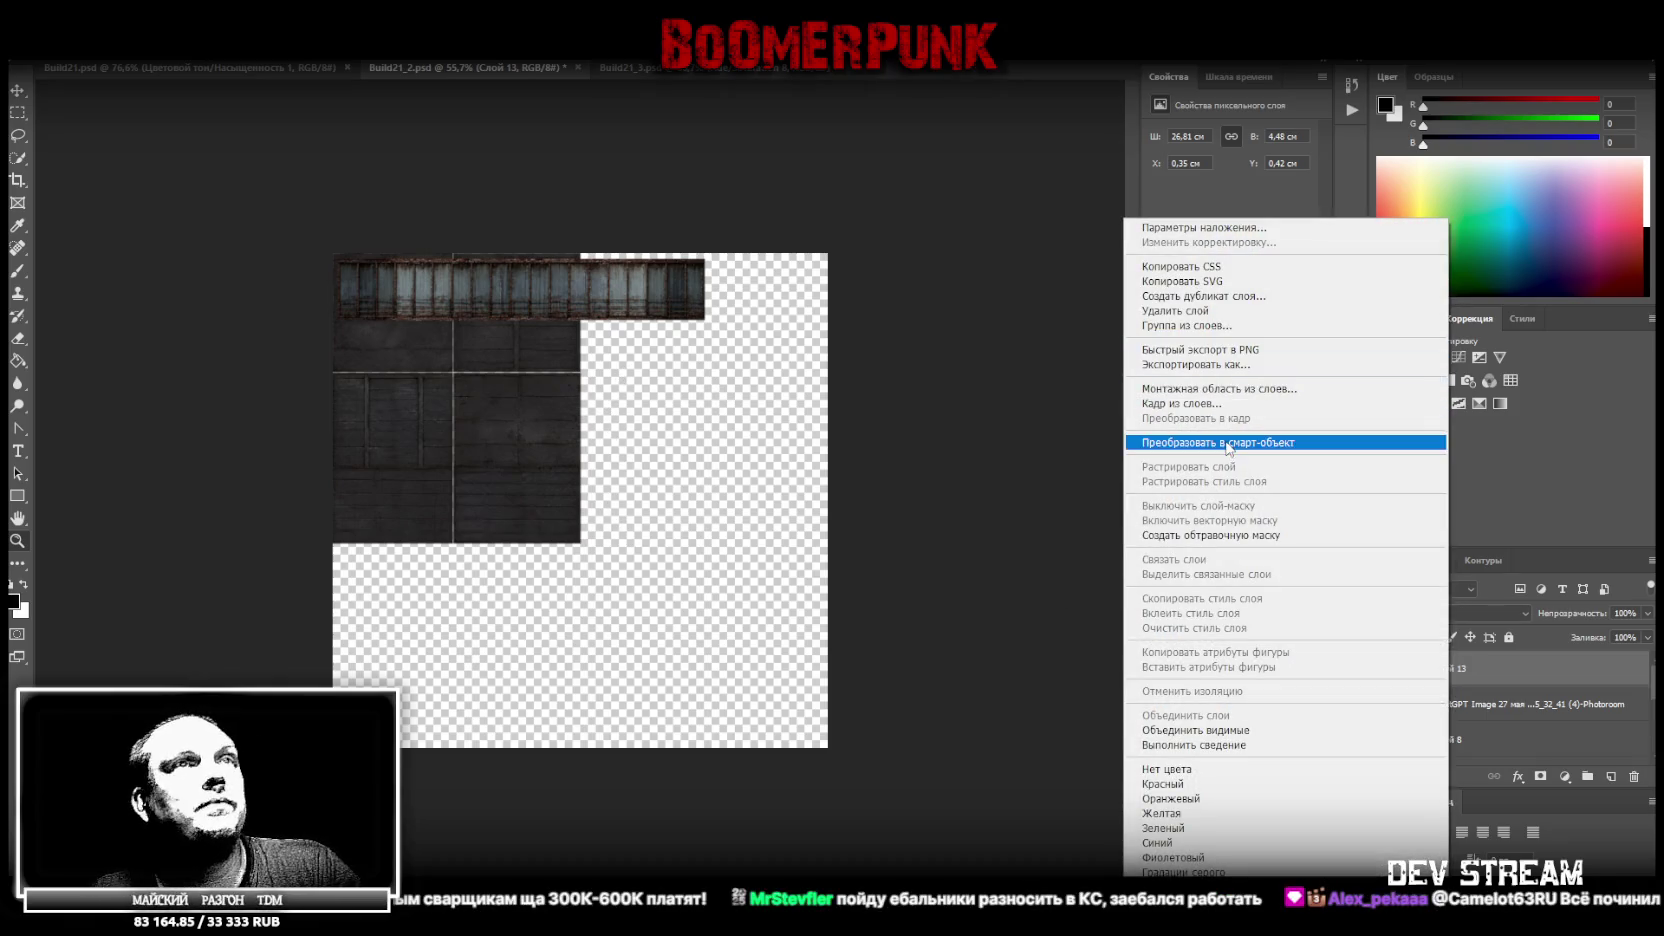
left_click(1230, 440)
Try rotating and fitting the strip upright beside the planks, then undo it
key("ctrl+t")
mouse_move(574, 302)
left_mouse_down()
mouse_move(600, 448)
mouse_move(538, 408)
left_mouse_up()
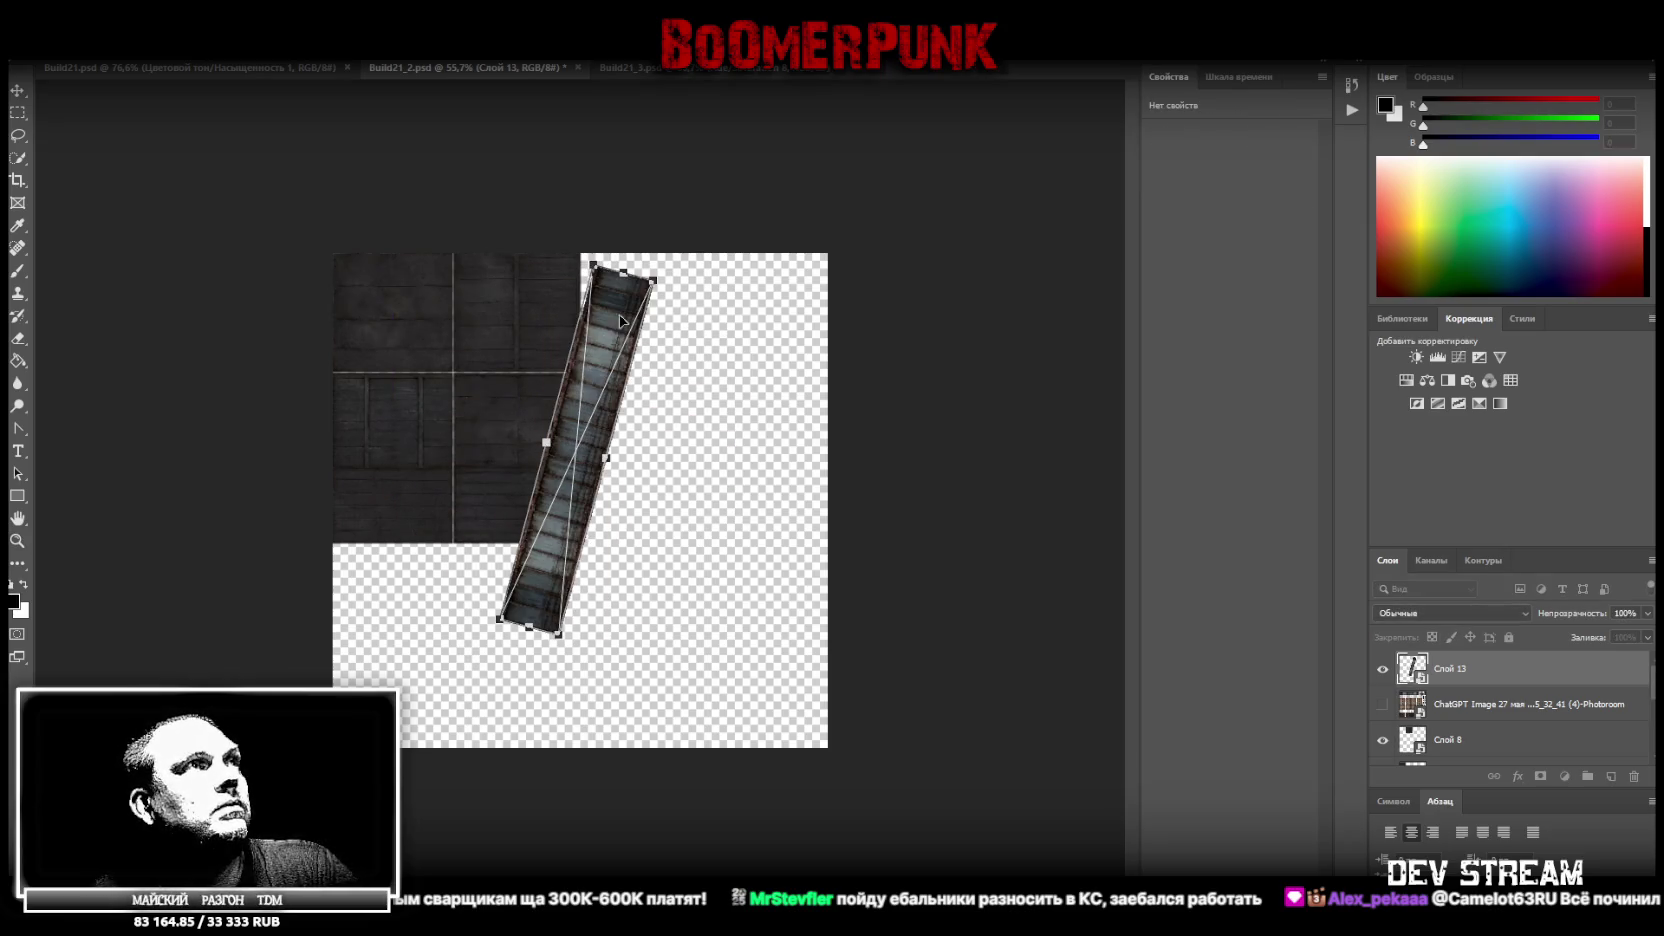
key("ctrl+z")
left_click_drag(584, 299, 618, 302)
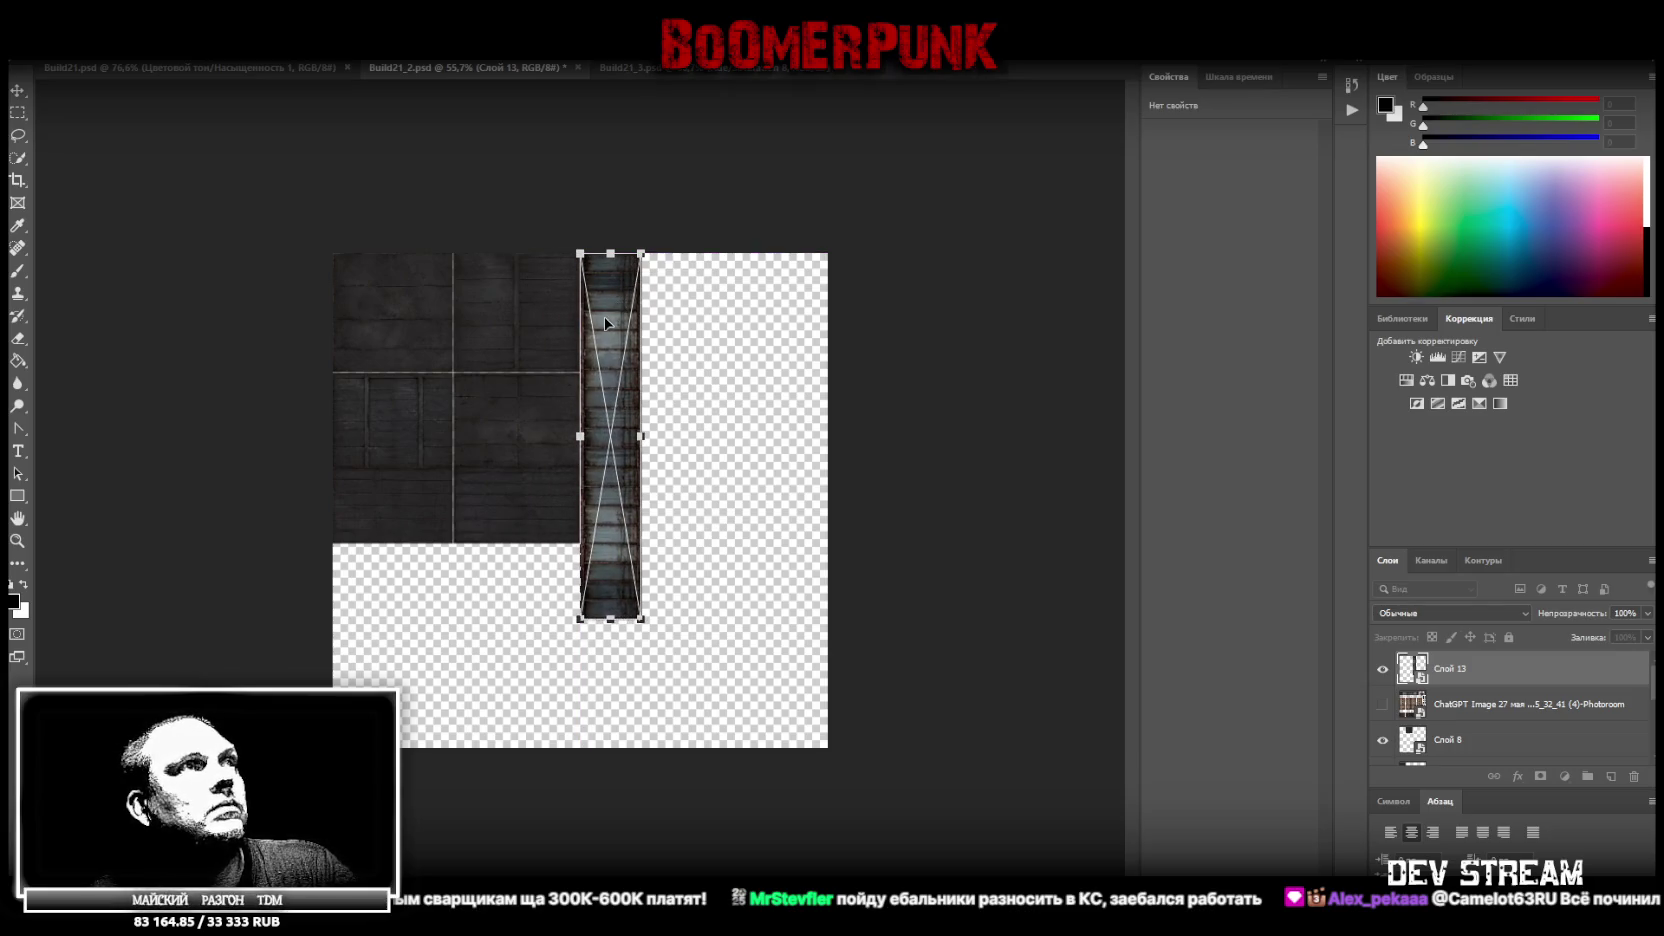
left_click_drag(610, 618, 610, 542)
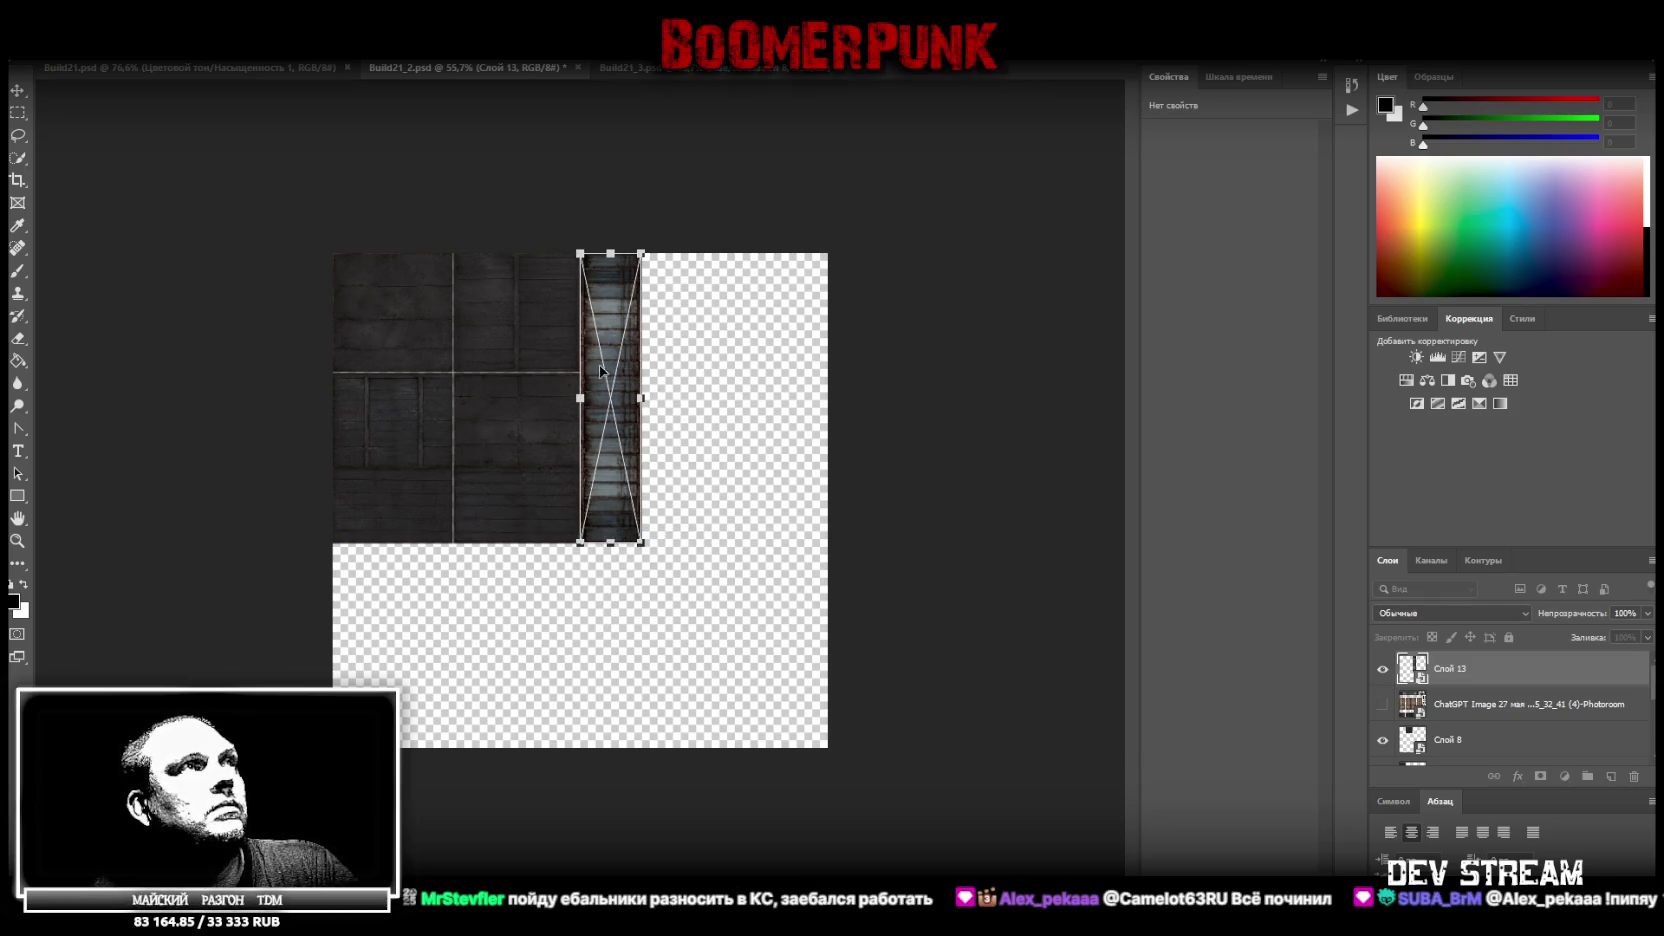
left_click_drag(649, 400, 669, 400)
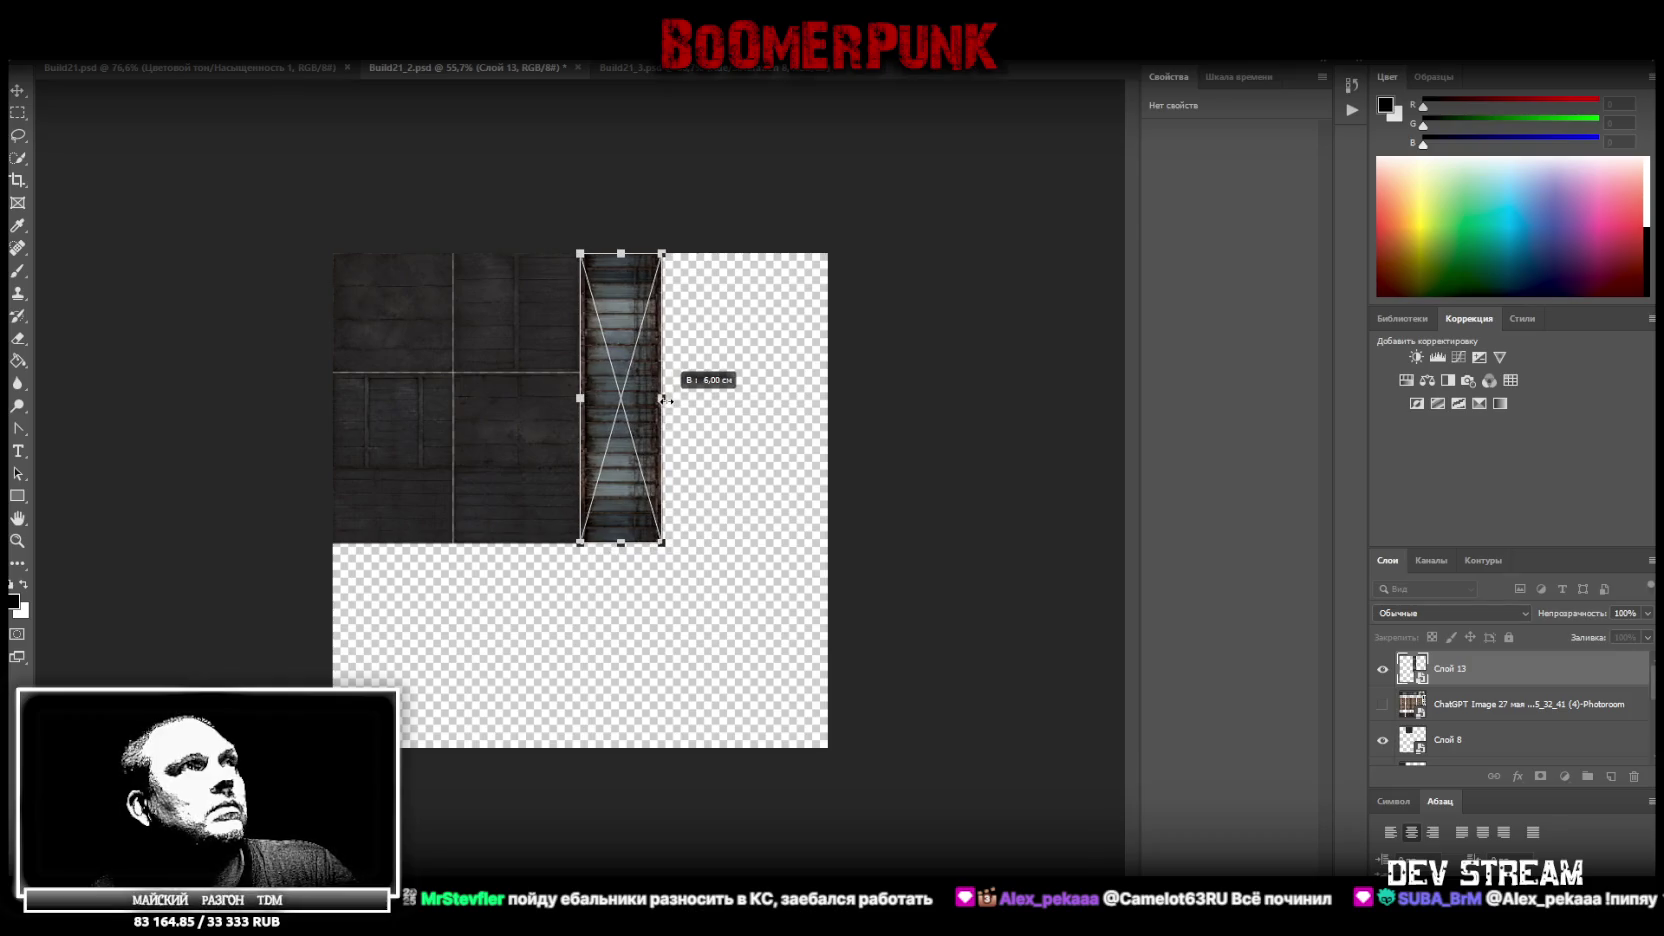
left_click(17, 540)
mouse_move(697, 434)
left_mouse_down()
mouse_move(790, 440)
mouse_move(740, 447)
left_mouse_up()
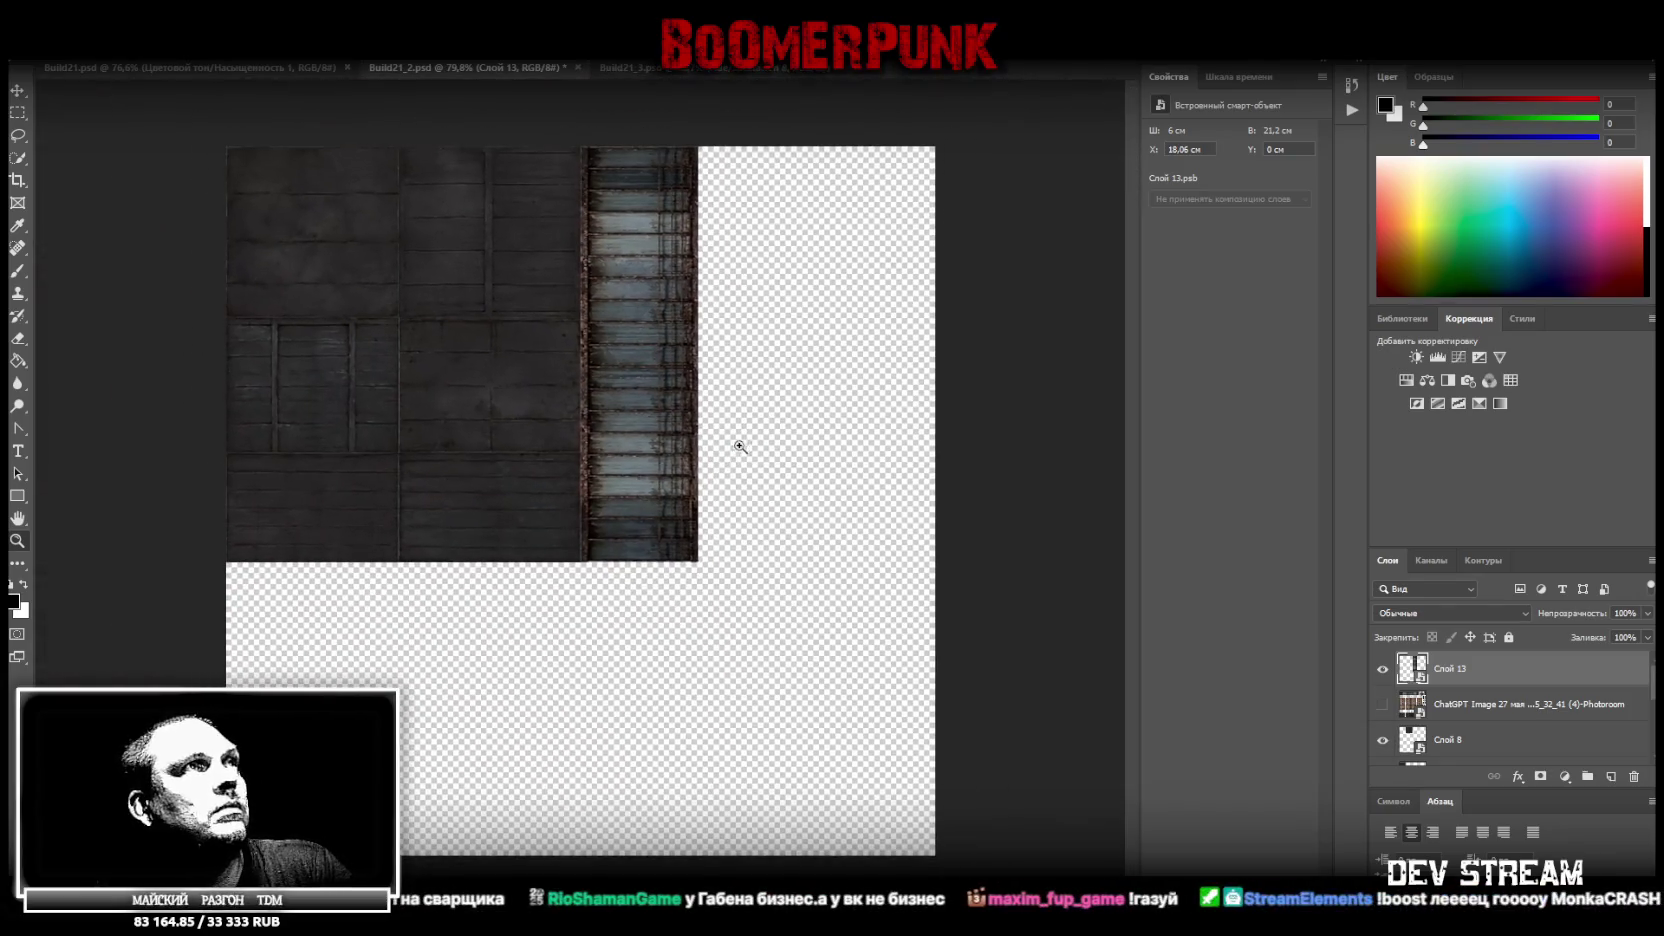
key("ctrl+z")
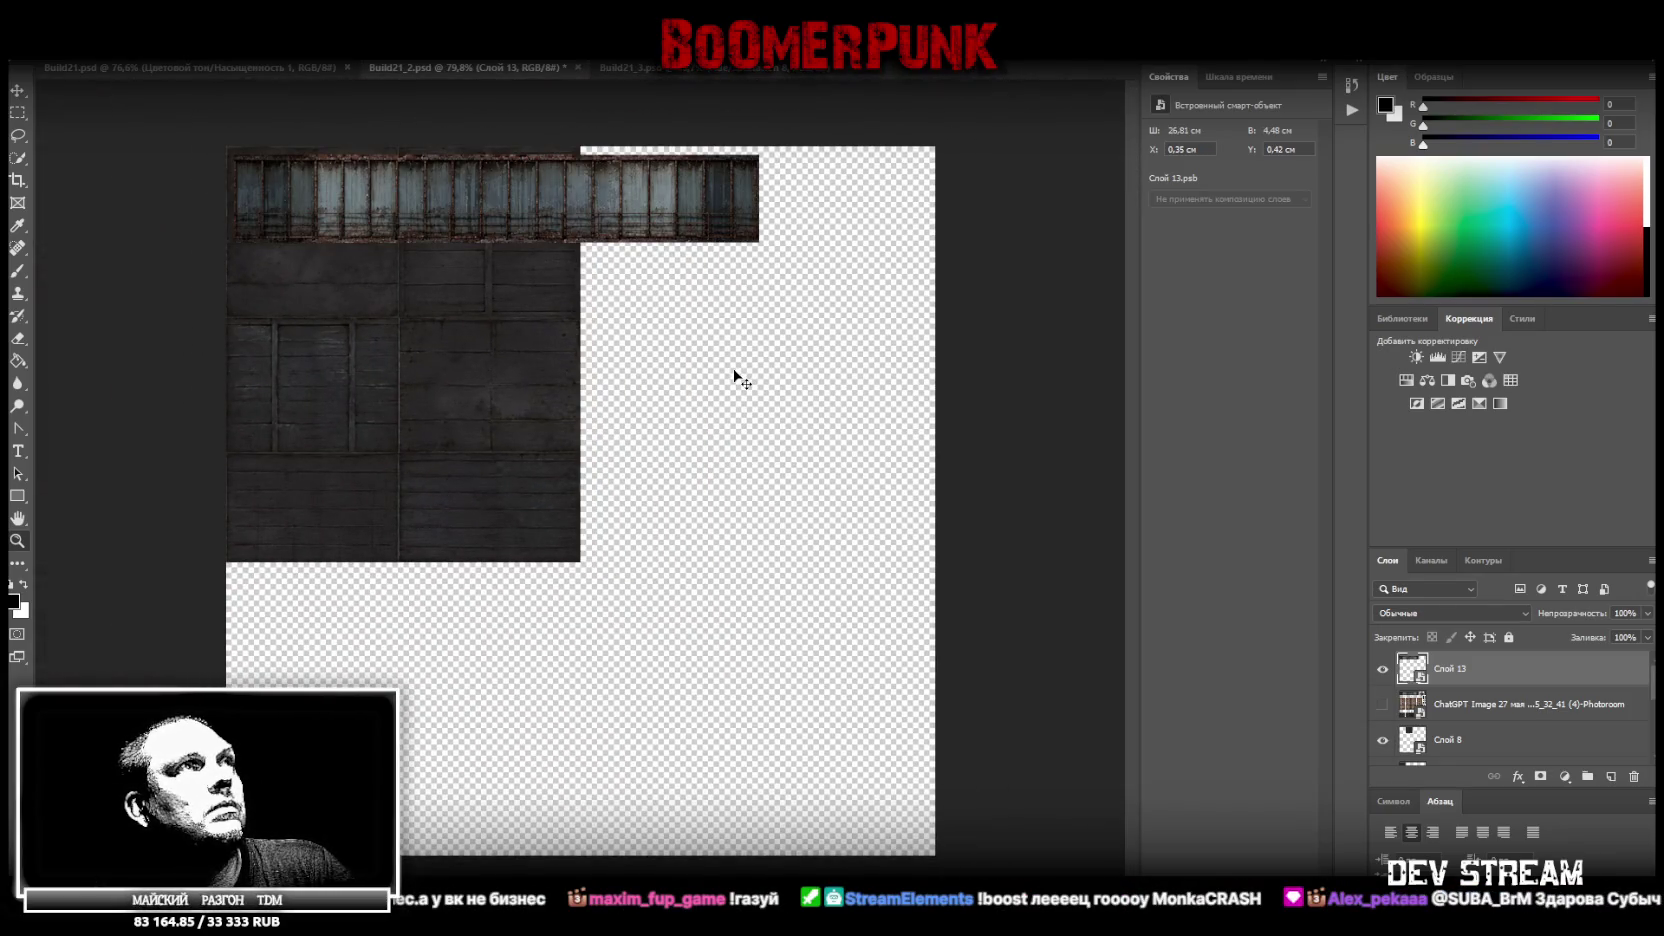
Rotate the strip 90° and fit it at 3,53 × 21,2 cm against the plank panel
key("ctrl+t")
left_click_drag(647, 213, 712, 376)
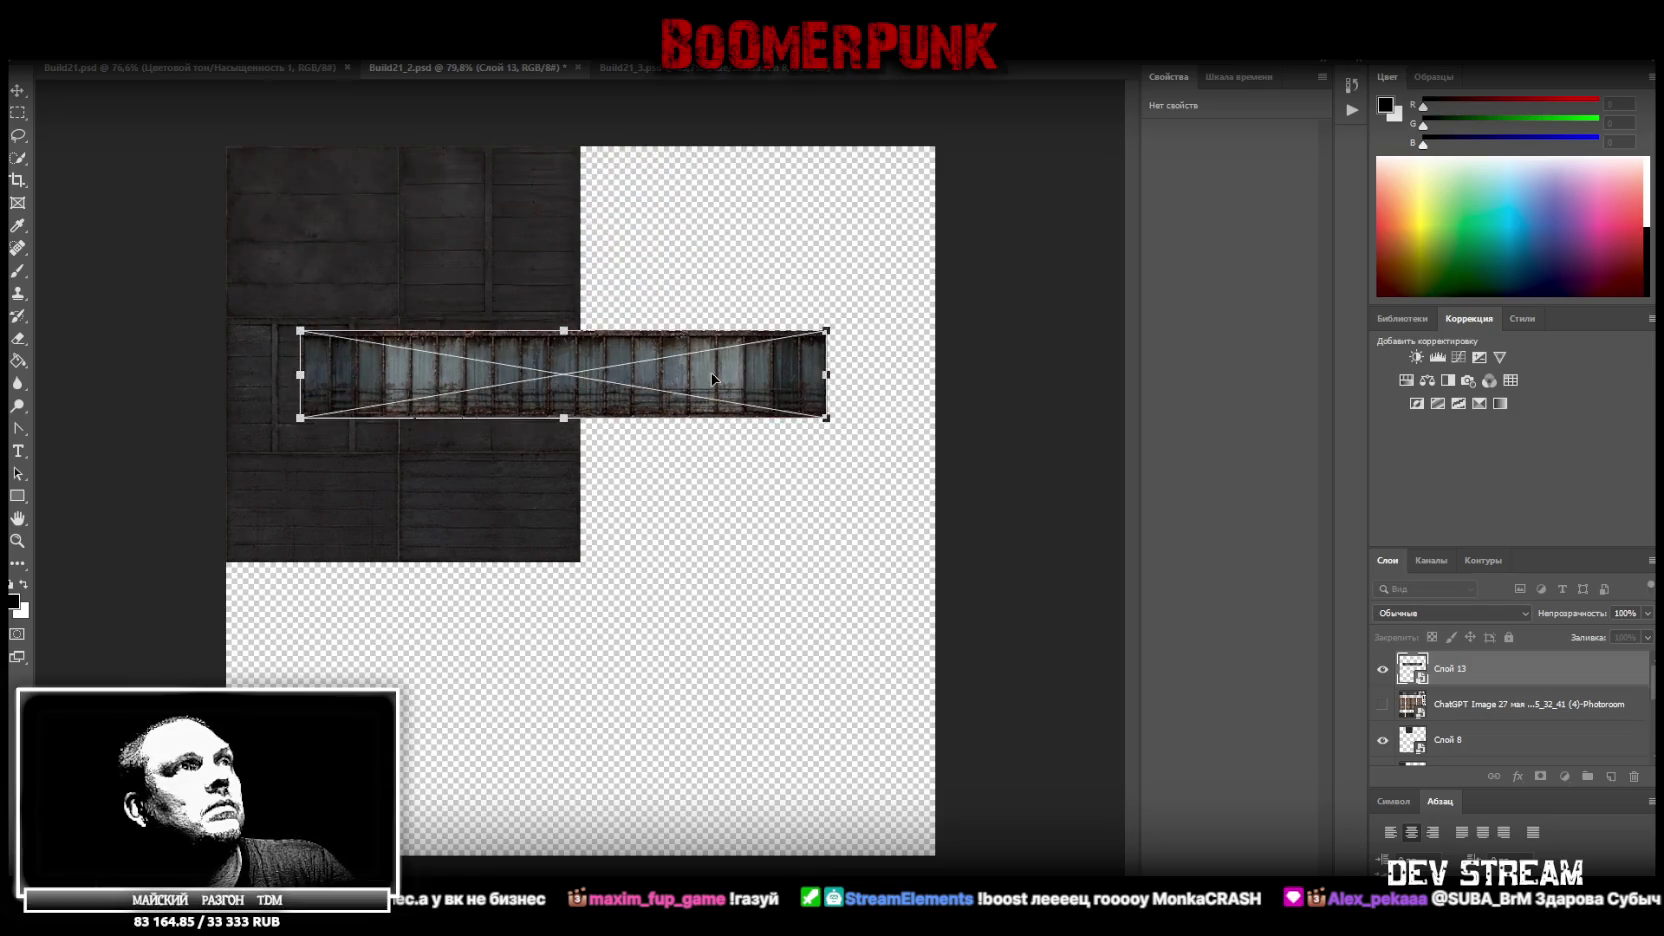
right_click(712, 376)
left_click(745, 286)
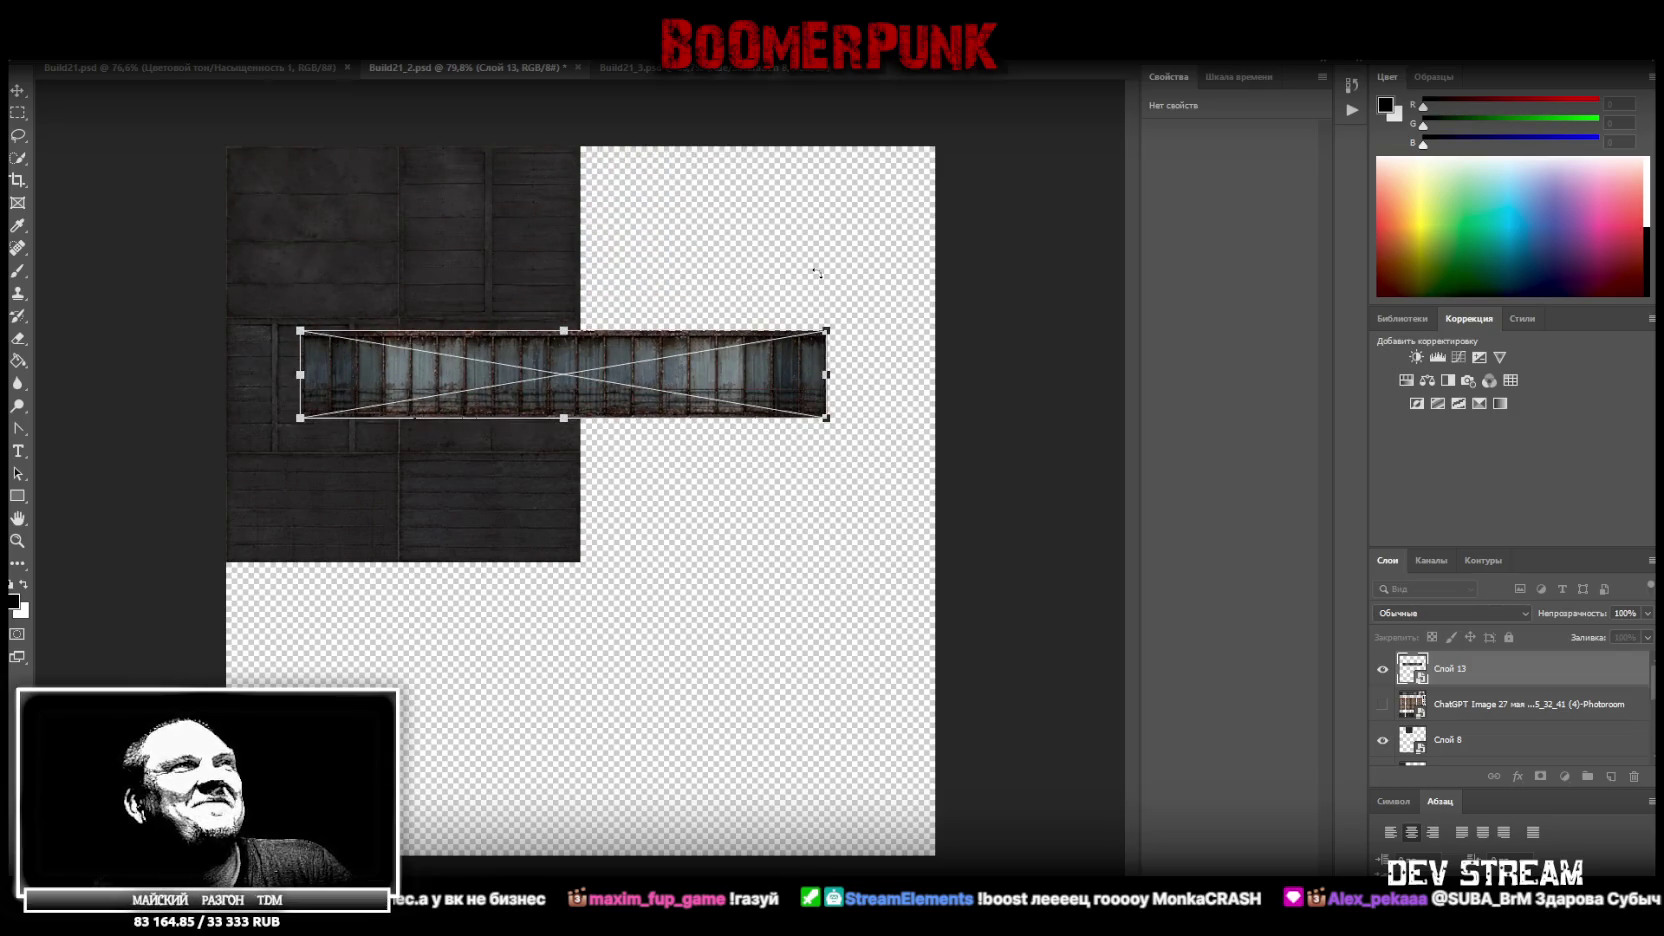
left_click_drag(816, 272, 550, 250)
mouse_move(564, 172)
left_mouse_down()
mouse_move(615, 226)
mouse_move(629, 213)
left_mouse_up()
left_click_drag(620, 674, 621, 513)
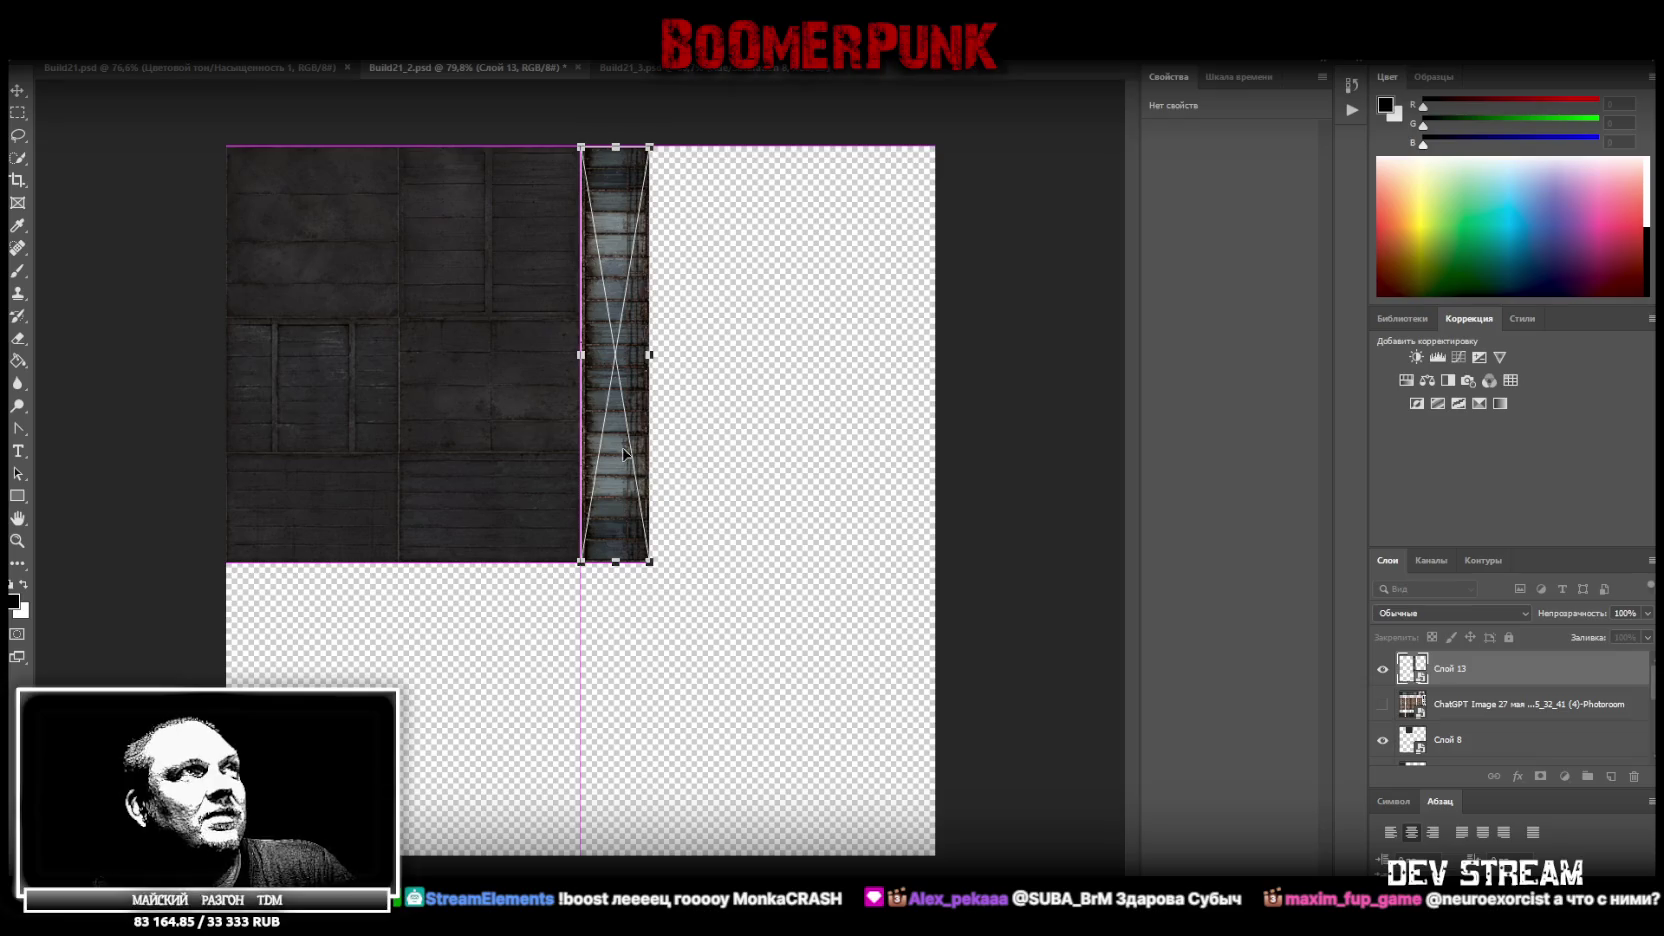
key("Return")
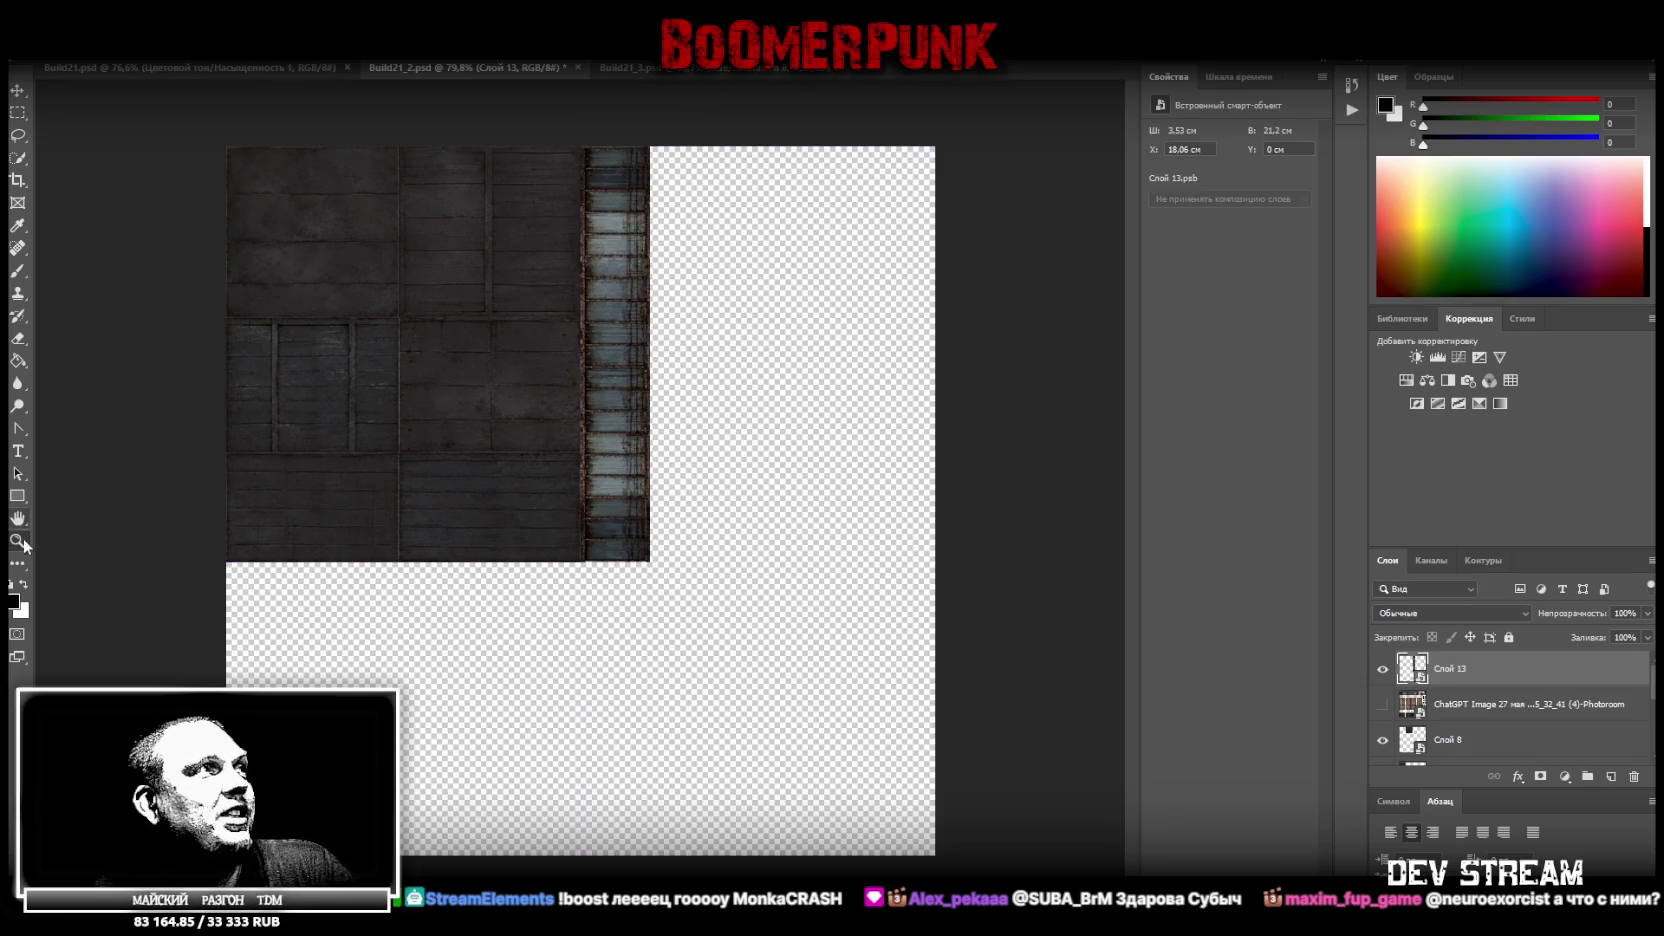
left_click(522, 530)
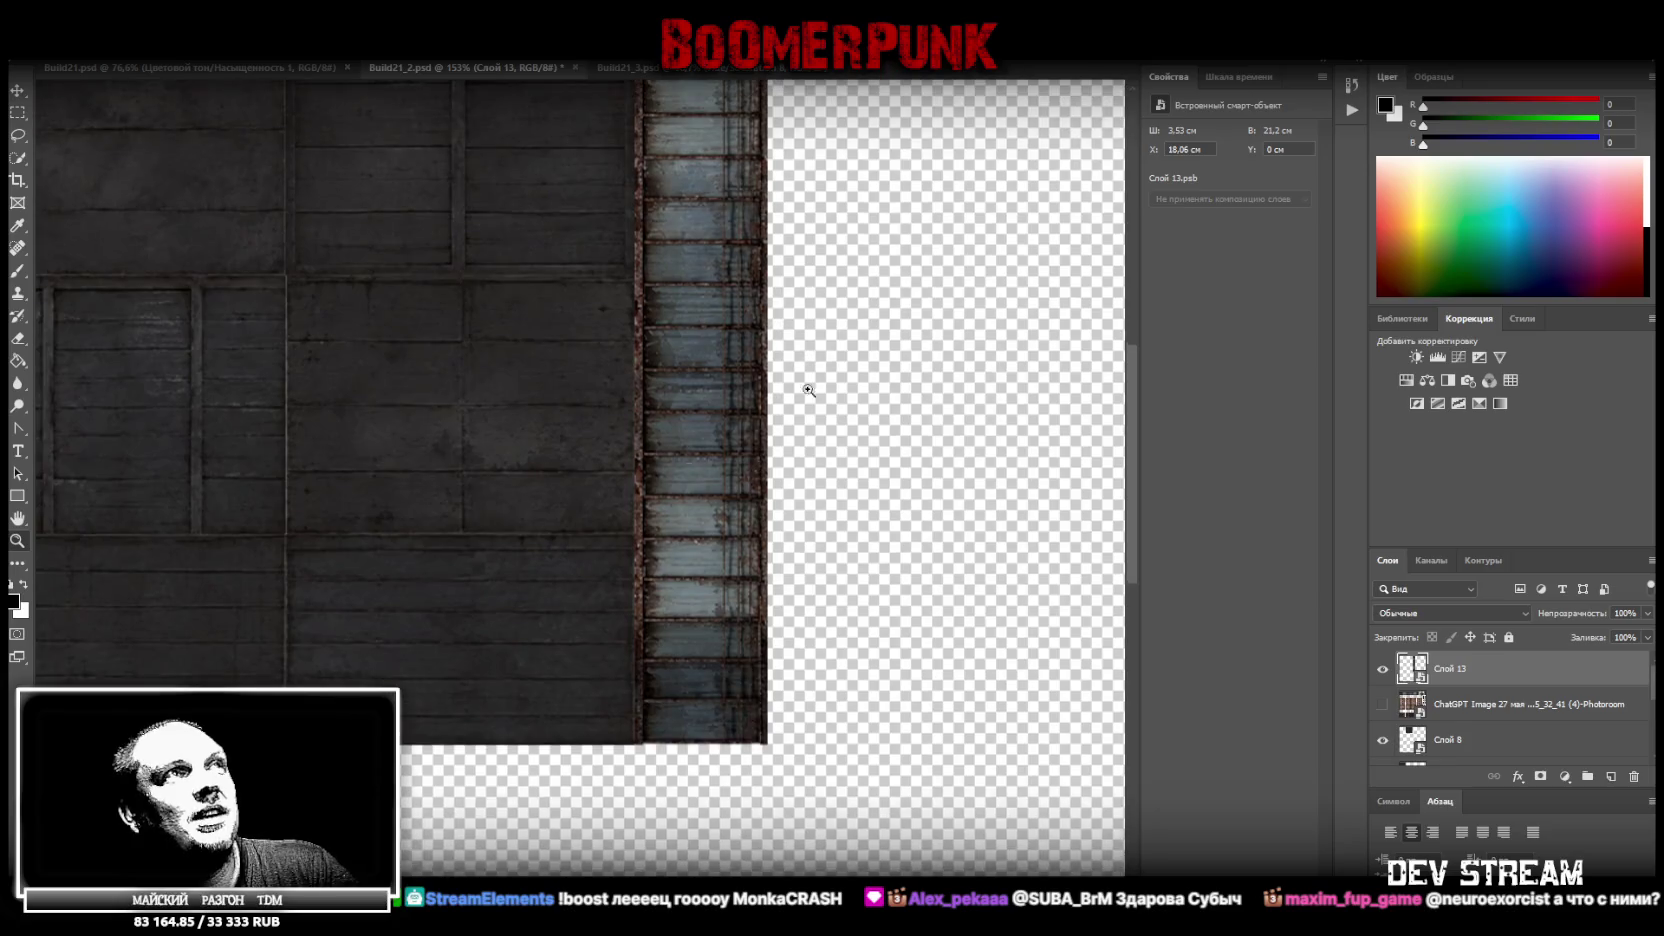
scroll(790, 380, "down", 5)
scroll(636, 200, "up", 3)
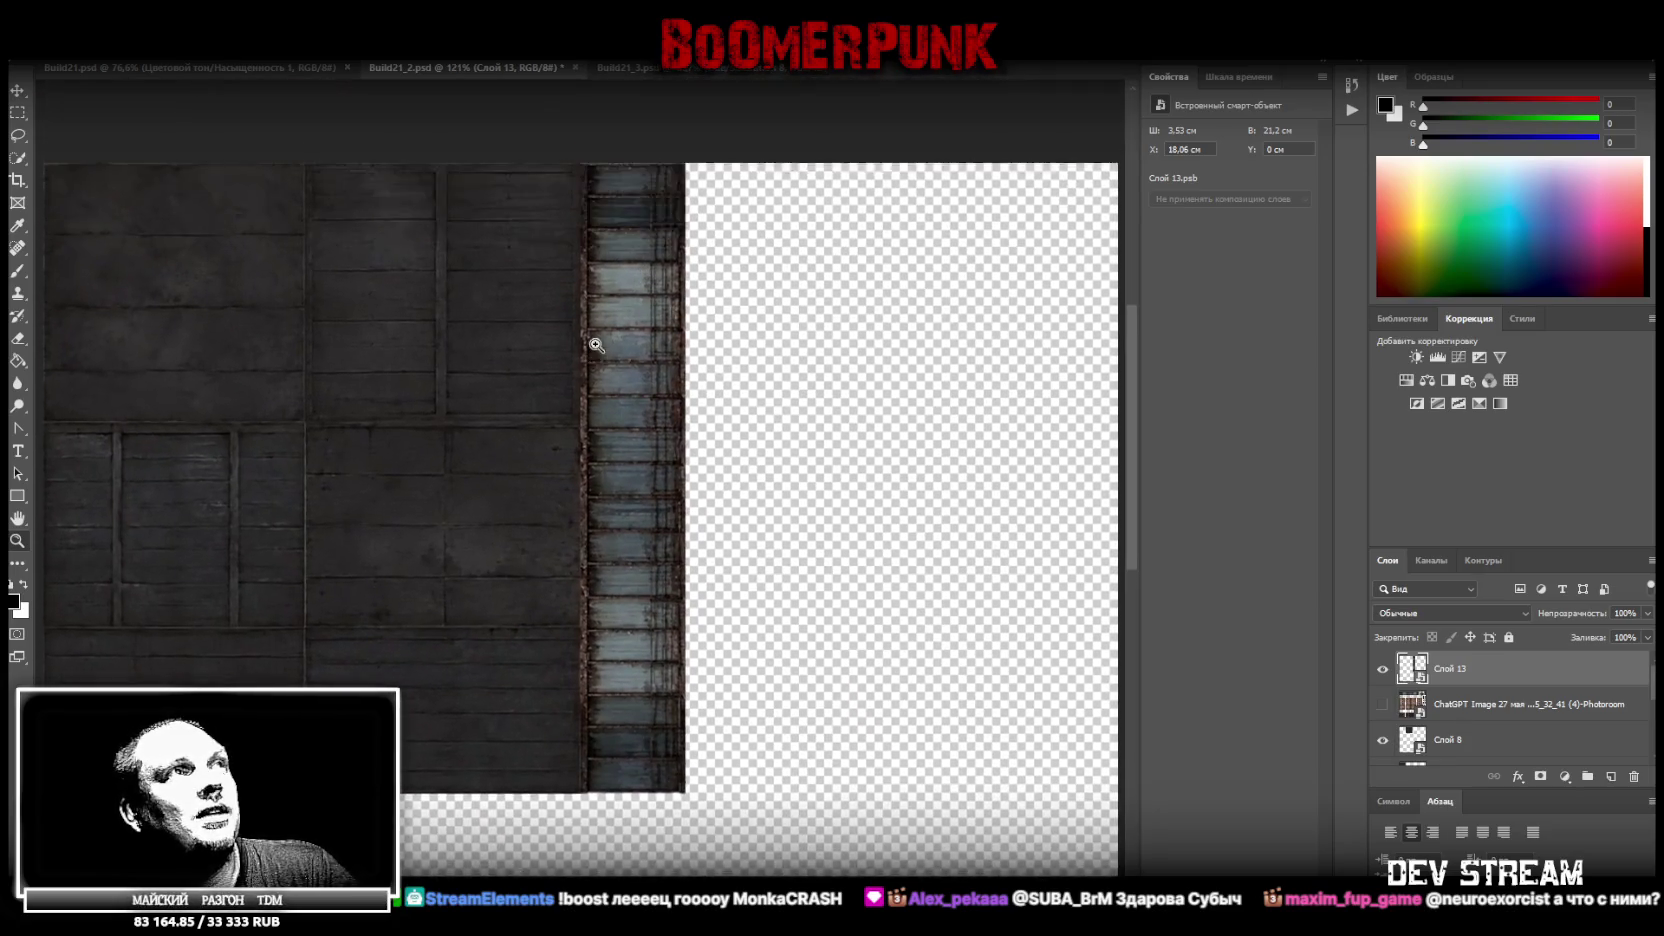
scroll(620, 359, "down", 3)
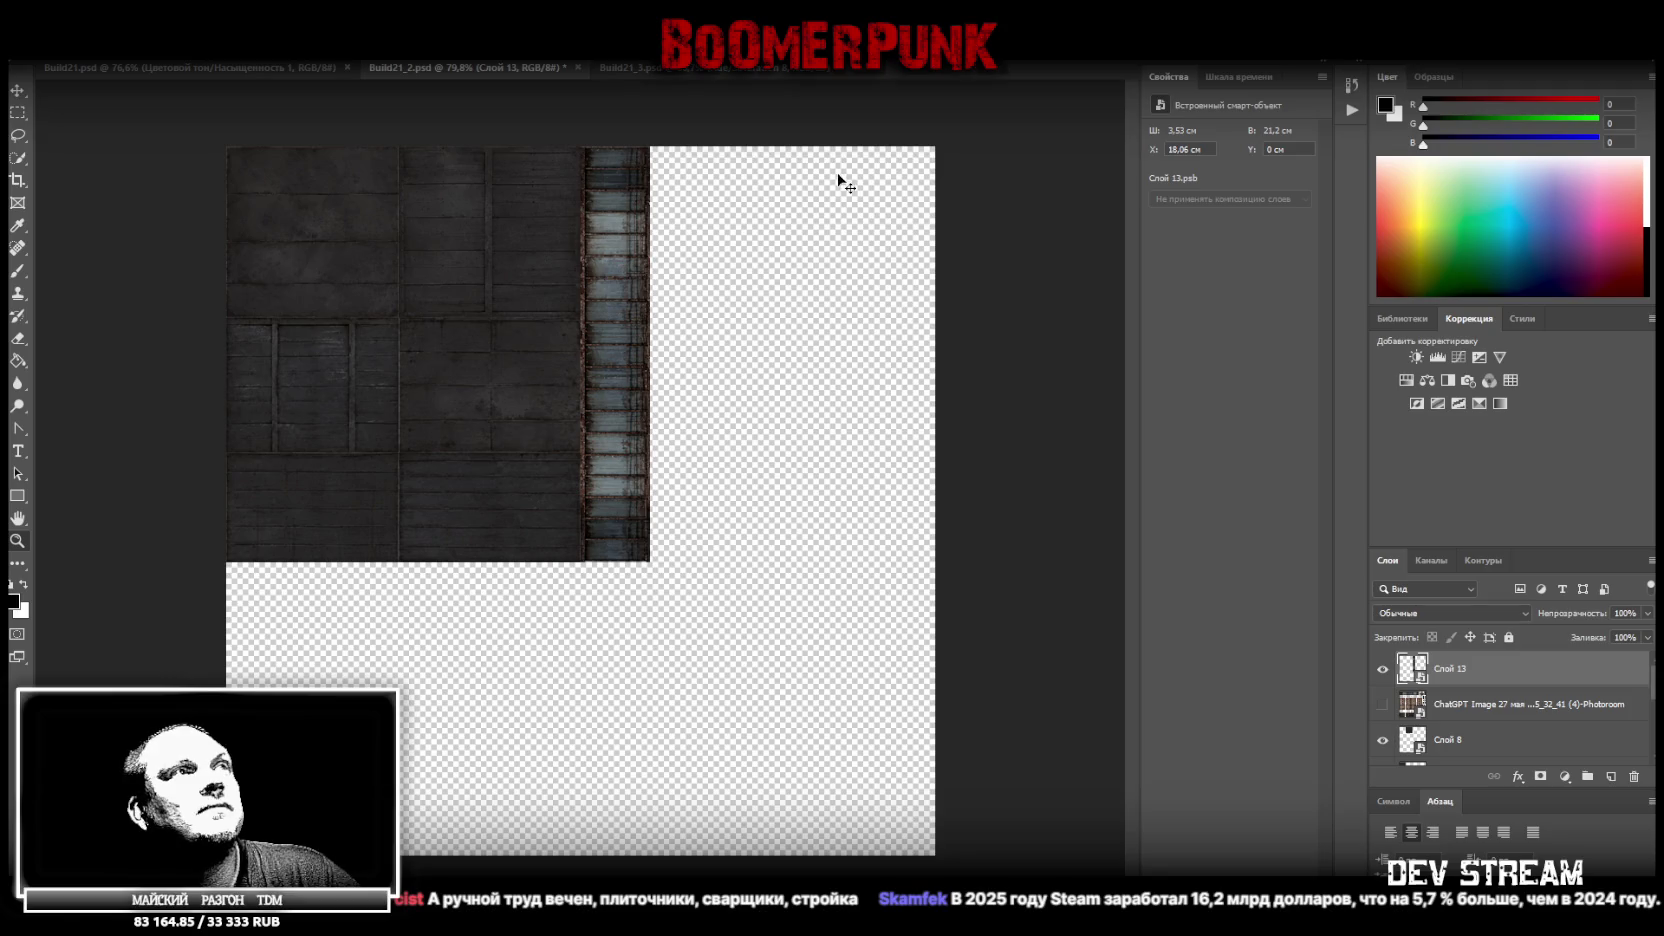
key("ctrl+s")
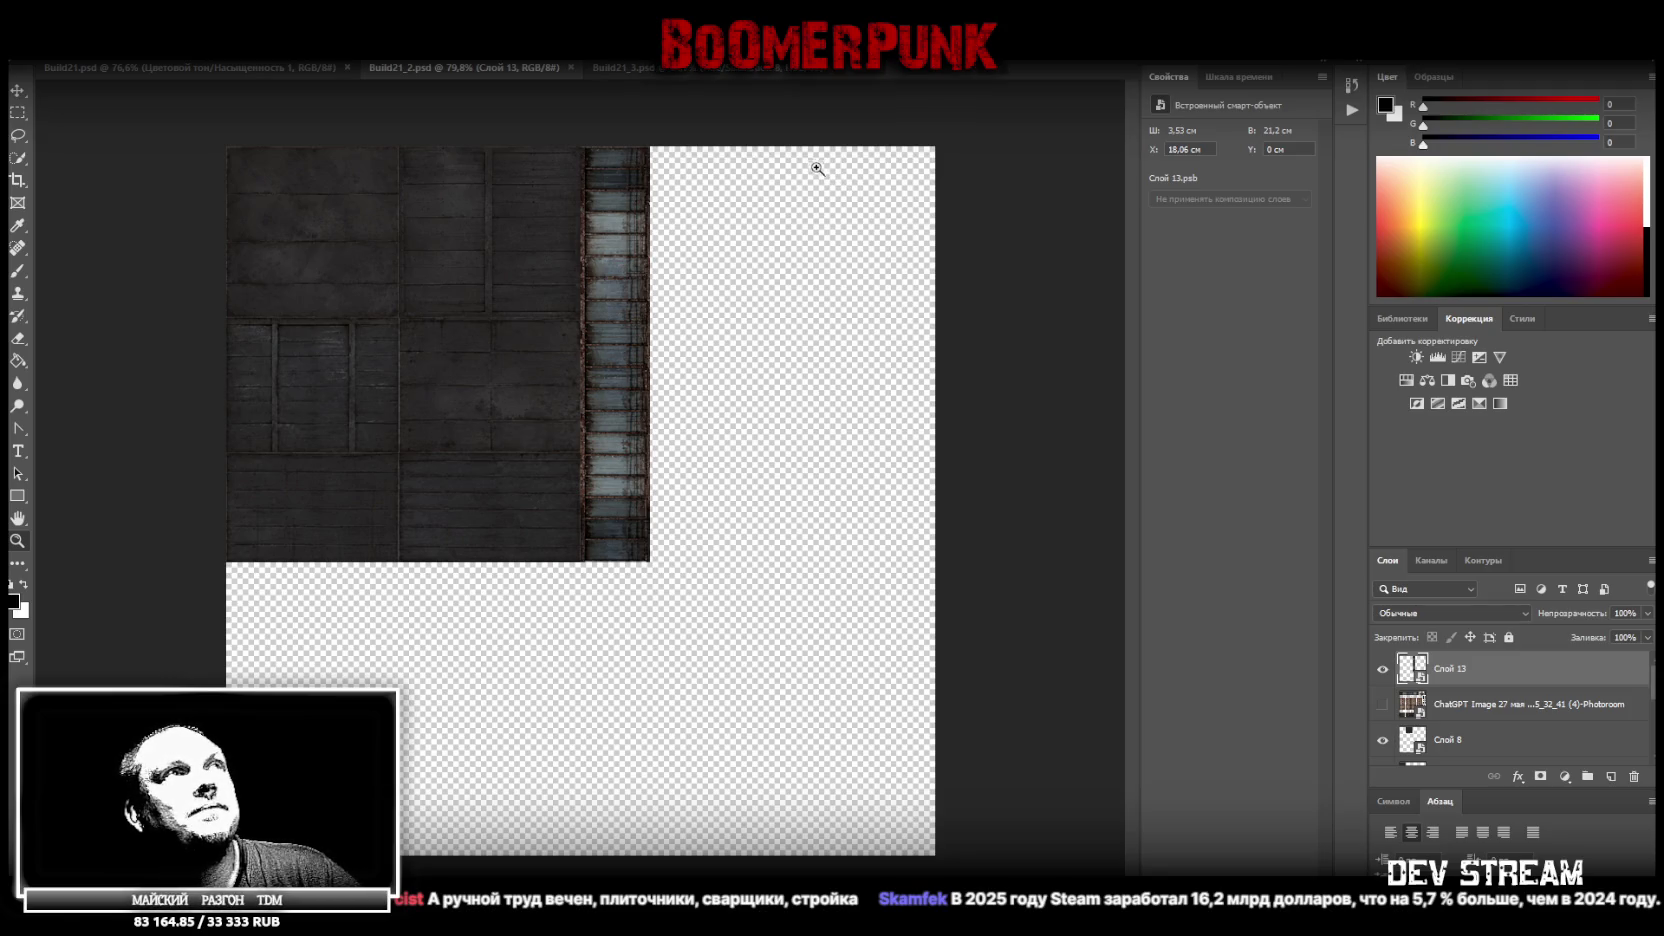
Glance at the Build21_3 texture collage, then return to the Build21_2 atlas document
left_click(715, 70)
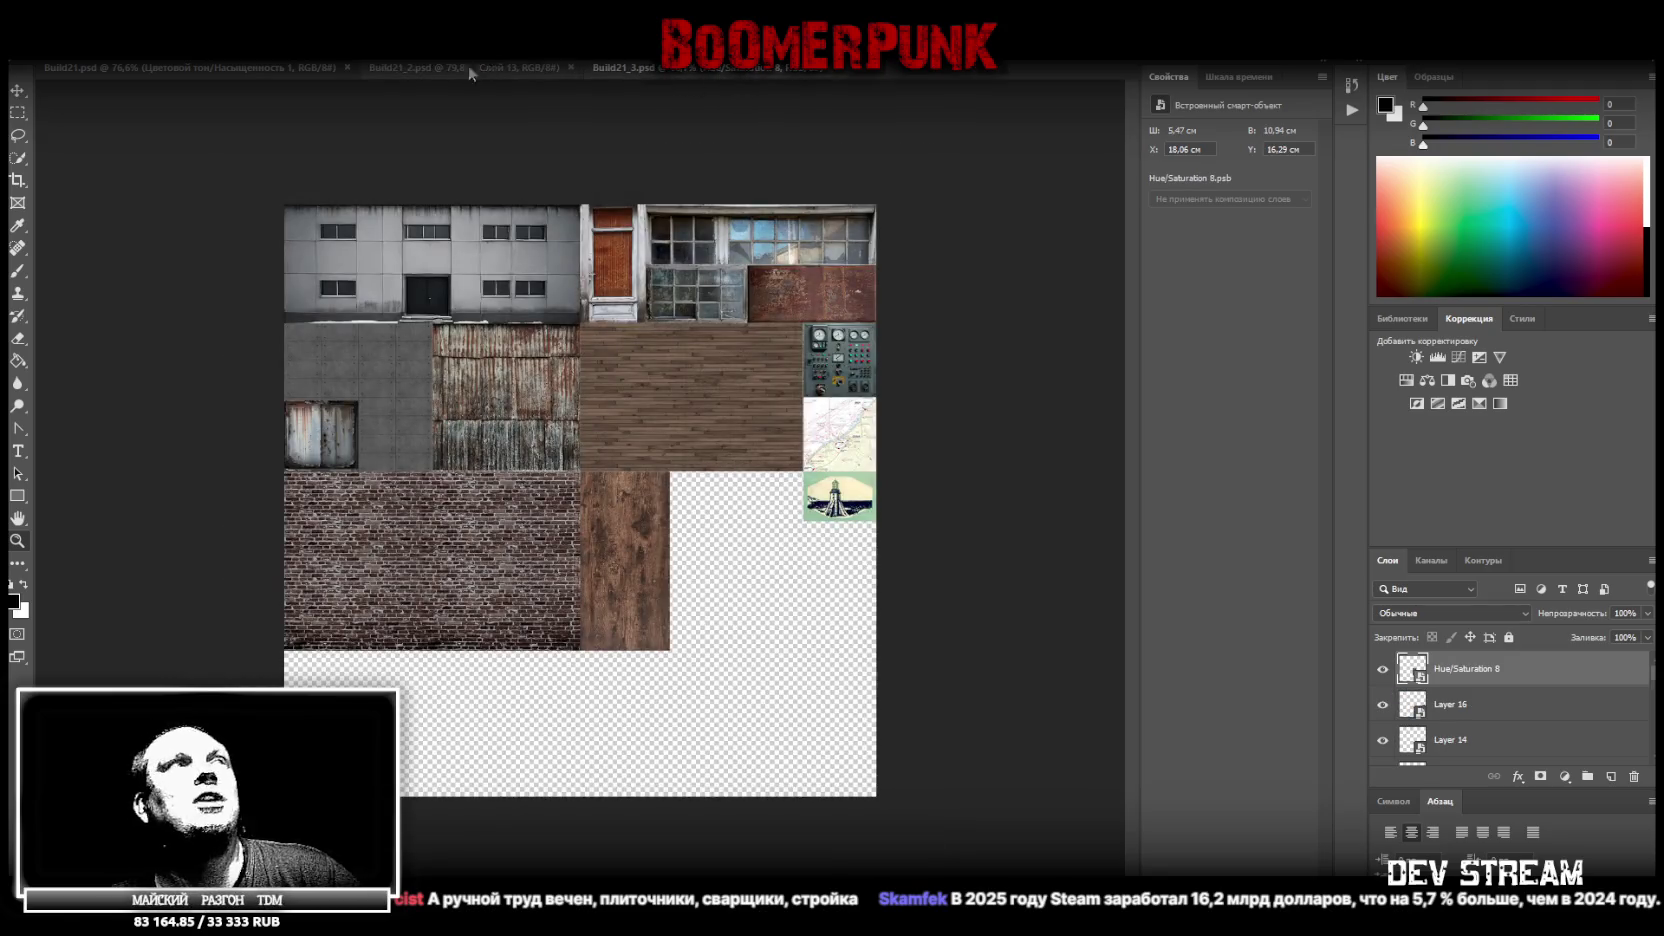
left_click(464, 68)
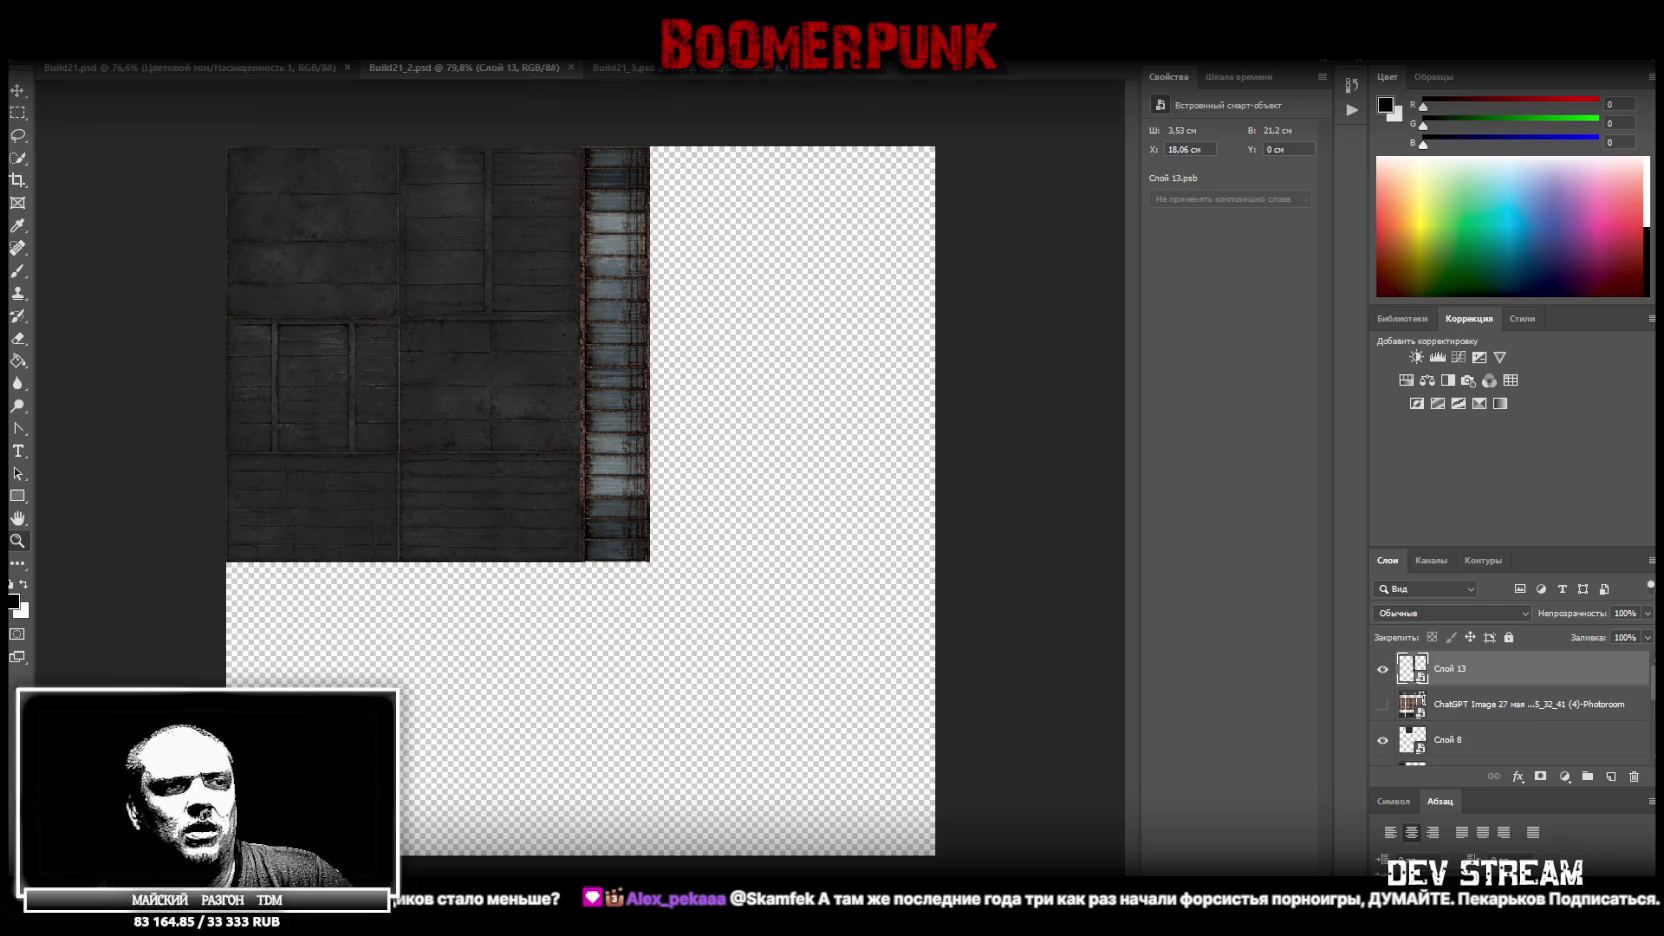
Show the ChatGPT Image layer, move it above Слой 13, and reselect Слой 13
left_click(1381, 705)
left_click_drag(1485, 706, 1493, 673)
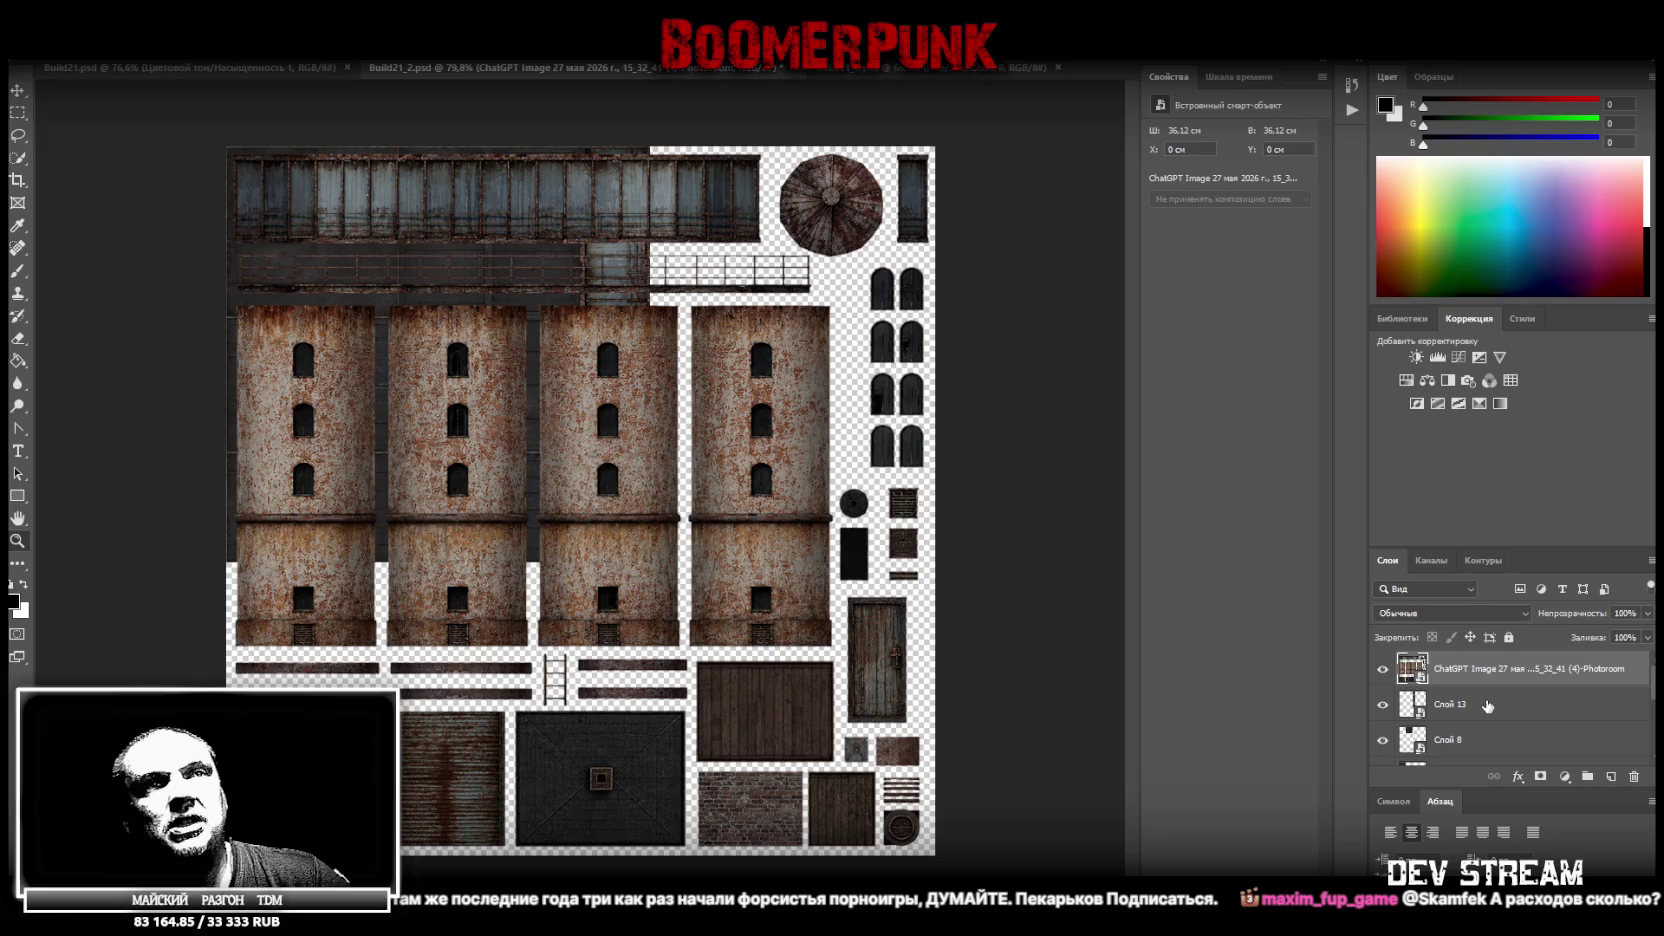
left_click(1487, 706)
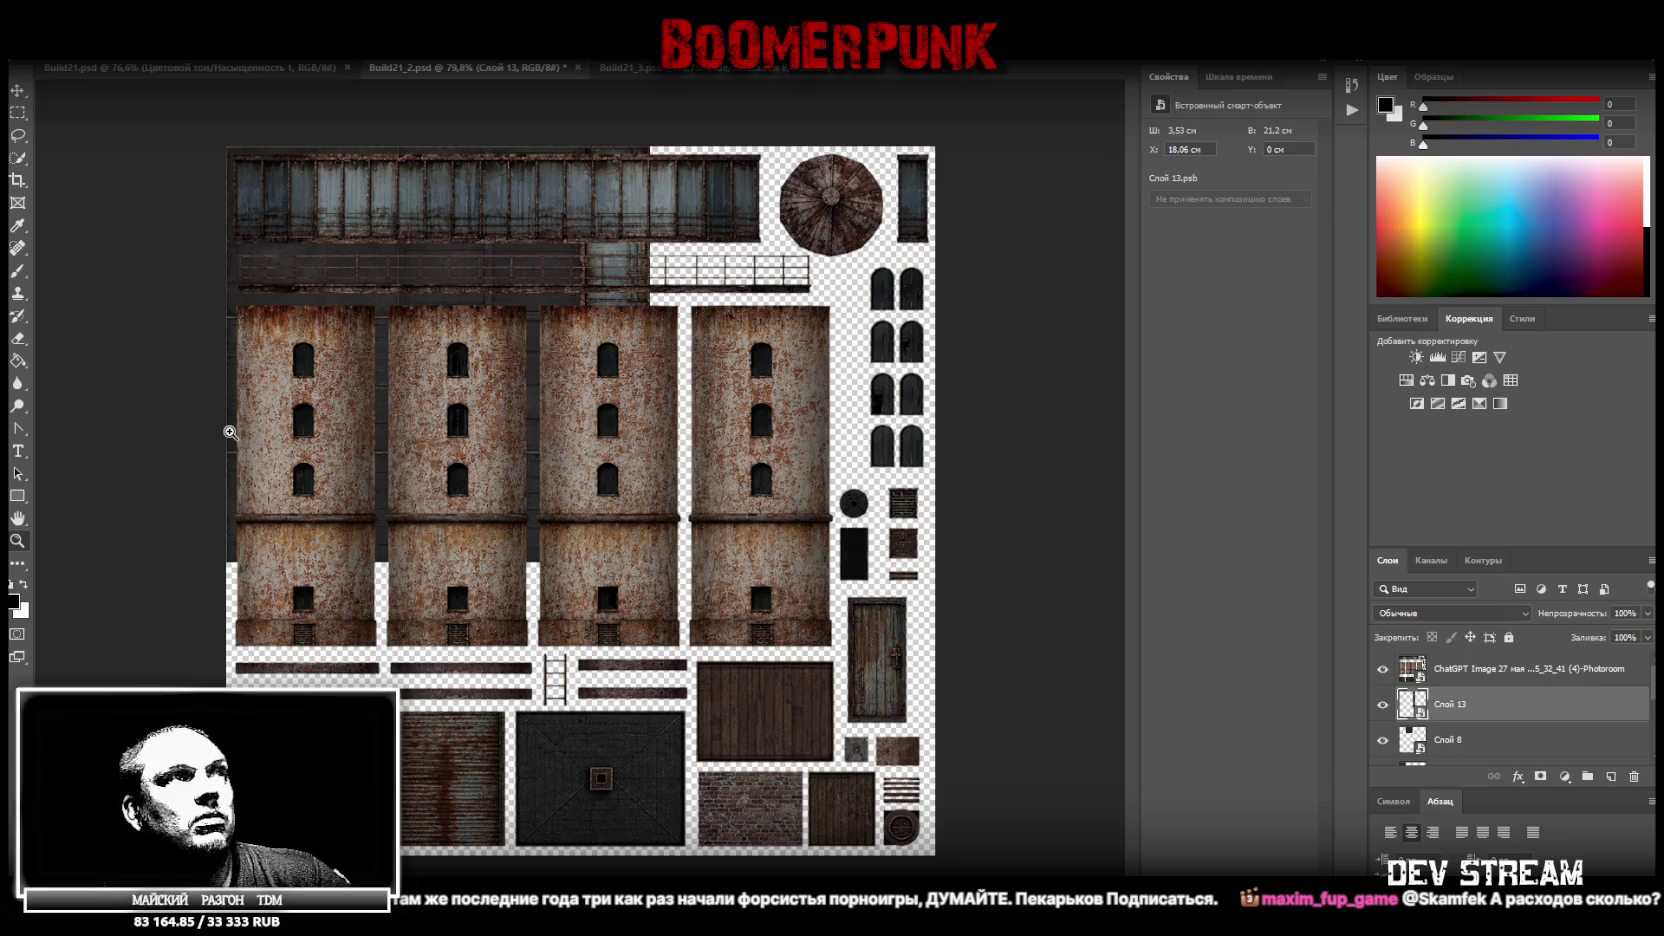
Zoom in and out on the atlas to inspect the rusty towers and their windows
left_click(18, 113)
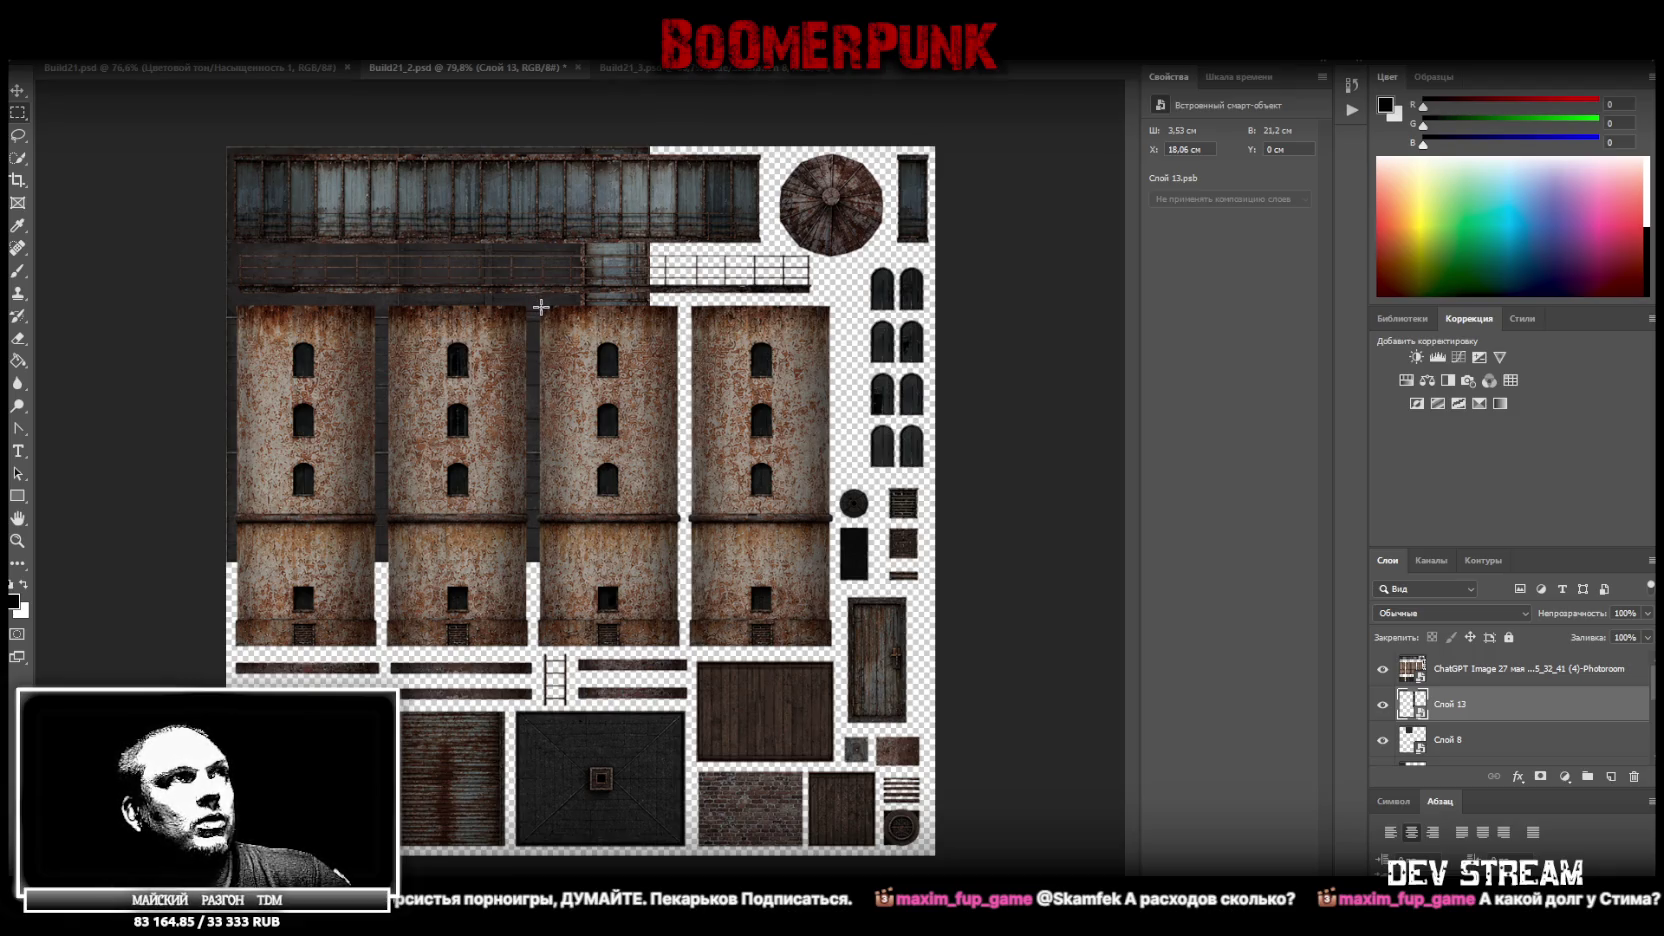
left_click(17, 540)
left_click_drag(906, 602, 945, 602)
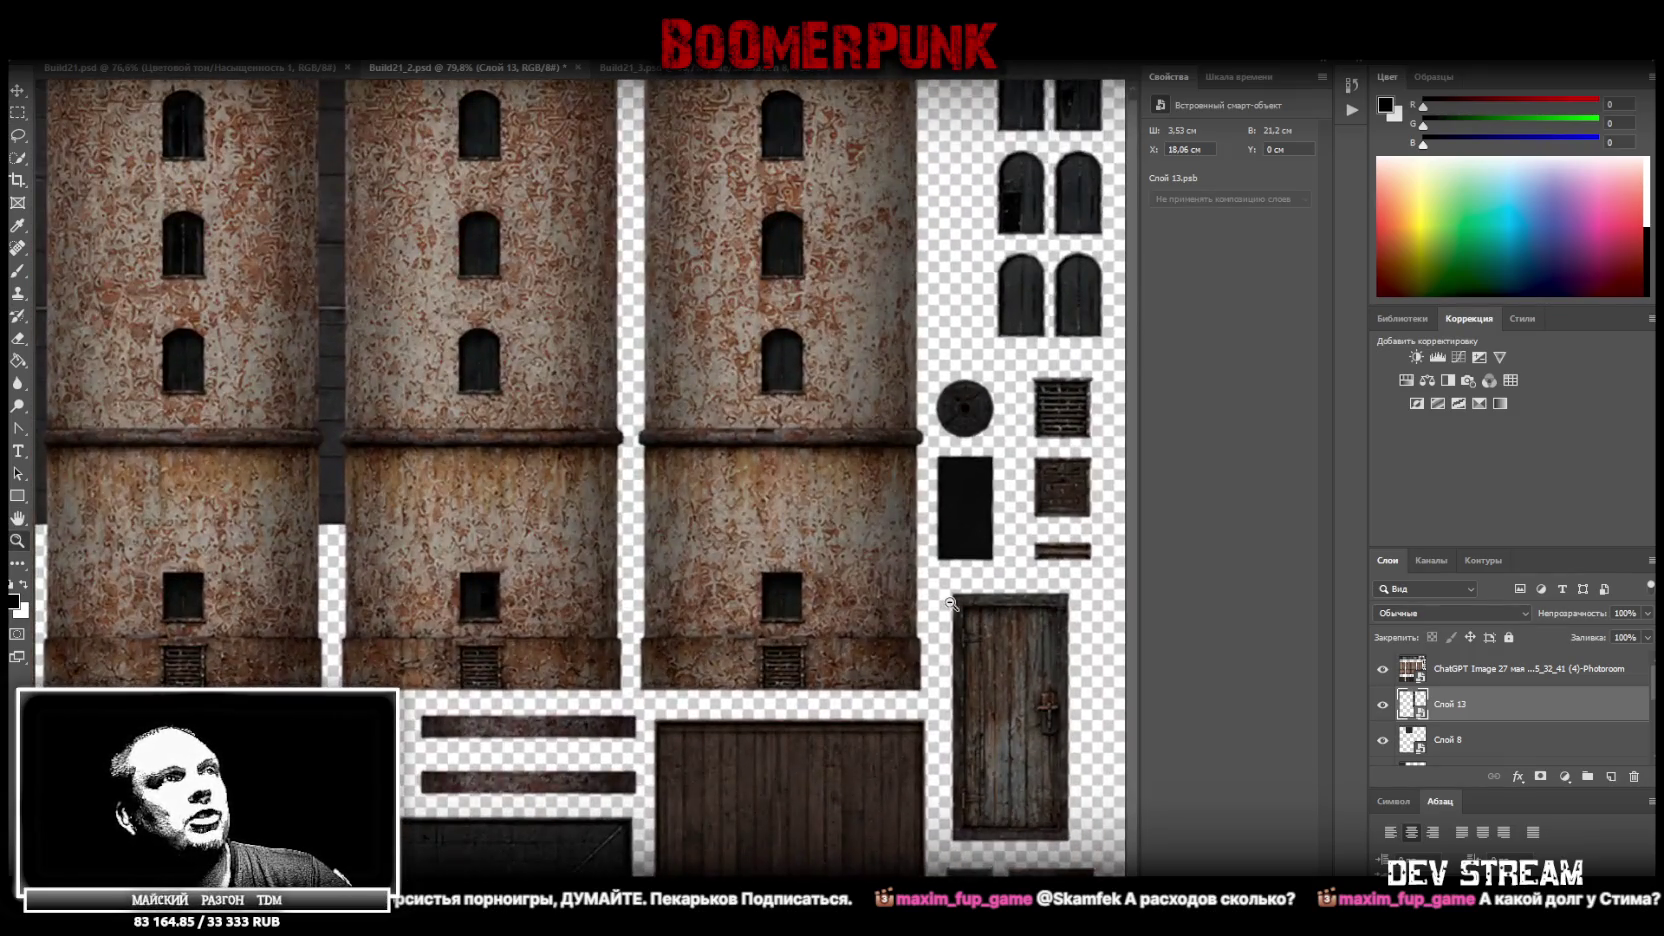
left_click_drag(945, 602, 900, 612)
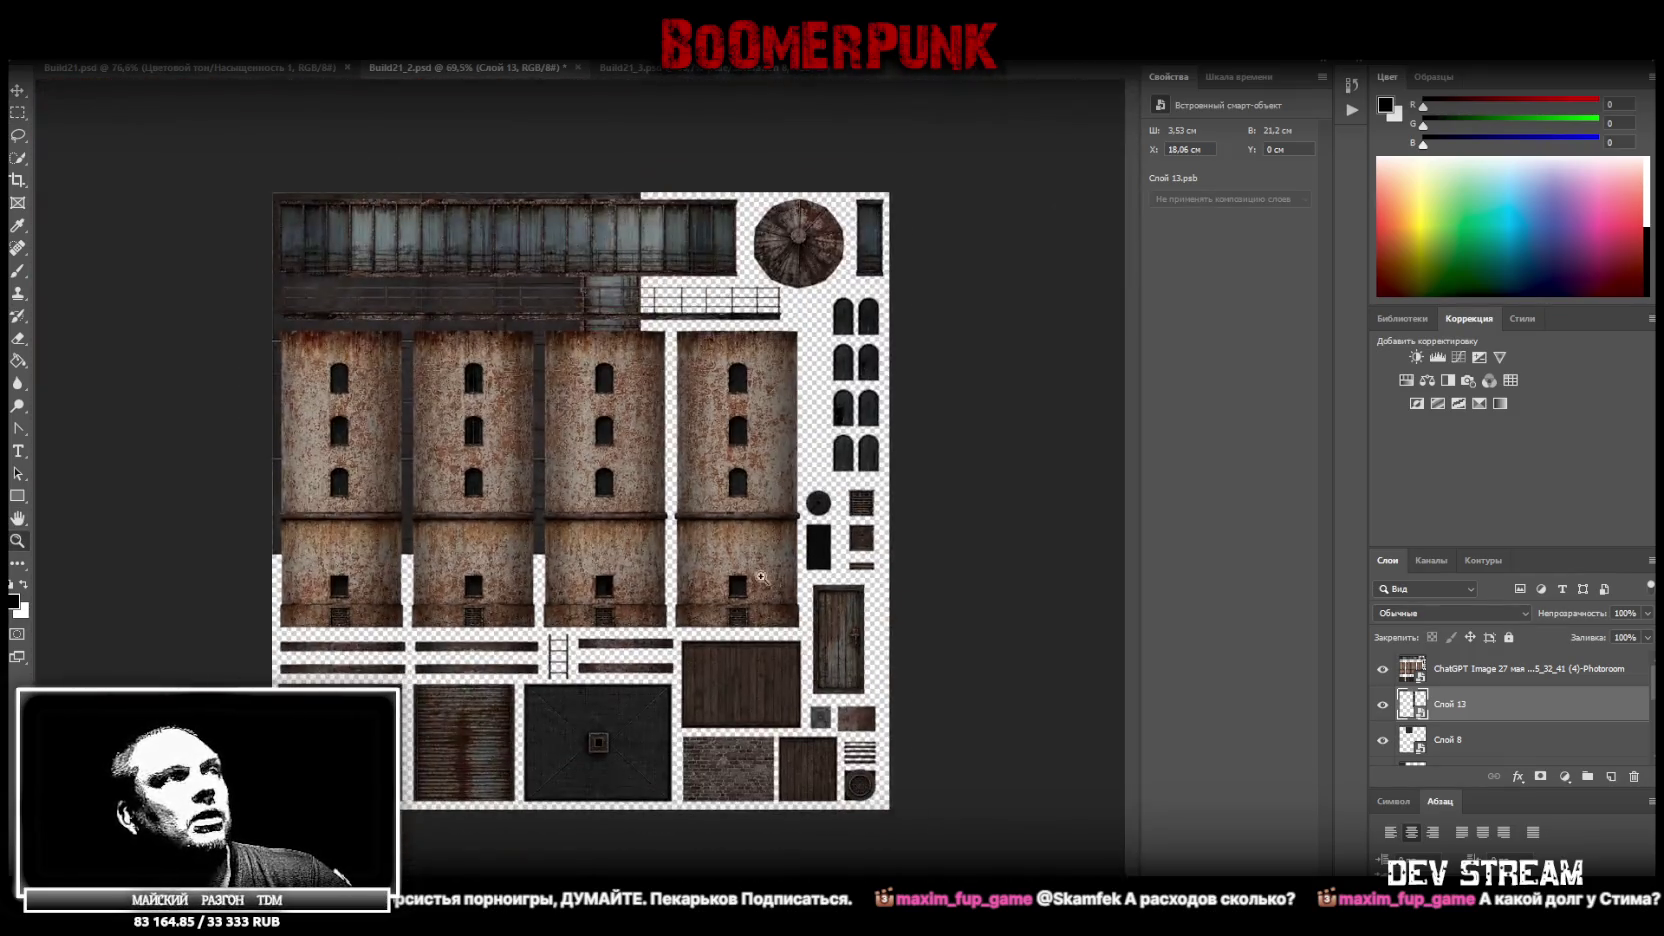
left_click_drag(342, 555, 430, 555)
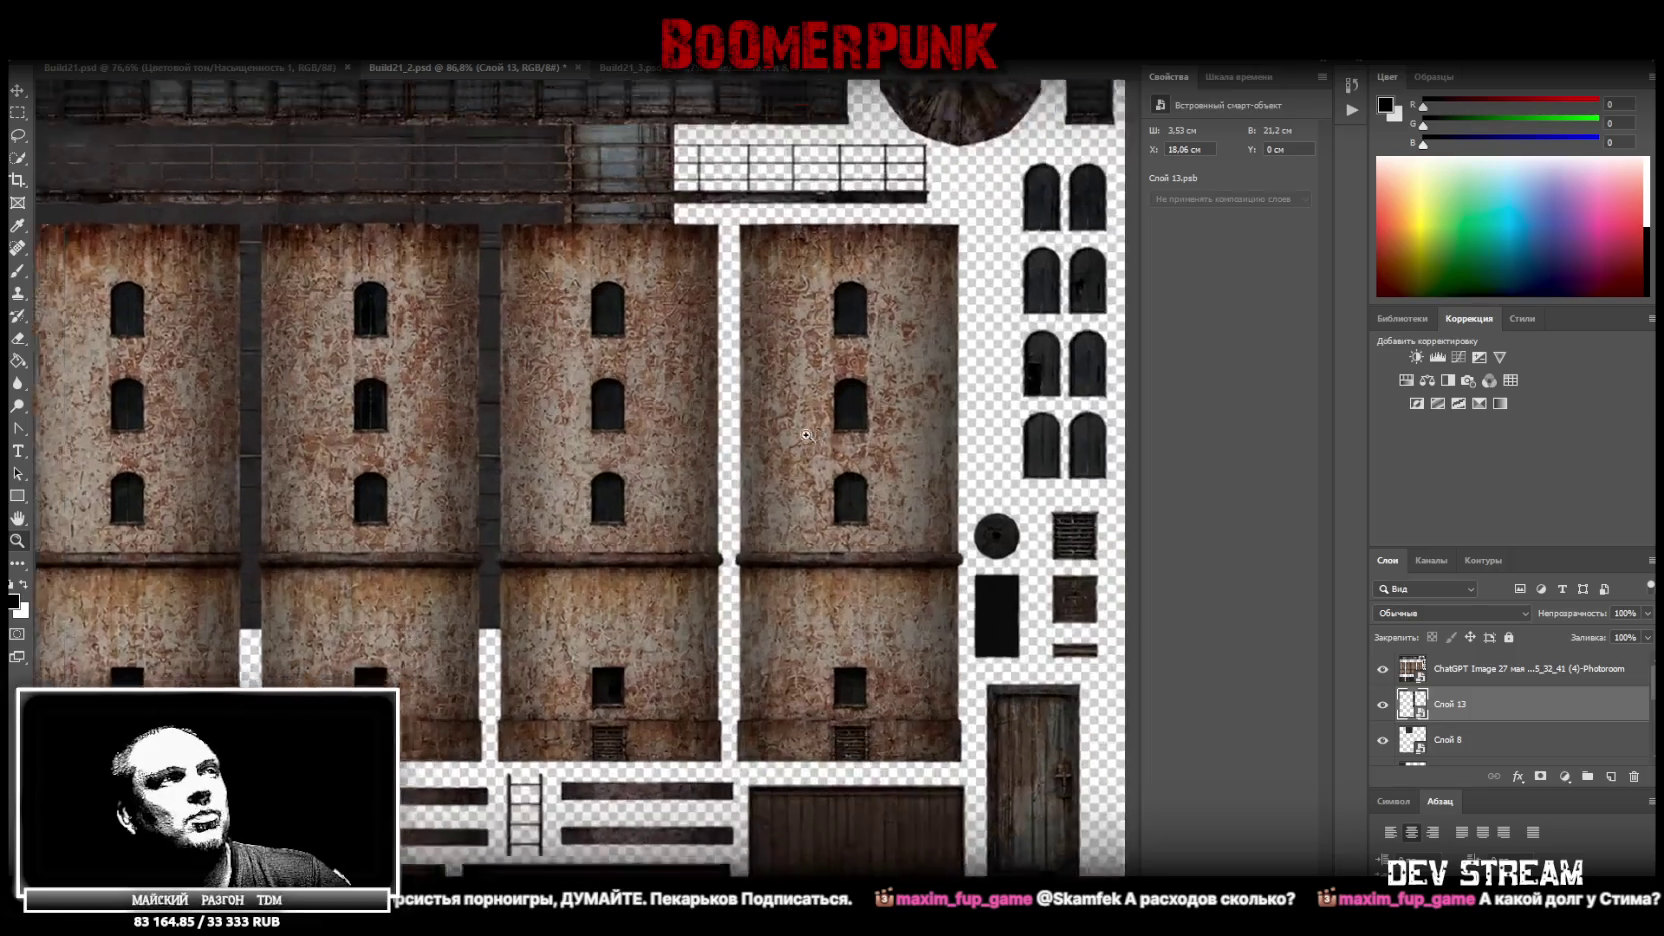
left_click_drag(620, 402, 822, 436)
left_click_drag(862, 640, 760, 708)
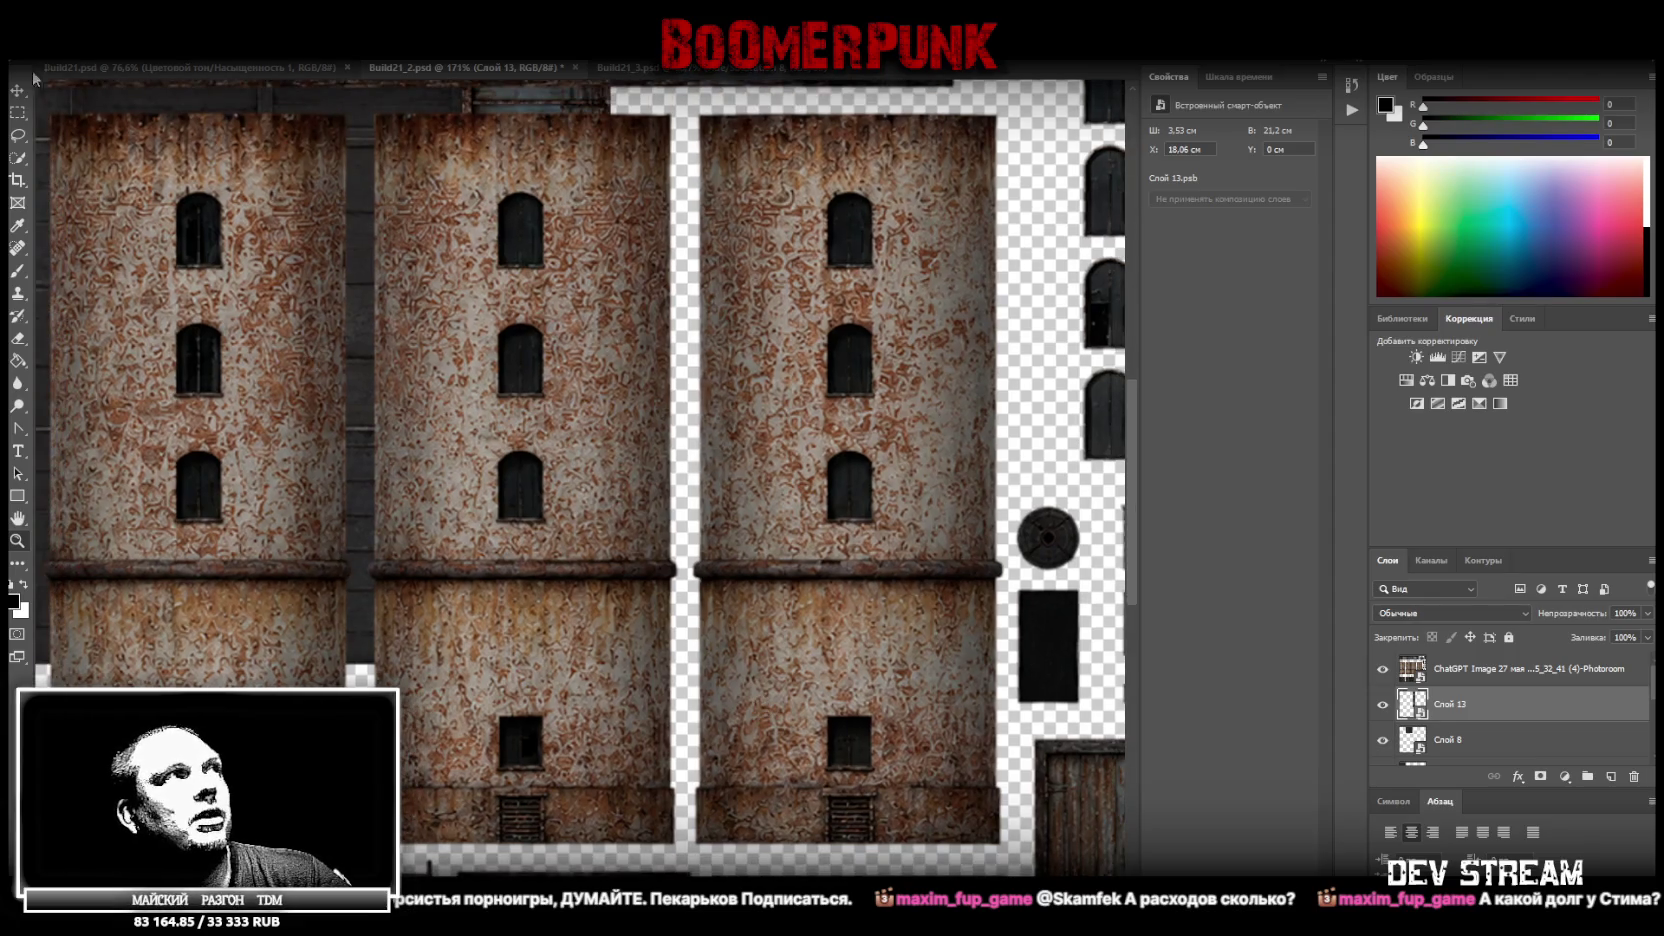
Marquee-select the two rusty windowed towers in the generated image, down to their base
left_click(18, 112)
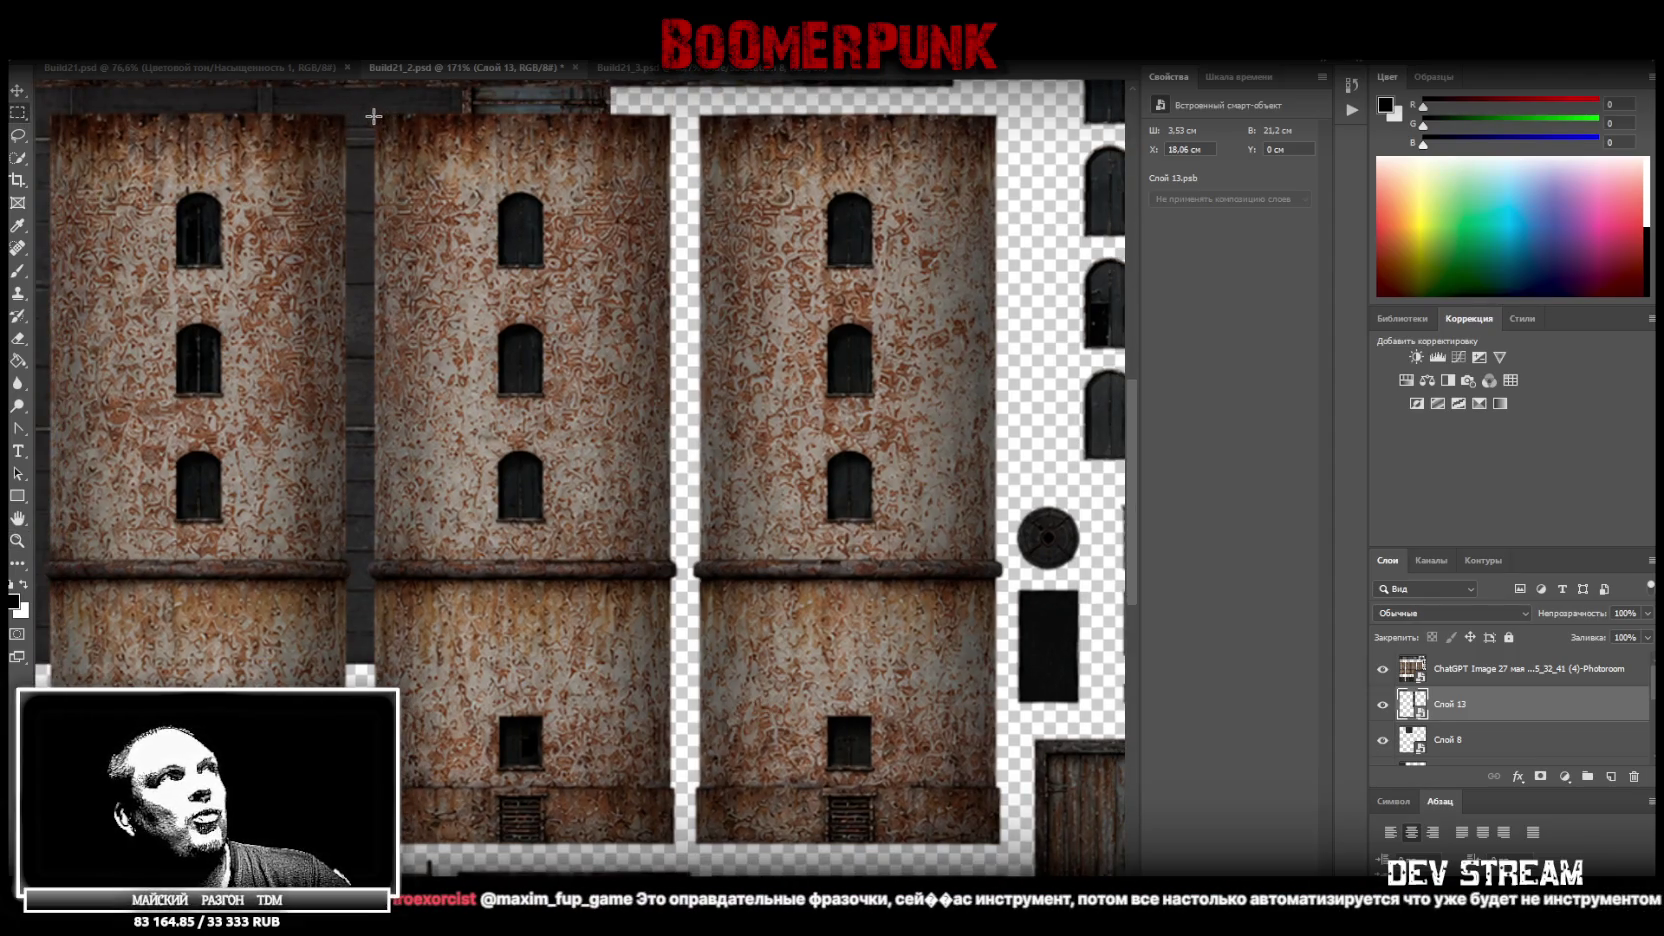
left_click_drag(373, 113, 977, 838)
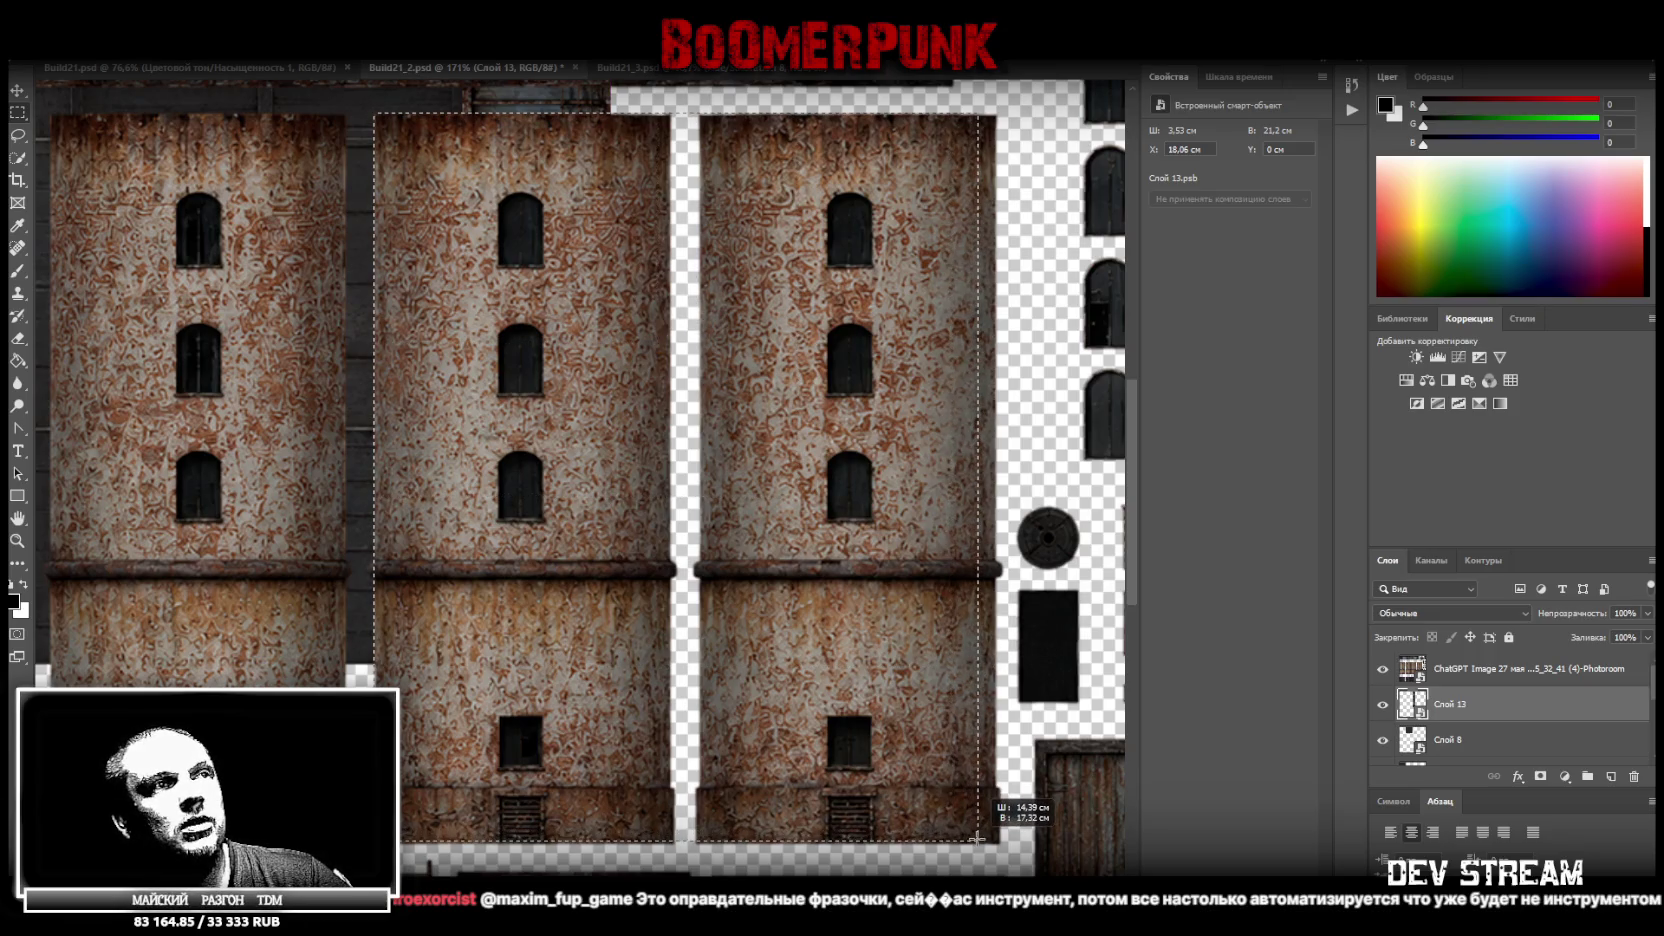
left_click_drag(977, 838, 994, 840)
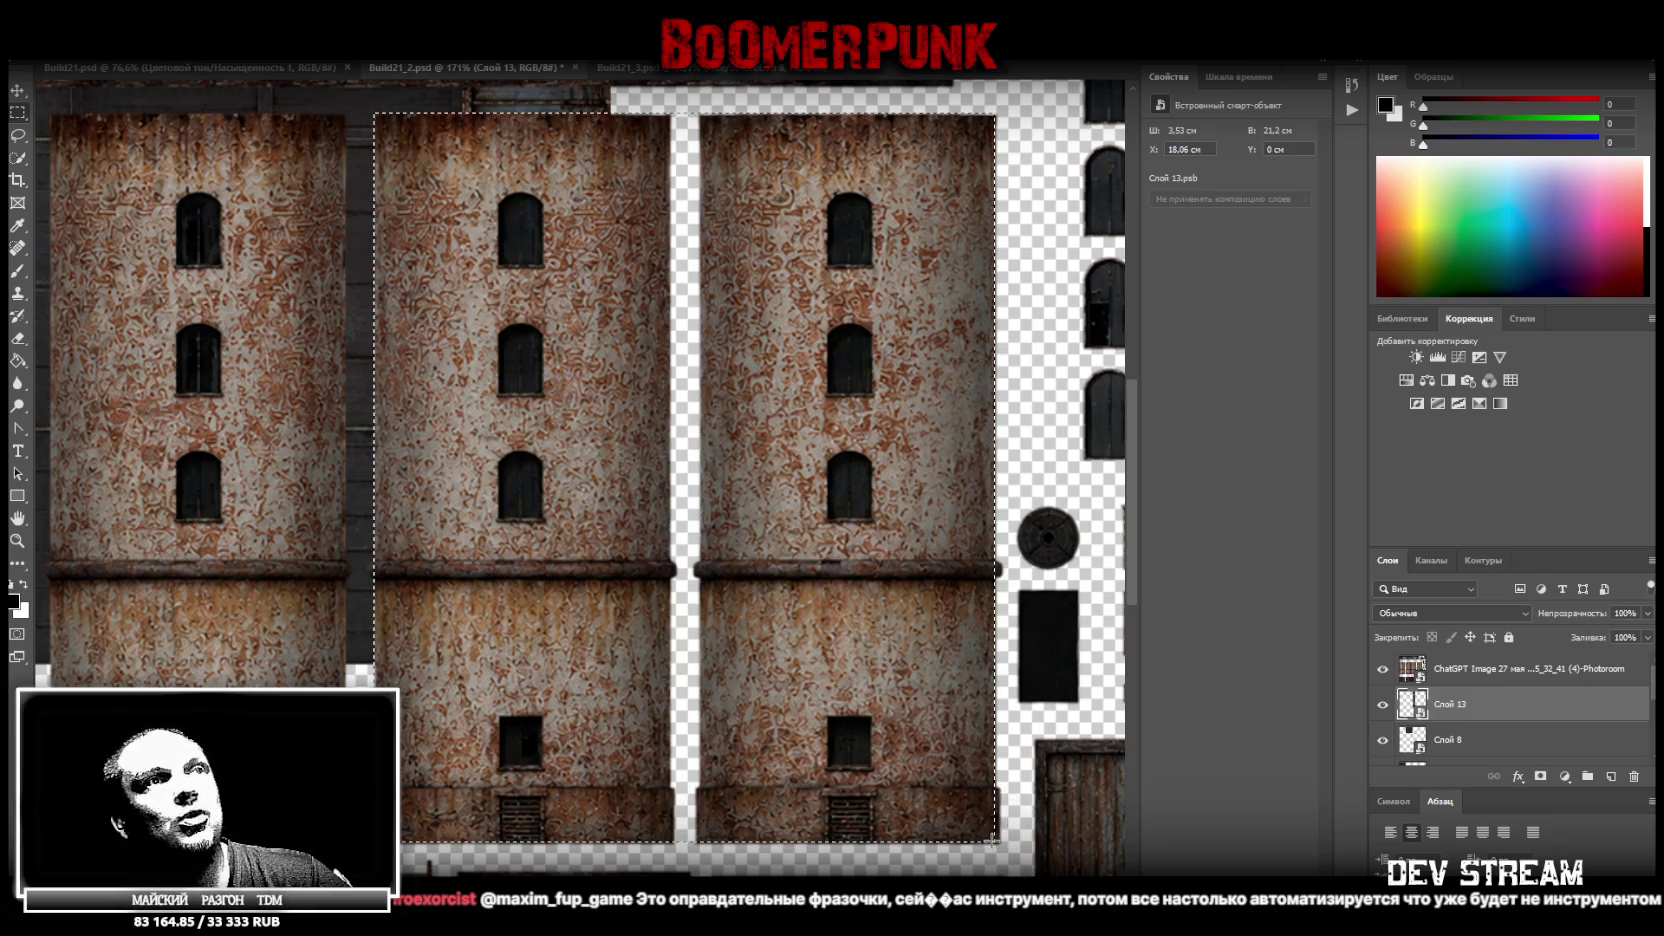
mouse_move(340, 97)
left_mouse_down()
mouse_move(1027, 110)
mouse_move(372, 118)
mouse_move(374, 840)
left_mouse_up()
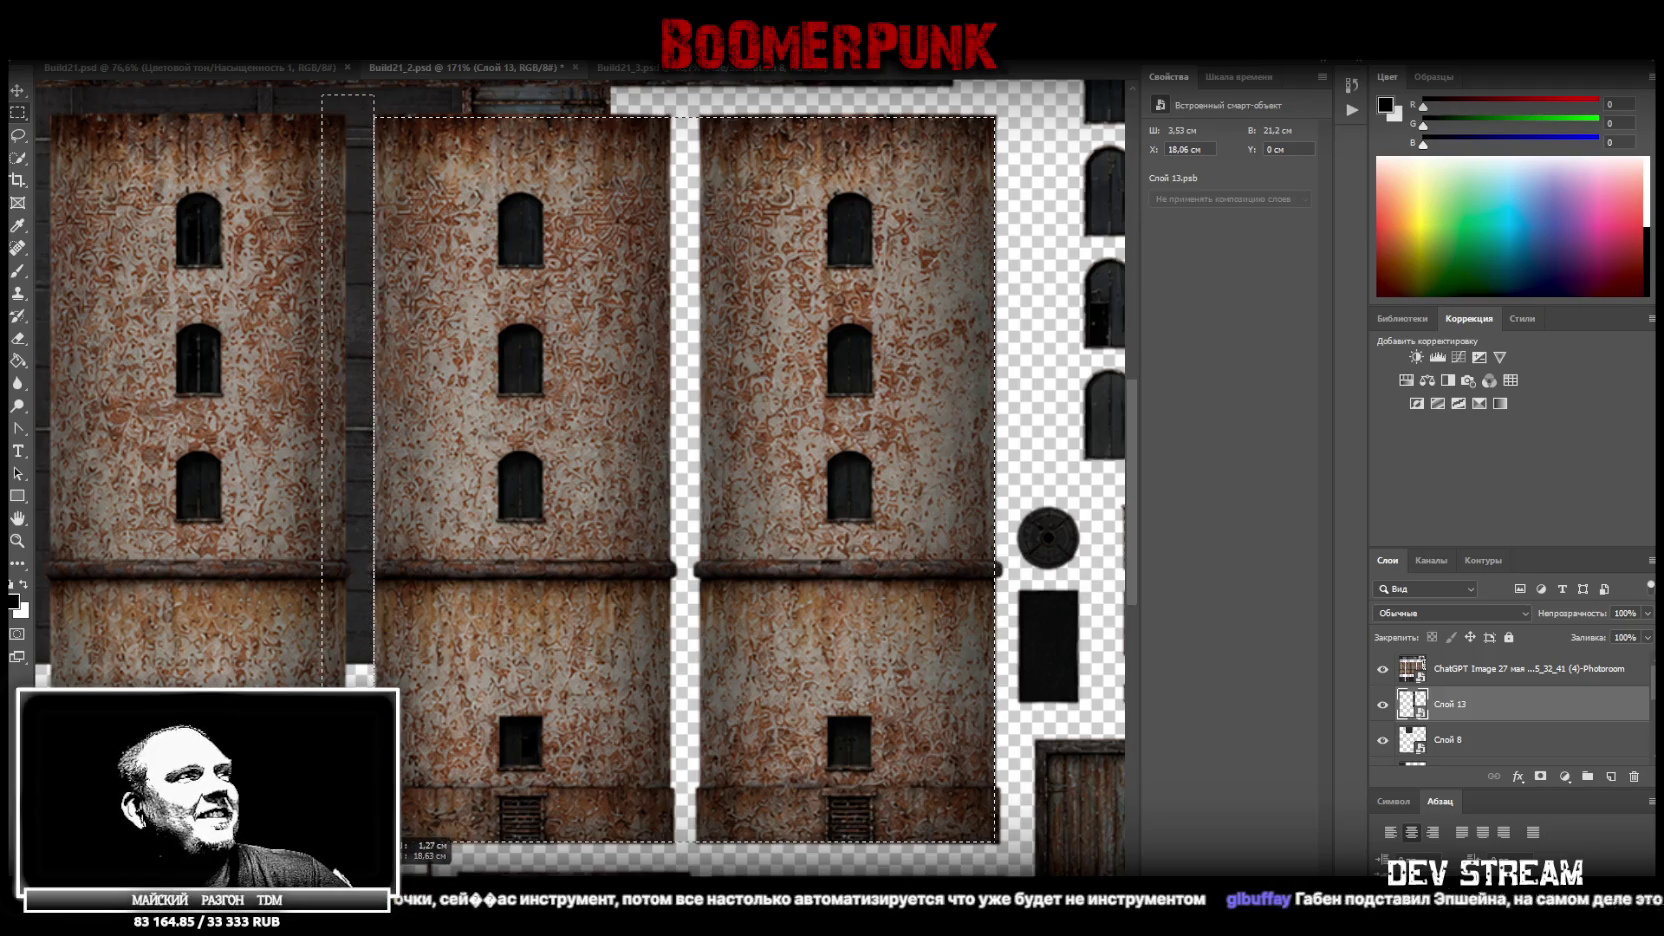
left_click_drag(374, 841, 374, 841)
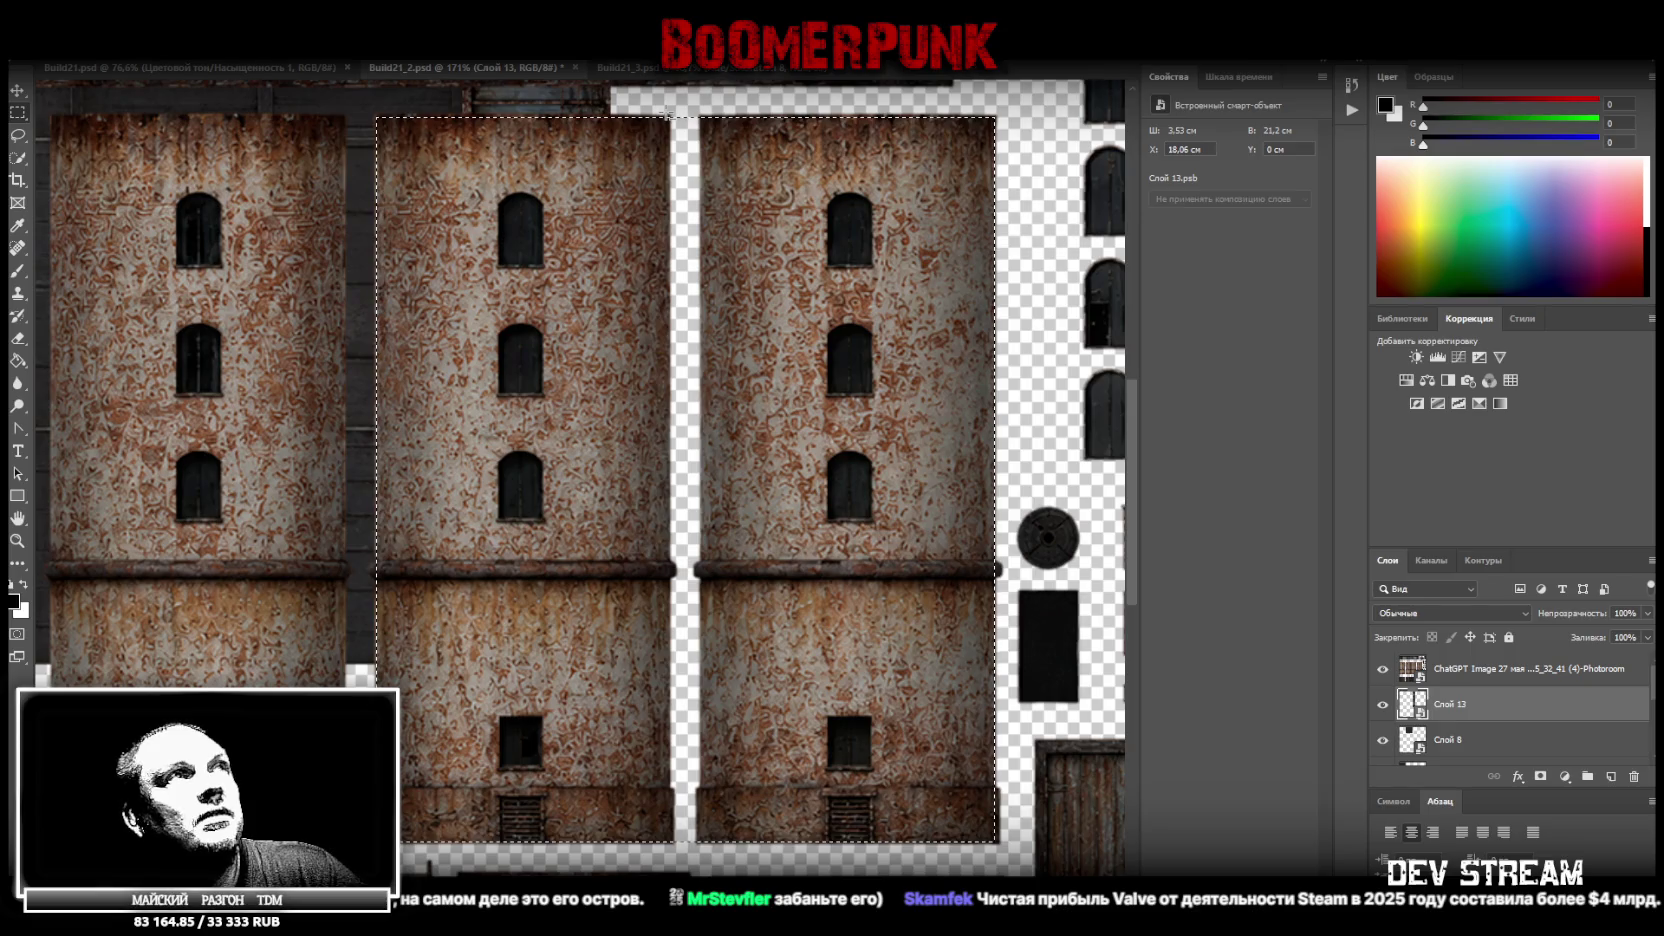
left_click_drag(669, 112, 720, 572)
left_click_drag(695, 803, 690, 843)
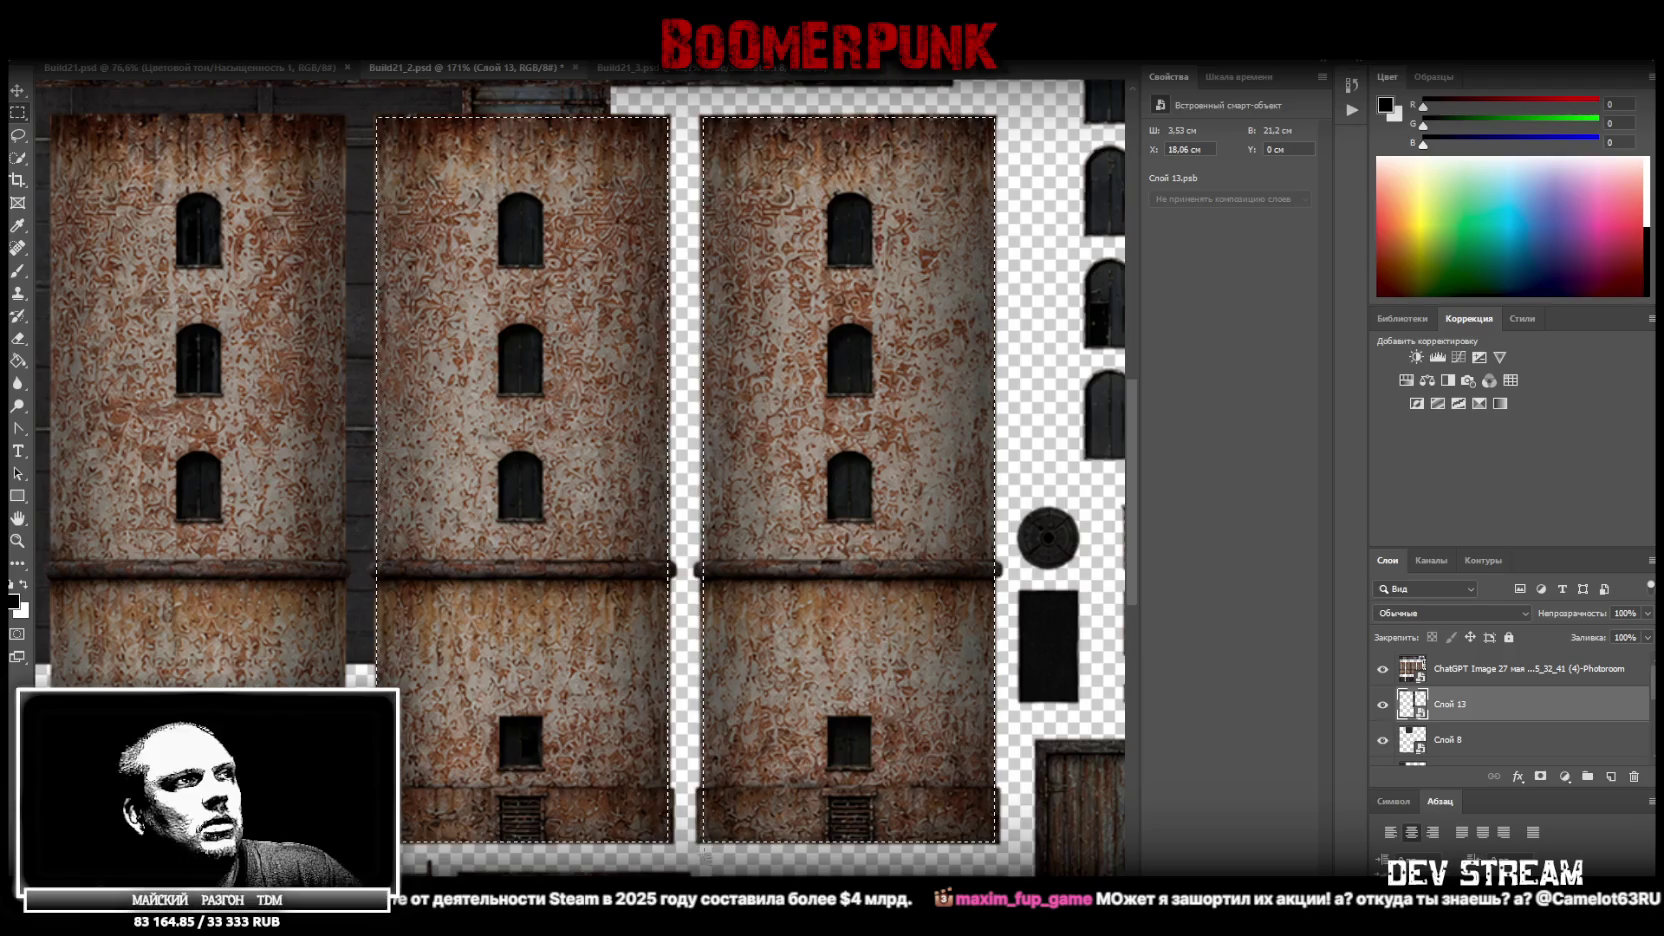
Copy the tower selection onto a new layer, Слой 14
right_click(766, 434)
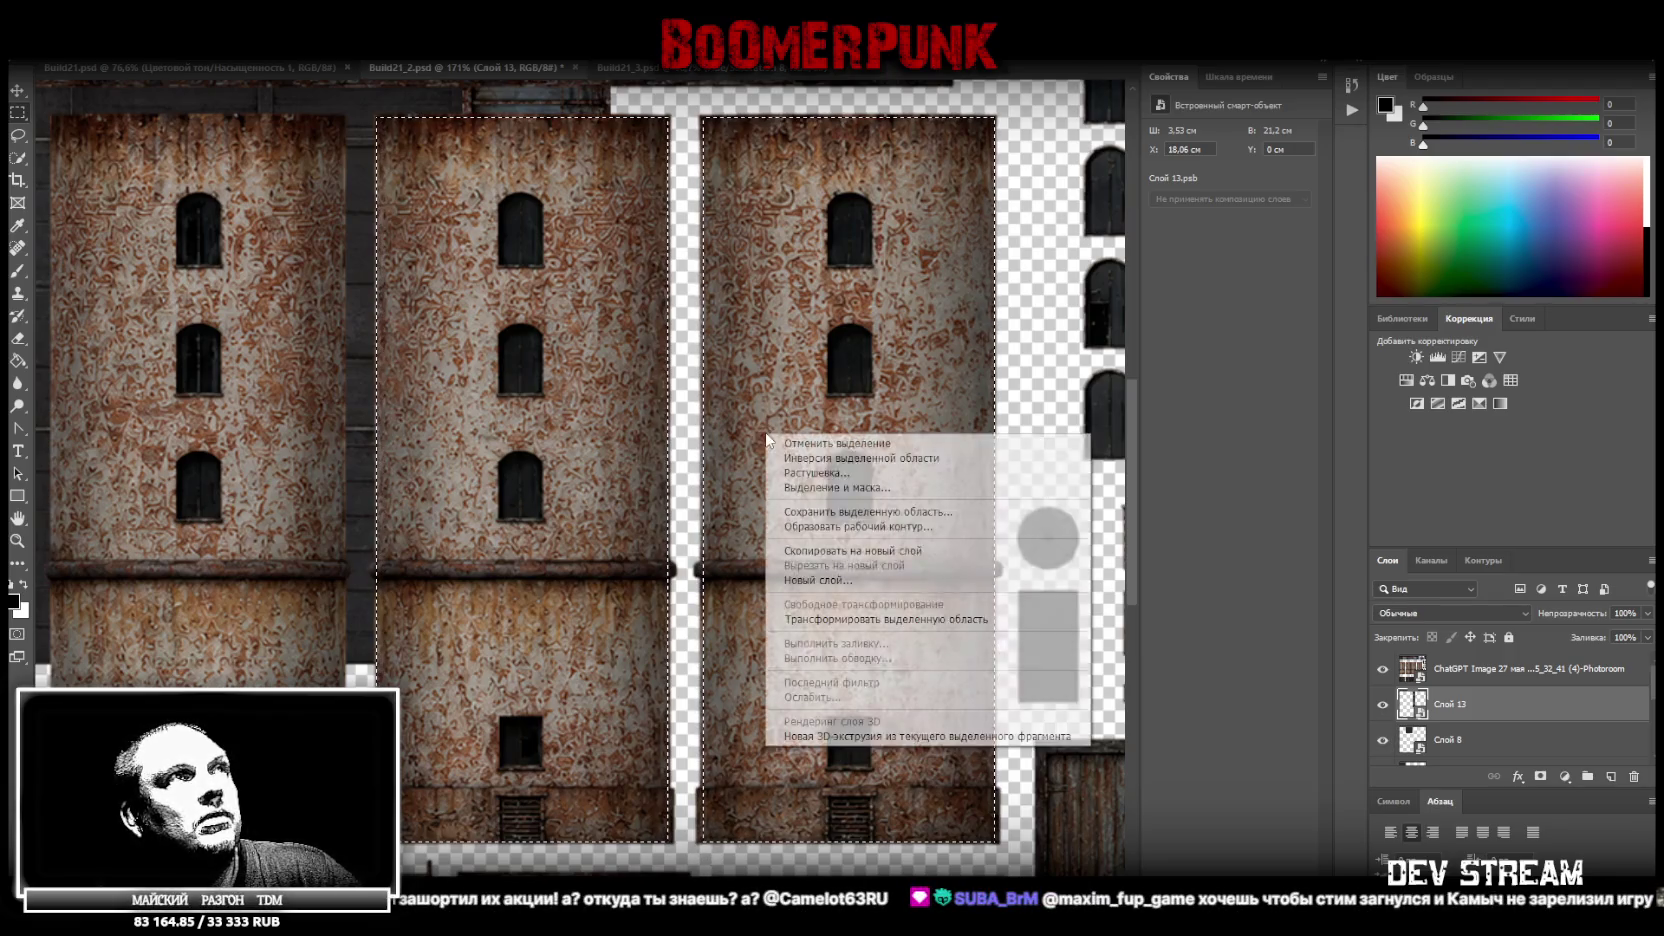
left_click(901, 551)
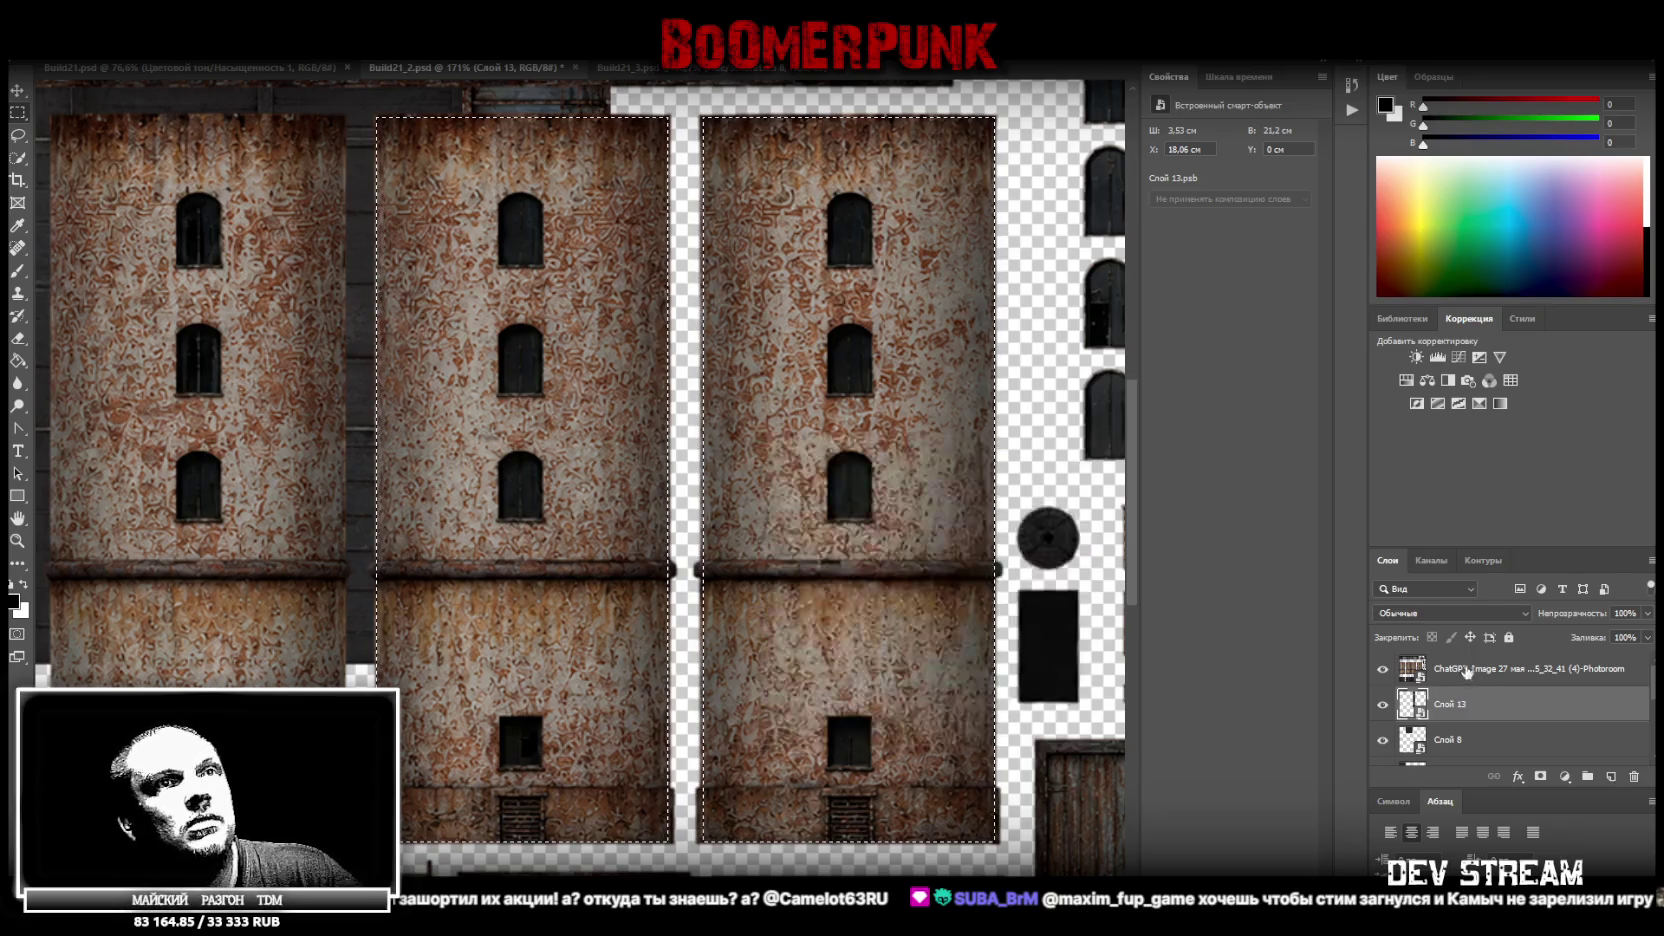
right_click(731, 468)
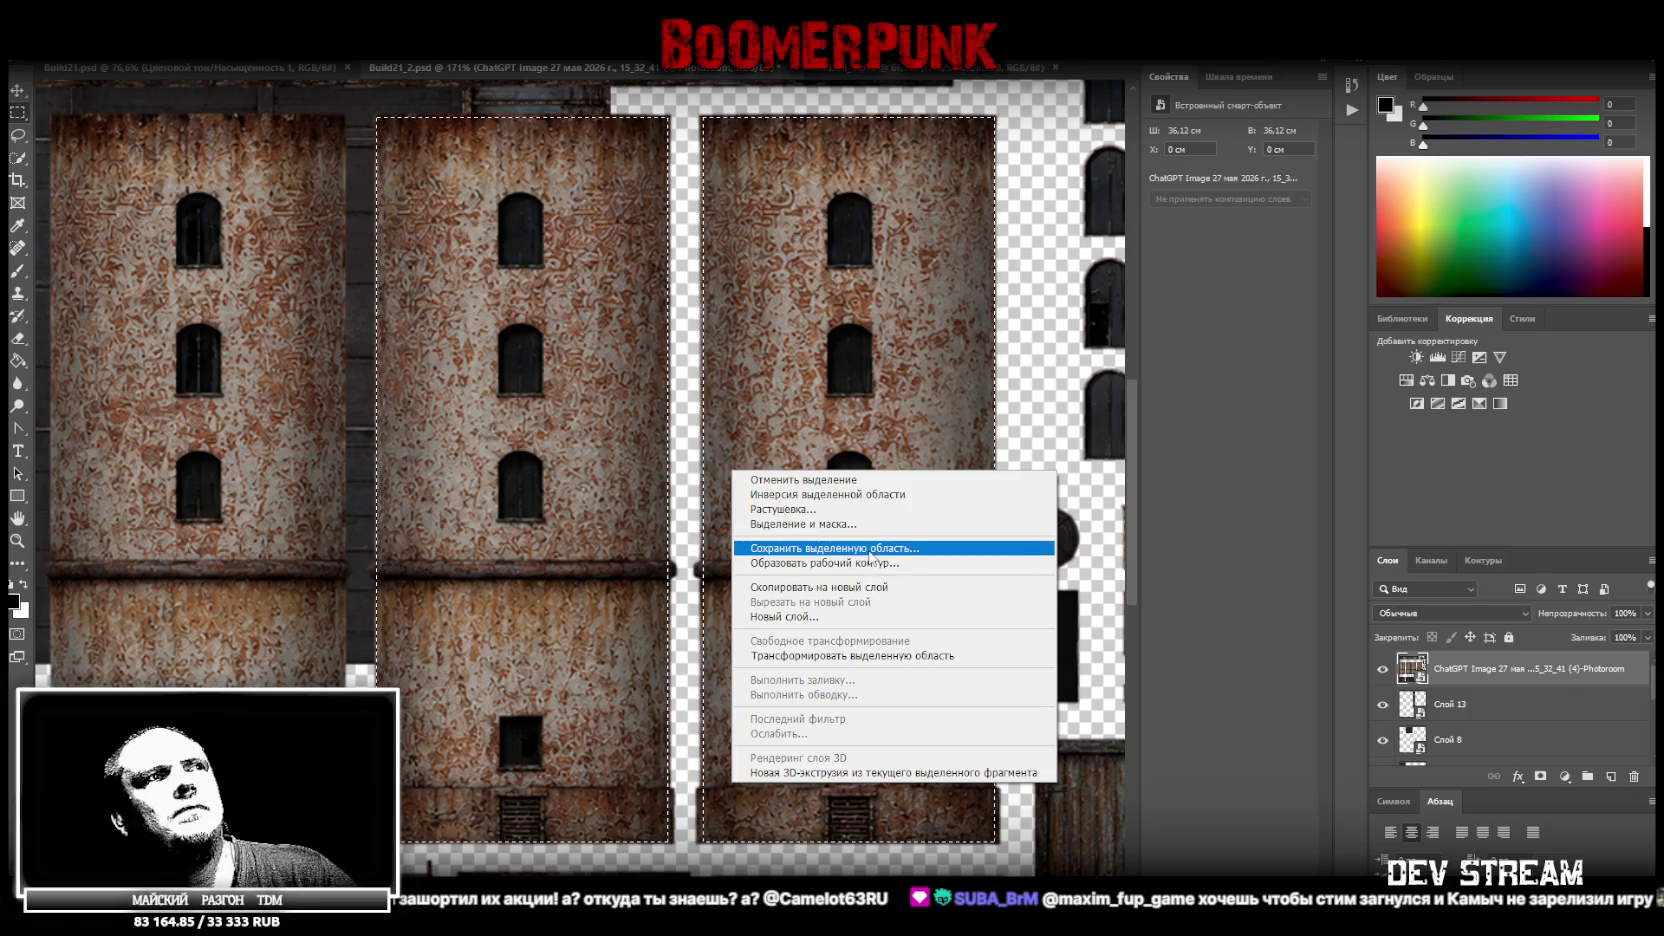
left_click(880, 588)
Hide the generated image and cut the left tower onto its own layer
key("z")
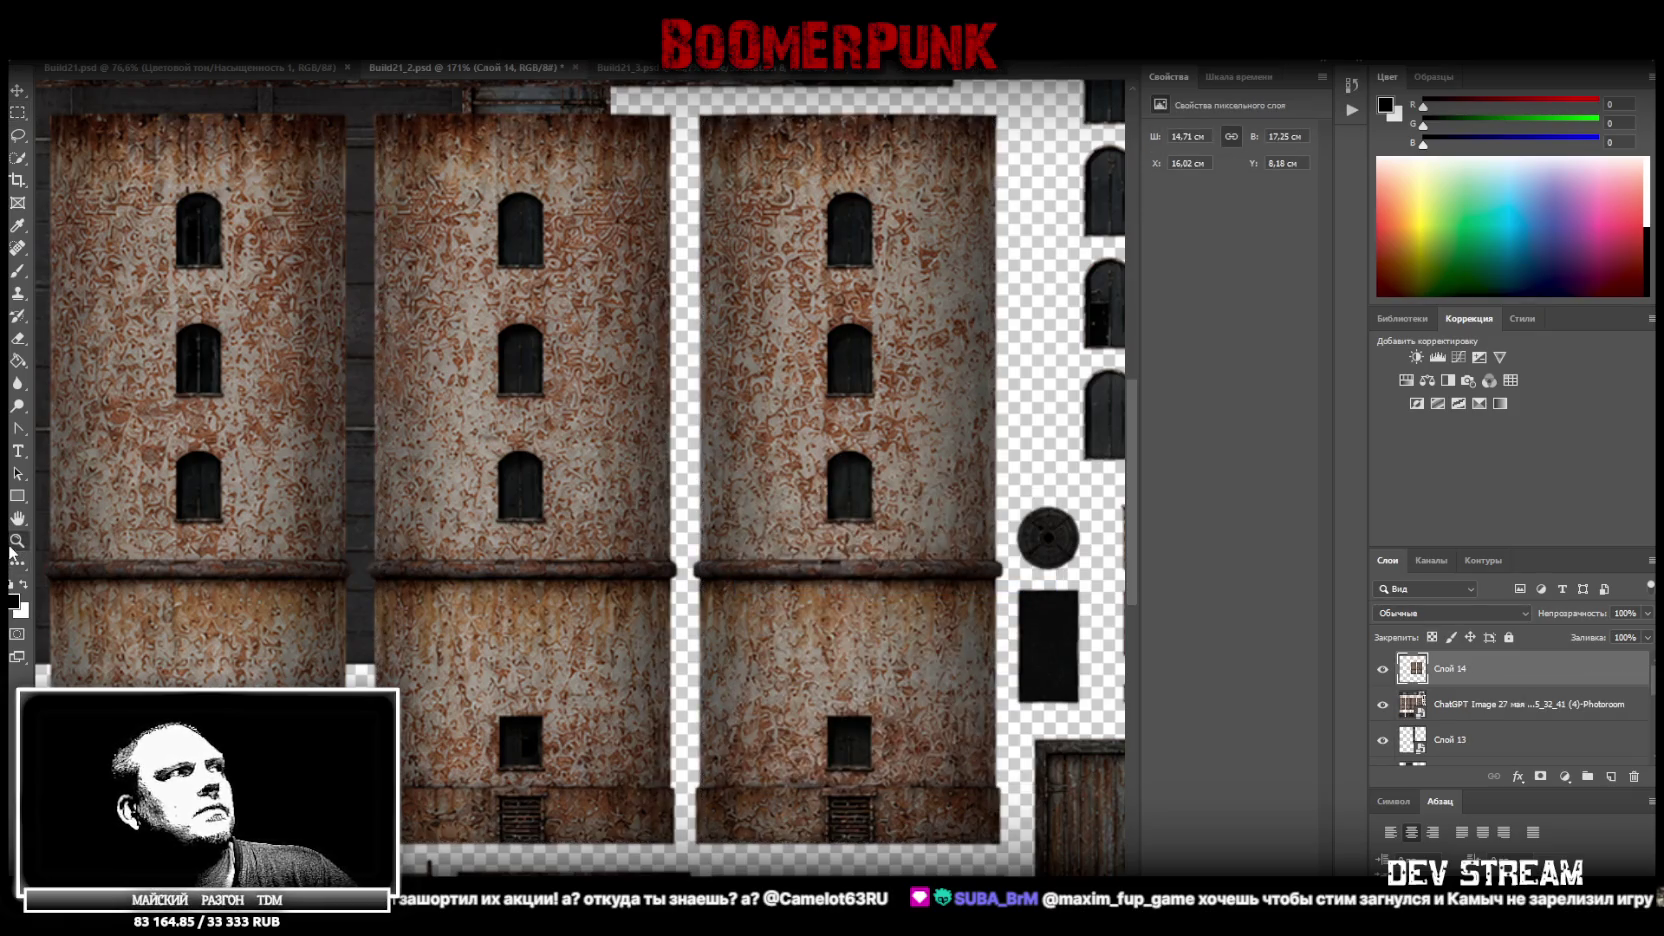
scroll(1055, 638, "down", 5)
left_click(1383, 704)
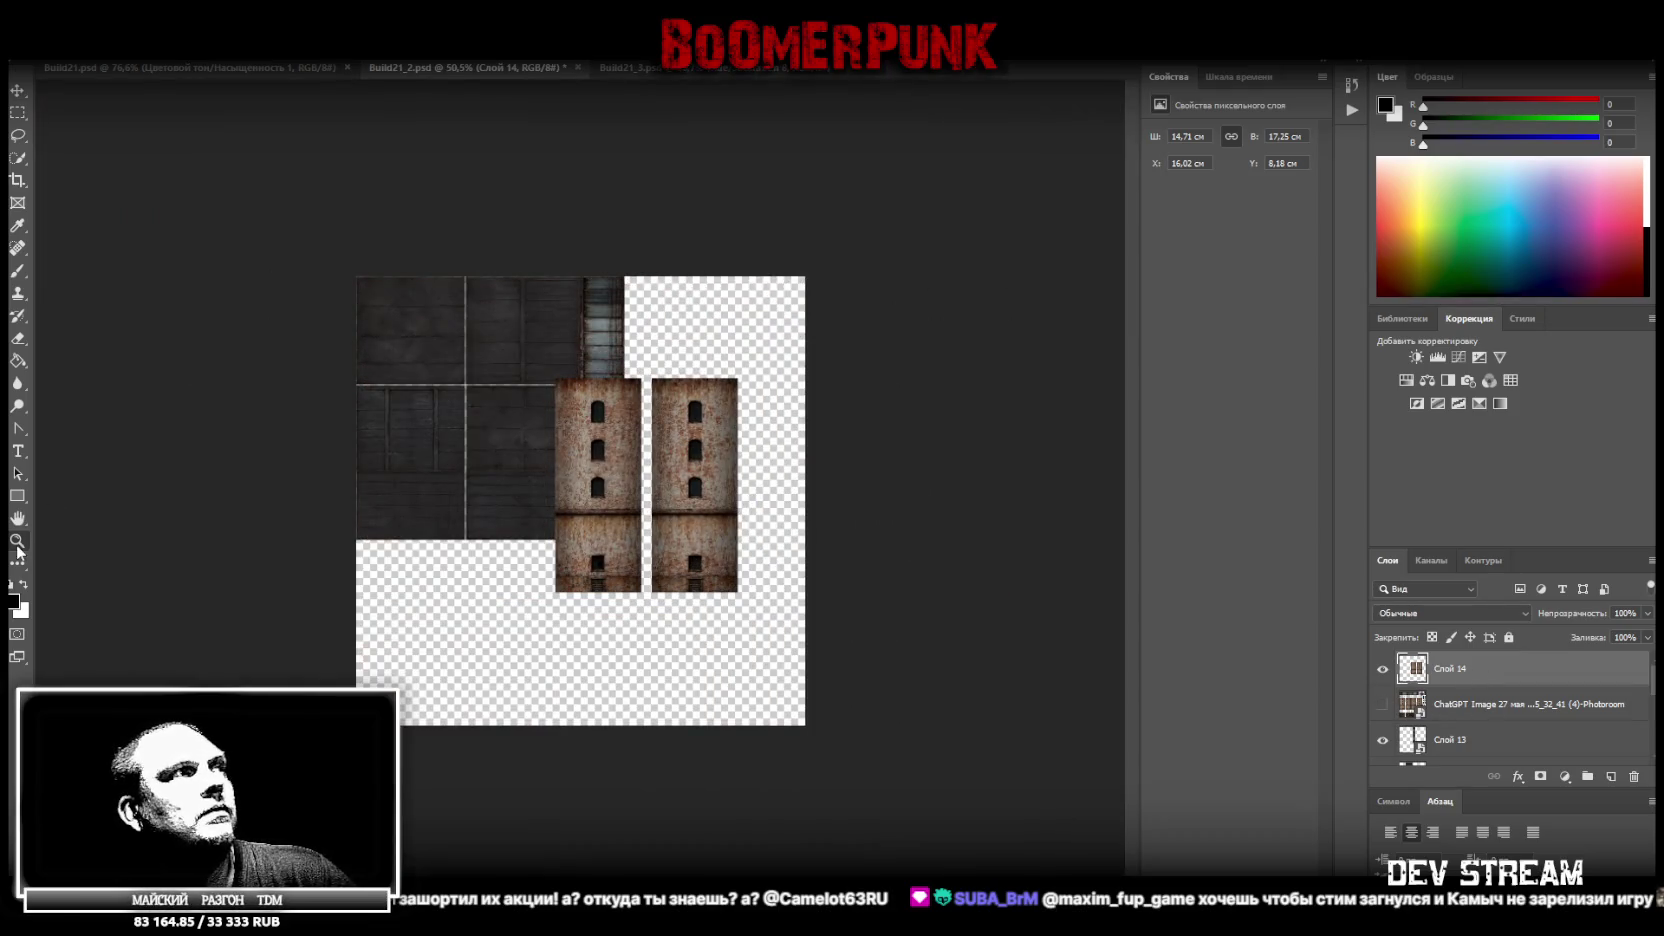
scroll(550, 553, "up", 3)
scroll(550, 553, "up", 3)
left_click(18, 113)
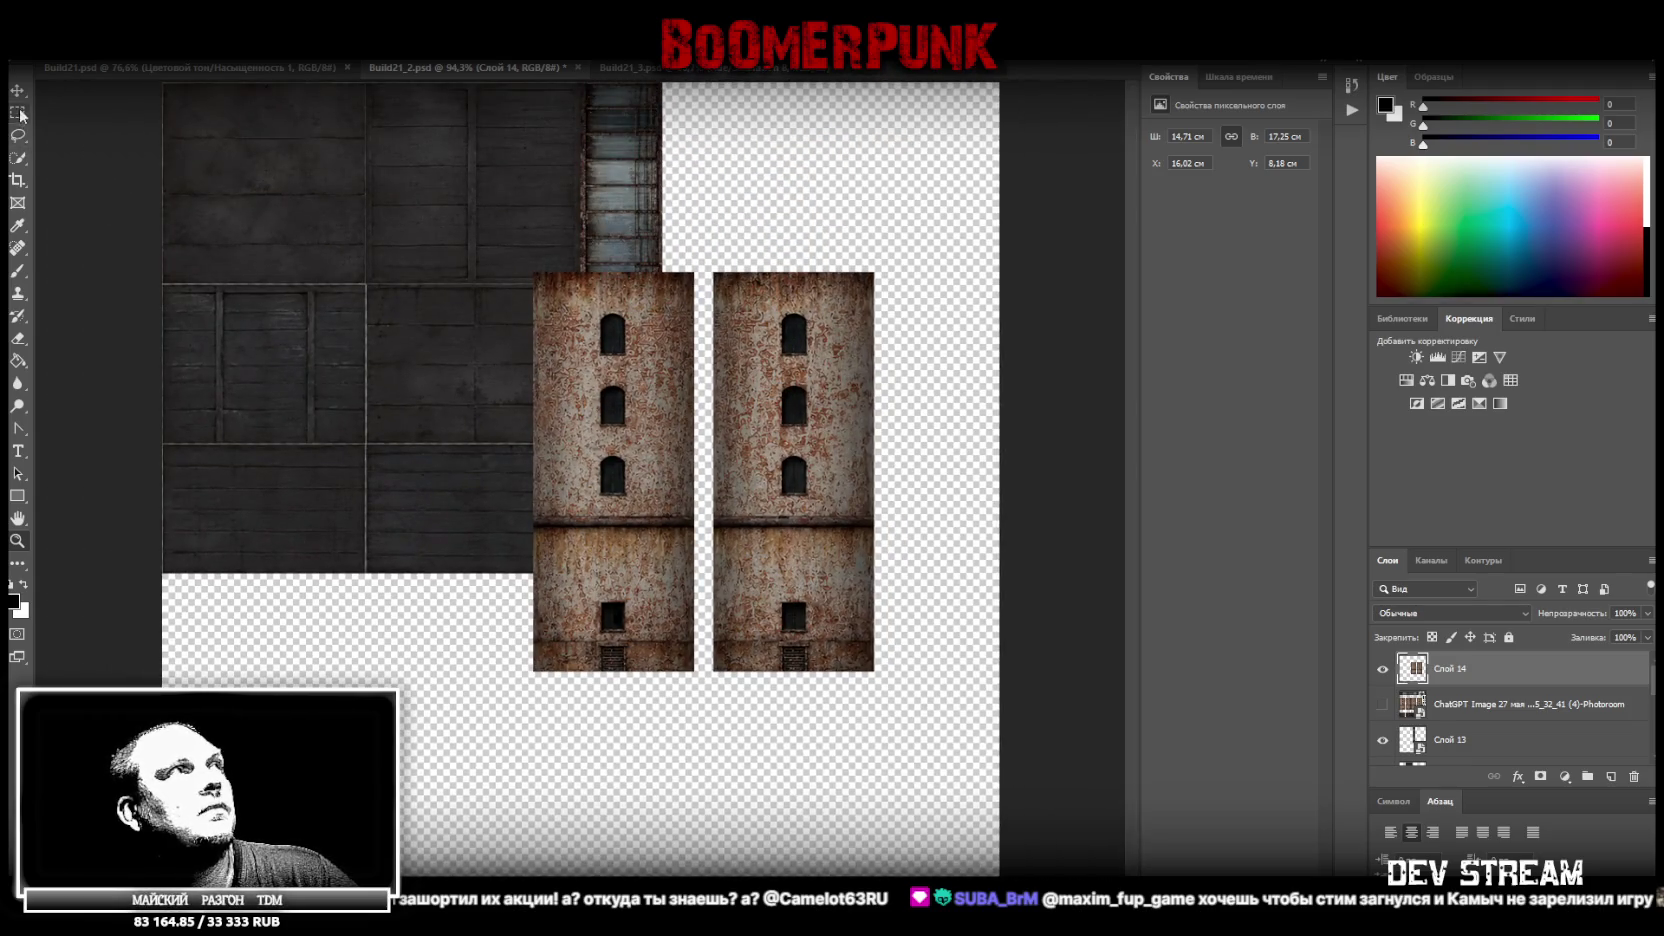
left_click_drag(473, 215, 707, 733)
right_click(705, 663)
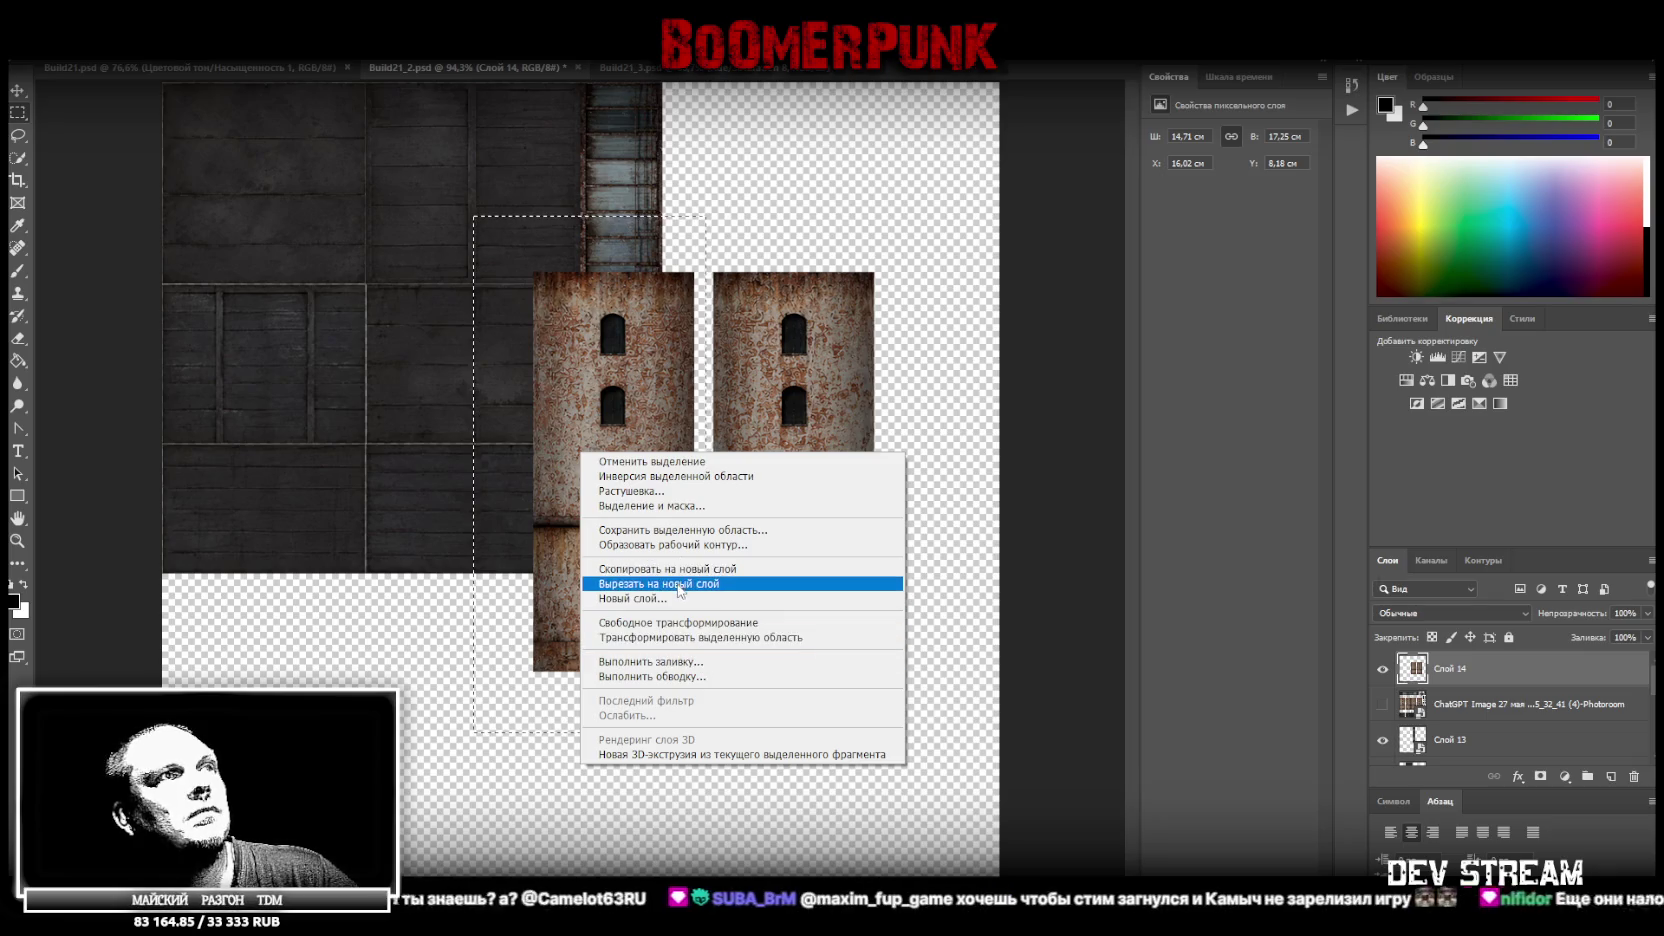
left_click(658, 584)
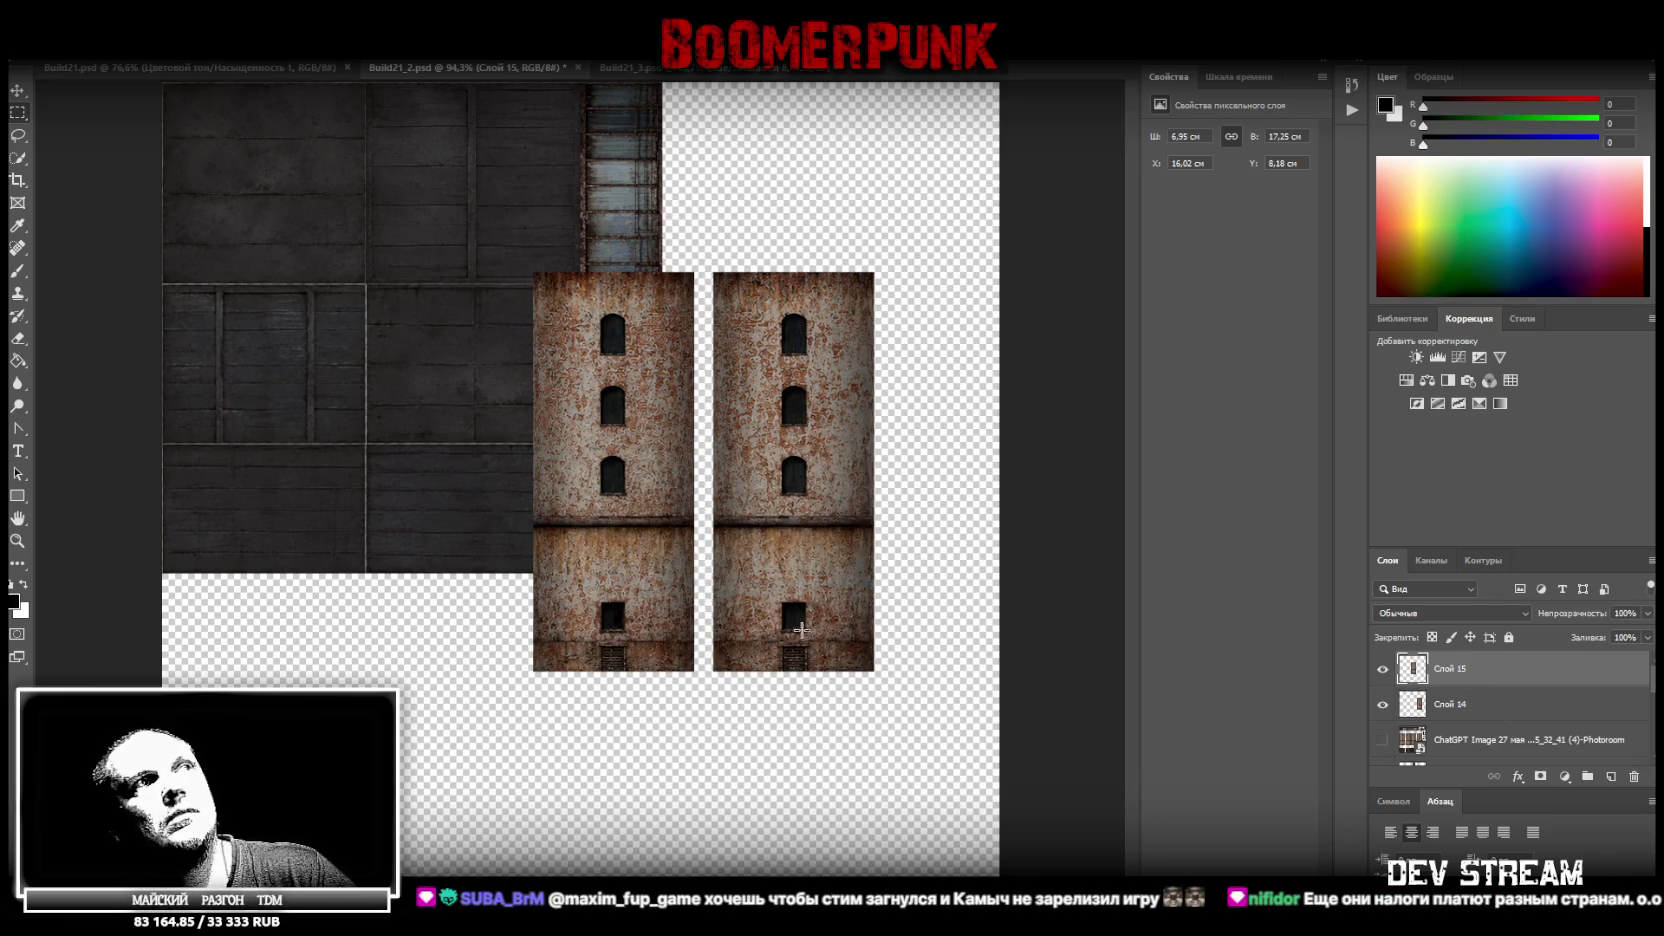
Move the left tower up against the windowed strip and the canvas top
mouse_move(644, 389)
left_mouse_down()
mouse_move(800, 223)
mouse_move(776, 186)
left_mouse_up()
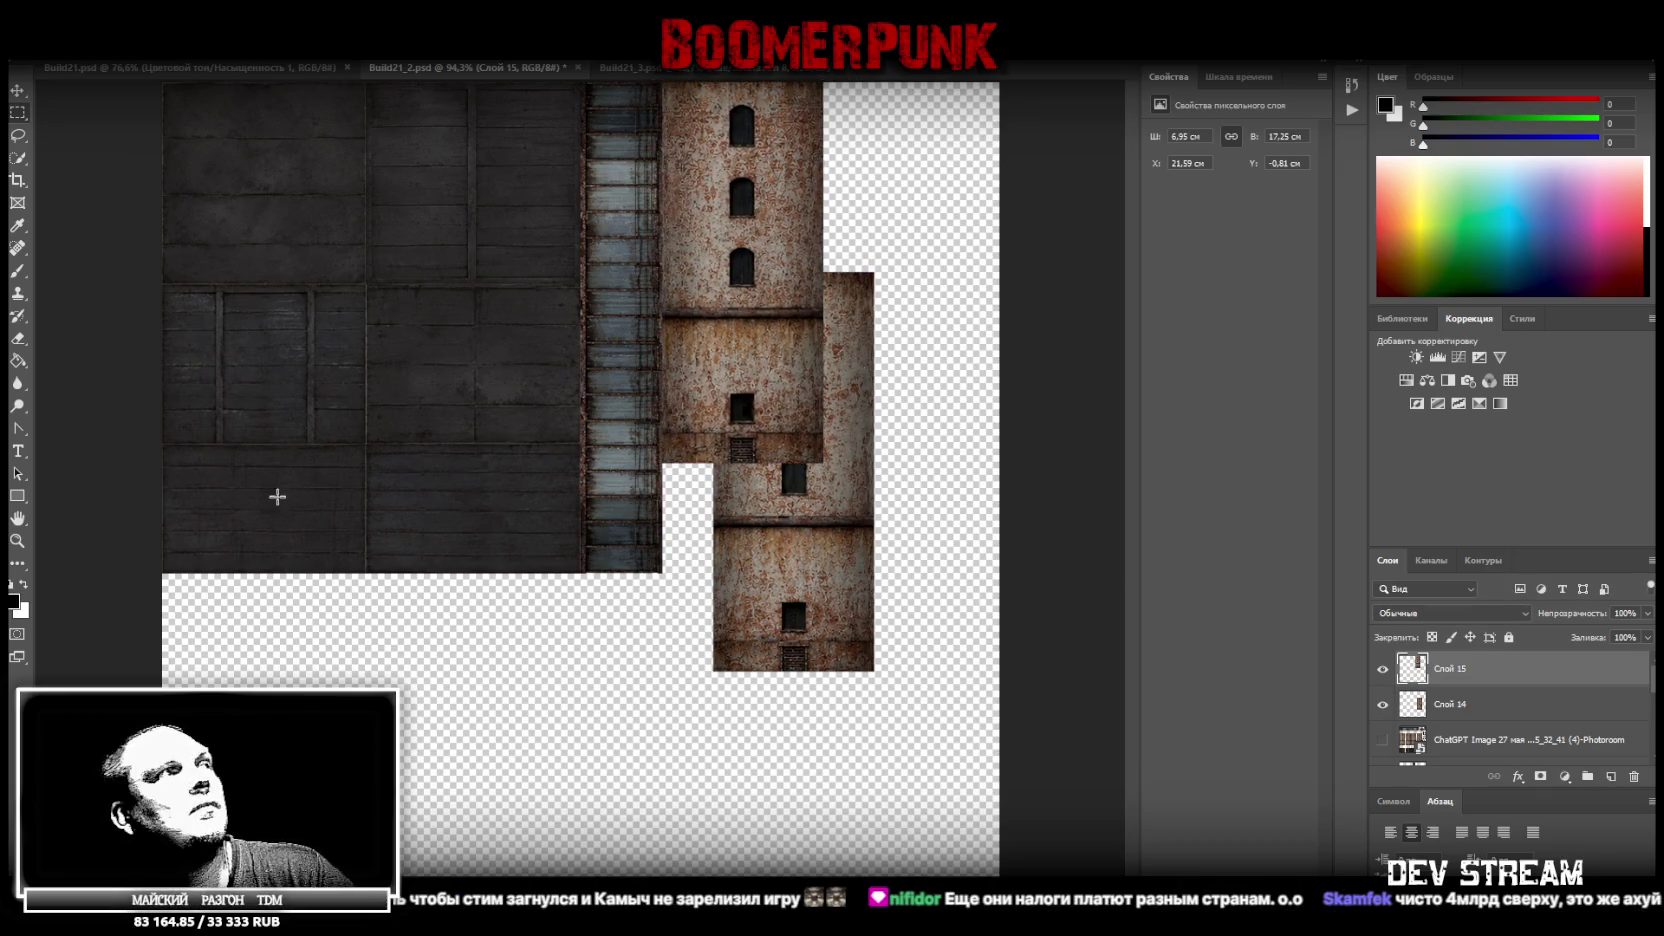
key("h")
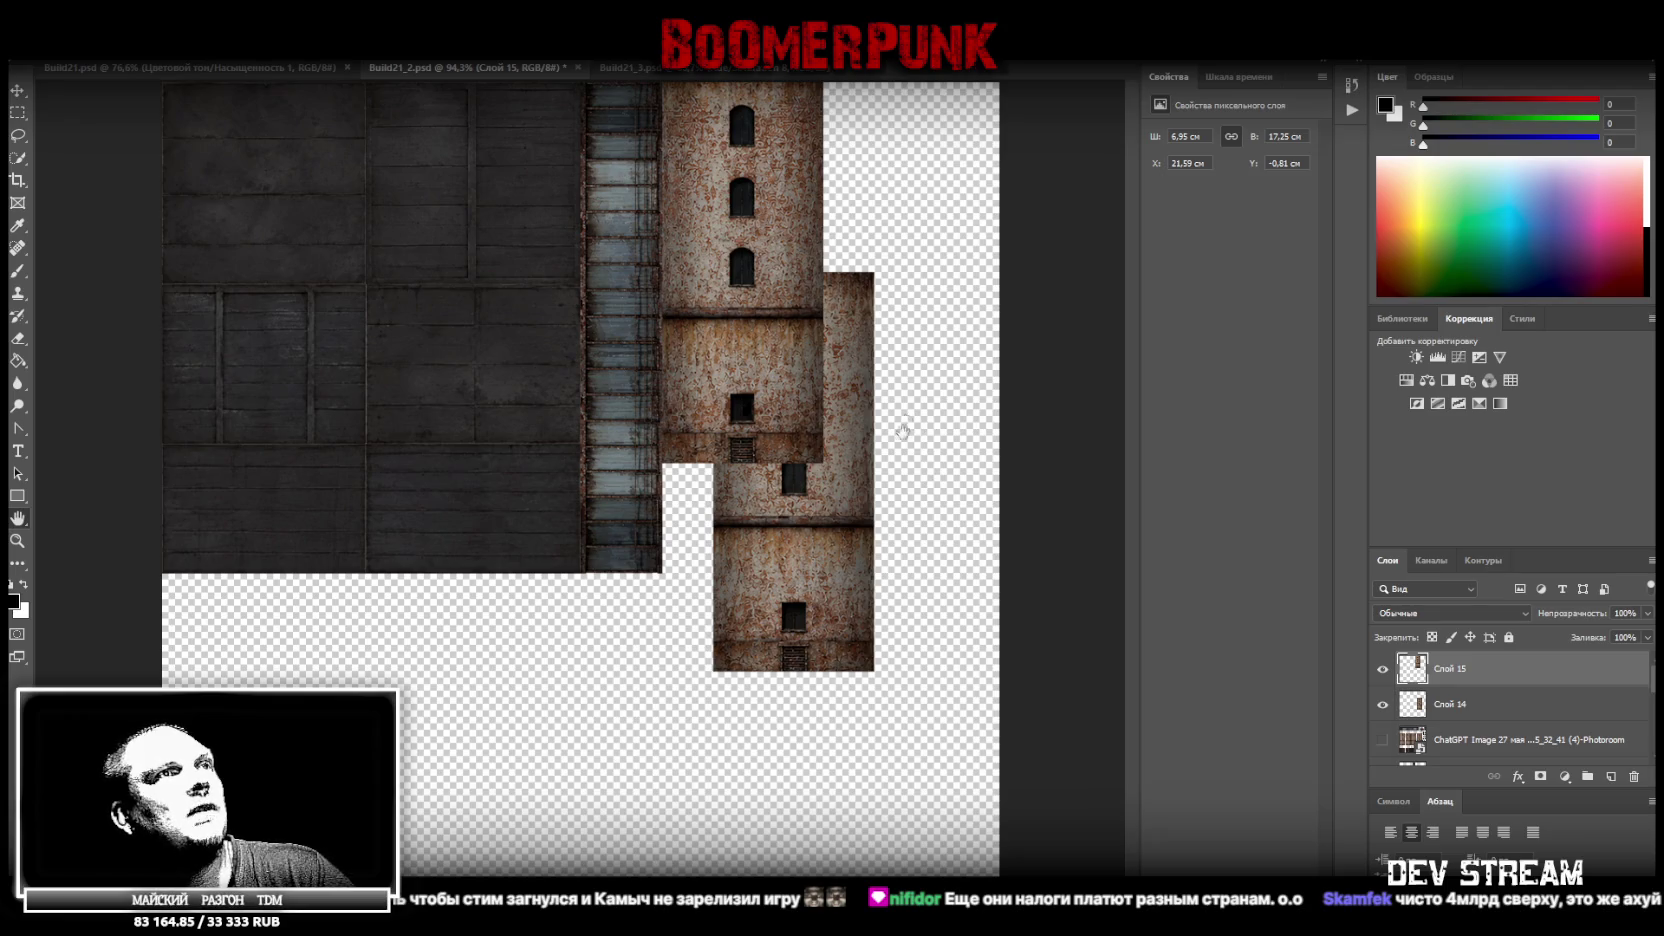
key("v")
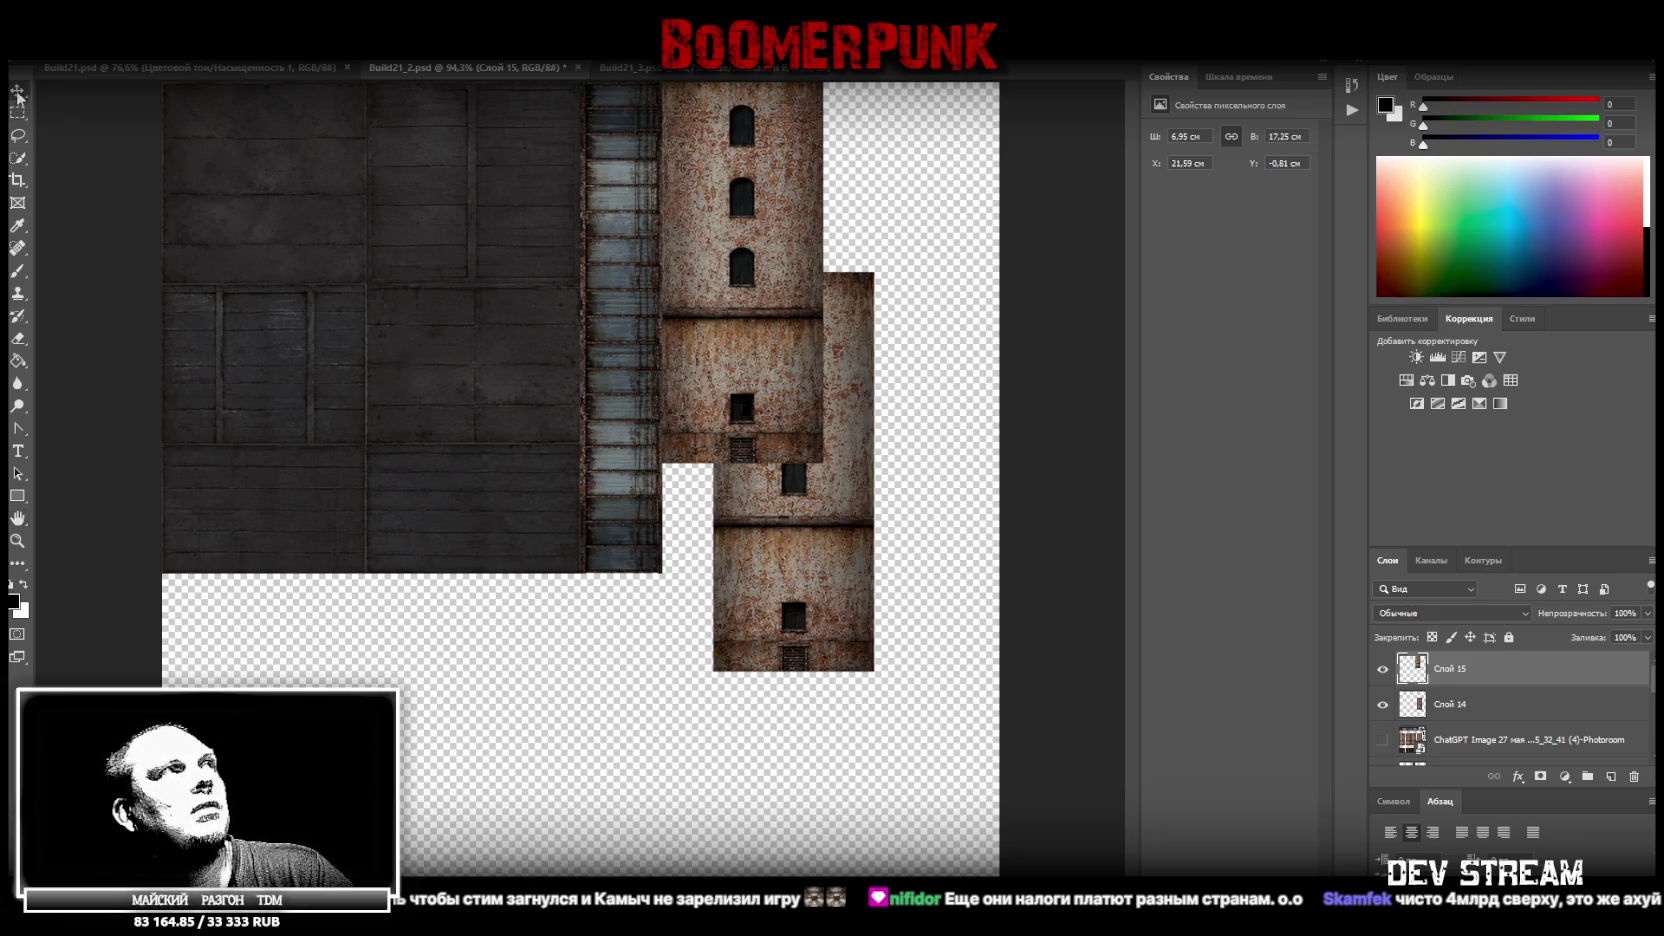
left_click_drag(788, 221, 788, 313)
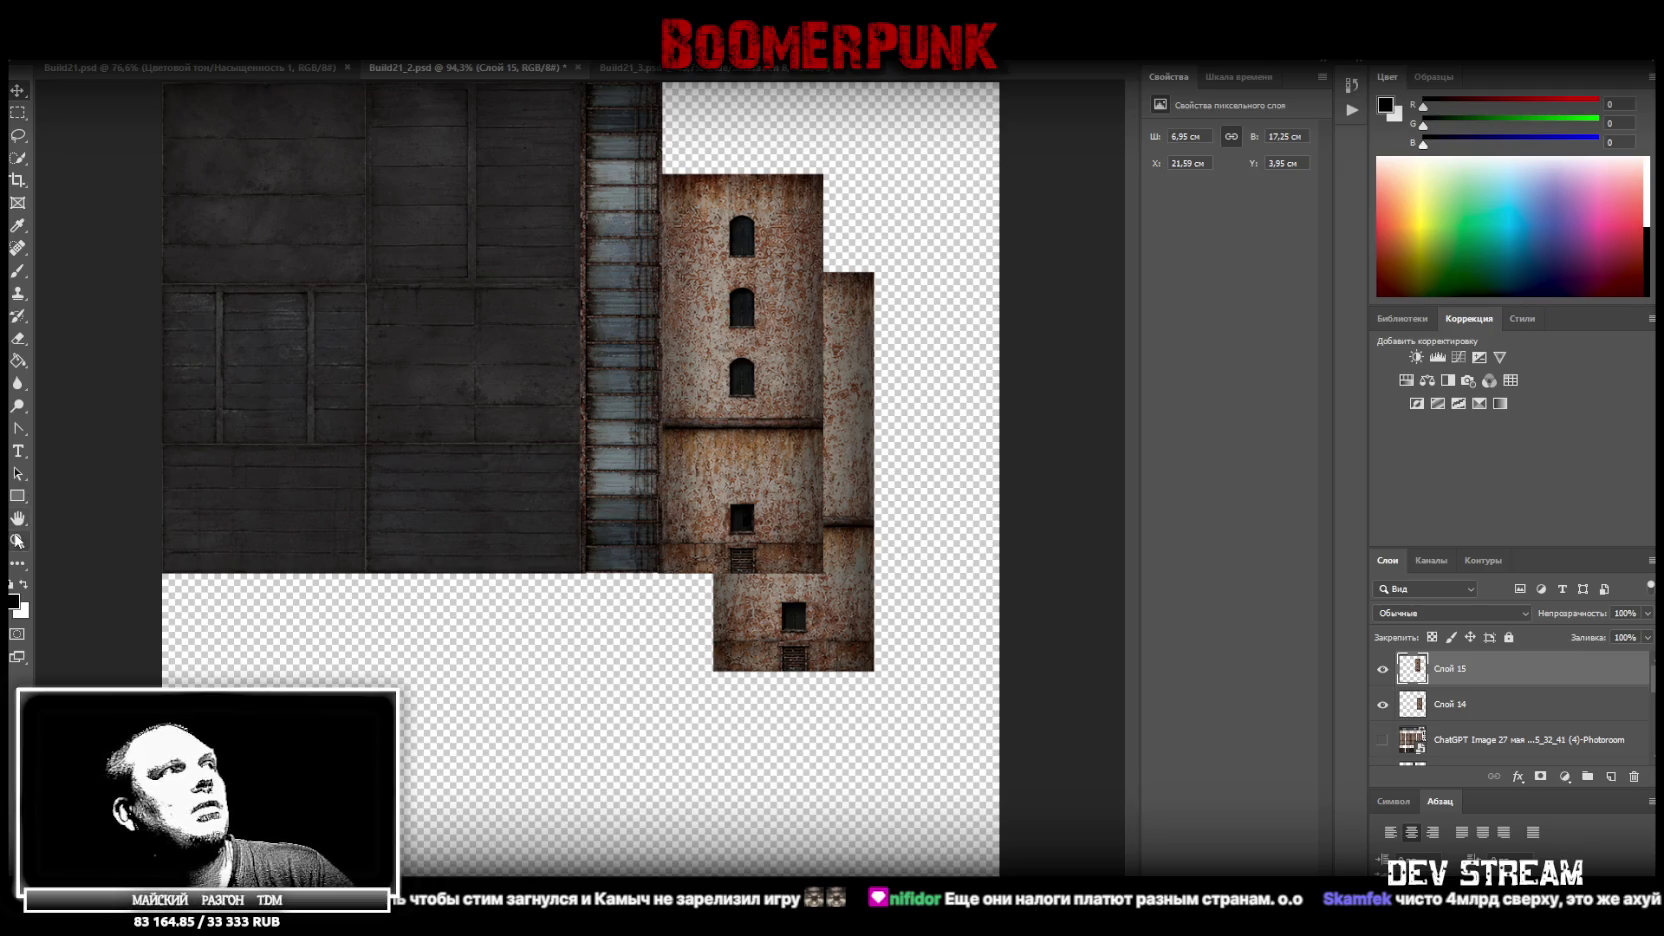
left_click_drag(898, 479, 868, 490)
left_click(965, 353, "ctrl")
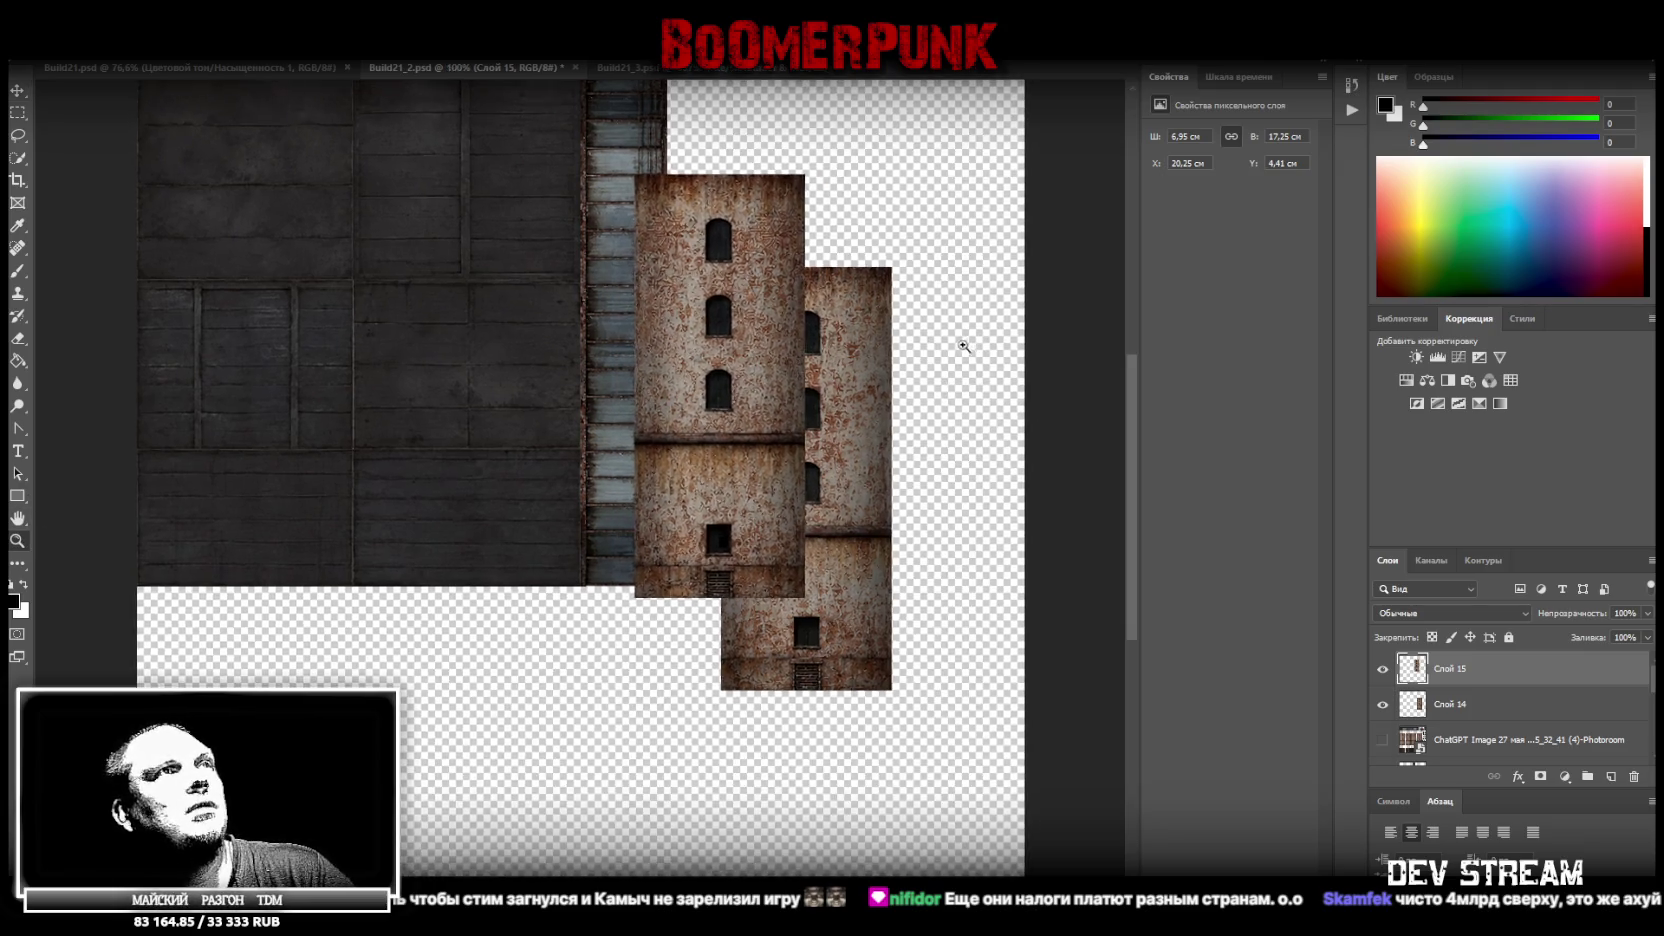
scroll(951, 353, "down", 1)
key("v")
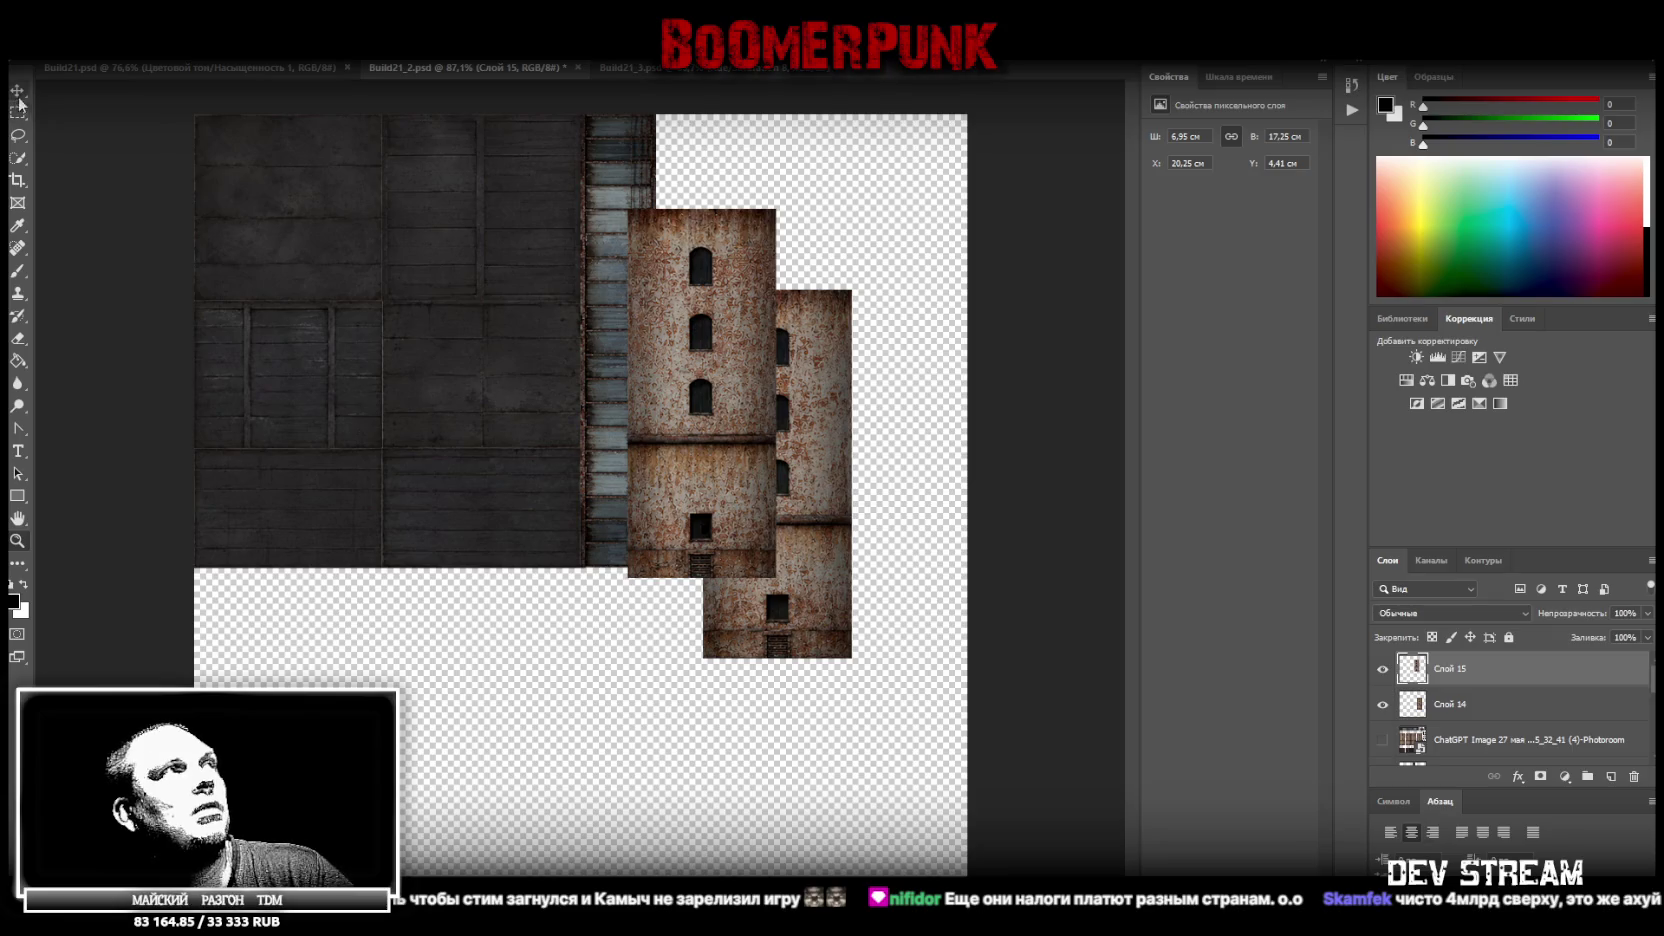
mouse_move(694, 270)
left_mouse_down()
mouse_move(745, 222)
mouse_move(721, 179)
left_mouse_up()
Place the right tower beside the left one, flush with the canvas top, and select both tower layers
left_click(868, 578)
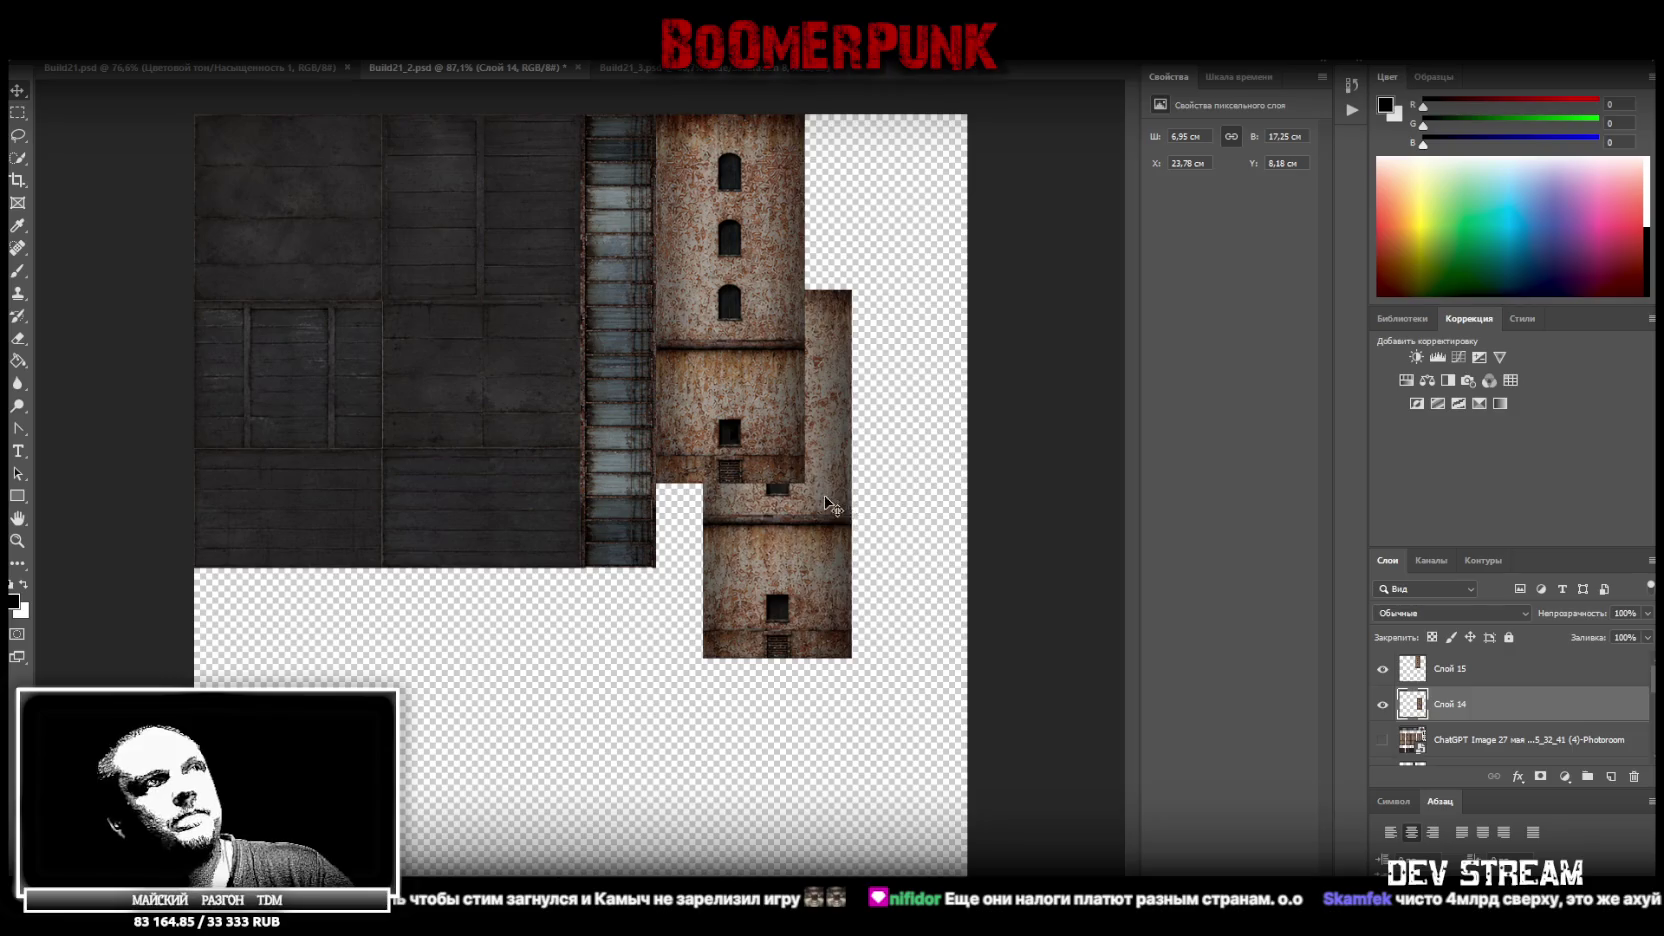
left_click_drag(832, 501, 934, 325)
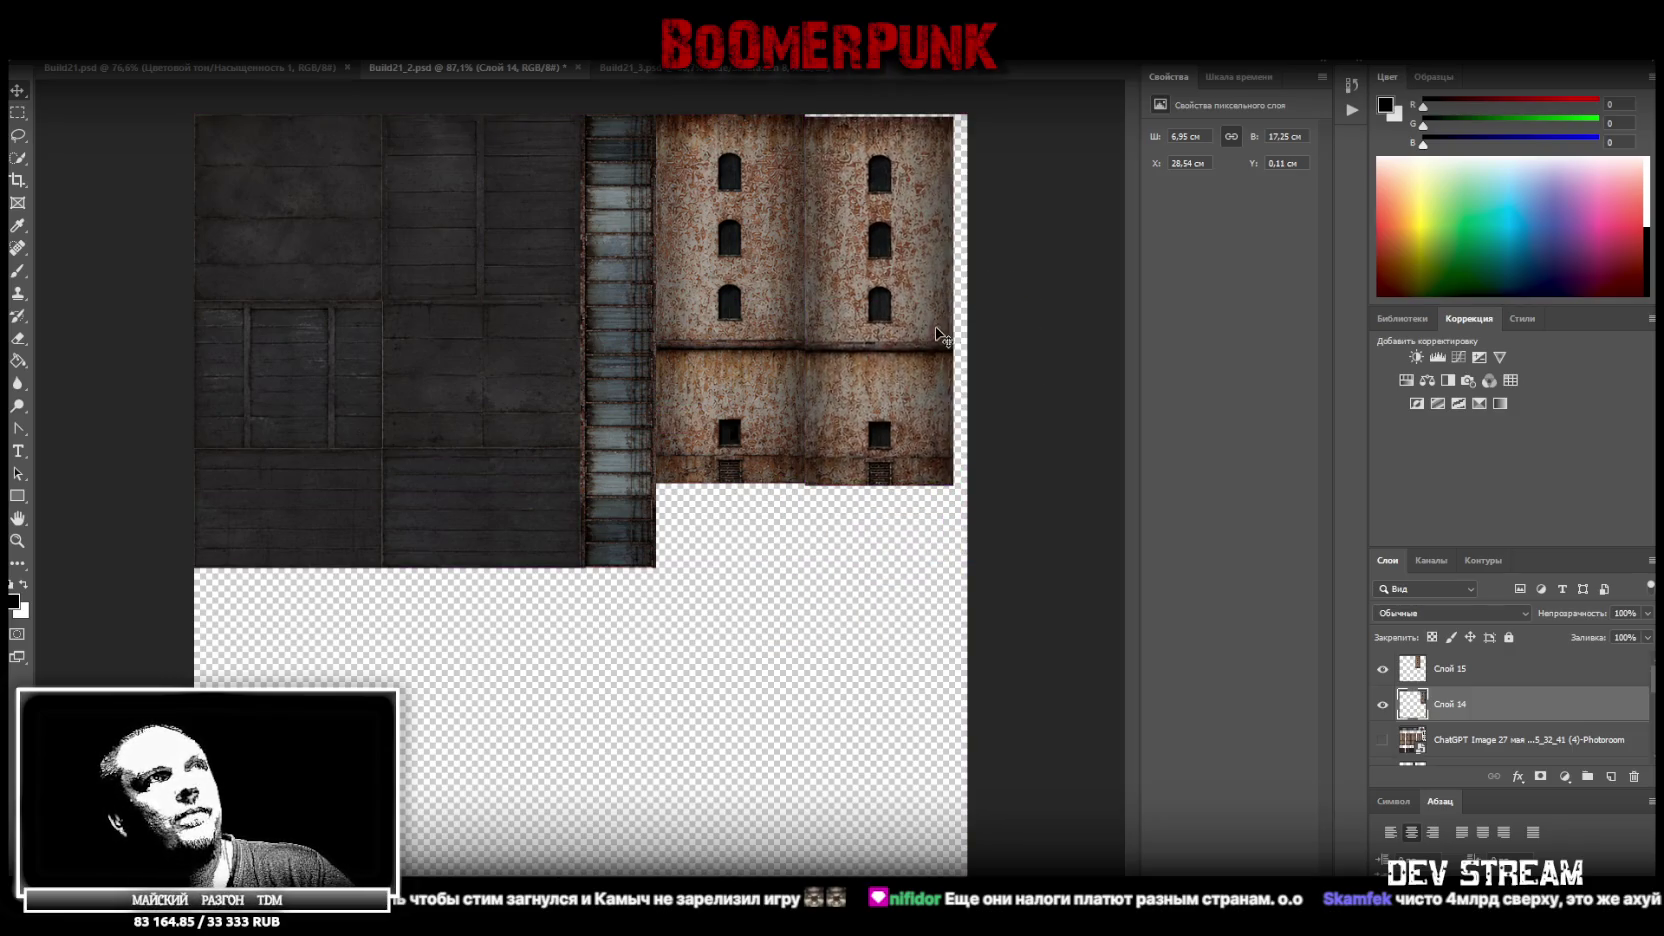
left_click_drag(933, 325, 945, 230)
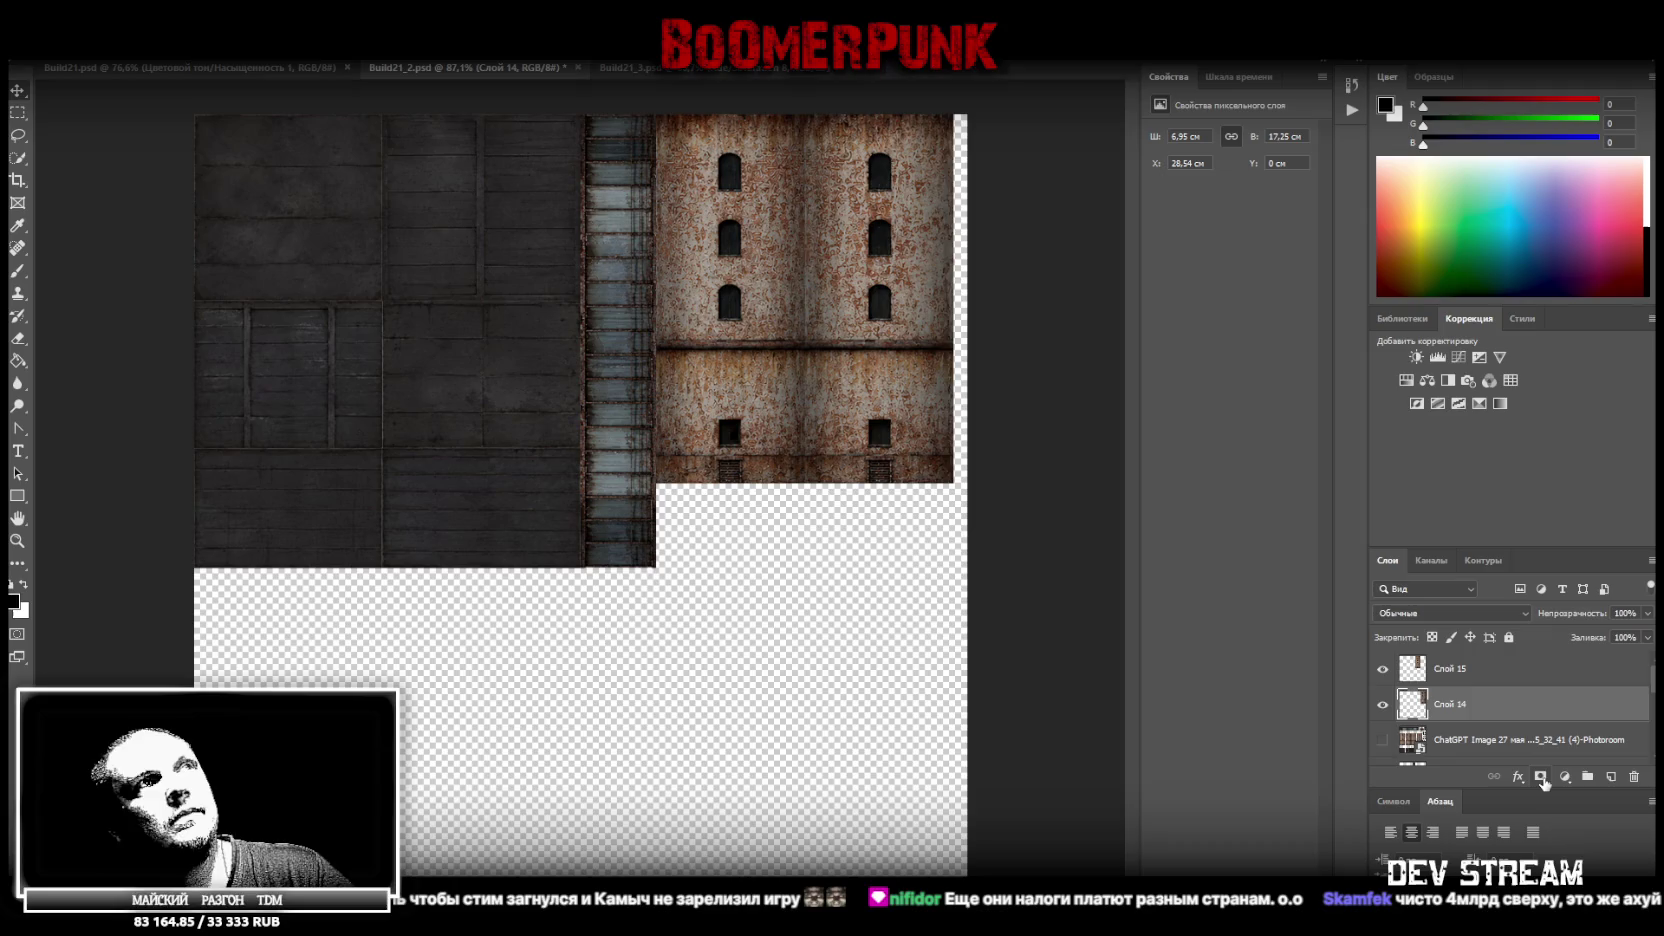
left_click(1480, 680, "shift")
right_click(1480, 680)
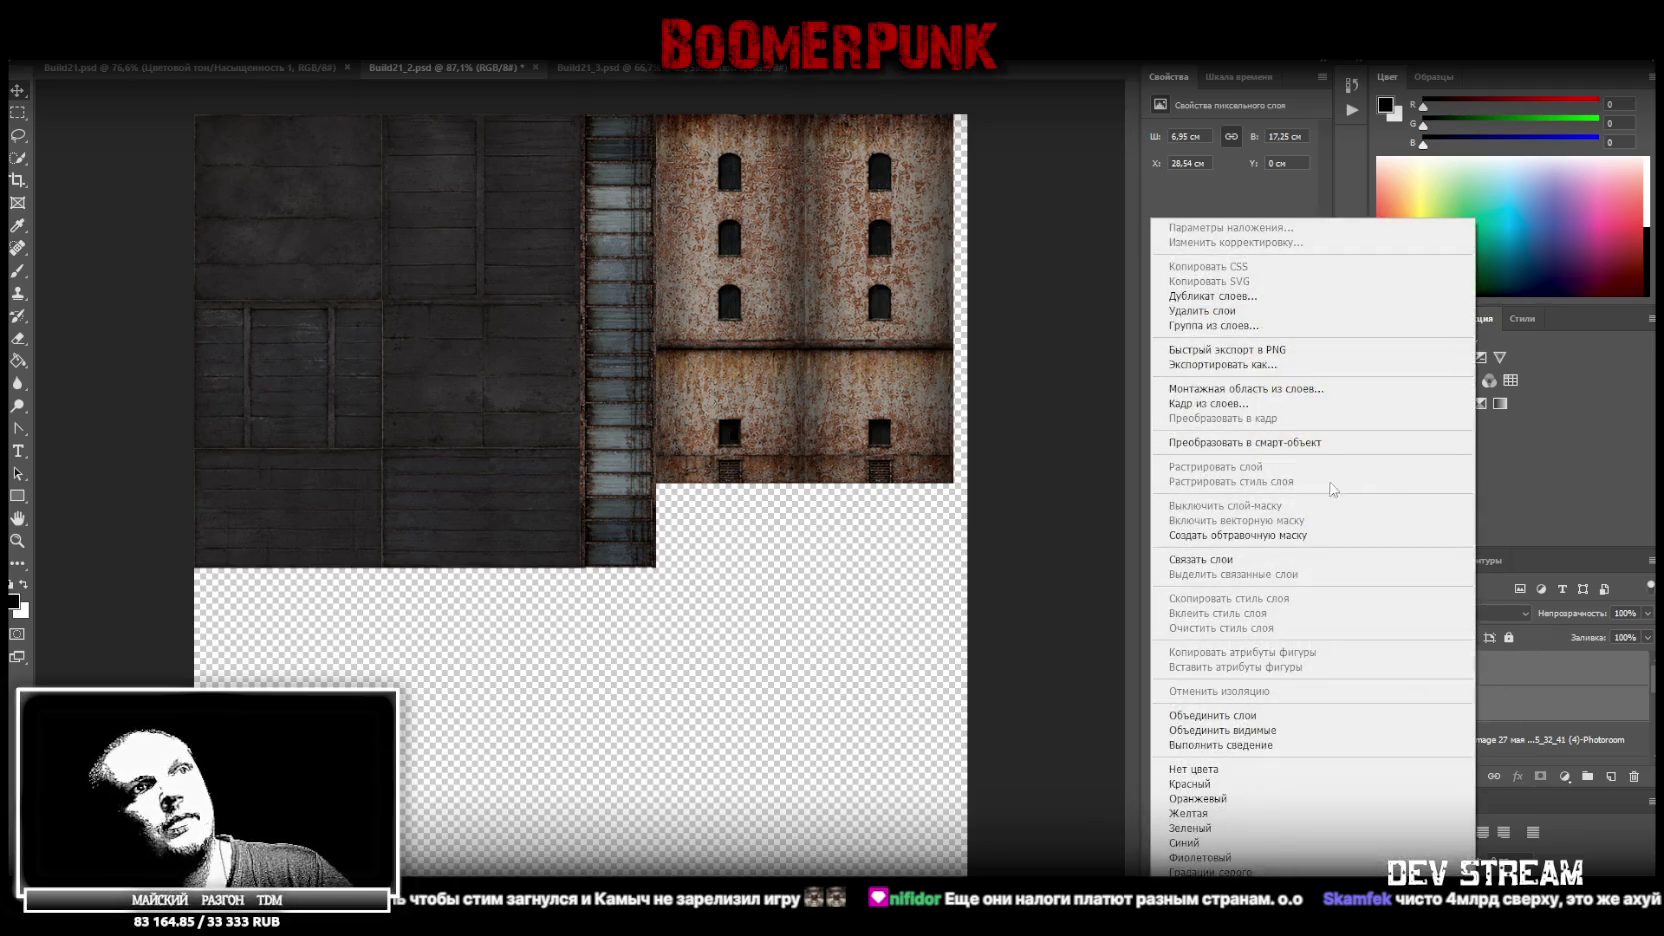
Merge both towers into one smart object, stretch it to 14,53 × 17,25 cm at the right edge, and save
left_click(1245, 442)
key("ctrl+t")
left_click_drag(966, 297, 966, 297)
key("Return")
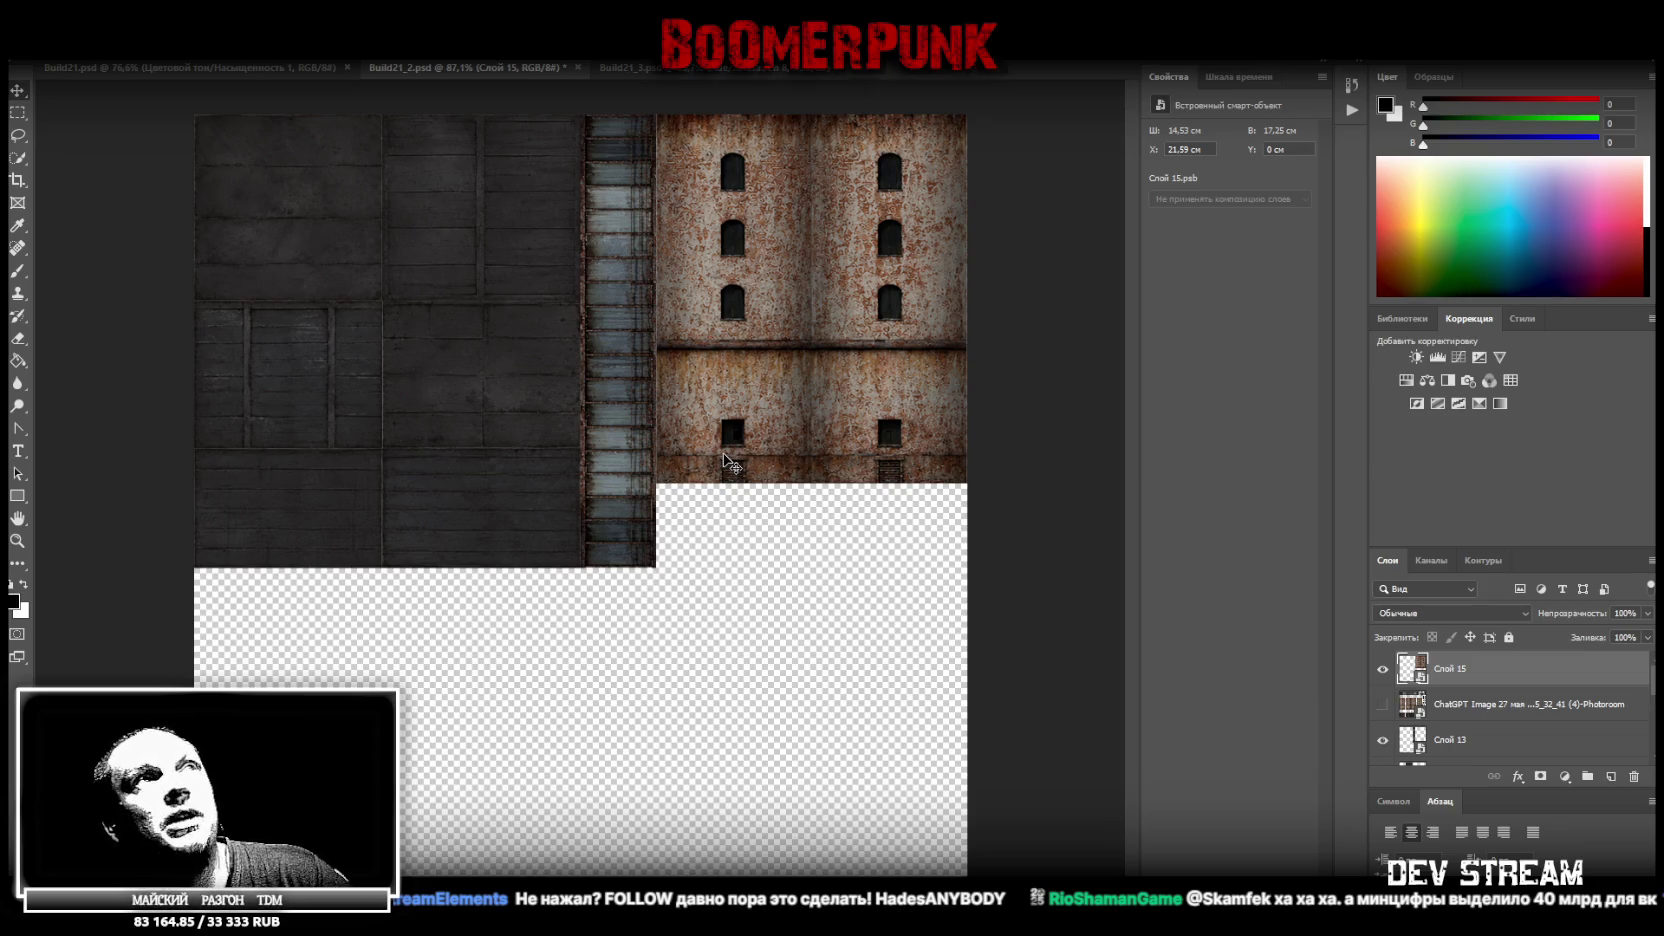
key("ctrl+s")
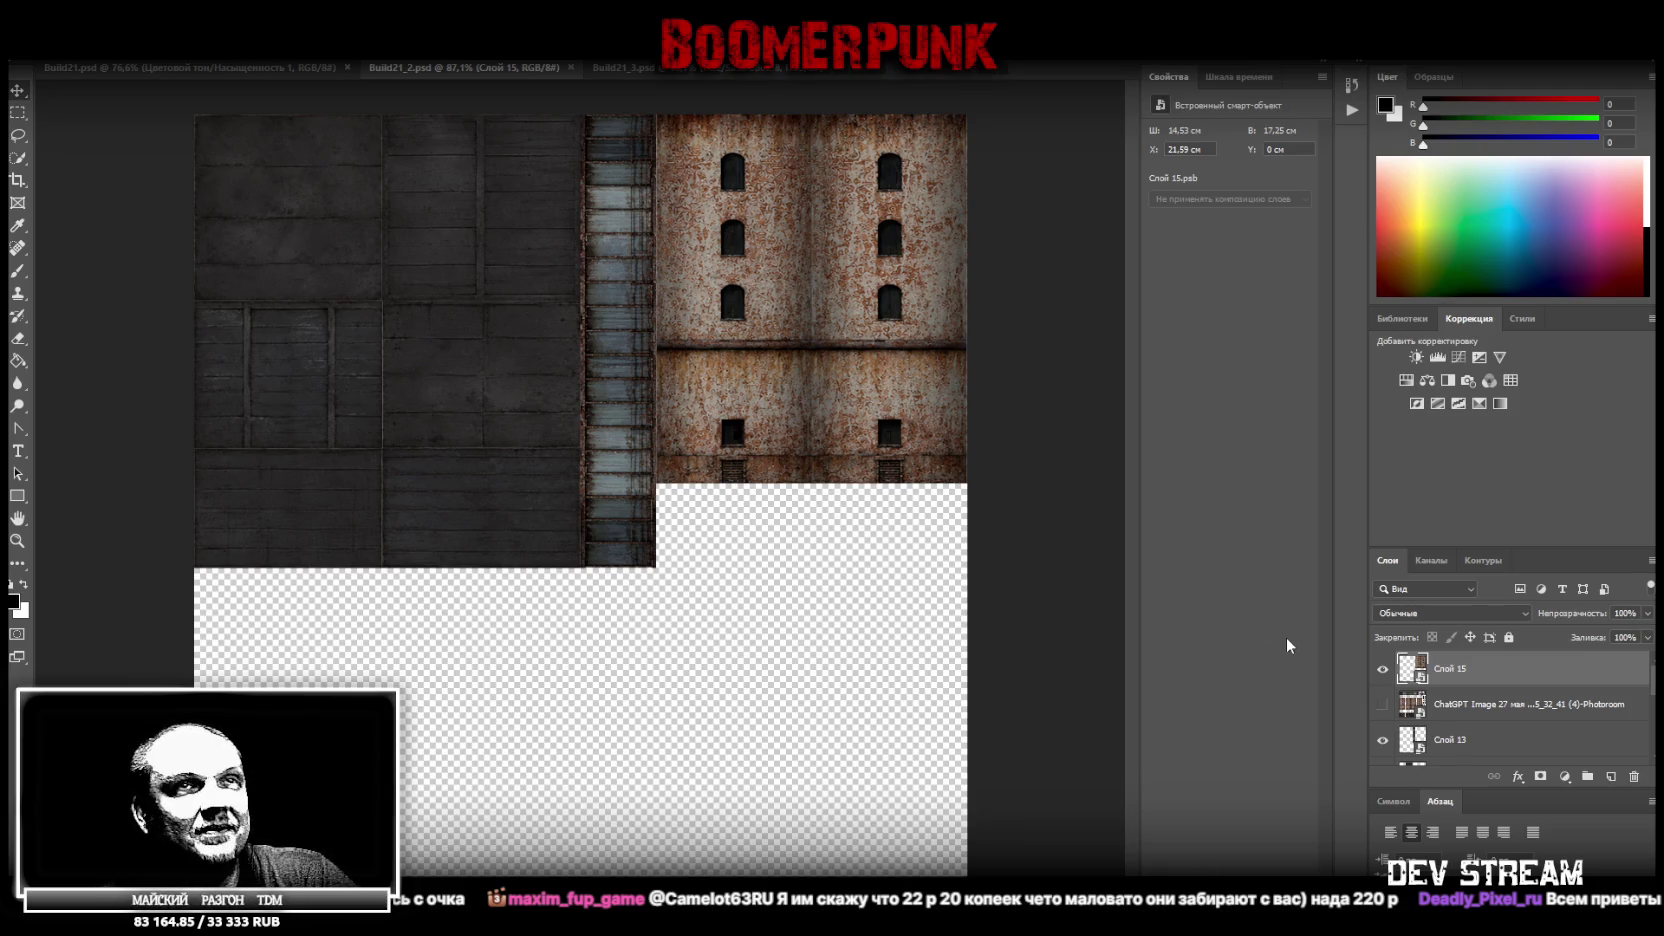
Show the ChatGPT Image reference layer at the top of the stack and zoom in on the round vent
left_click(1383, 704)
left_click_drag(1450, 704, 1485, 655)
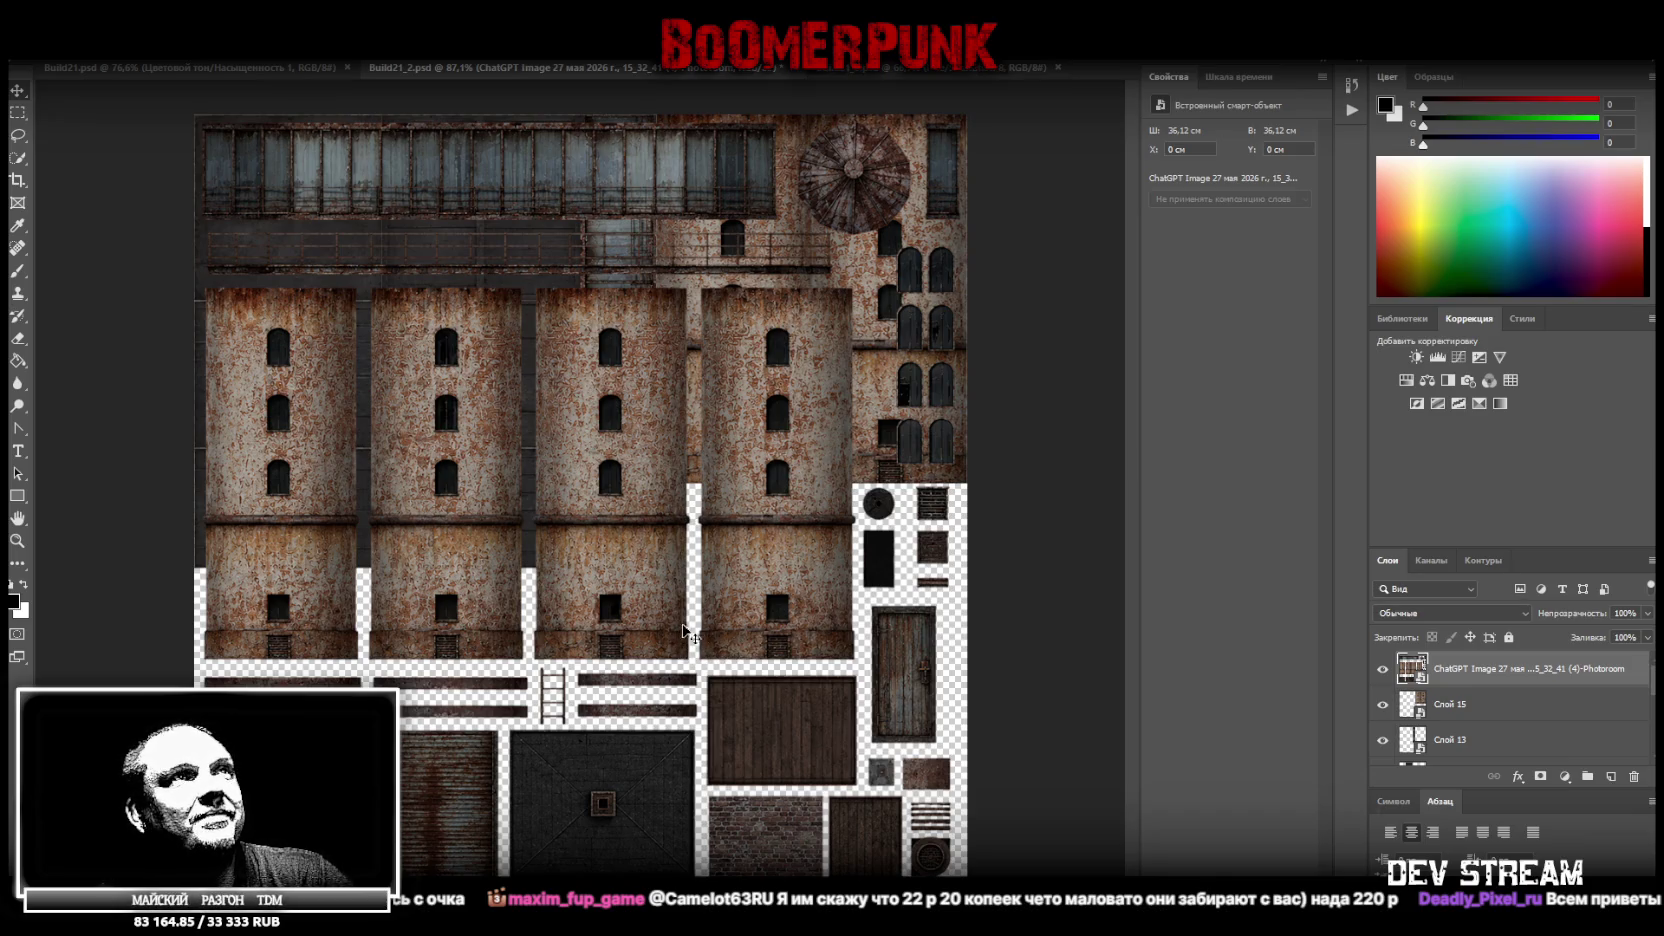
left_click(17, 112)
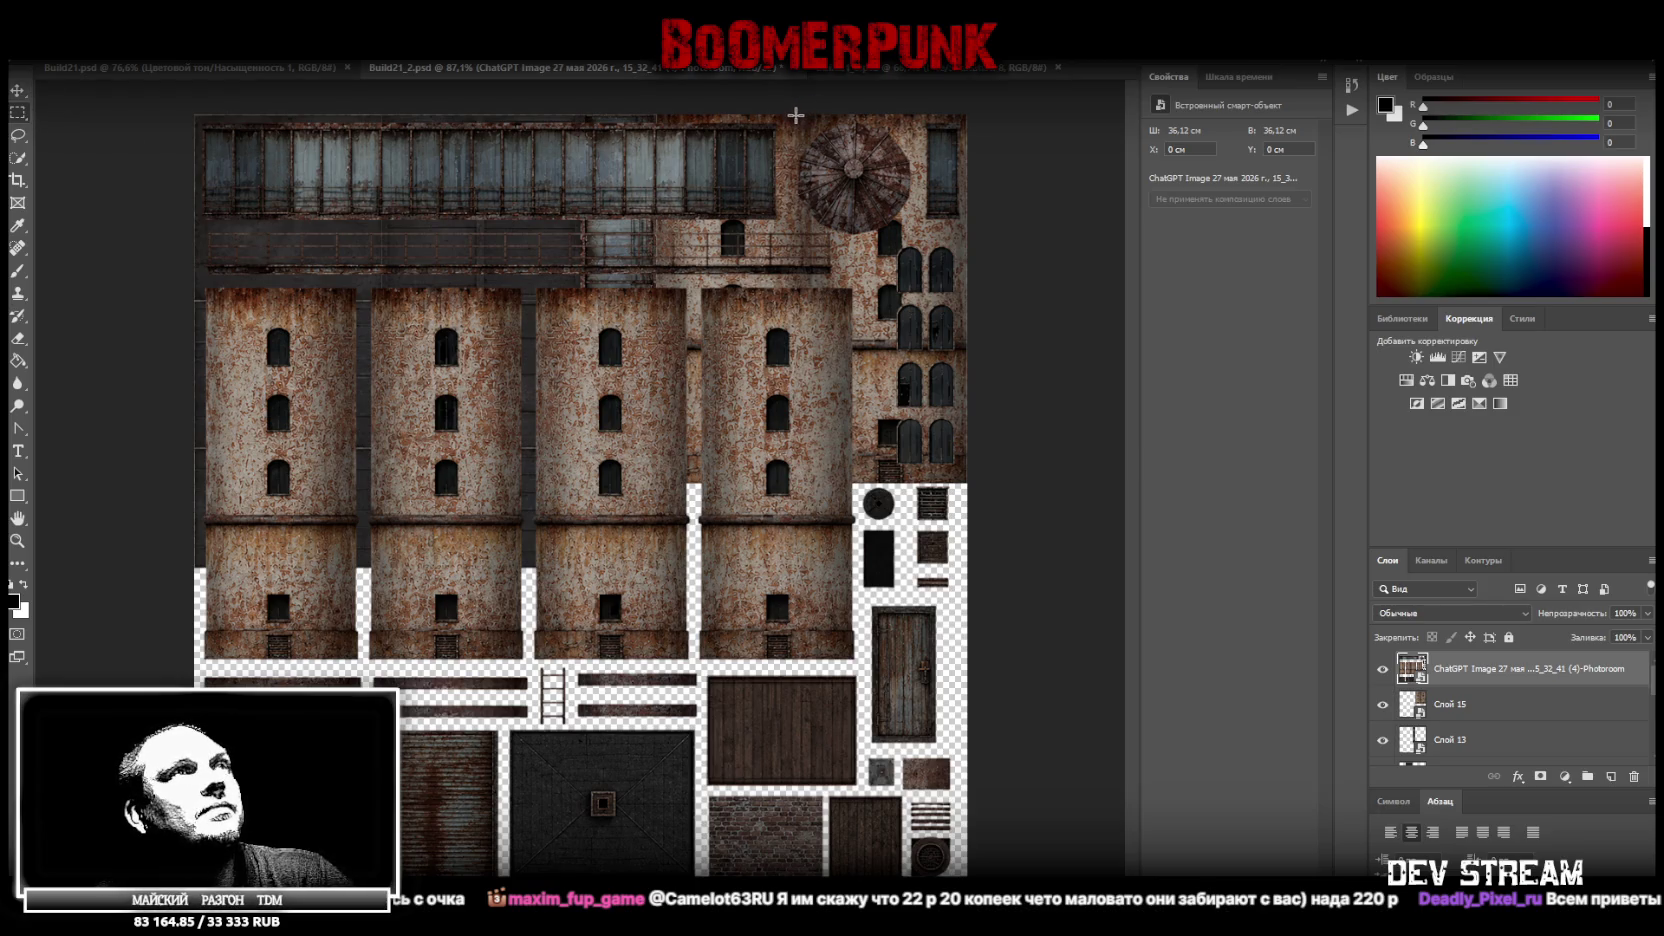
left_click_drag(794, 115, 916, 240)
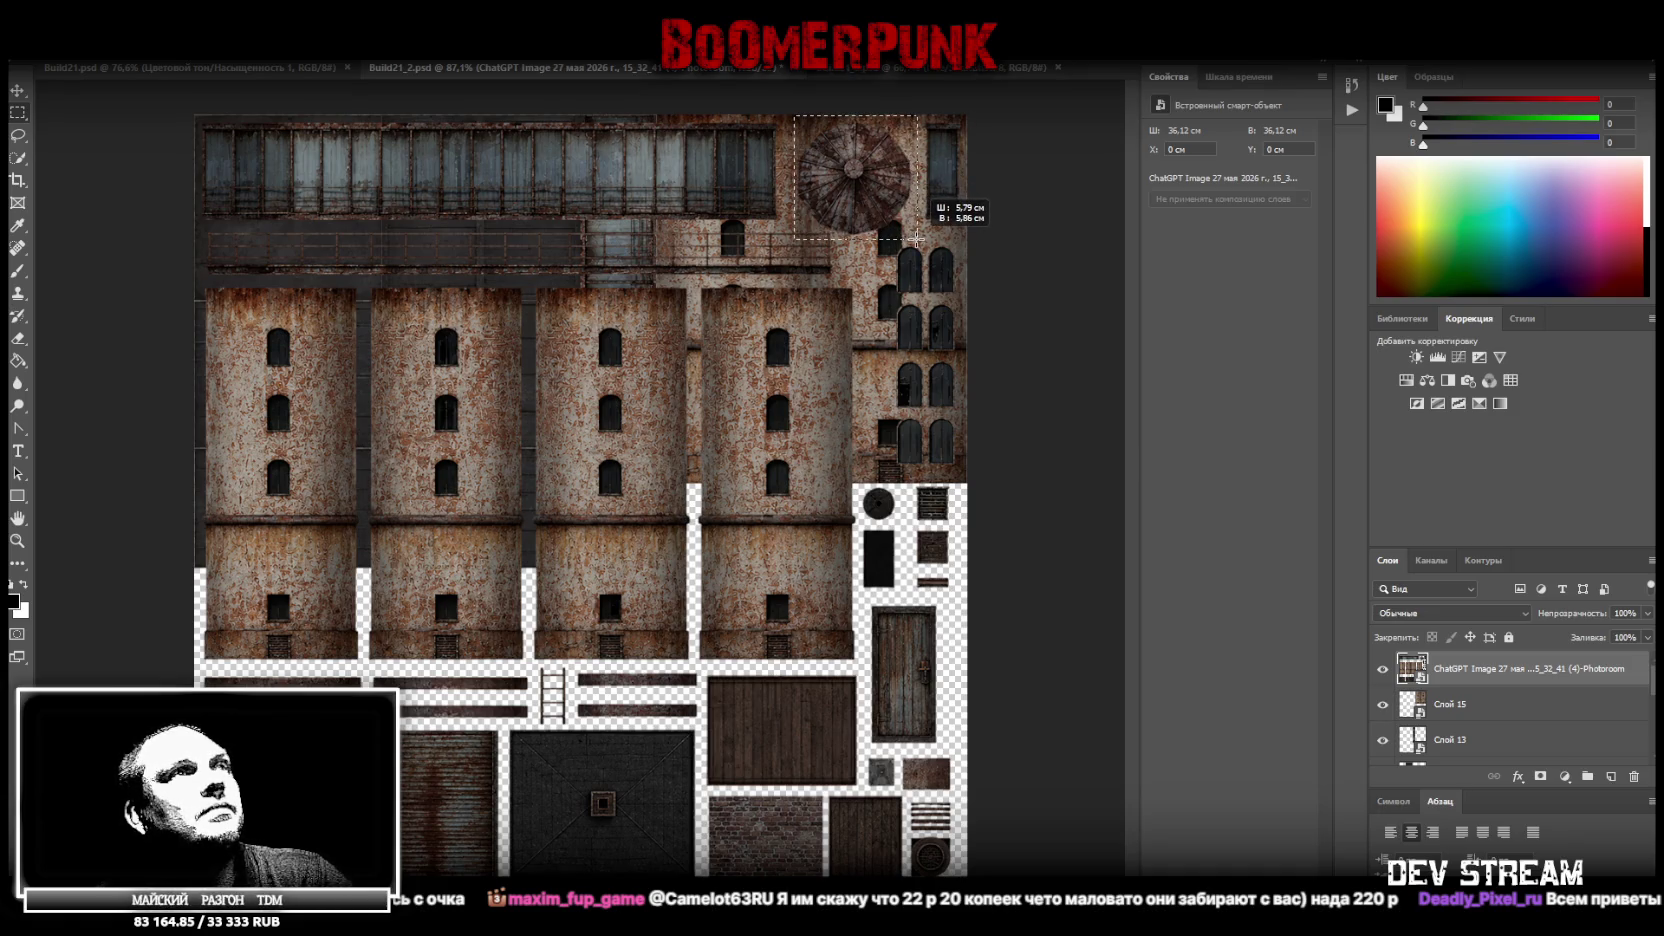
left_click(17, 541)
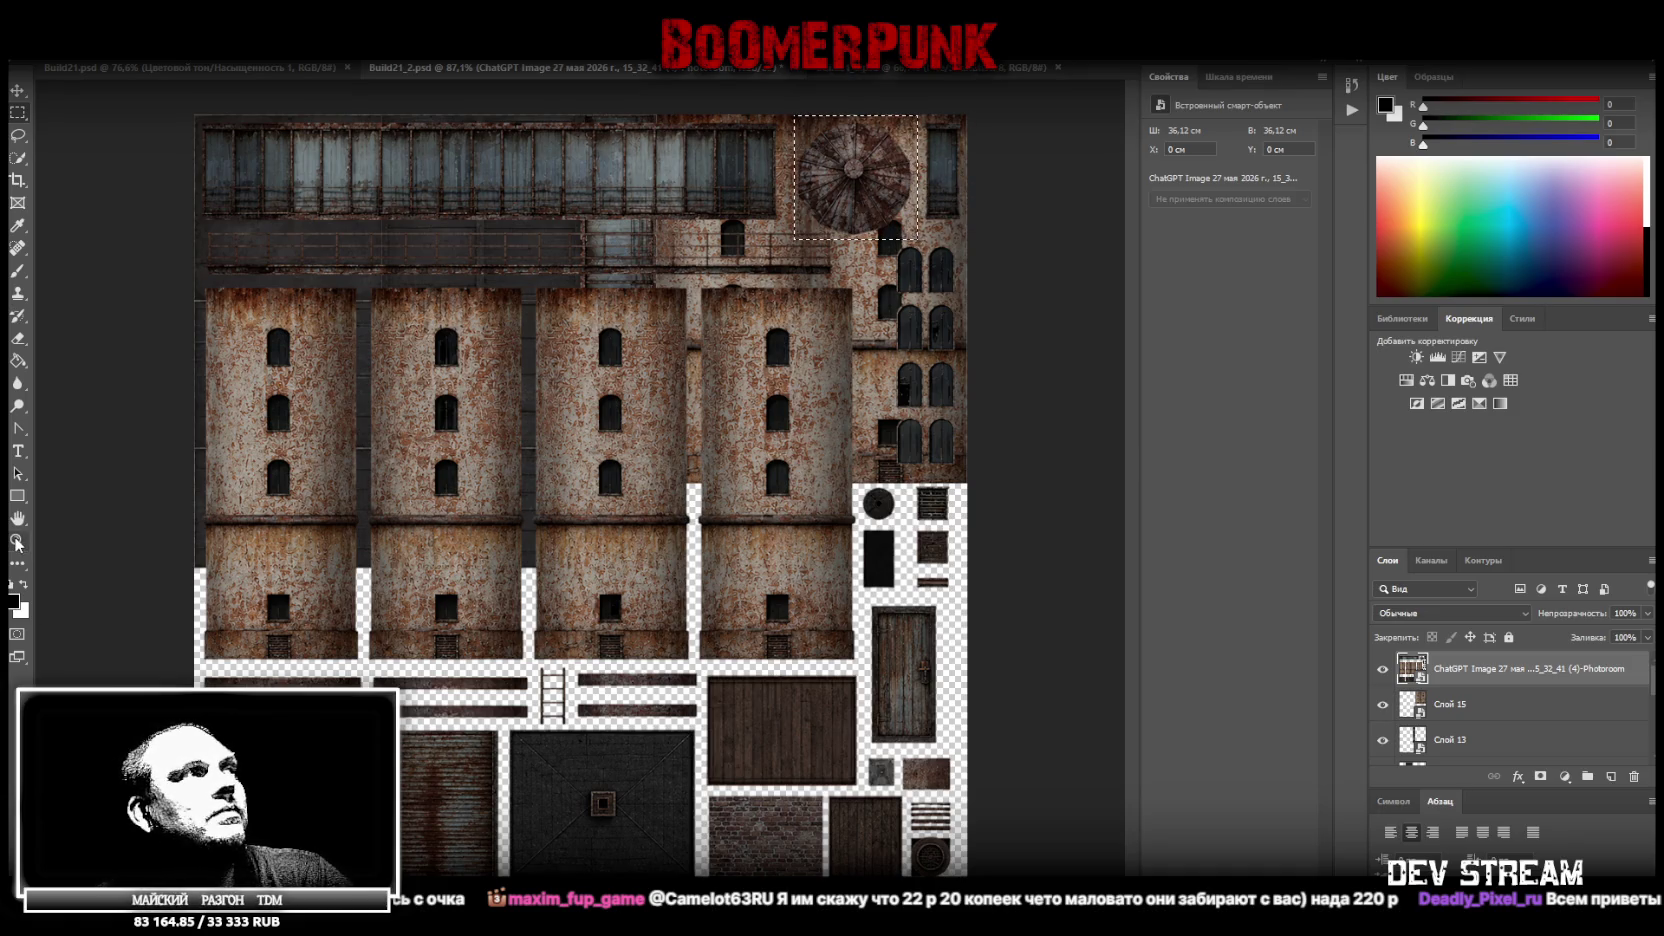
left_click_drag(930, 140, 1043, 105)
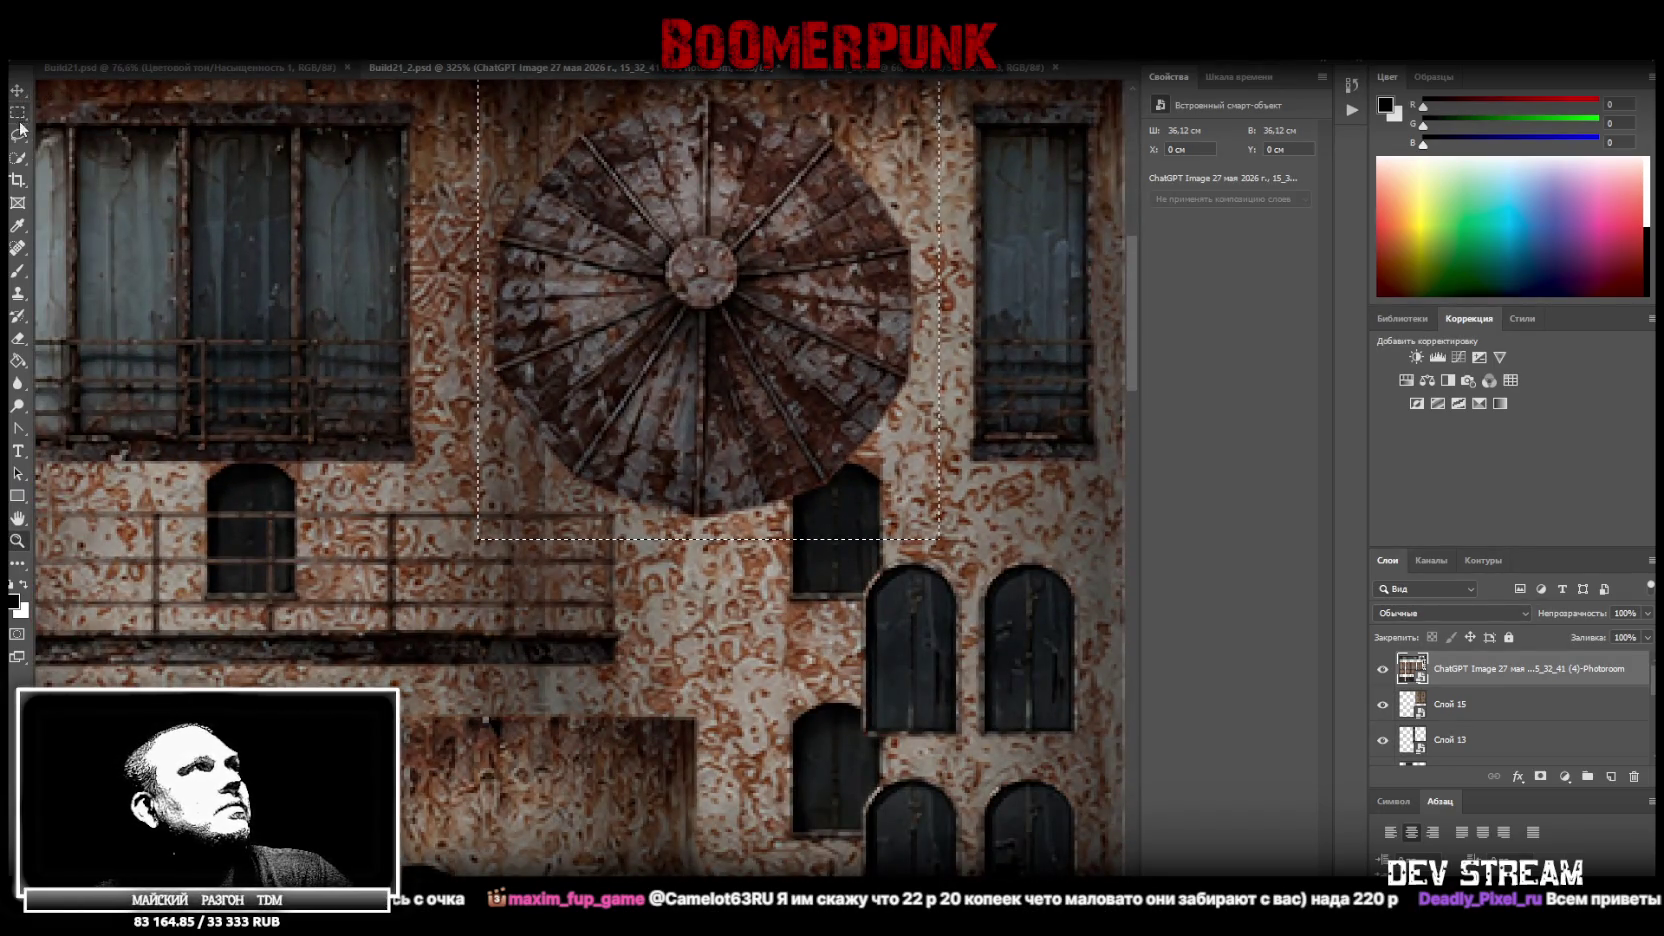
Trace the vent with the Polygonal Lasso and copy it to a new layer, Слой 16
left_click(25, 135)
right_click(25, 135)
left_click(80, 153)
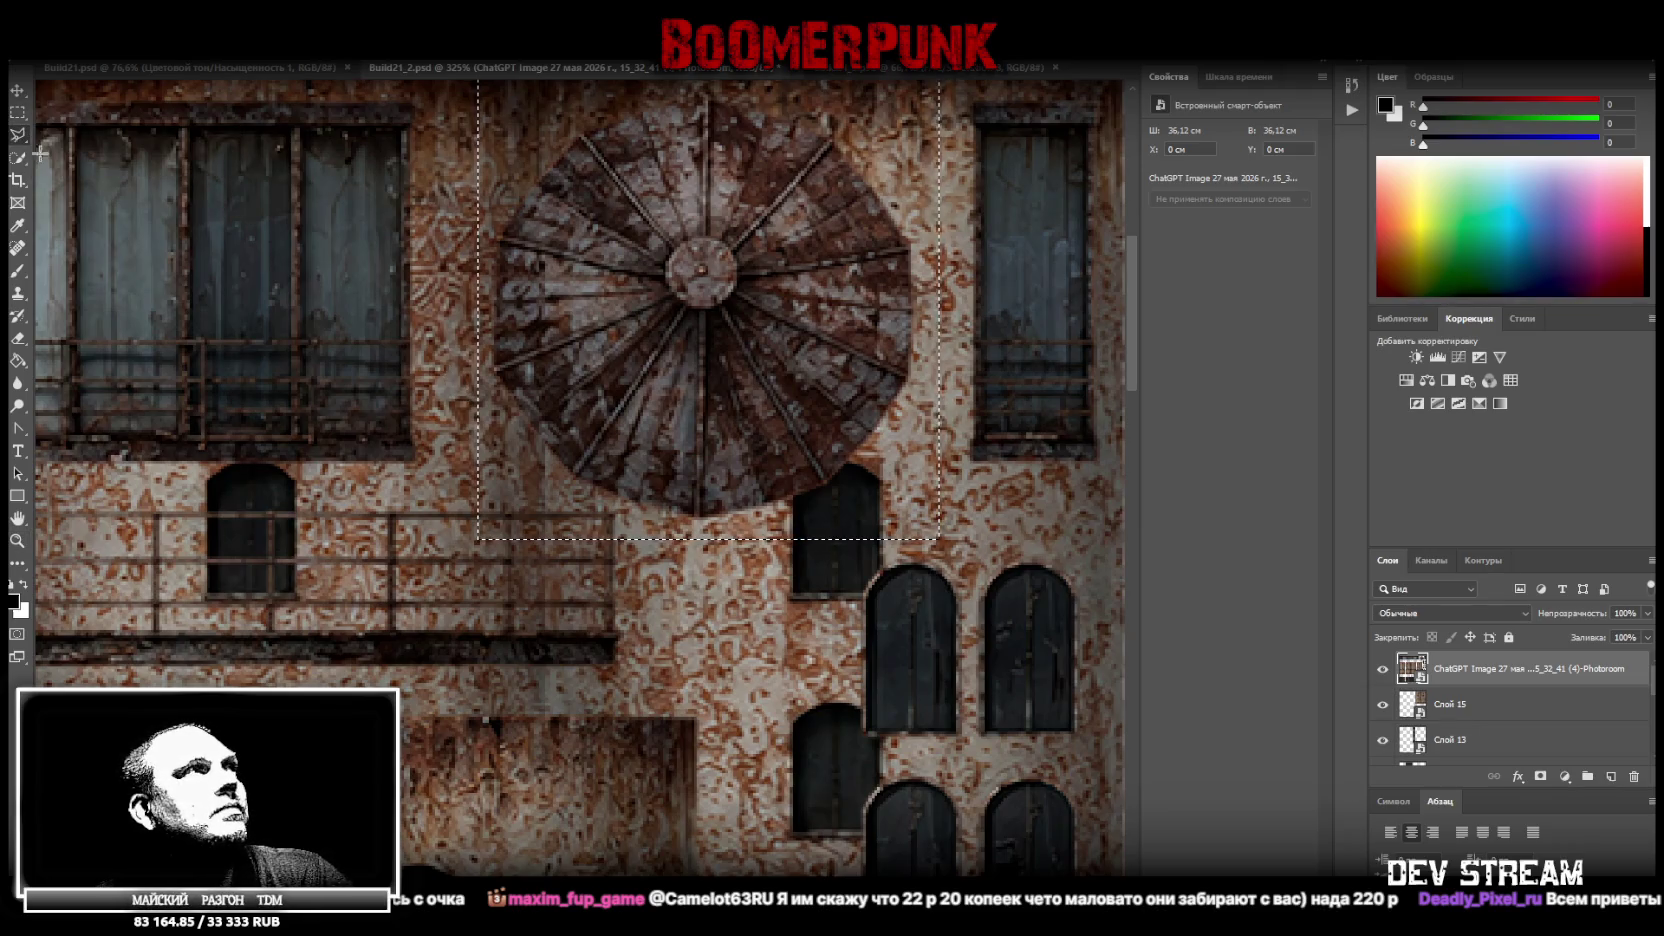
left_click(448, 382)
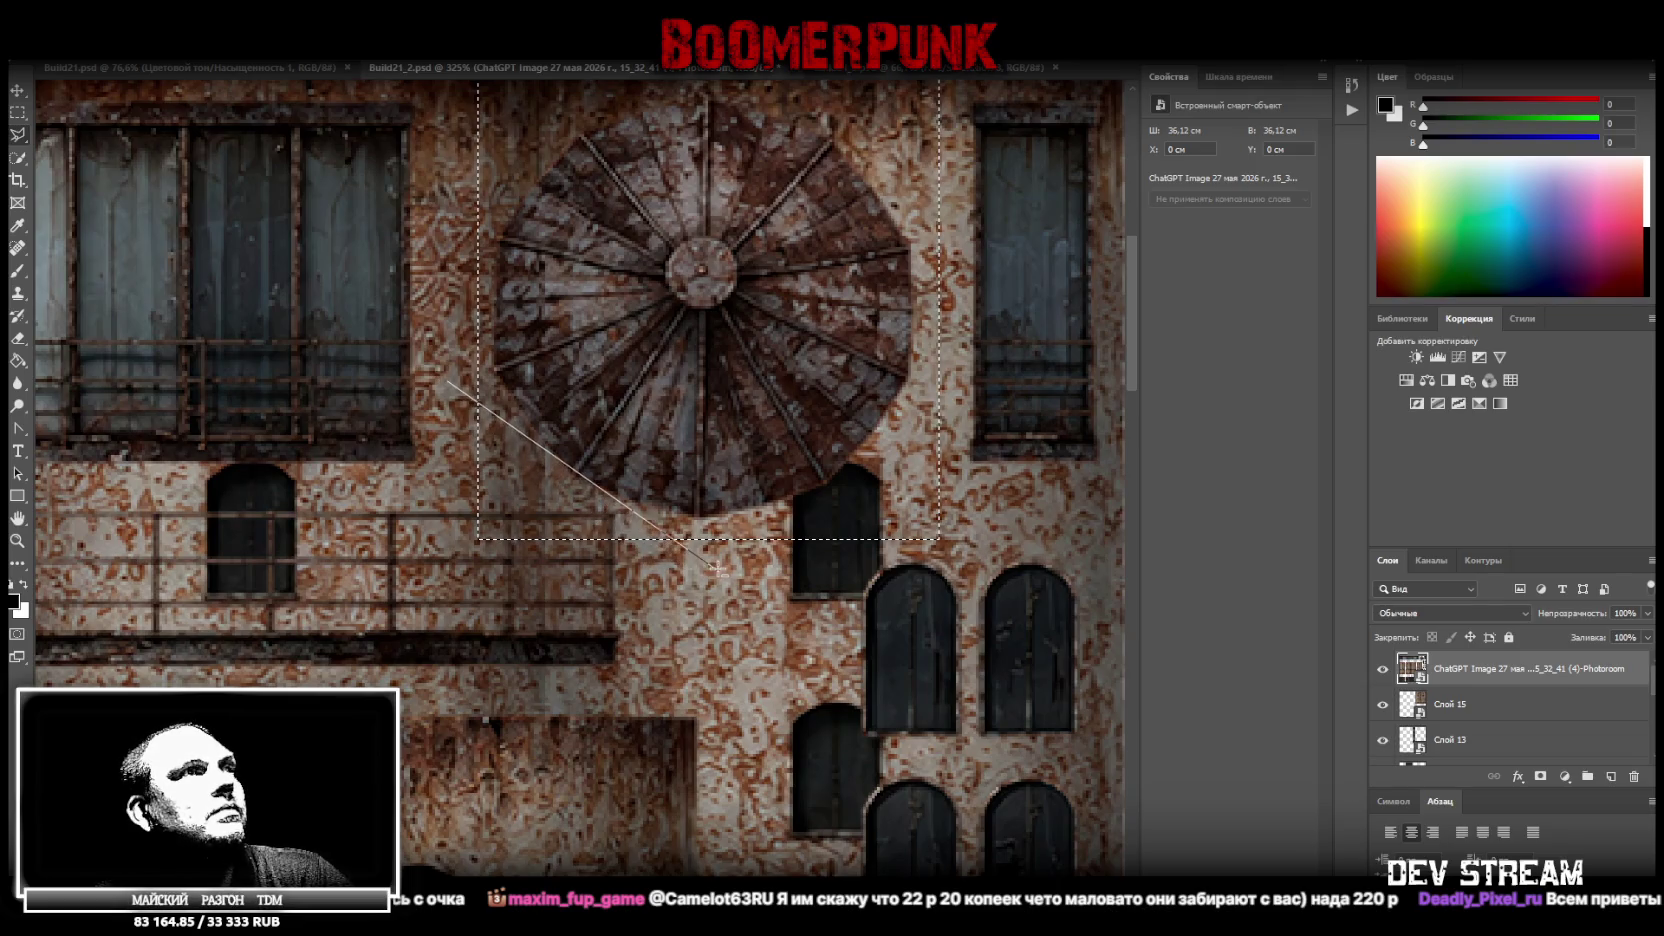
left_click(566, 489)
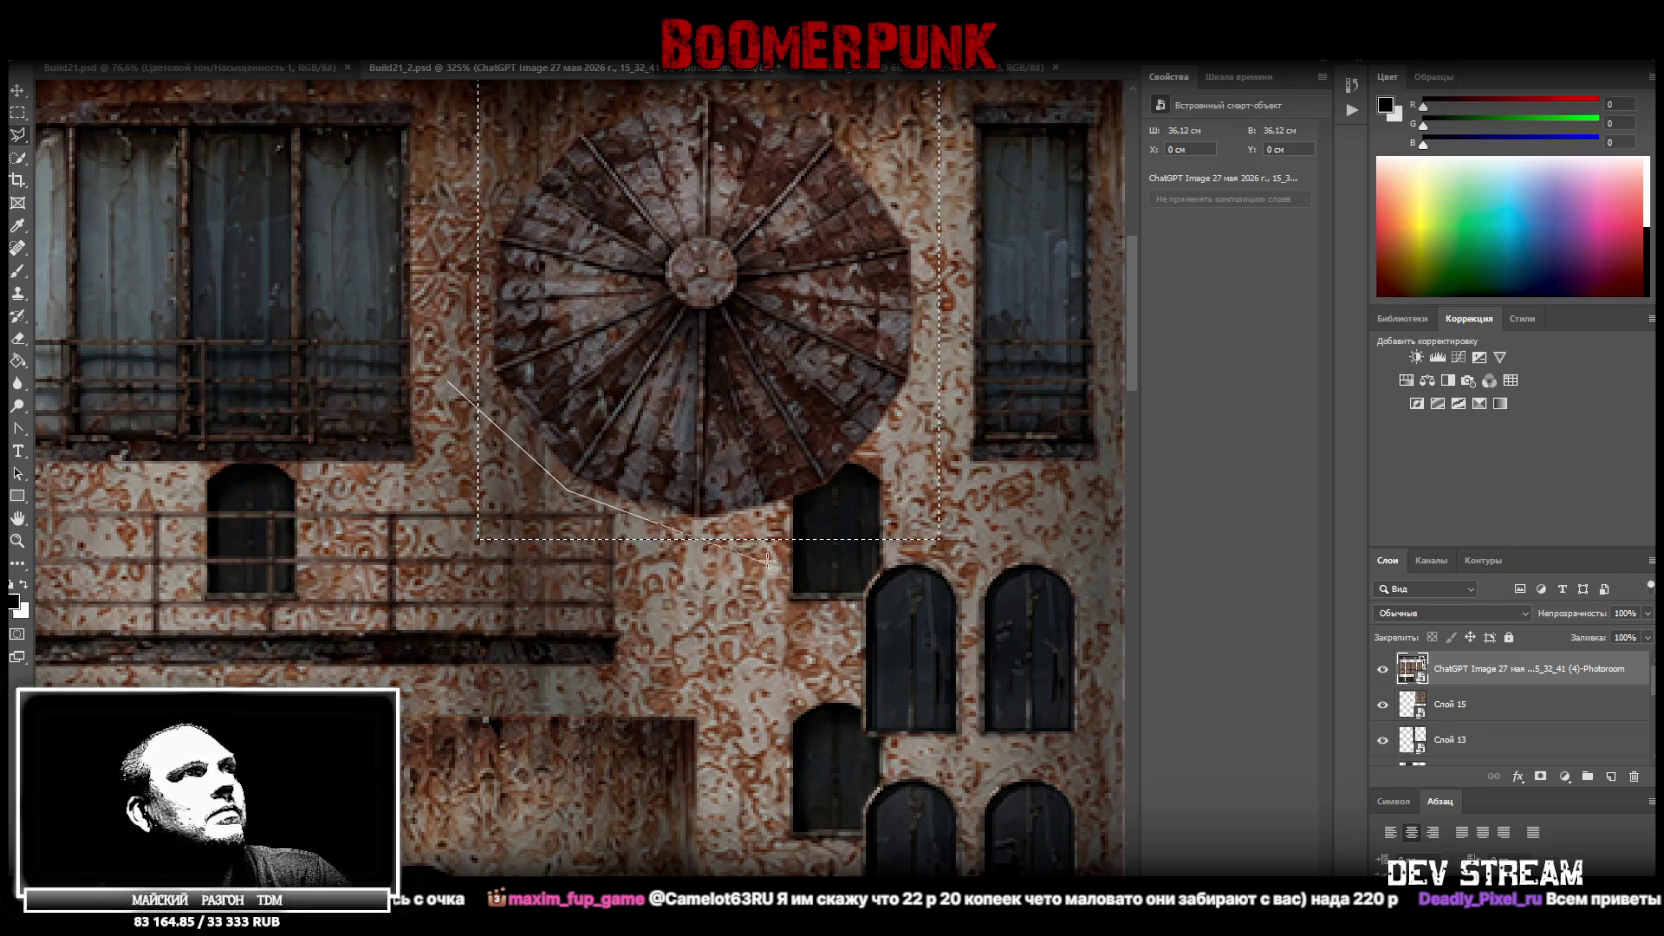
left_click(756, 541)
left_click(325, 612)
left_click(466, 380)
right_click(642, 347)
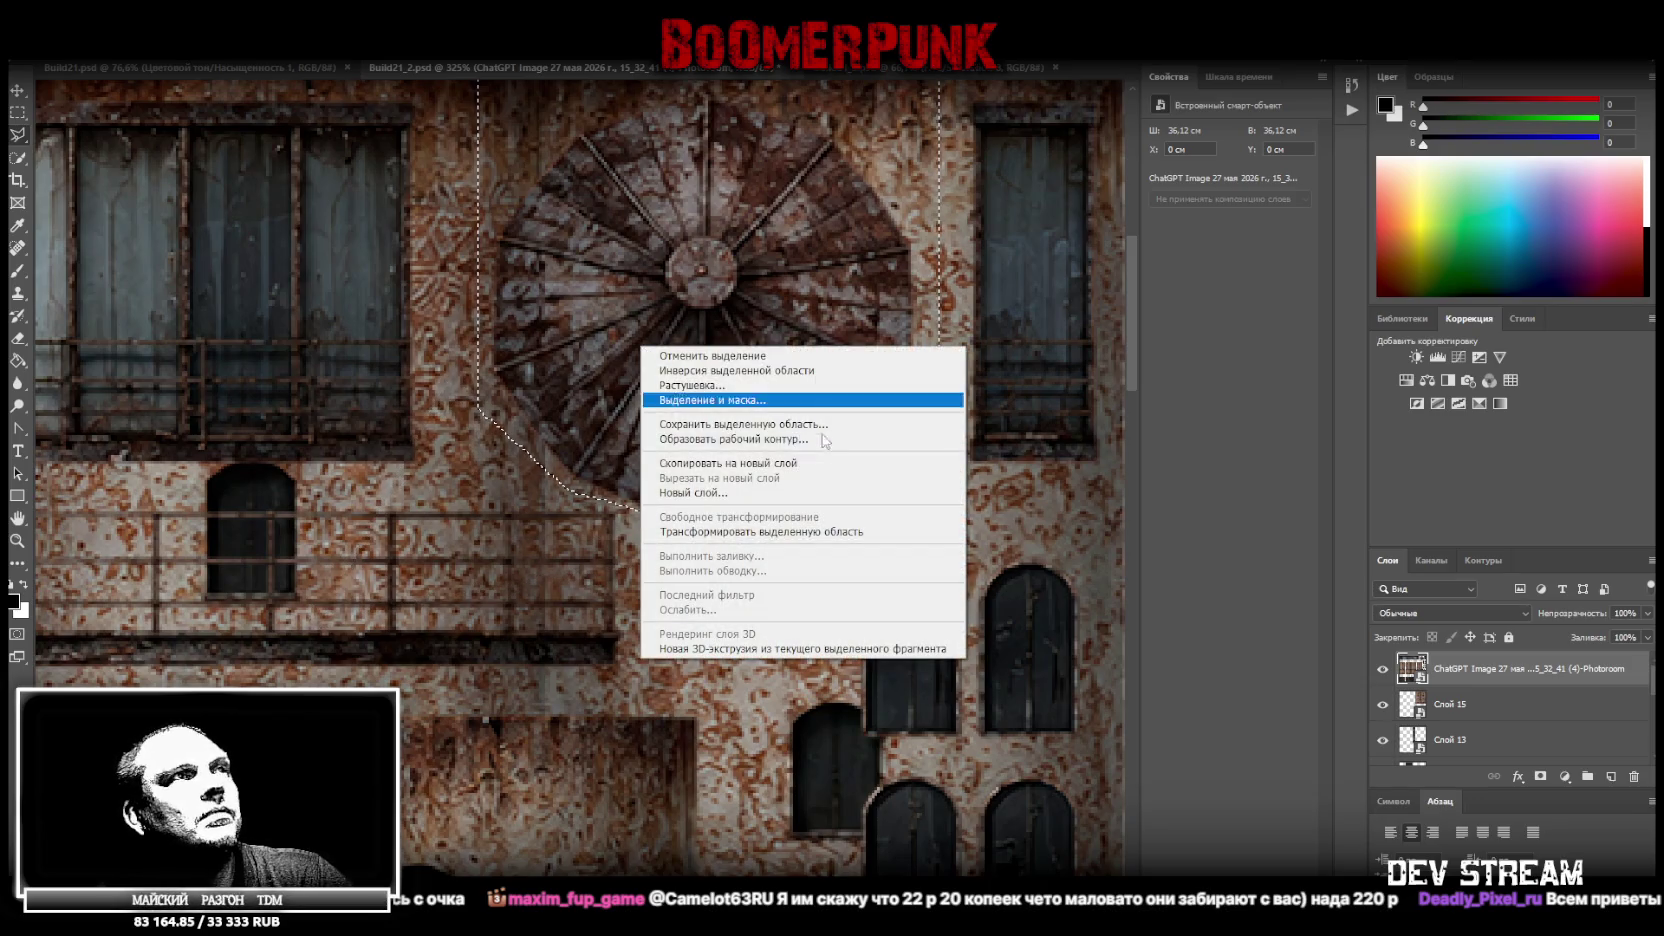
left_click(788, 465)
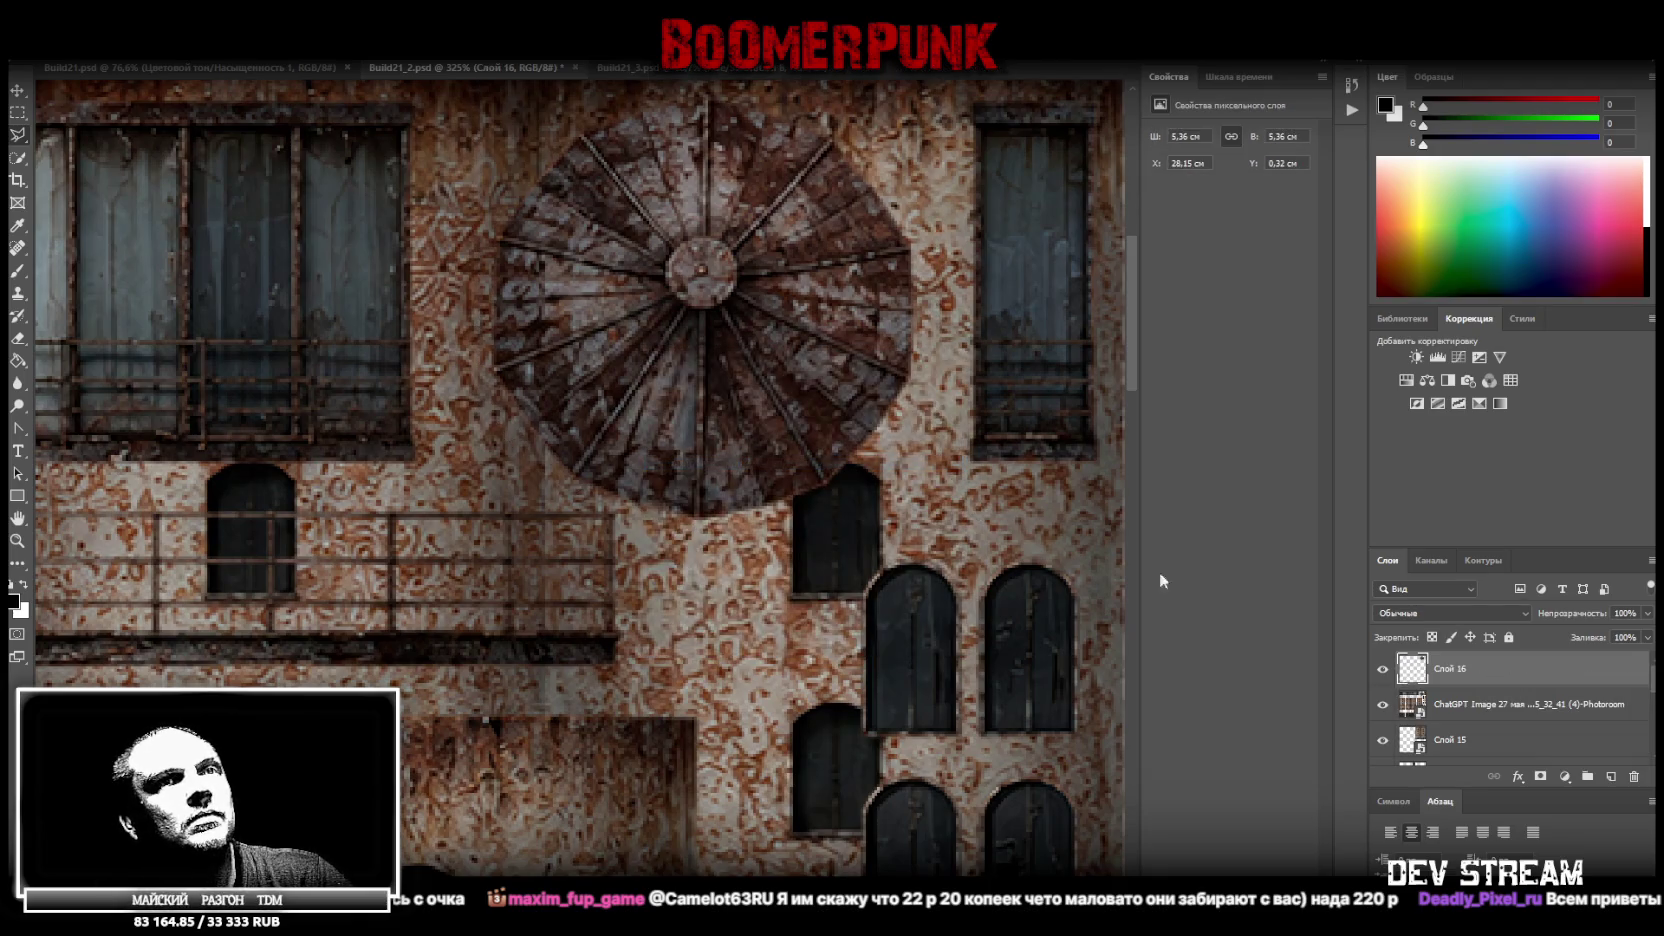
Hide the reference layer, make Слой 16 a smart object, and move it below the towers at 7,27 × 7,27 cm
scroll(156, 500, "down", 5)
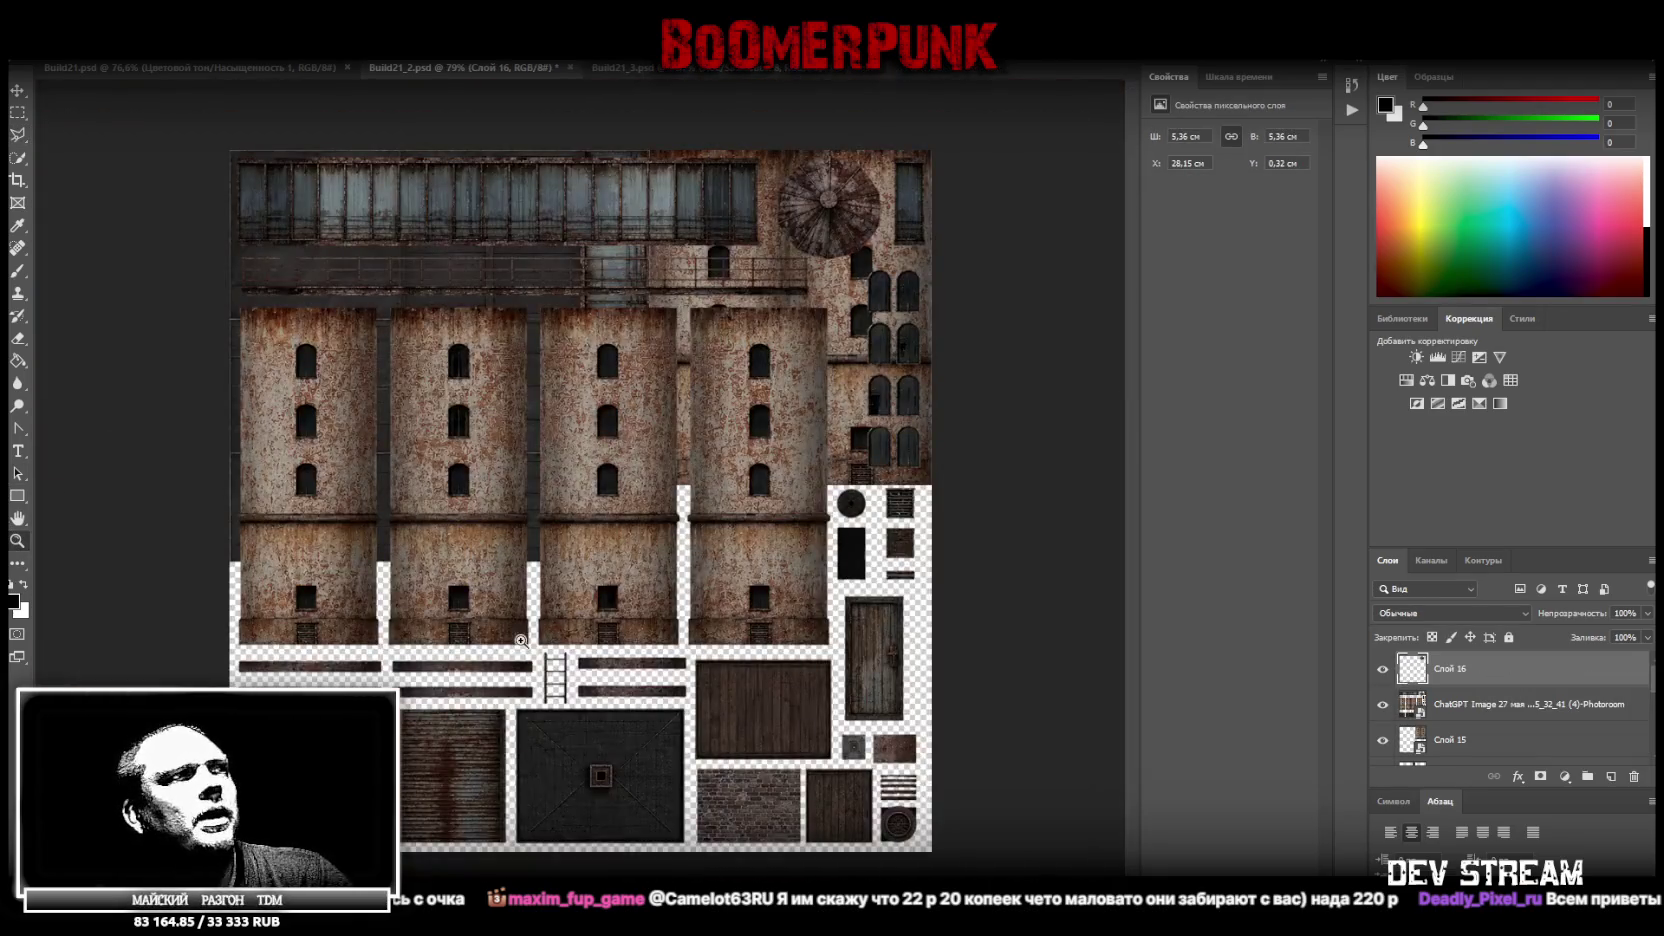
left_click(1382, 704)
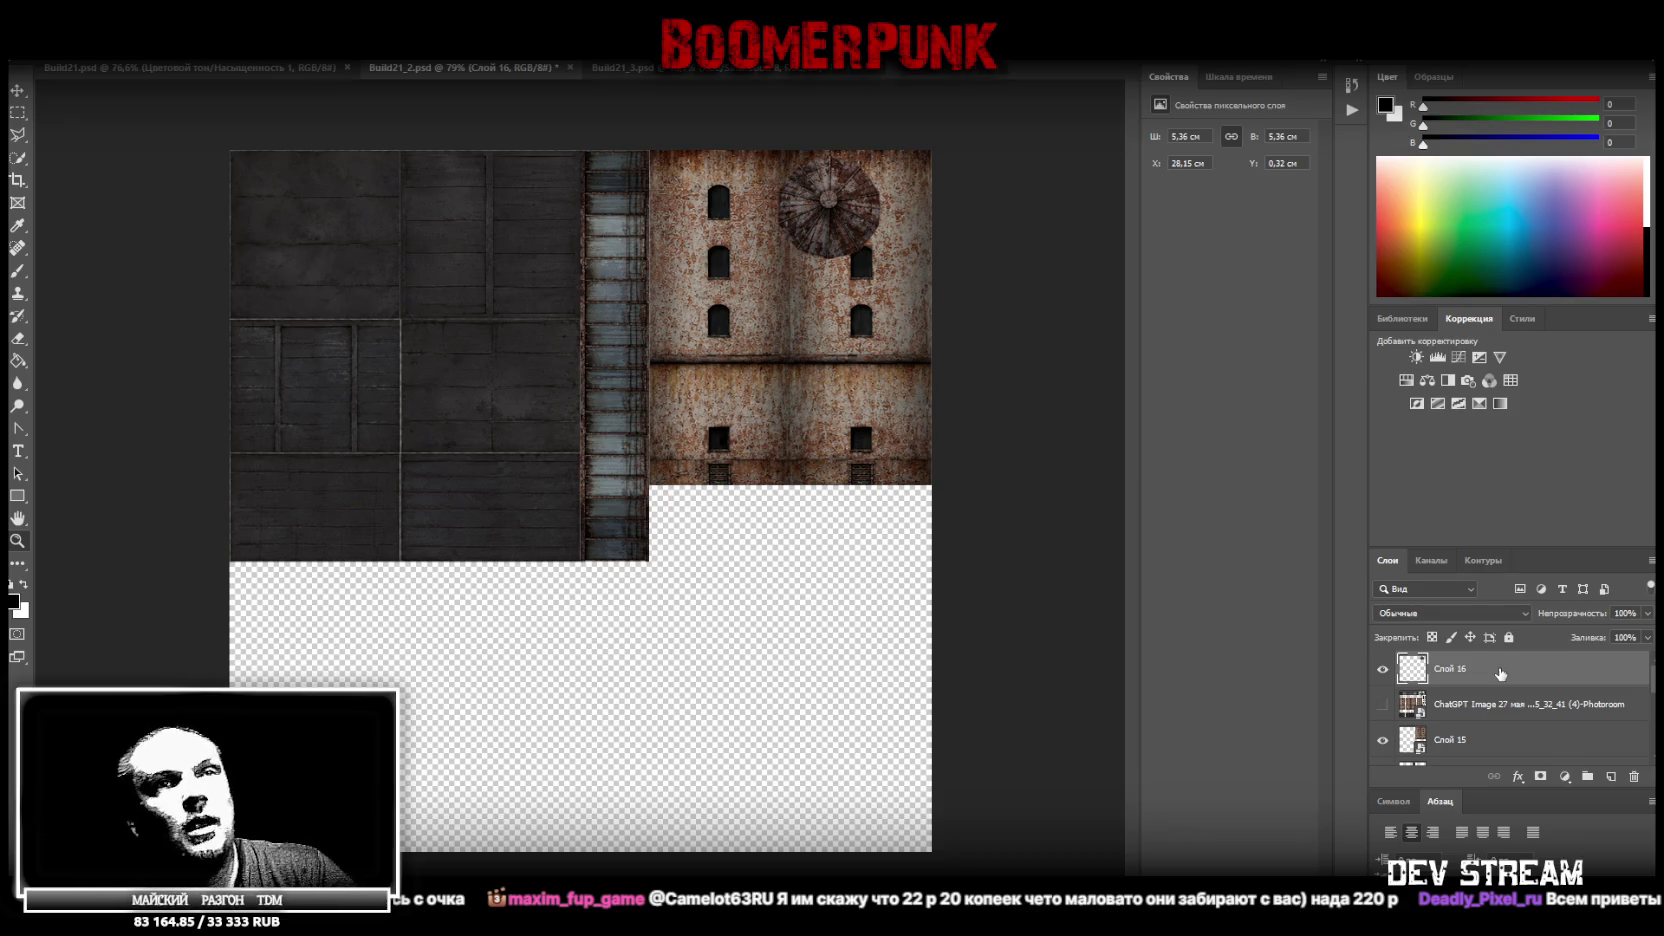
right_click(1477, 671)
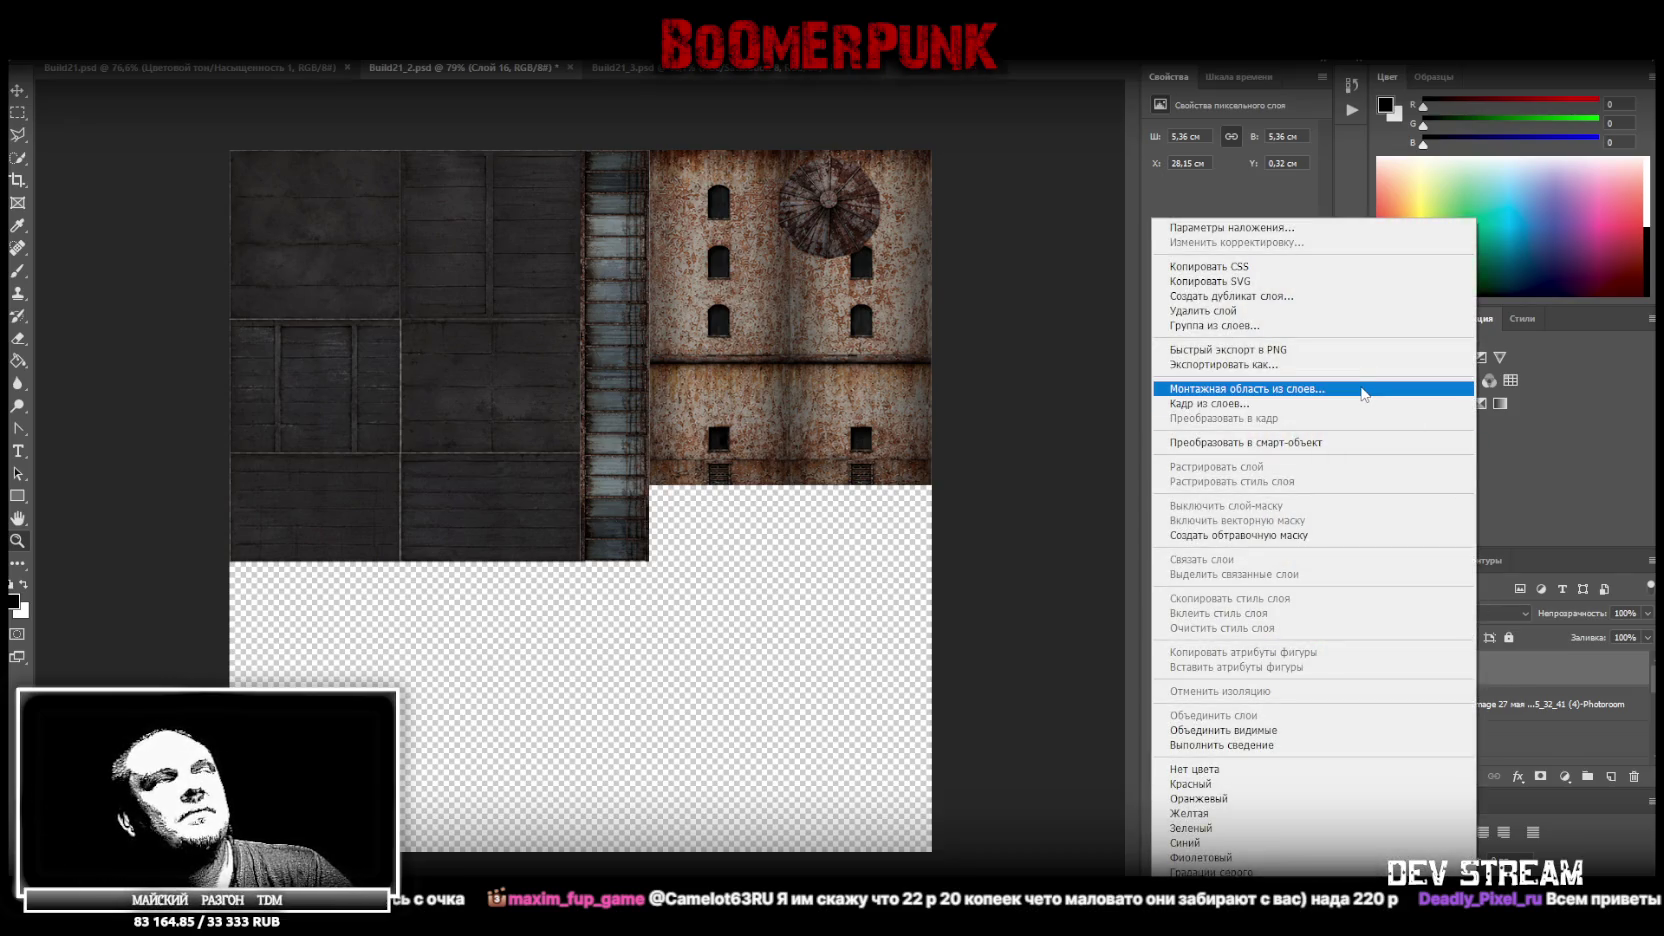
left_click(1342, 442)
key("ctrl+t")
mouse_move(828, 208)
left_mouse_down()
mouse_move(432, 681)
mouse_move(320, 628)
mouse_move(916, 560)
mouse_move(792, 538)
mouse_move(845, 512)
left_mouse_up()
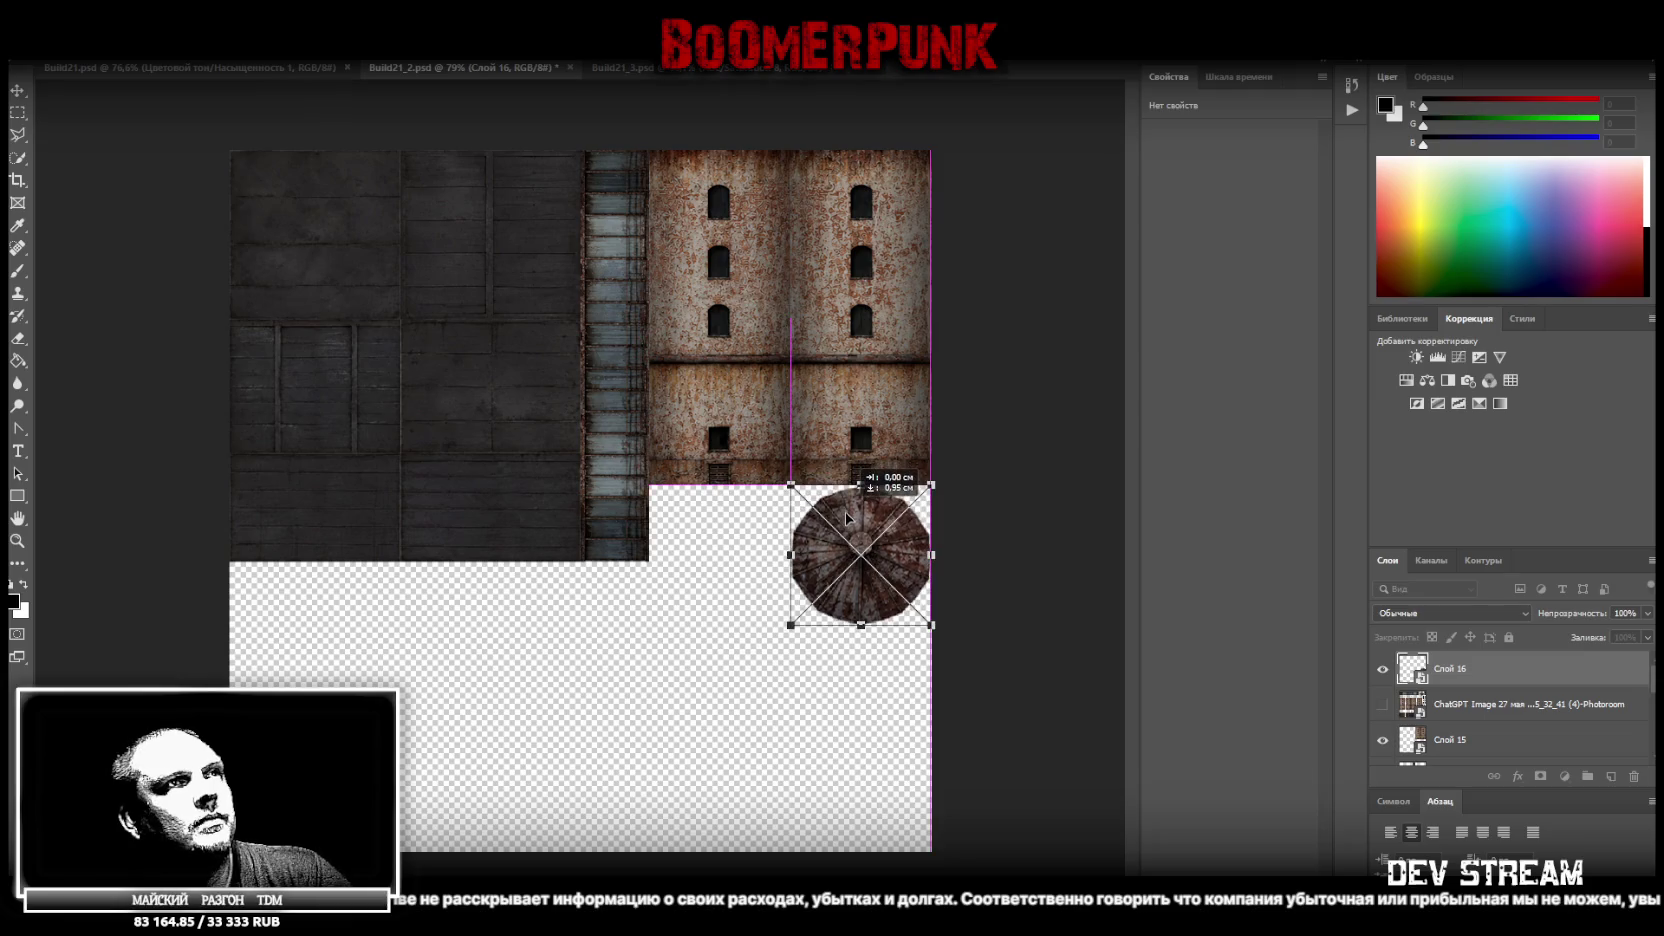
key("Return")
key("z")
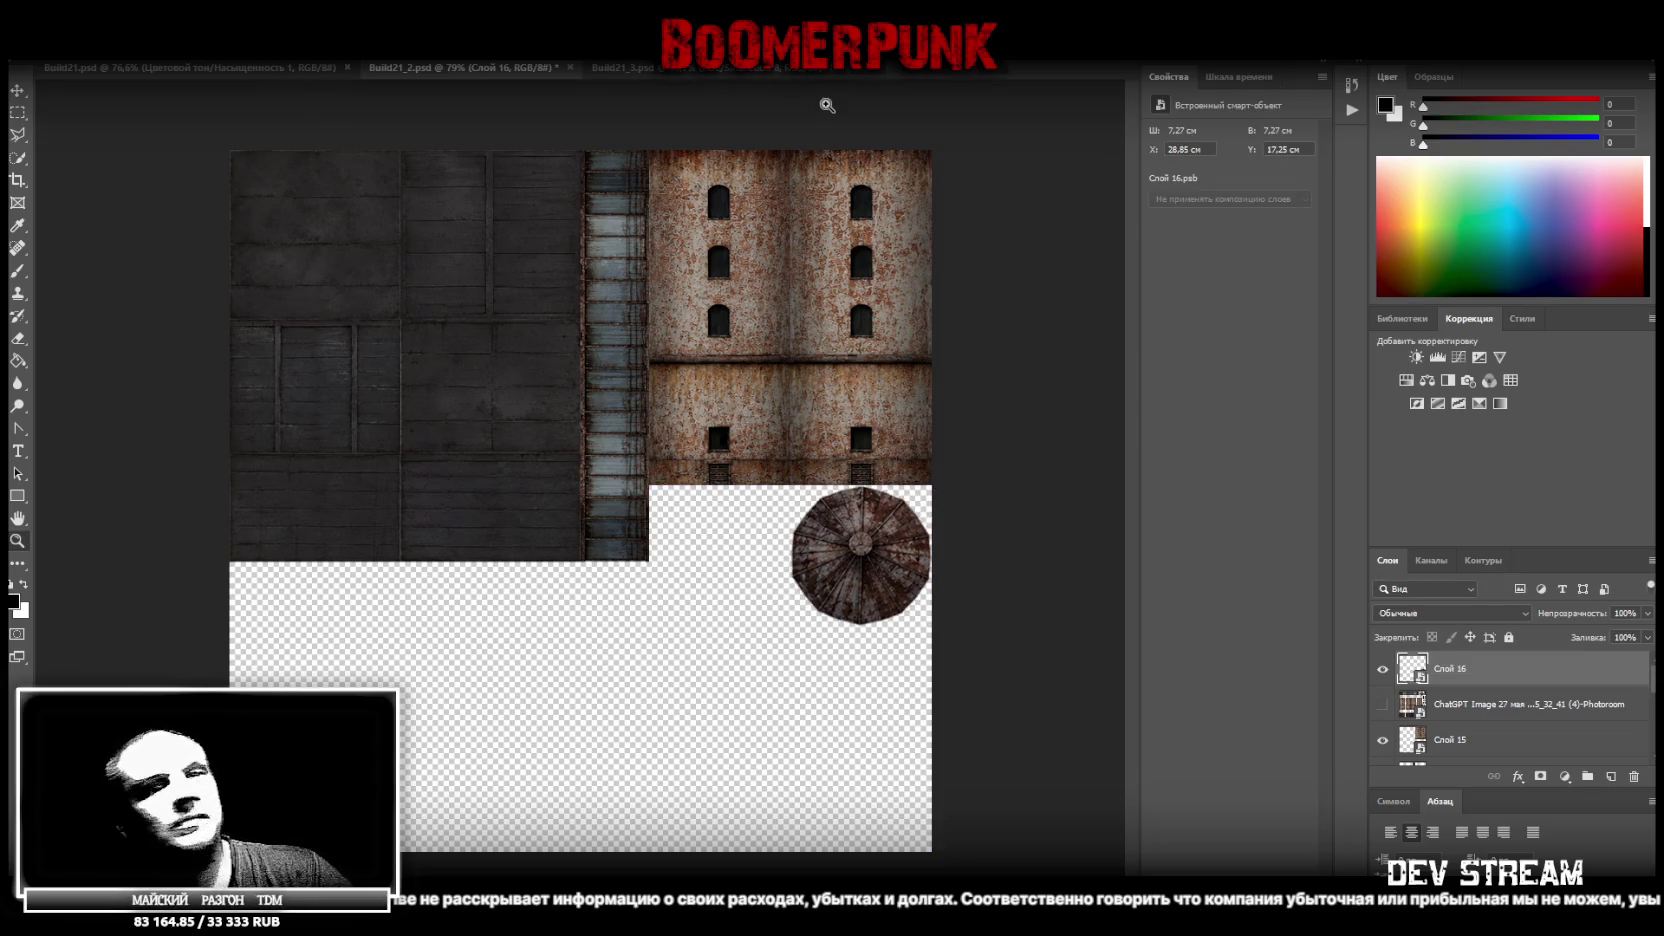
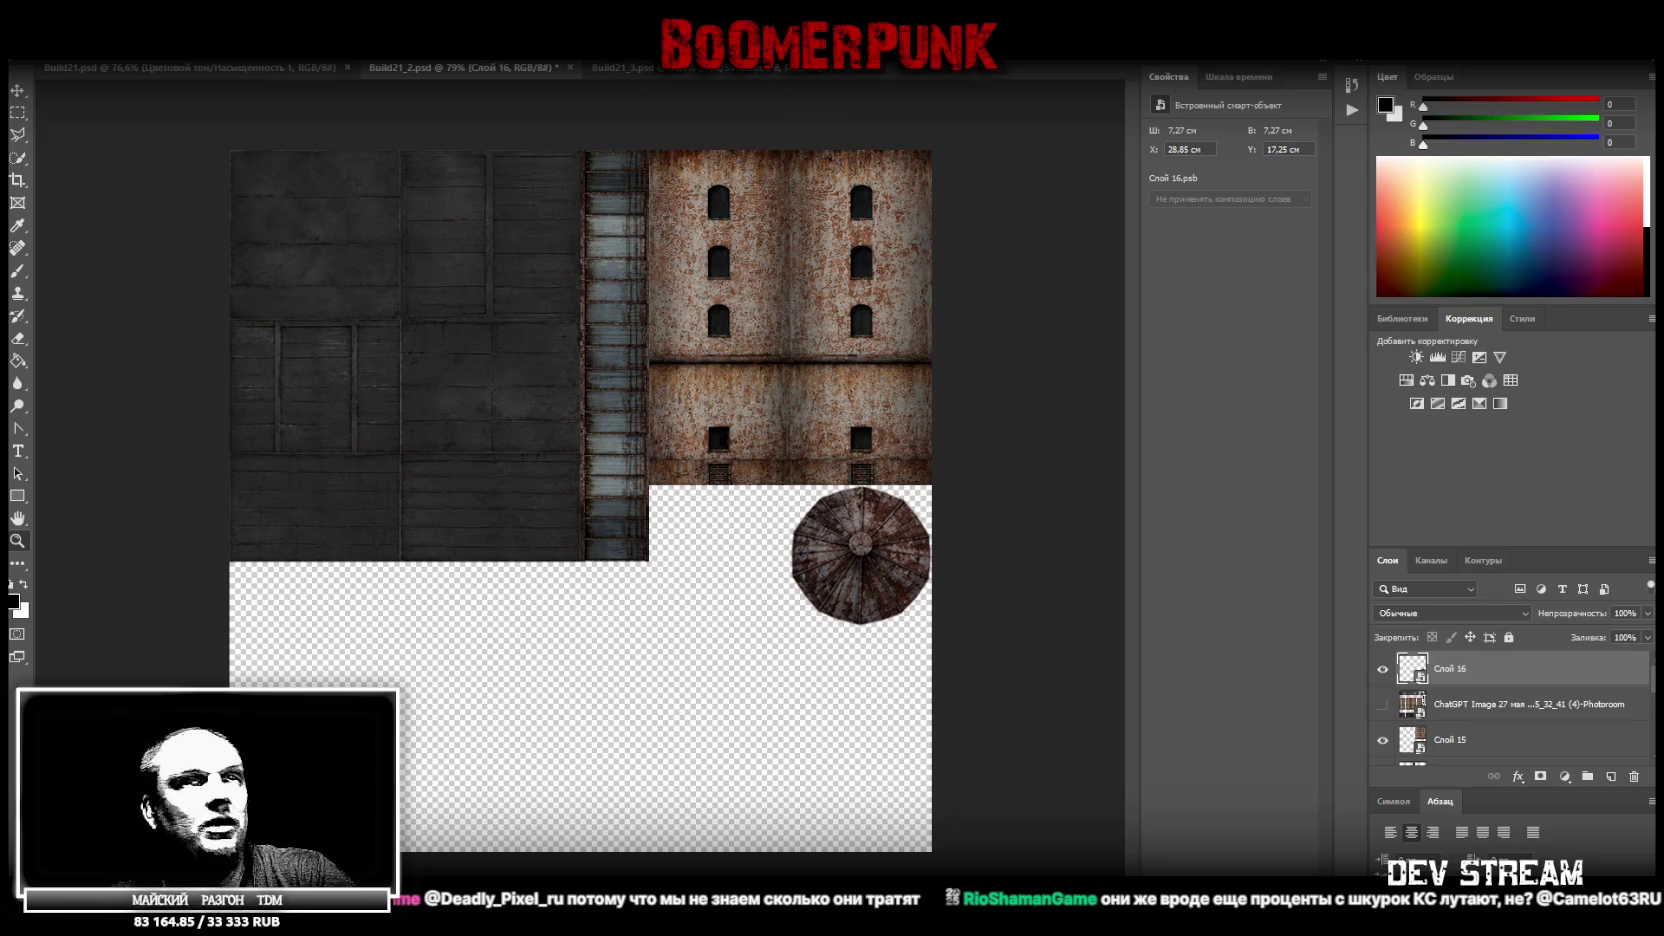
Copy the railing strip from the reference texture onto its own layer with Layer via Copy
left_click(1383, 704)
left_click(1463, 700)
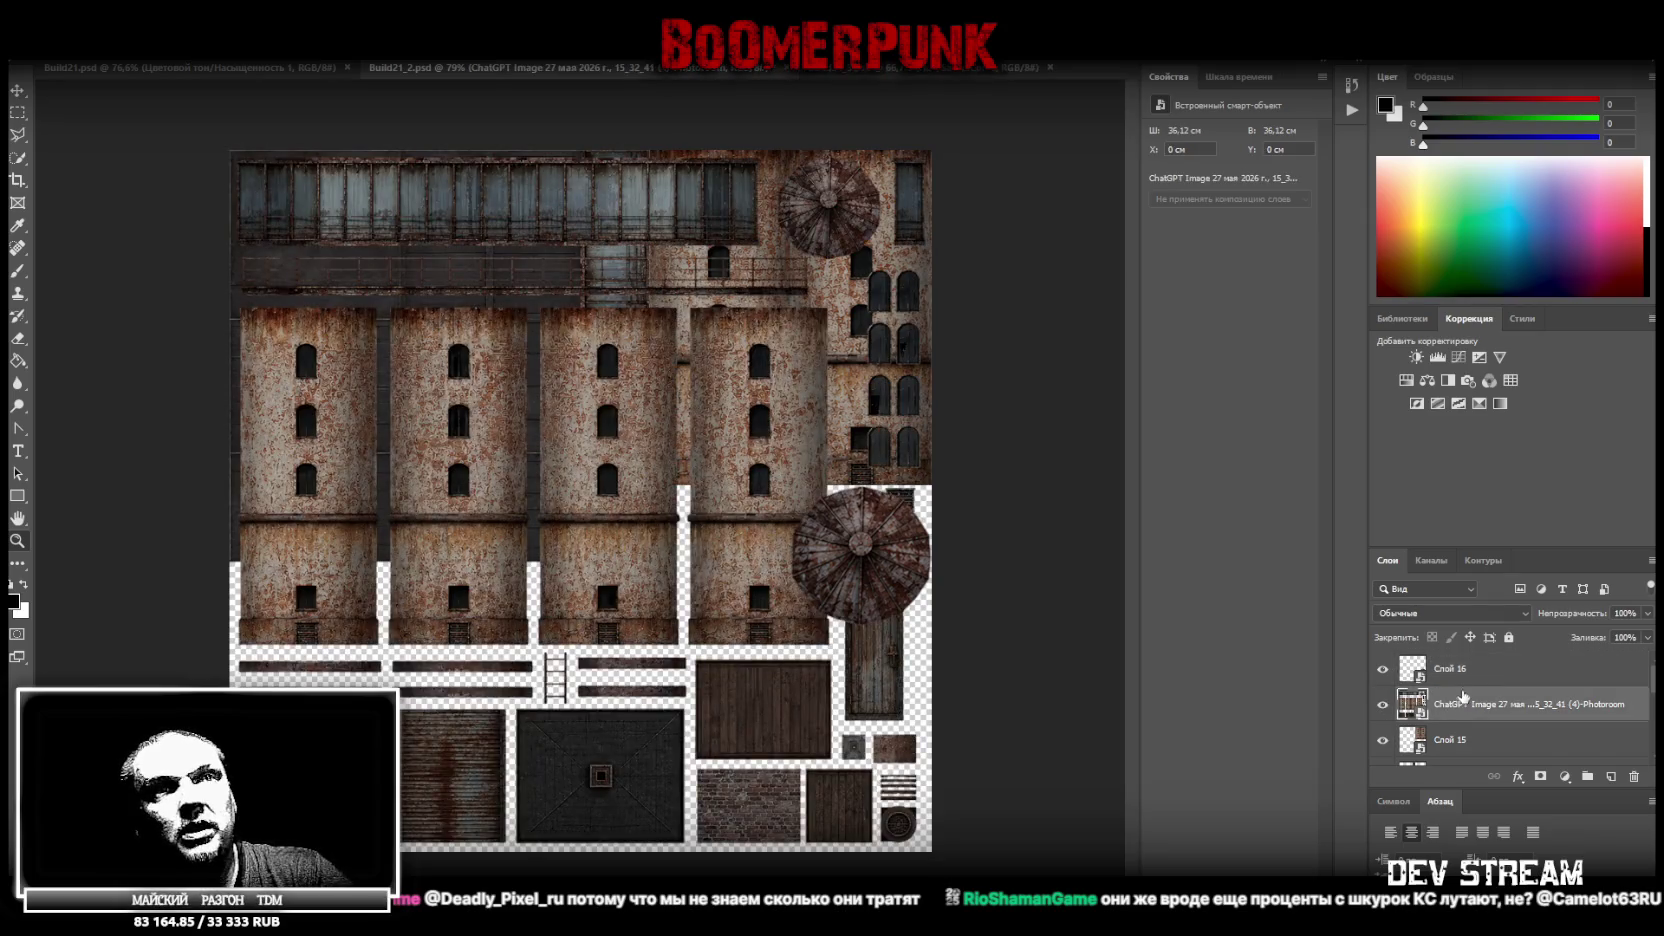
left_click(20, 113)
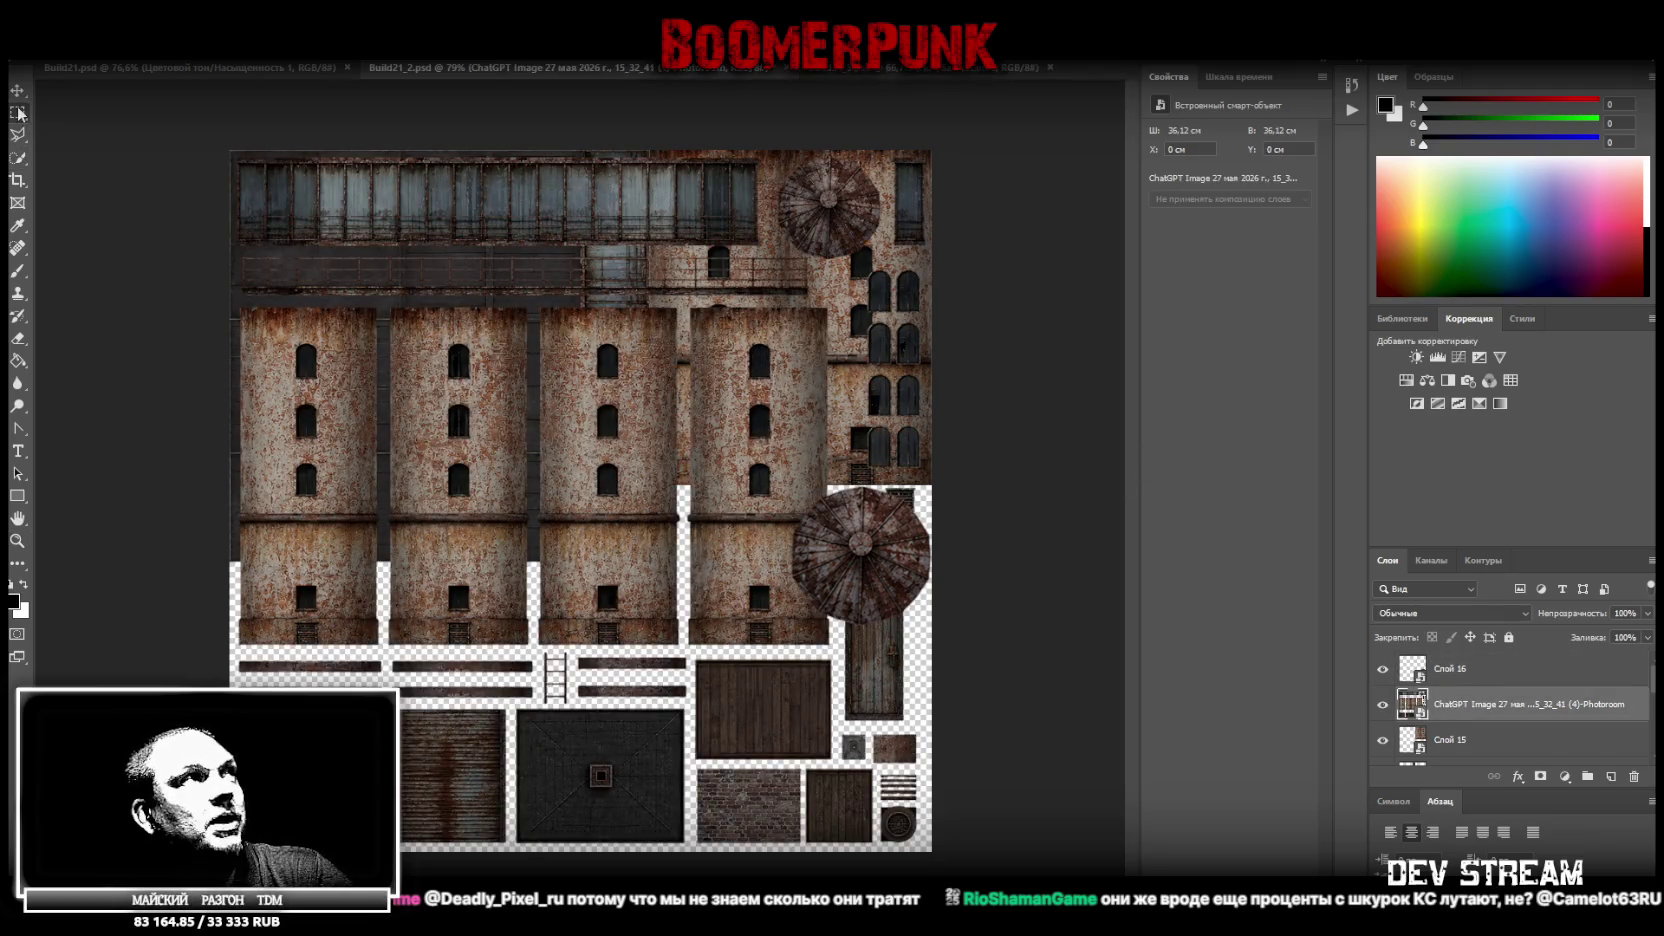
left_click_drag(812, 300, 268, 251)
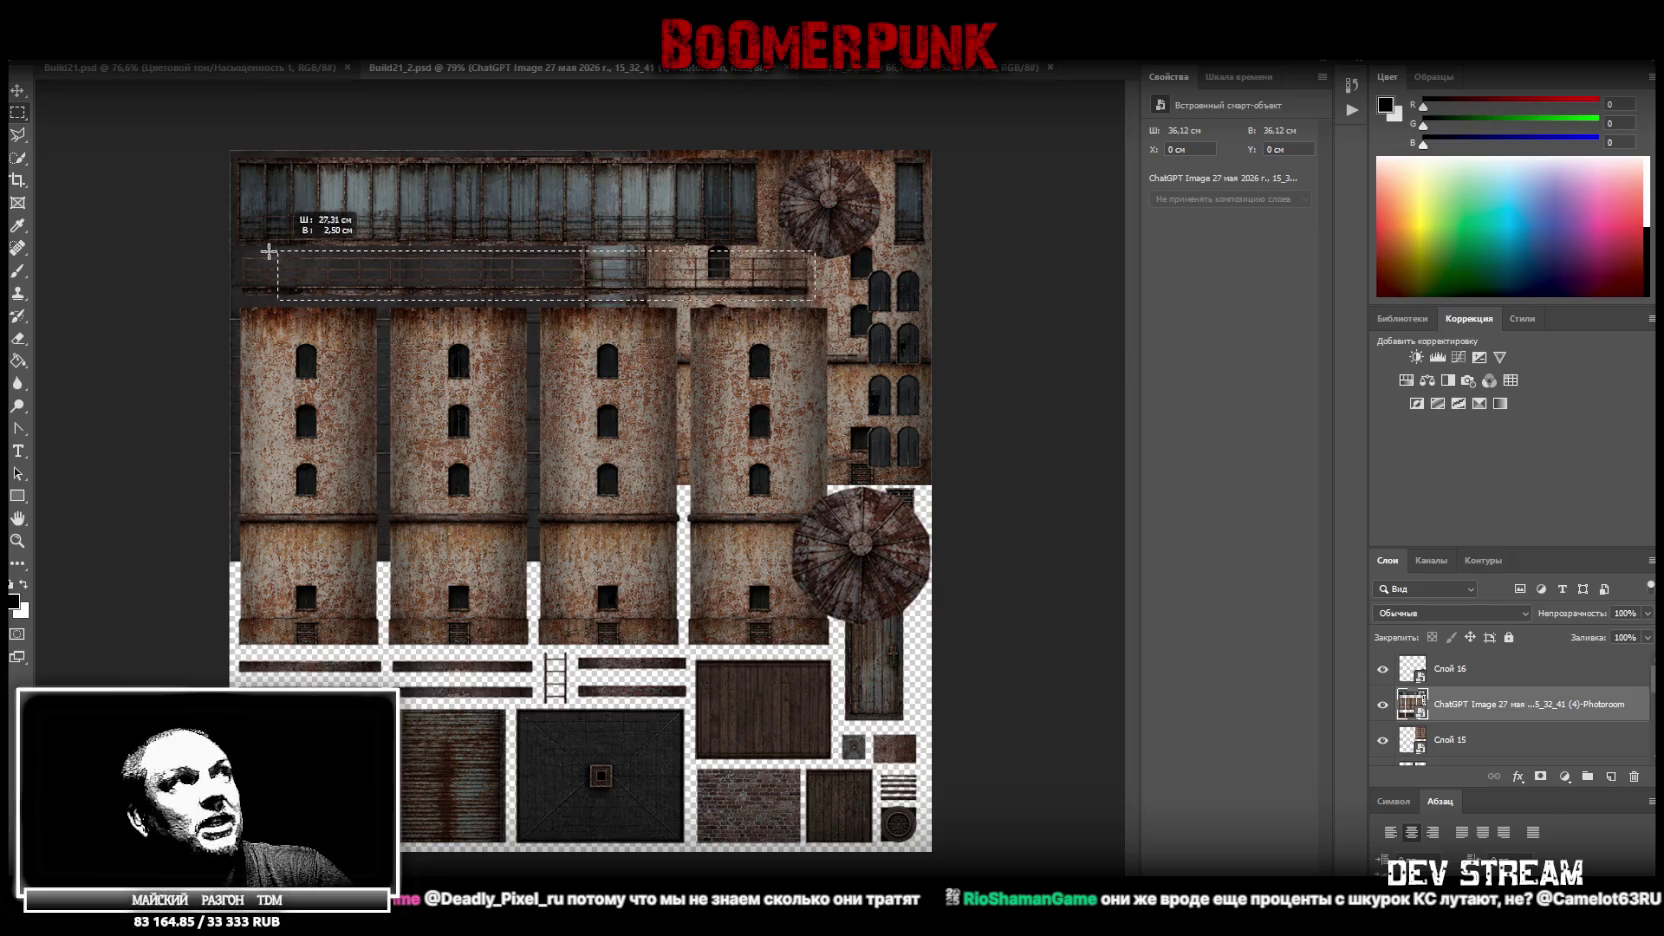
left_click_drag(268, 251, 235, 250)
right_click(419, 295)
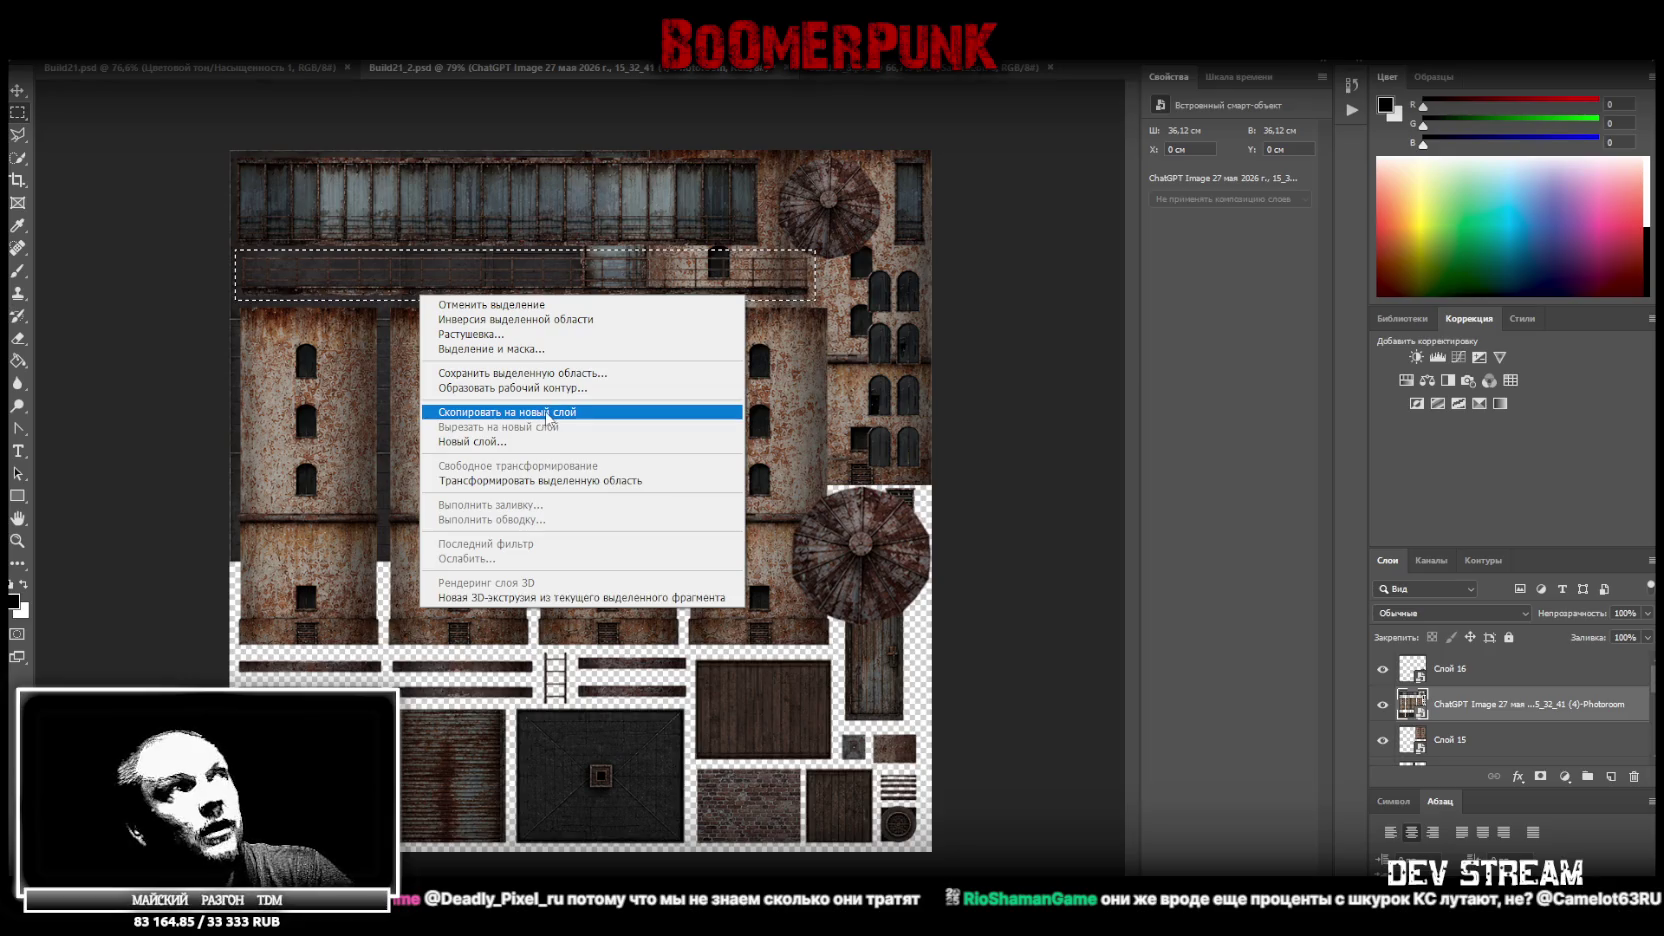
left_click(547, 412)
Hide the reference texture, convert the railing to a Smart Object, and move it below the plank wall
left_click(1383, 740)
right_click(1442, 712)
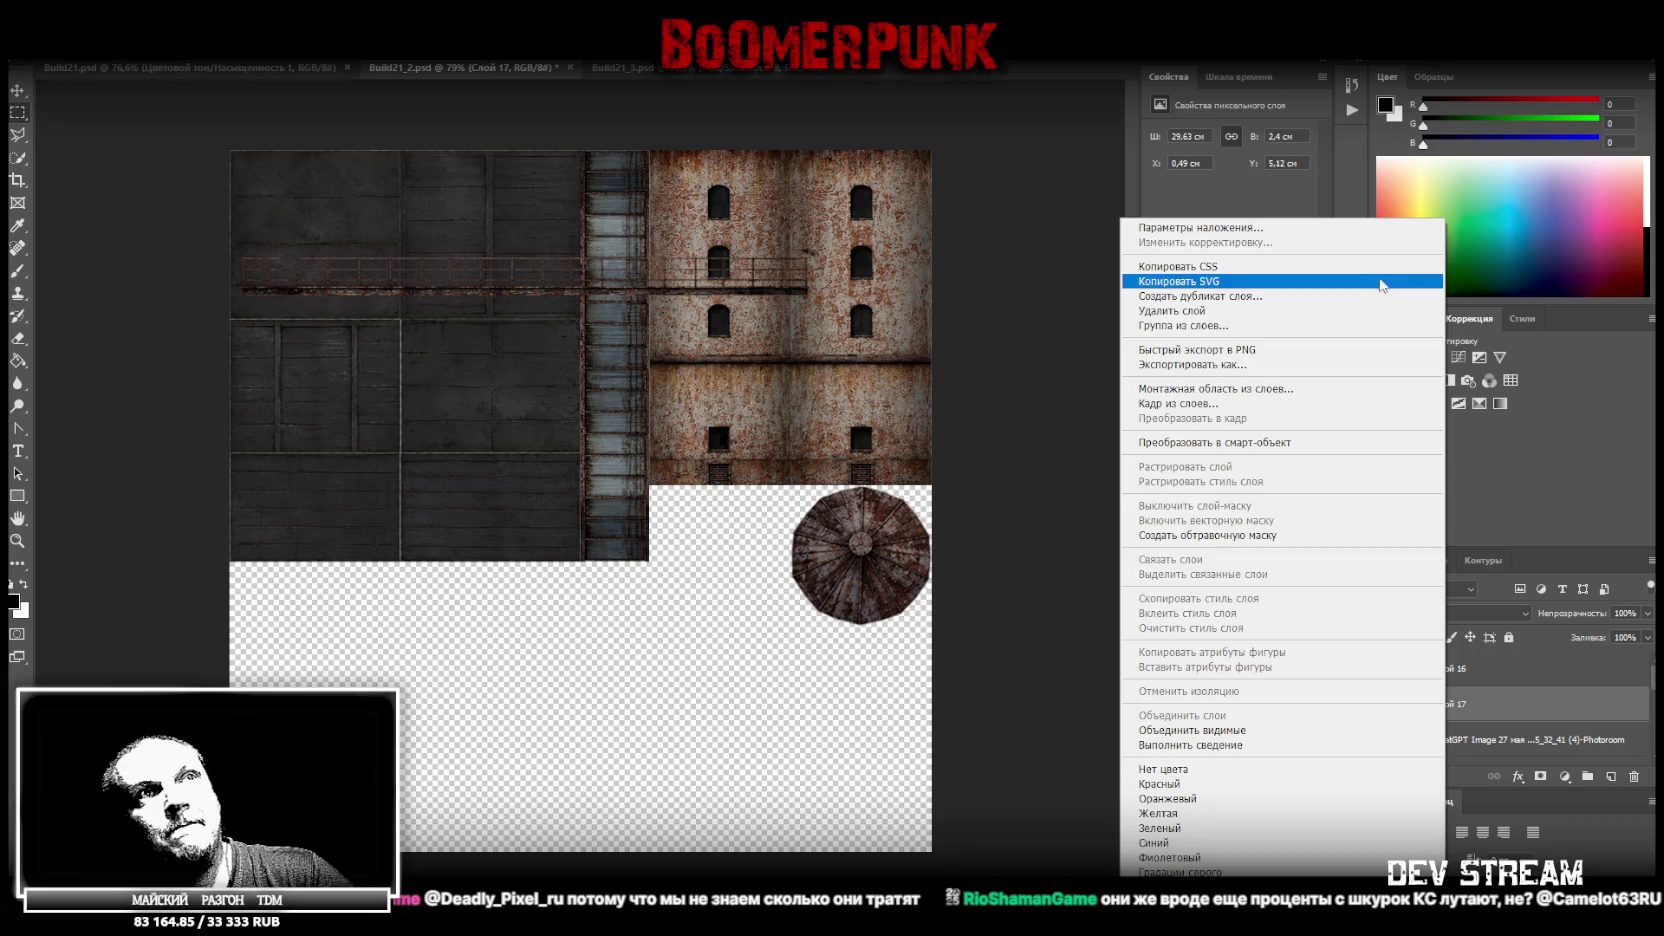
left_click(1320, 442)
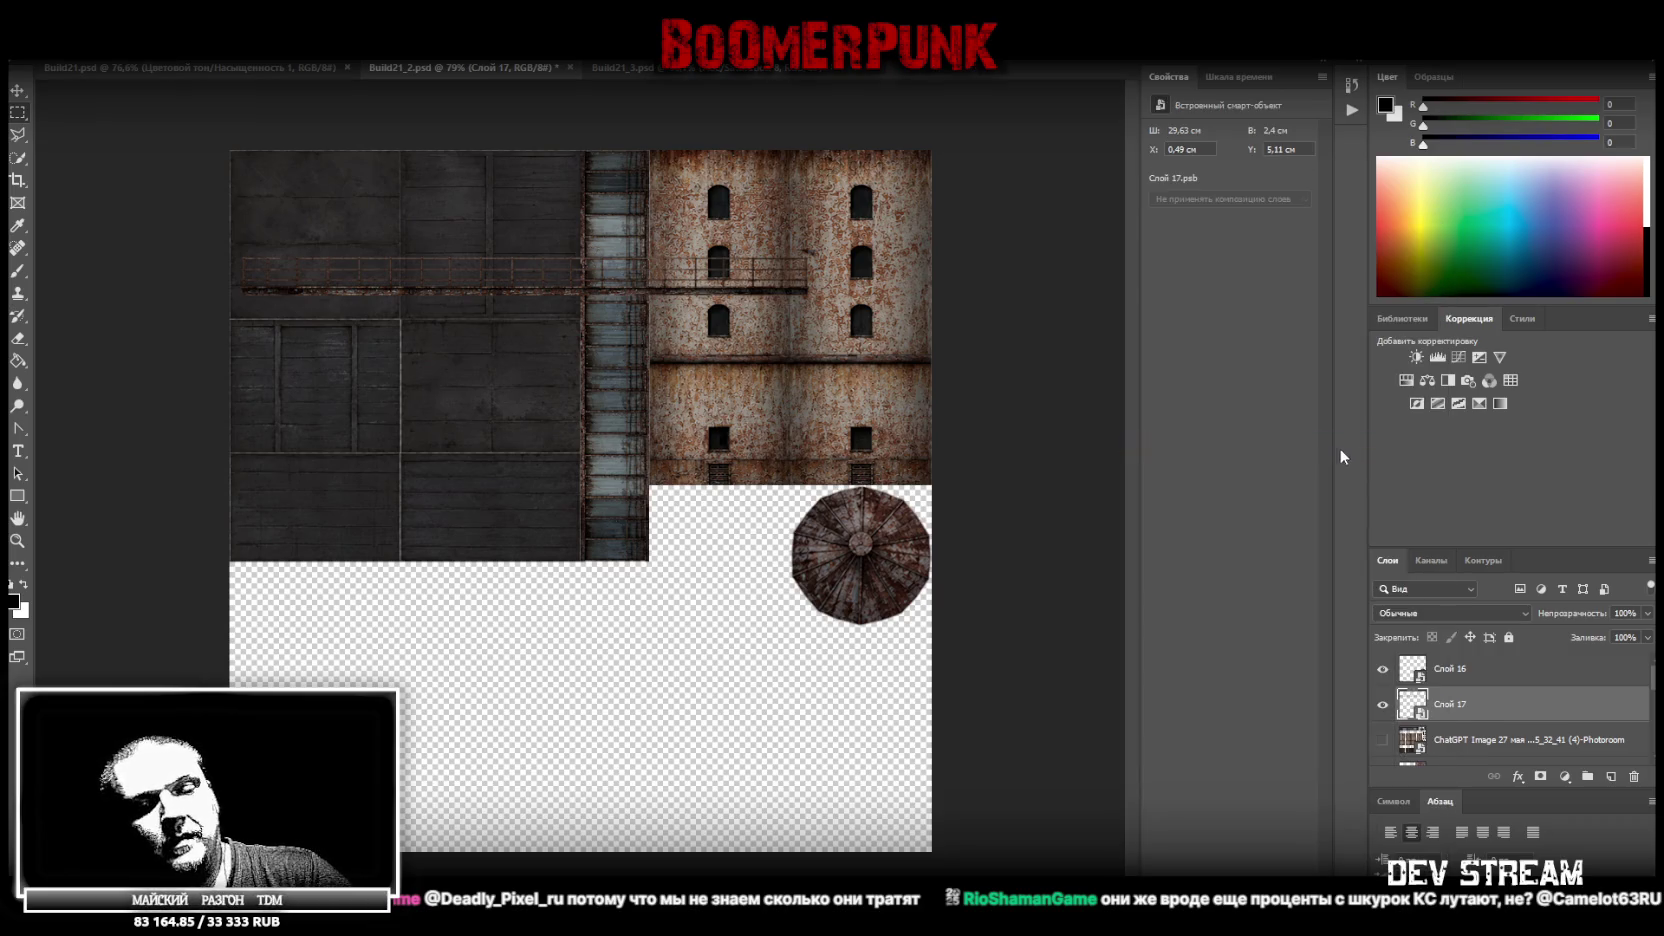
key("ctrl+t")
left_click_drag(606, 296, 601, 603)
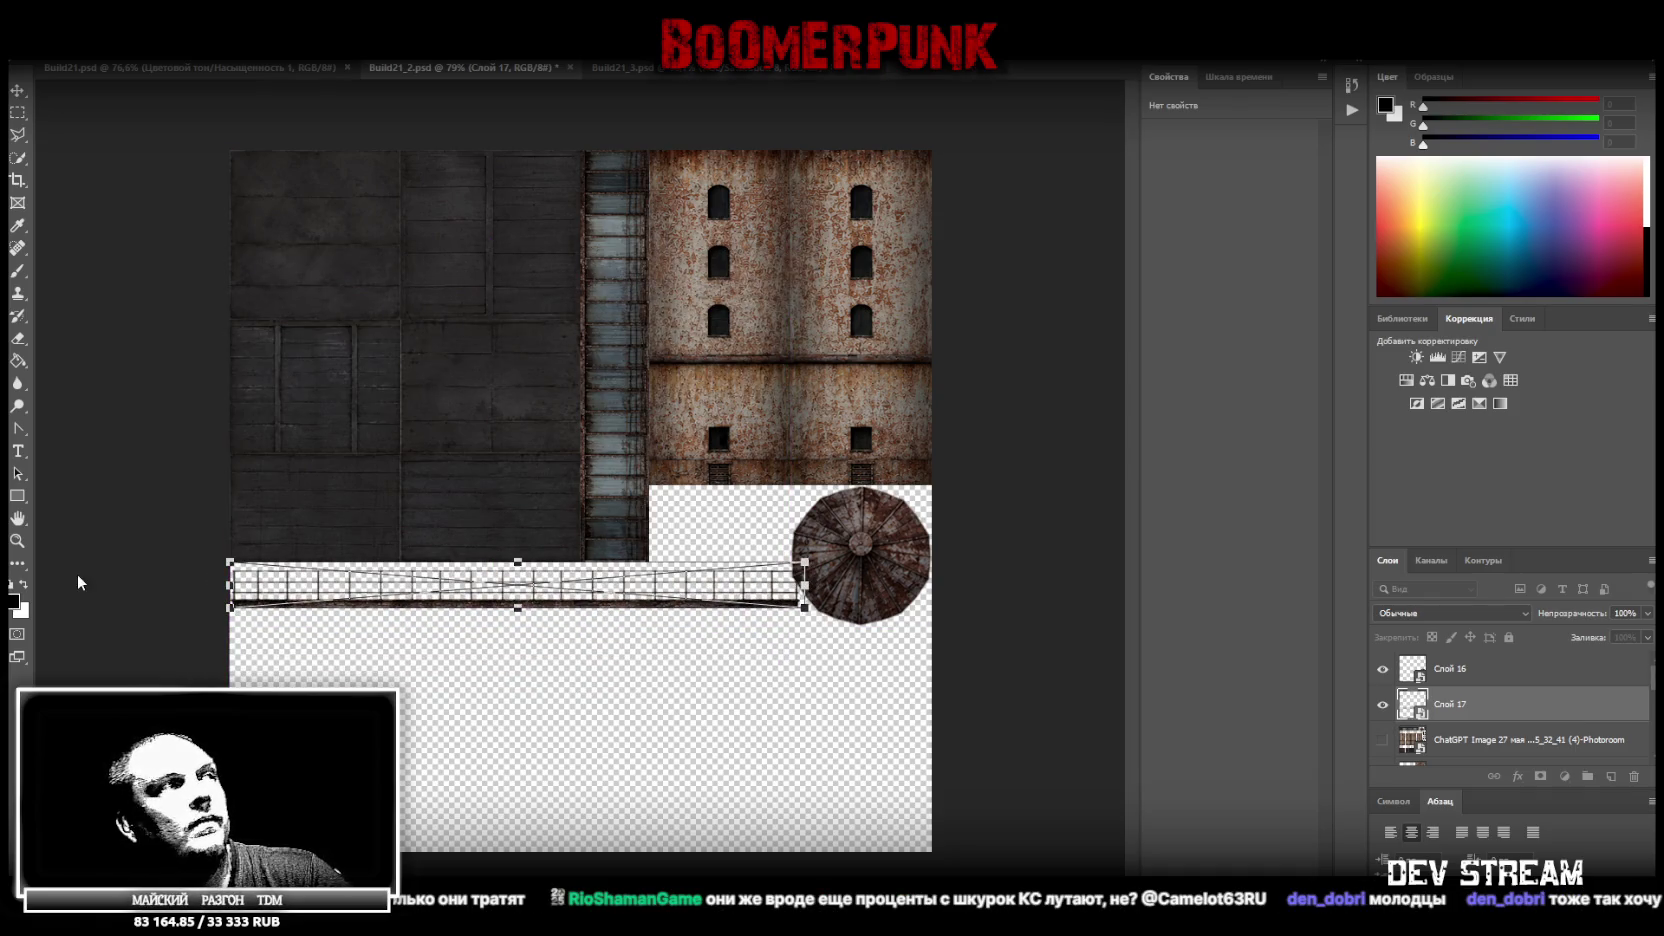
key("Return")
left_click(490, 673)
left_click(555, 678, "alt")
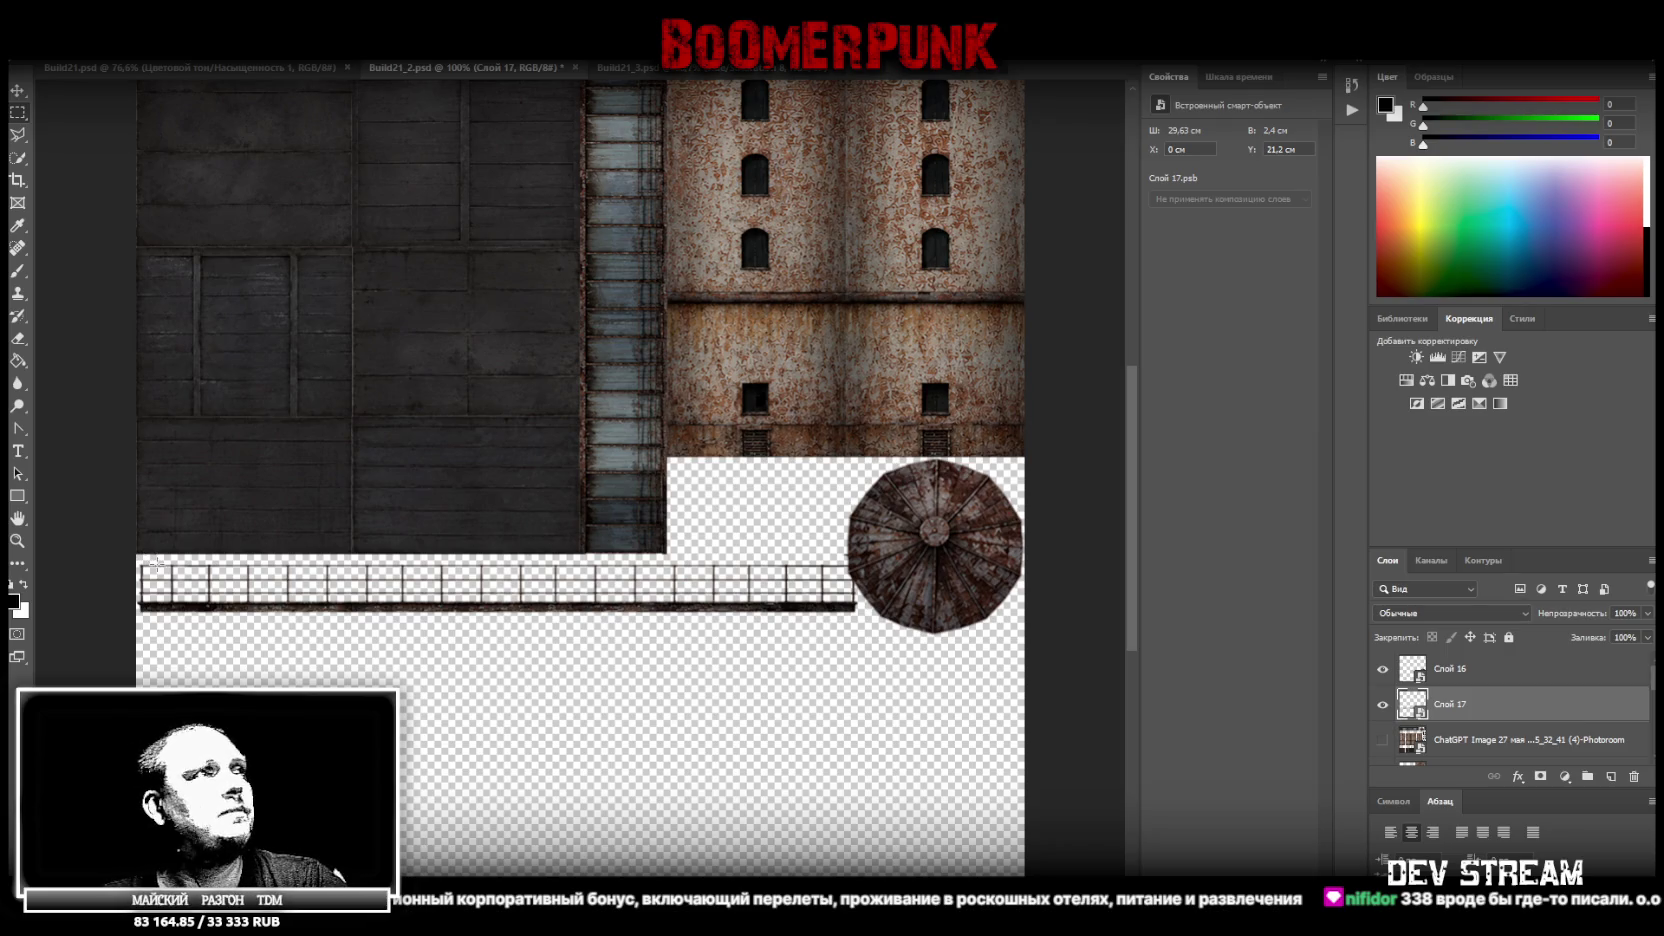
Duplicate the railing layer and convert the copy to a Smart Object
left_click(17, 540)
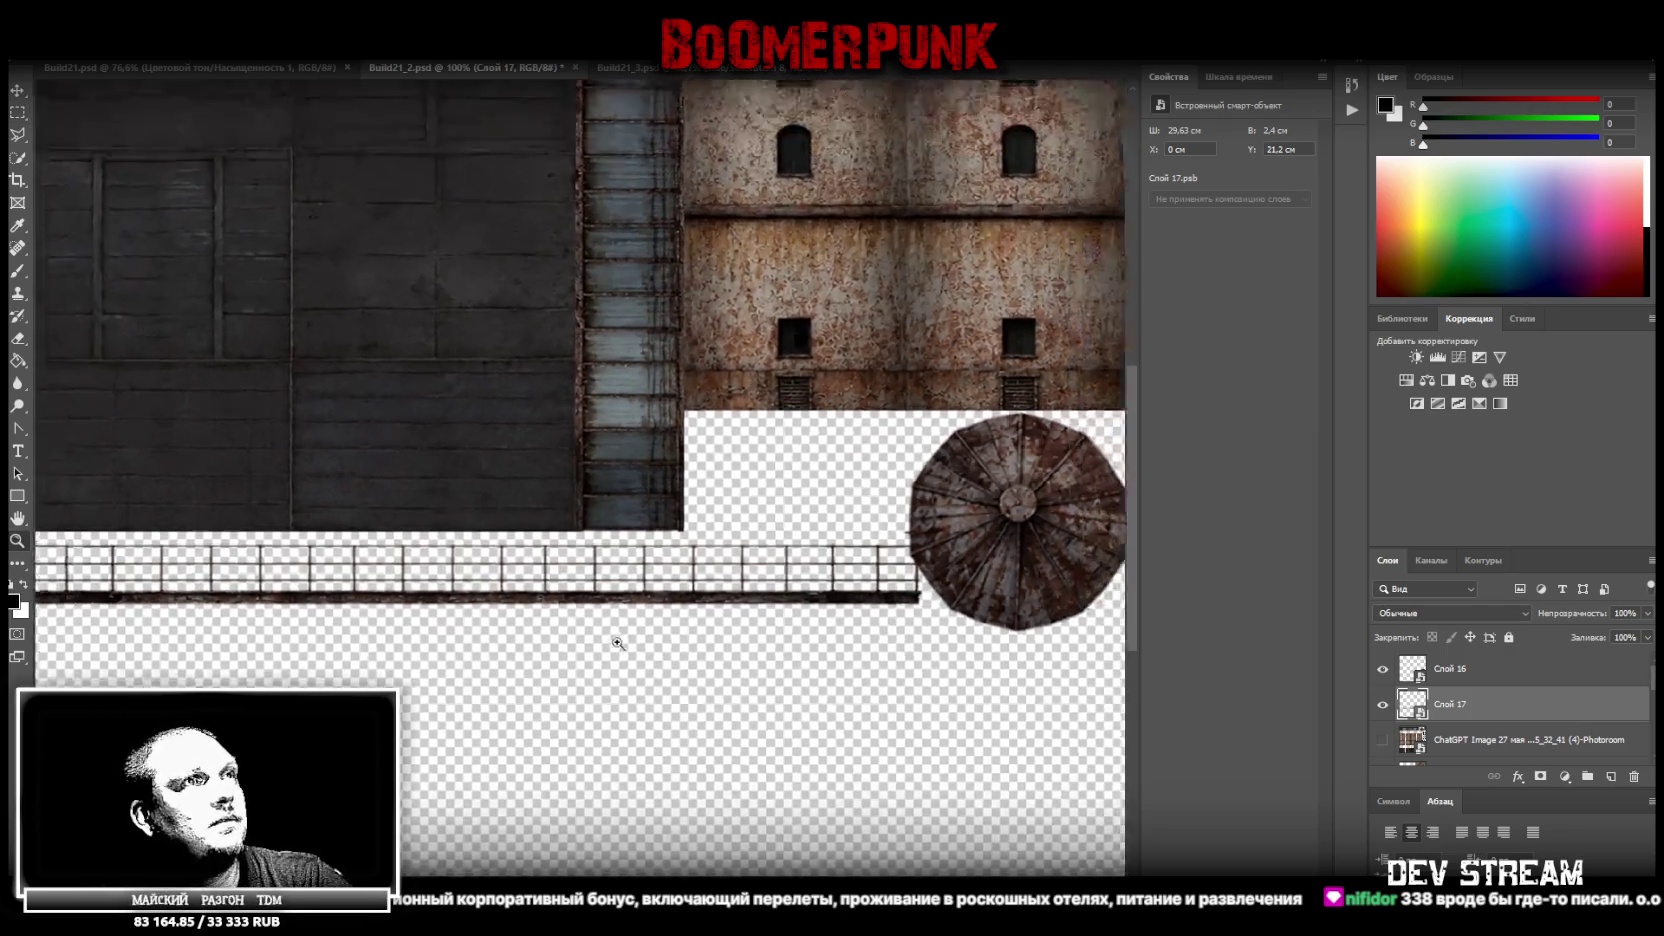
left_click_drag(577, 648, 607, 649)
left_click(1385, 707)
left_click(1385, 707)
right_click(1505, 716)
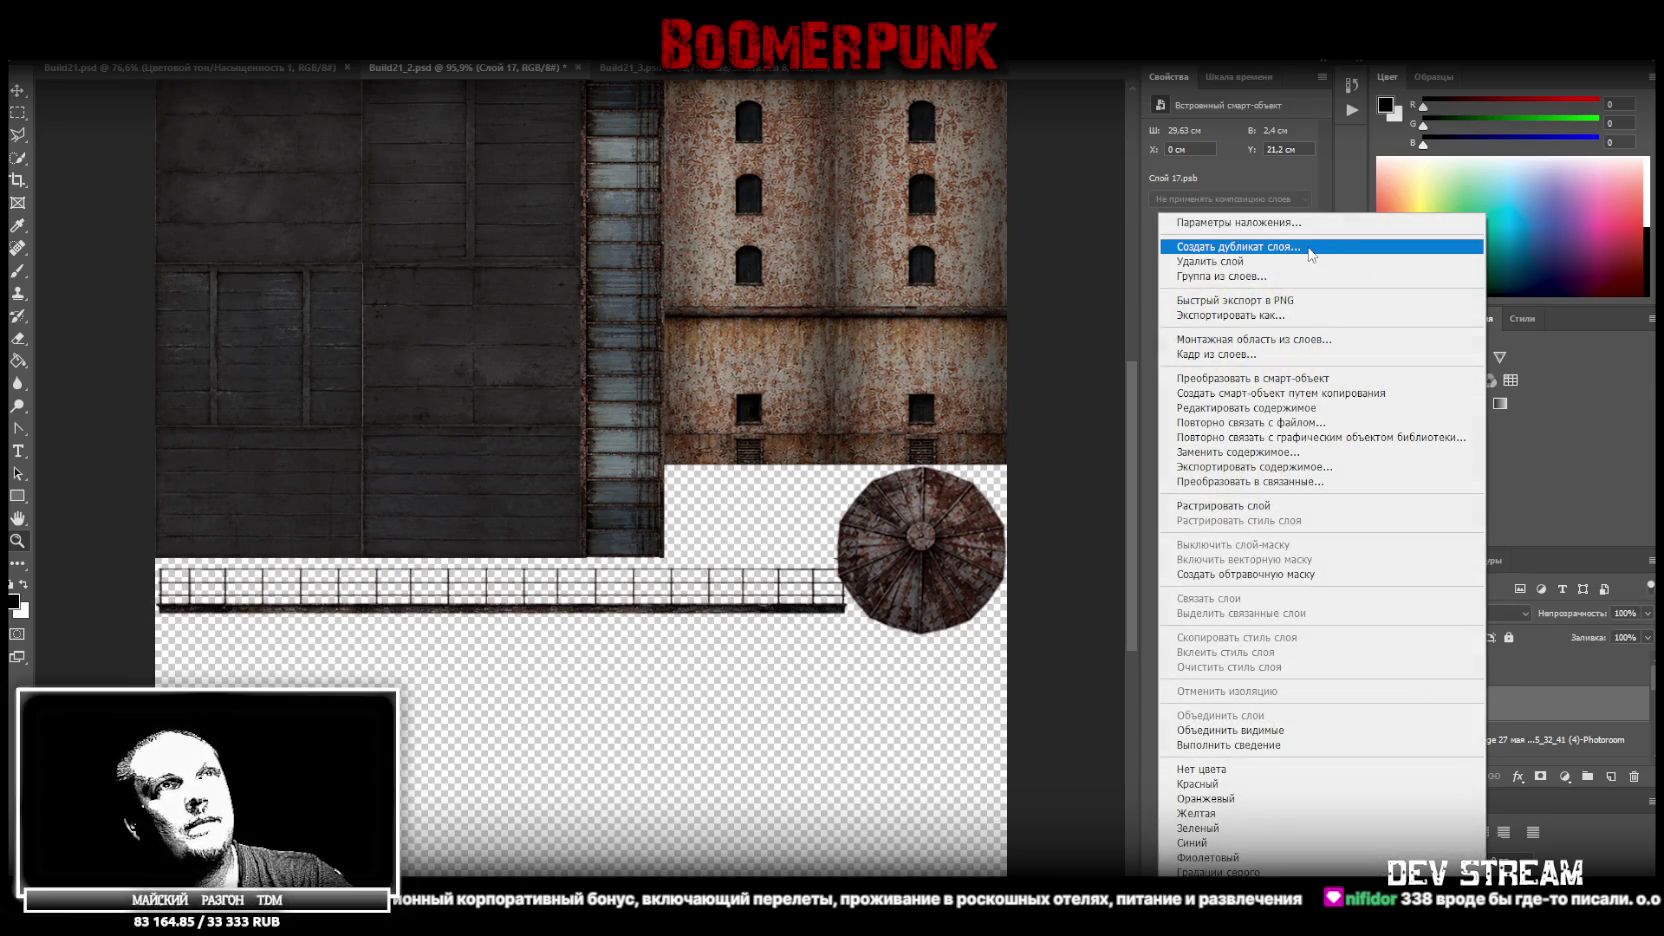
left_click(1308, 247)
key("Return")
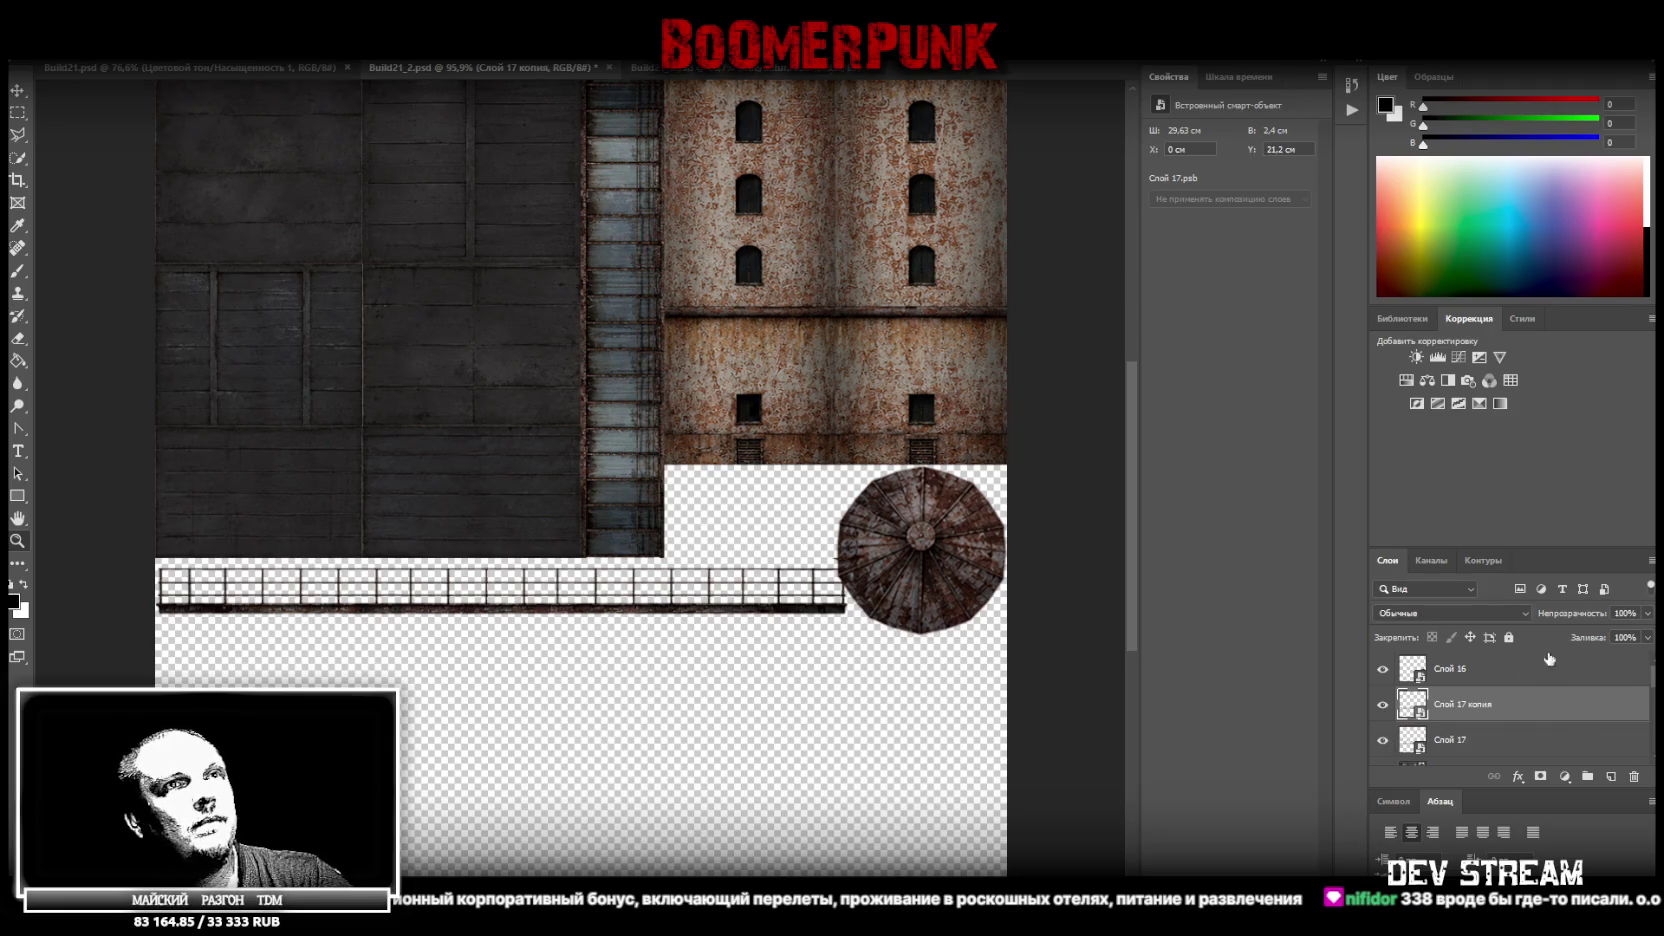
right_click(1470, 740)
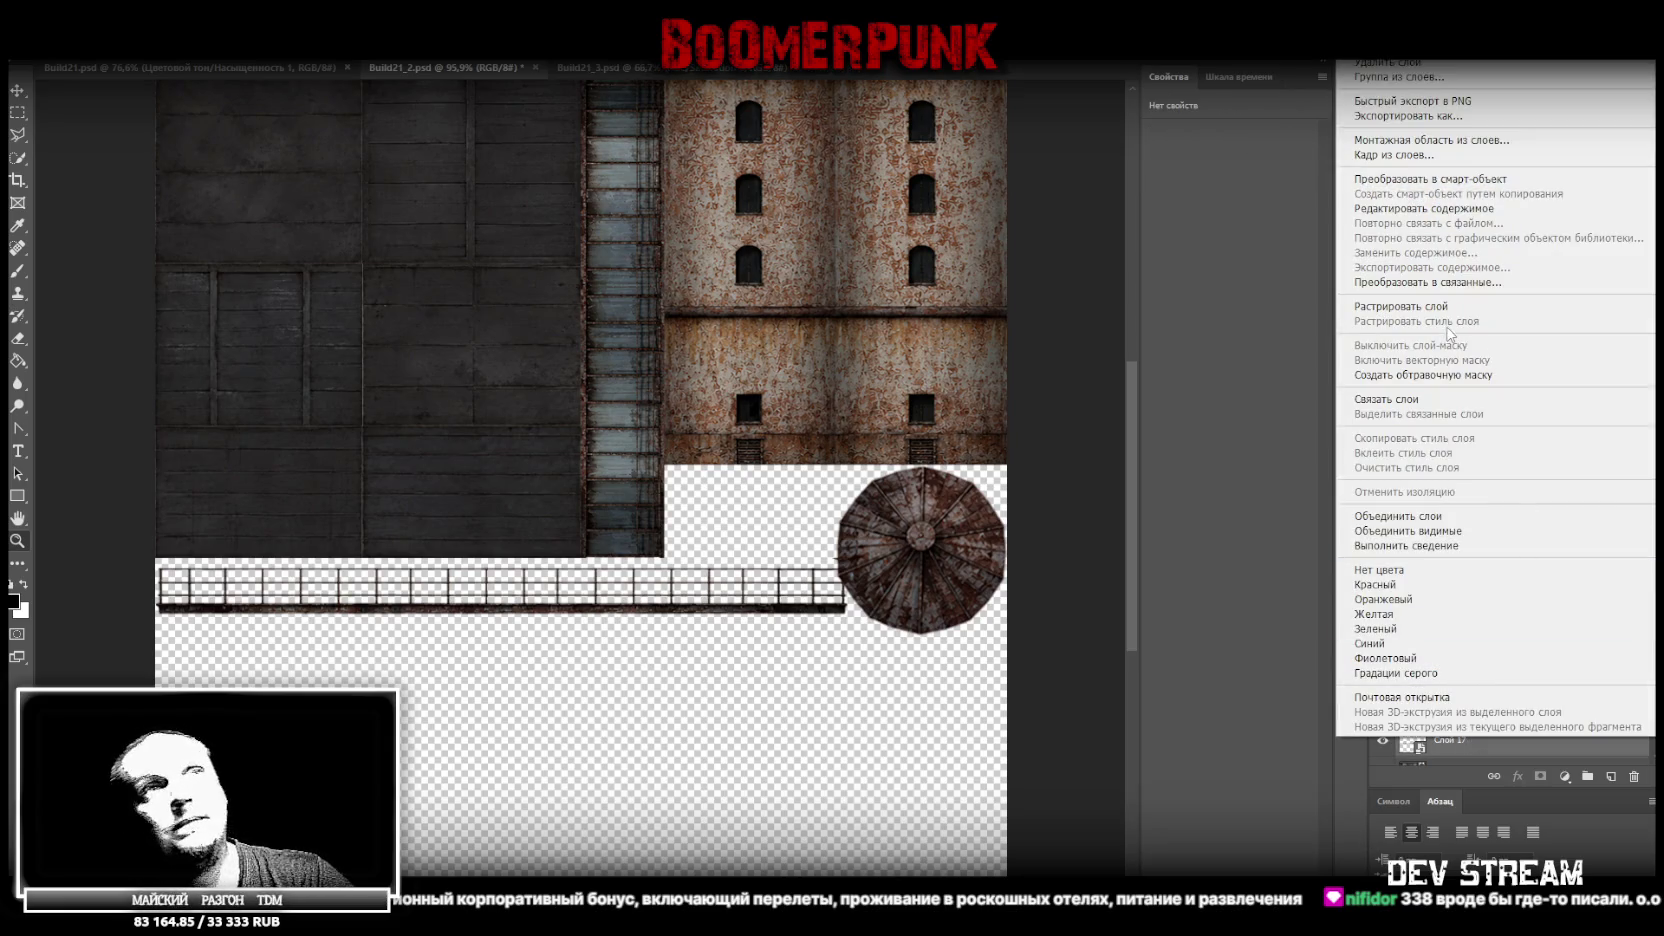
left_click(1452, 180)
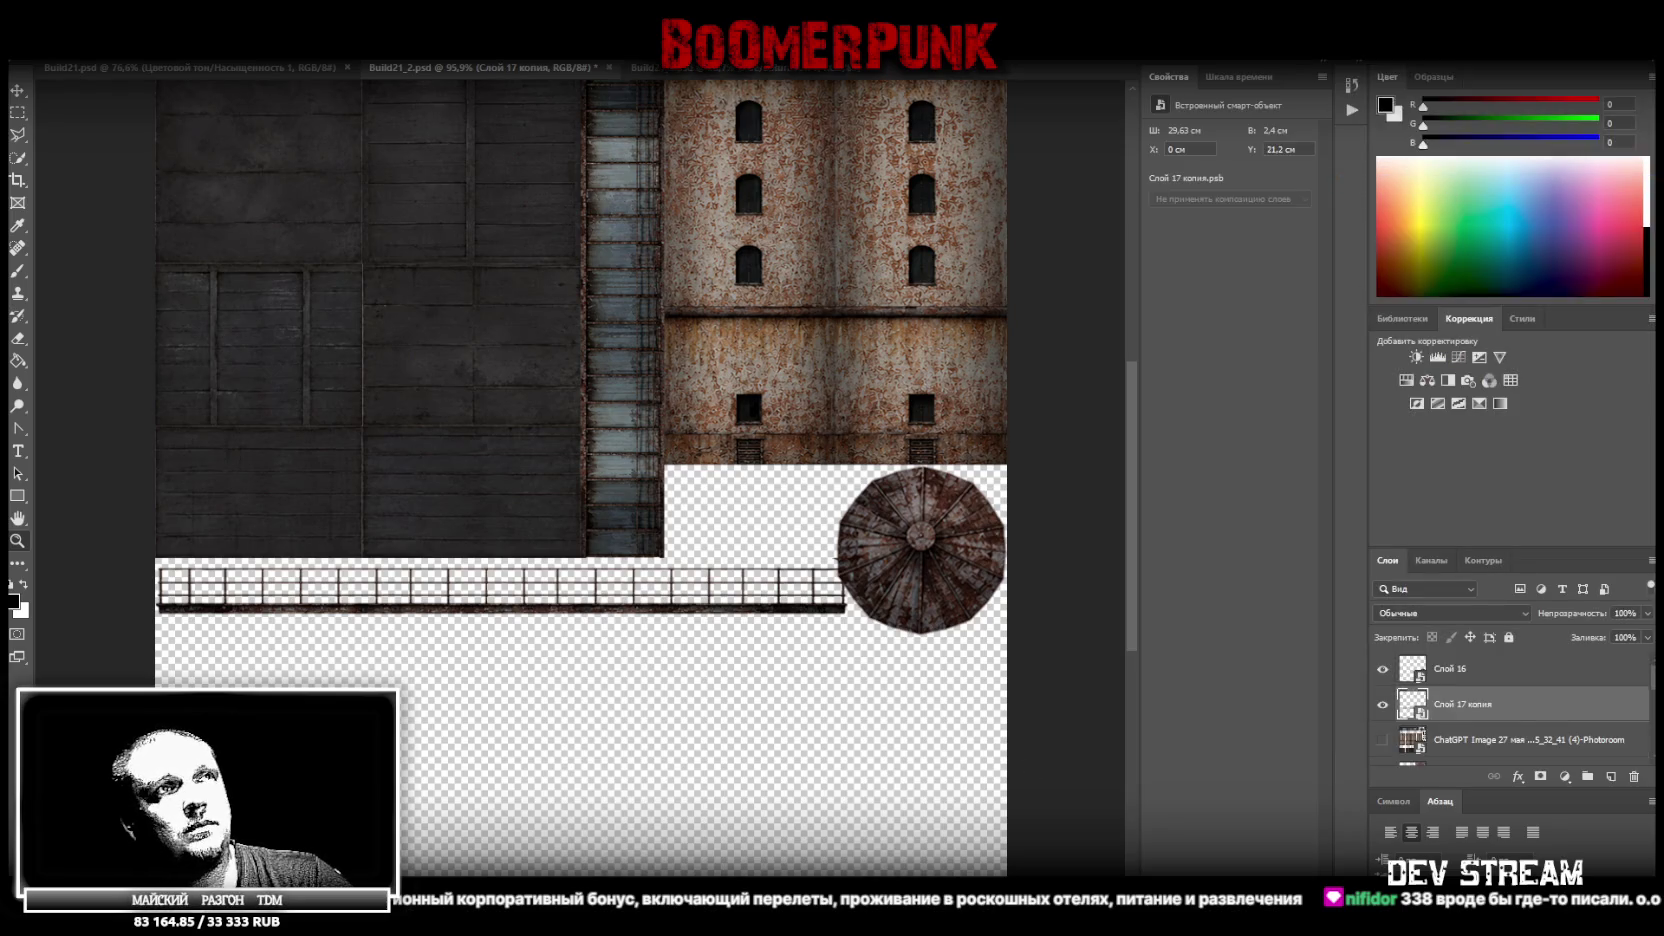
Select the railing layers and duplicate them again to stack more copies
left_click(1480, 740, "shift")
right_click(1480, 712)
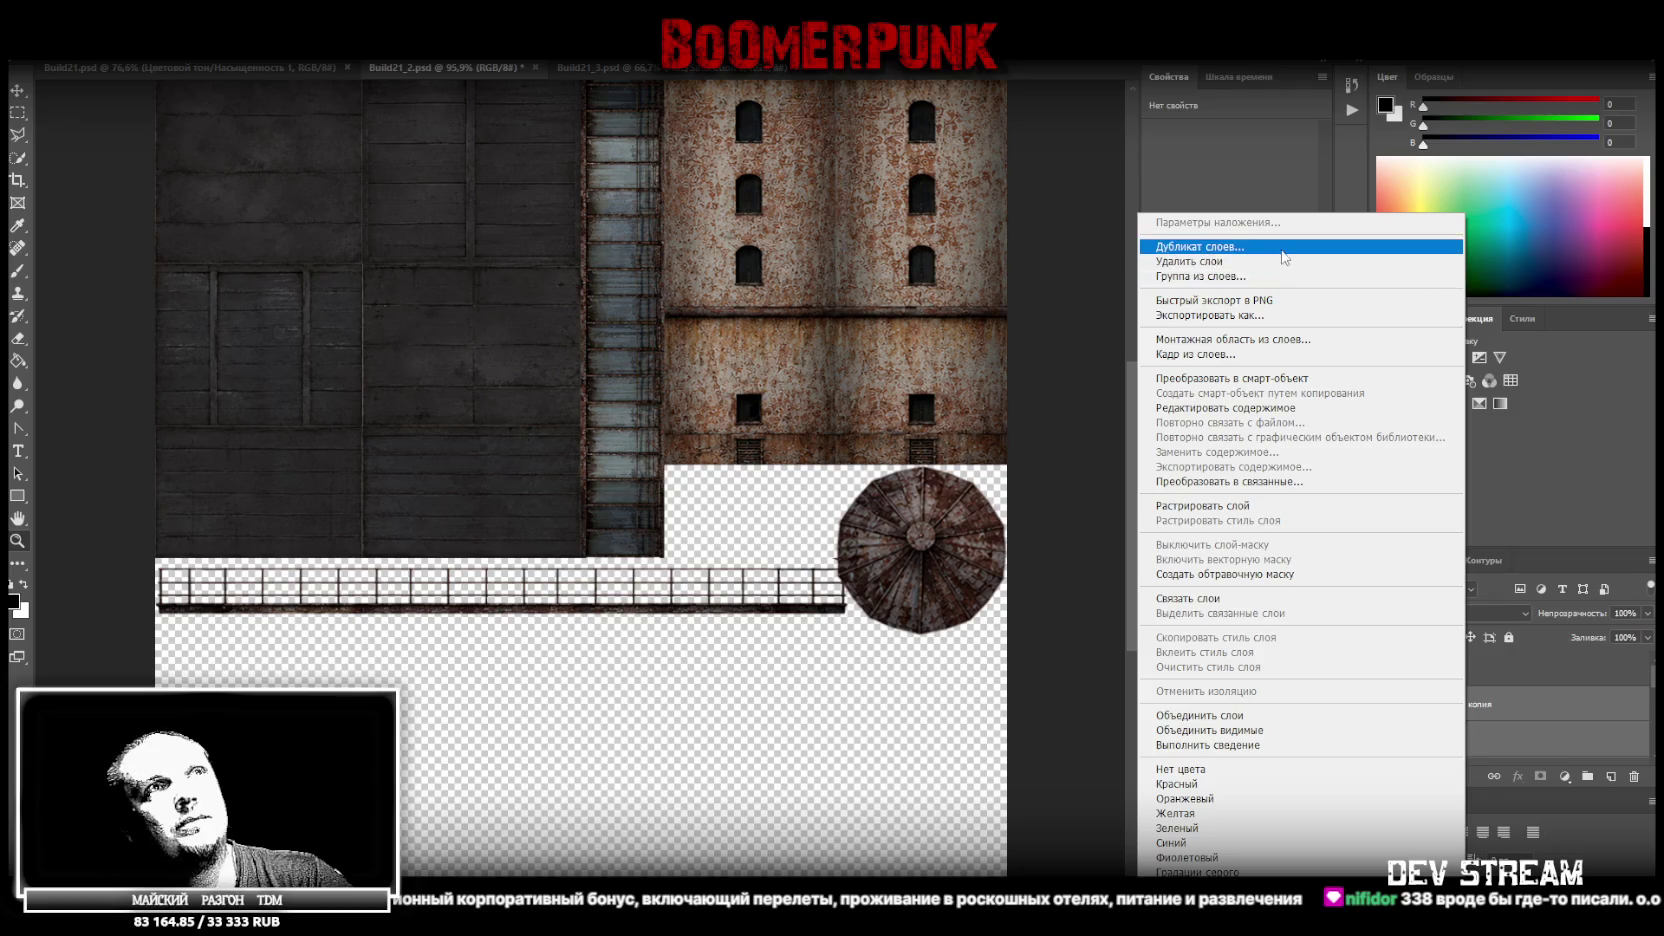
left_click(1285, 250)
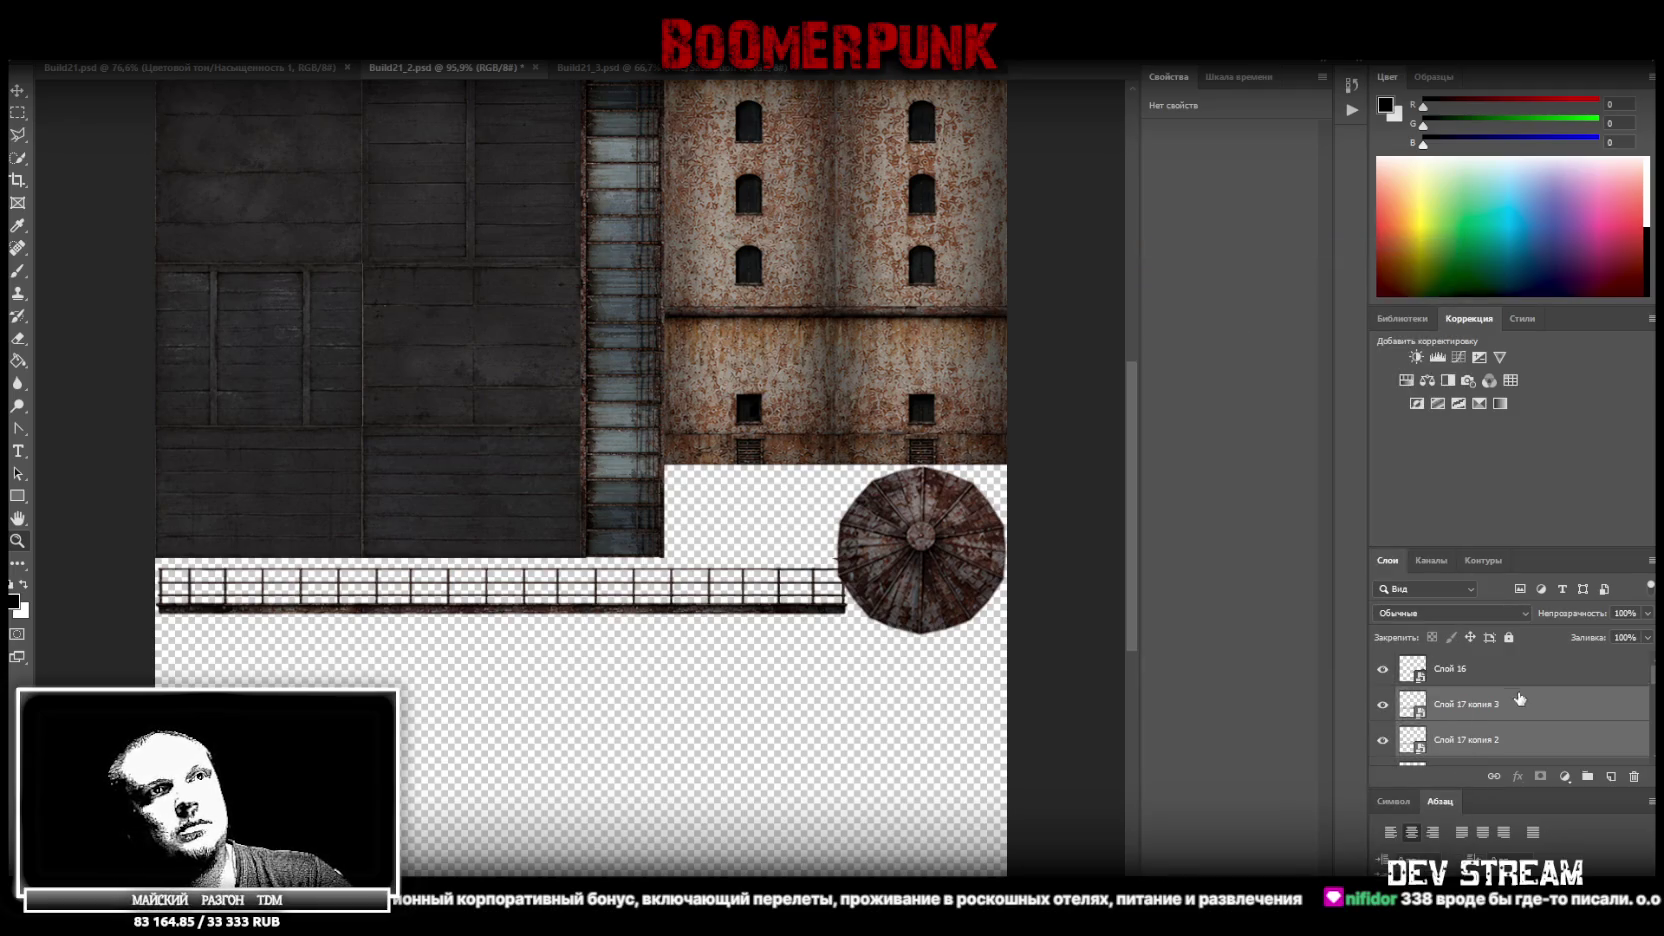
scroll(1500, 710, "down", 2)
left_click(1480, 740, "shift")
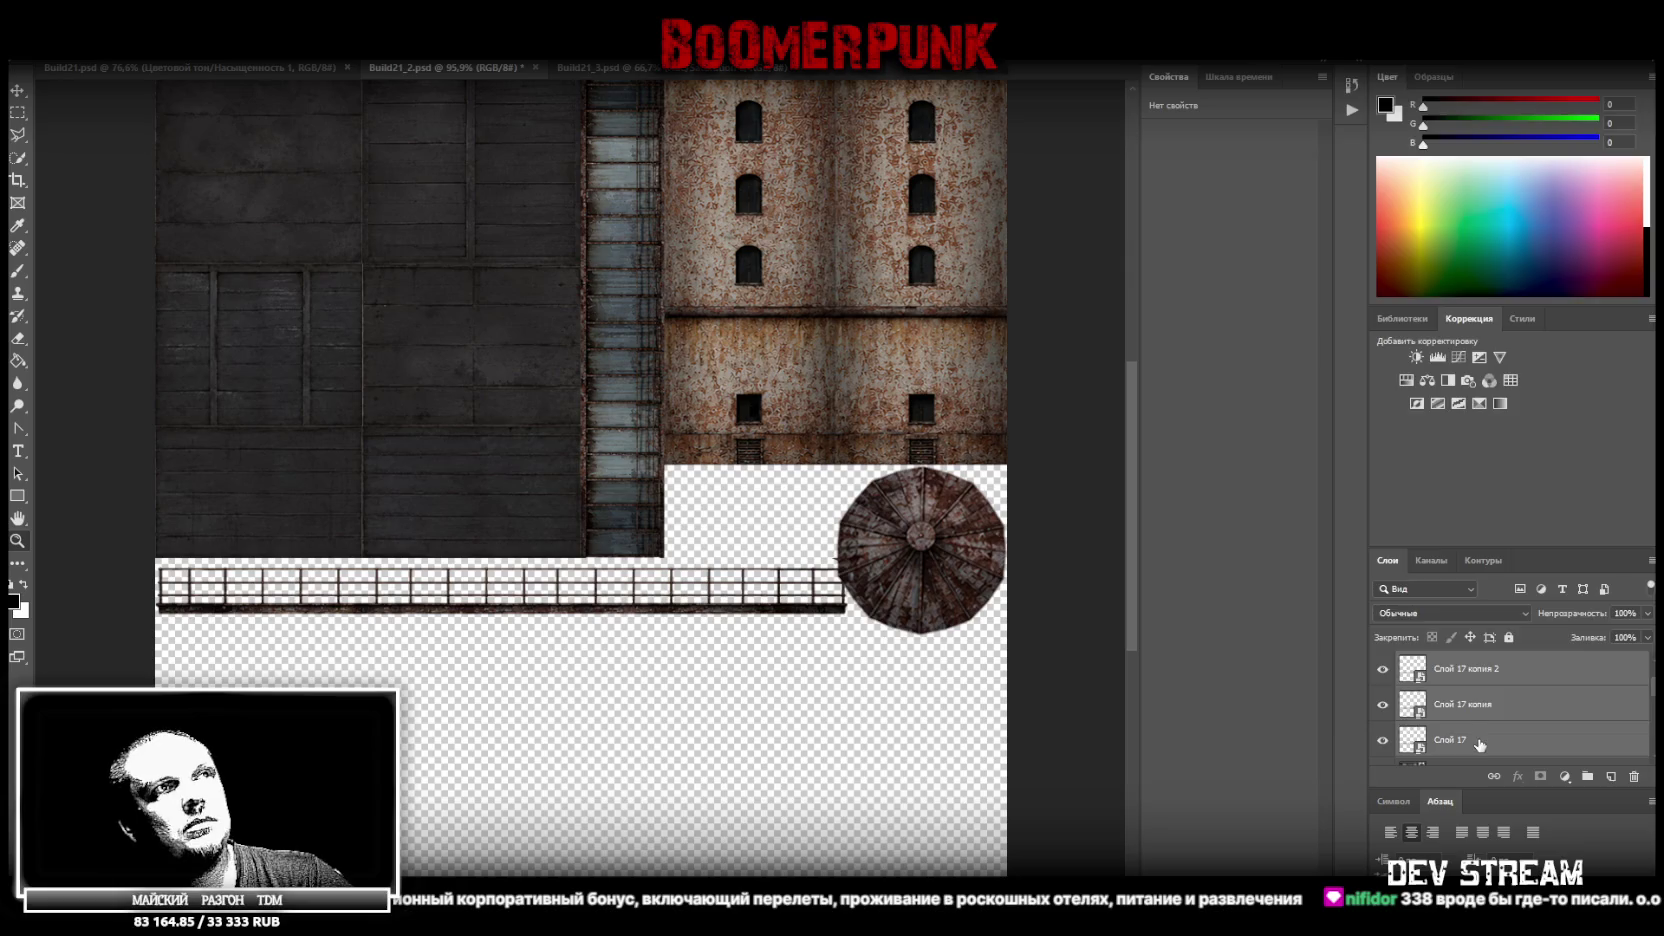
right_click(1485, 740)
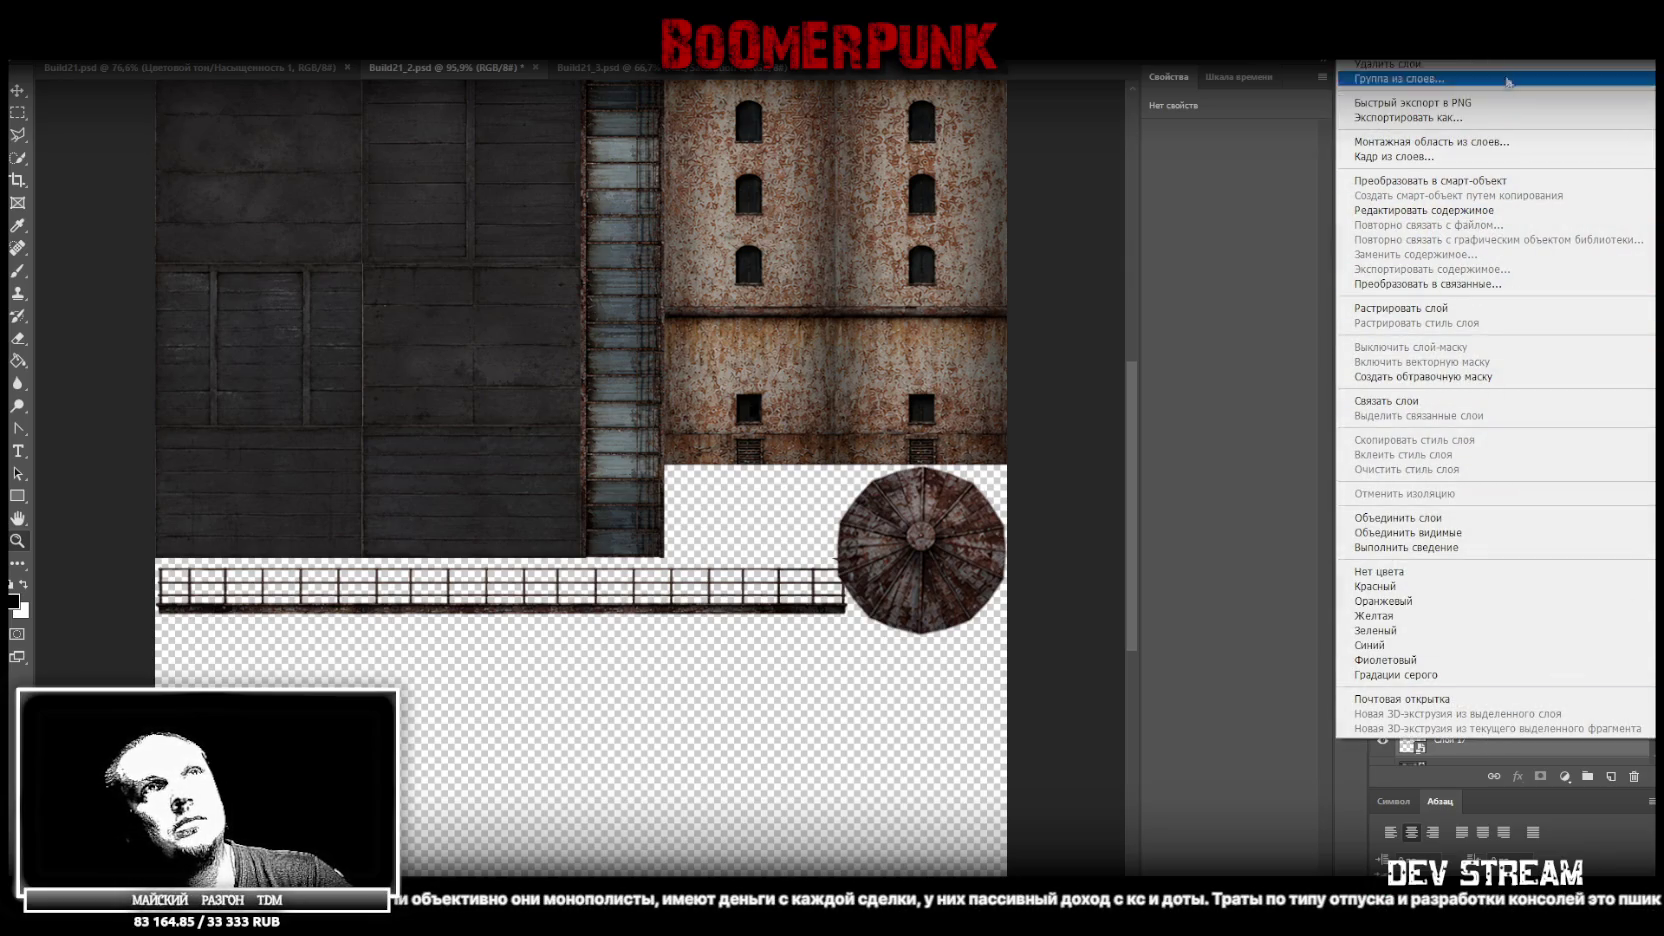
key("Escape")
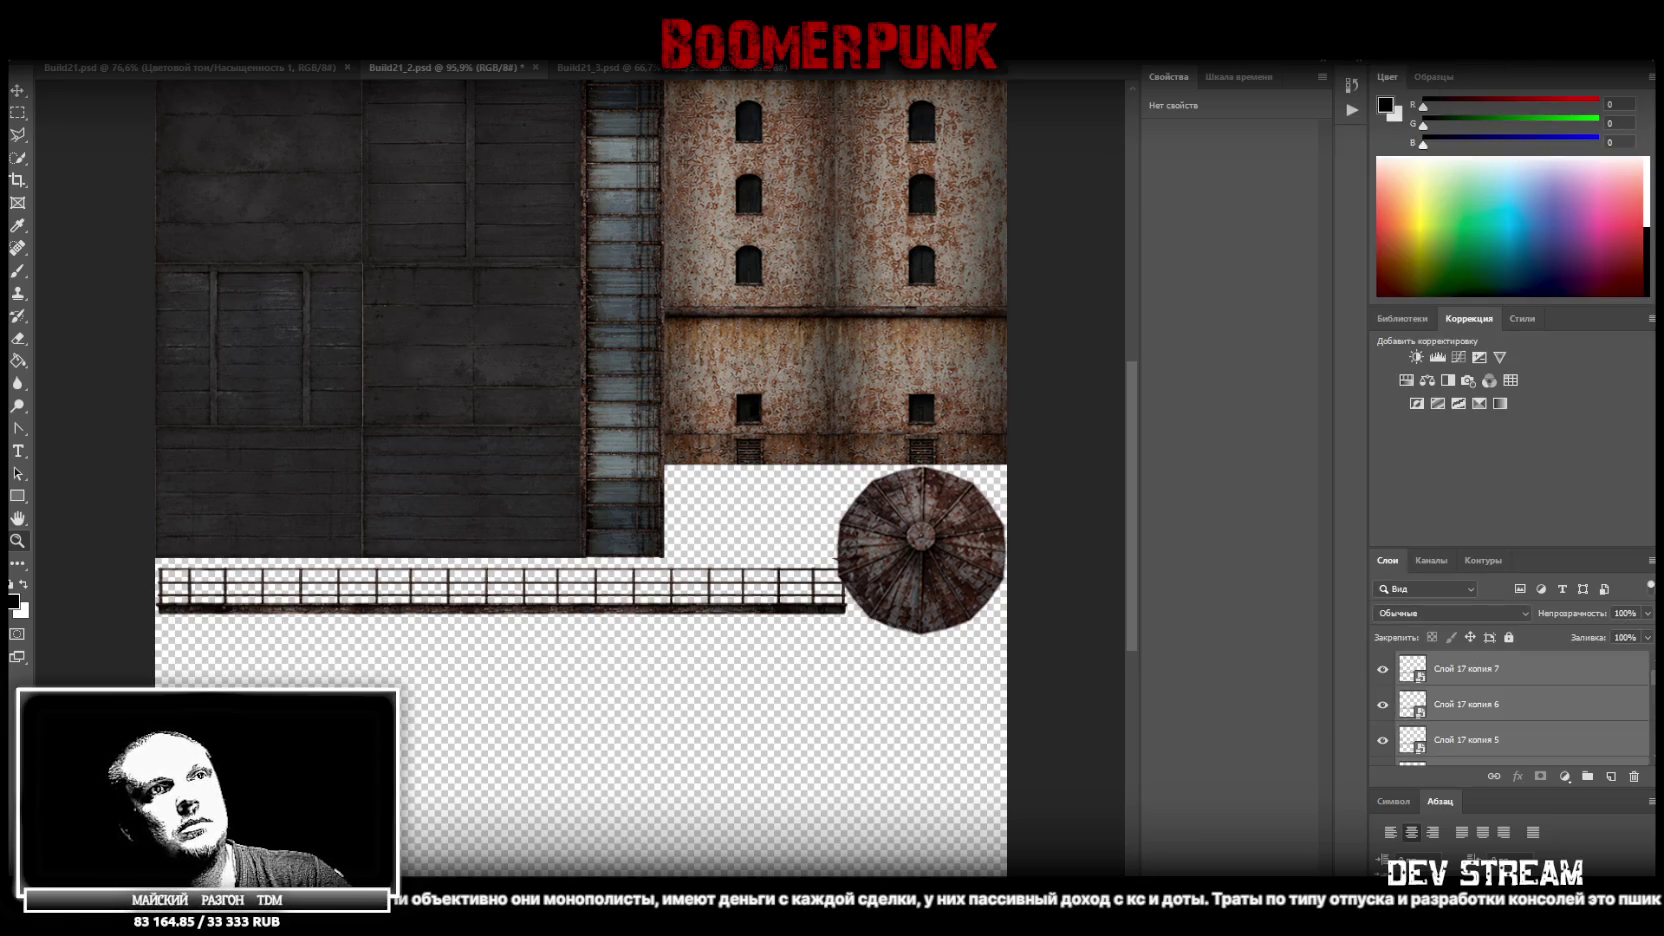
key("ctrl+j")
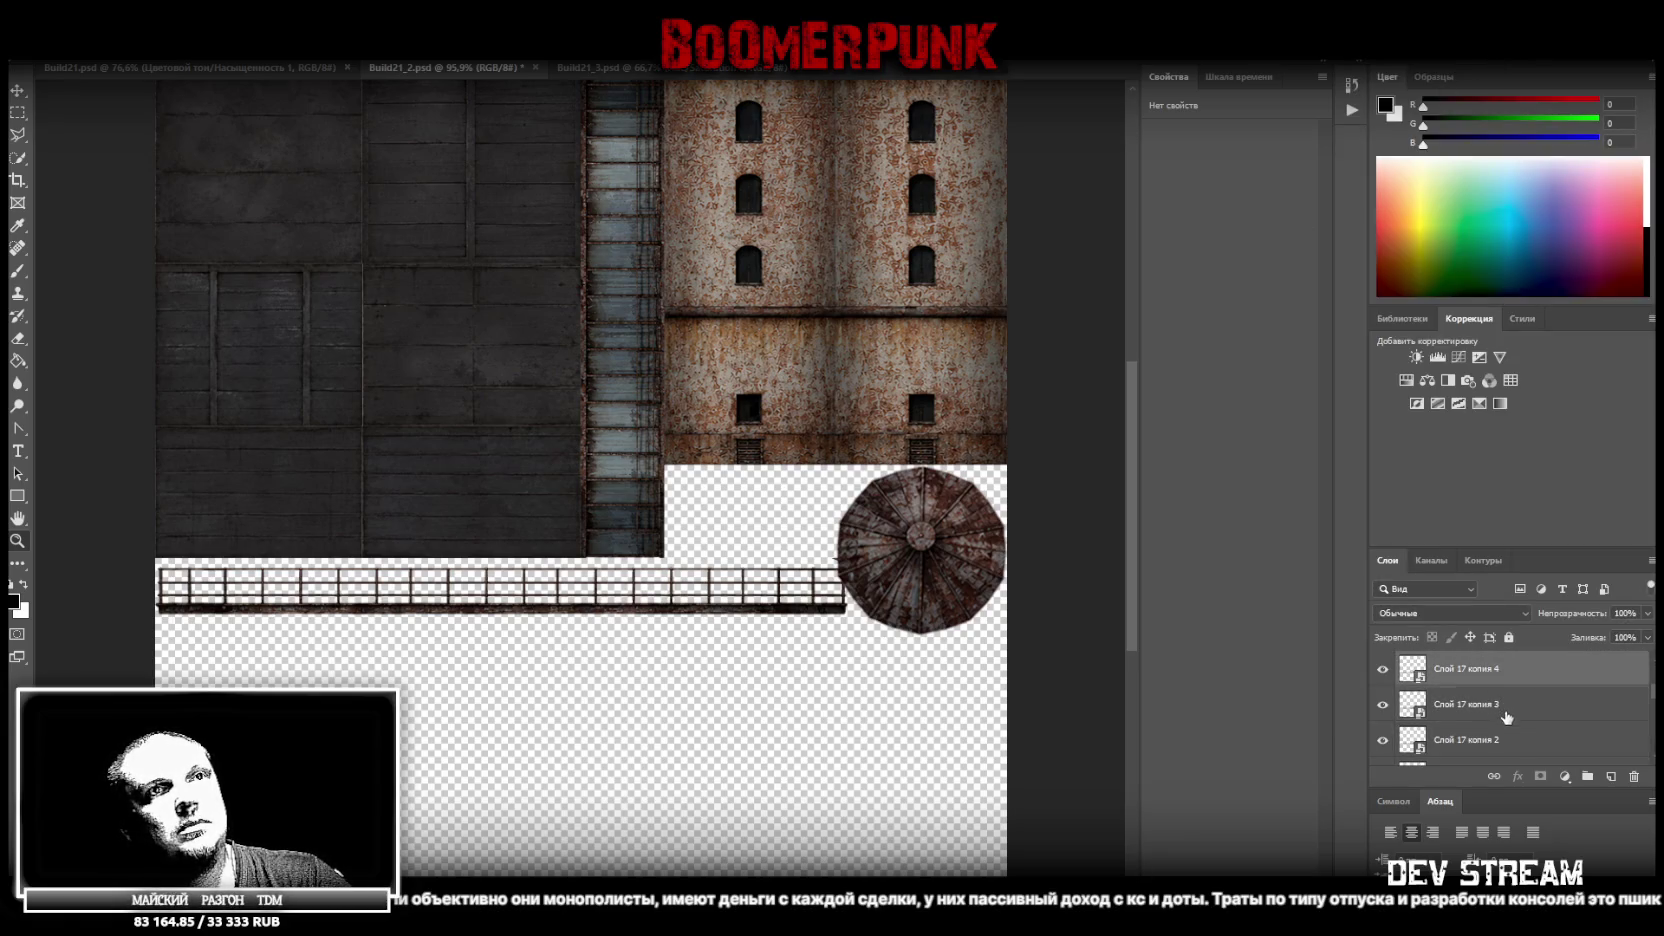
Select all the railing copies including Слой 17 and merge them into one layer
scroll(1505, 720, "down", 2)
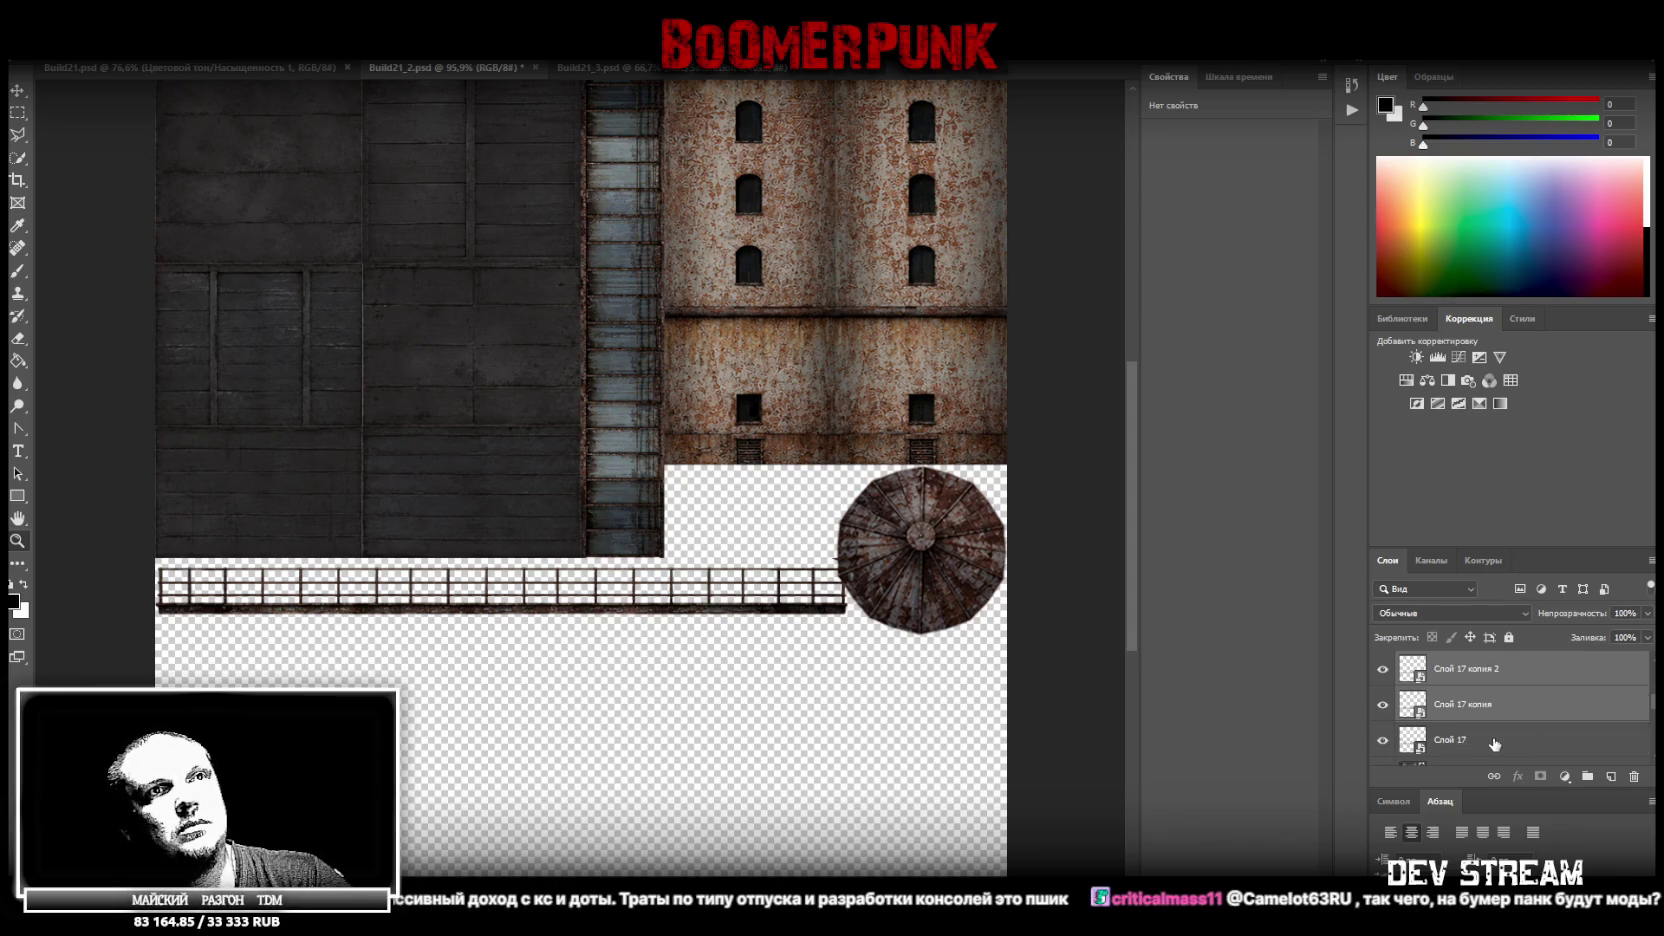
left_click(1495, 746, "shift")
right_click(1482, 728)
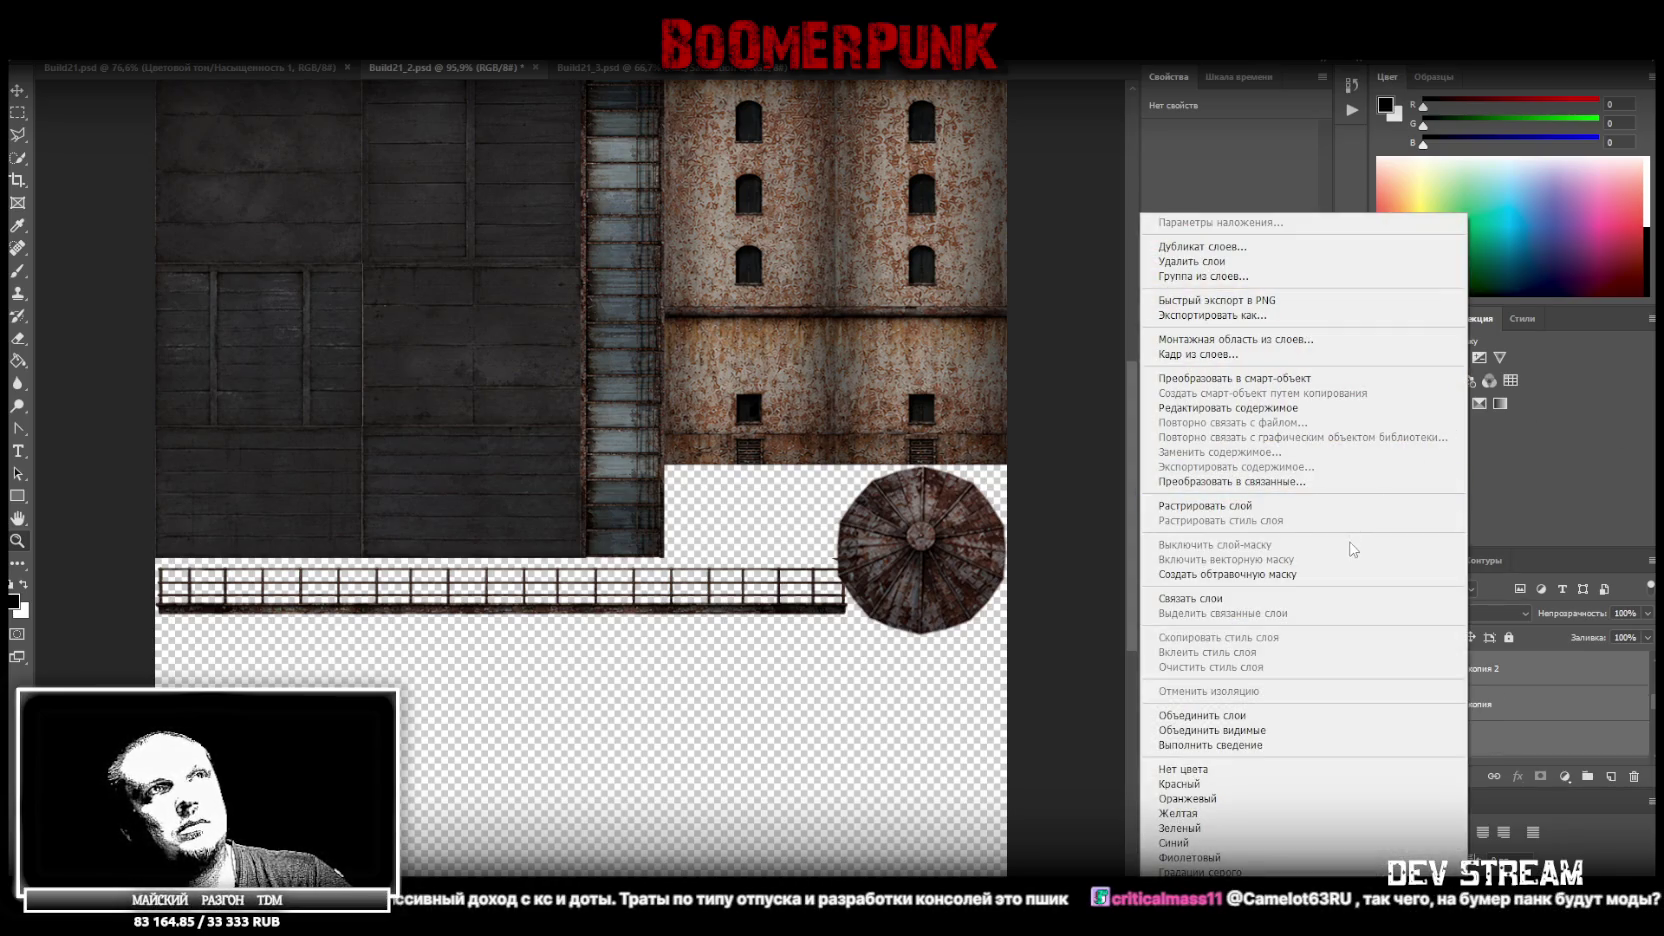
left_click(1276, 719)
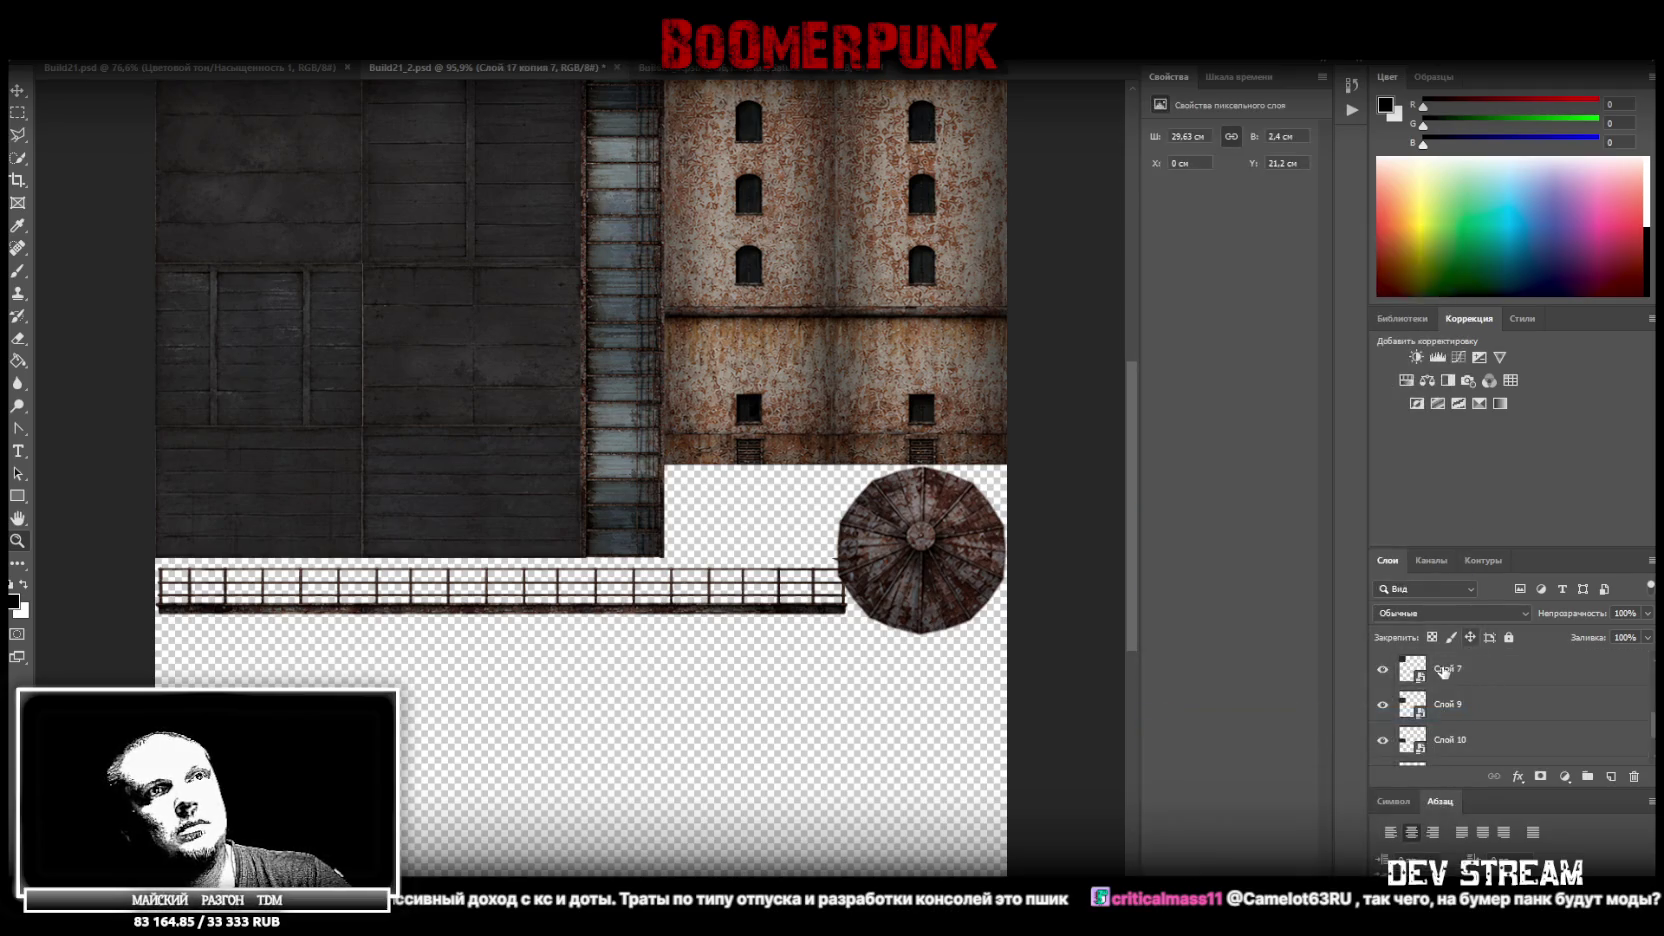
scroll(1458, 712, "down", 2)
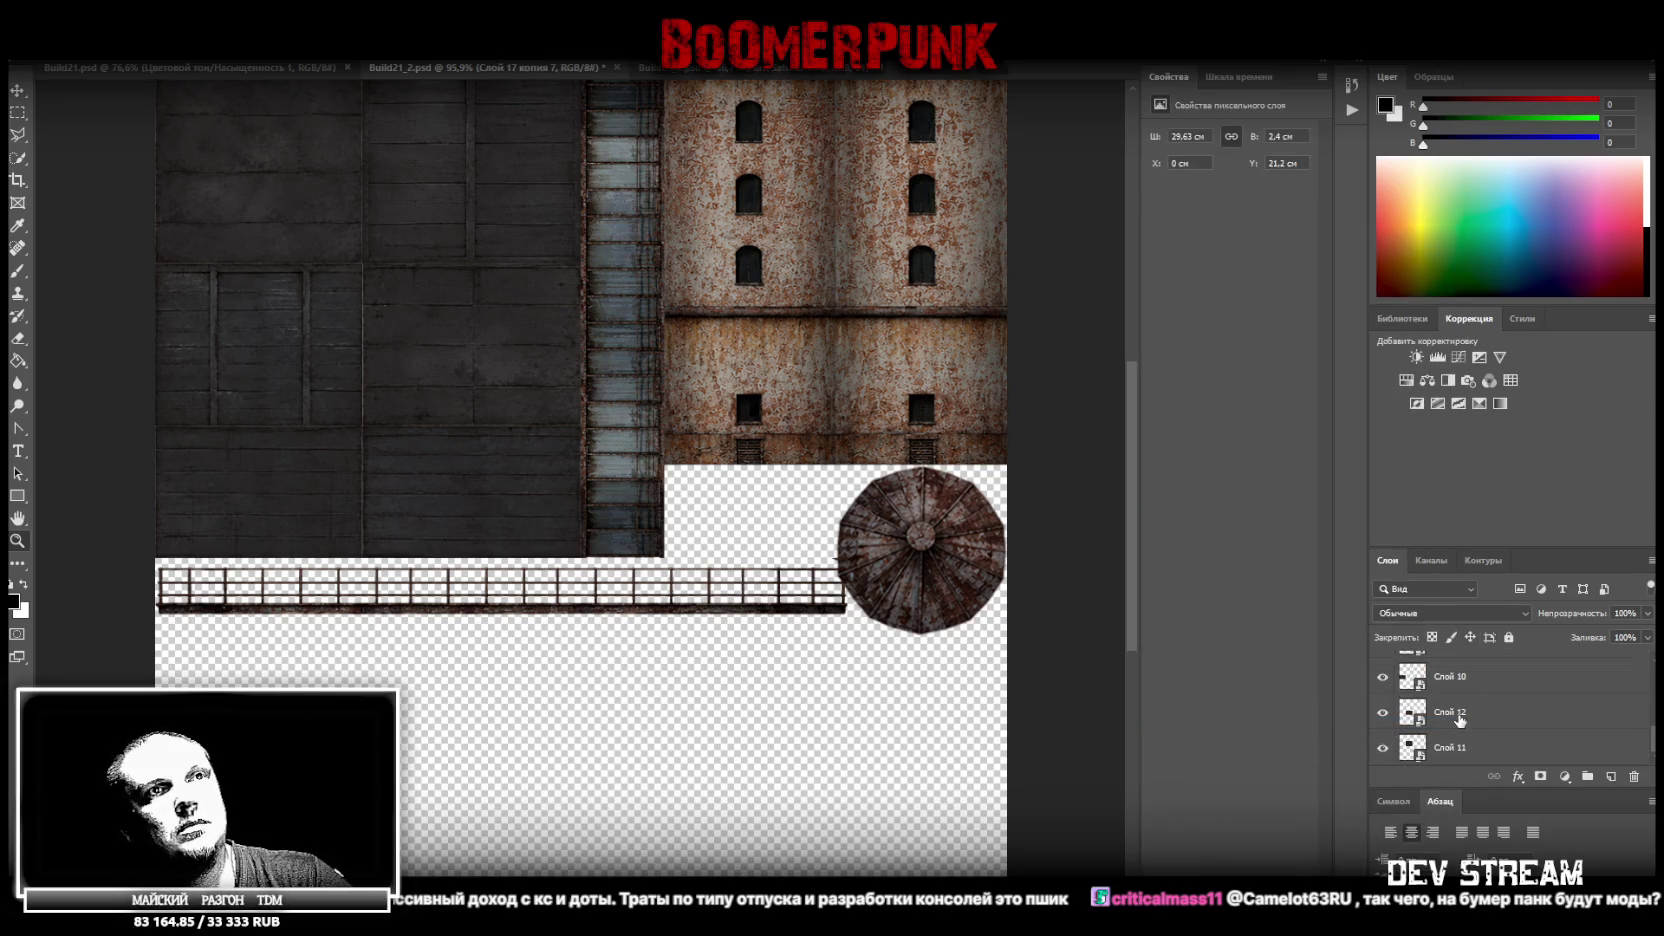
Draw a rectangular marquee around a short middle section of the long railing
scroll(1465, 734, "up", 2)
scroll(1465, 734, "up", 2)
scroll(1465, 734, "up", 1)
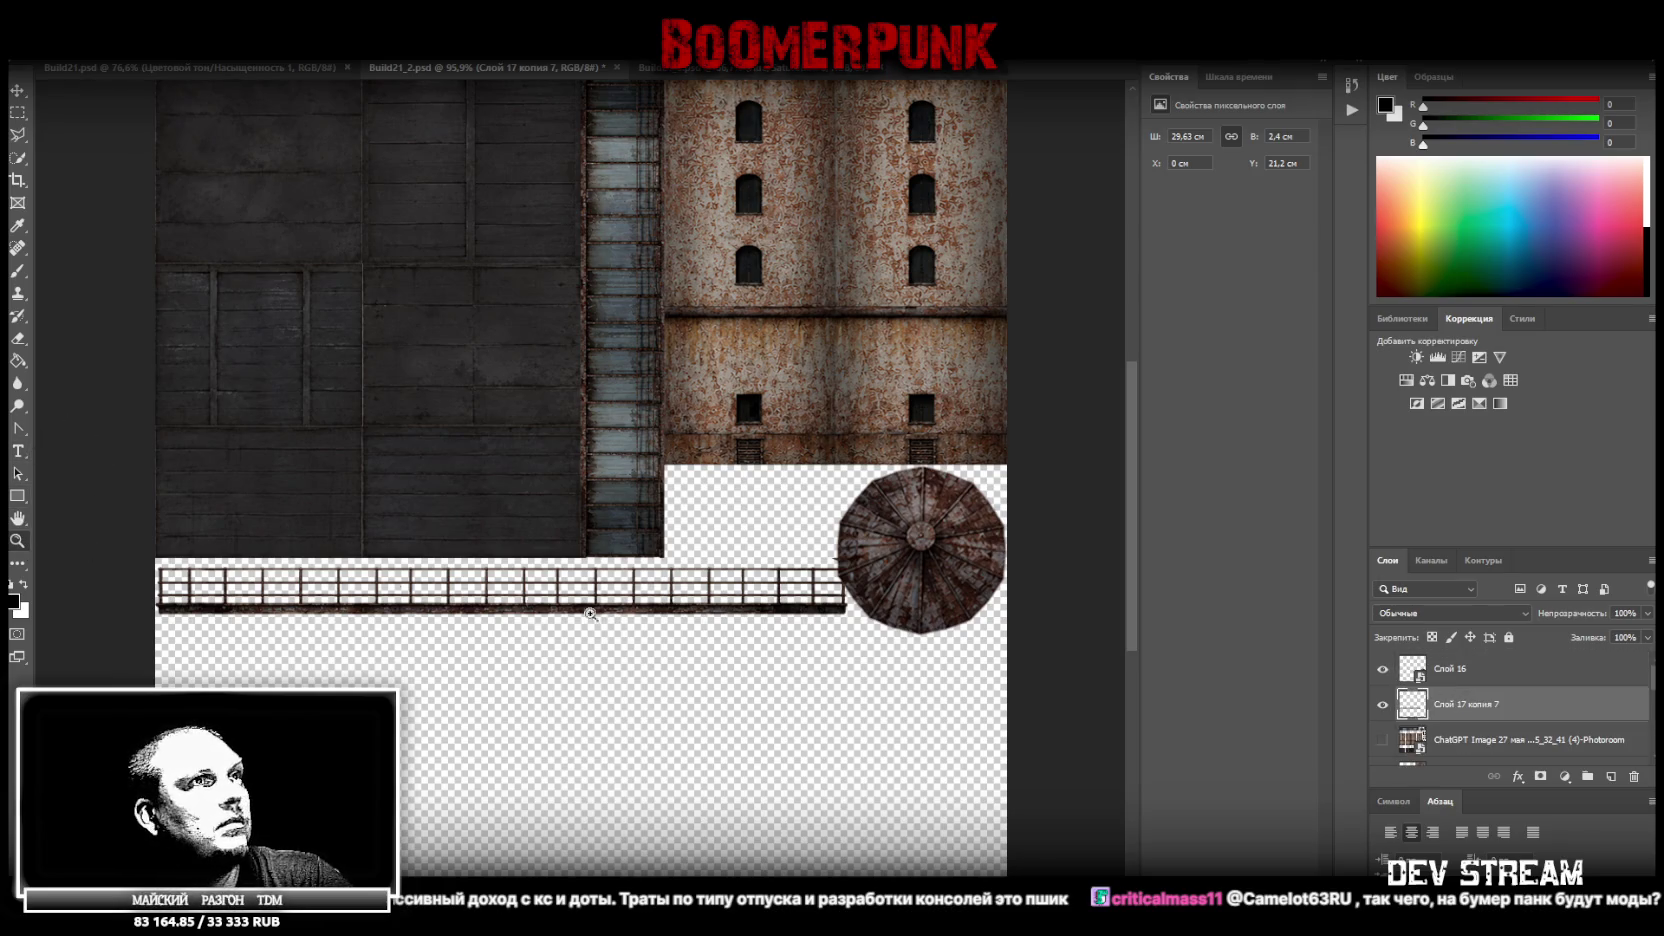
scroll(643, 618, "up", 5)
scroll(740, 635, "down", 3)
scroll(750, 640, "up", 3)
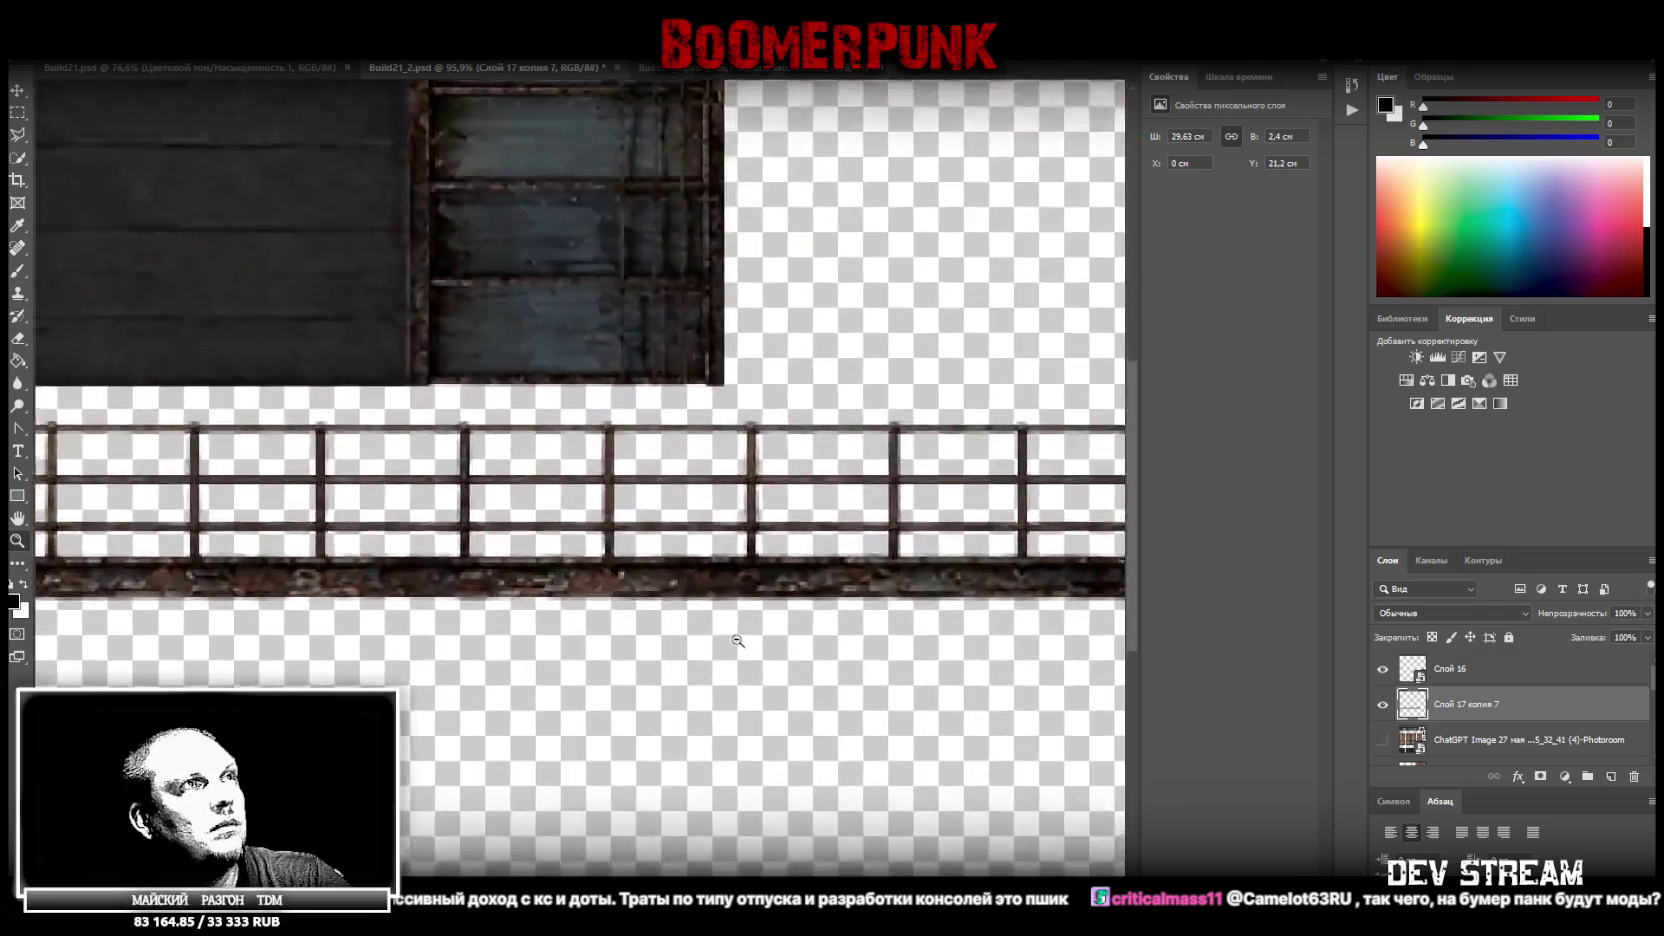
scroll(757, 645, "up", 2)
scroll(757, 645, "down", 1)
scroll(724, 632, "down", 2)
scroll(680, 639, "down", 2)
scroll(661, 654, "down", 2)
scroll(662, 652, "down", 1)
scroll(657, 653, "up", 1)
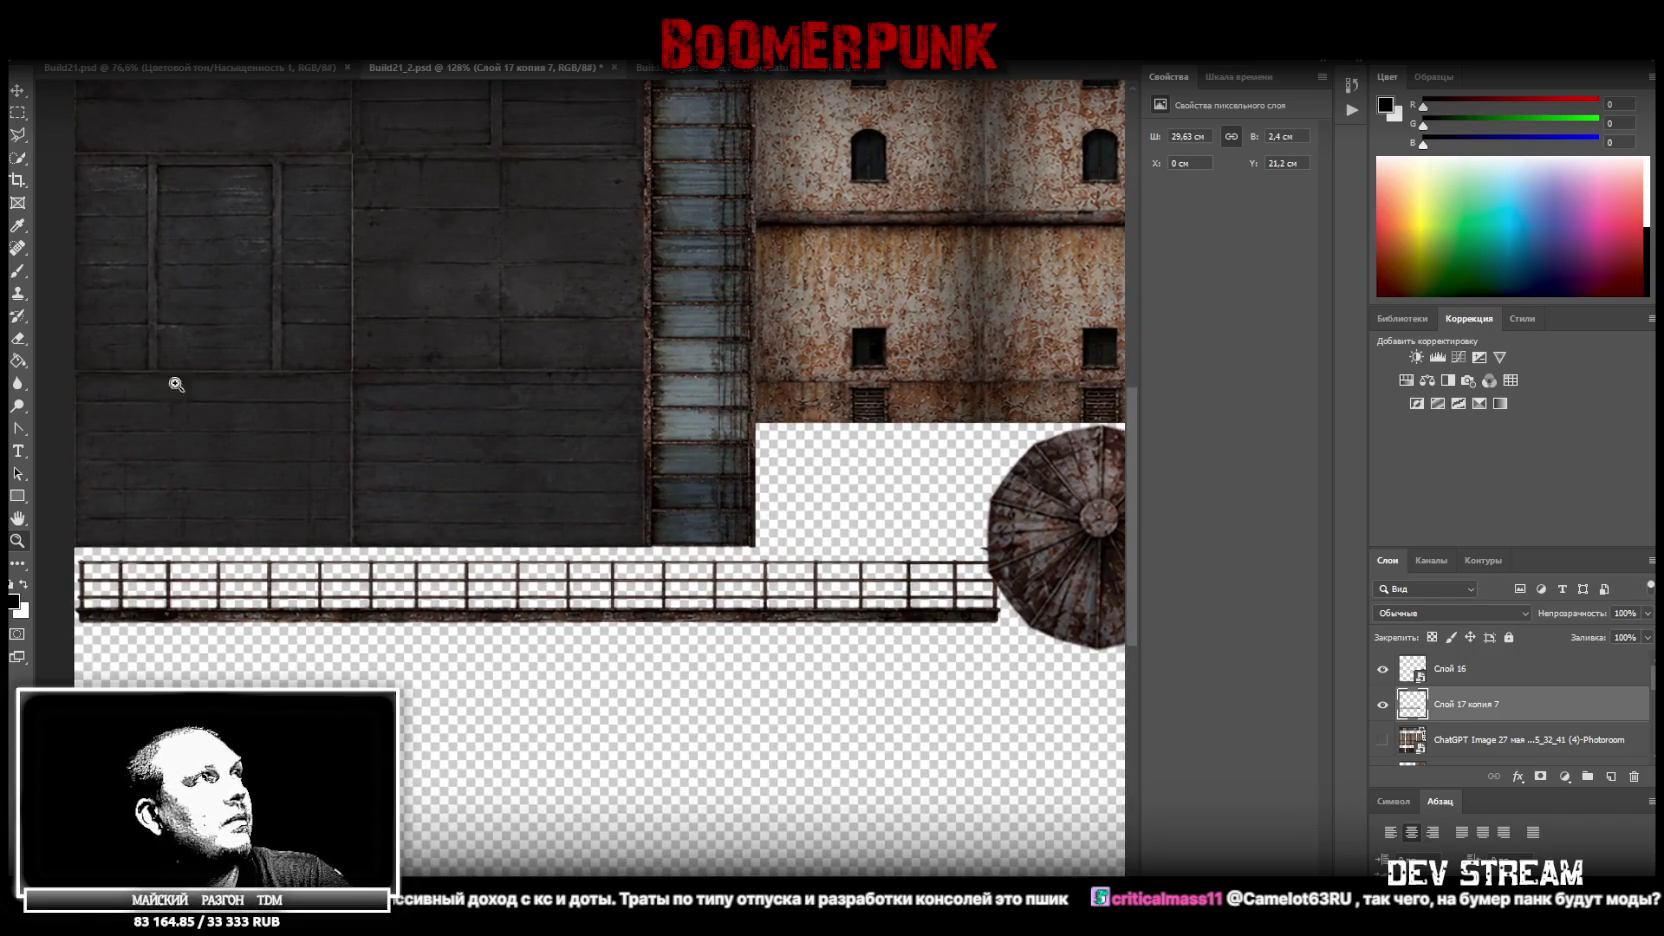
left_click(17, 112)
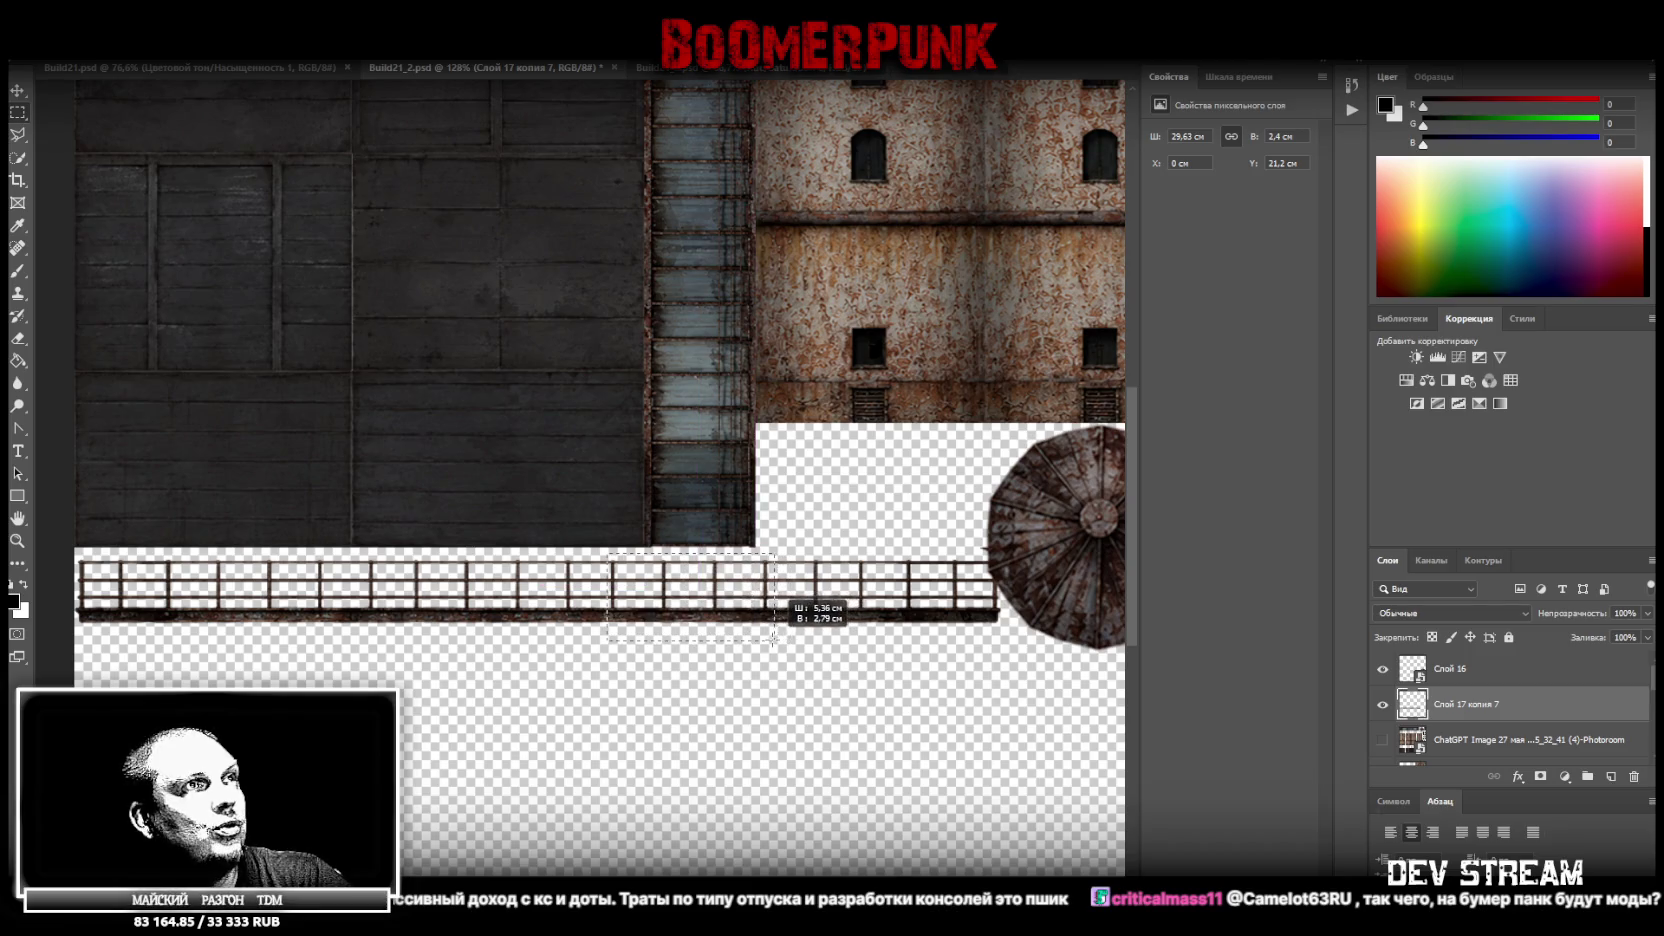
left_click_drag(607, 553, 775, 638)
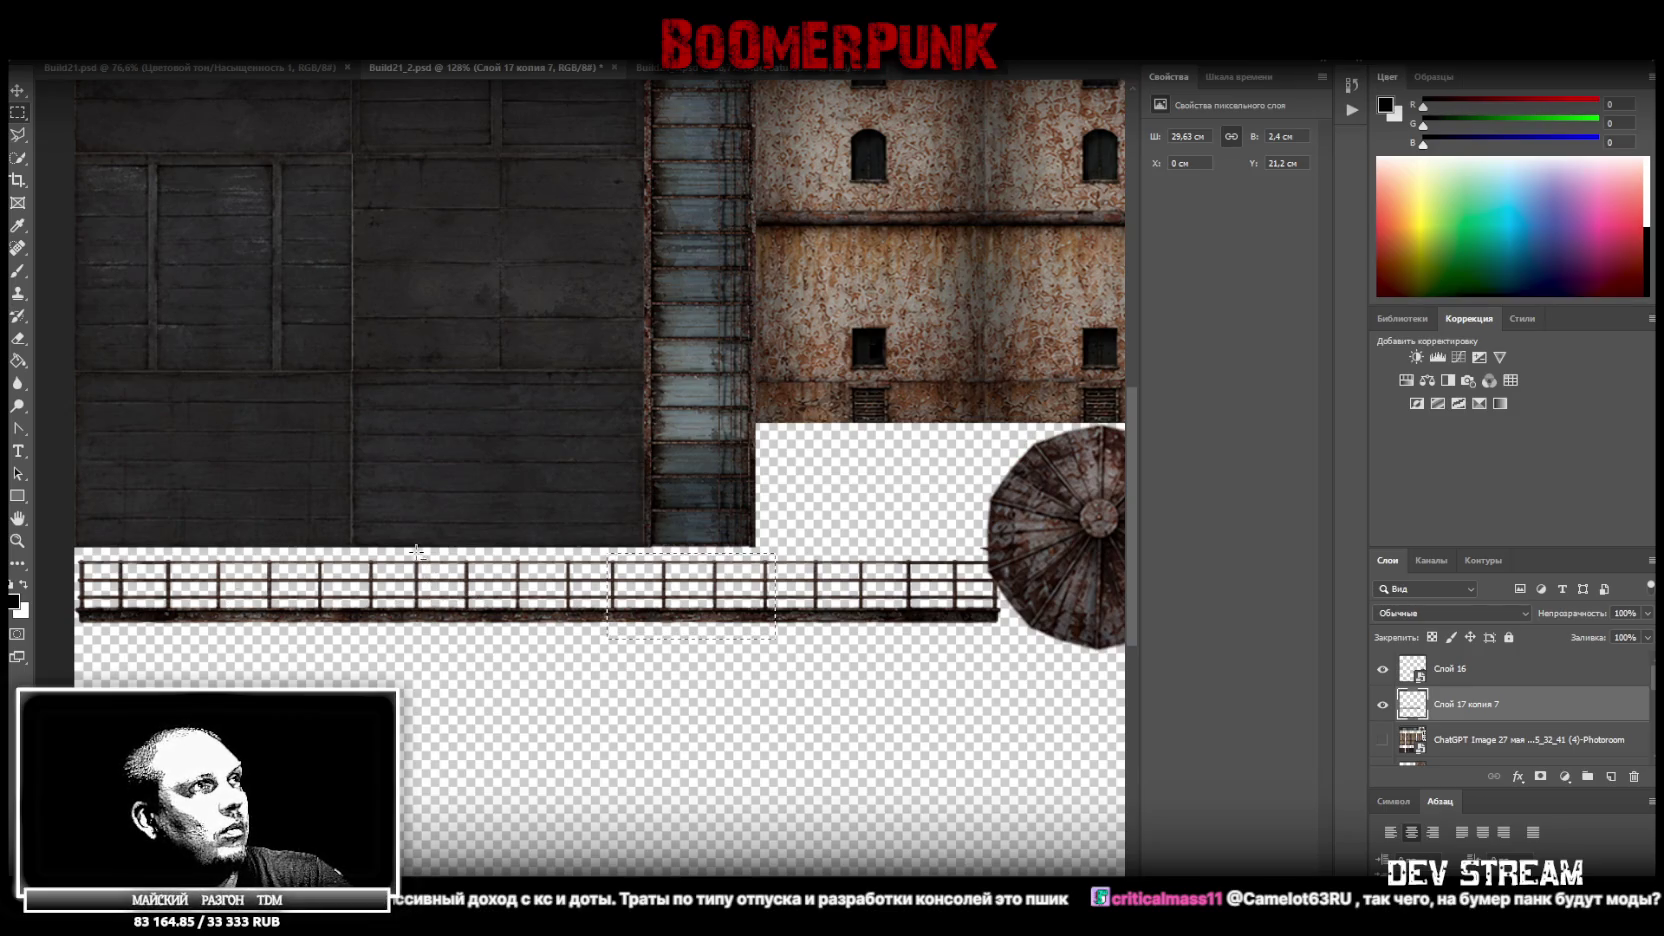
mouse_move(413, 551)
left_mouse_down()
mouse_move(578, 636)
mouse_move(411, 549)
left_mouse_up()
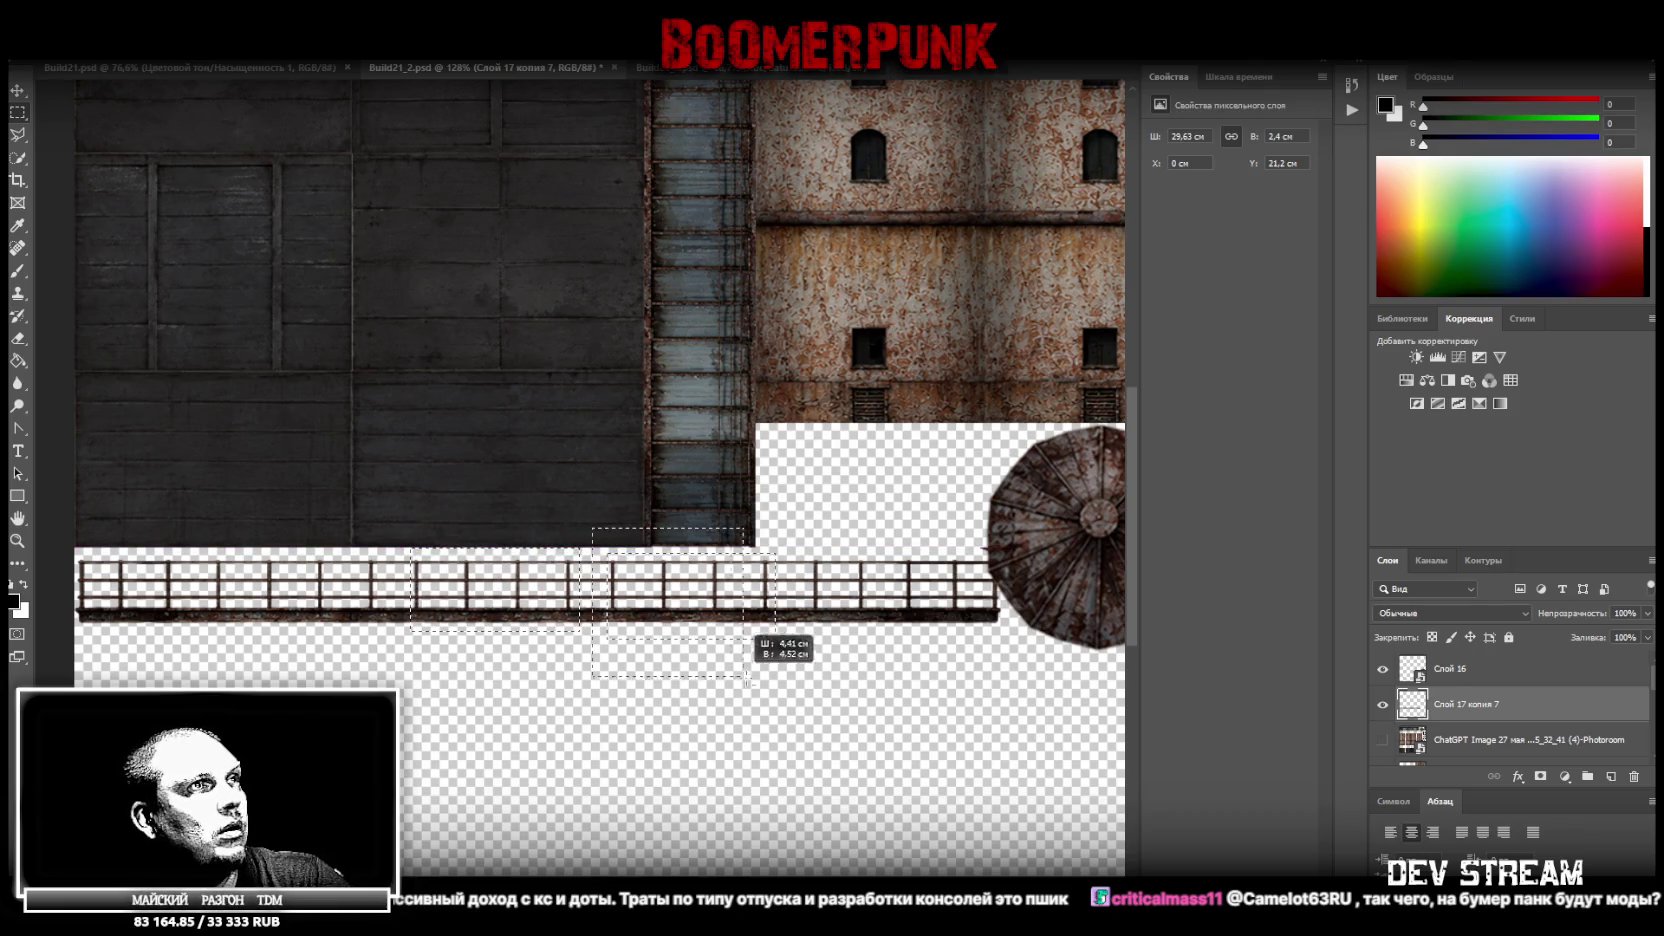
Cut the selected railing section onto its own layer and delete the full-length railing layer
right_click(494, 602)
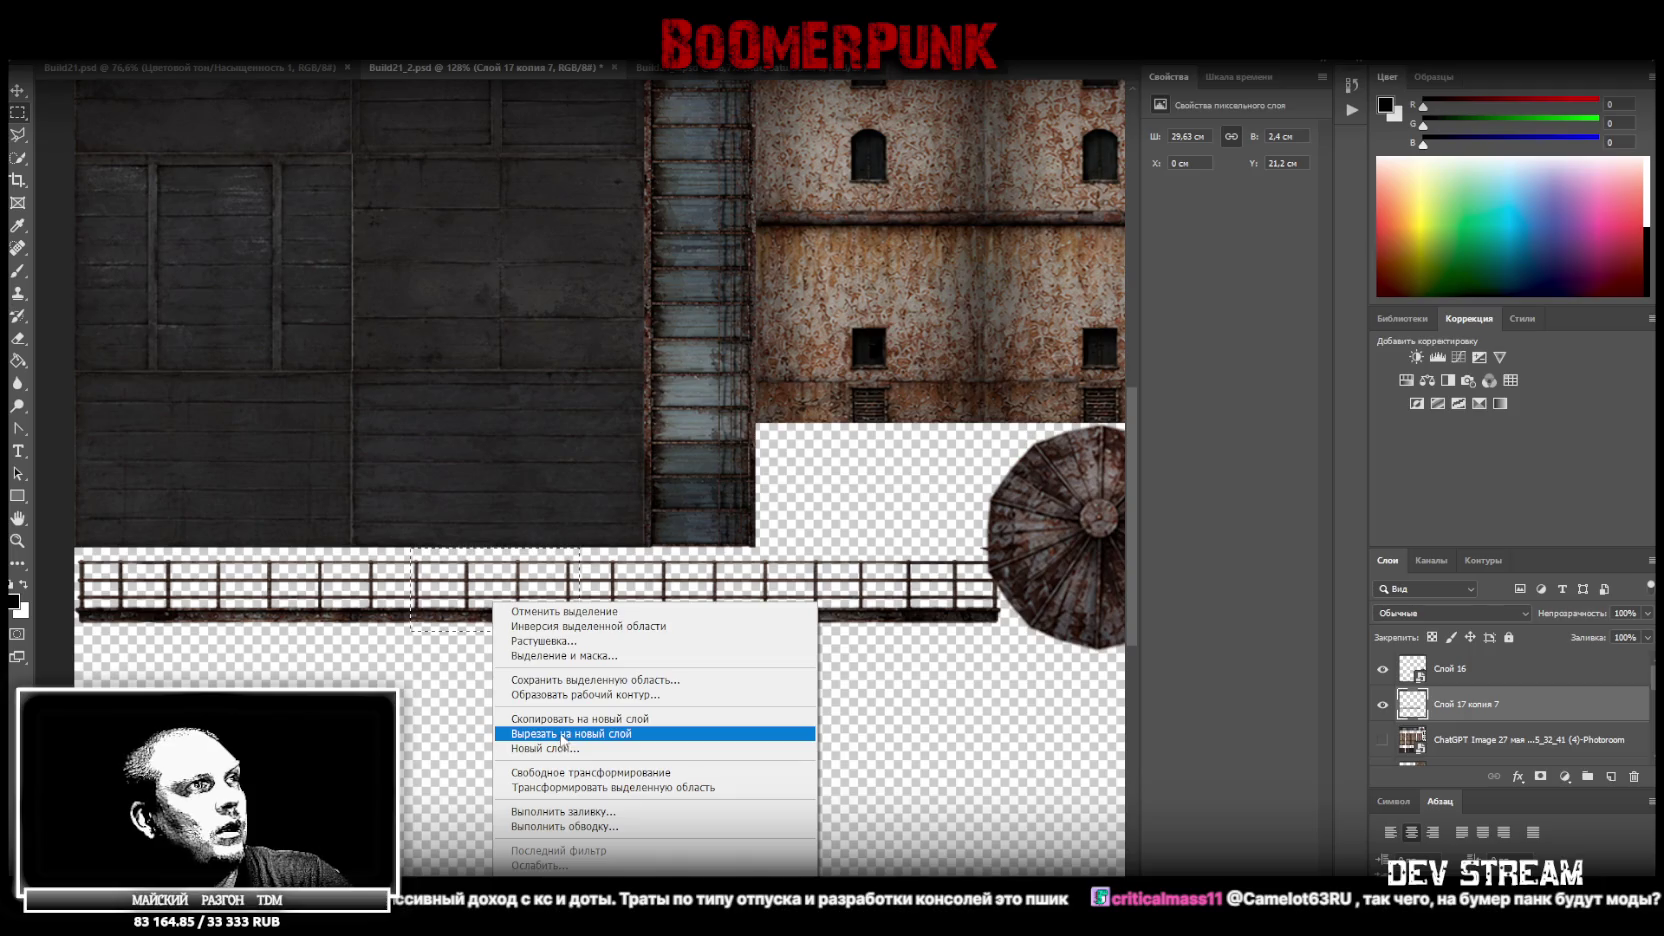
left_click(560, 733)
left_click(1462, 739)
key("Delete")
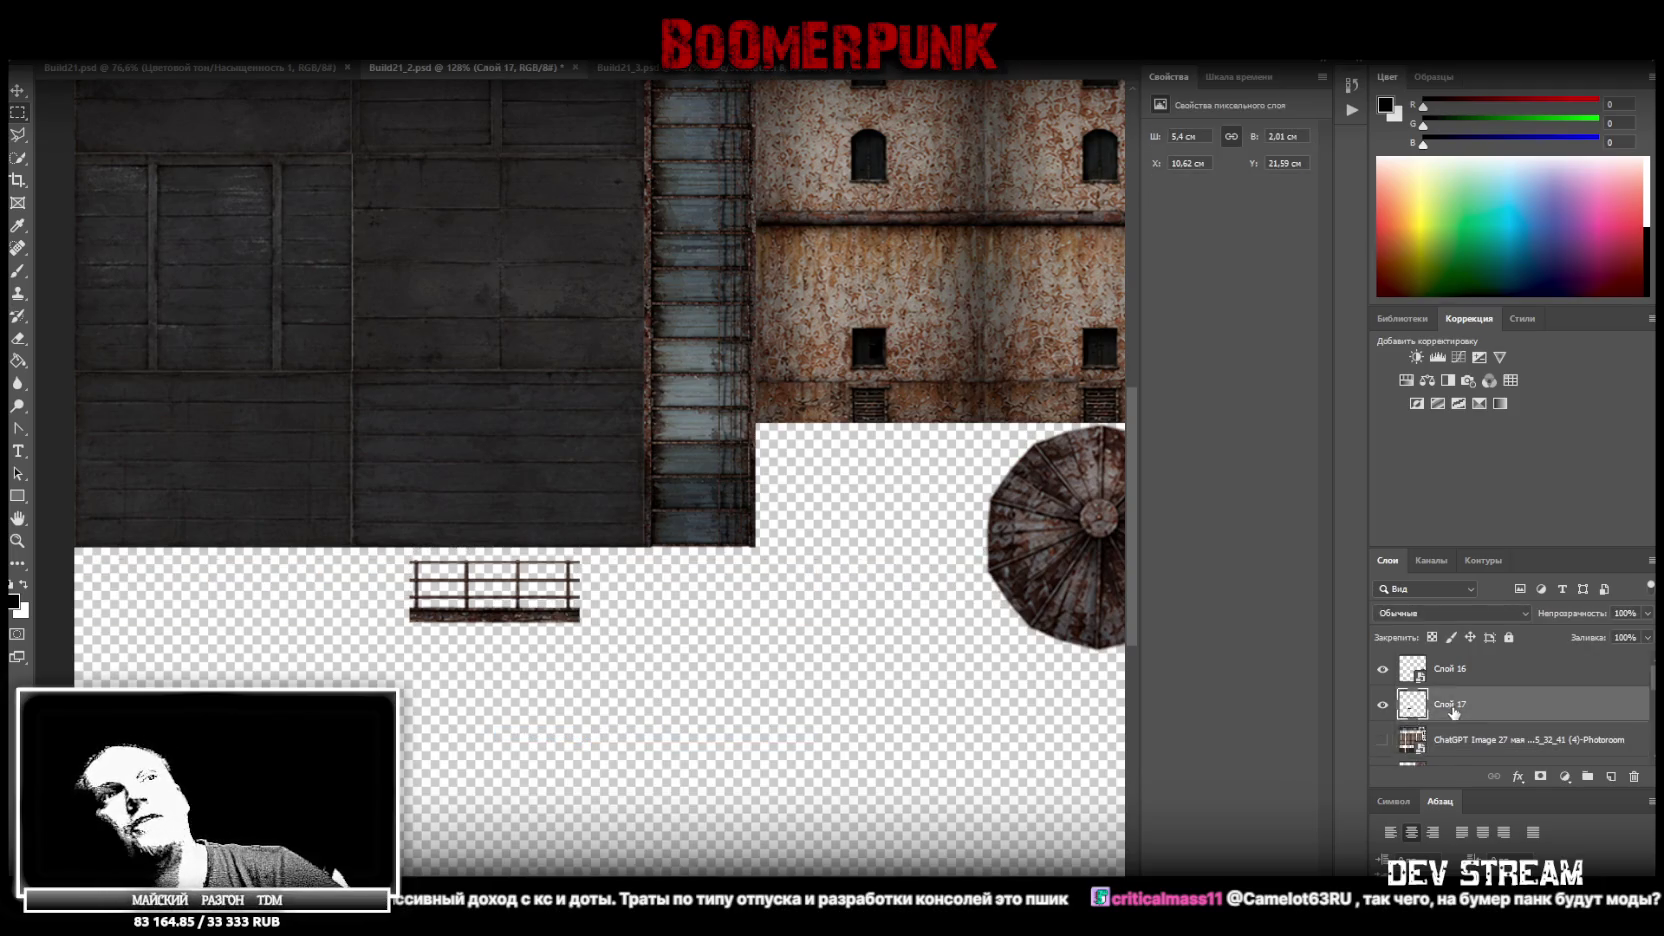
right_click(1451, 705)
left_click(528, 736)
Zoom in on the short piece, trial-cut its body from the end posts, then undo and rejoin
left_click(17, 540)
left_click_drag(519, 602, 204, 526)
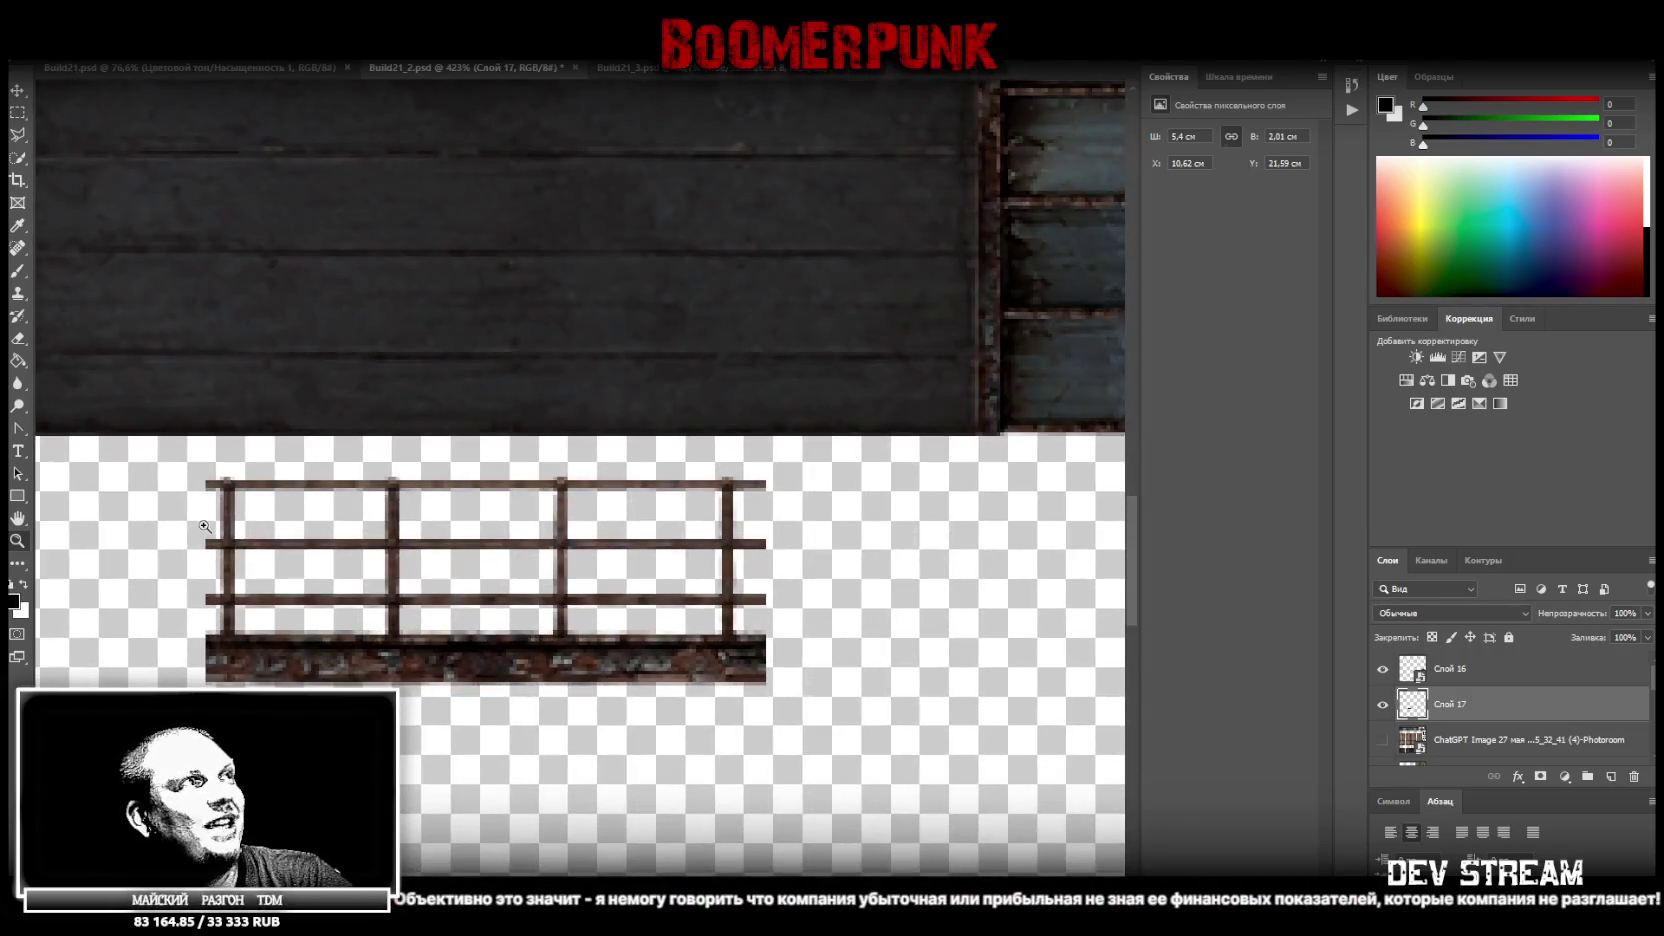
left_click(27, 118)
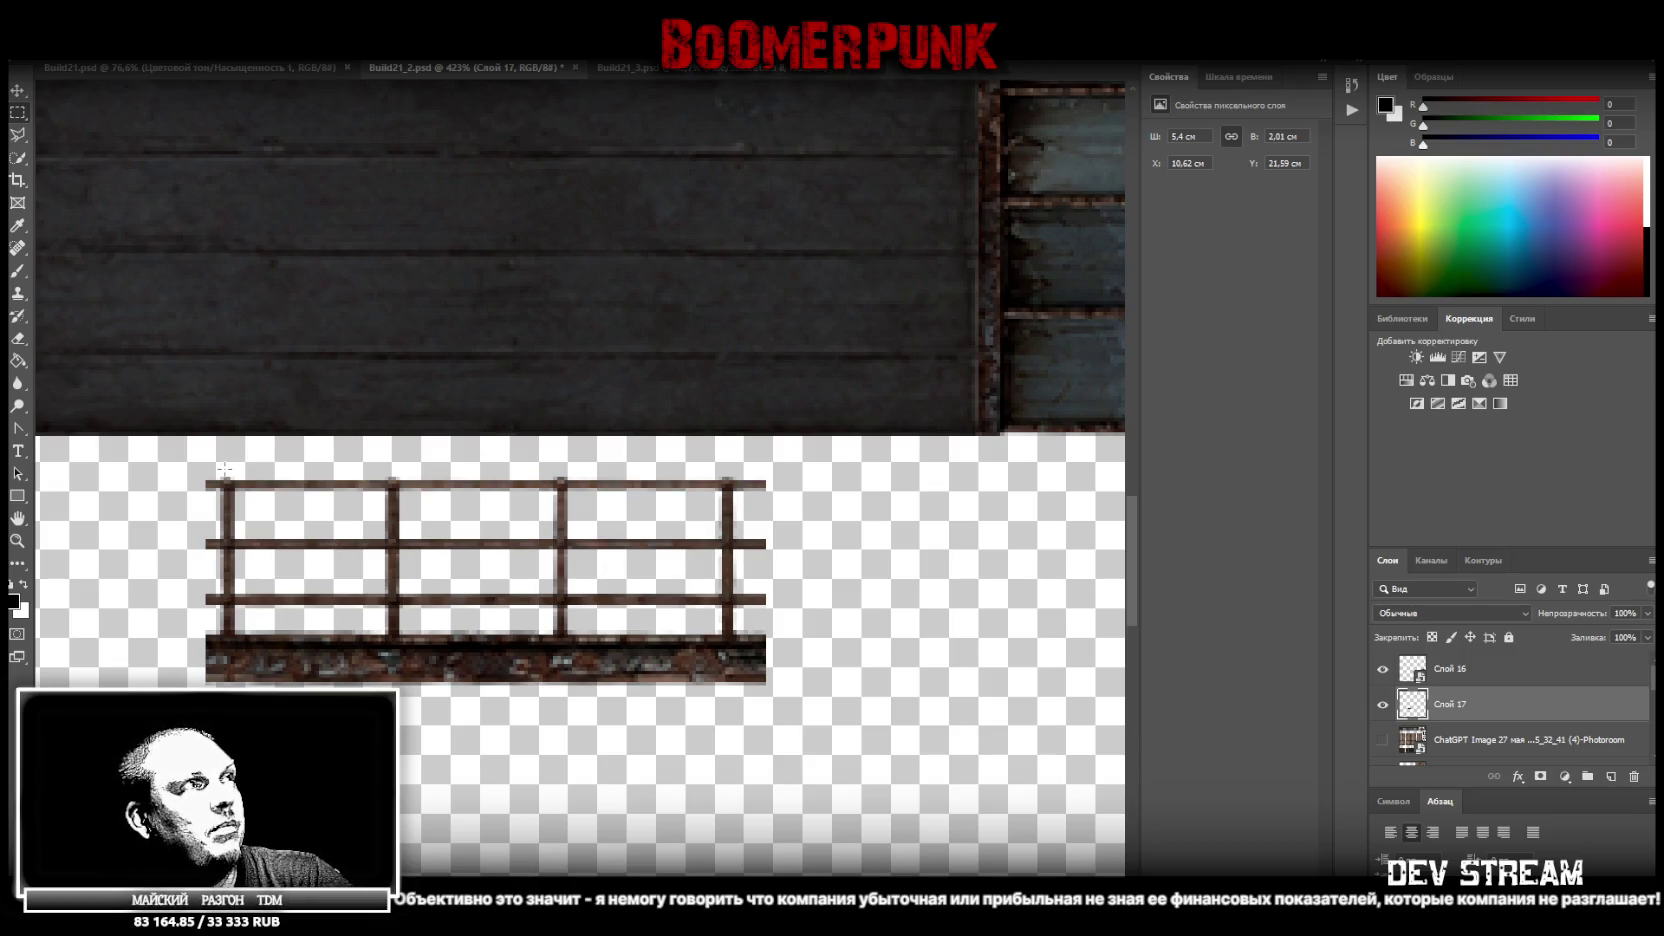
left_click_drag(223, 468, 731, 729)
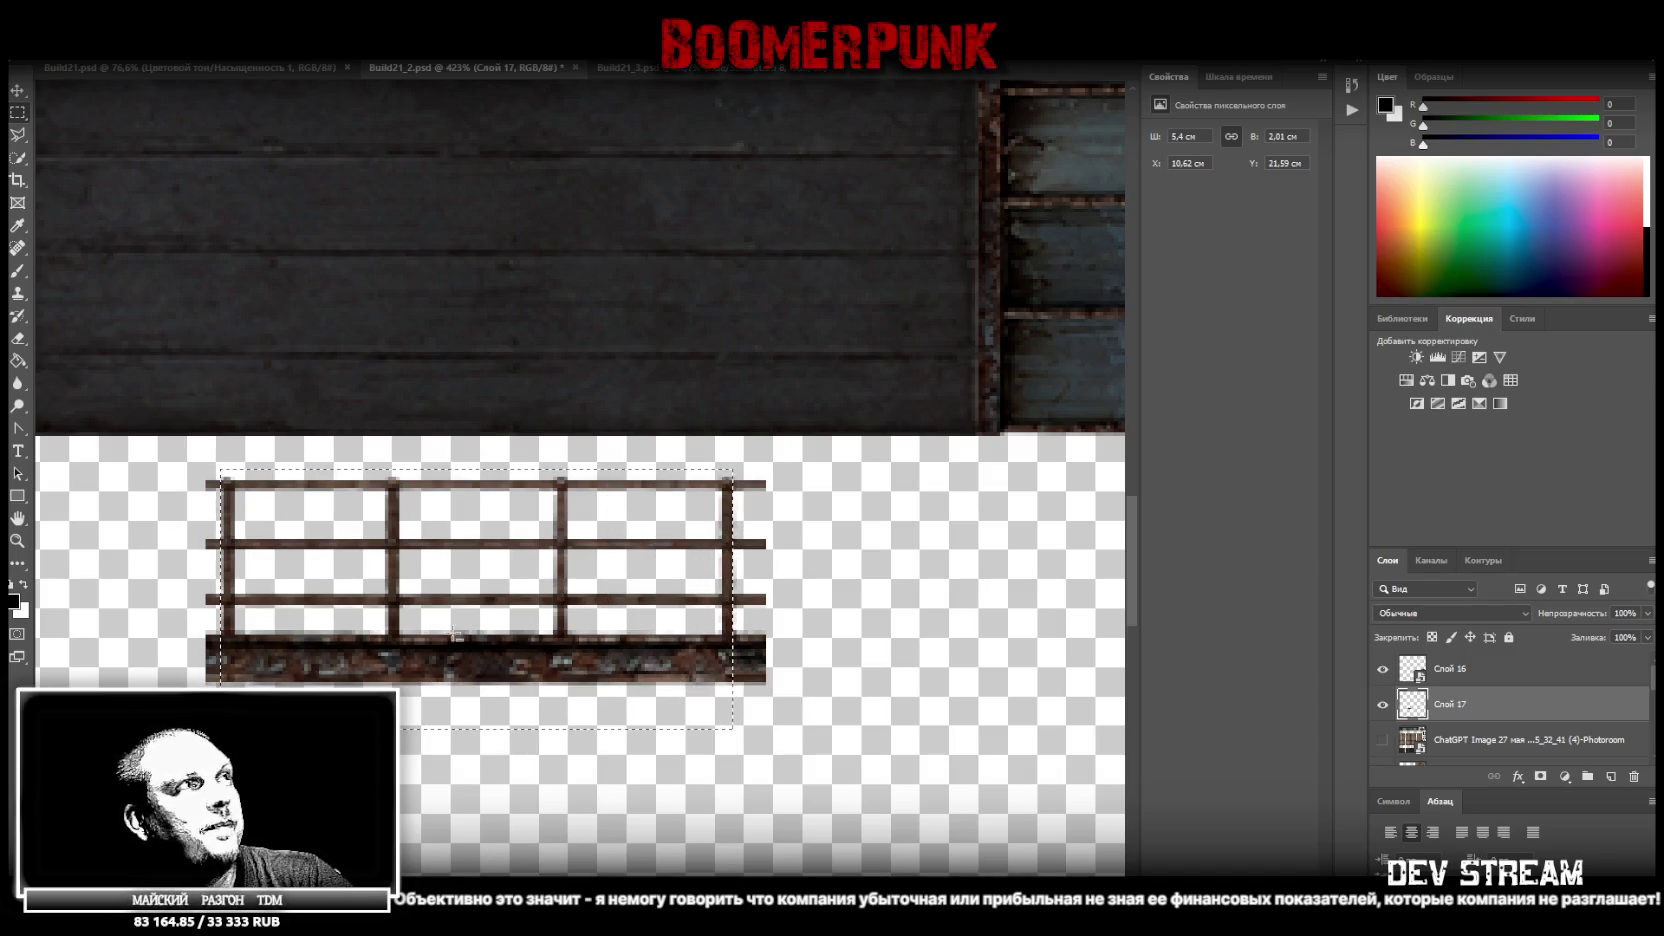
left_click_drag(150, 440, 185, 680)
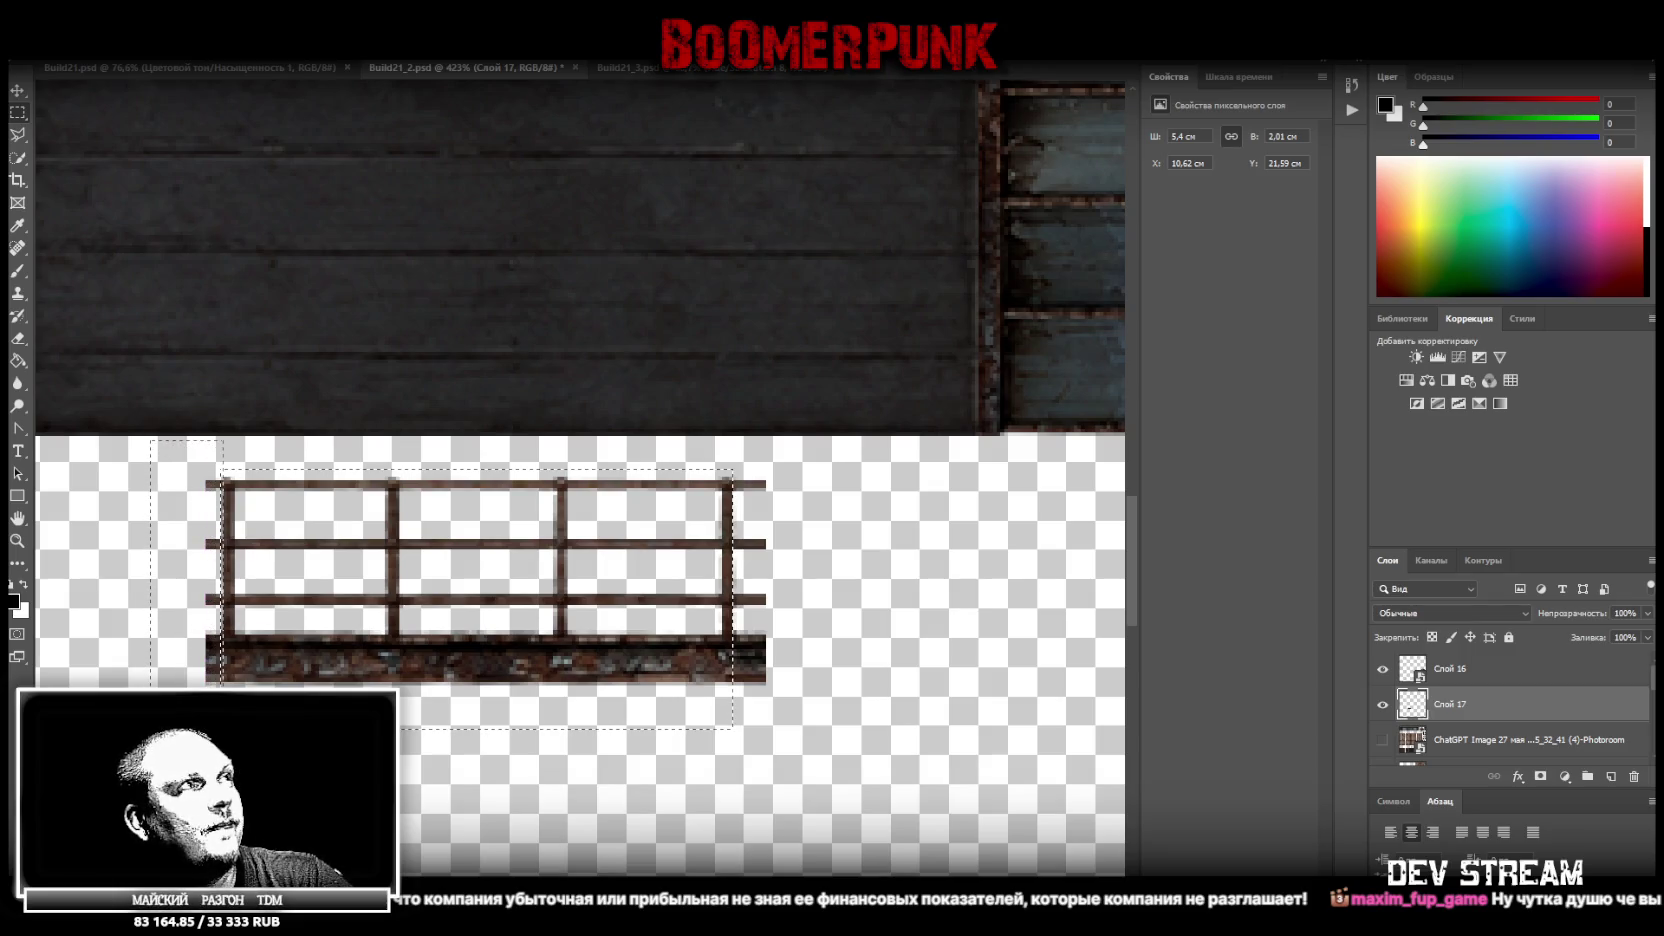
right_click(433, 636)
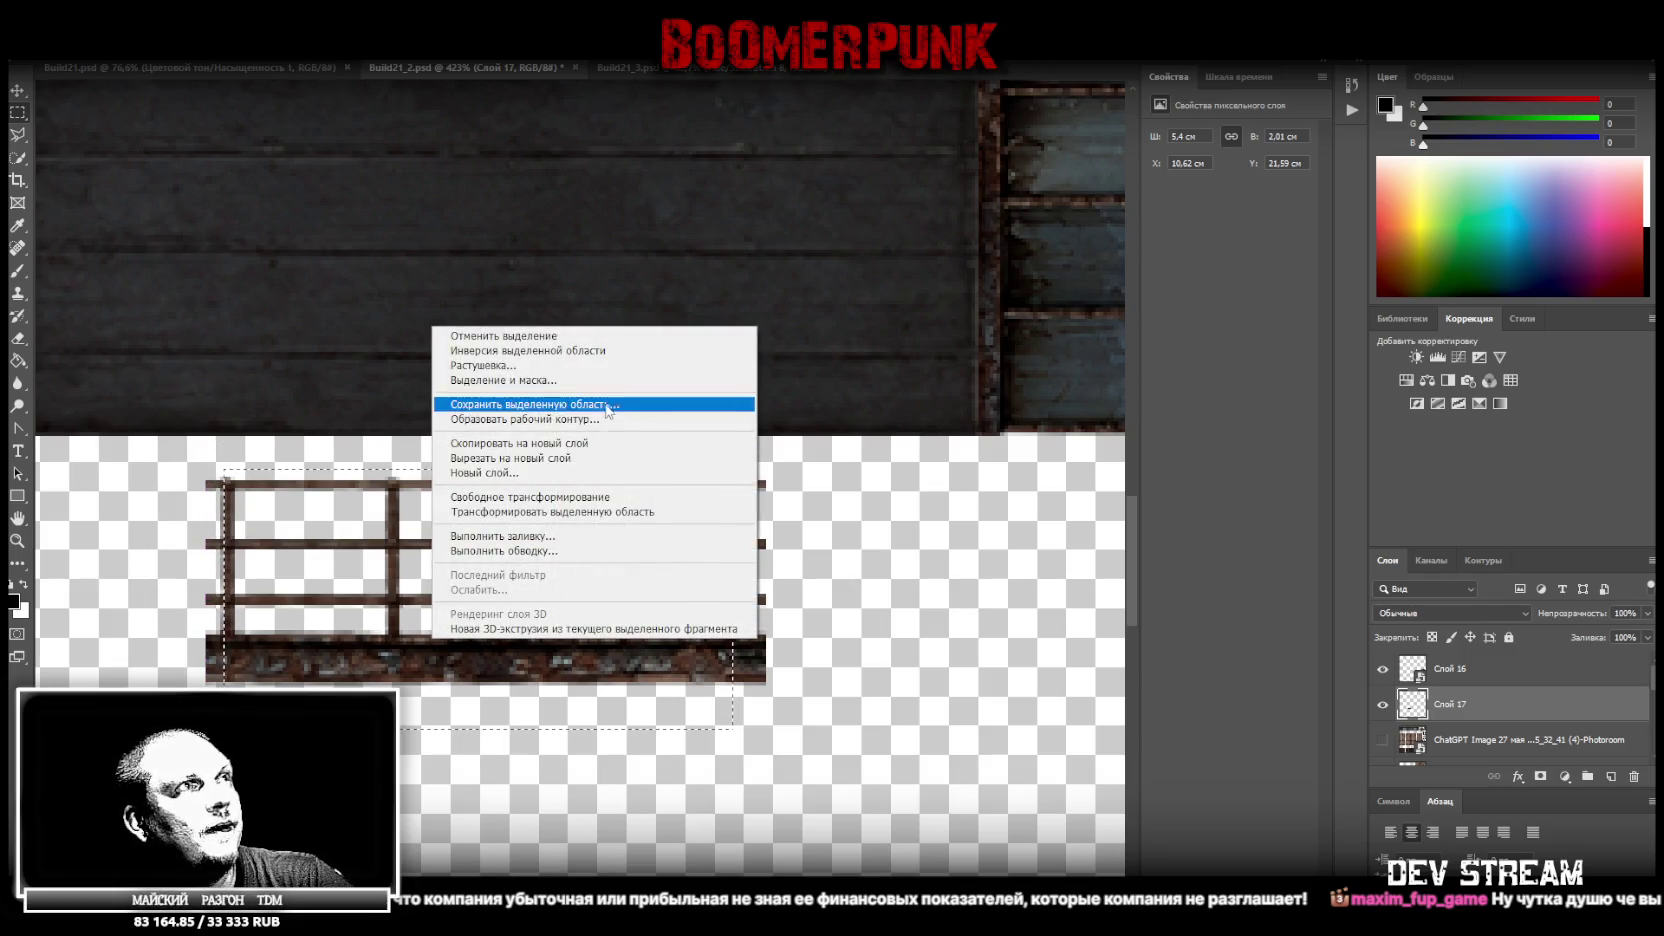
left_click(550, 458)
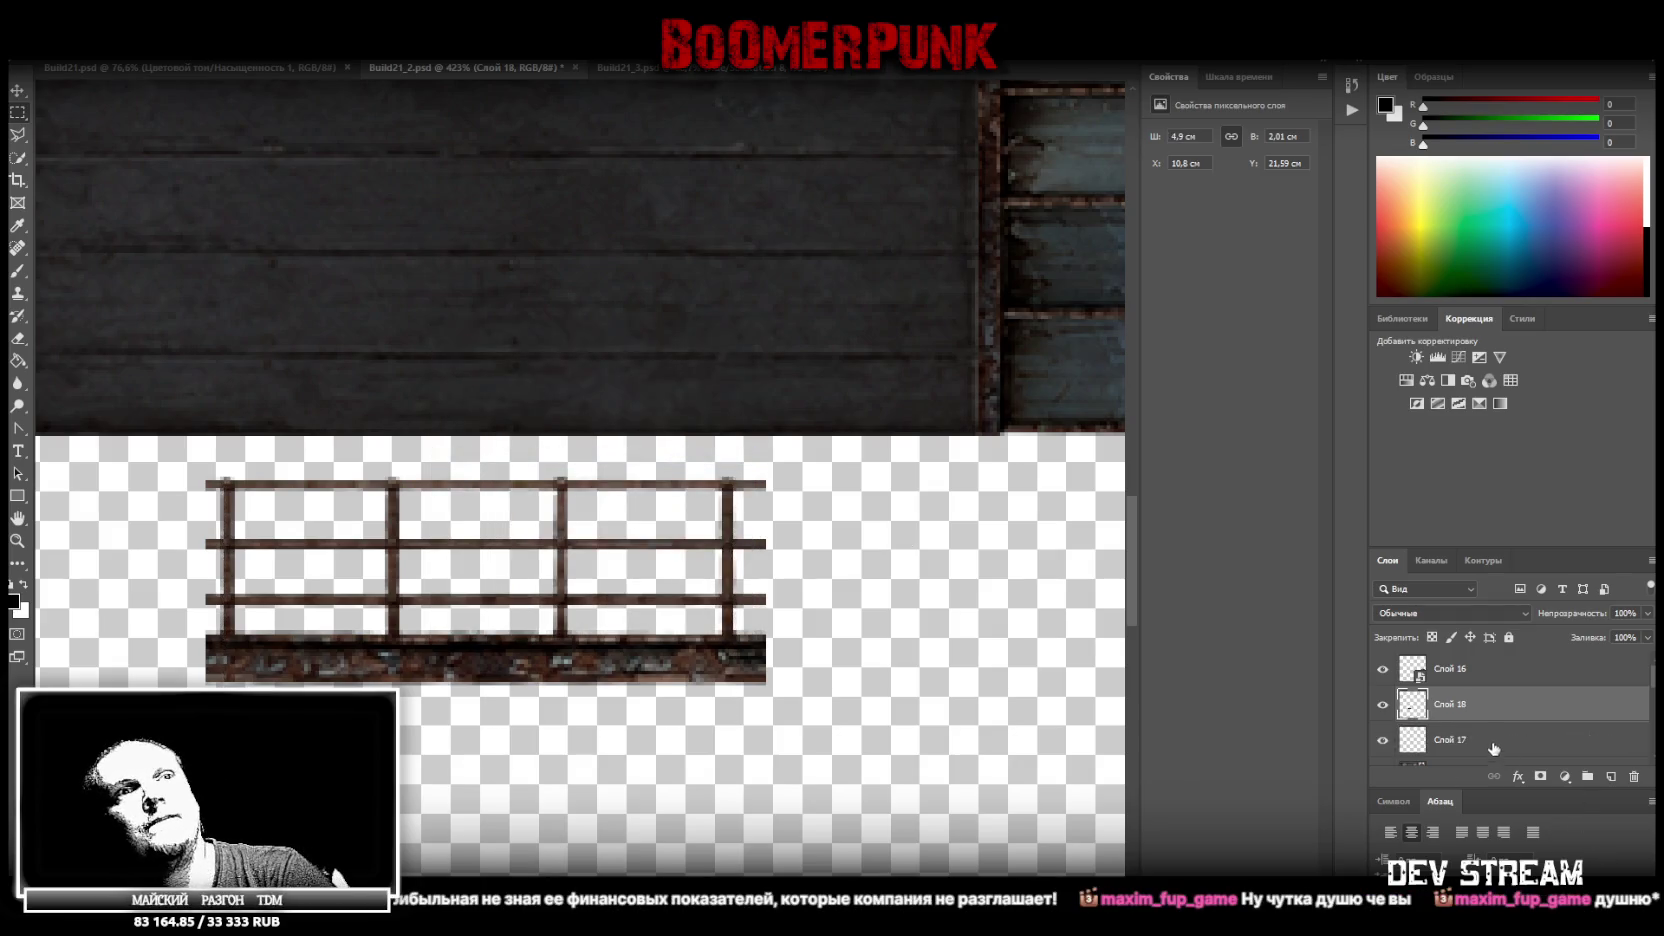
key("Delete")
right_click(1459, 705)
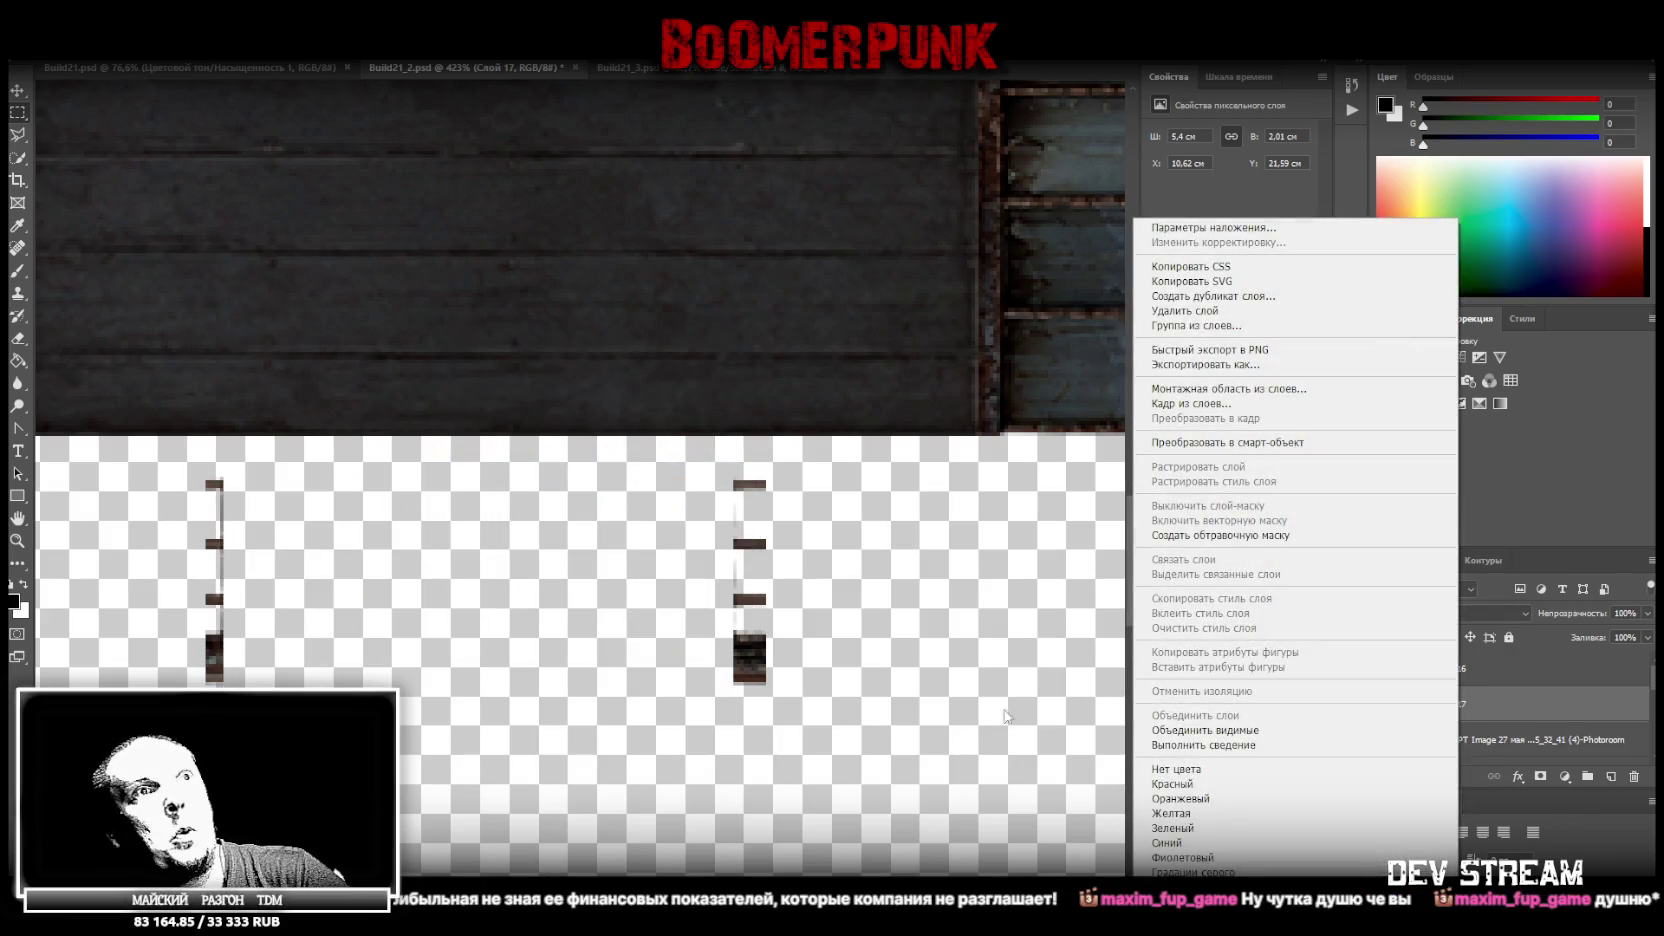
key("Escape")
key("ctrl+z")
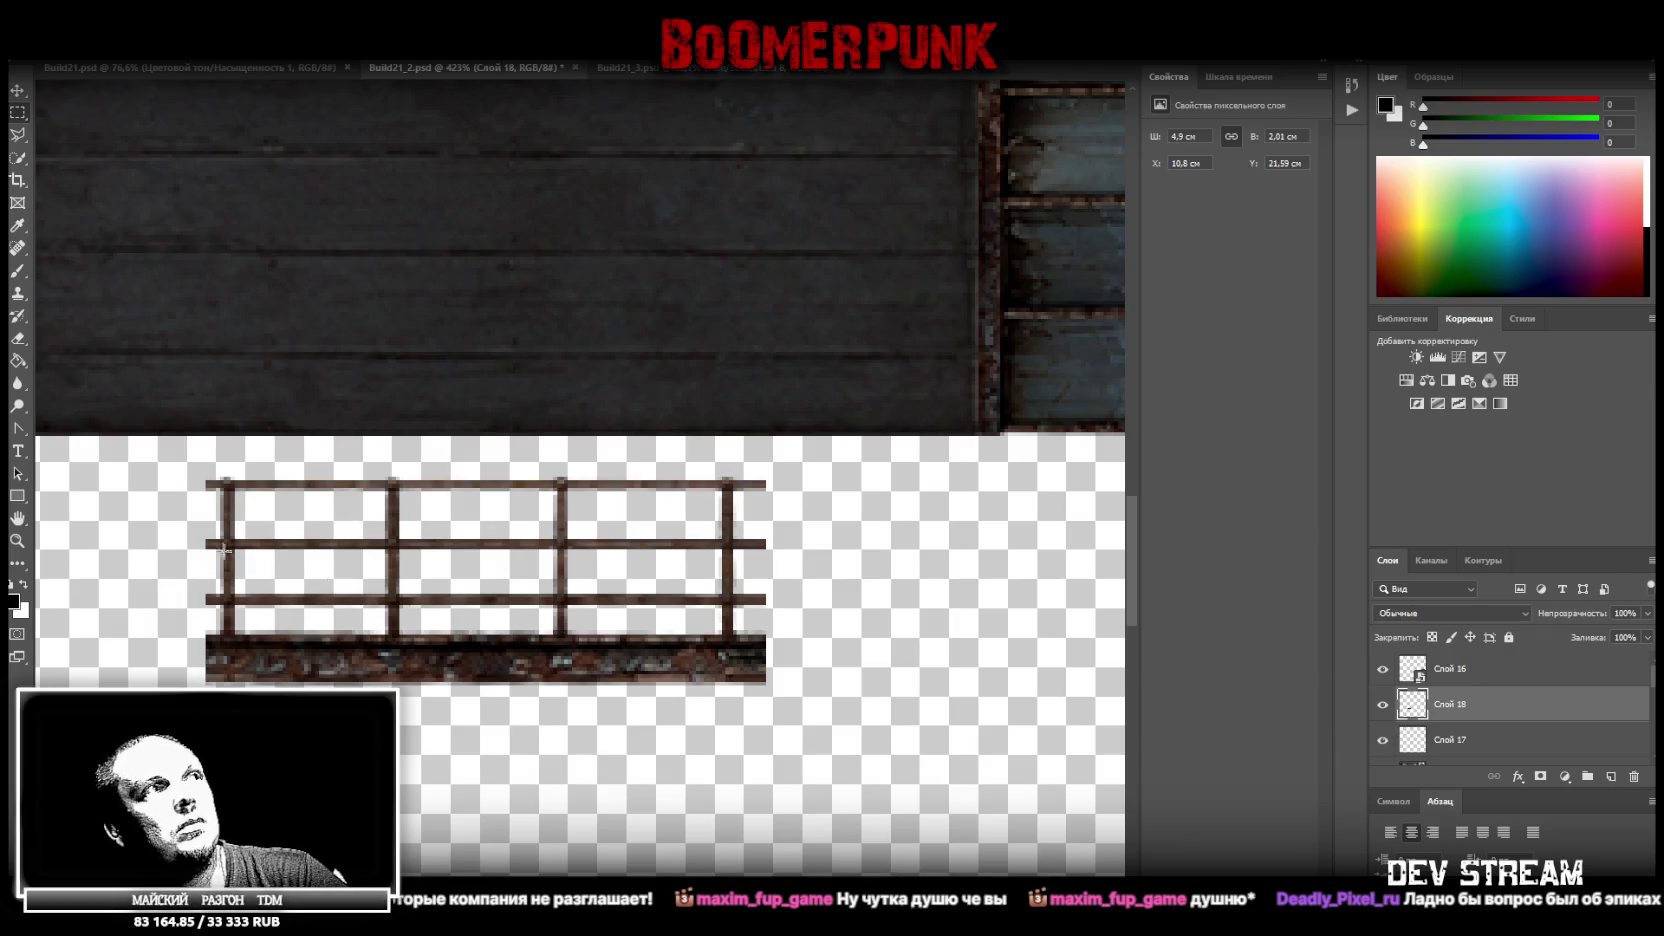
key("ctrl+e")
Cut the railing body between its end posts, discard the leftover ends, and convert it to a Smart Object
left_click_drag(224, 469, 732, 728)
right_click(364, 617)
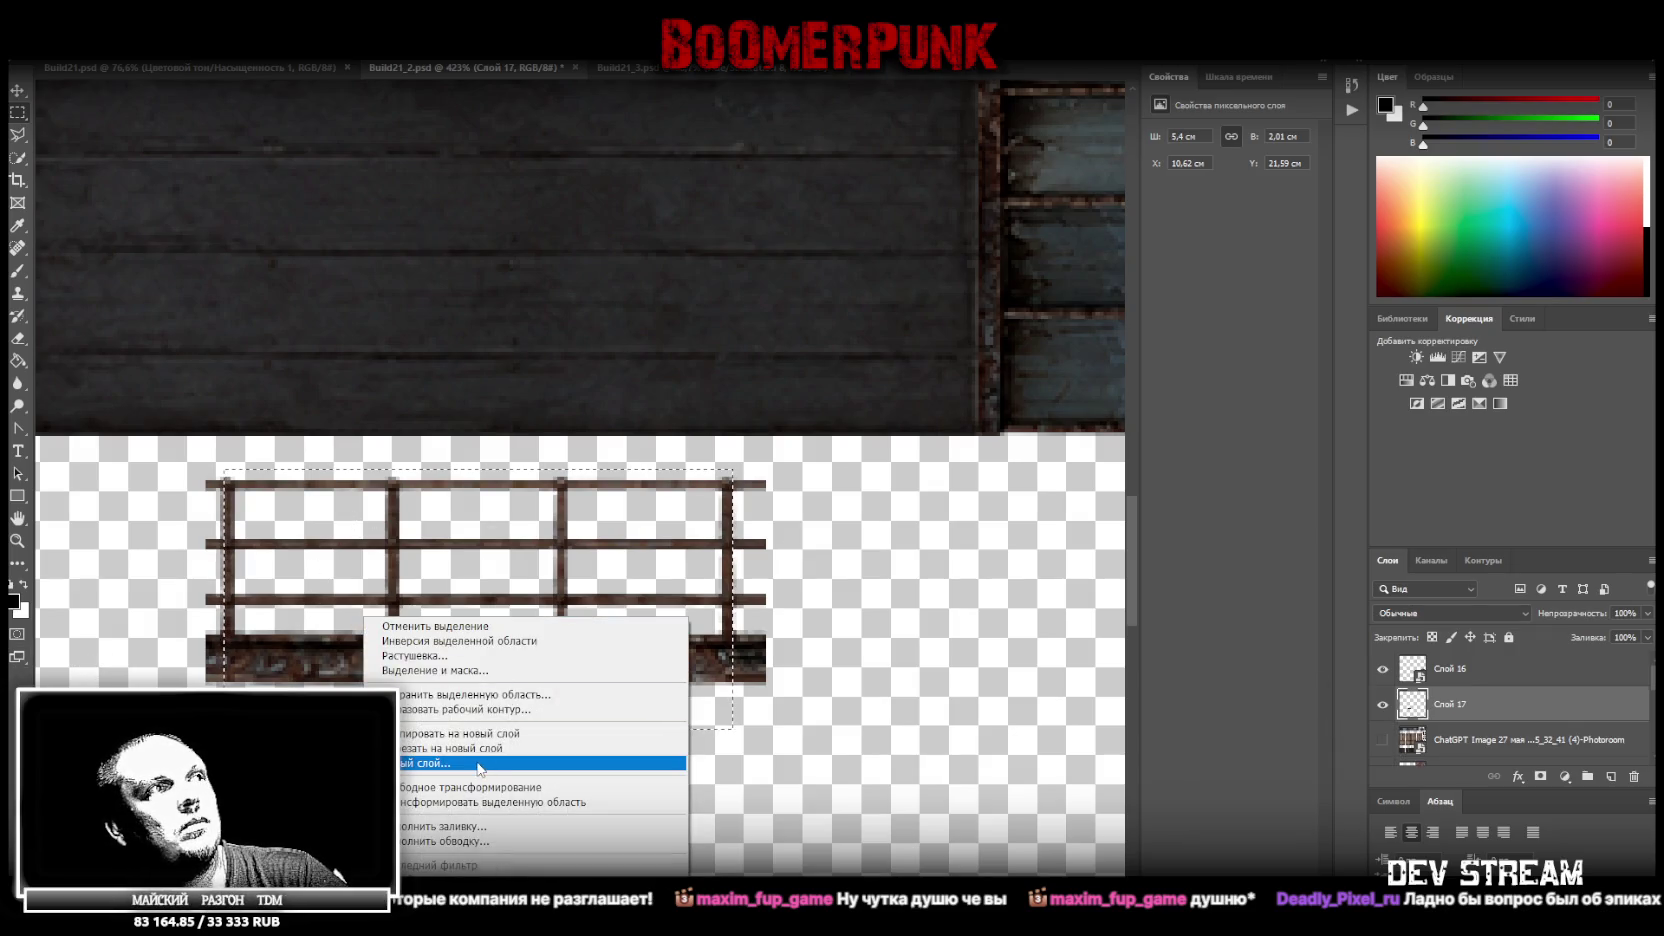
left_click(480, 748)
left_click_drag(1489, 740, 1634, 776)
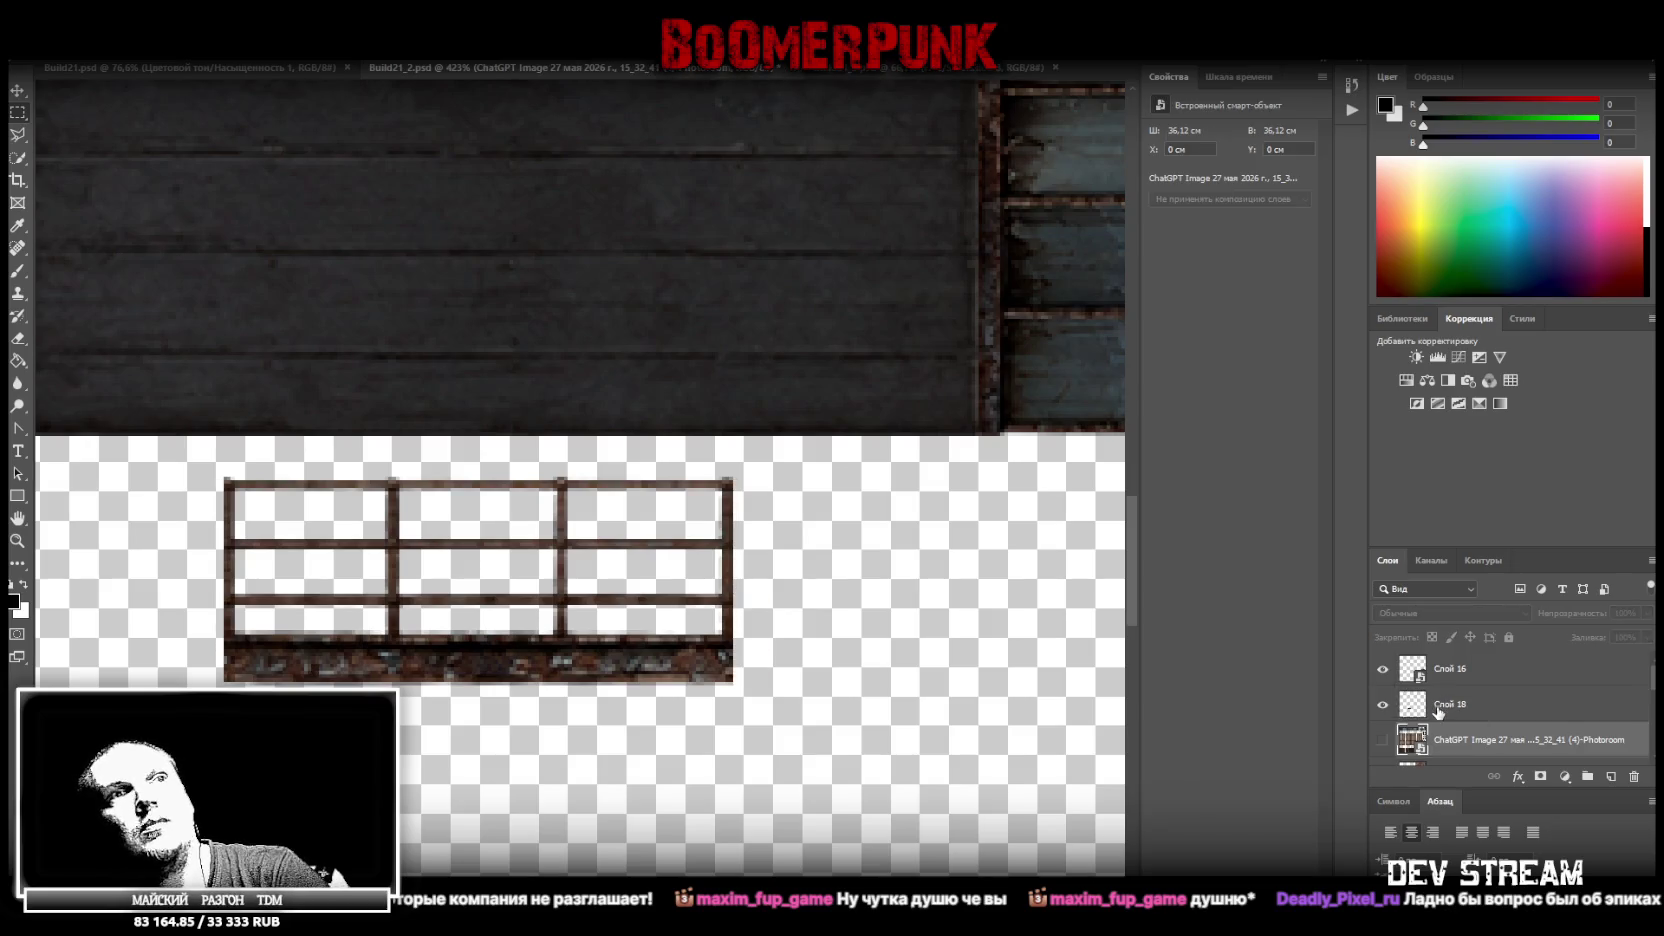
right_click(1435, 705)
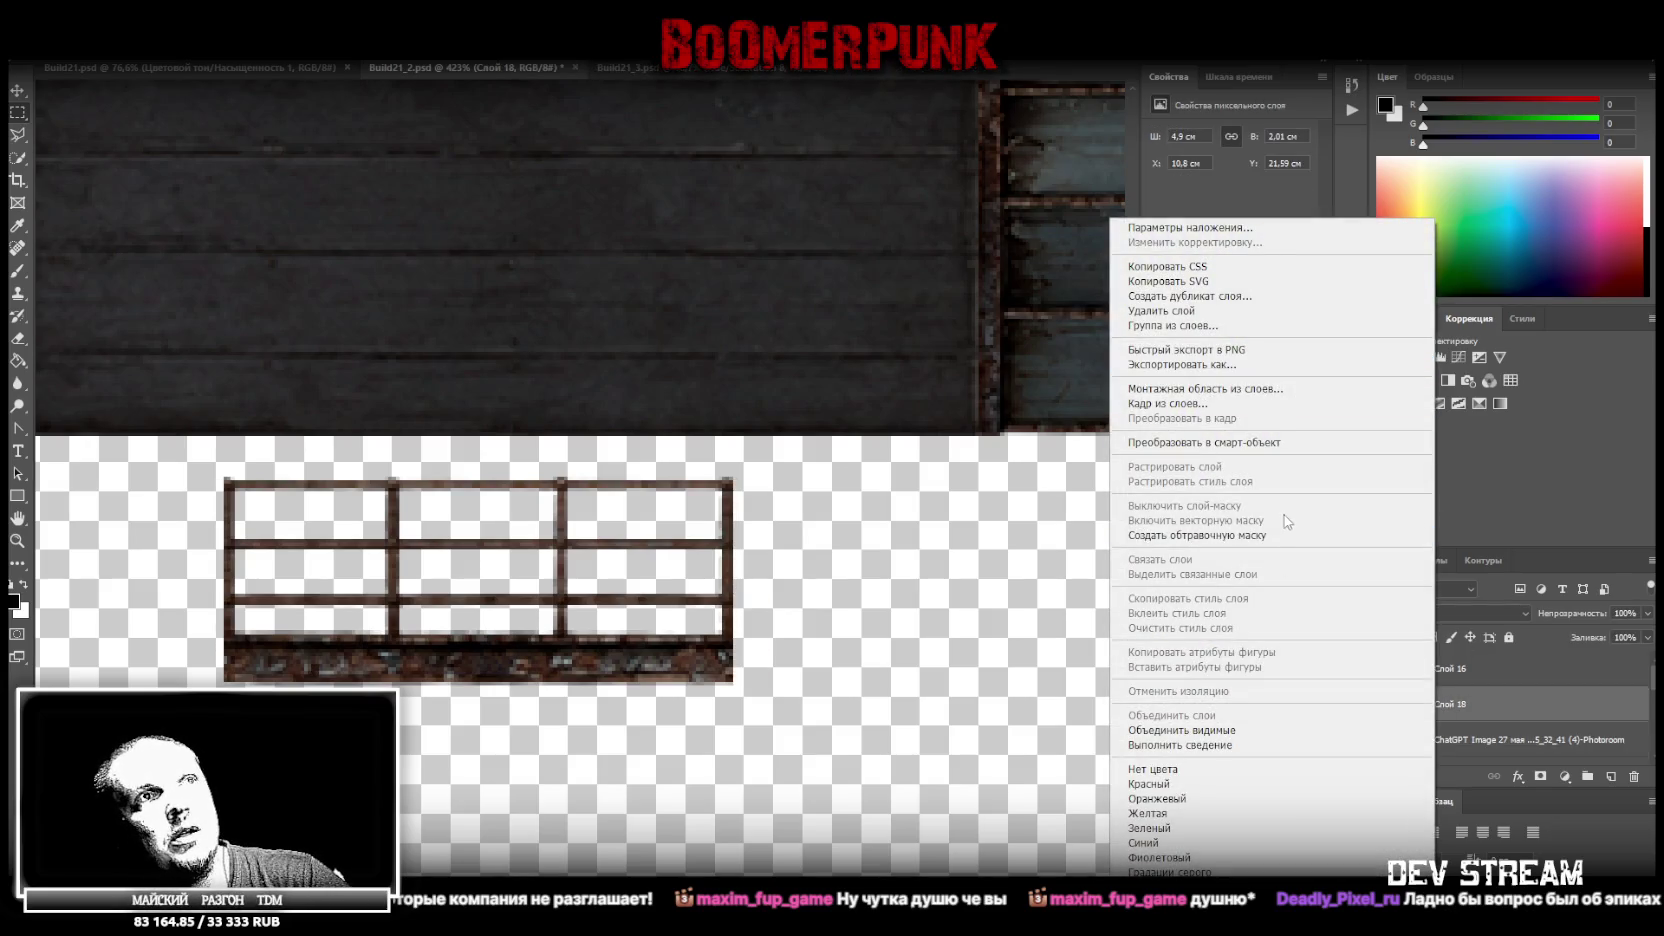
left_click(1196, 442)
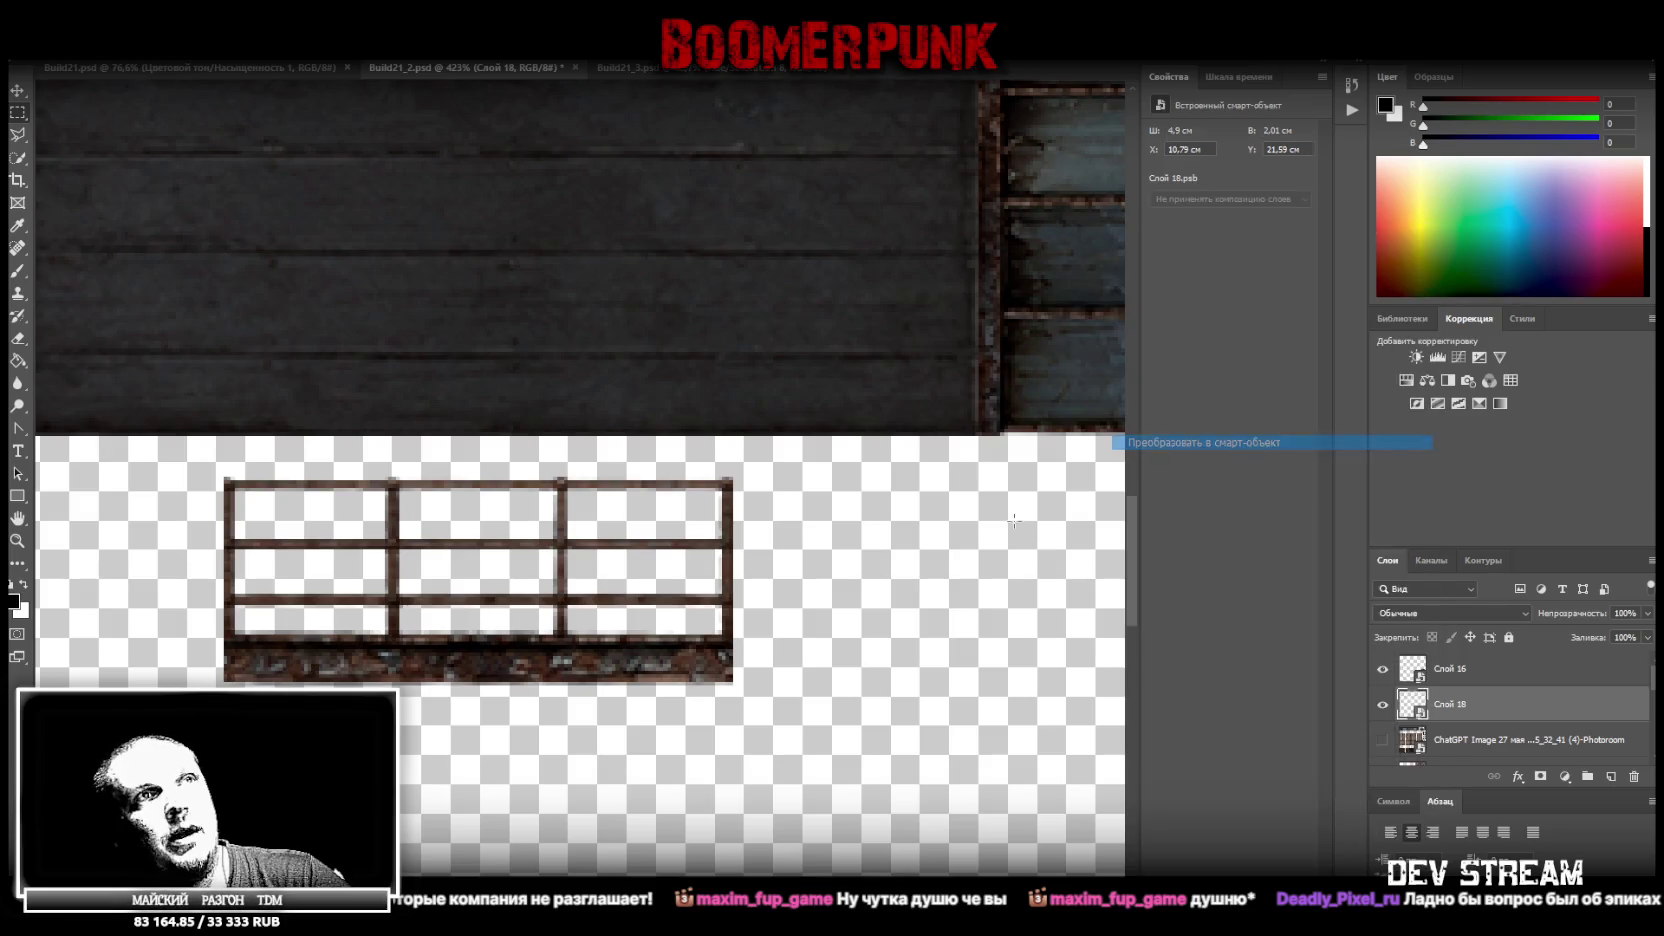
Move the railing piece up, rotate it 90° upright, shrink it, and align it to the building edge
scroll(767, 654, "down", 5)
scroll(715, 630, "up", 3)
key("ctrl+t")
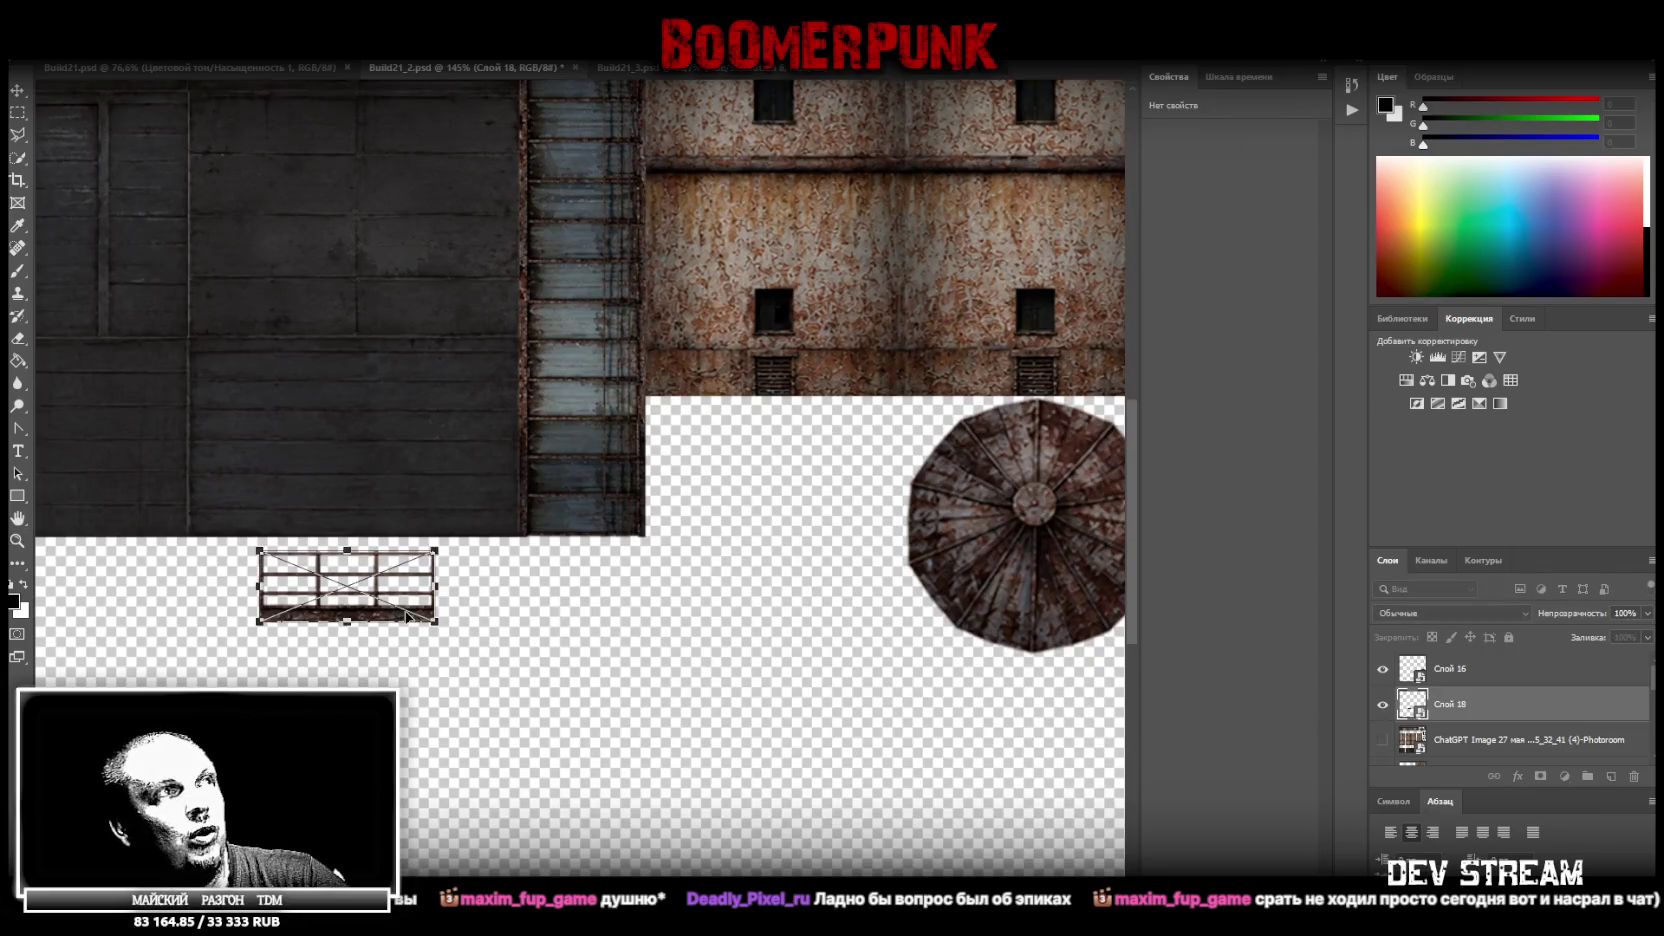
left_click_drag(407, 617, 728, 540)
left_click_drag(730, 430, 596, 450)
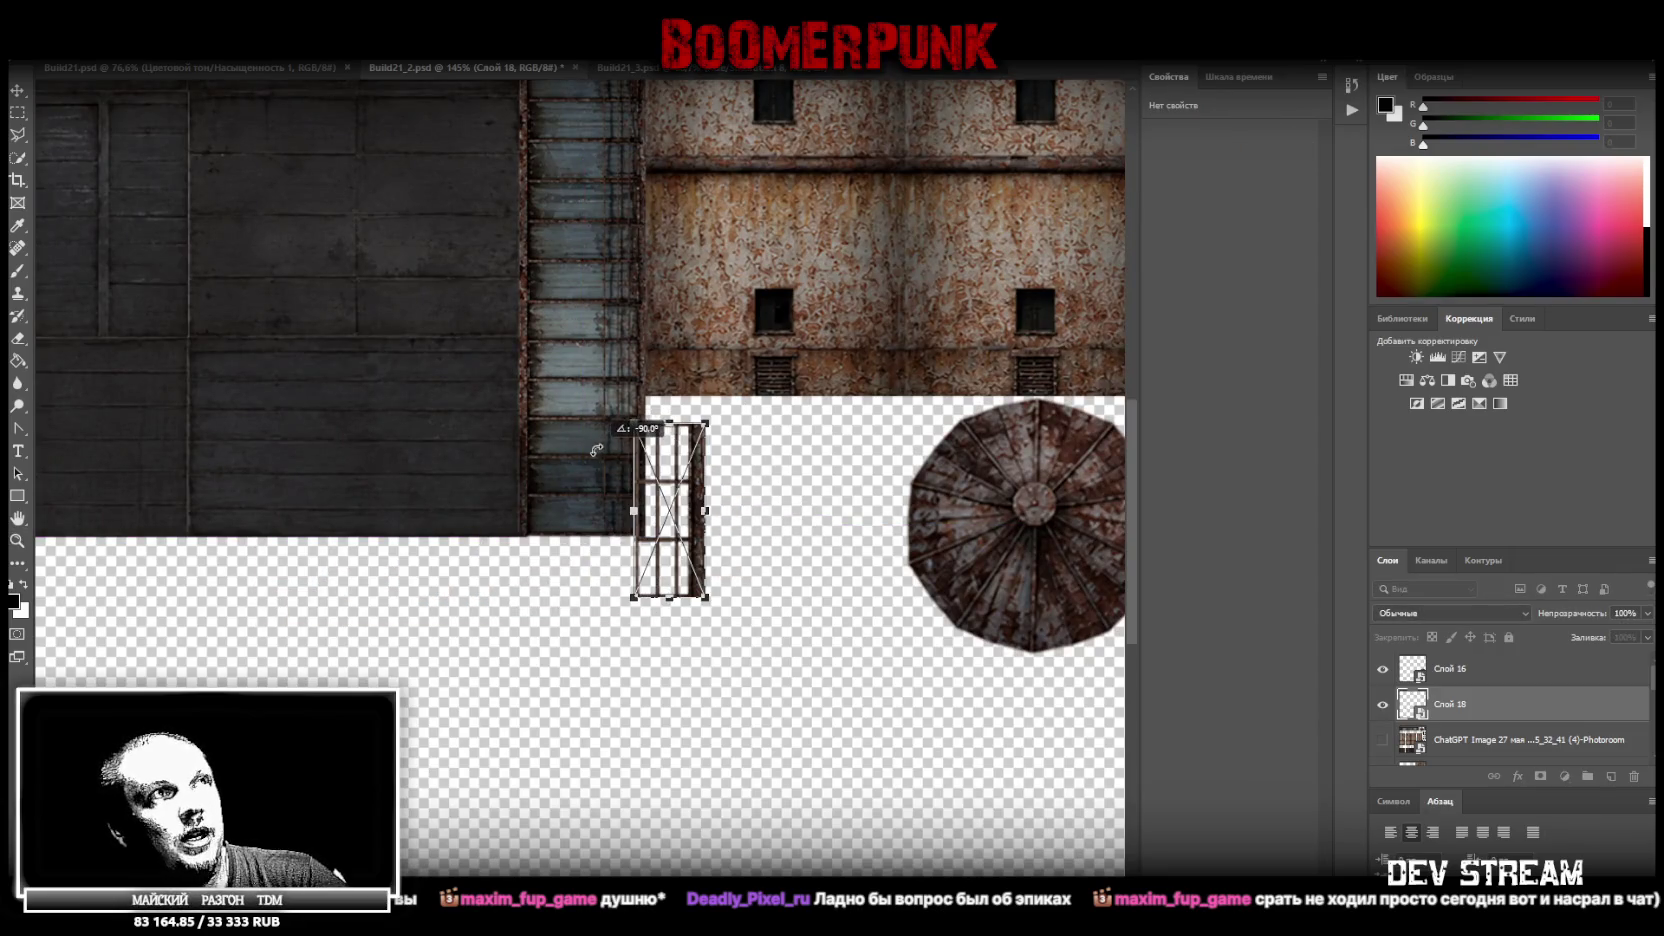
left_click_drag(707, 508, 718, 482)
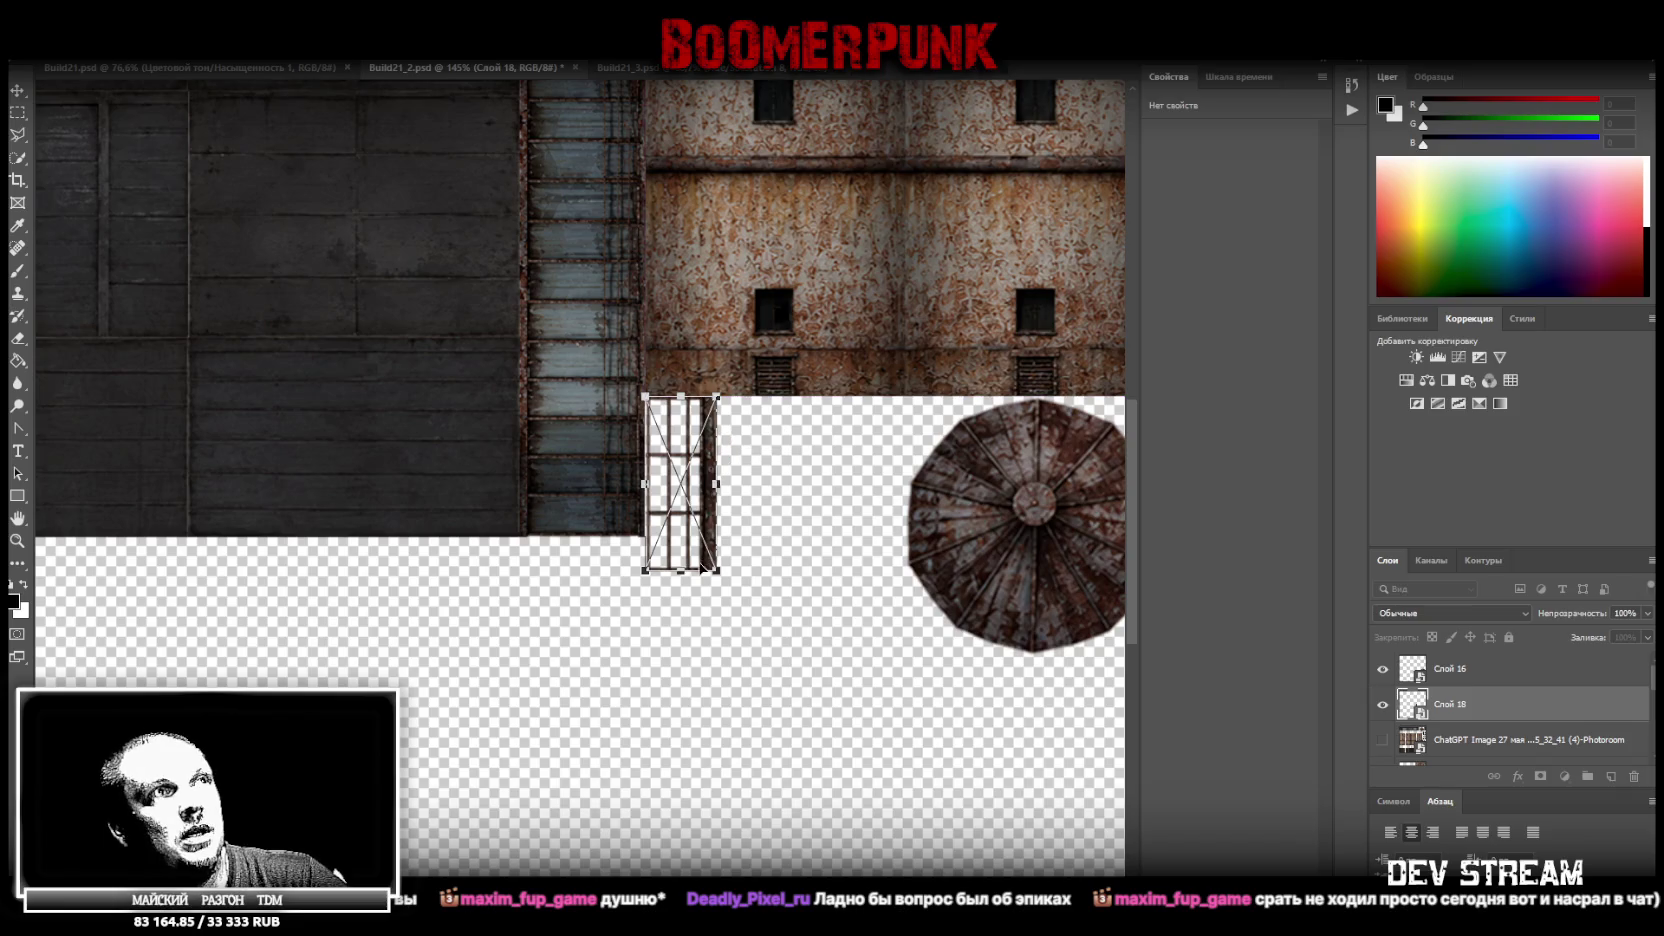
left_click_drag(704, 568, 710, 537)
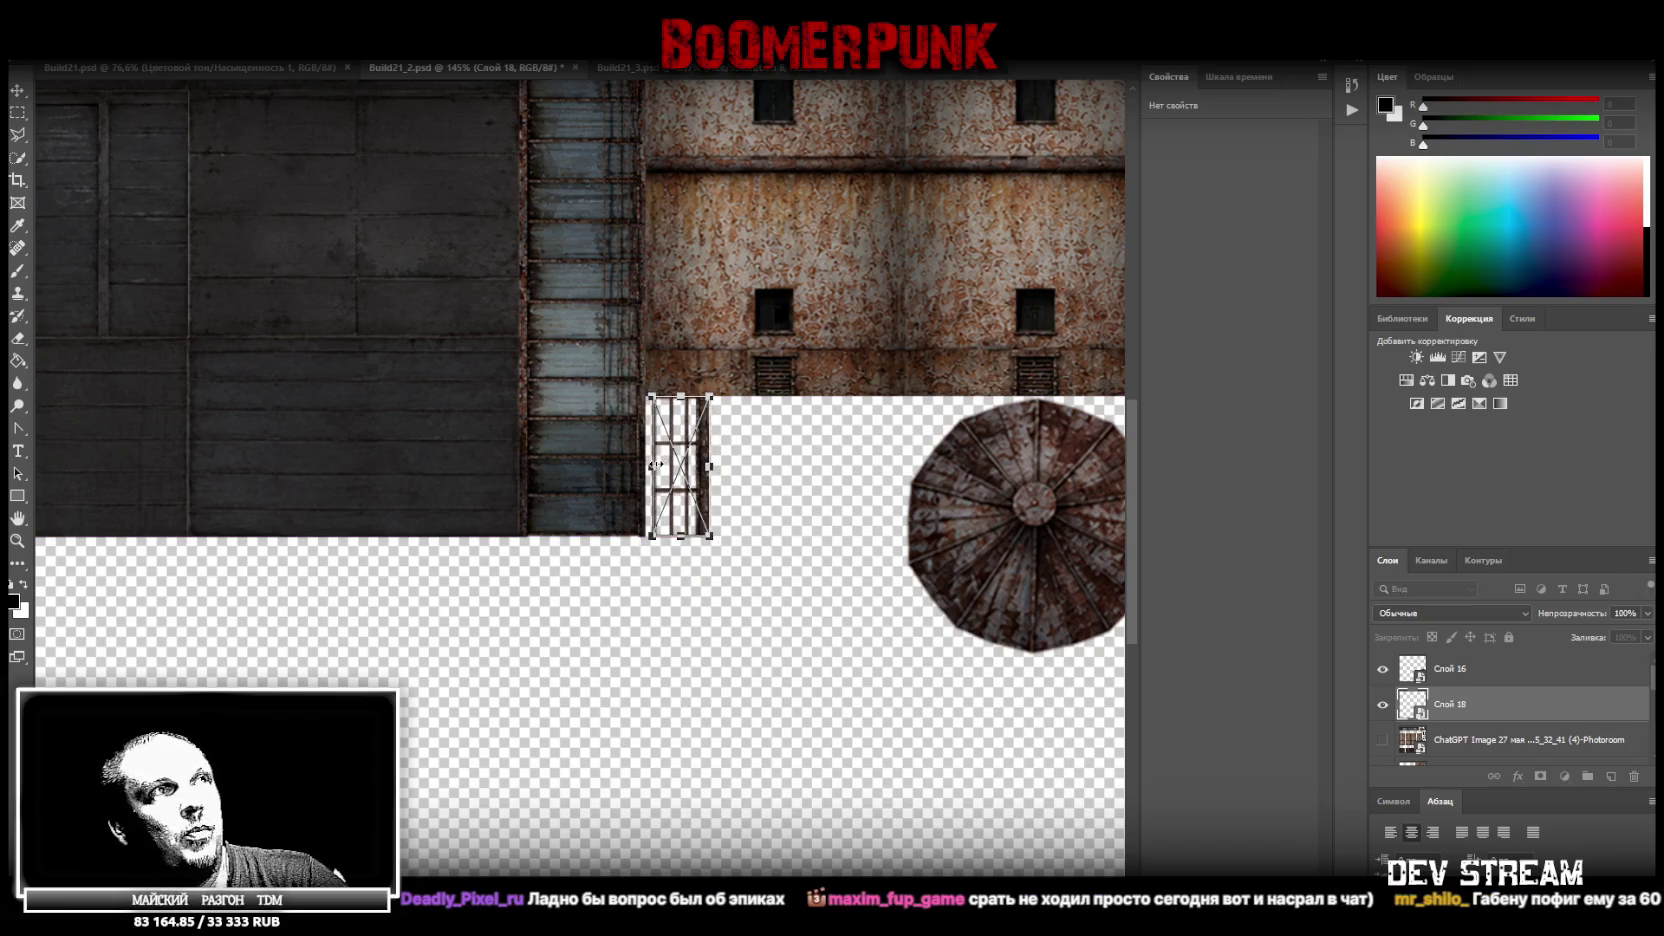
left_click_drag(702, 500, 695, 500)
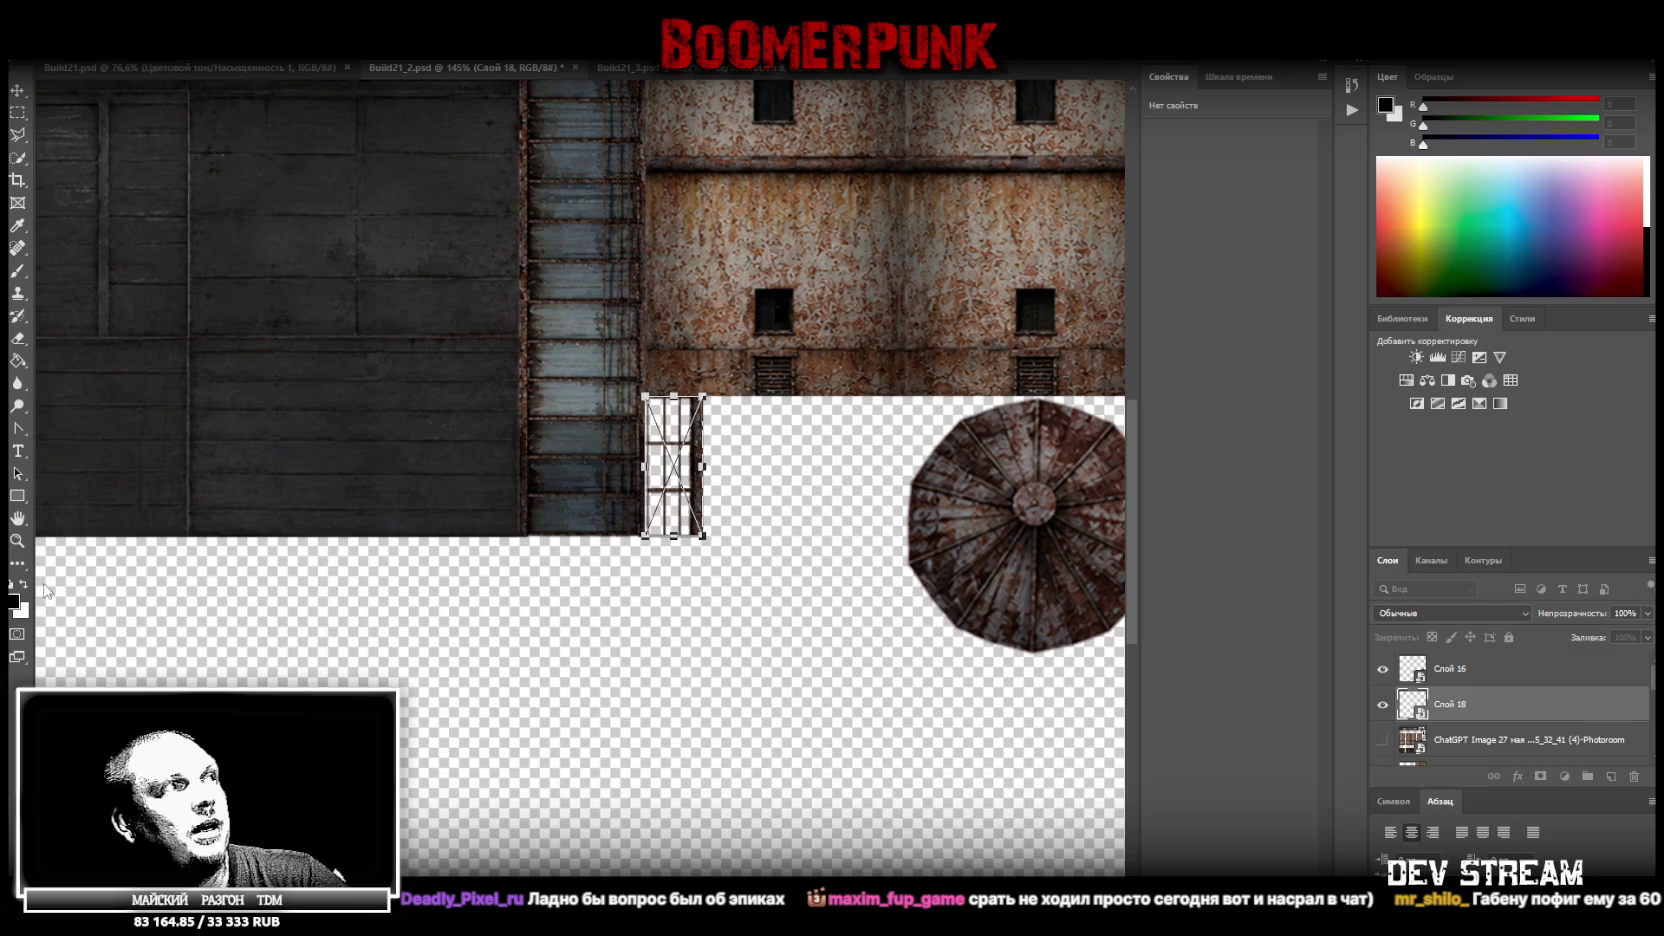
key("Return")
Rotate the railing piece back to horizontal and place it under the rusty wall
scroll(761, 464, "up", 3)
scroll(626, 490, "up", 2)
scroll(626, 490, "down", 5)
scroll(615, 495, "down", 2)
scroll(606, 503, "up", 2)
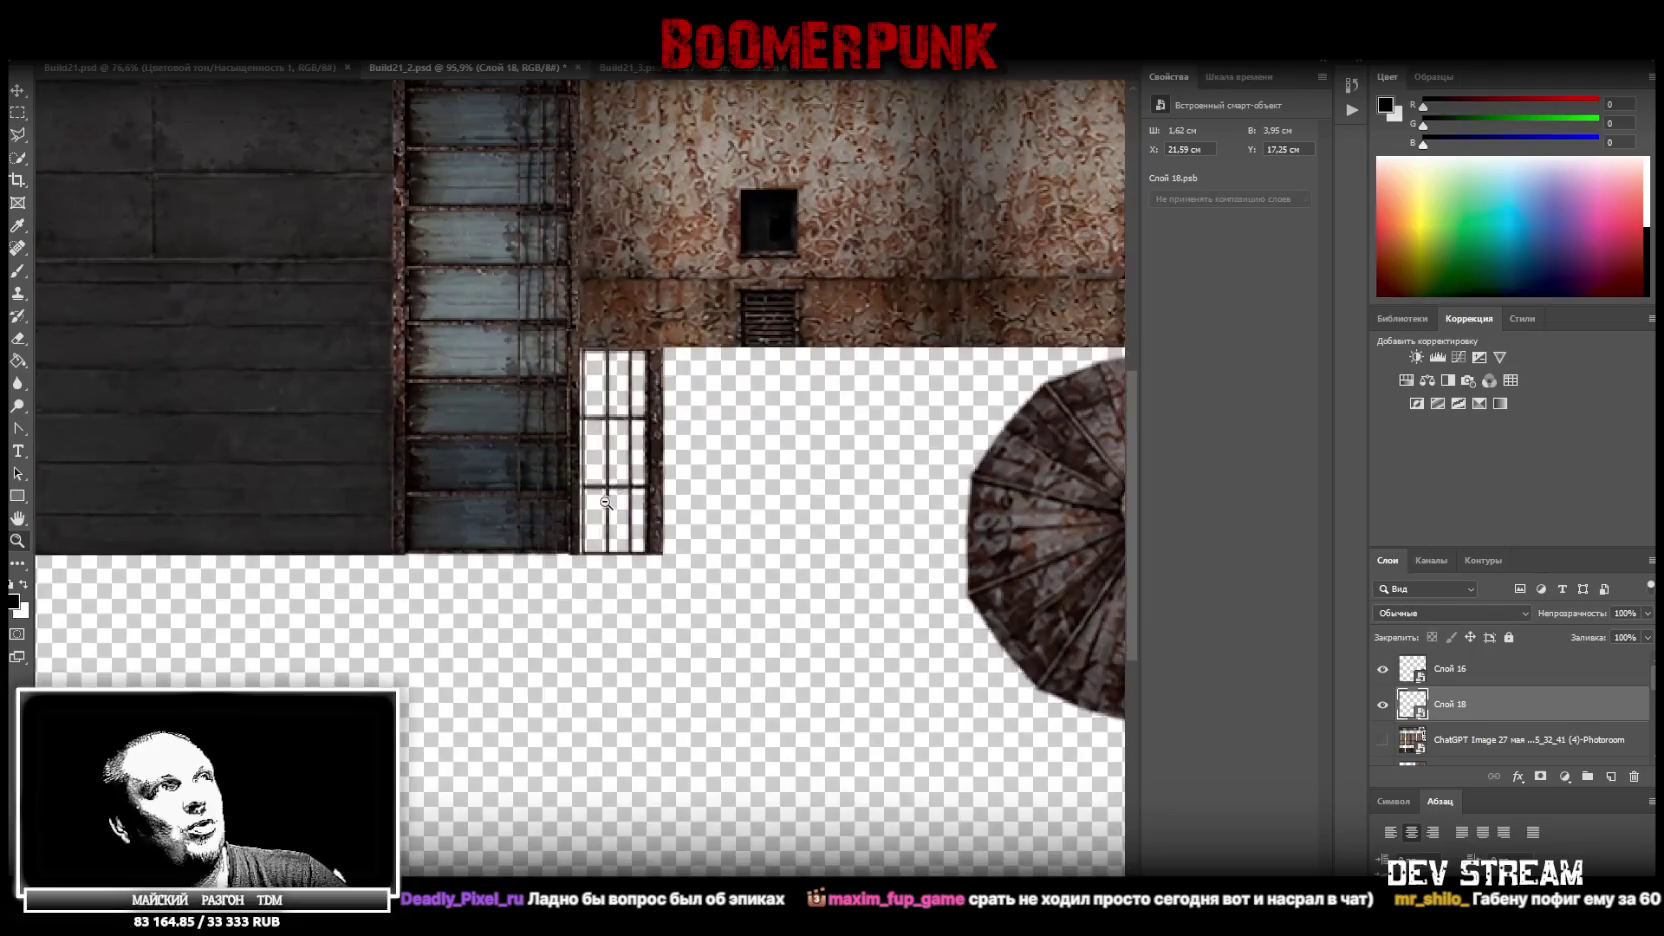
scroll(783, 464, "down", 3)
scroll(783, 464, "up", 3)
scroll(772, 459, "up", 2)
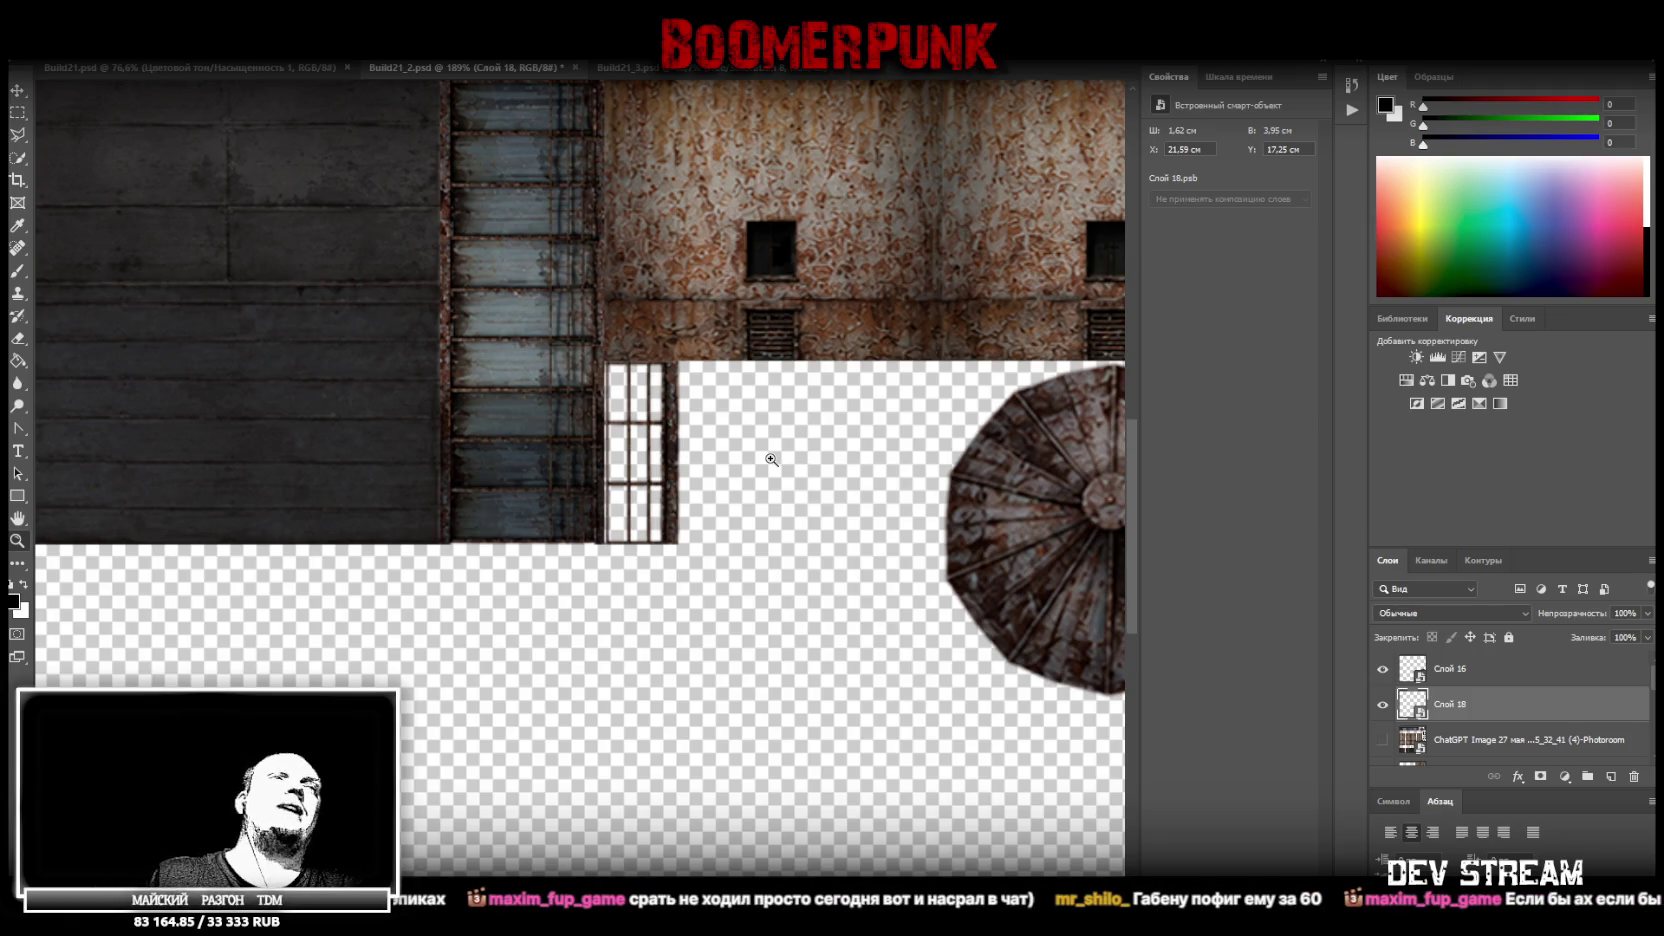
key("v")
key("ctrl+t")
left_click_drag(690, 555, 755, 420)
mouse_move(668, 470)
left_mouse_down()
mouse_move(683, 477)
mouse_move(723, 419)
mouse_move(941, 400)
mouse_move(904, 465)
left_mouse_up()
key("Return")
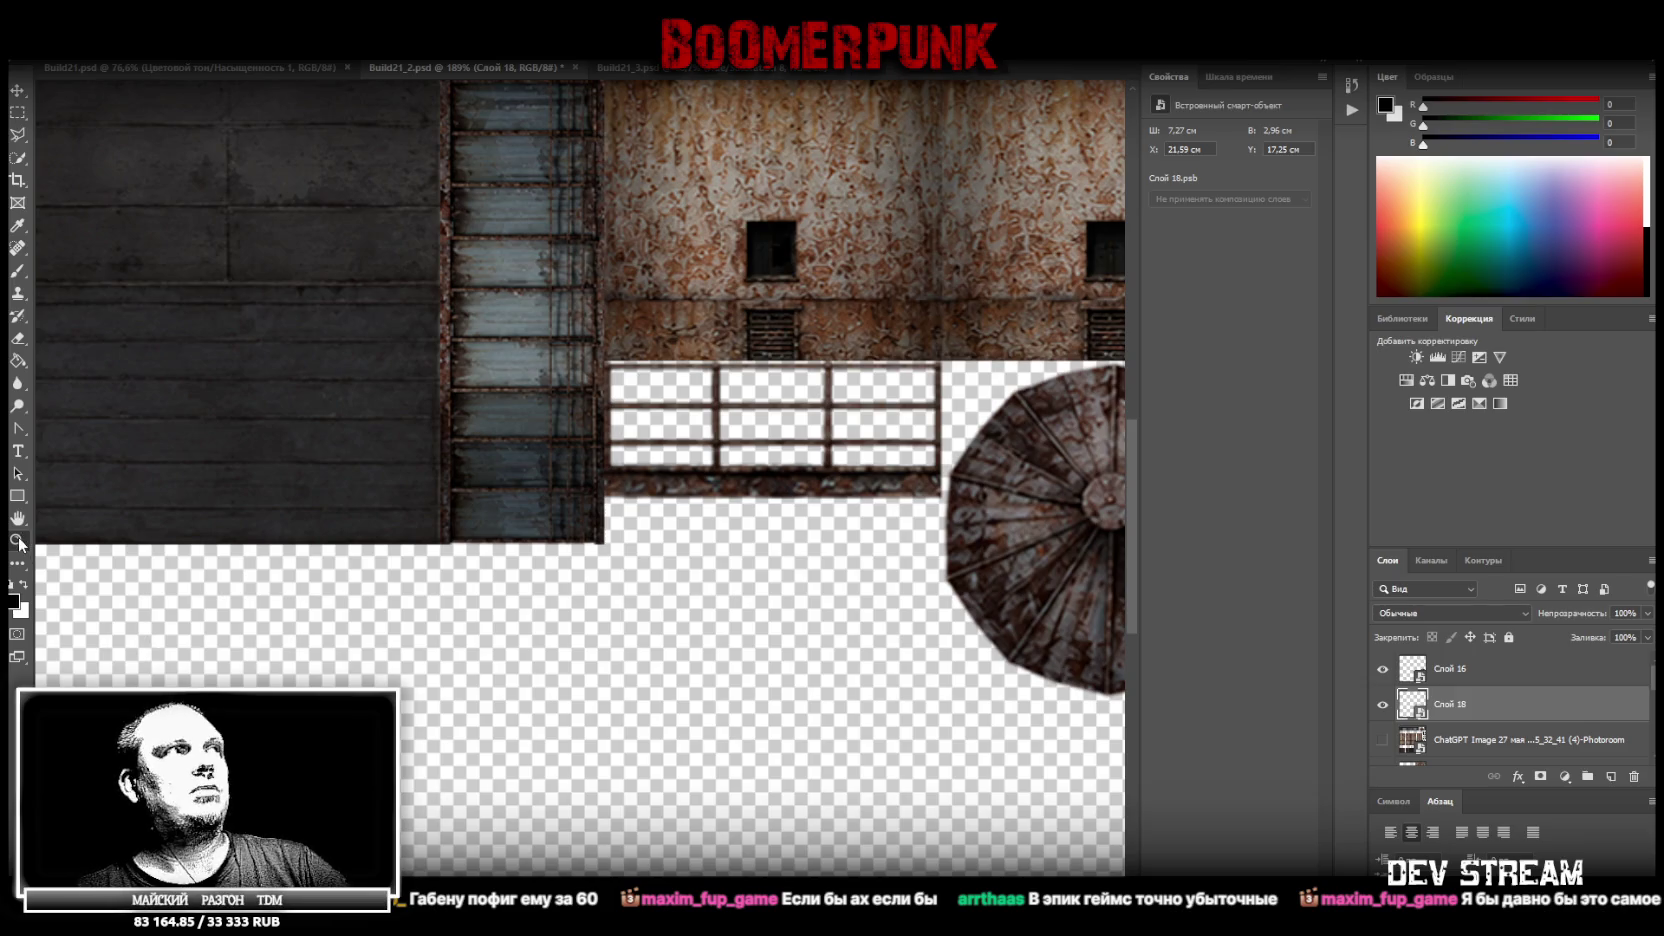
Scale the railing down to 5.15 × 2.12 cm and push it flush against the rusty wall's bottom edge
mouse_move(790, 628)
left_mouse_down()
mouse_move(717, 661)
mouse_move(824, 683)
left_mouse_up()
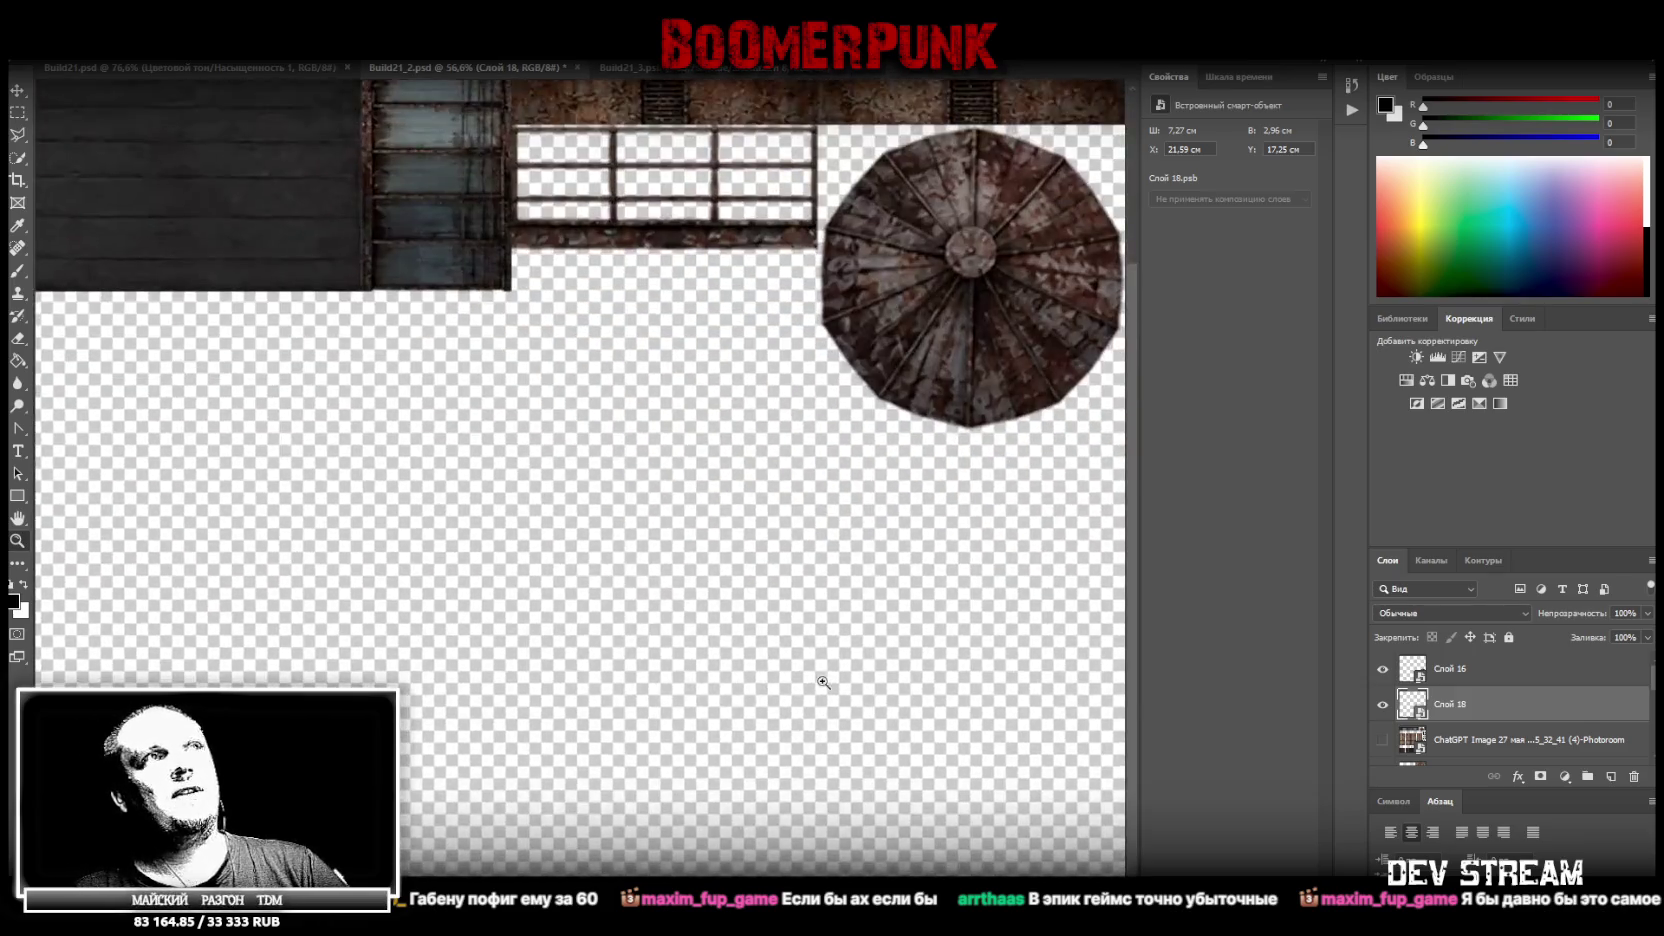
left_click_drag(769, 365, 861, 256)
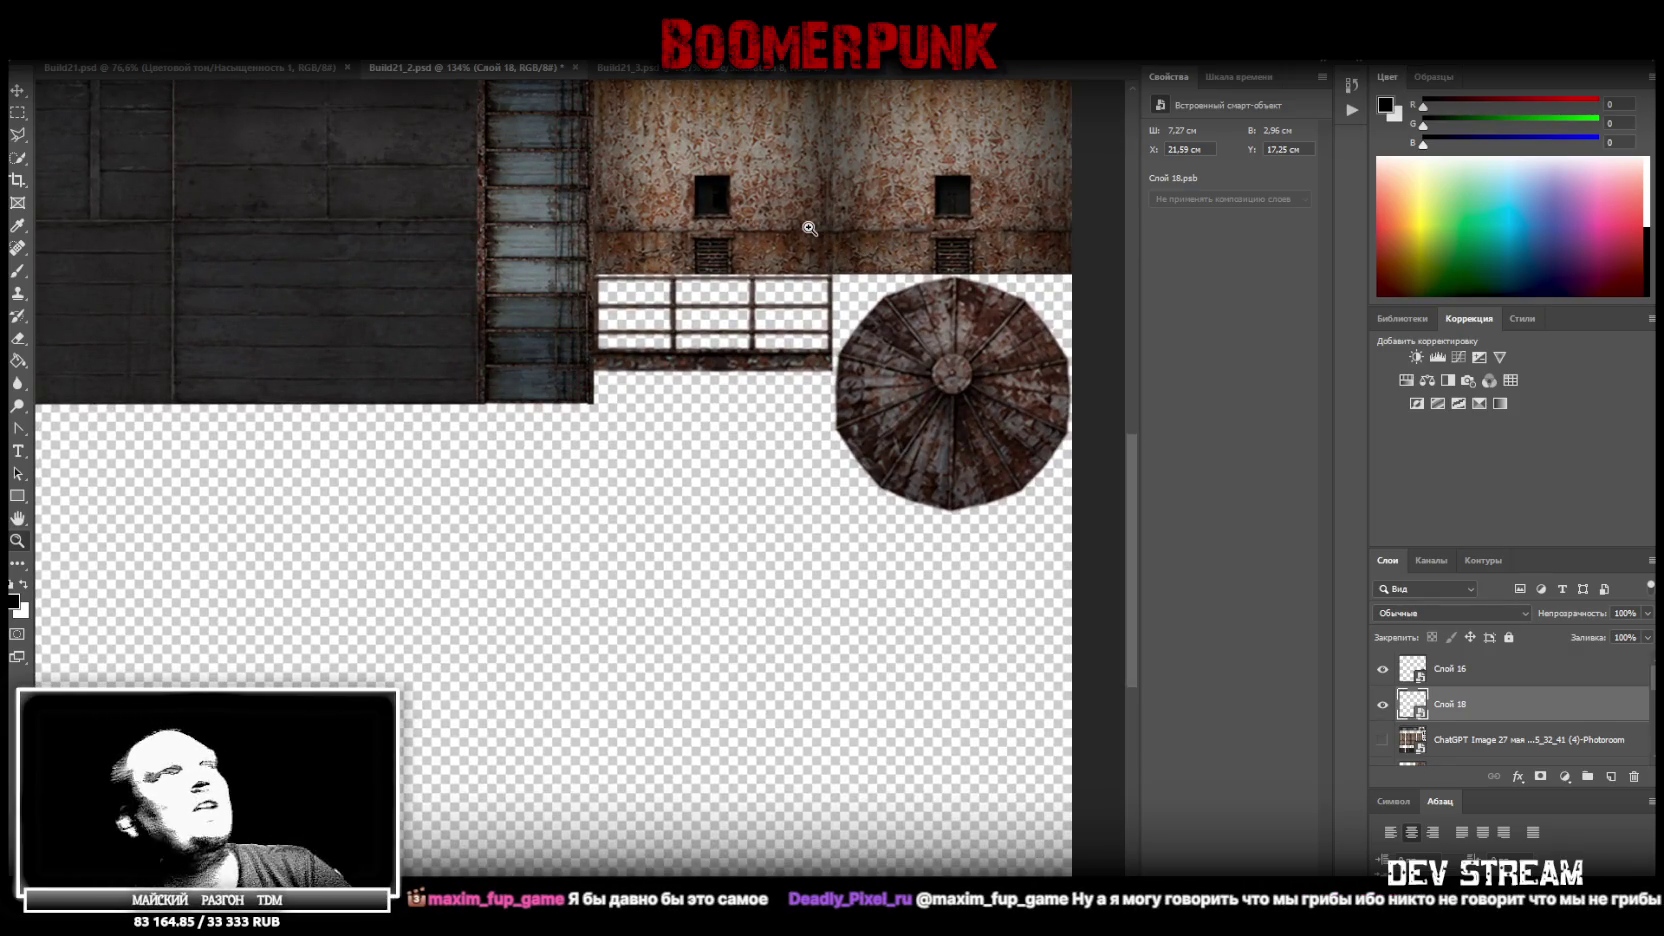
mouse_move(847, 208)
left_mouse_down()
mouse_move(898, 136)
mouse_move(817, 223)
mouse_move(817, 357)
left_mouse_up()
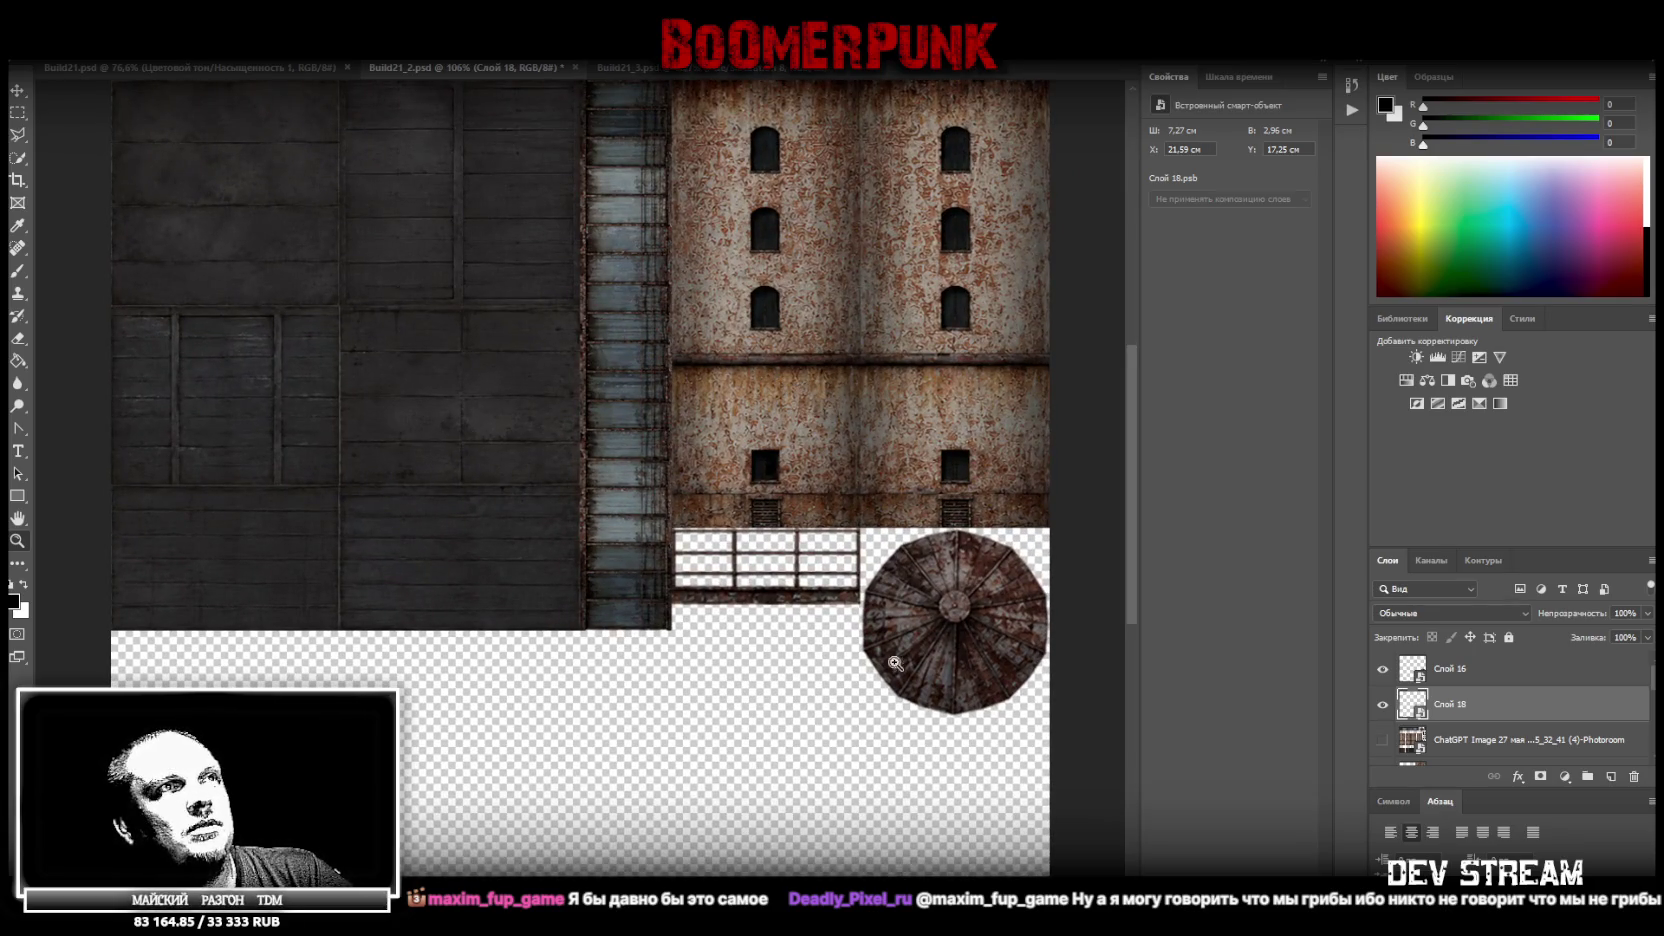
left_click_drag(907, 659, 935, 672)
key("ctrl+t")
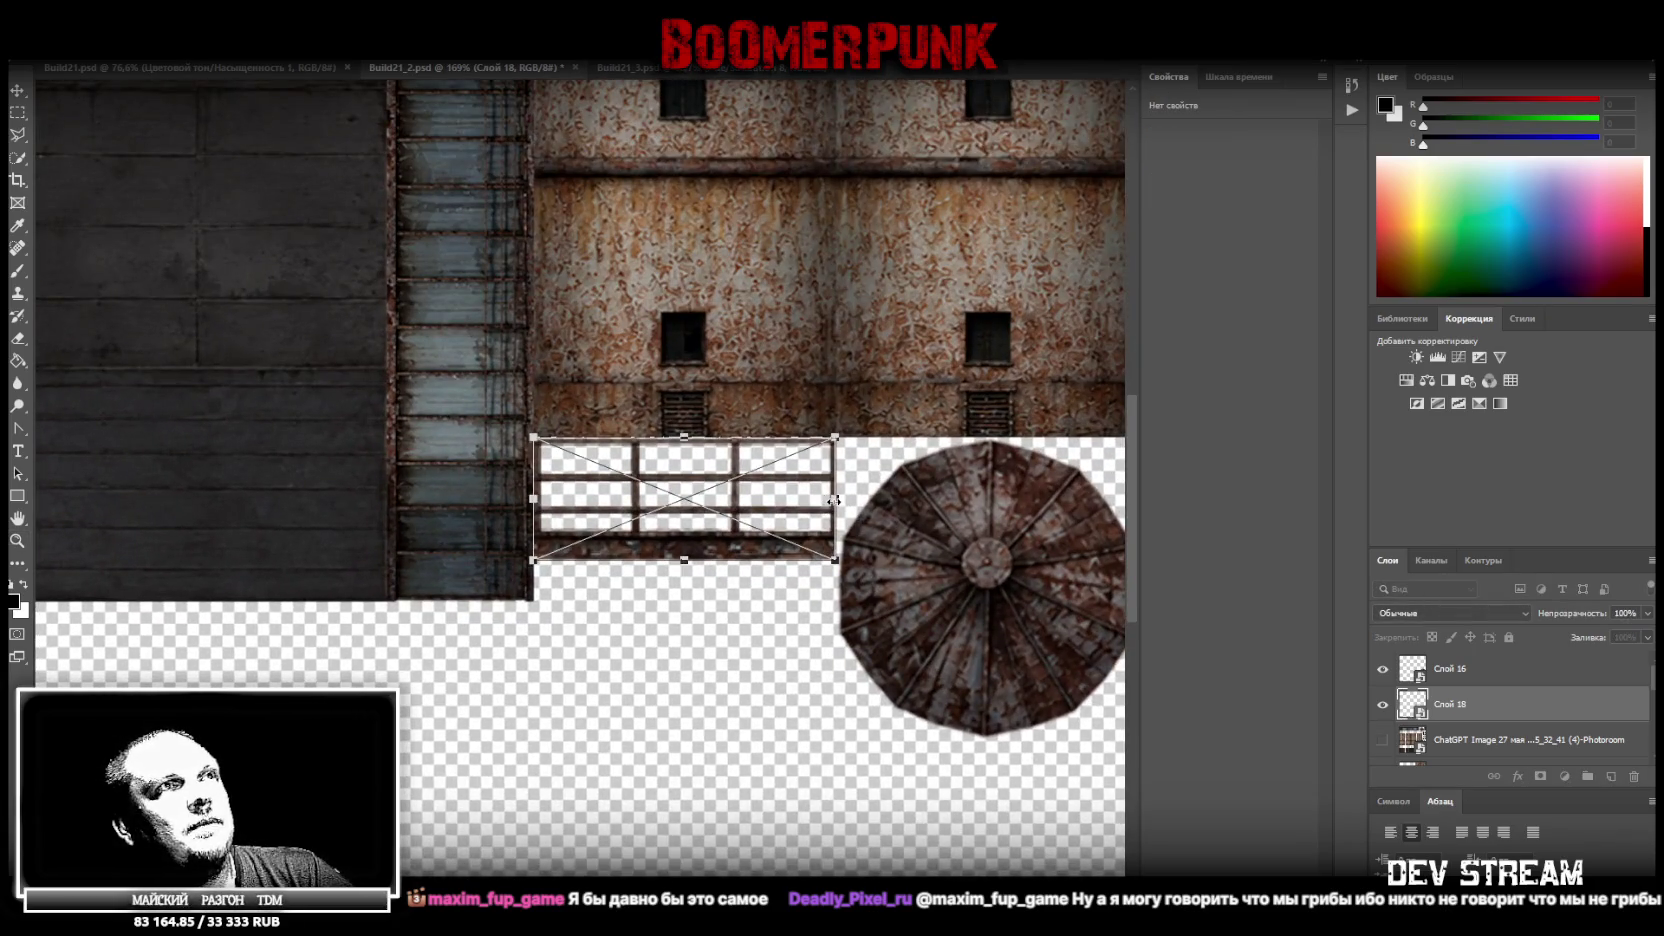
left_click_drag(834, 499, 748, 500)
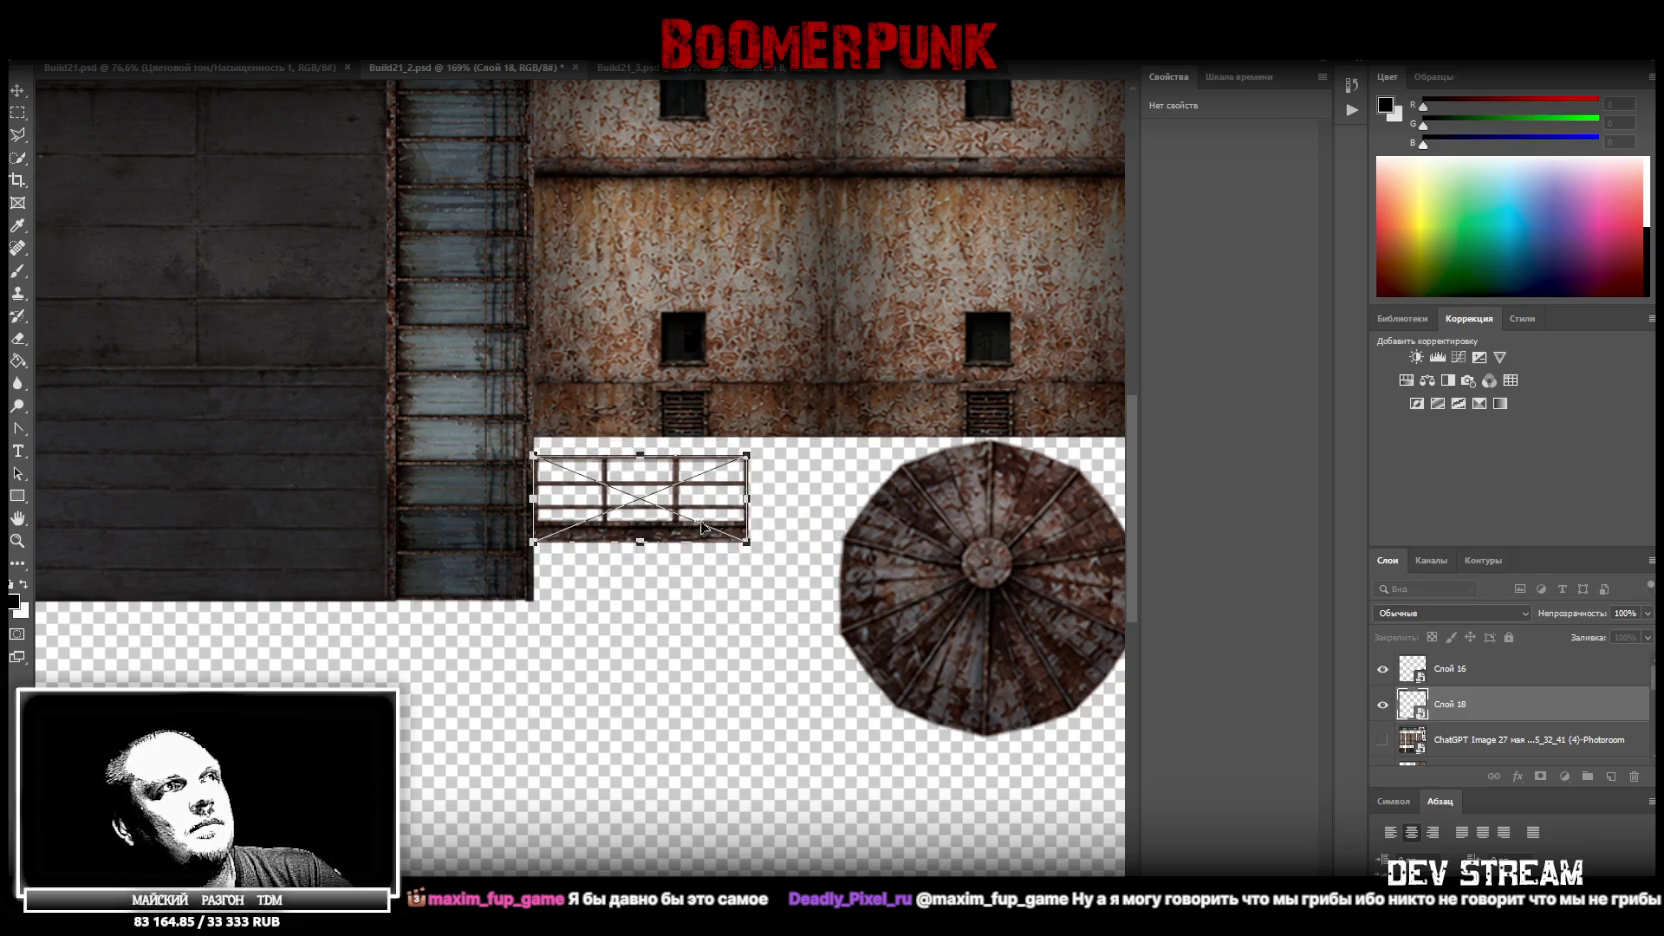
left_click_drag(722, 521, 722, 503)
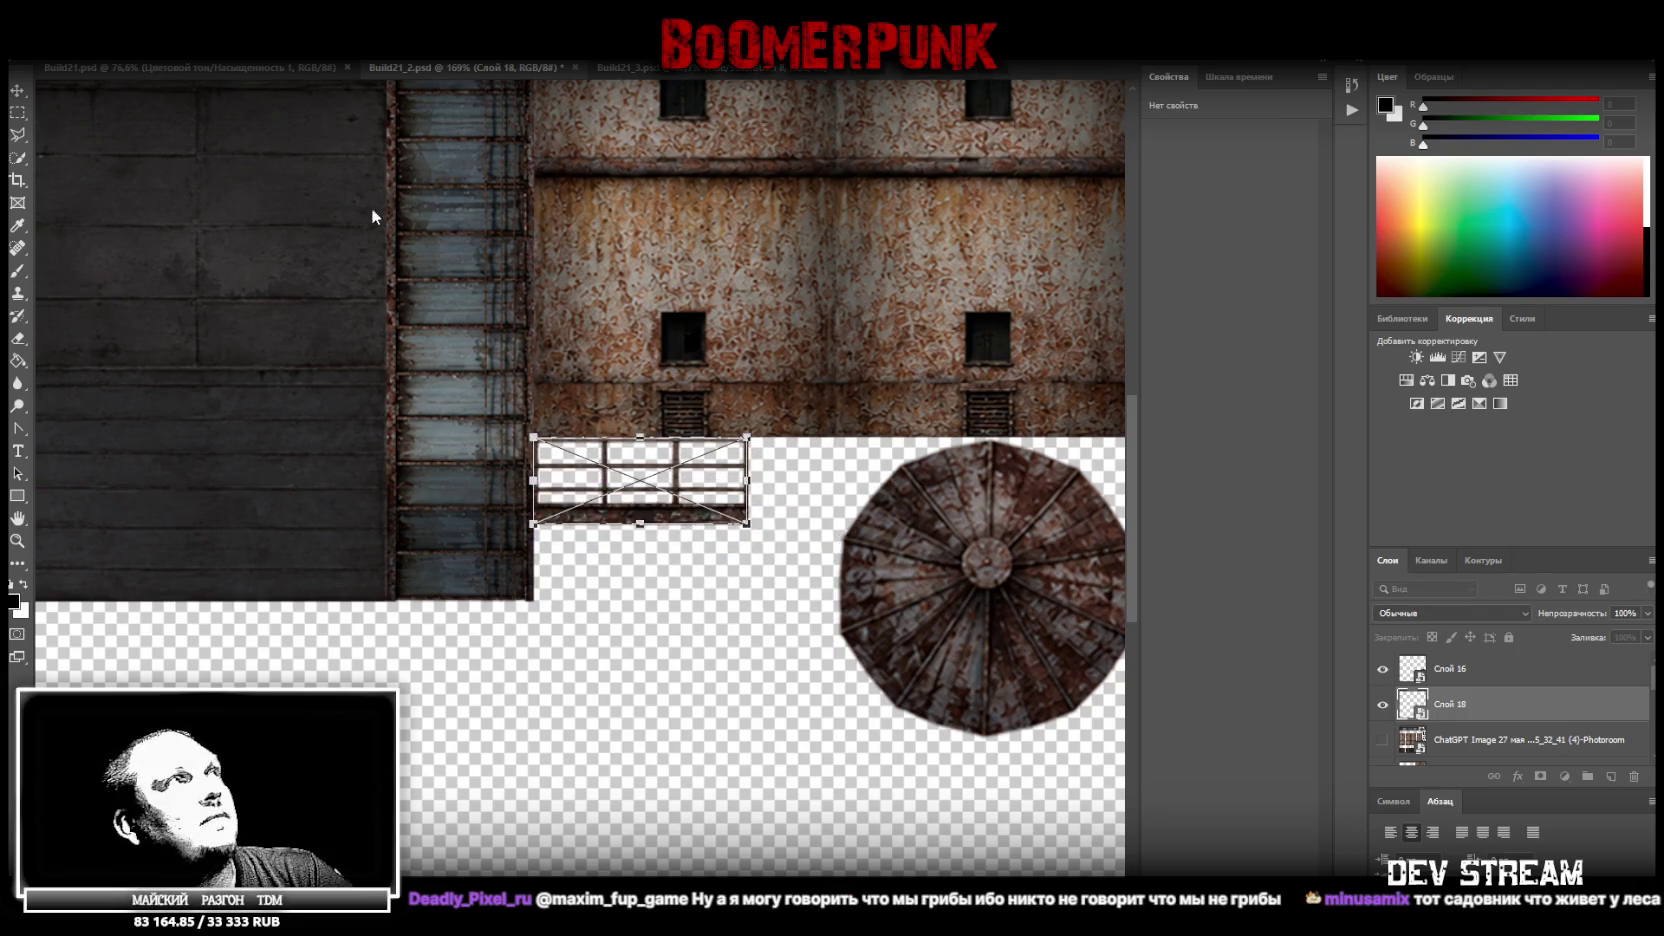
key("Return")
left_click(18, 541)
scroll(563, 600, "down", 2)
scroll(557, 576, "down", 2)
scroll(639, 631, "down", 2)
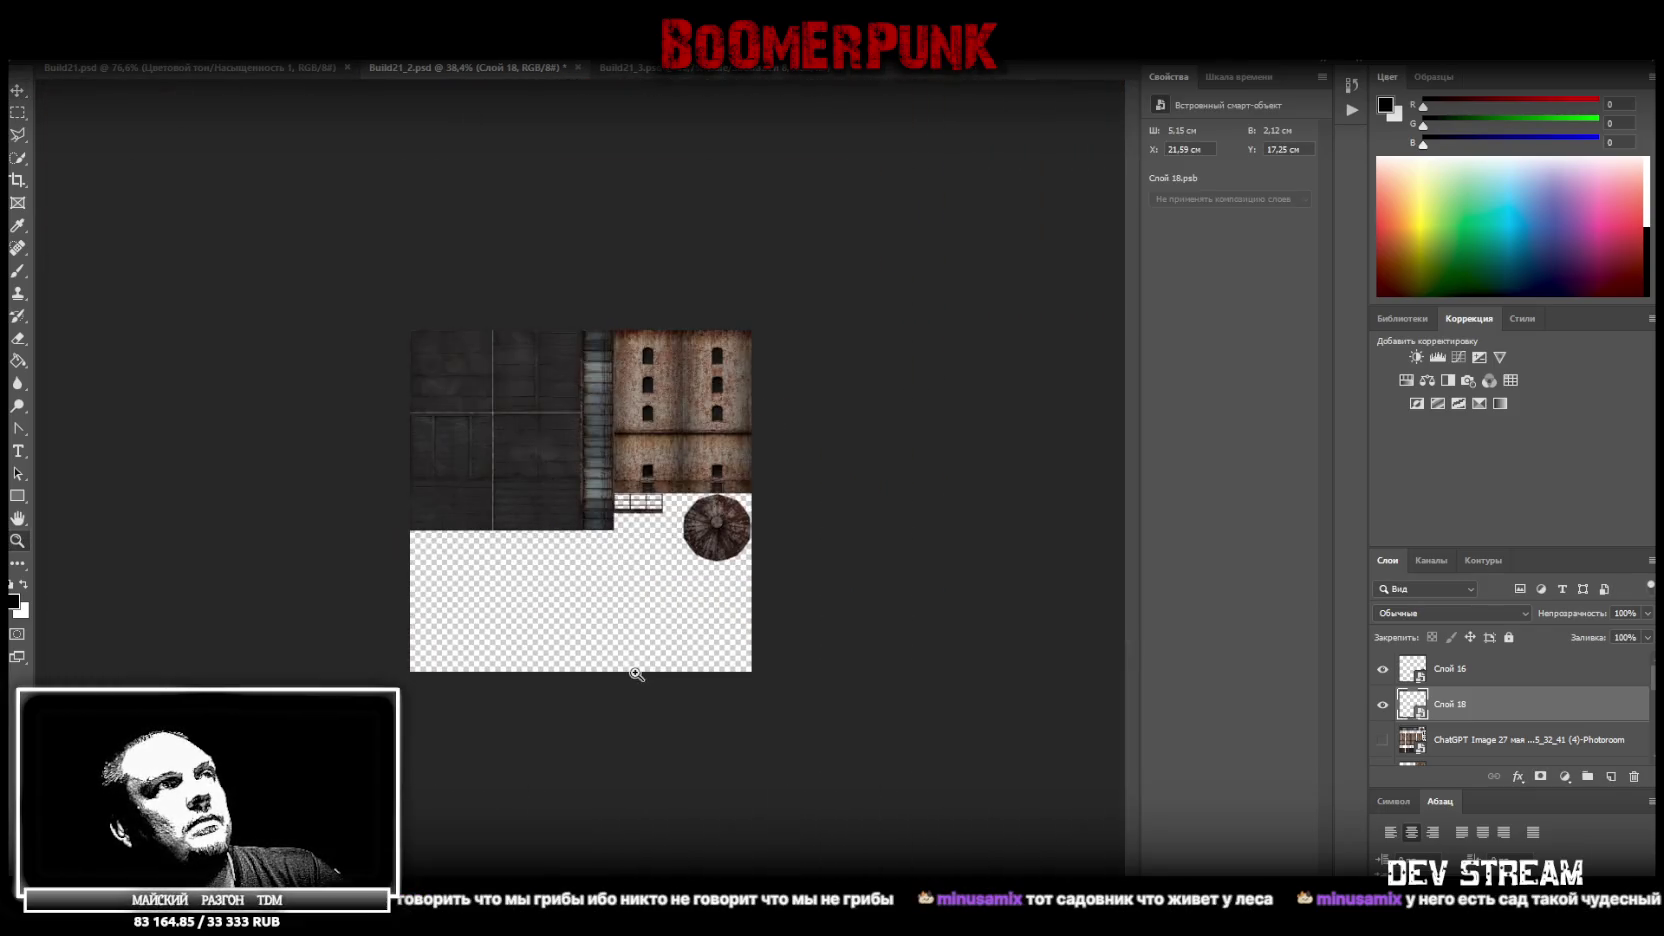
scroll(631, 676, "down", 1)
scroll(660, 576, "up", 1)
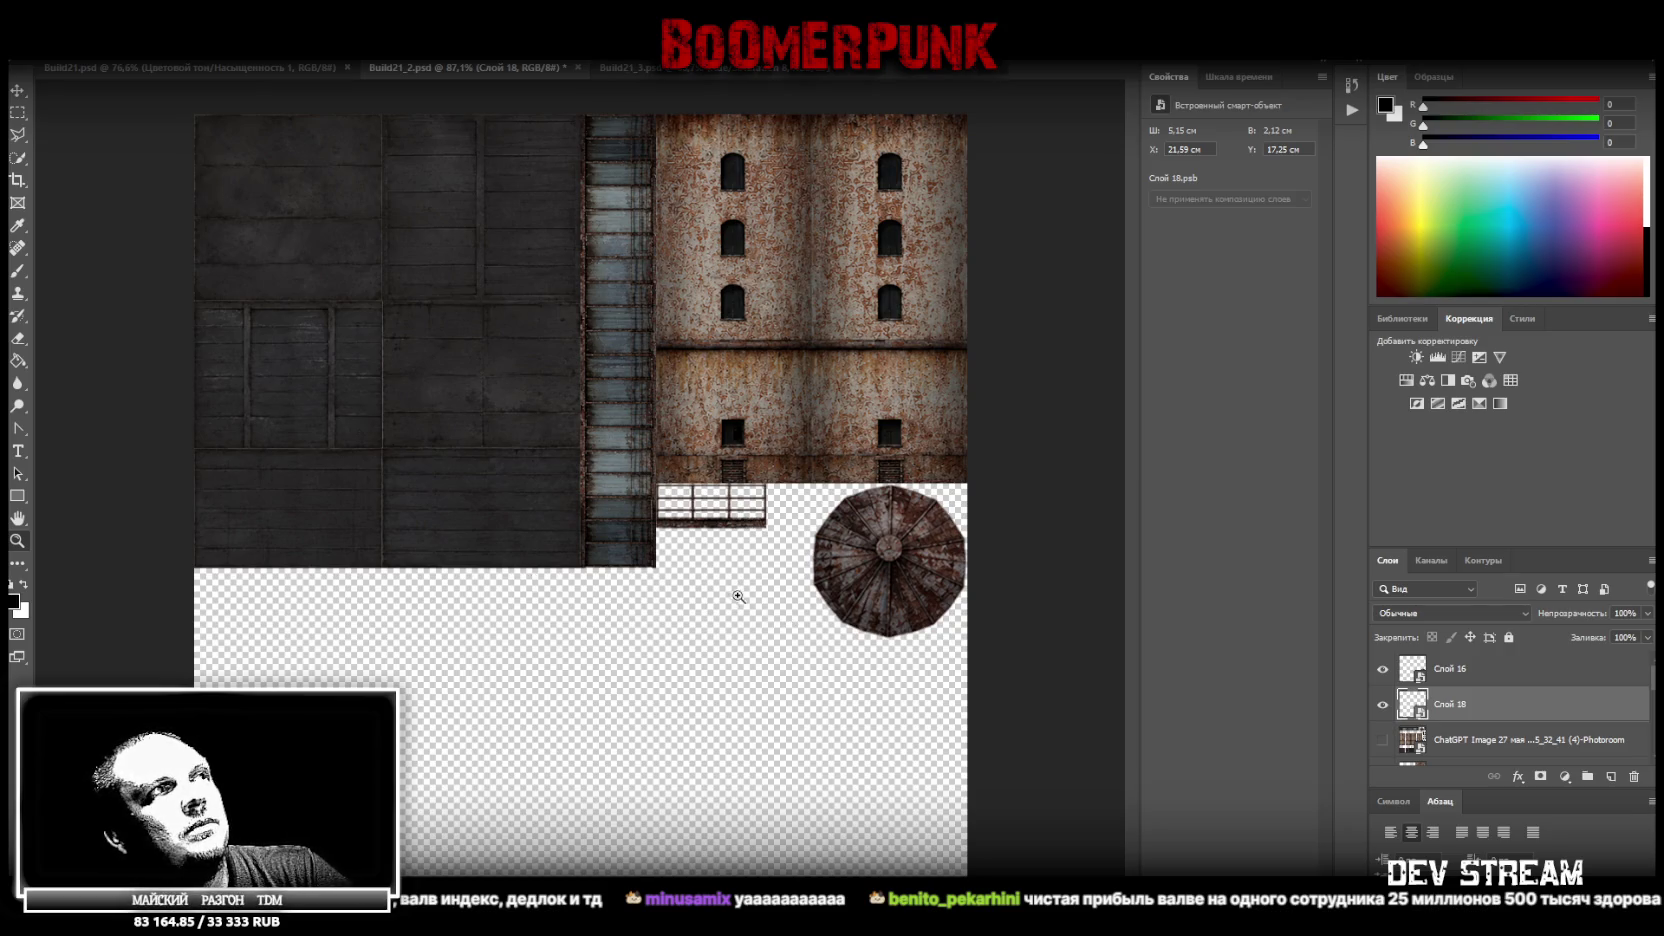
scroll(594, 605, "up", 5)
scroll(926, 540, "down", 4)
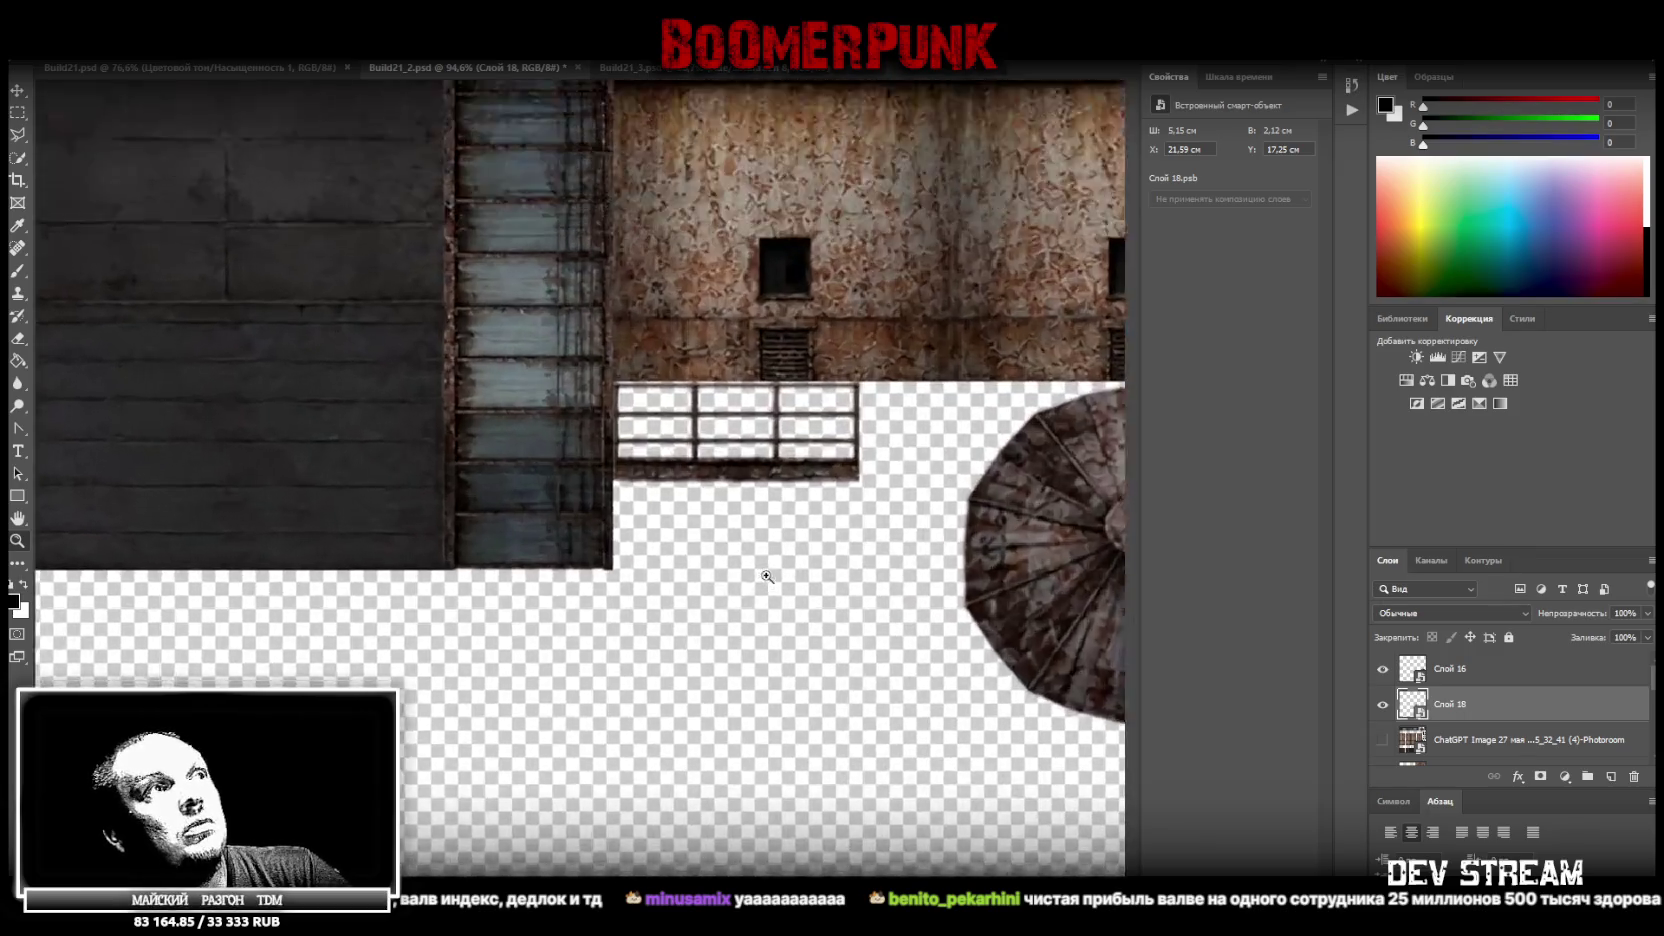
left_click_drag(720, 586, 780, 572)
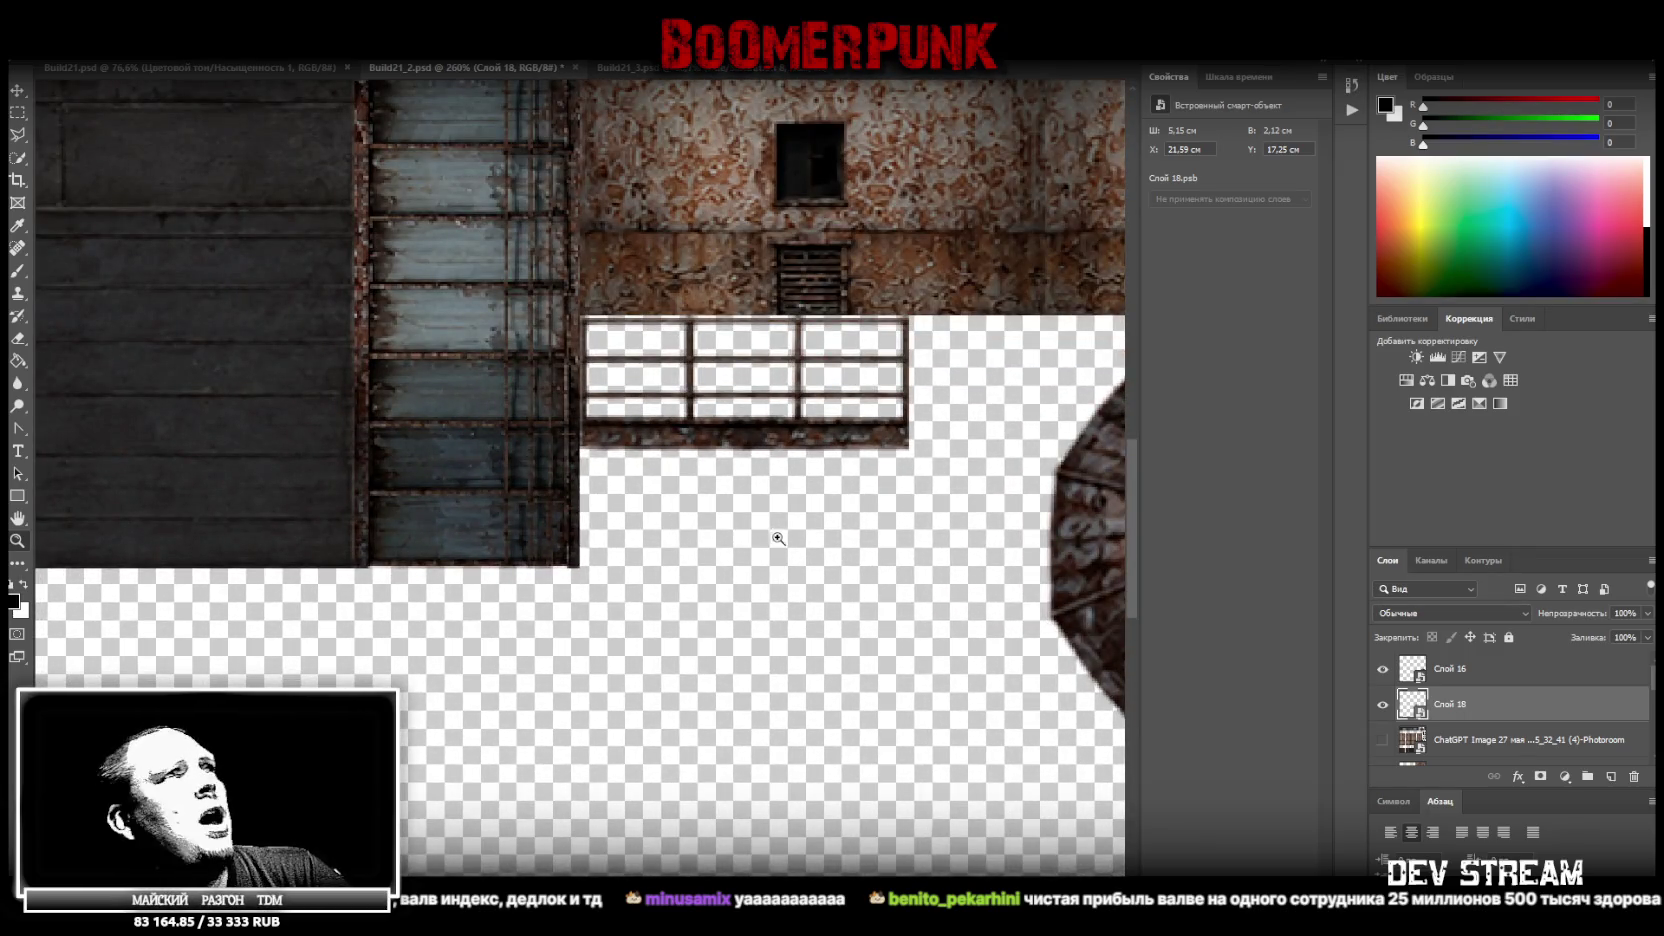
left_click_drag(777, 538, 706, 545)
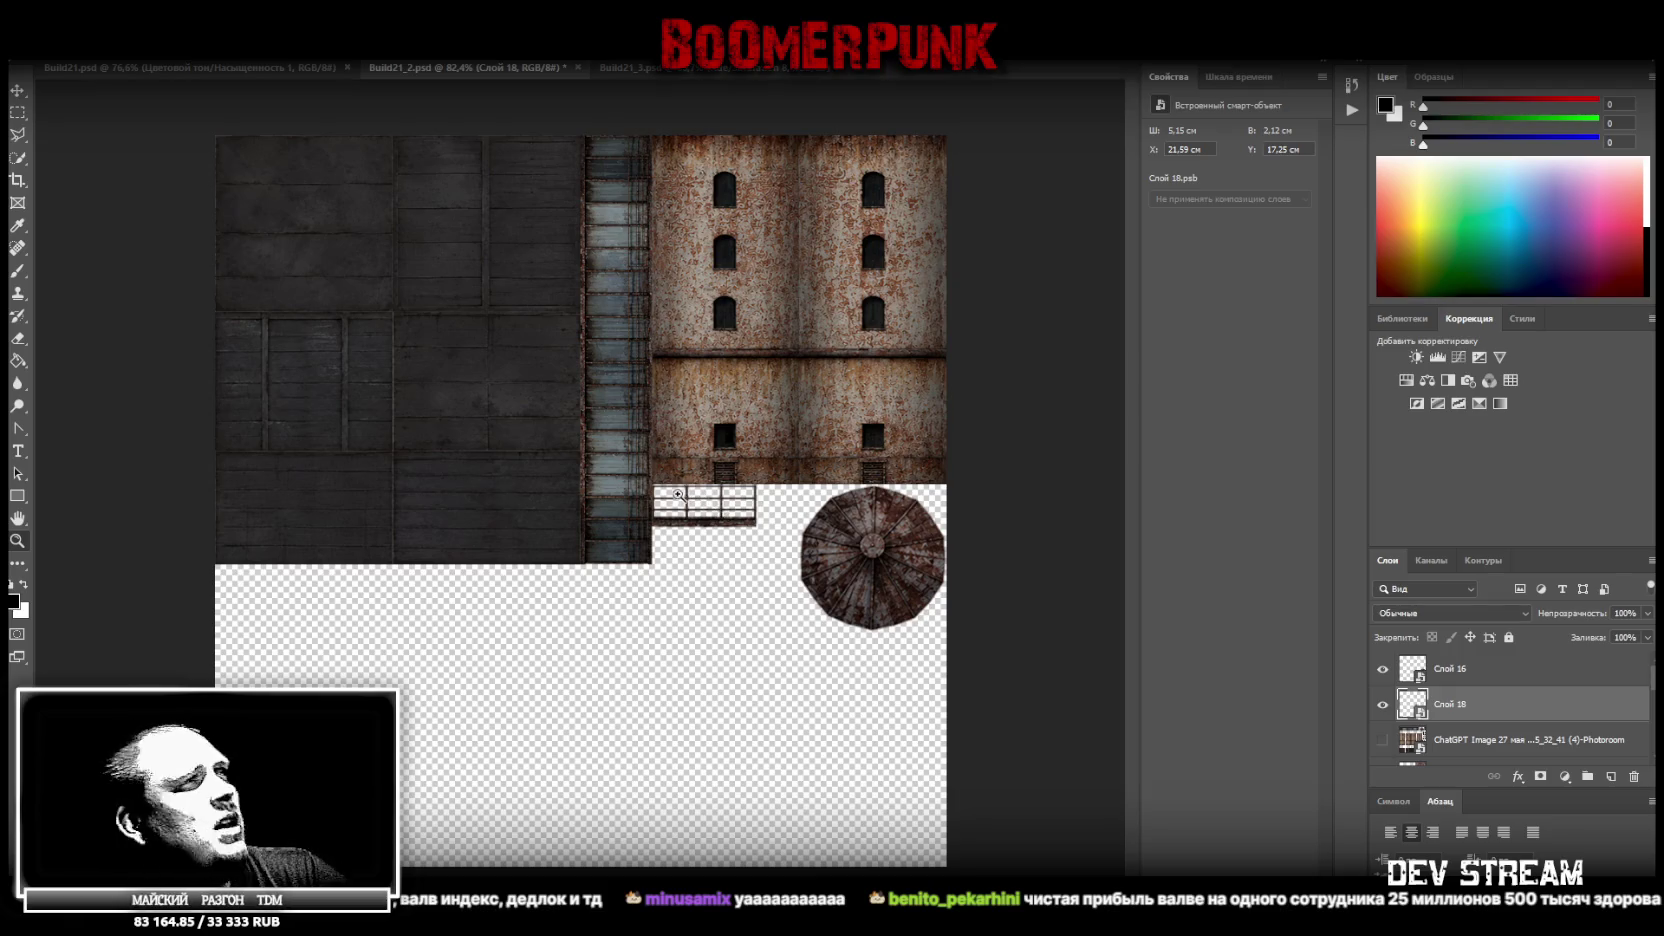
key("ctrl+t")
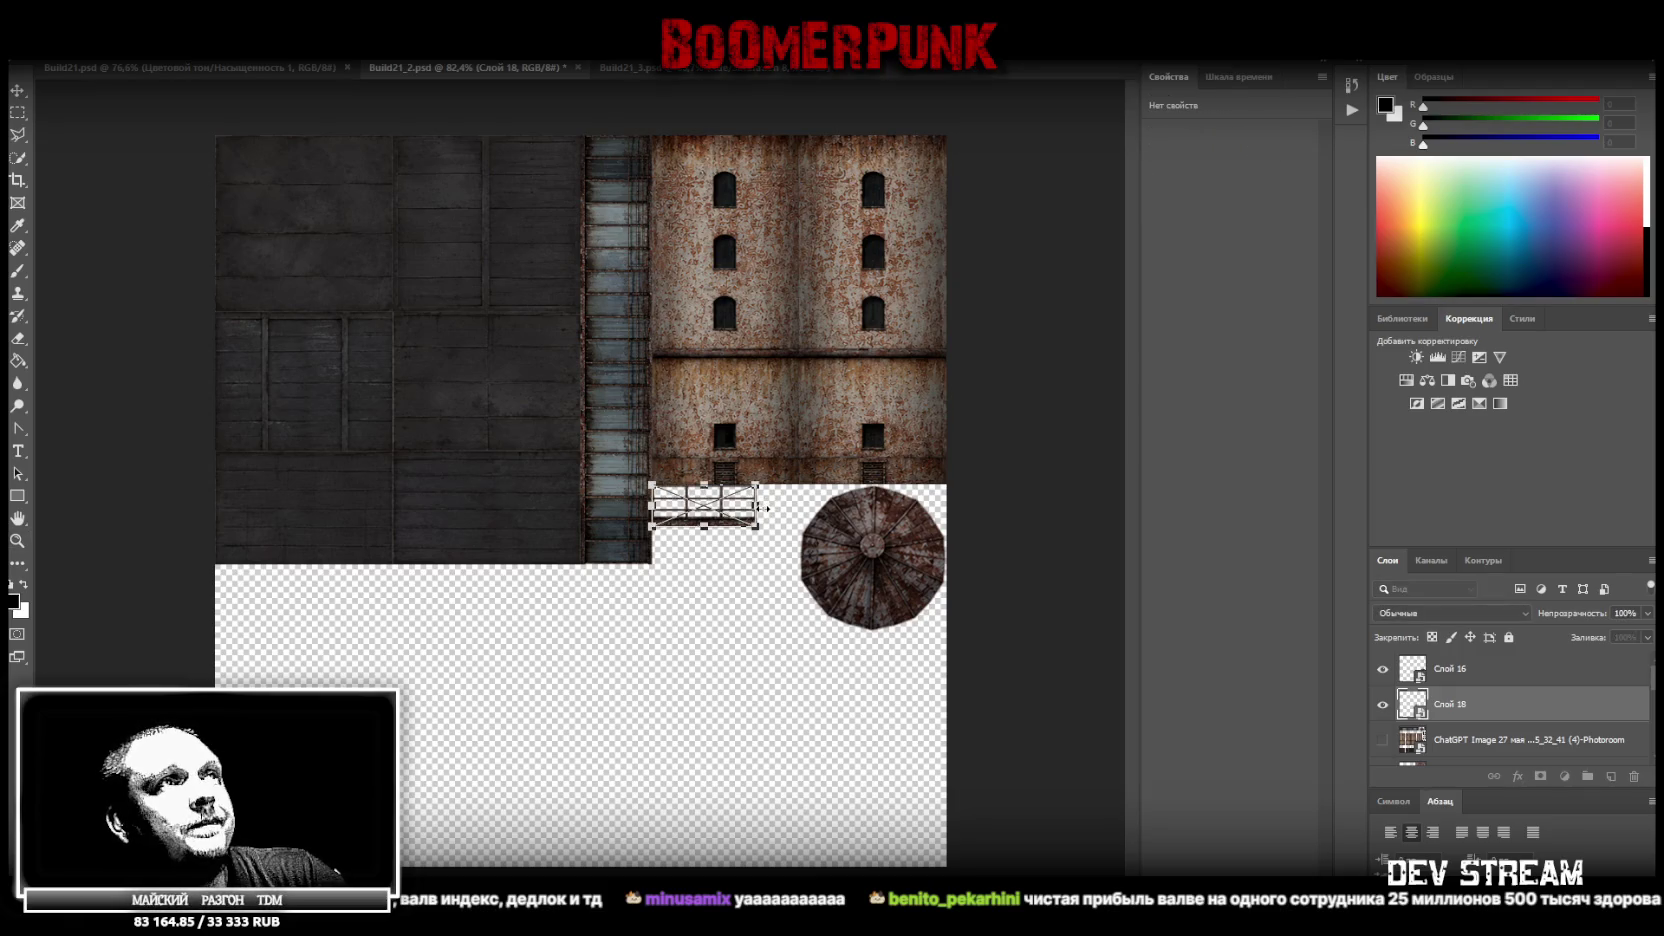
left_click_drag(757, 506, 798, 506)
left_click_drag(799, 505, 800, 505)
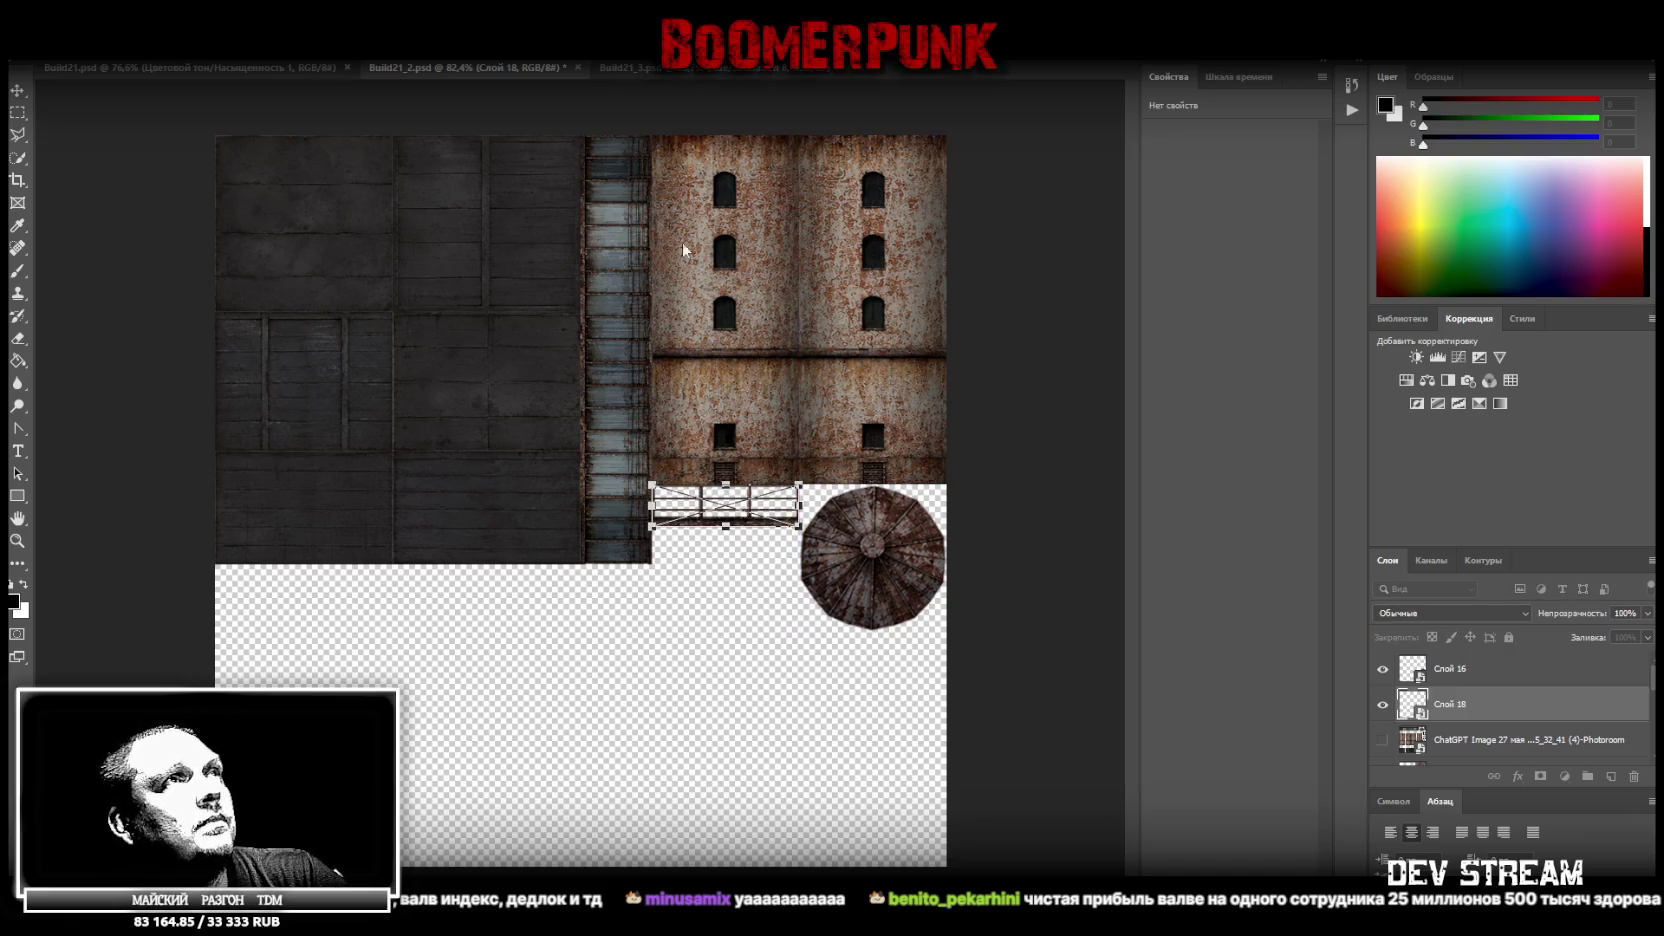
key("z")
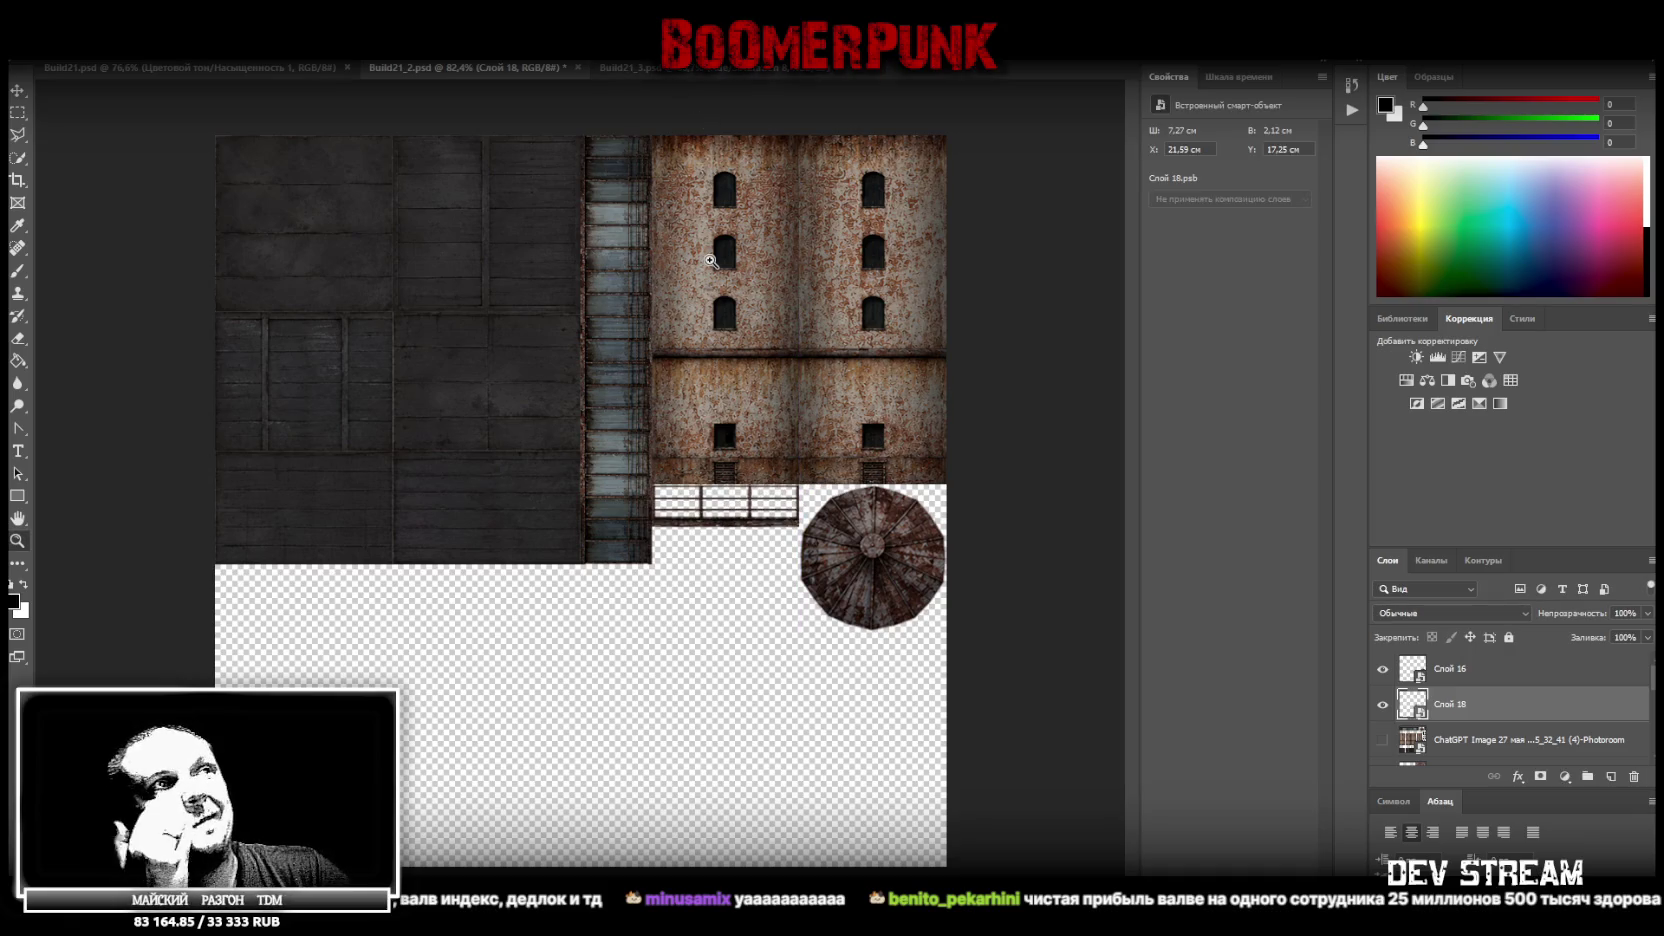
key("ctrl+z")
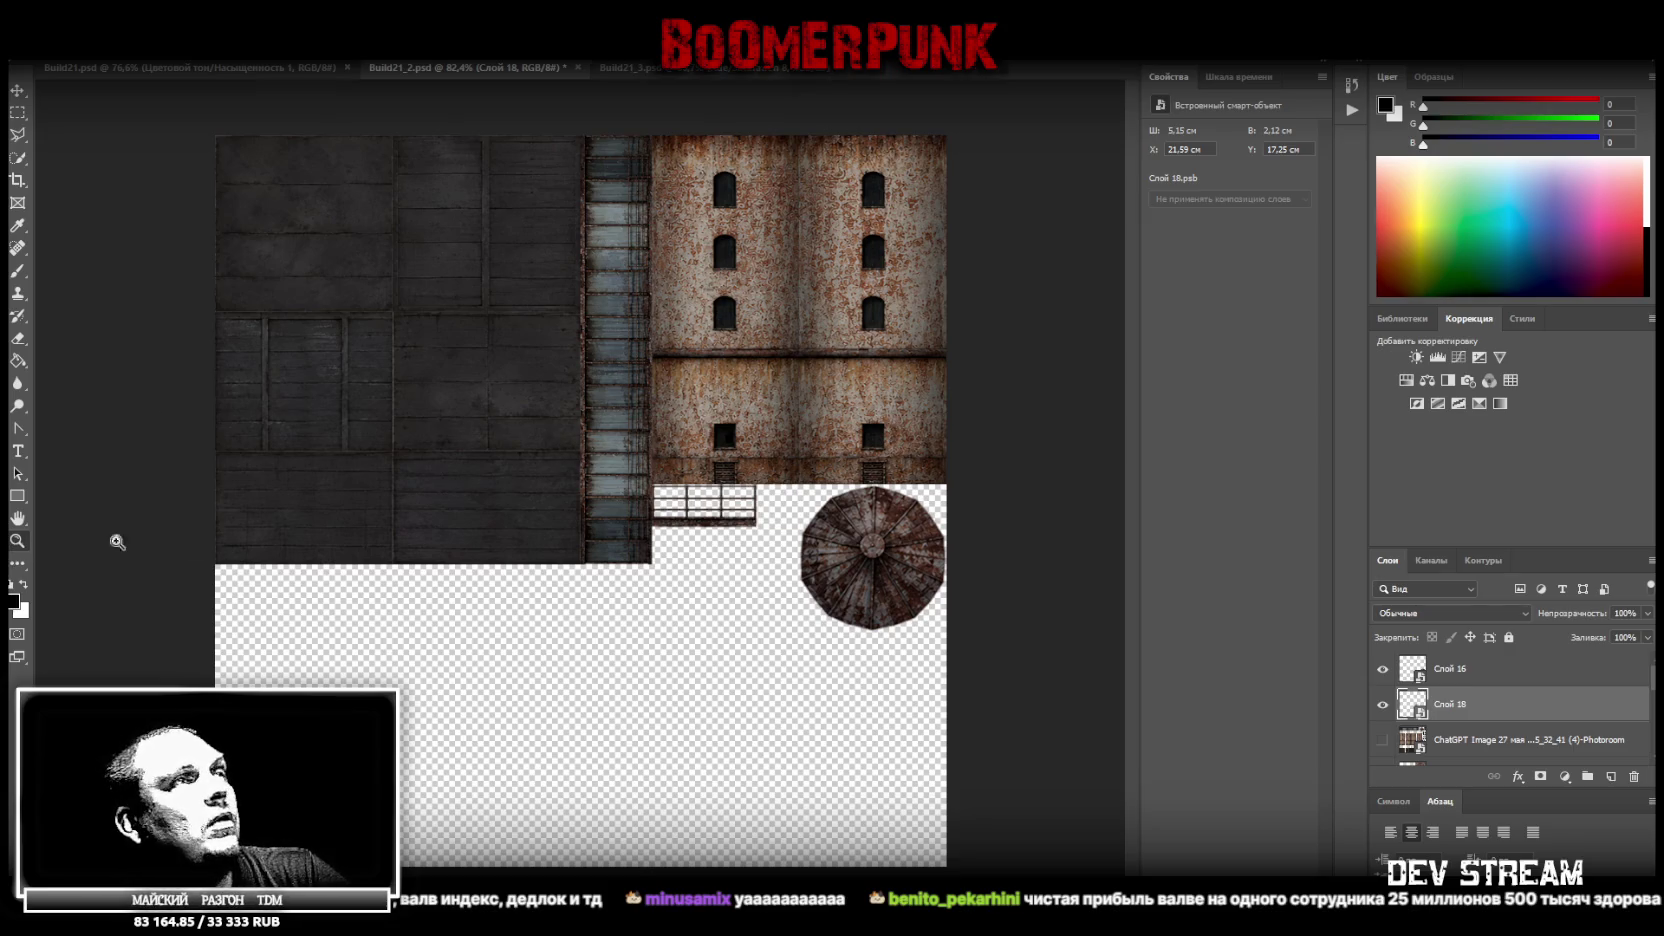
left_click_drag(732, 538, 757, 533)
Duplicate the railing layer as Слой 18 копия, then bring up the original Слой 18's layer options
right_click(1449, 704)
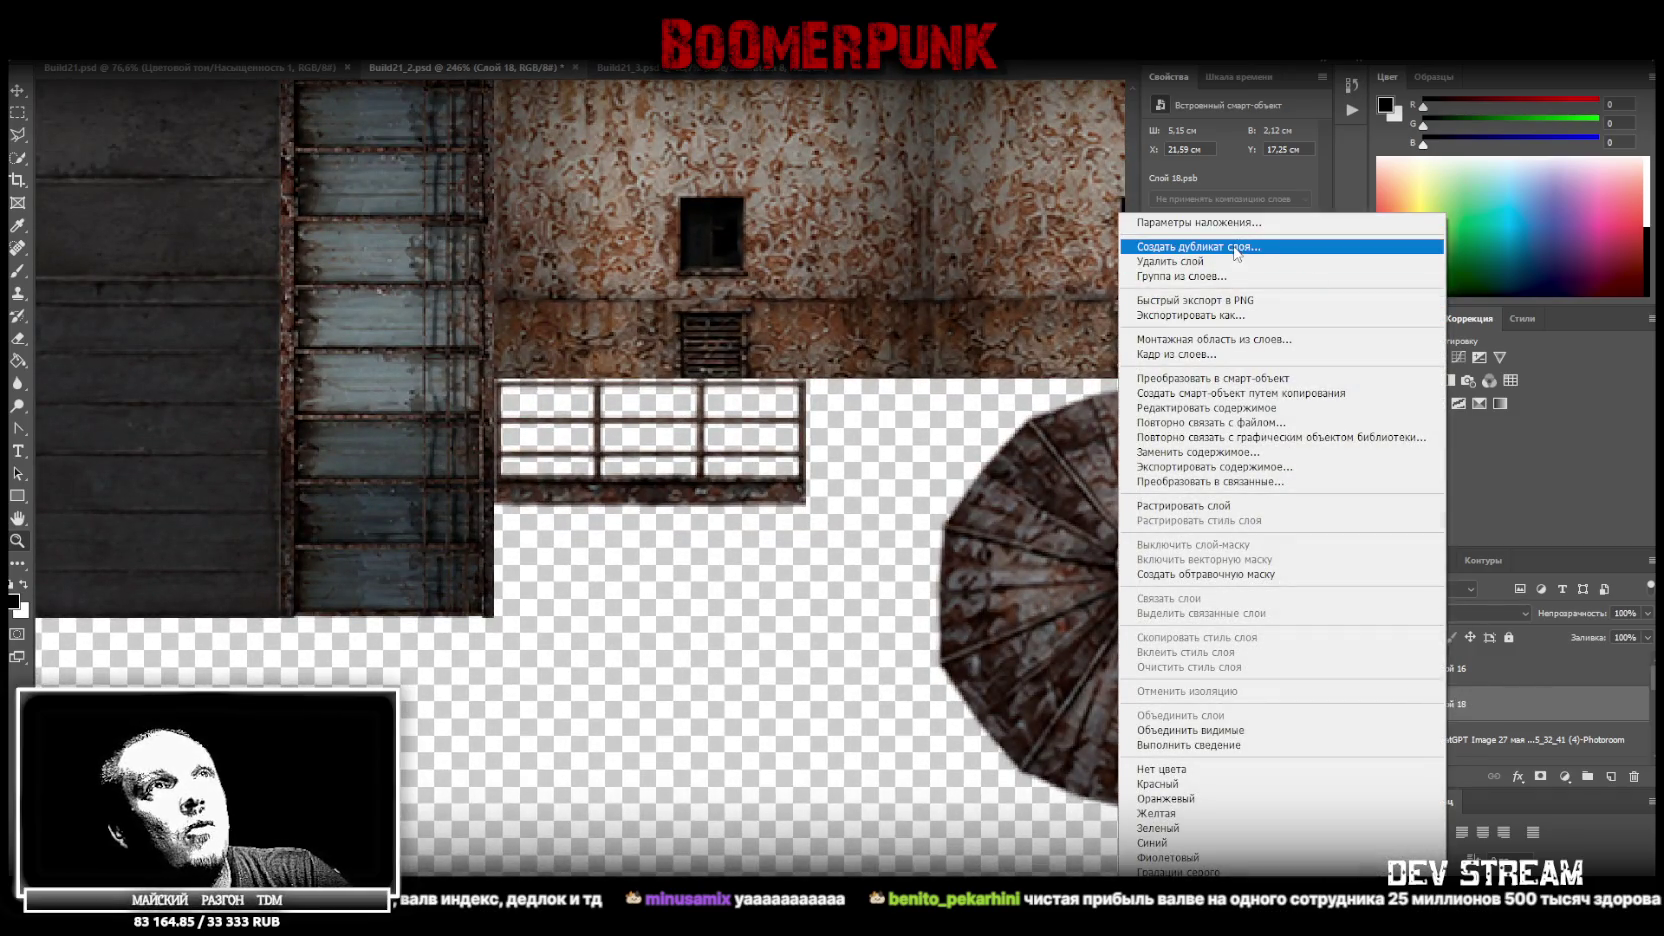
left_click(1237, 247)
key("Return")
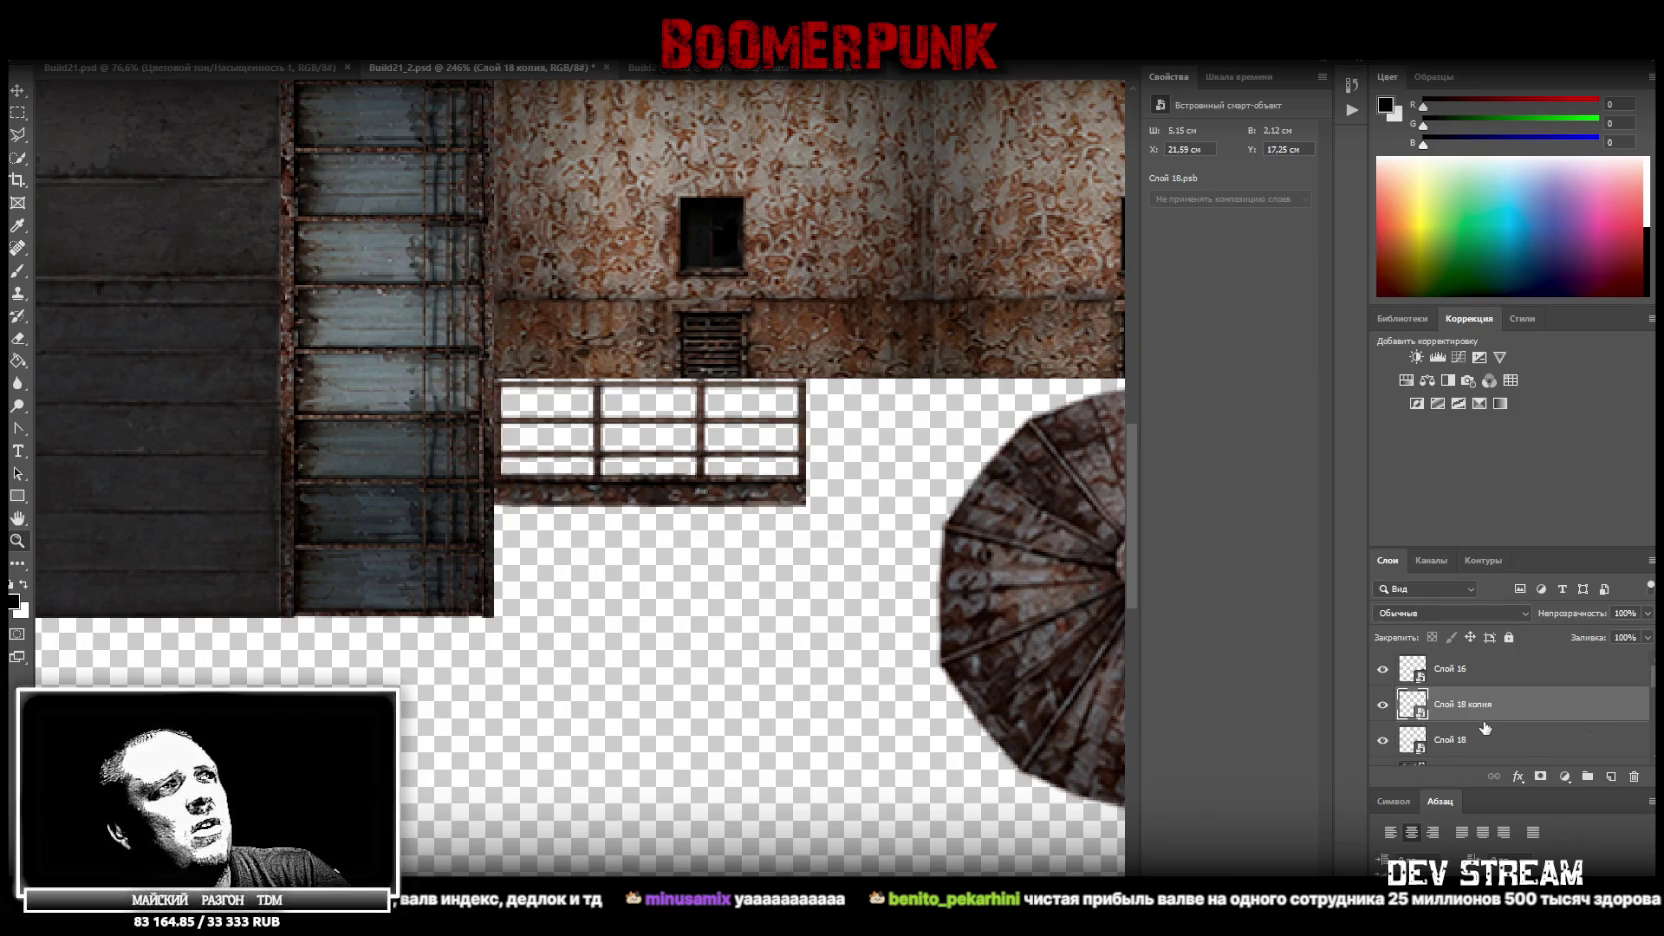
scroll(1485, 728, "down", 1)
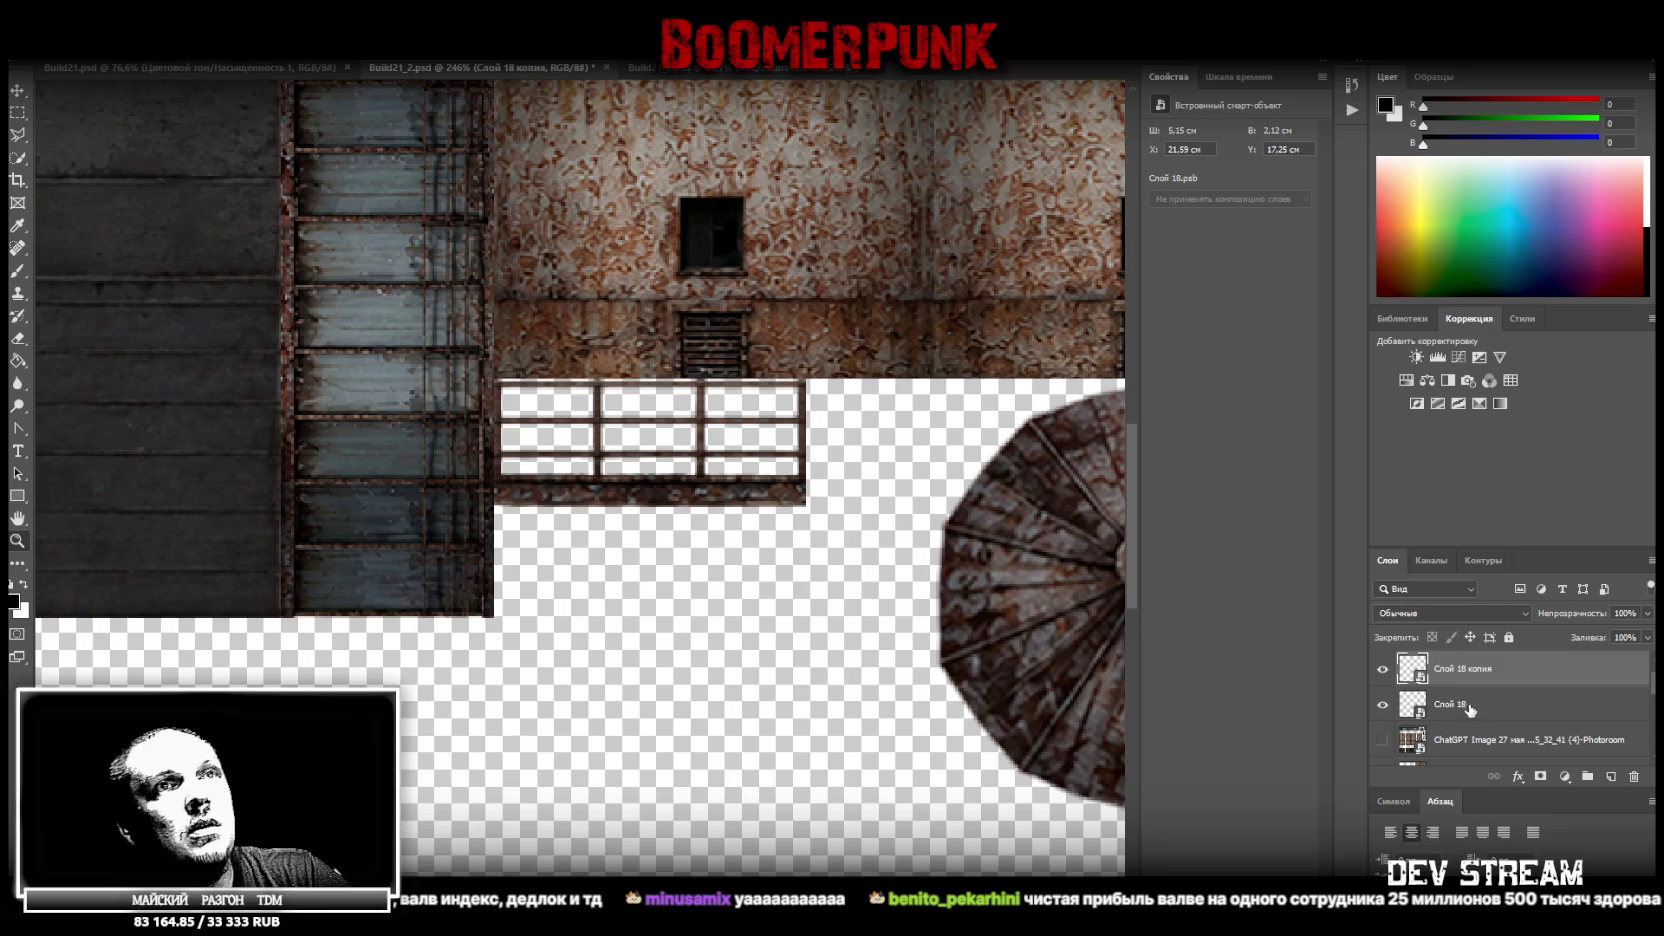
right_click(1462, 705)
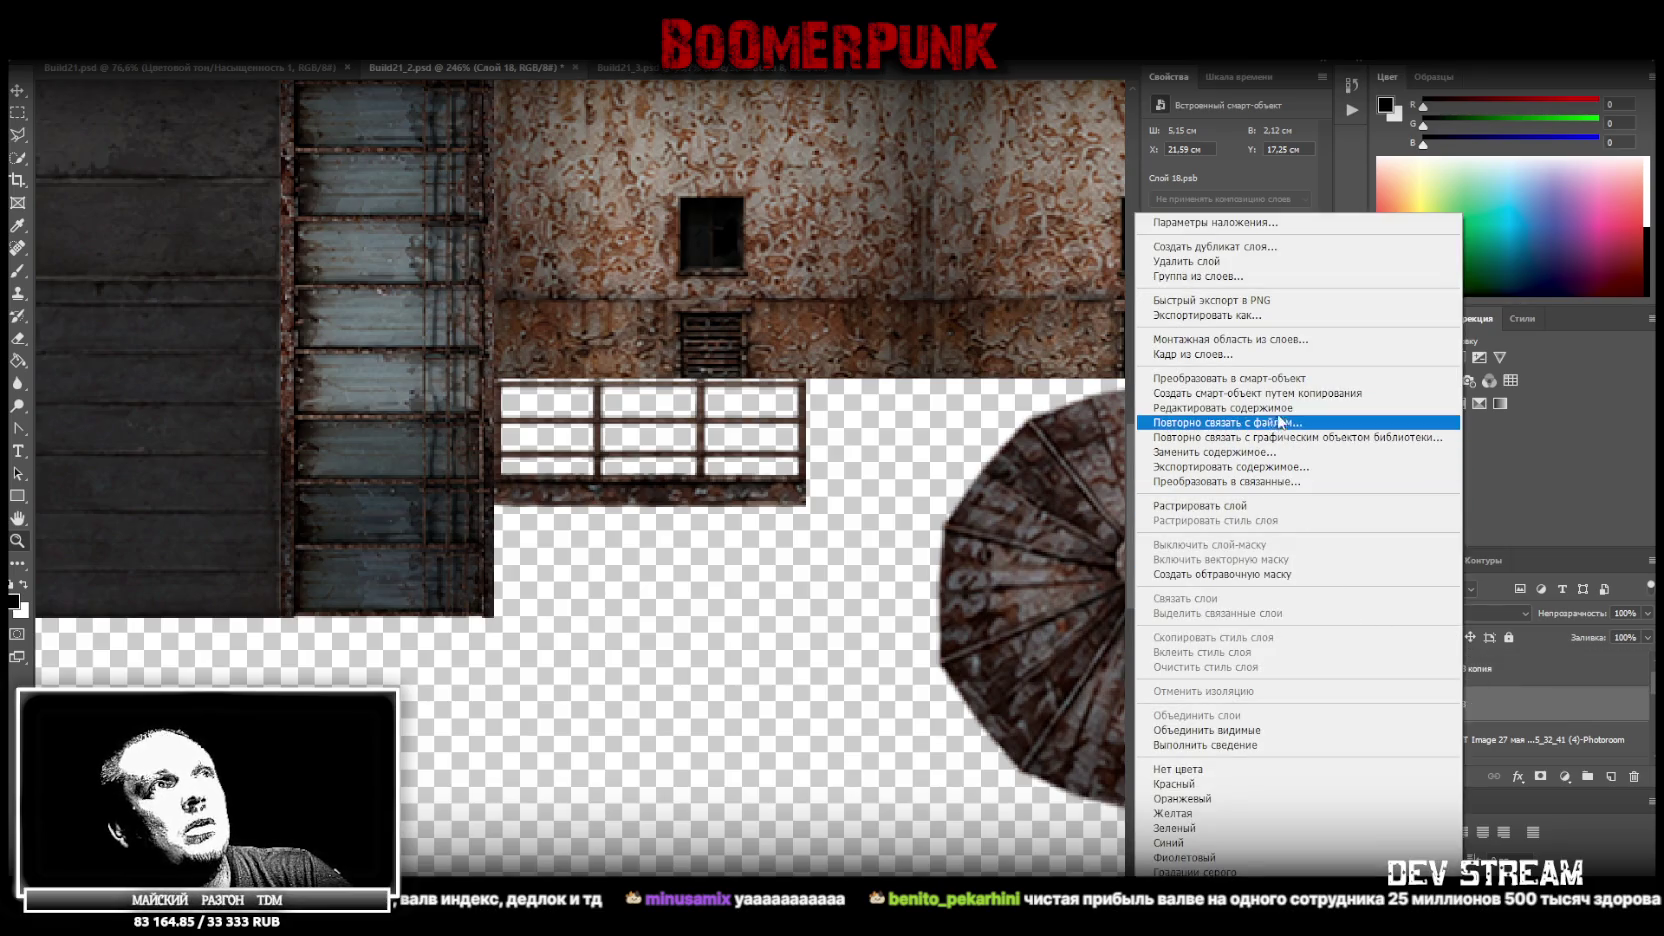